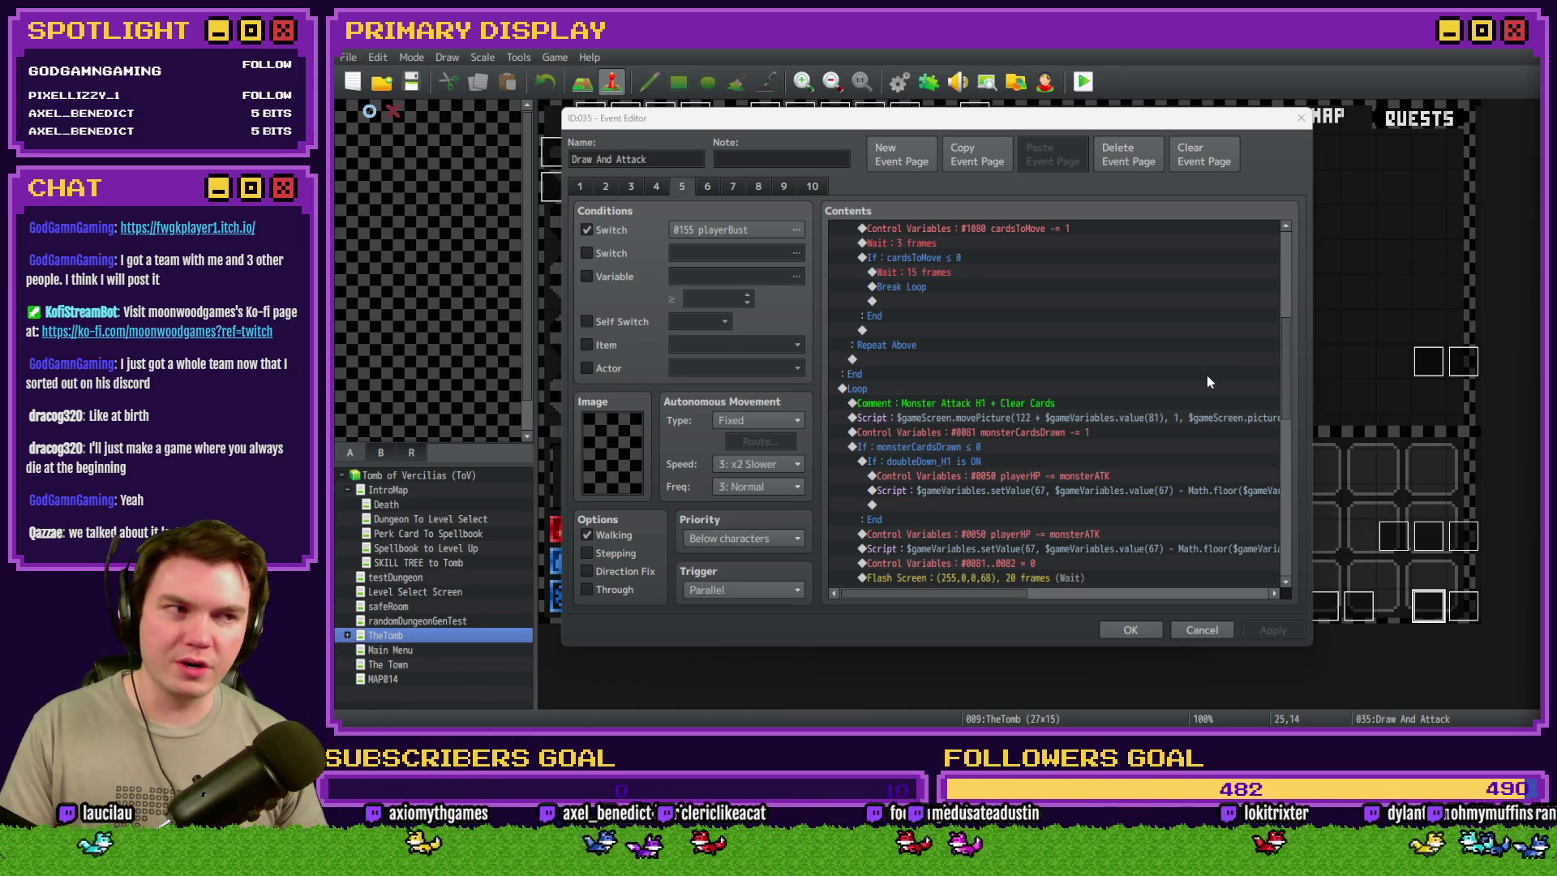
- Review the event commands, inspecting the If cardTotalValue-H2 block and the Remove Player Hand 1 loop
{"action": "scroll", "coordinate": [1045, 397], "scroll_direction": "down", "scroll_amount": 1}
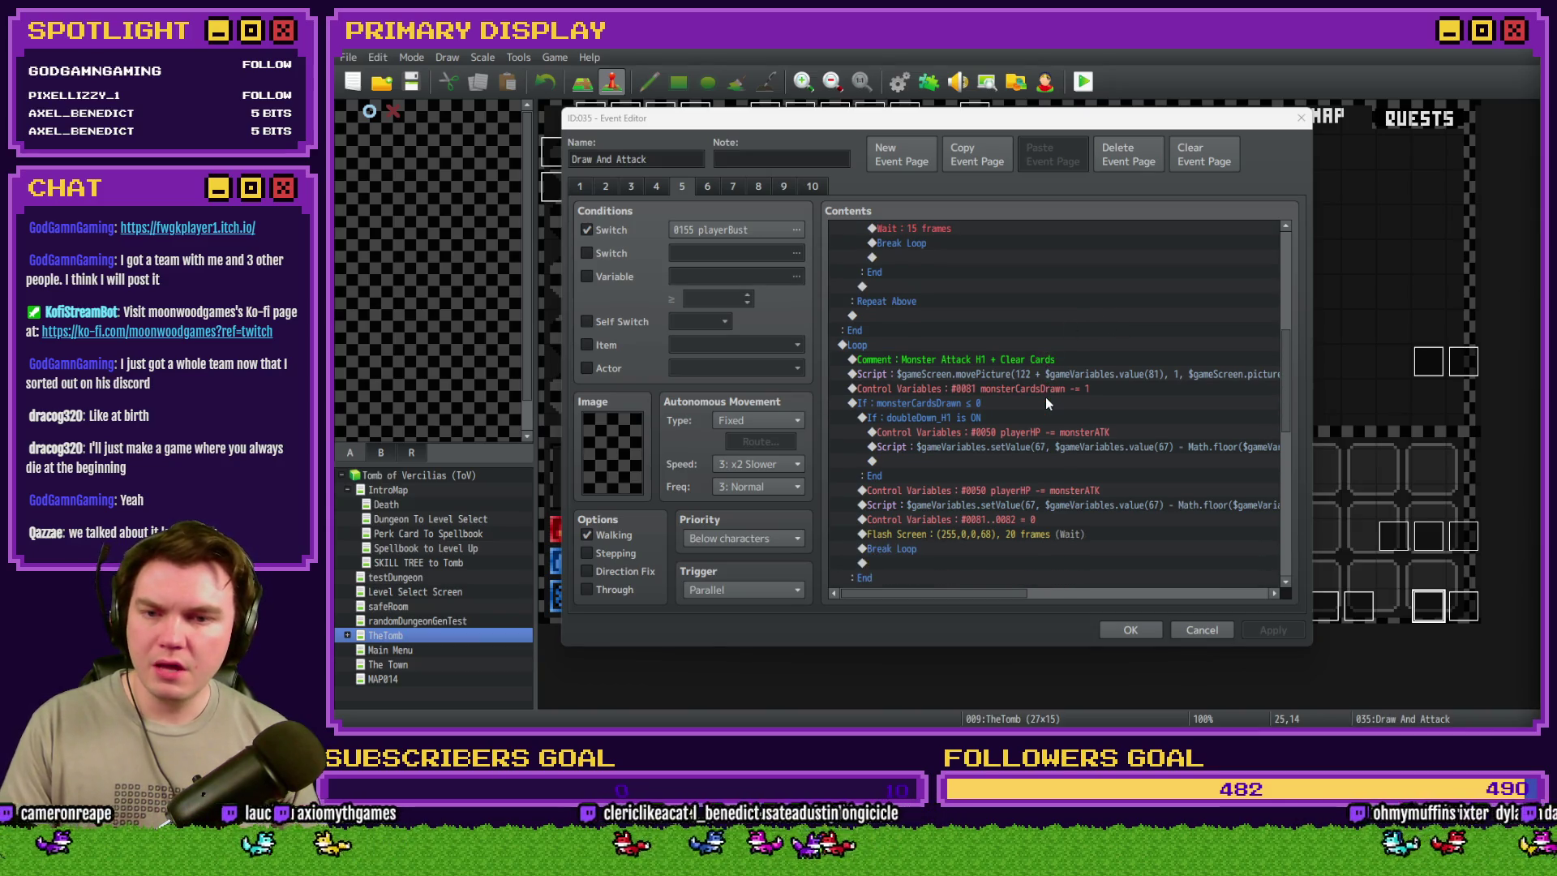
{"action": "scroll", "coordinate": [1045, 397], "scroll_direction": "down", "scroll_amount": 3}
{"action": "scroll", "coordinate": [1044, 397], "scroll_direction": "down", "scroll_amount": 10}
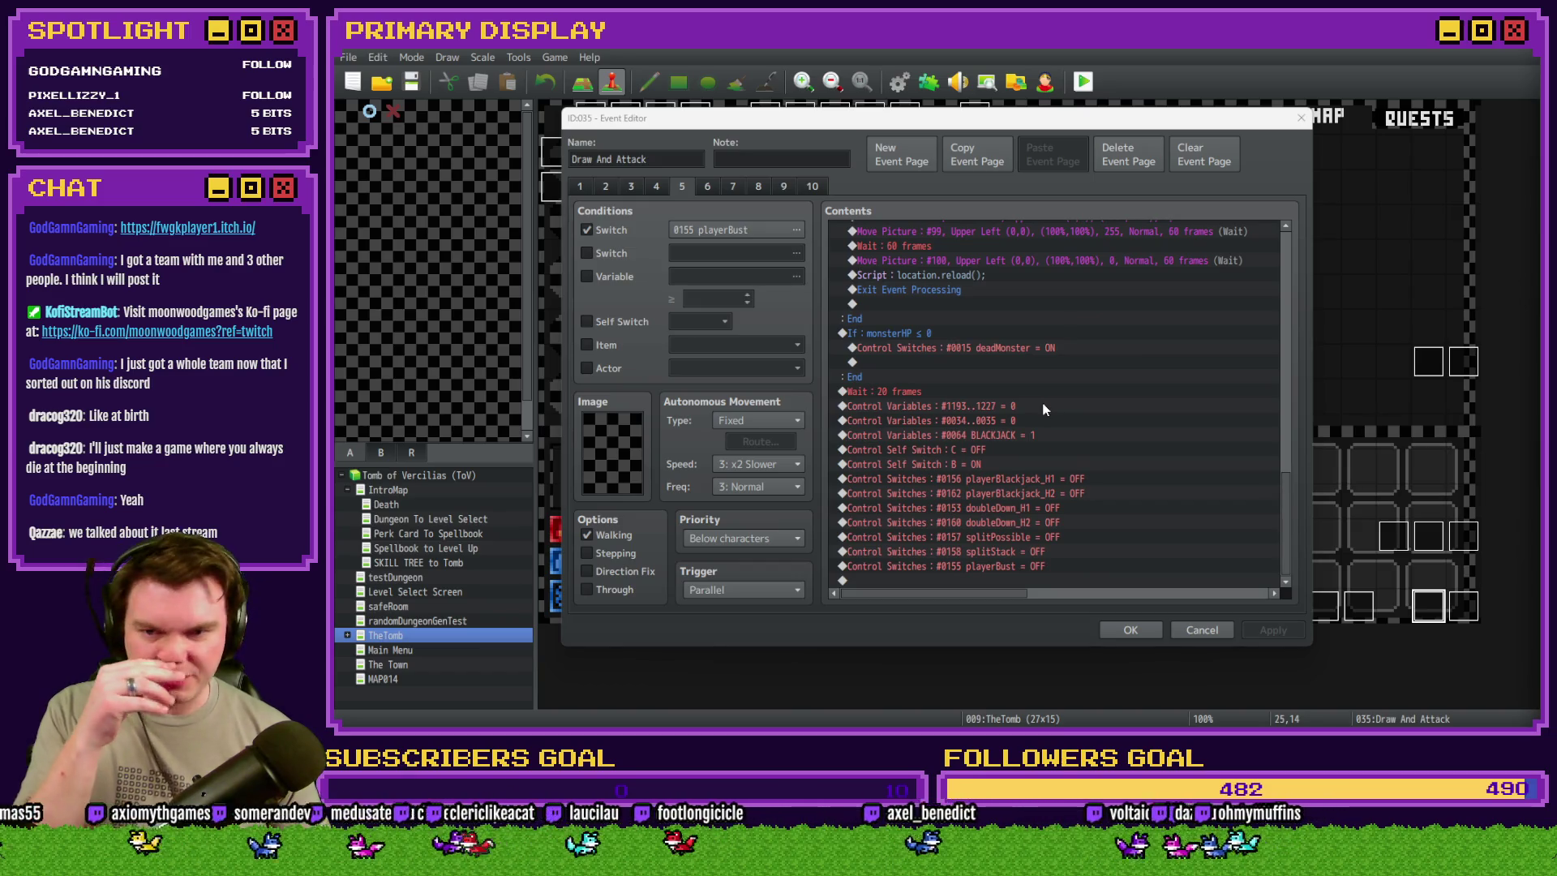
{"action": "scroll", "coordinate": [1035, 426], "scroll_direction": "up", "scroll_amount": 10}
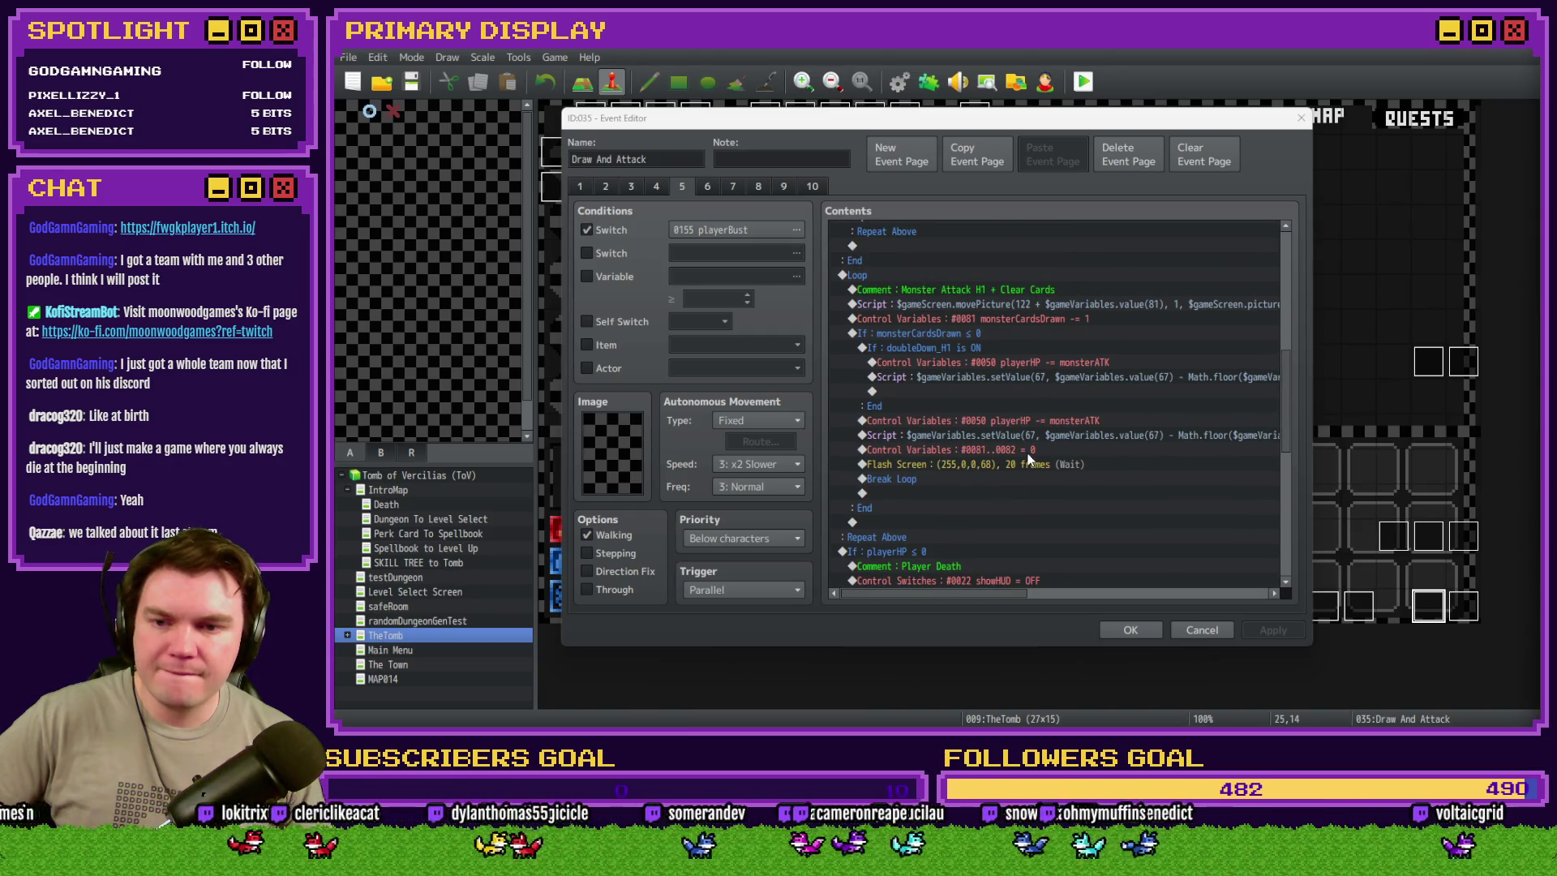
{"action": "scroll", "coordinate": [1026, 460], "scroll_direction": "up", "scroll_amount": 5}
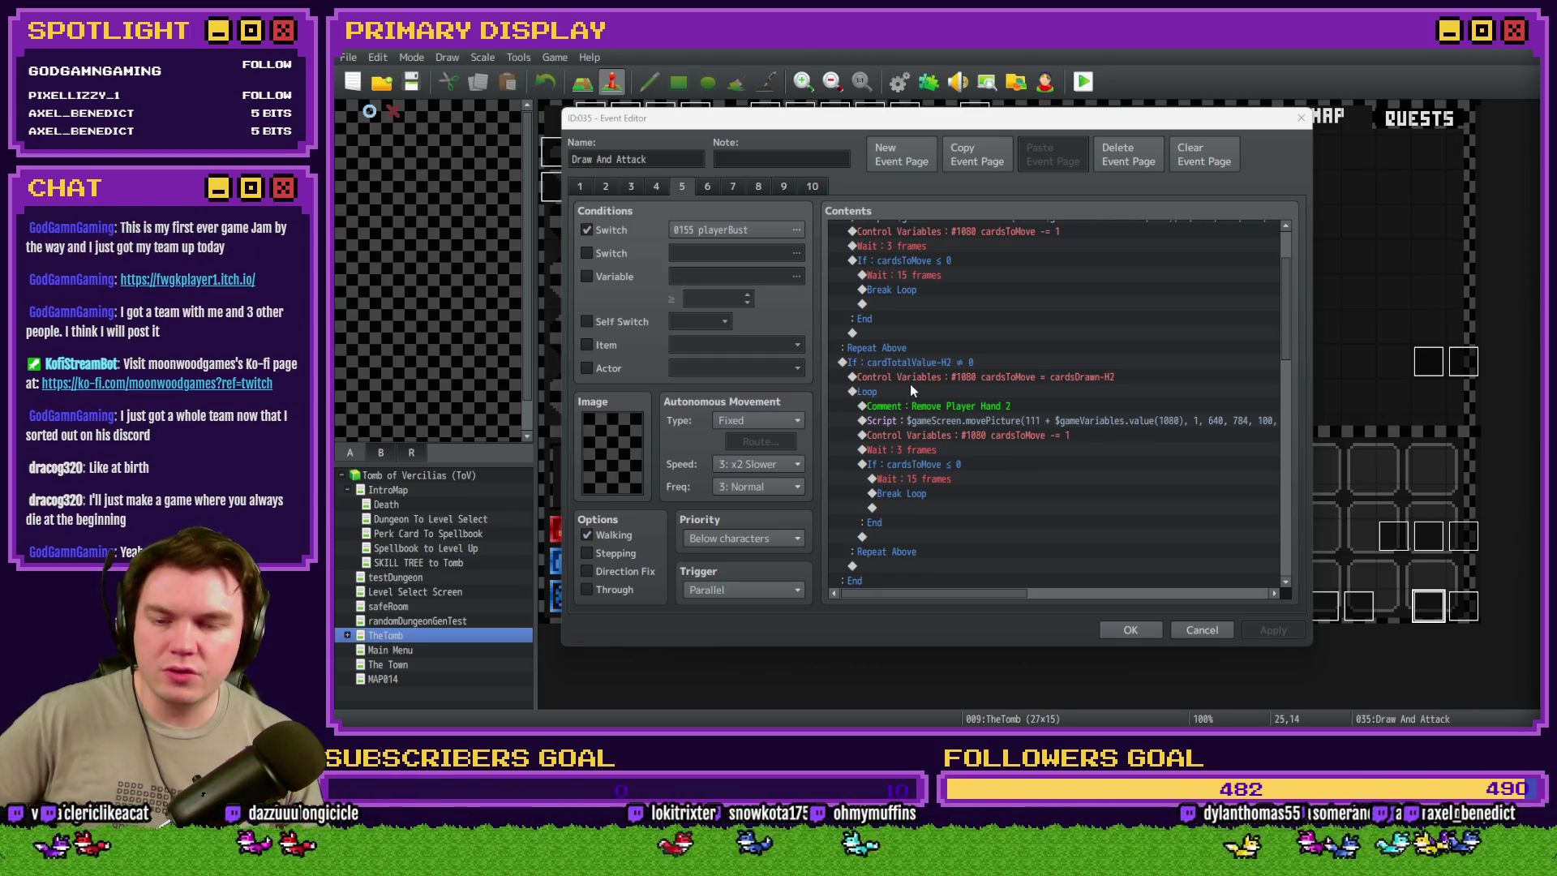
{"action": "left_click", "coordinate": [961, 362]}
{"action": "scroll", "coordinate": [955, 411], "scroll_direction": "down", "scroll_amount": 5}
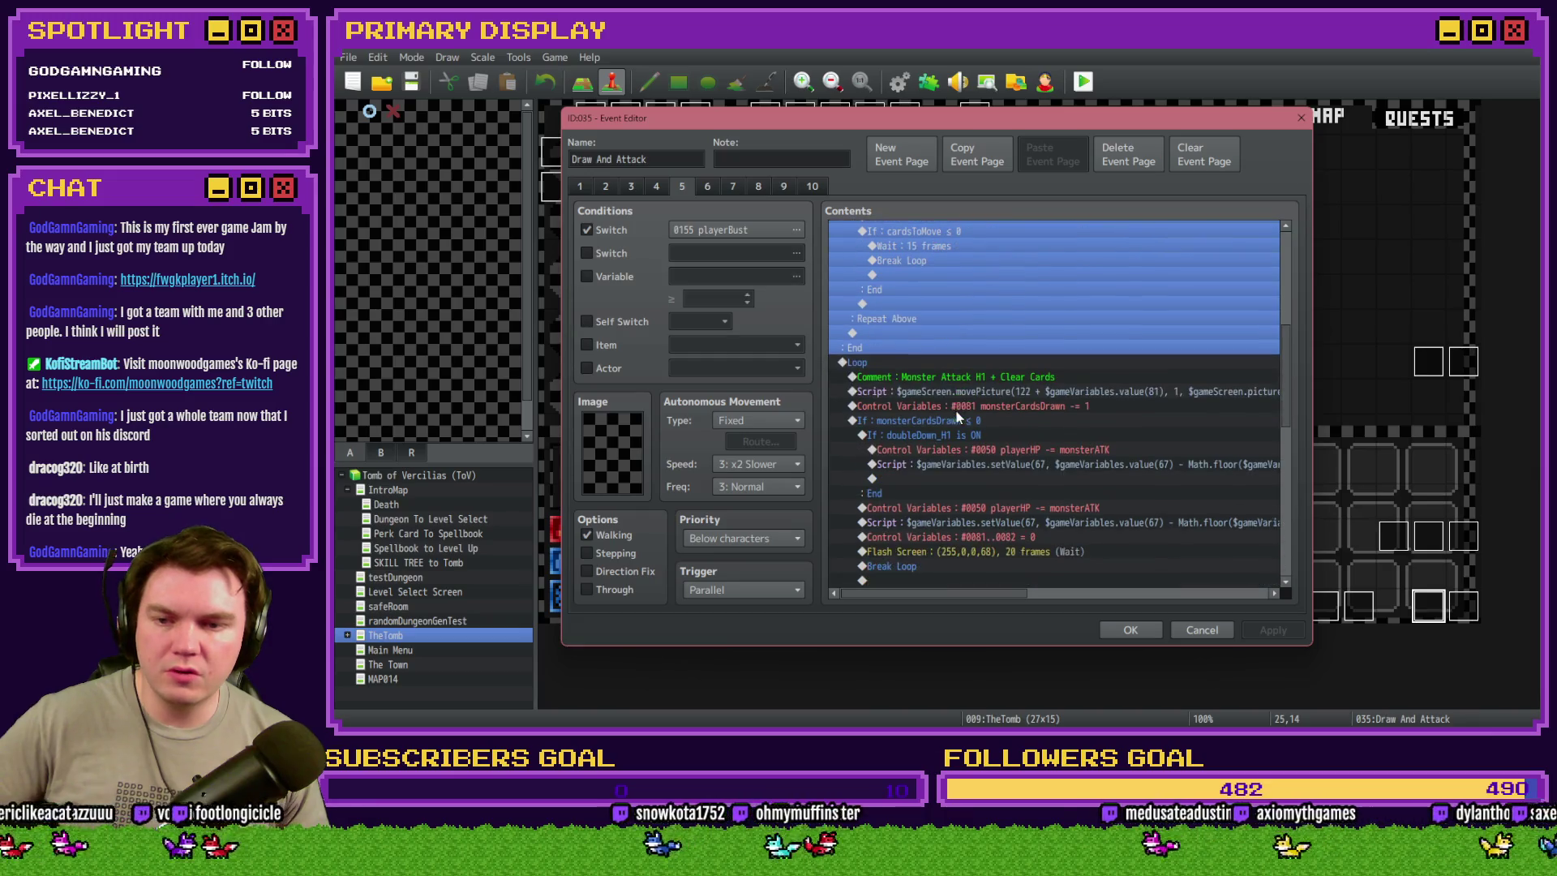
{"action": "scroll", "coordinate": [932, 377], "scroll_direction": "up", "scroll_amount": 7}
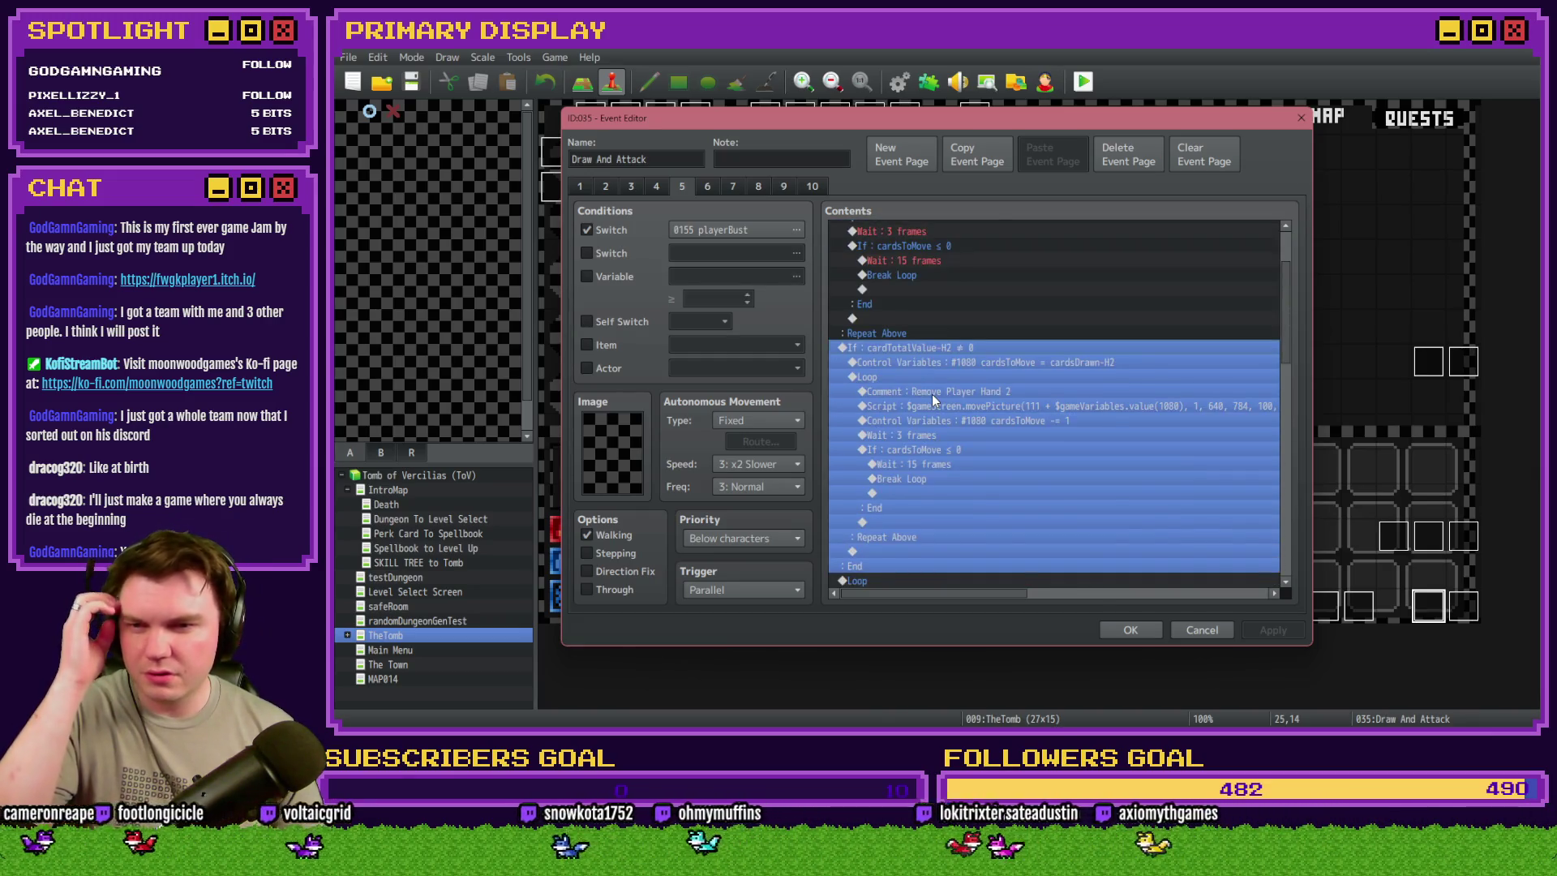
{"action": "scroll", "coordinate": [932, 401], "scroll_direction": "up", "scroll_amount": 1}
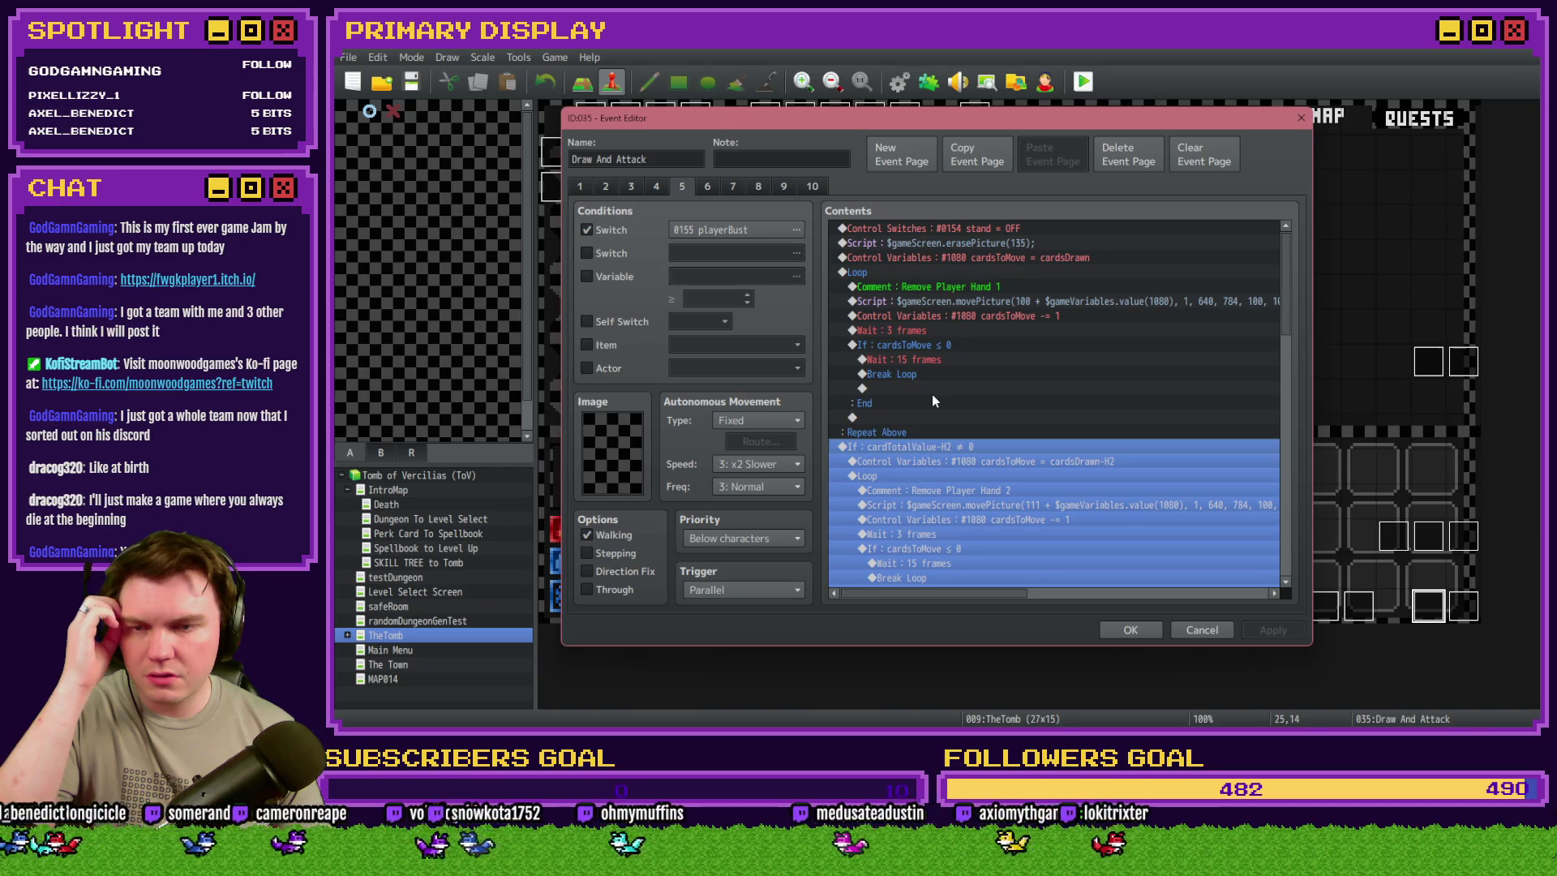
{"action": "left_click", "coordinate": [901, 272]}
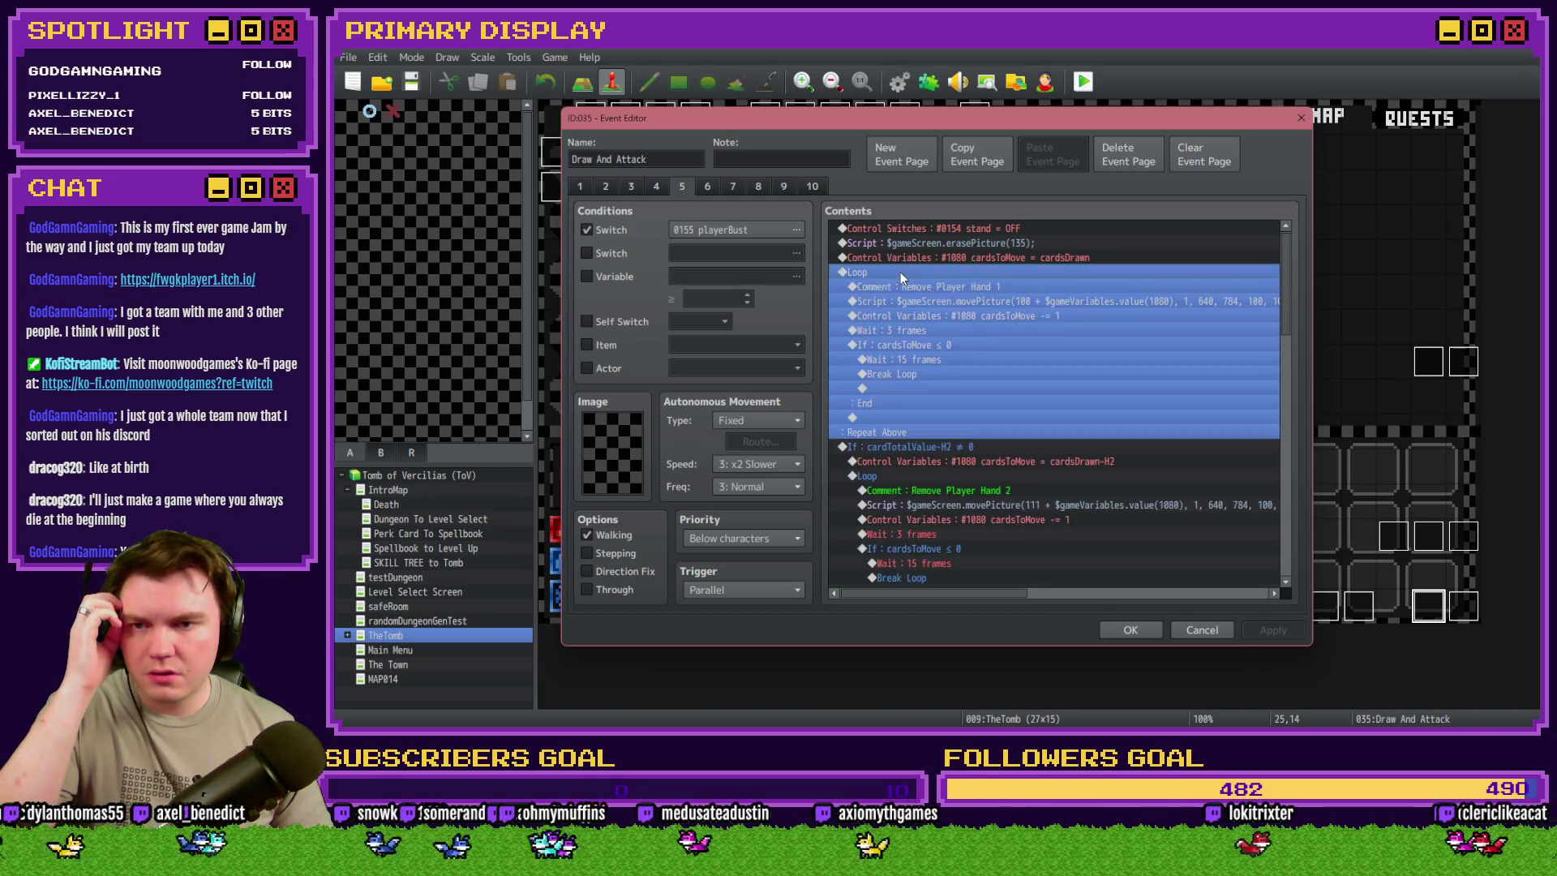
{"action": "scroll", "coordinate": [918, 382], "scroll_direction": "down", "scroll_amount": 3}
{"action": "scroll", "coordinate": [918, 391], "scroll_direction": "up", "scroll_amount": 2}
{"action": "scroll", "coordinate": [918, 397], "scroll_direction": "up", "scroll_amount": 1}
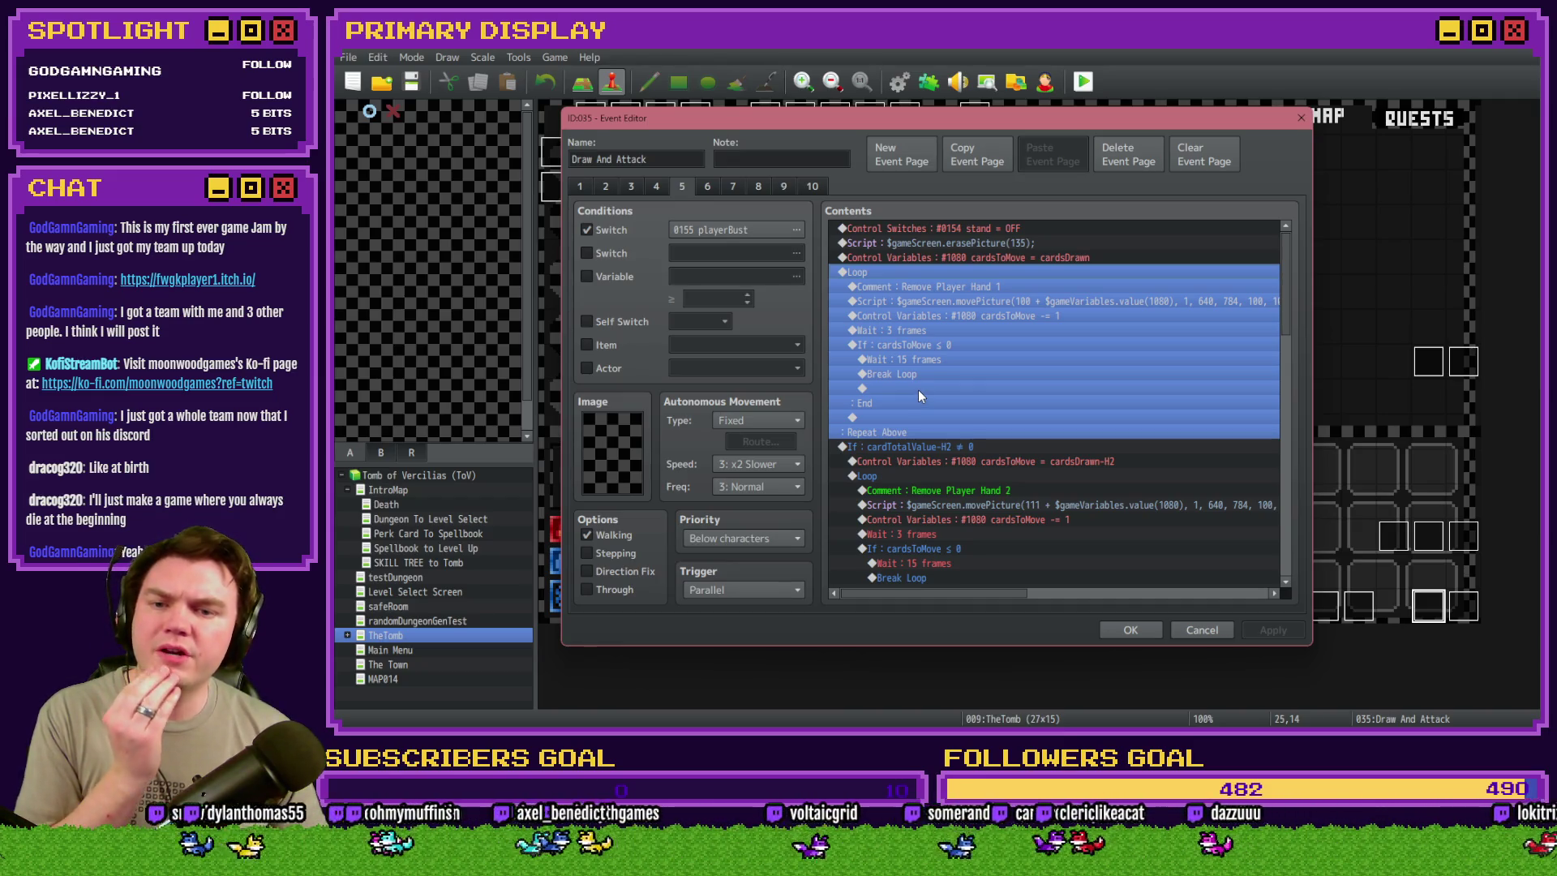
{"action": "scroll", "coordinate": [918, 389], "scroll_direction": "down", "scroll_amount": 3}
{"action": "left_click", "coordinate": [936, 316]}
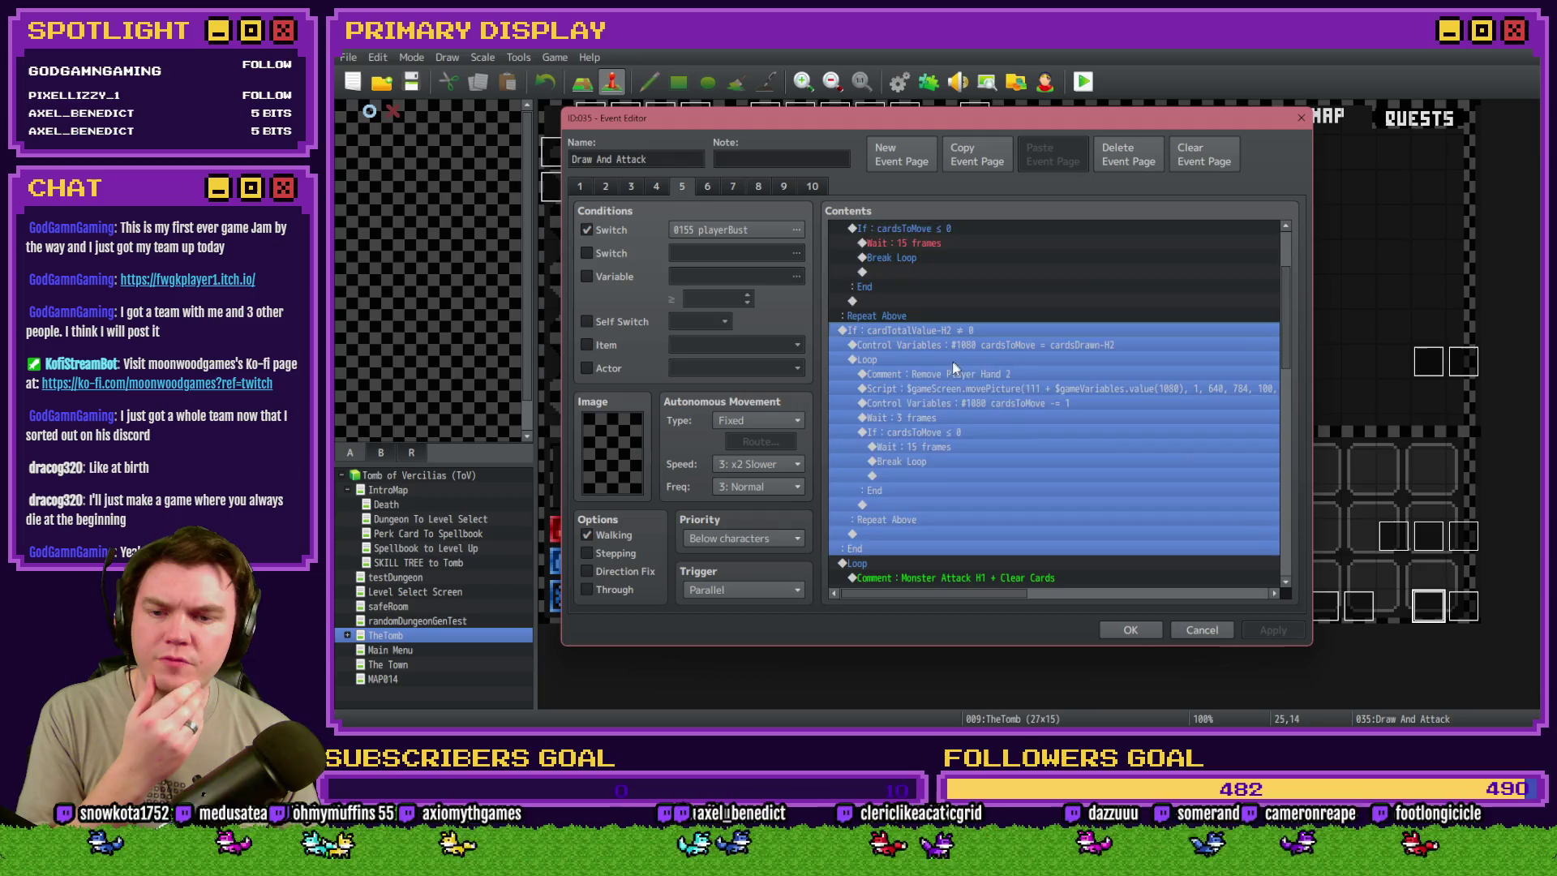
- Check the doubleDown_H1 and playerHP -= monsterATK commands, then enable the page's Variable condition and its variable list
{"action": "scroll", "coordinate": [949, 369], "scroll_direction": "down", "scroll_amount": 5}
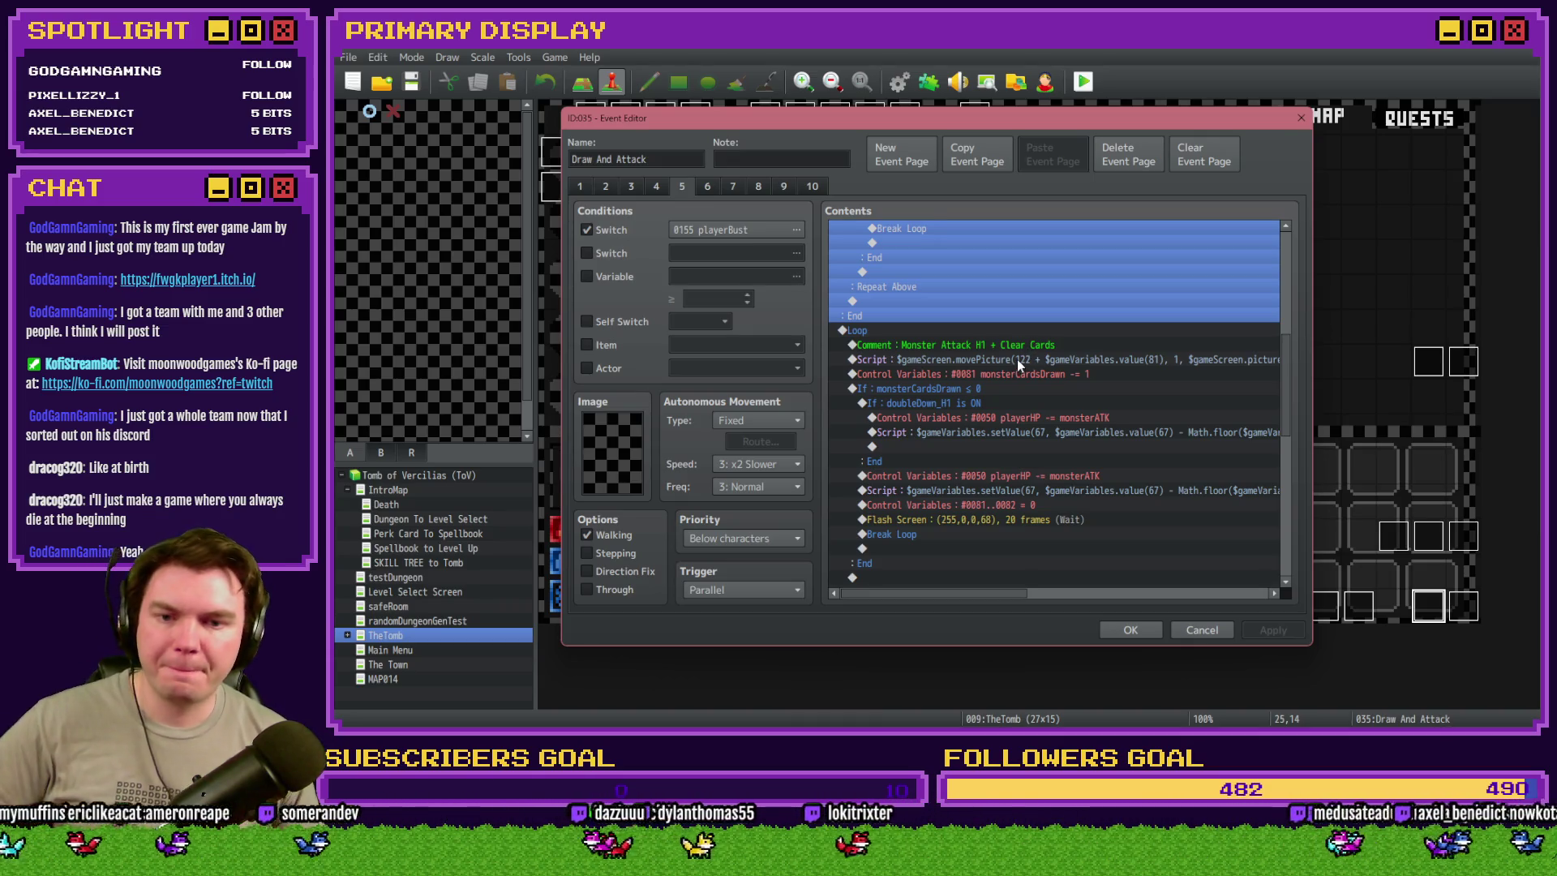
{"action": "scroll", "coordinate": [1017, 363], "scroll_direction": "down", "scroll_amount": 2}
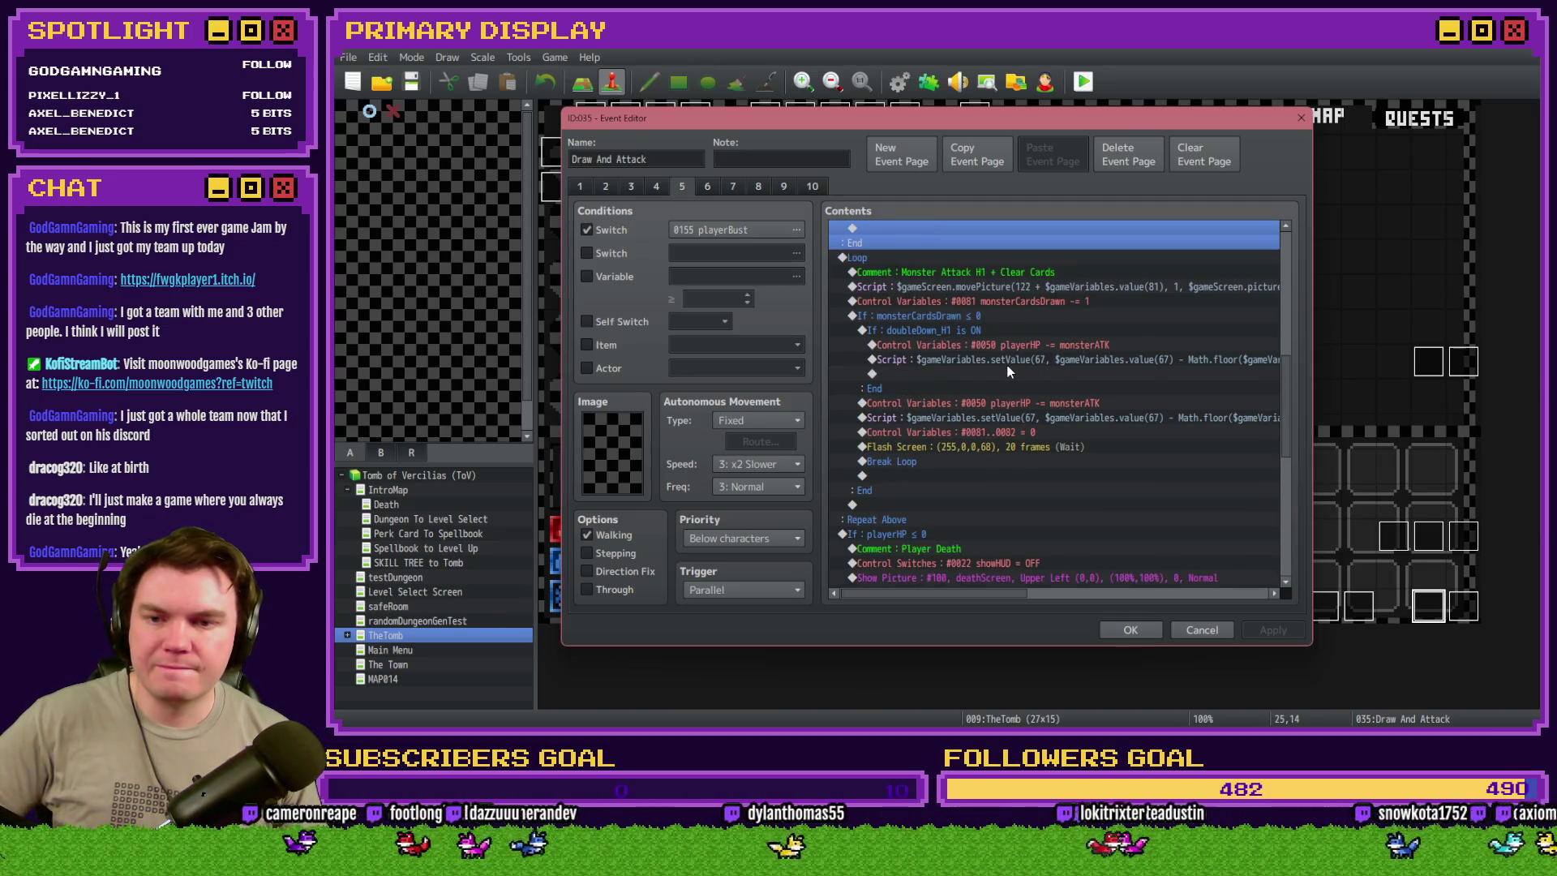
{"action": "left_click", "coordinate": [1005, 367]}
{"action": "left_click", "coordinate": [996, 330]}
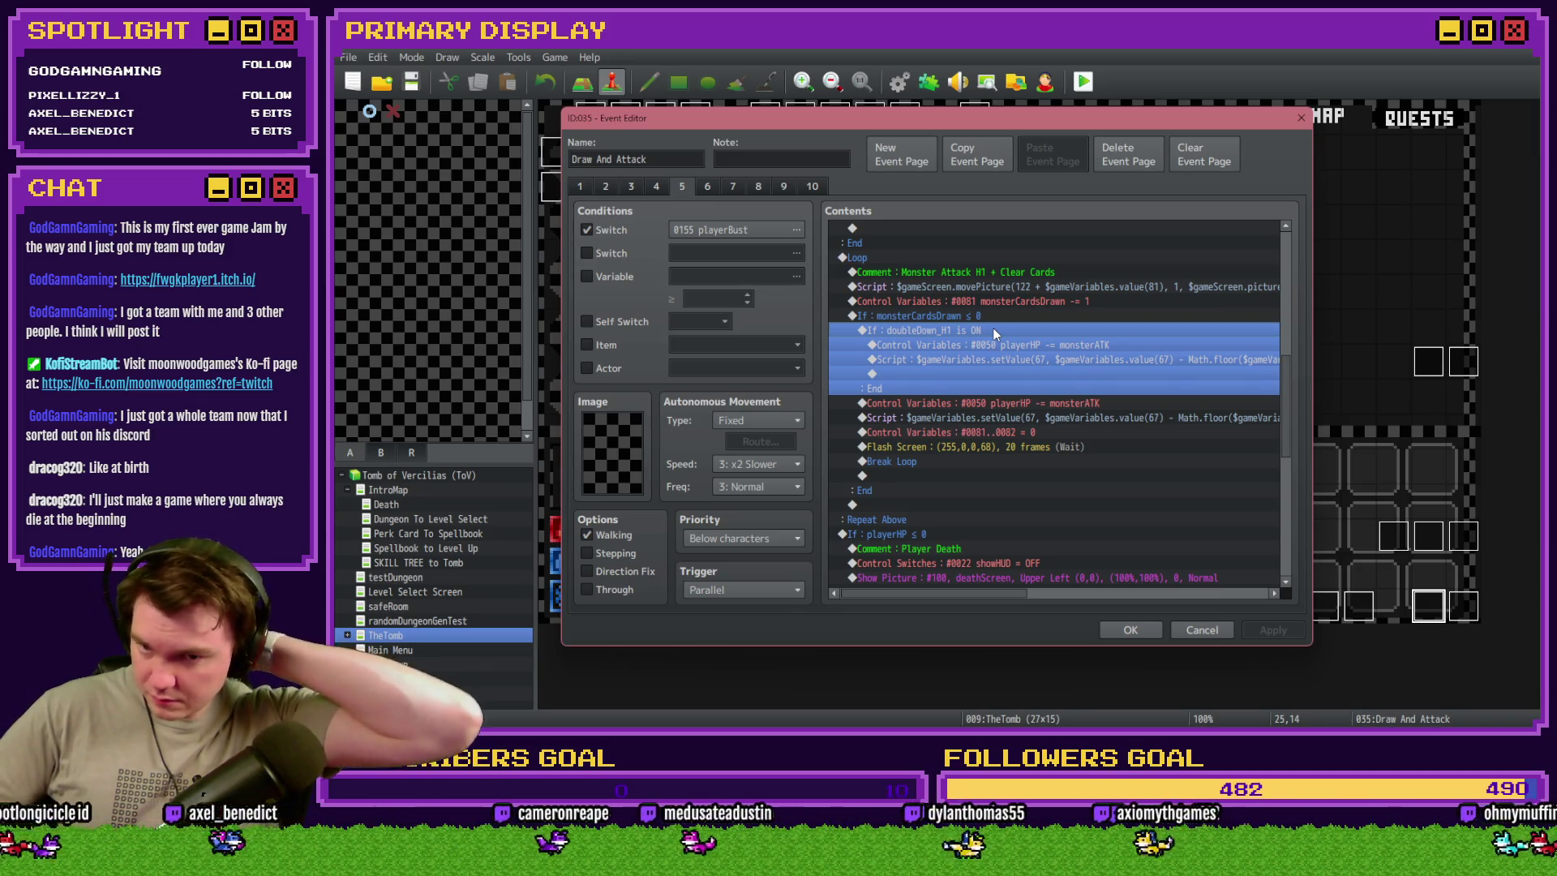
{"action": "left_click", "coordinate": [1045, 403]}
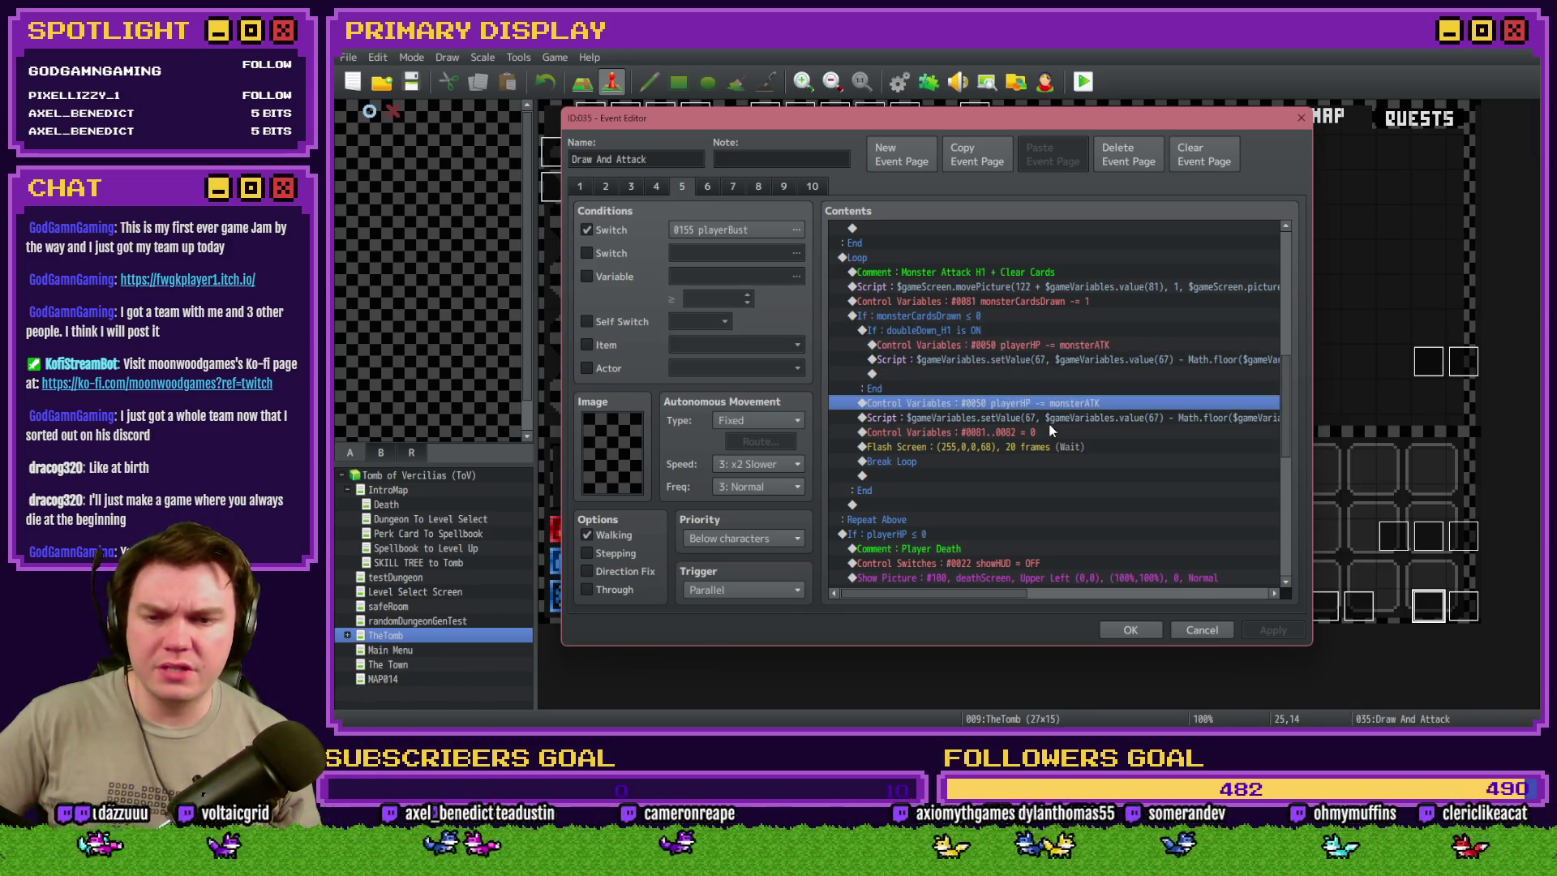
{"action": "left_click", "coordinate": [1051, 421]}
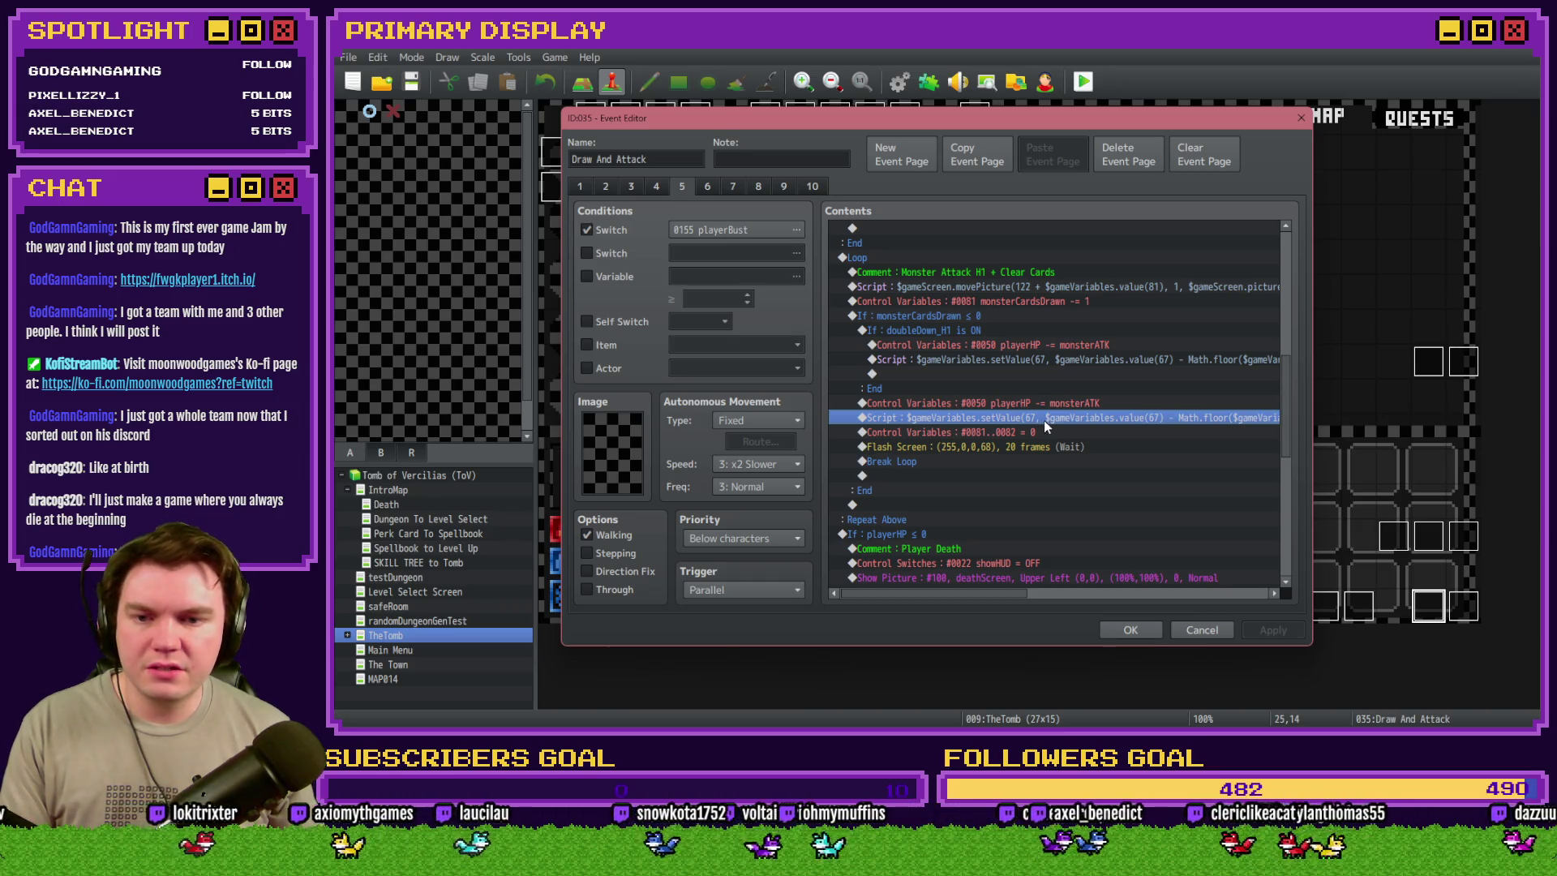
{"action": "left_click", "coordinate": [587, 276]}
{"action": "left_click", "coordinate": [719, 276]}
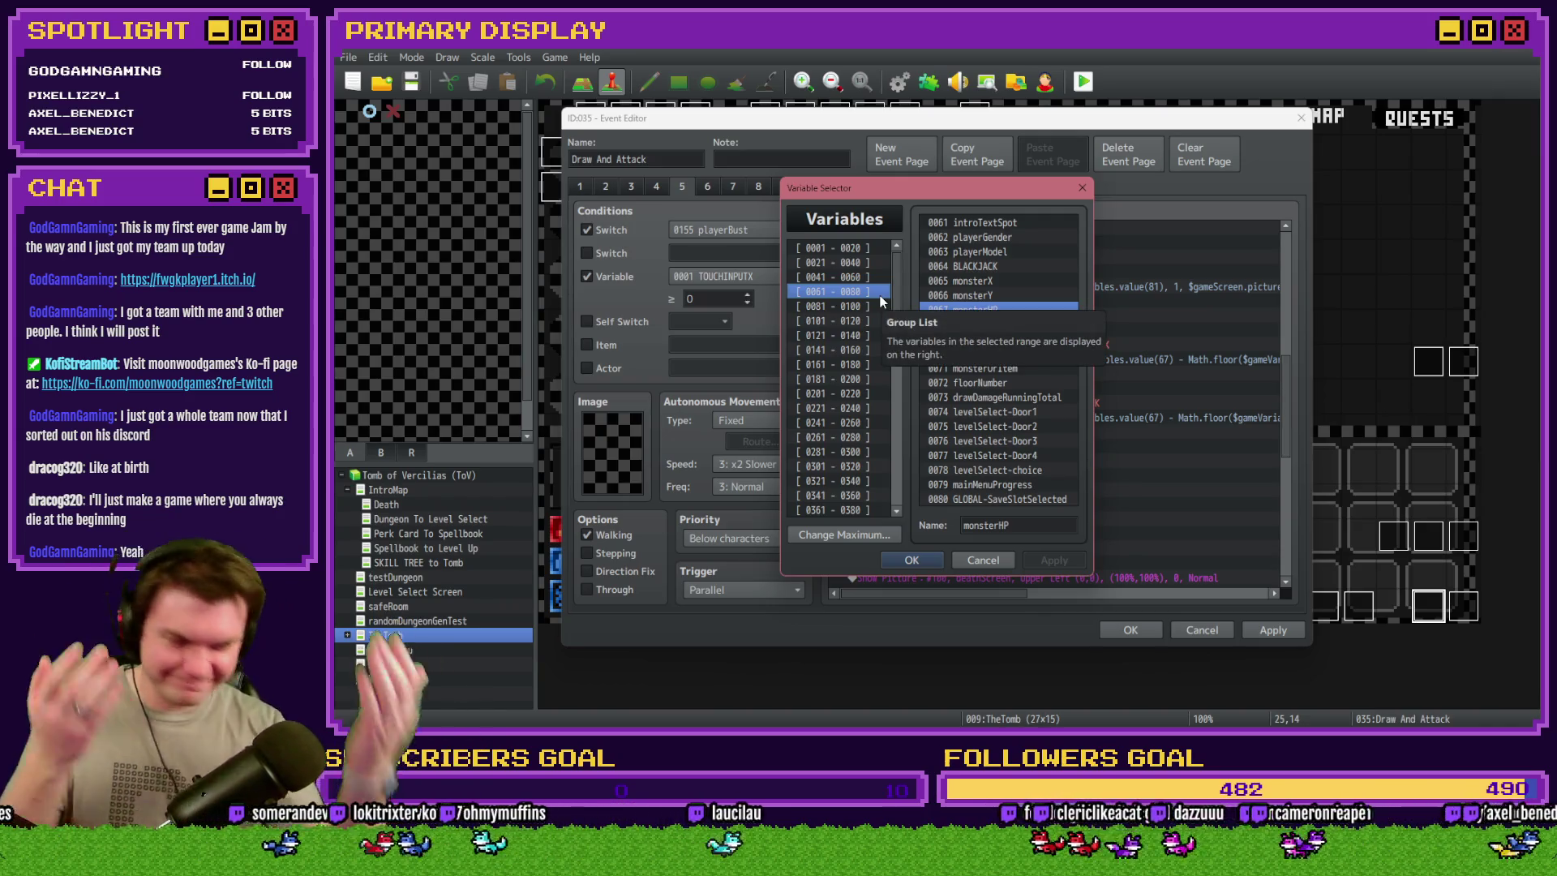
- Set the Variable condition to 0674 perk_thornsDamage(%) from the 0661–0680 range, replacing 0067 monsterHP
{"action": "double_click", "coordinate": [991, 309]}
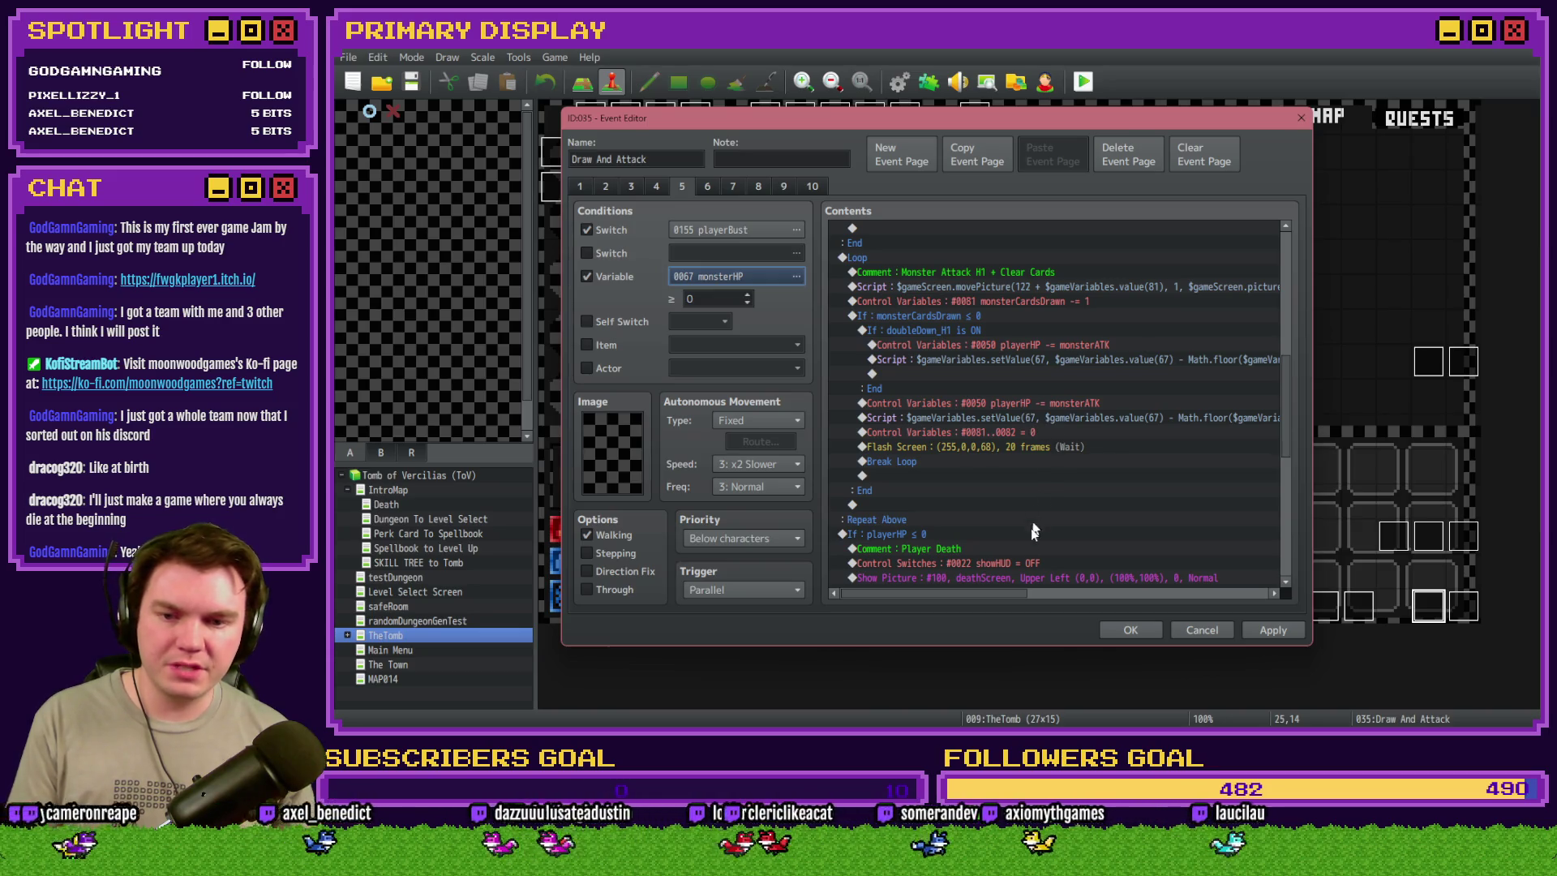
{"action": "left_click_drag", "start_coordinate": [1016, 592], "coordinate": [1080, 592]}
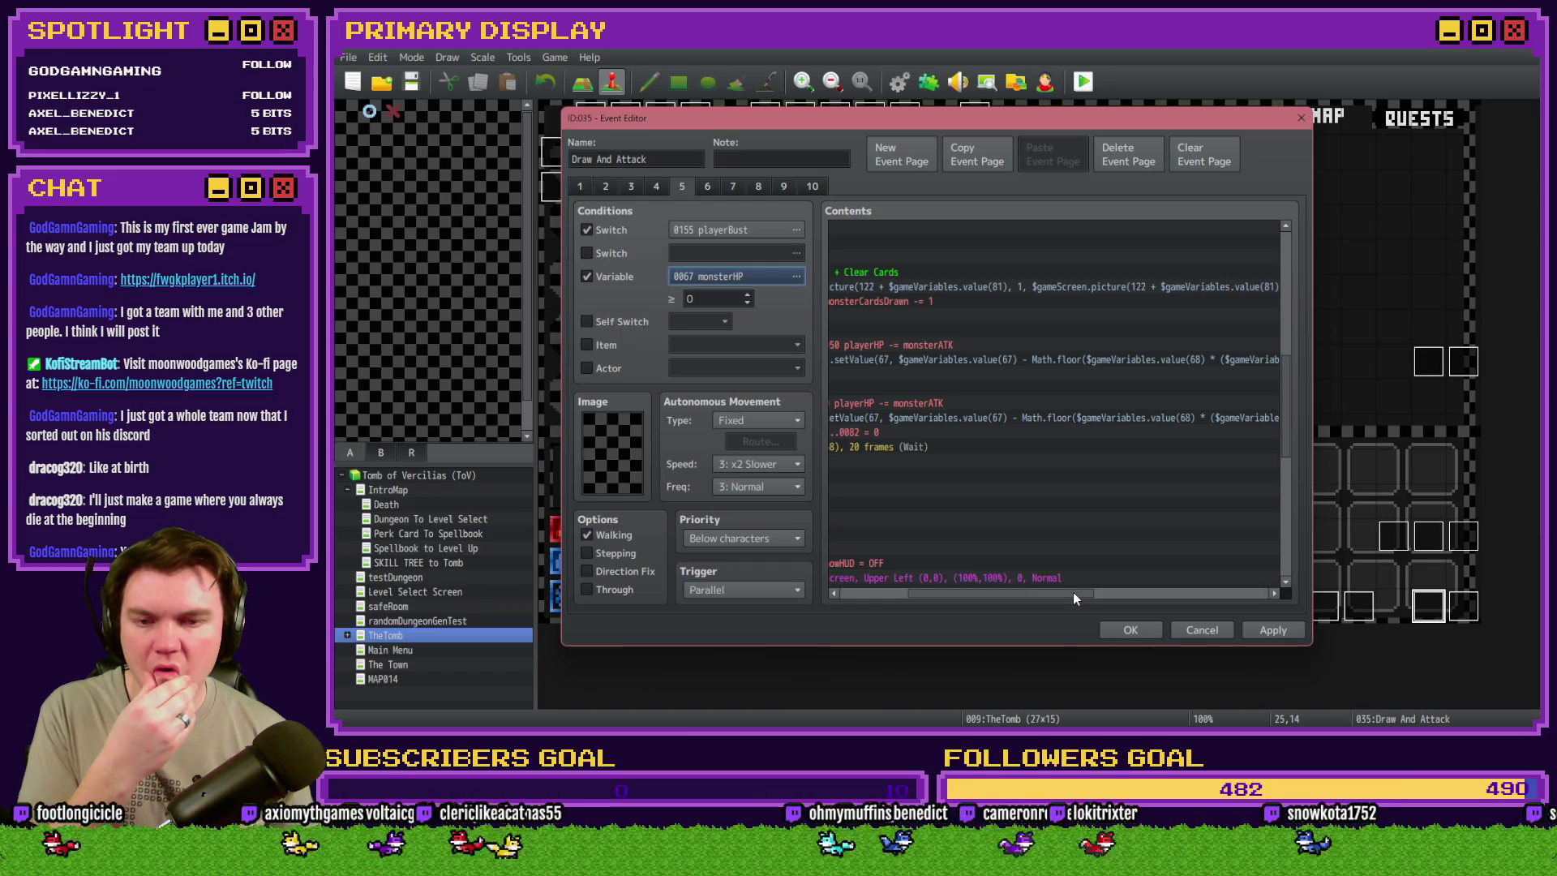
{"action": "left_click_drag", "start_coordinate": [1073, 592], "coordinate": [1130, 594]}
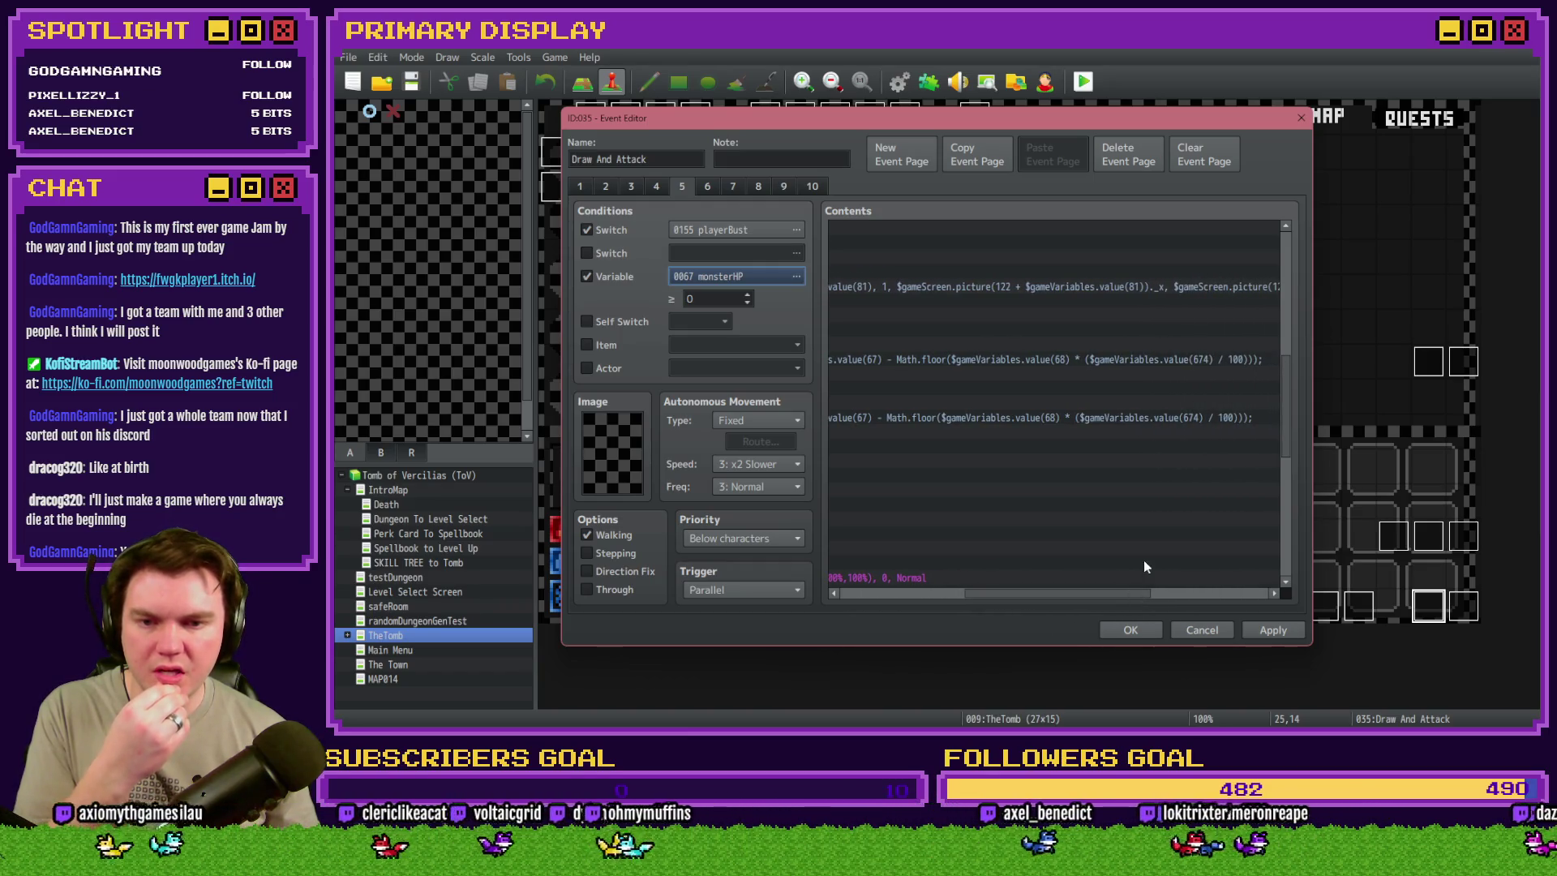
{"action": "left_click", "coordinate": [706, 282]}
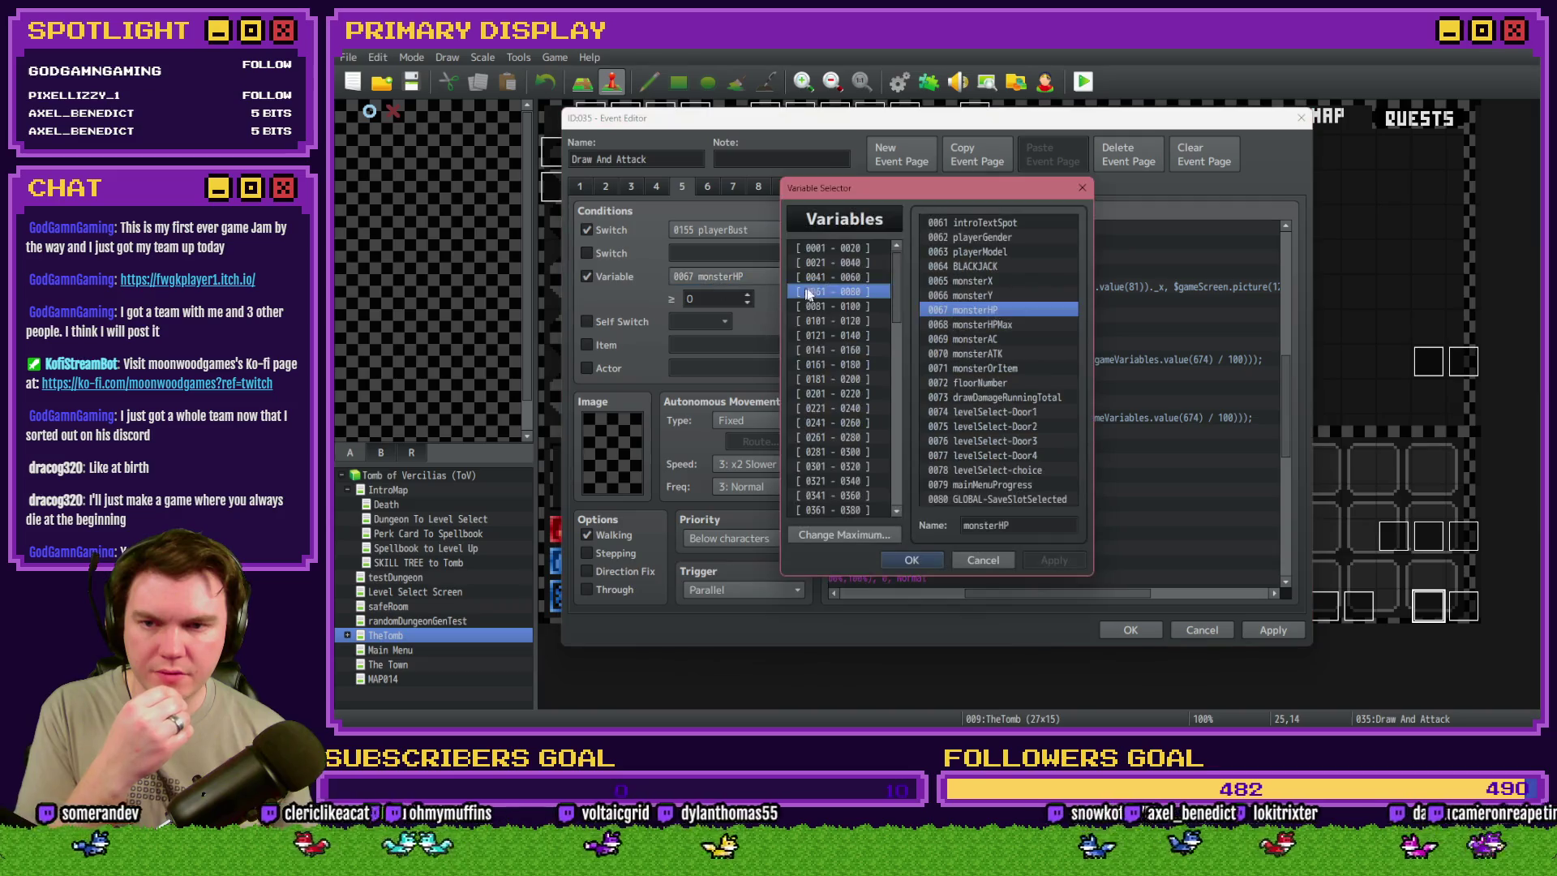
{"action": "left_click", "coordinate": [877, 439]}
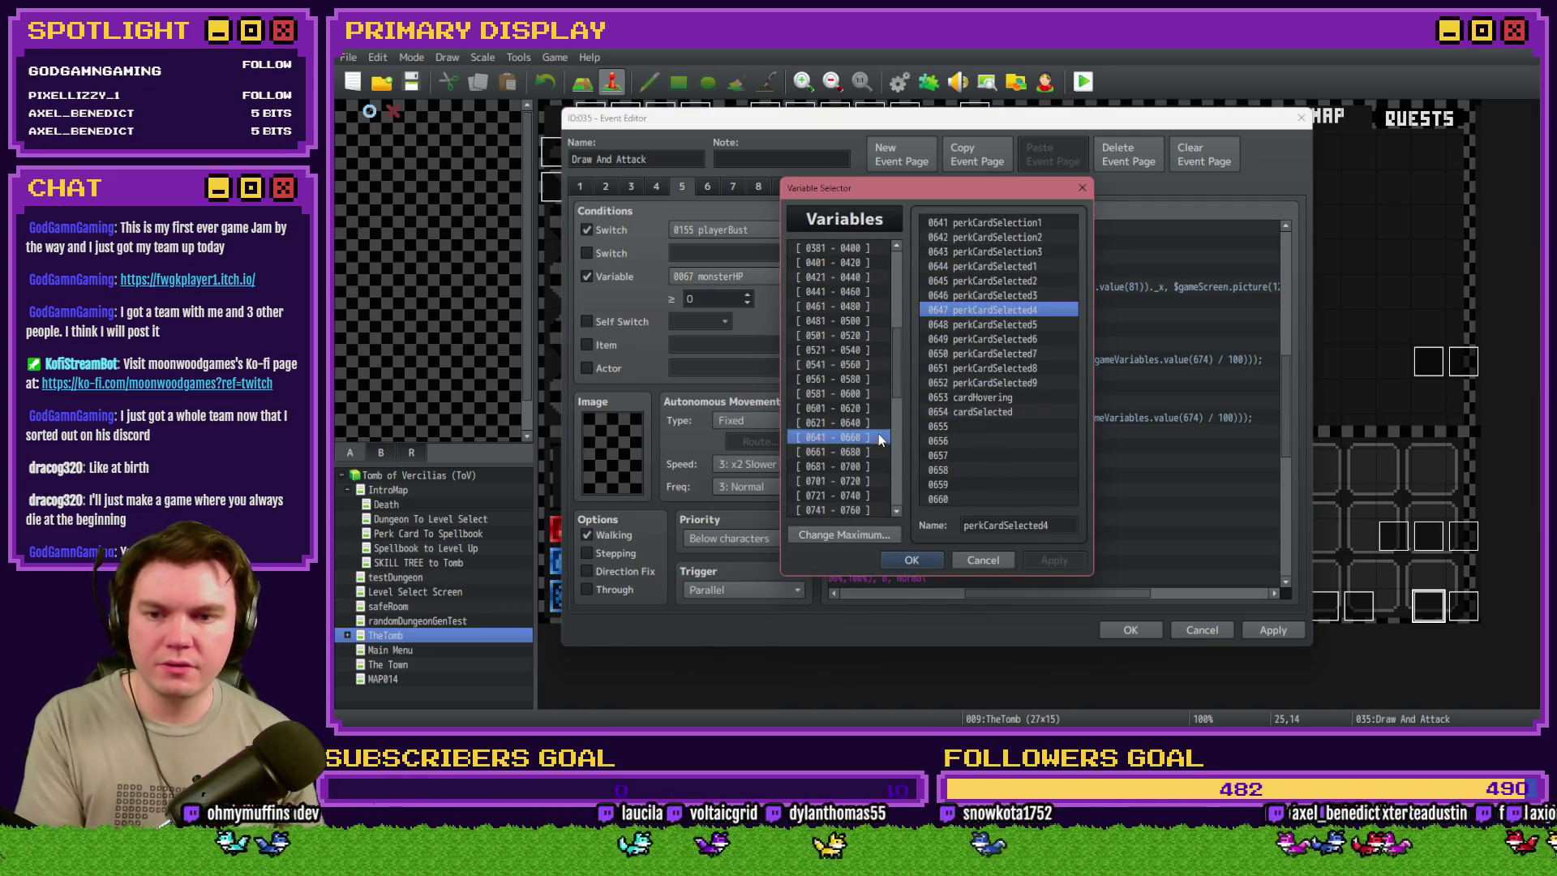
{"action": "left_click", "coordinate": [880, 451]}
{"action": "left_click", "coordinate": [990, 411]}
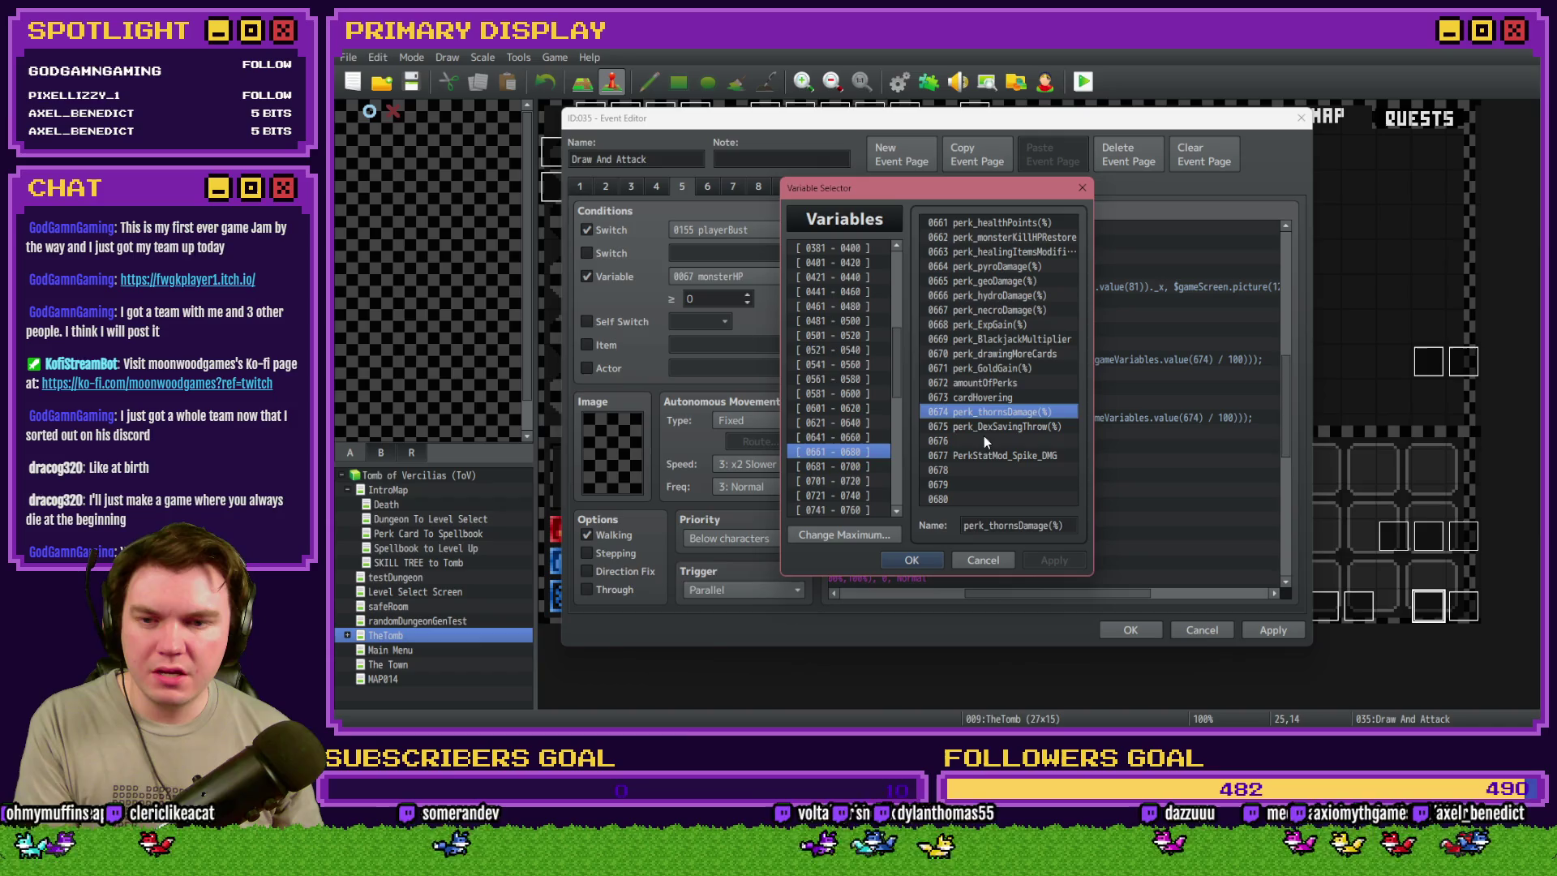
{"action": "double_click", "coordinate": [991, 414]}
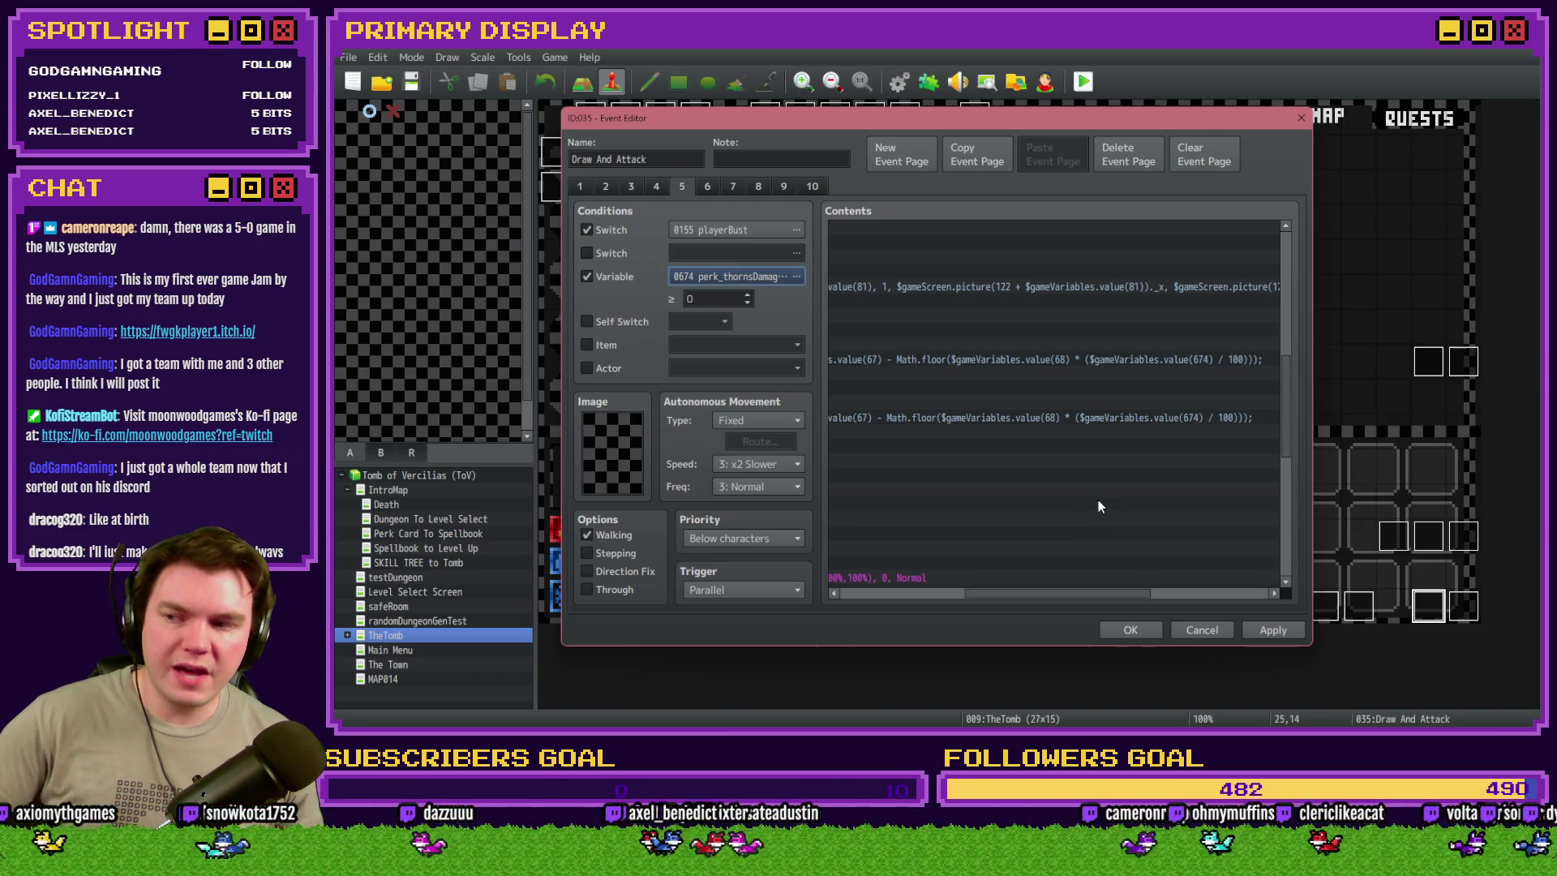
- Change Math.floor to Math.ceil in the first thorns damage script line
{"action": "left_click_drag", "start_coordinate": [1097, 595], "coordinate": [1086, 604]}
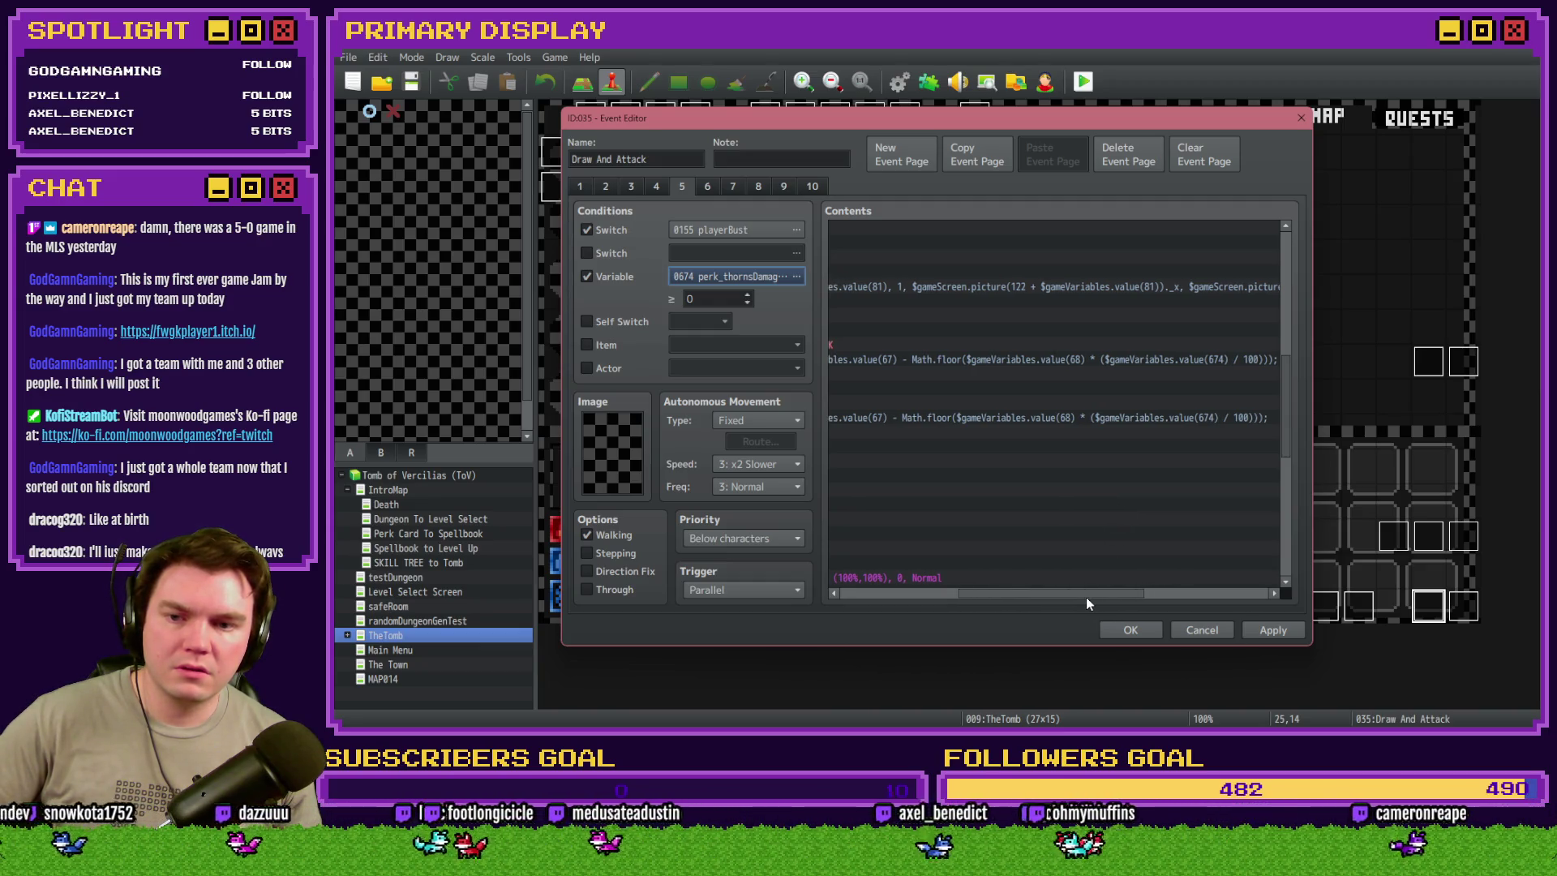
{"action": "double_click", "coordinate": [959, 419]}
{"action": "left_click_drag", "start_coordinate": [1051, 312], "coordinate": [893, 322]}
{"action": "left_click", "coordinate": [1183, 313]}
{"action": "double_click", "coordinate": [1174, 312]}
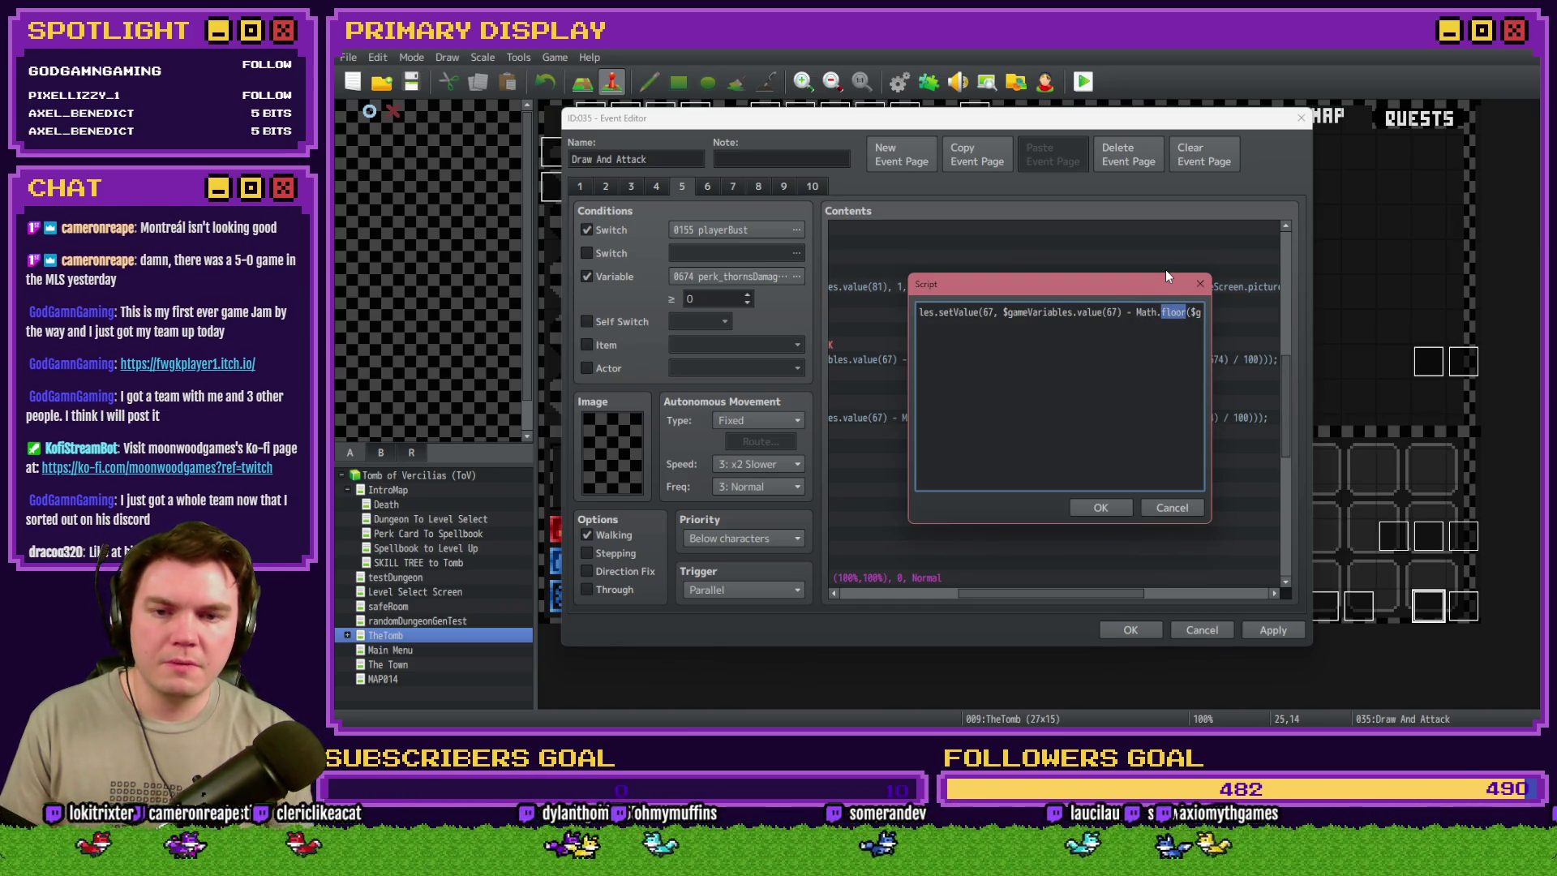
{"action": "type", "text": "l"}
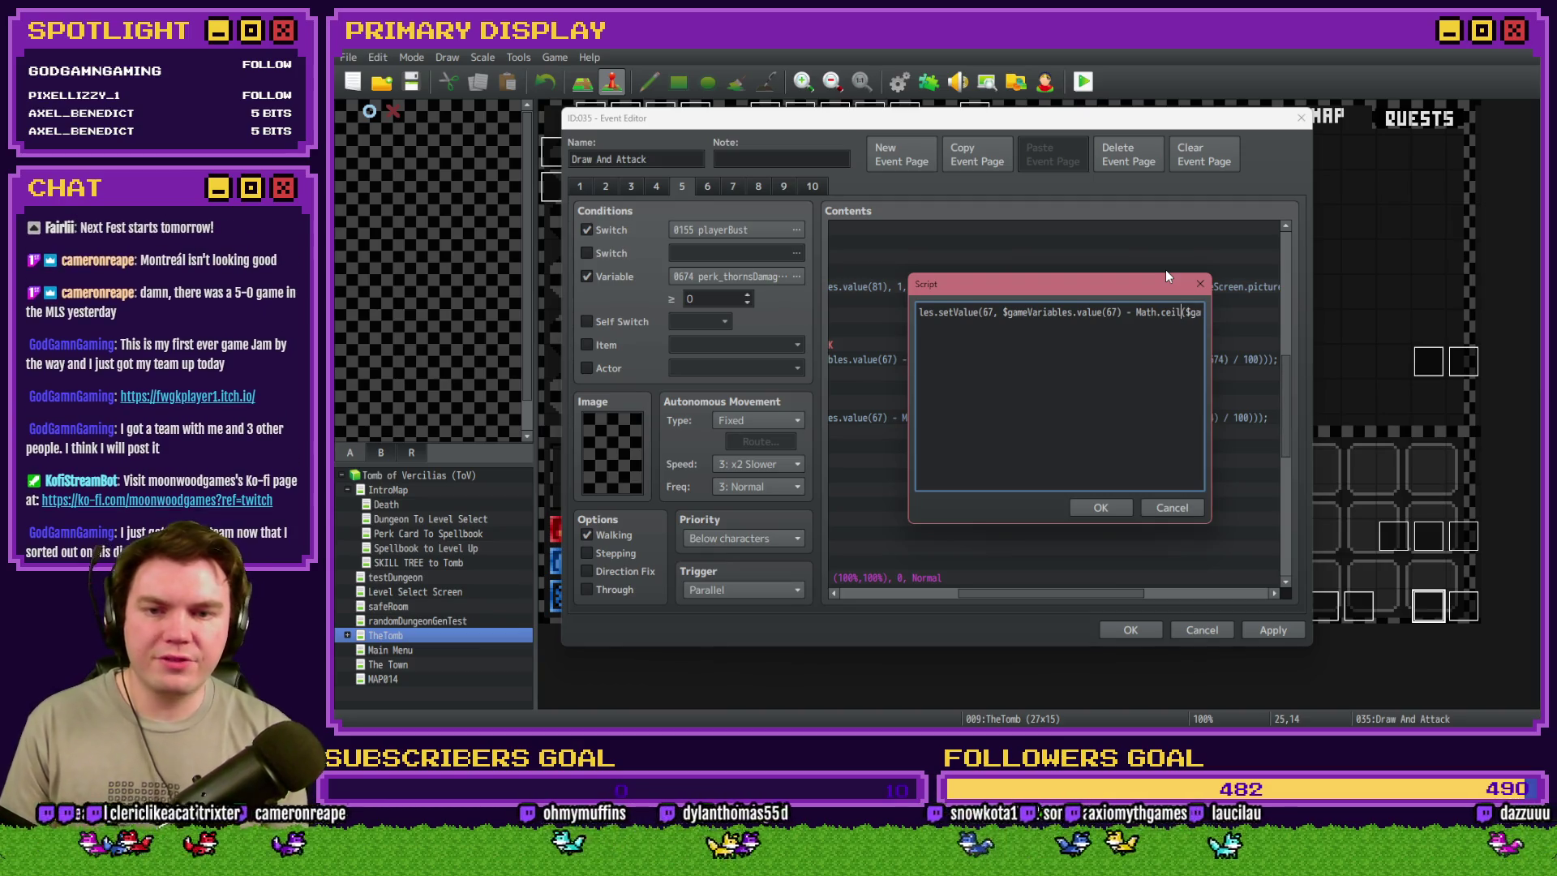
{"action": "left_click", "coordinate": [1100, 507]}
- Switch the second thorns script line to Math.ceil, then apply and close the Draw And Attack event
{"action": "left_click", "coordinate": [1048, 363]}
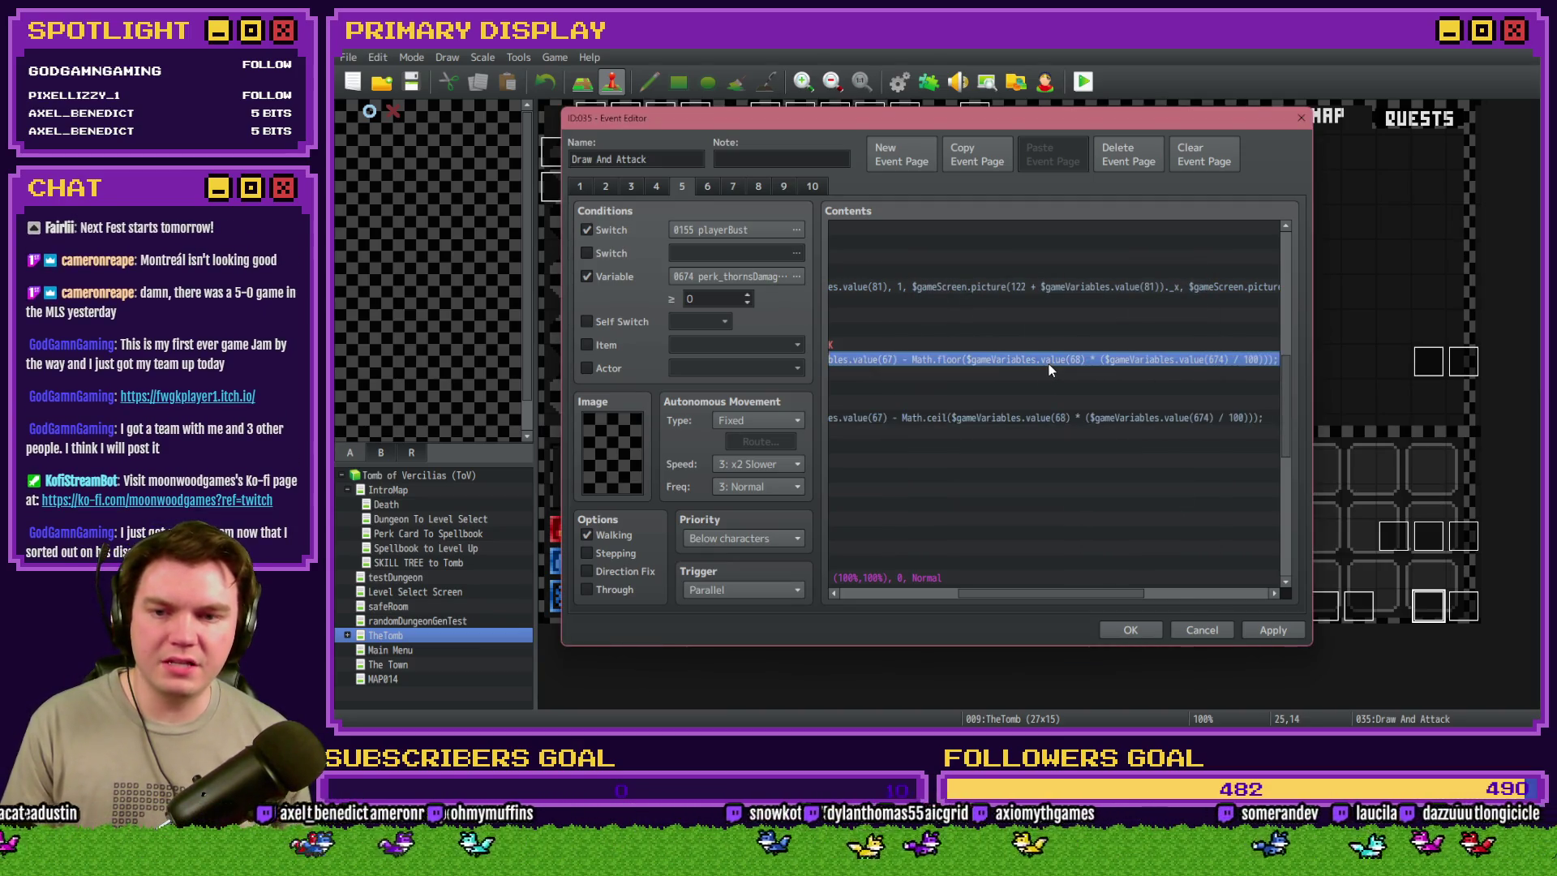
{"action": "double_click", "coordinate": [1049, 364]}
{"action": "mouse_move", "coordinate": [1009, 315]}
{"action": "left_mouse_down"}
{"action": "mouse_move", "coordinate": [924, 311]}
{"action": "mouse_move", "coordinate": [997, 302]}
{"action": "left_mouse_up"}
{"action": "double_click", "coordinate": [971, 312]}
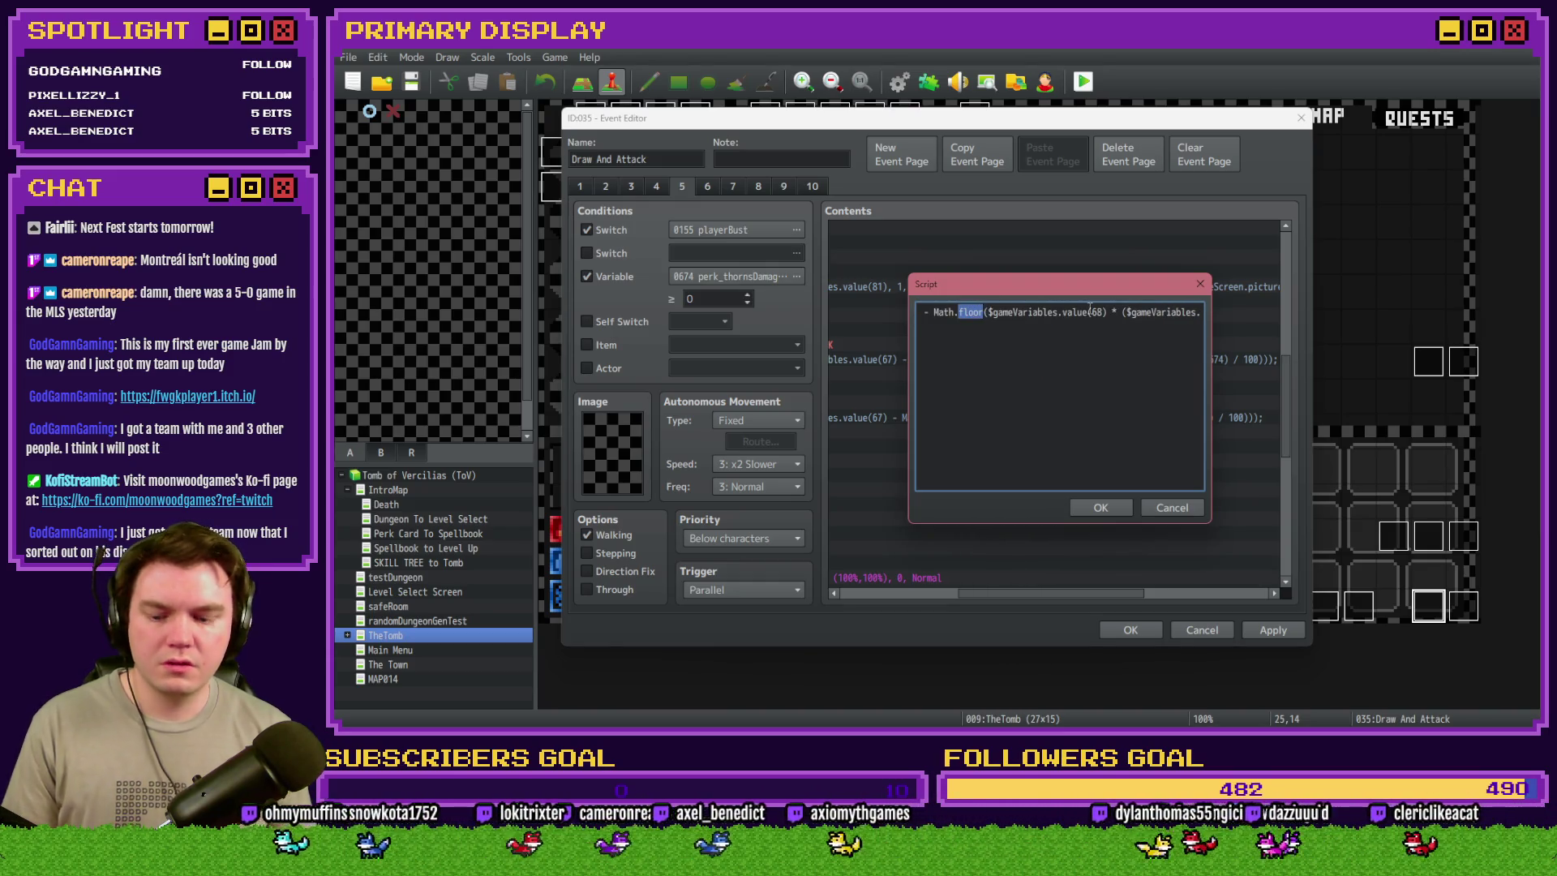
{"action": "type", "text": "ceil"}
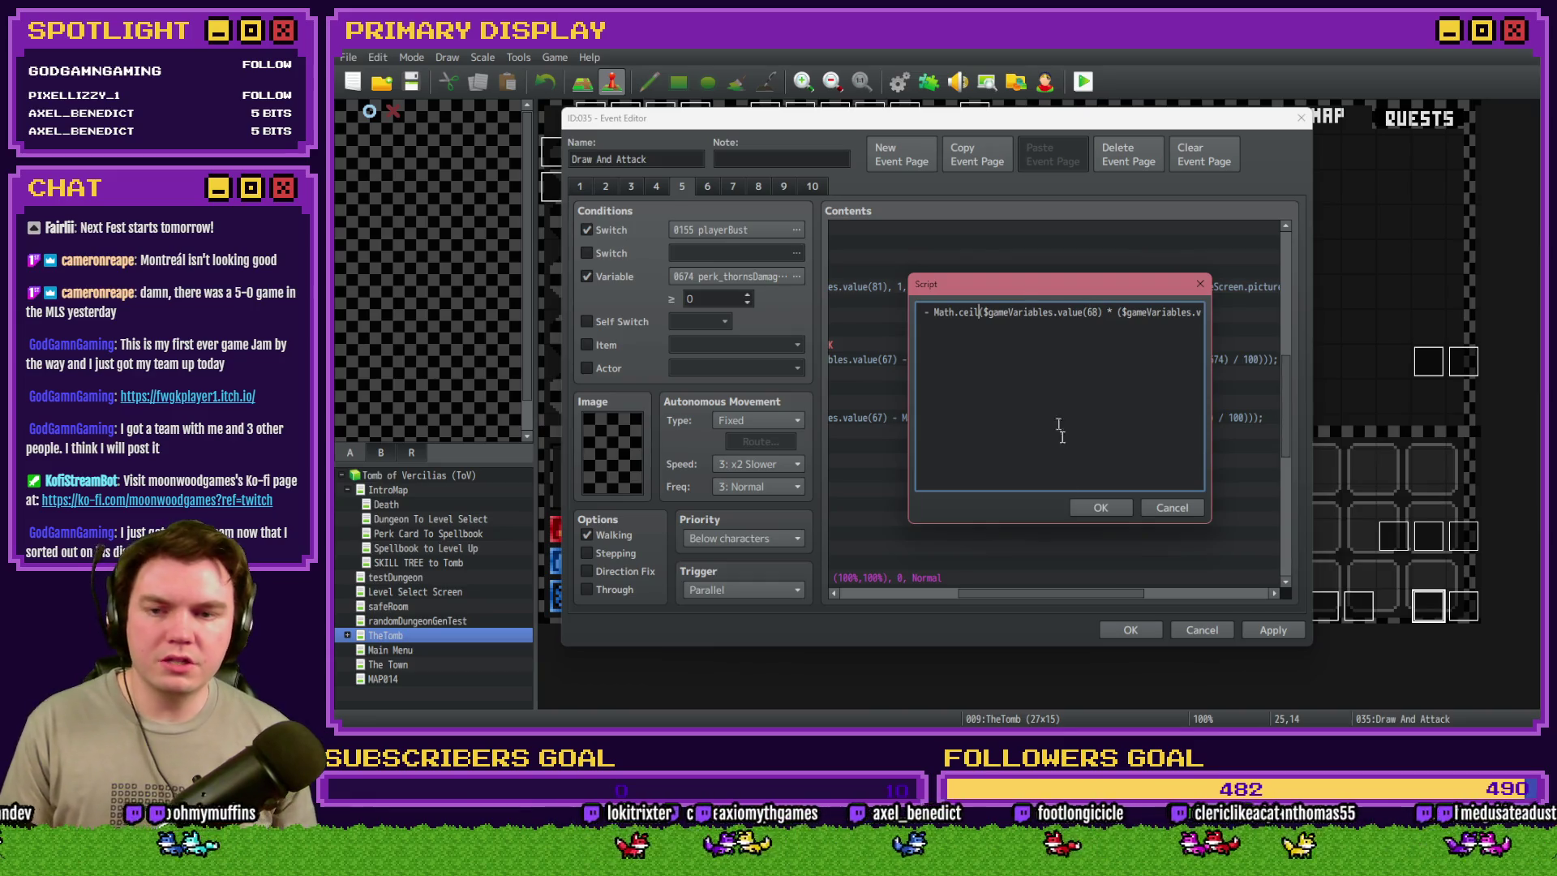
{"action": "left_click", "coordinate": [1101, 507]}
{"action": "left_click_drag", "start_coordinate": [1087, 591], "coordinate": [1108, 596]}
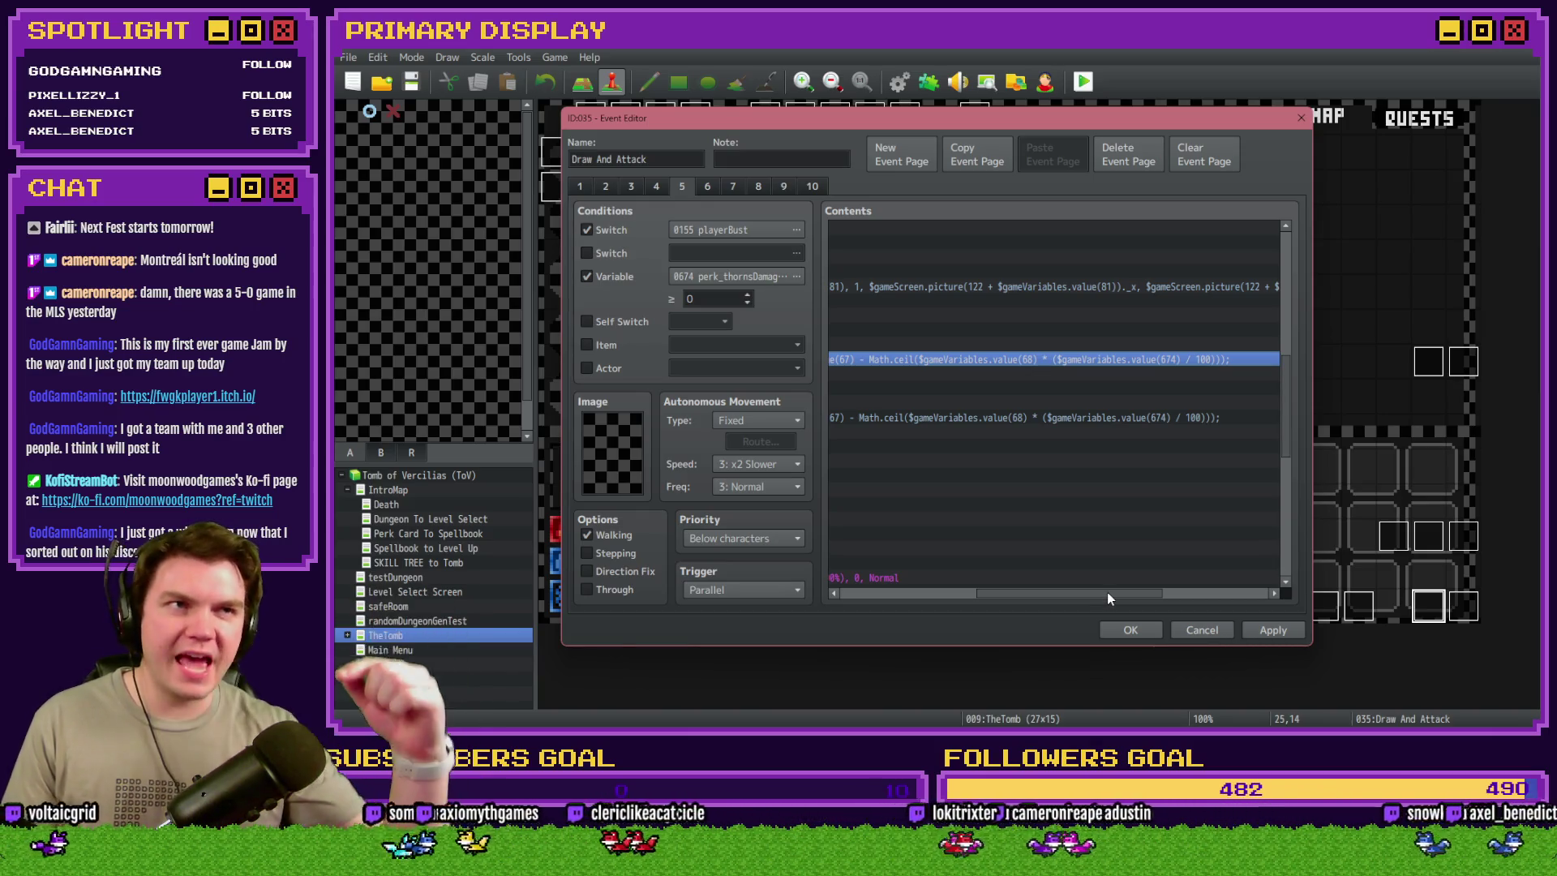
{"action": "left_click", "coordinate": [1275, 631]}
{"action": "left_click", "coordinate": [1145, 631]}
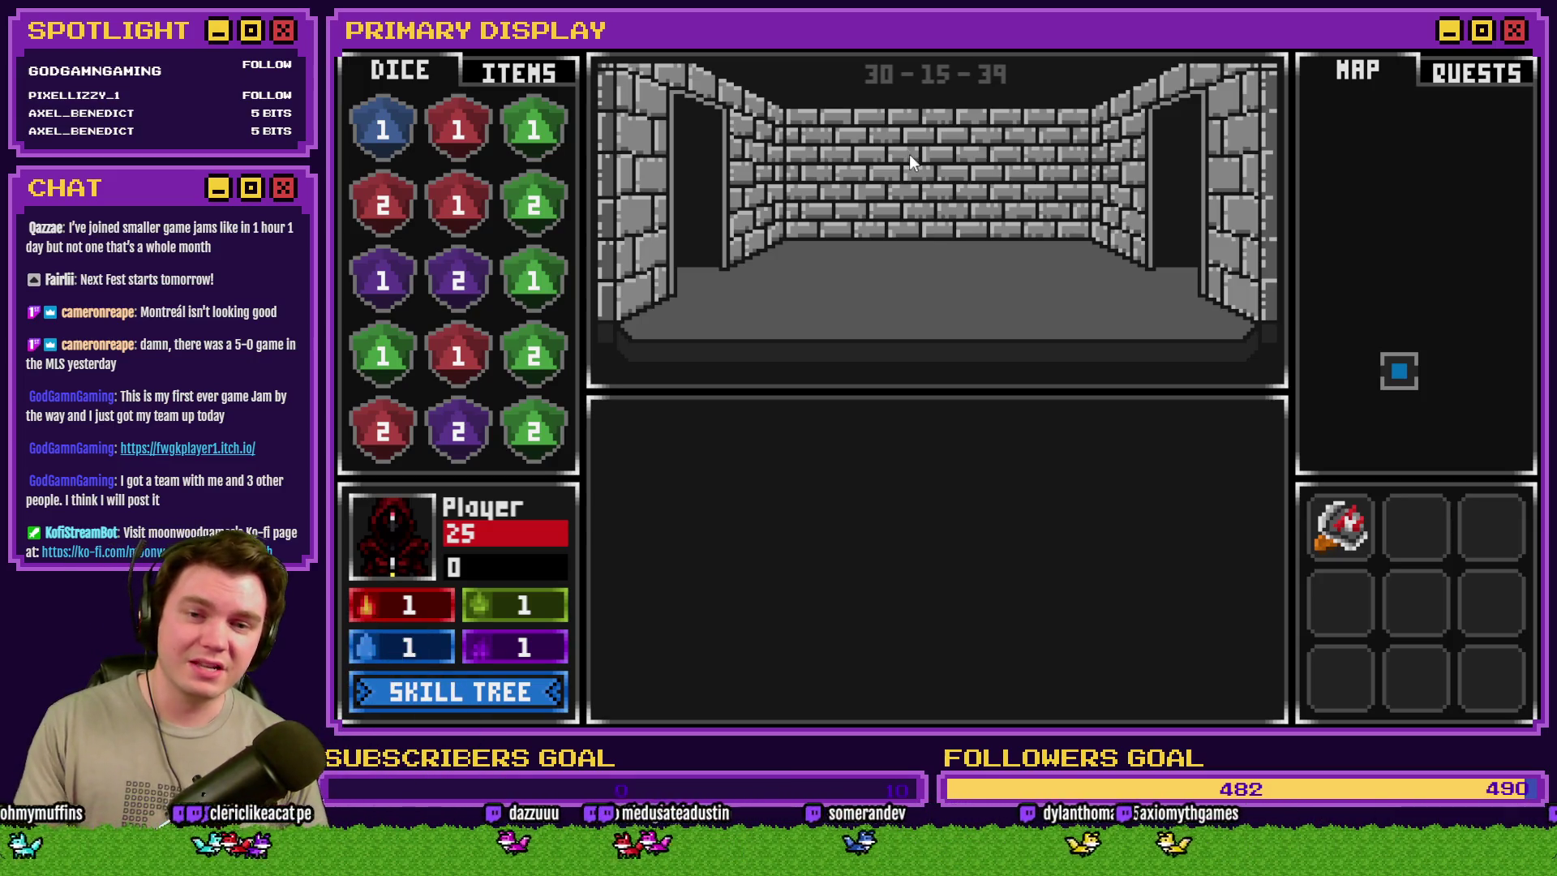
- Step forward one tile and rotate the inner, middle and outer gem rings to disarm the trap
{"action": "key", "text": "Up"}
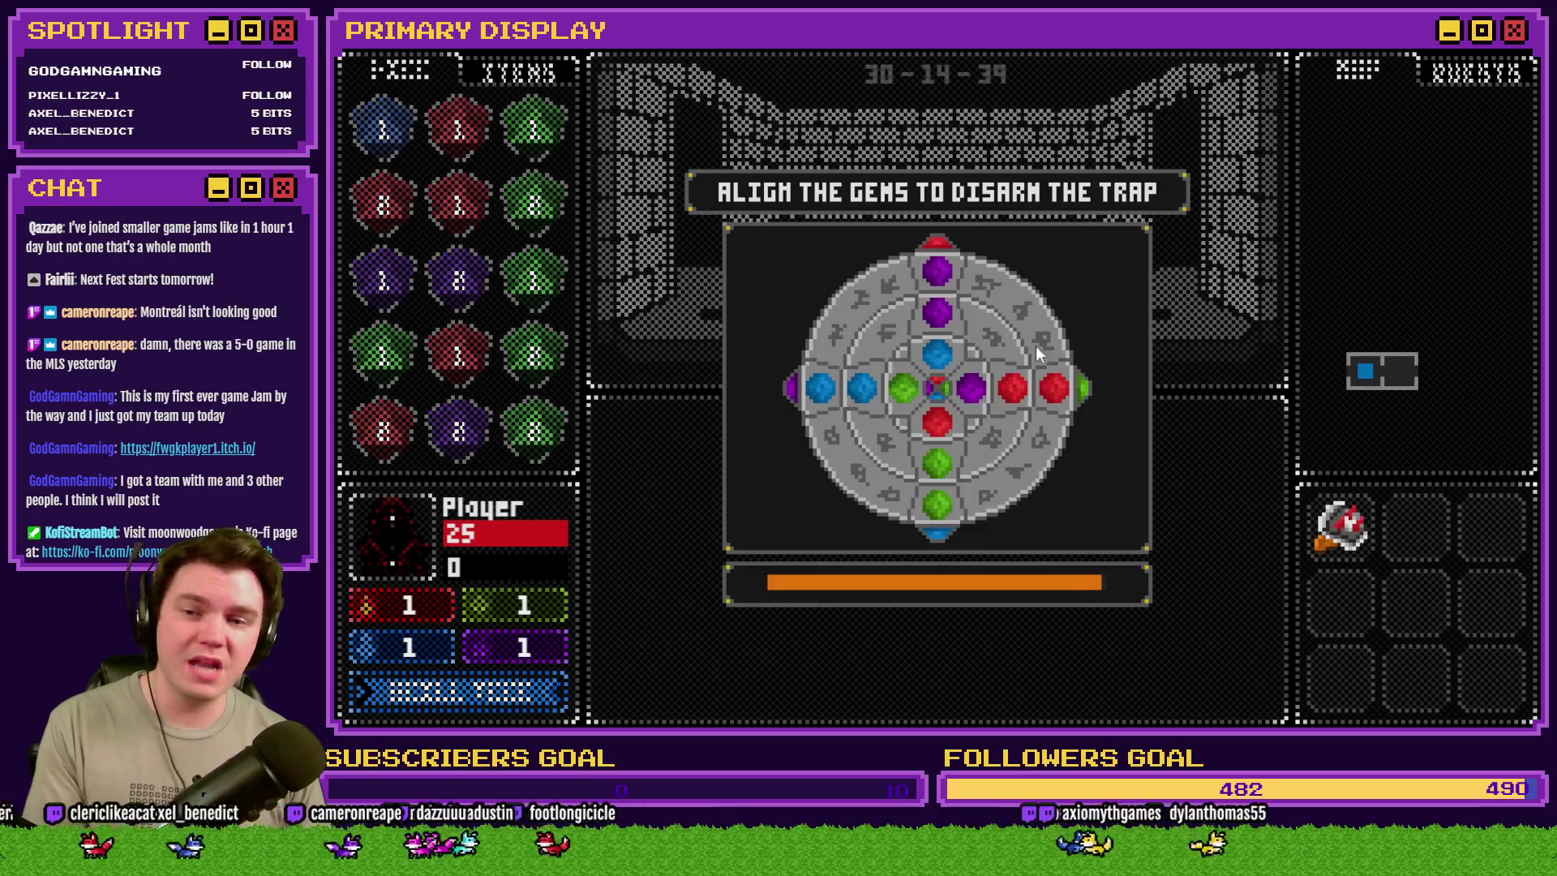
{"action": "left_click", "coordinate": [957, 402]}
{"action": "left_click", "coordinate": [982, 385]}
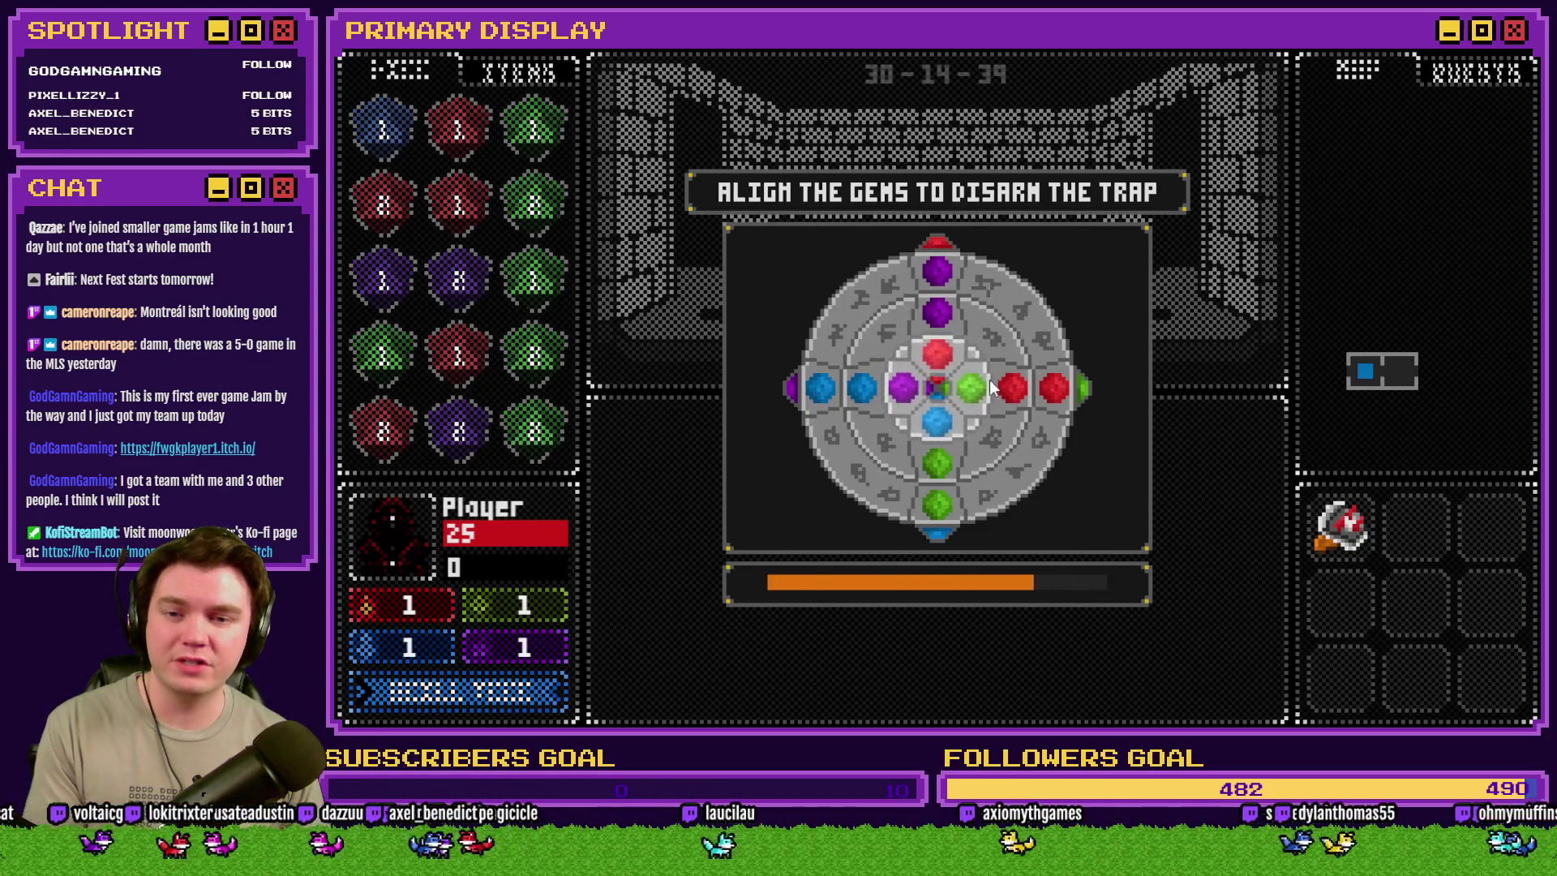
{"action": "left_click", "coordinate": [1011, 387]}
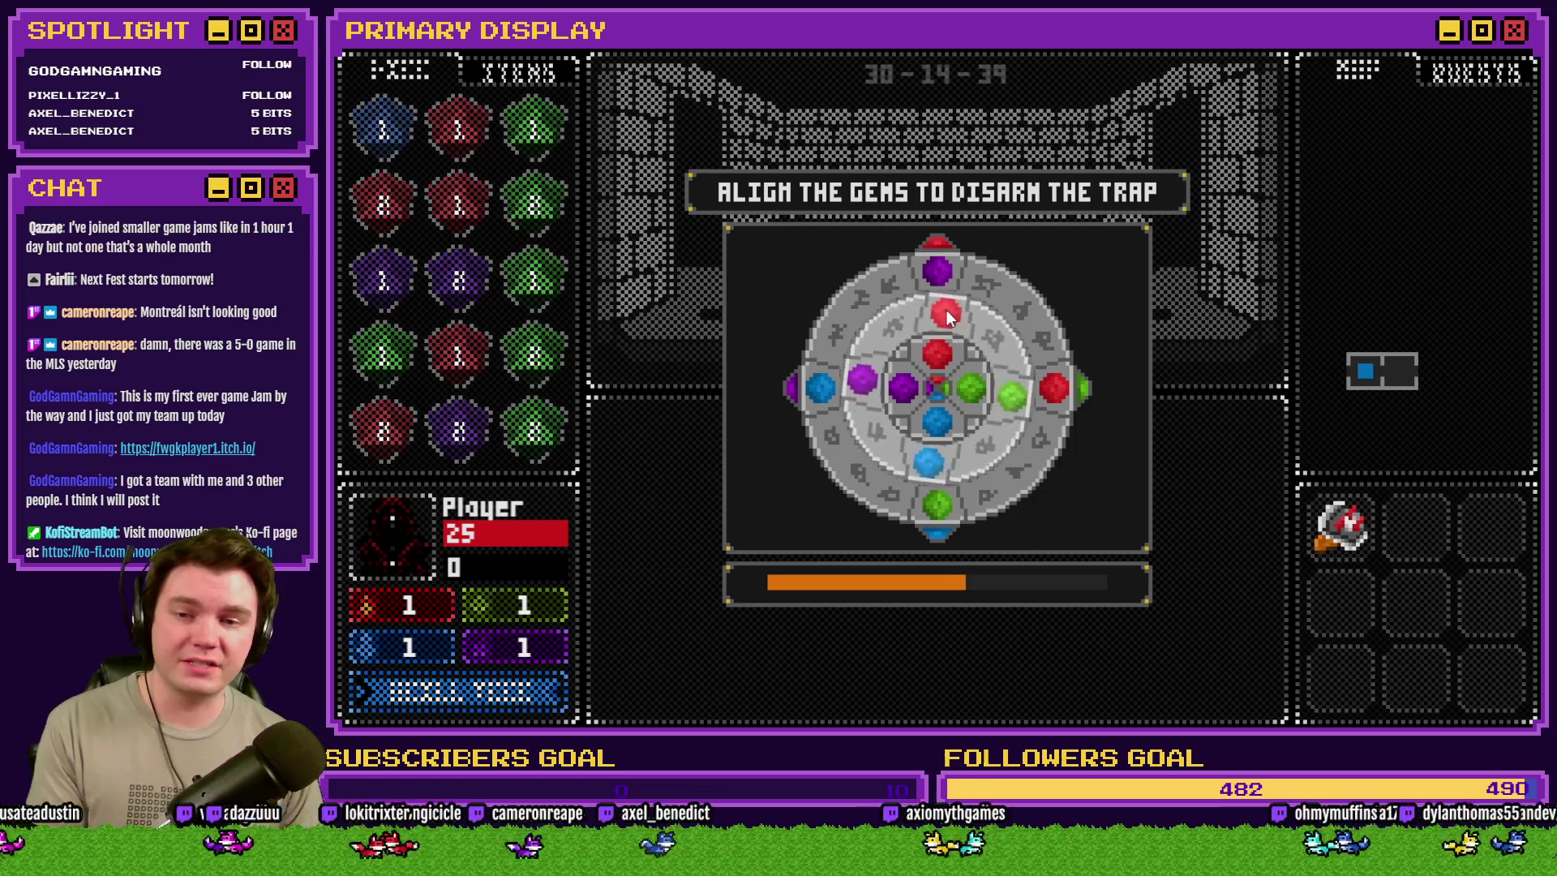
{"action": "left_click", "coordinate": [950, 277]}
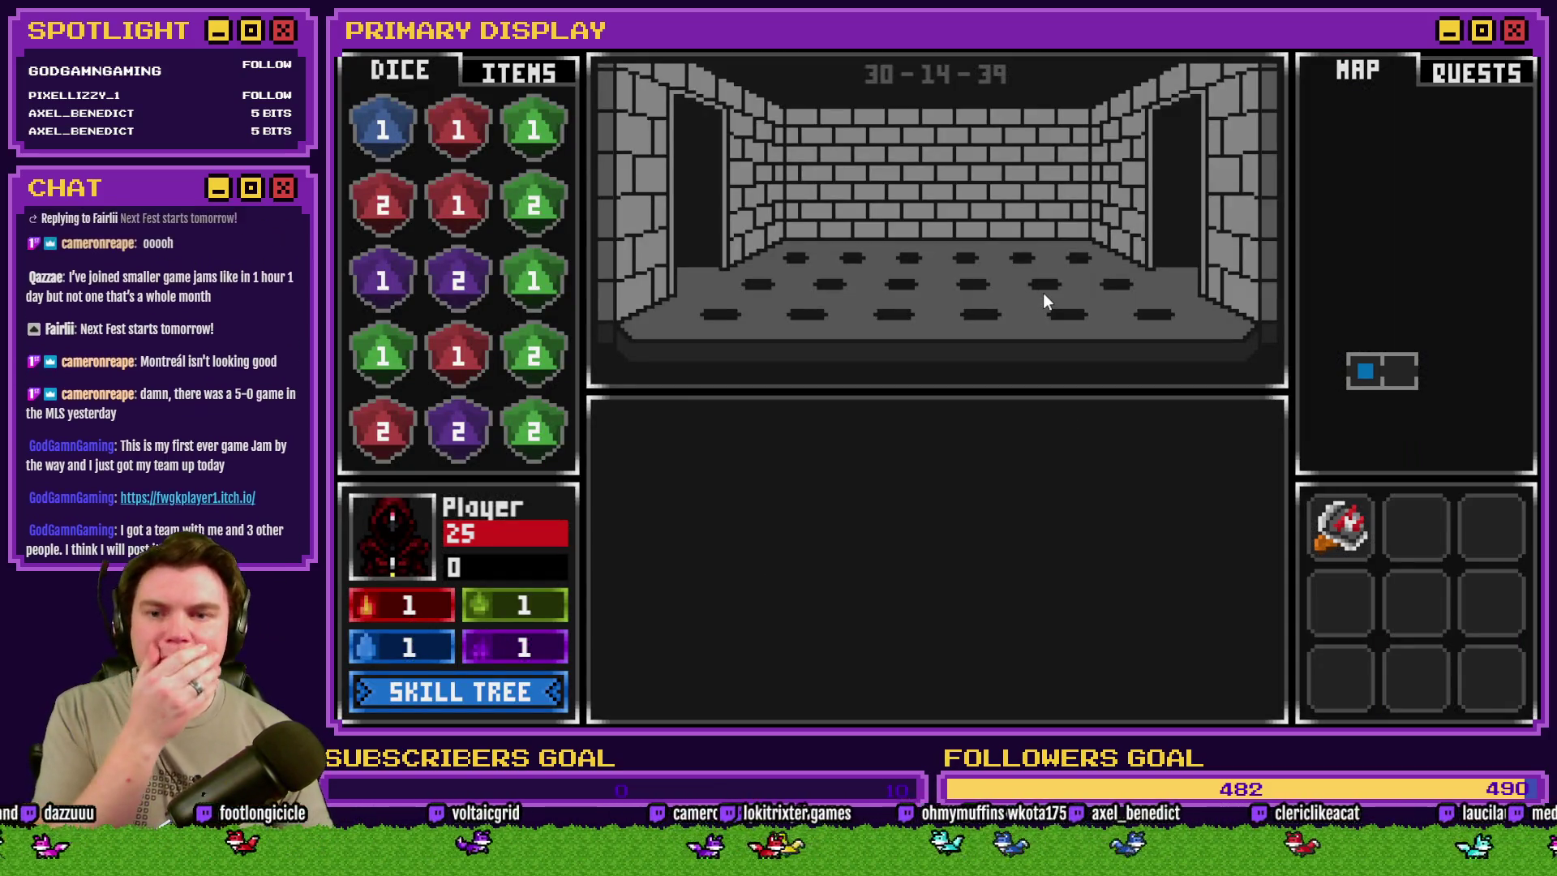
- Walk forward twice into the orc room, split the pair of Aces, and draw two more cards
{"action": "key", "text": "w"}
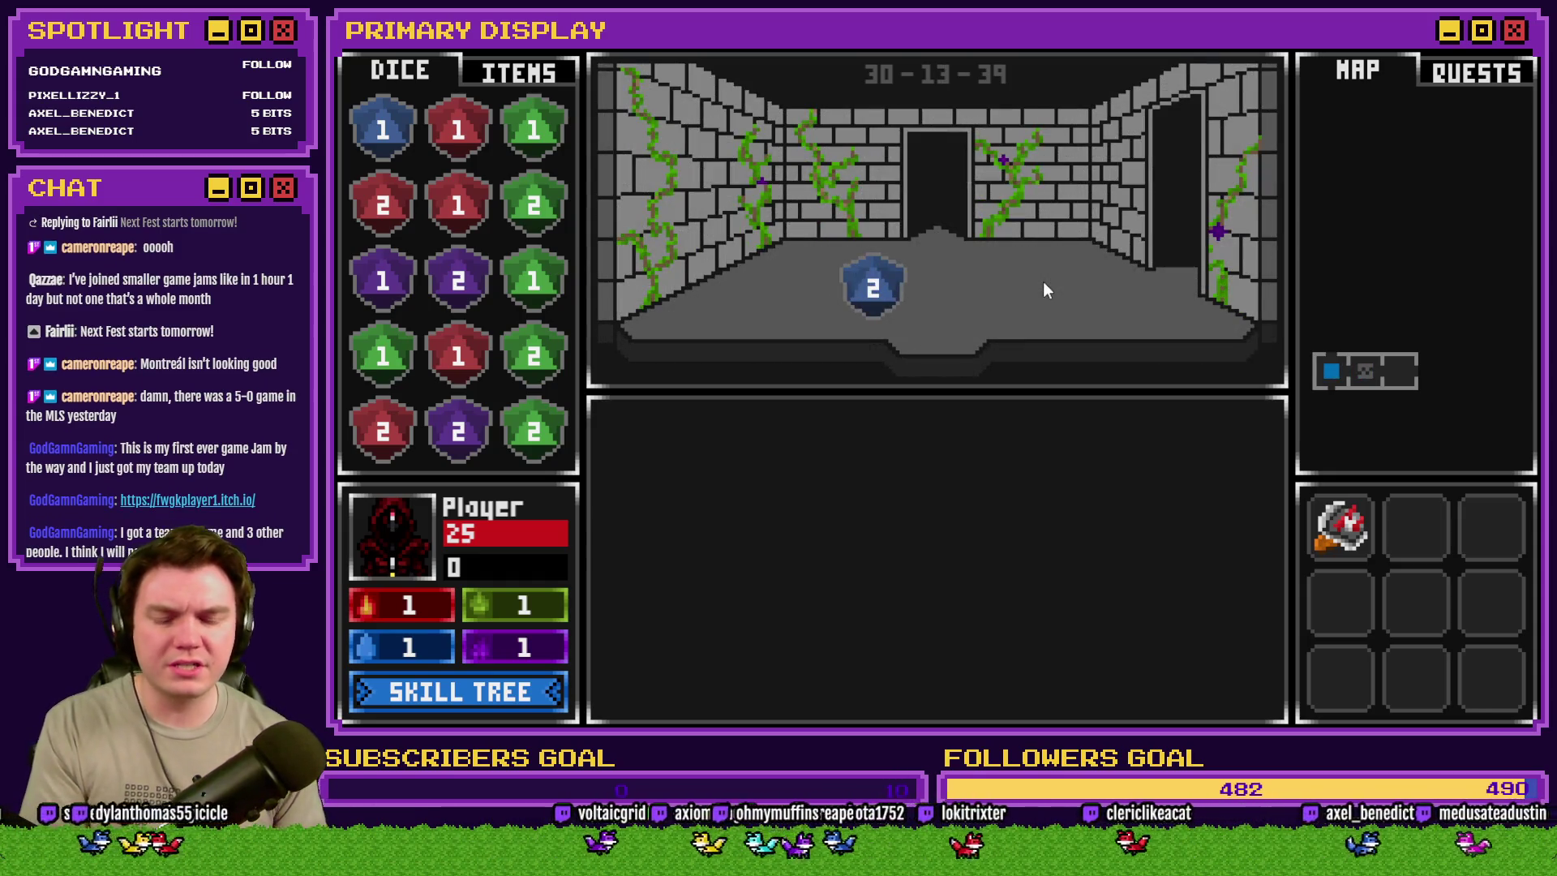
{"action": "key", "text": "w"}
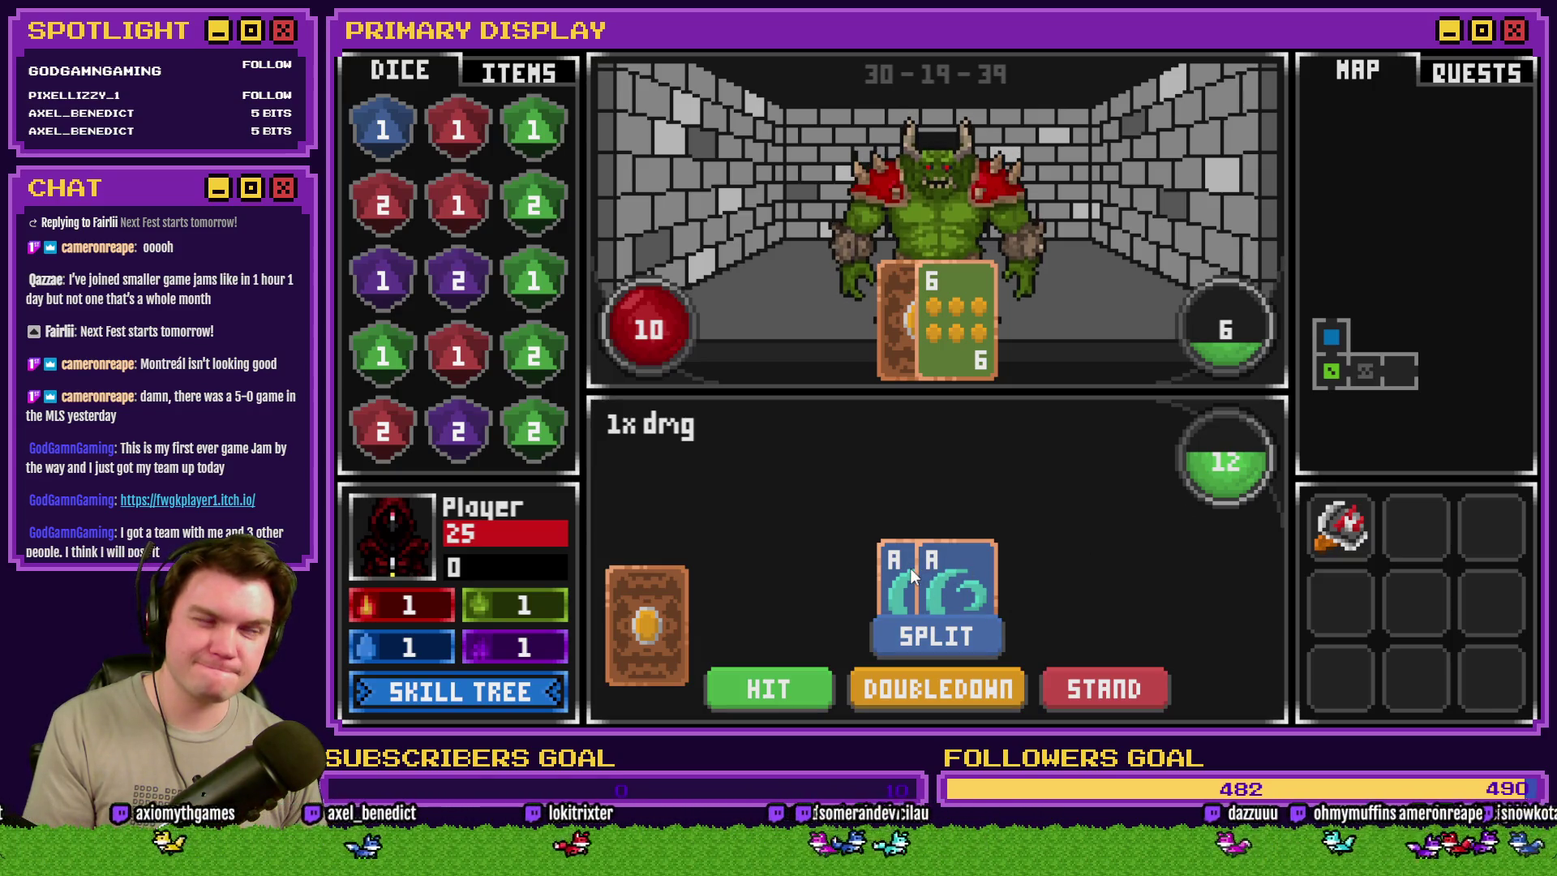
{"action": "left_click", "coordinate": [944, 631]}
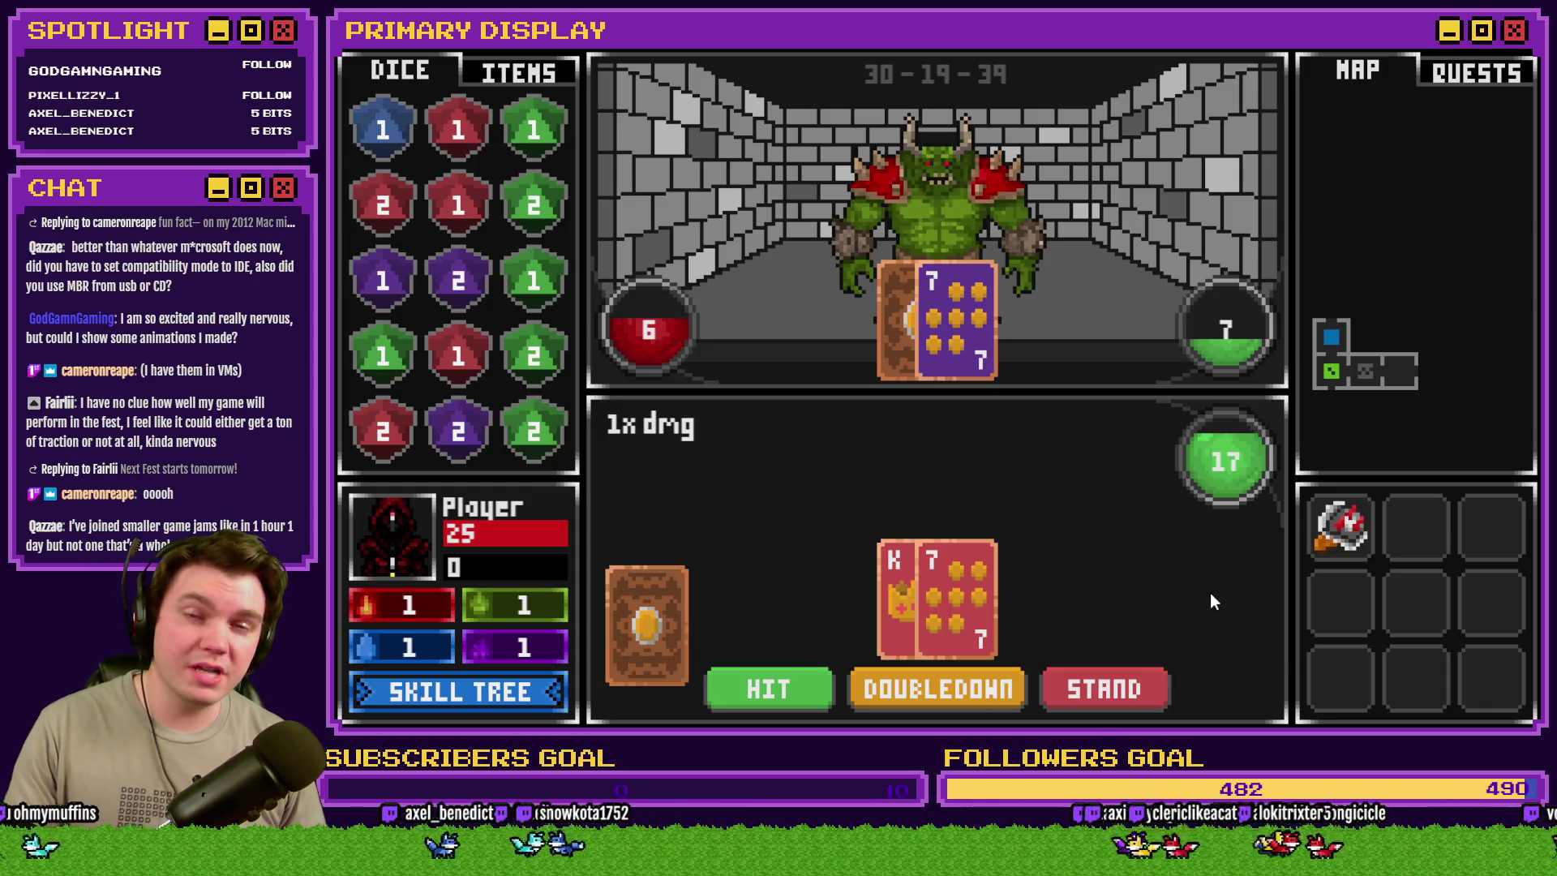
{"action": "left_click", "coordinate": [762, 694]}
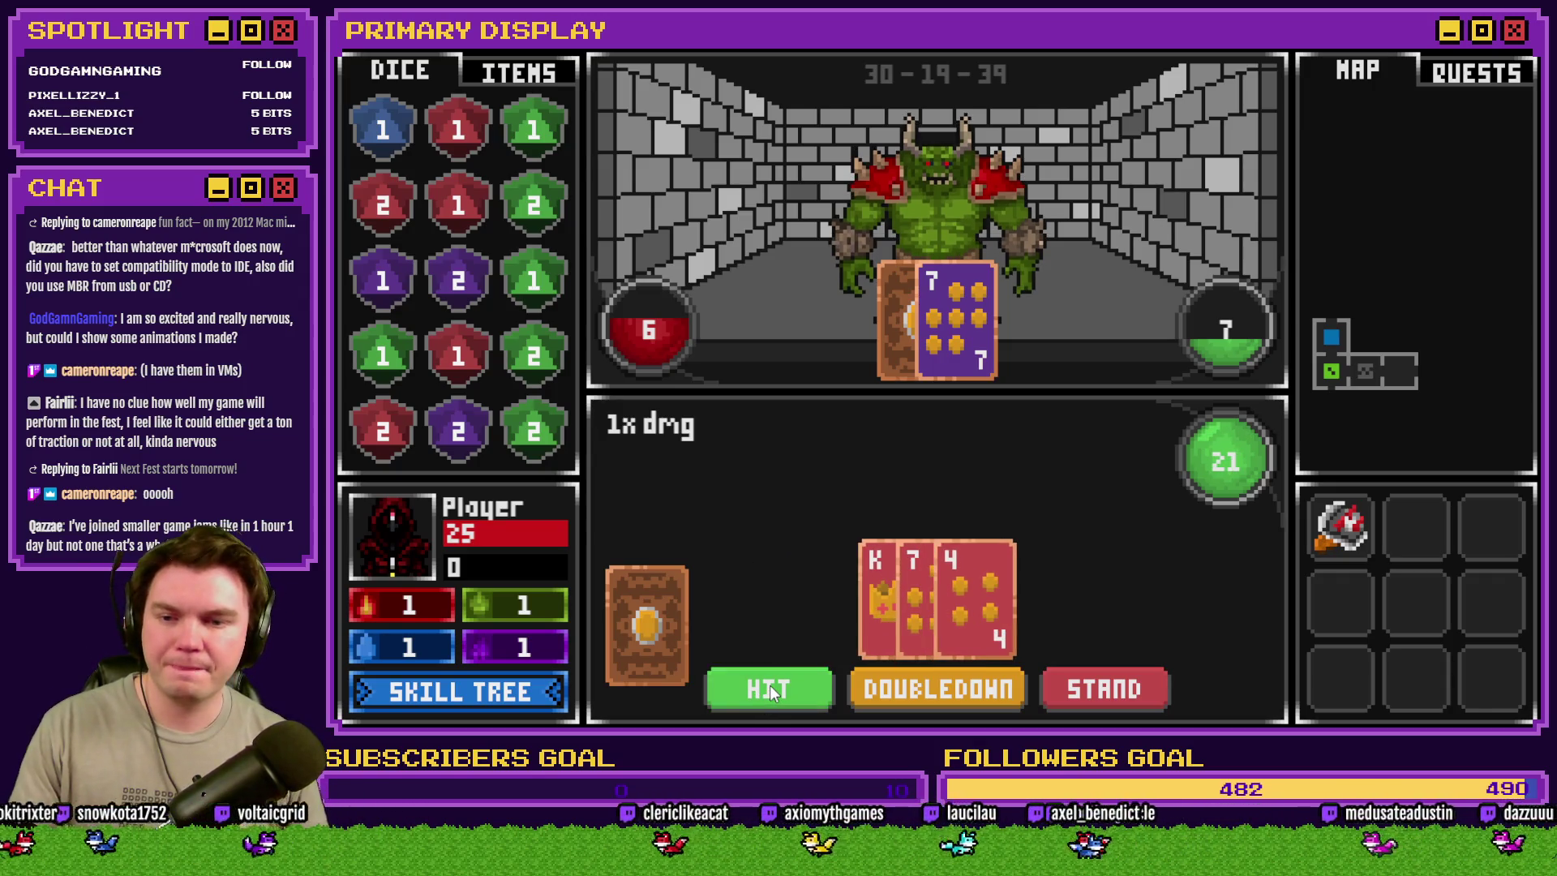
{"action": "left_click", "coordinate": [771, 698]}
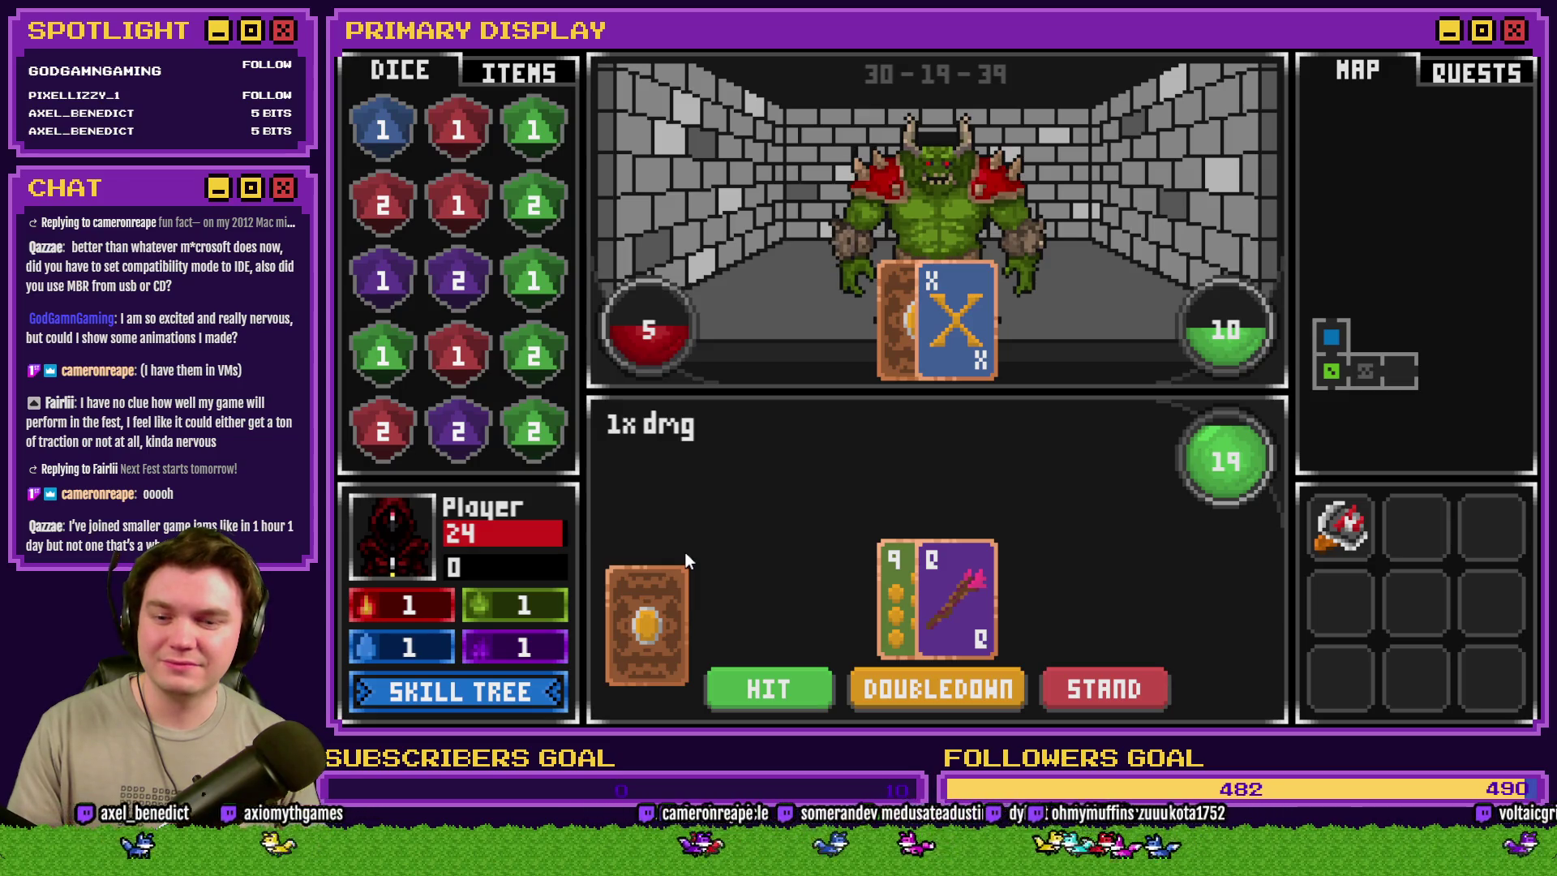
- In the debug menu, raise variable 0674 perk_thornsDamage(%) from 2 to 50, then resume the battle
{"action": "key", "text": "F1"}
{"action": "scroll", "coordinate": [481, 690], "scroll_direction": "down", "scroll_amount": 5}
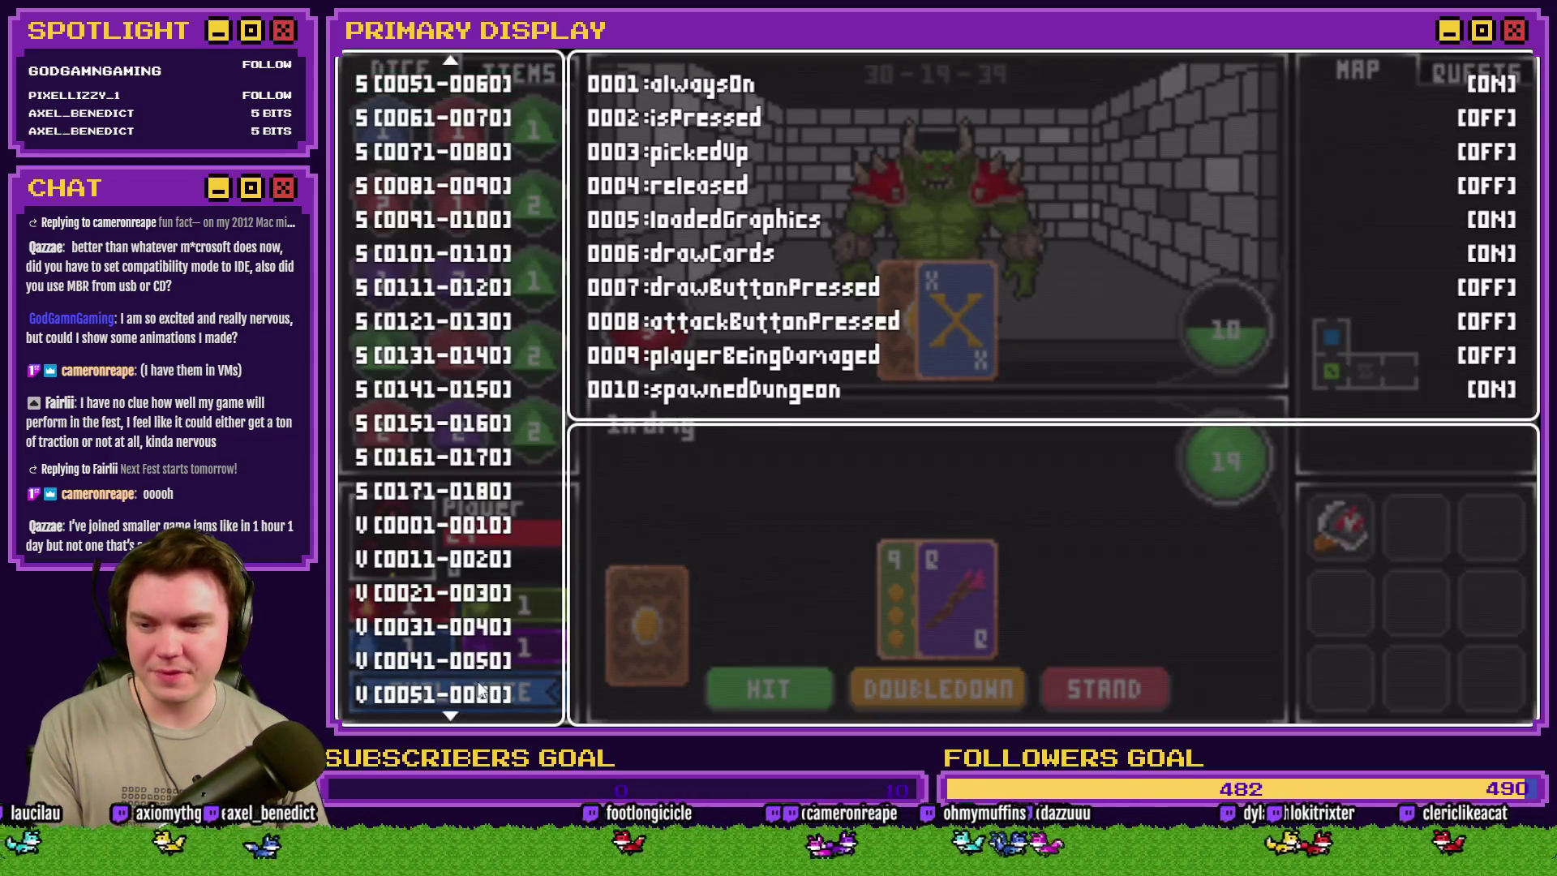
{"action": "scroll", "coordinate": [480, 689], "scroll_direction": "down", "scroll_amount": 20}
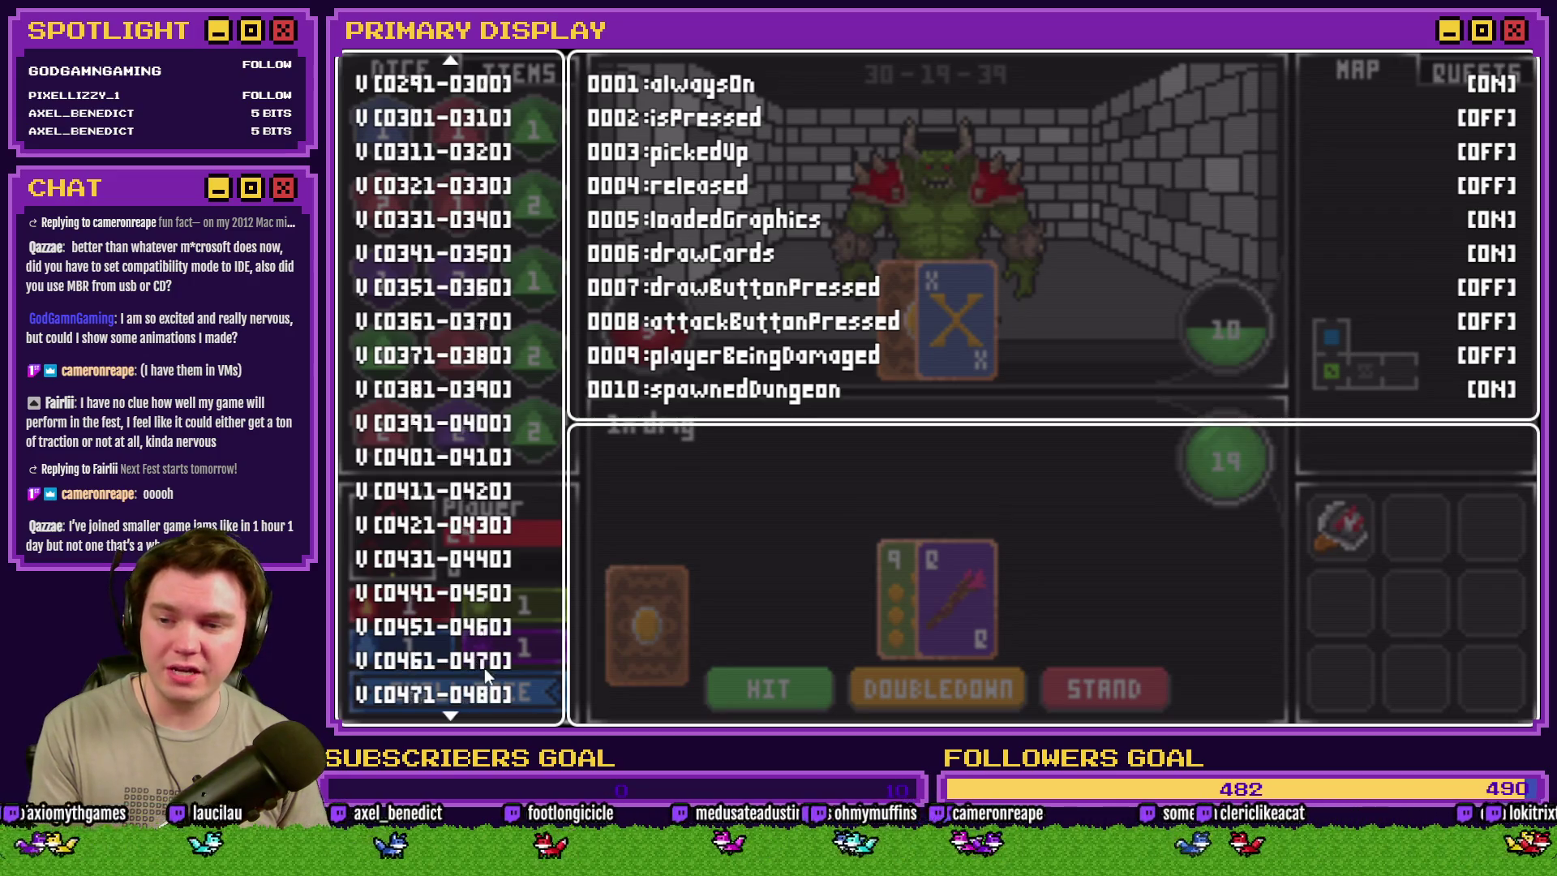
{"action": "scroll", "coordinate": [484, 668], "scroll_direction": "down", "scroll_amount": 15}
{"action": "left_click", "coordinate": [484, 629]}
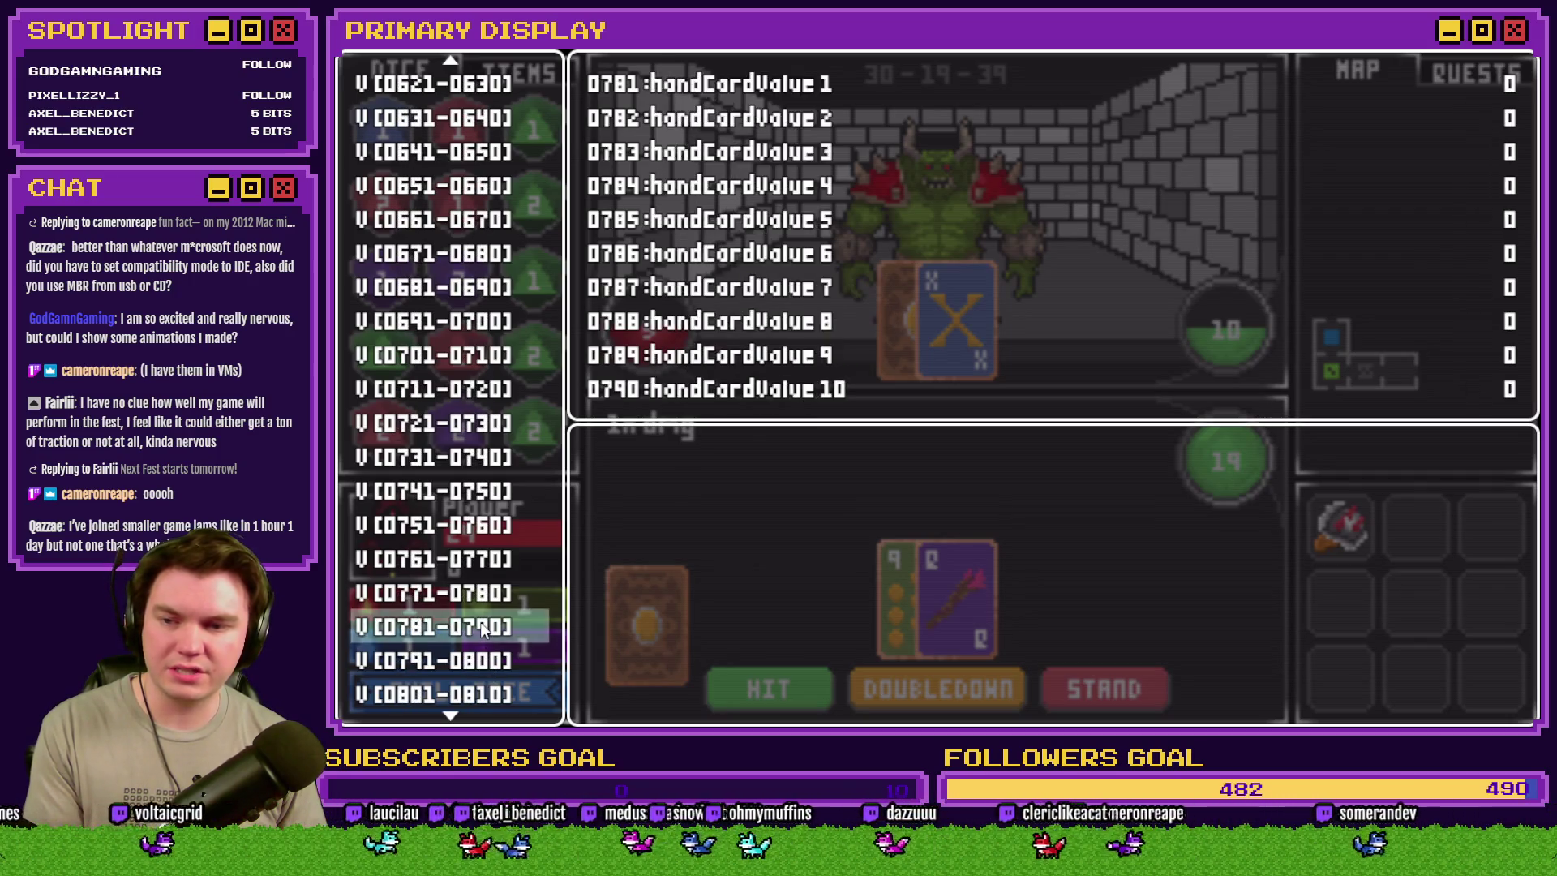
{"action": "key", "text": "Up"}
{"action": "key", "text": "Up"}
{"action": "key", "text": "Up"}
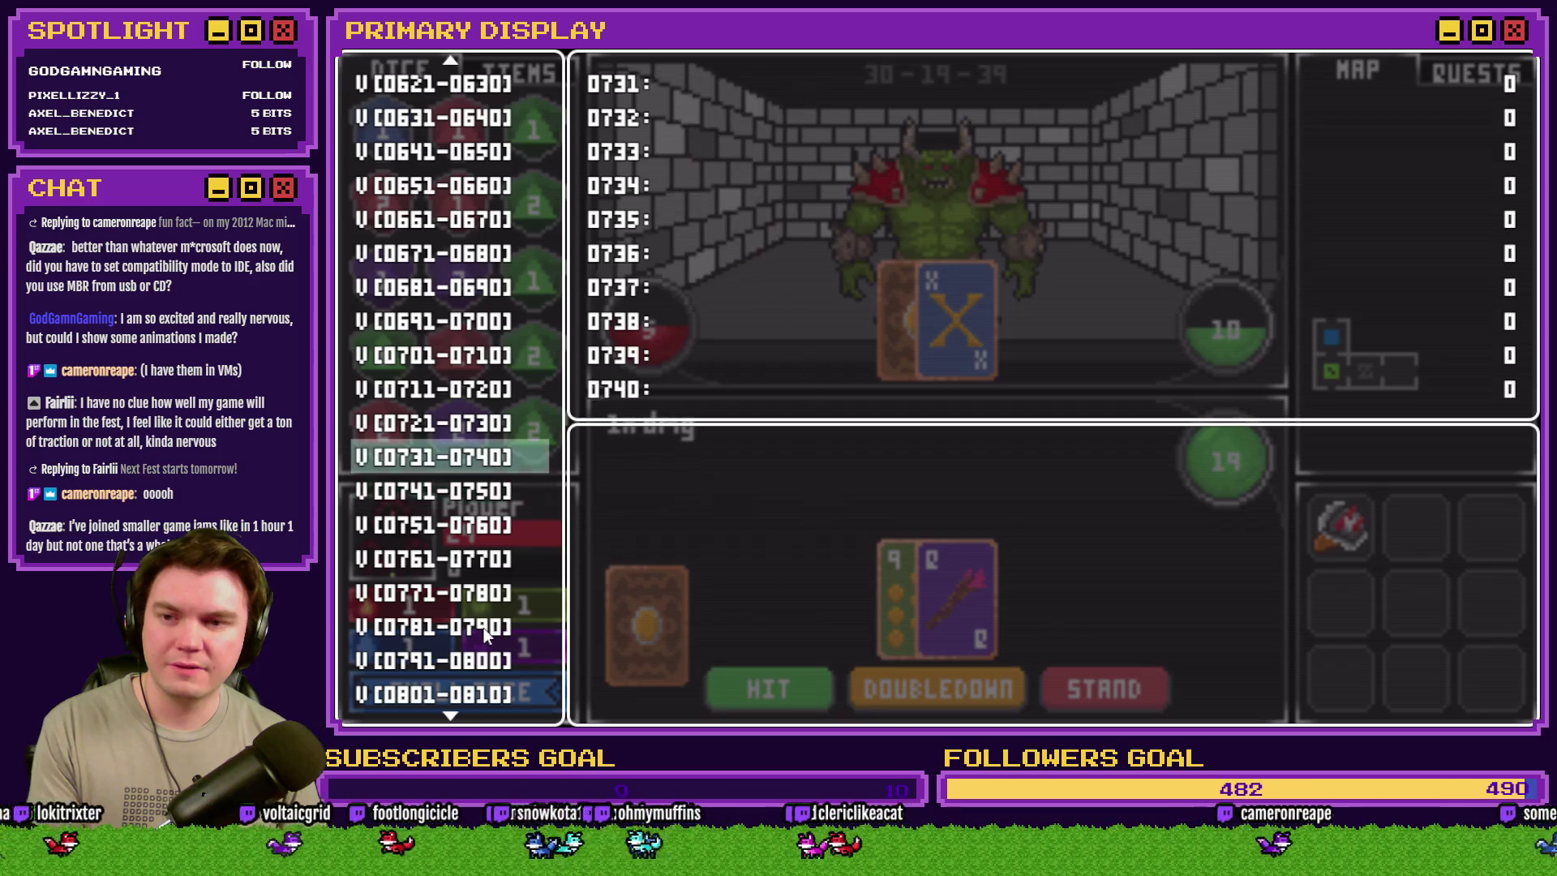
{"action": "key", "text": "Up"}
{"action": "key", "text": "Up"}
{"action": "key", "text": "Up"}
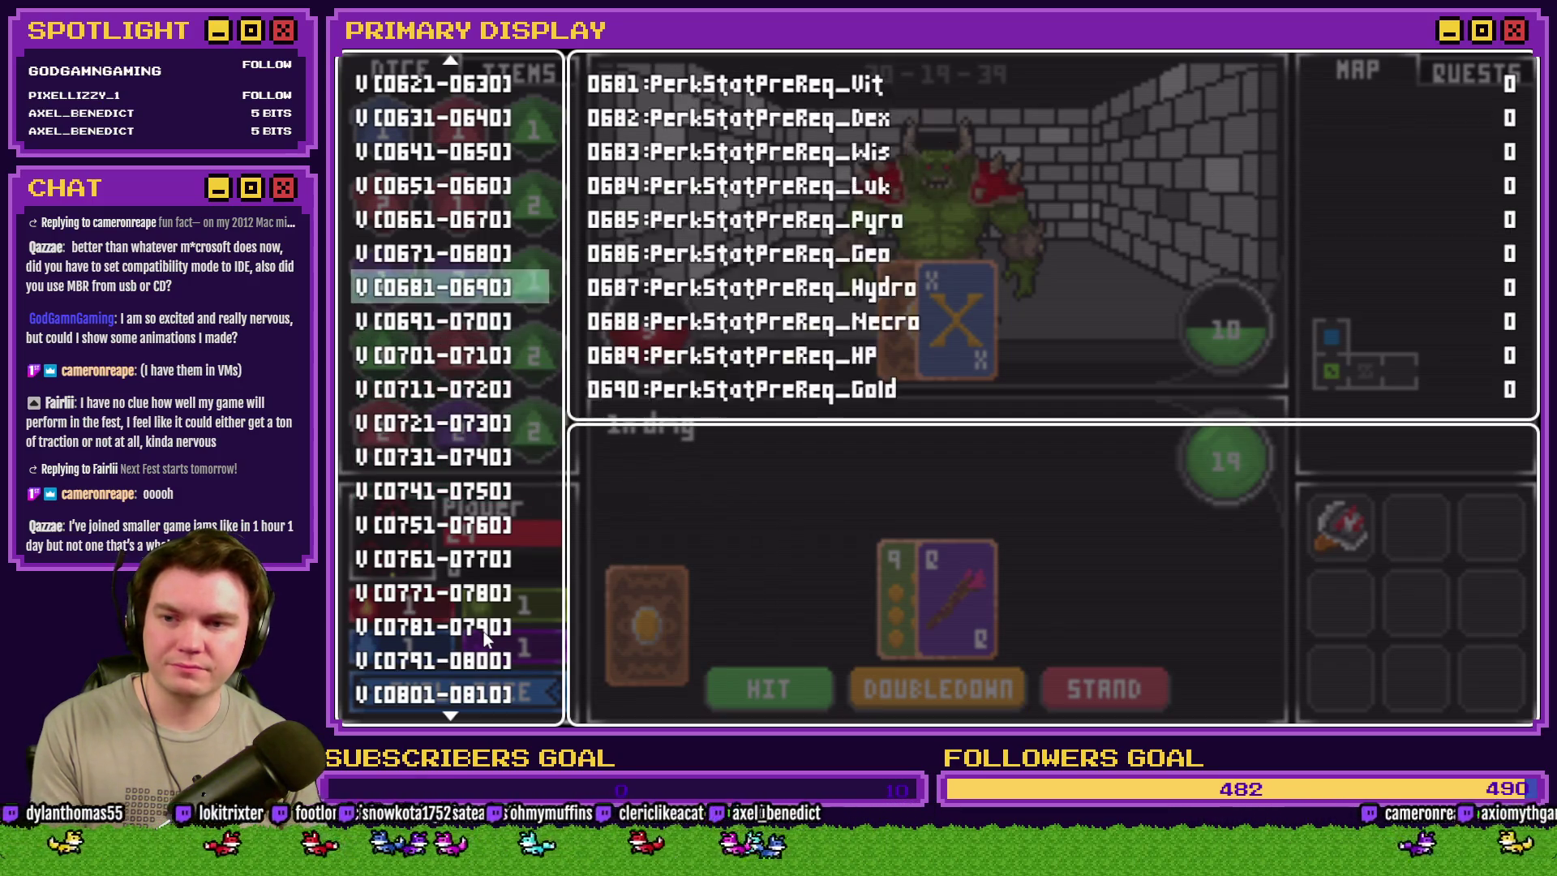
{"action": "key", "text": "Up"}
{"action": "key", "text": "Return"}
{"action": "key", "text": "Down"}
{"action": "key", "text": "Down"}
{"action": "key", "text": "Down"}
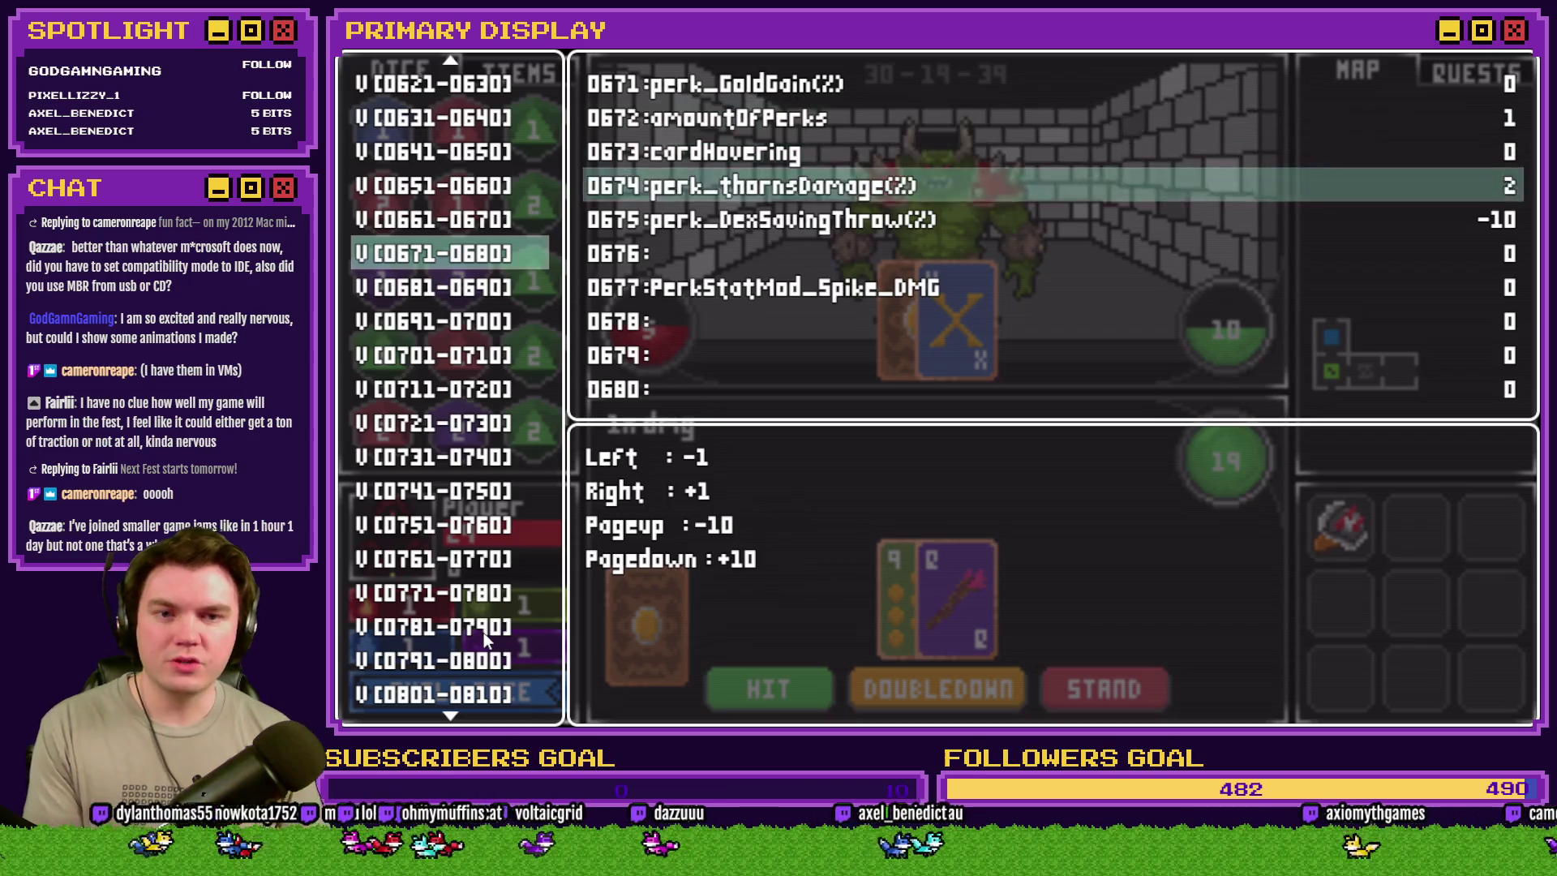
{"action": "key", "text": "Page_Down"}
{"action": "key", "text": "Page_Down"}
{"action": "key", "text": "Page_Down"}
{"action": "key", "text": "Right"}
{"action": "key", "text": "Right"}
{"action": "key", "text": "Right"}
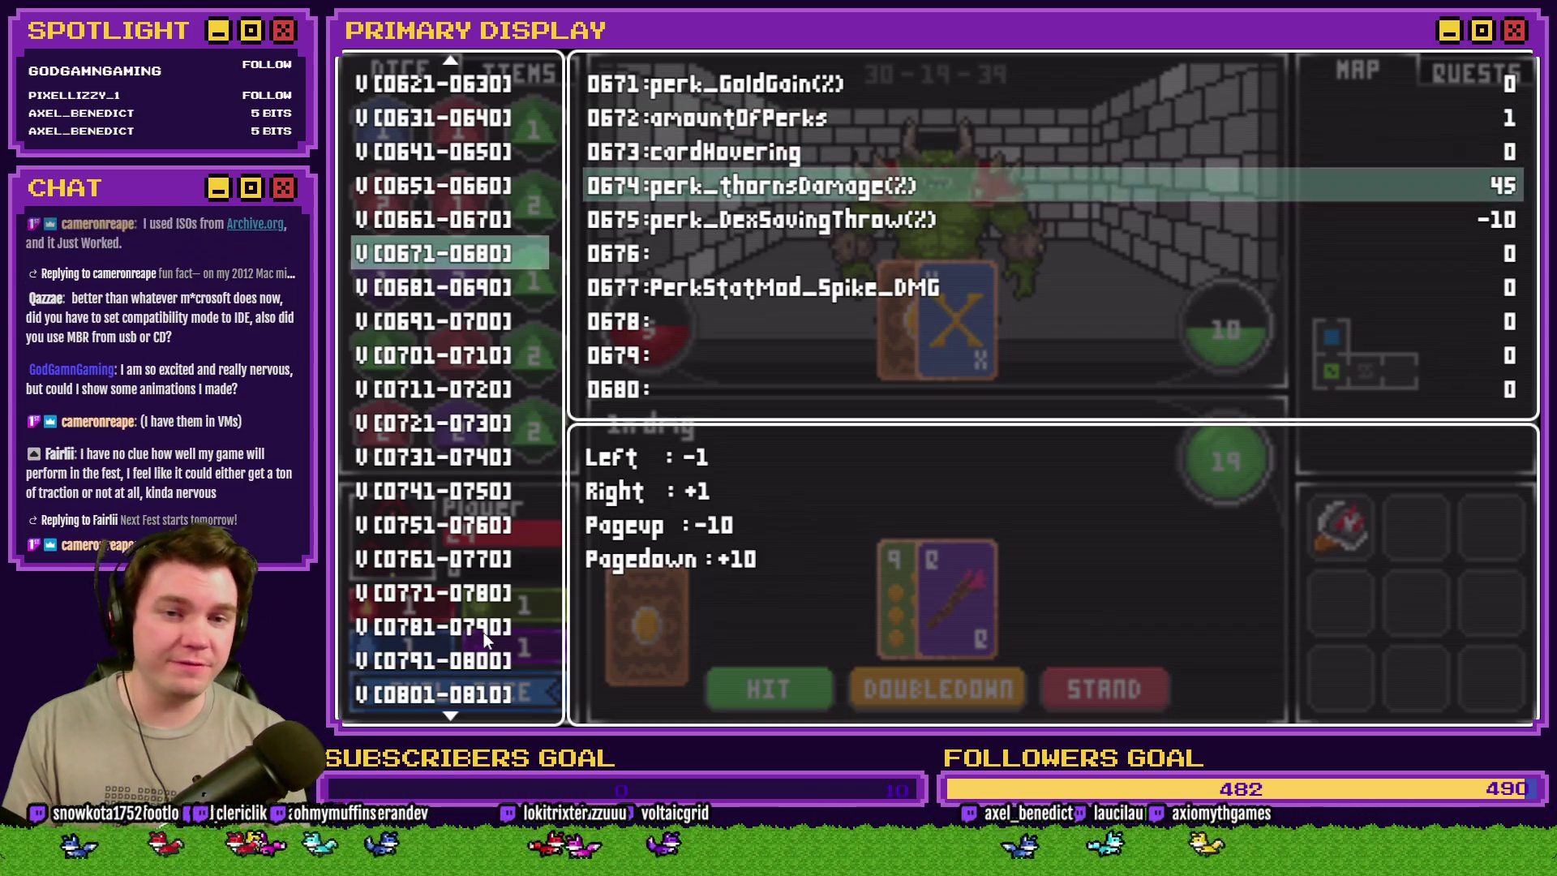
{"action": "key", "text": "Right"}
{"action": "key", "text": "Right"}
{"action": "key", "text": "Right"}
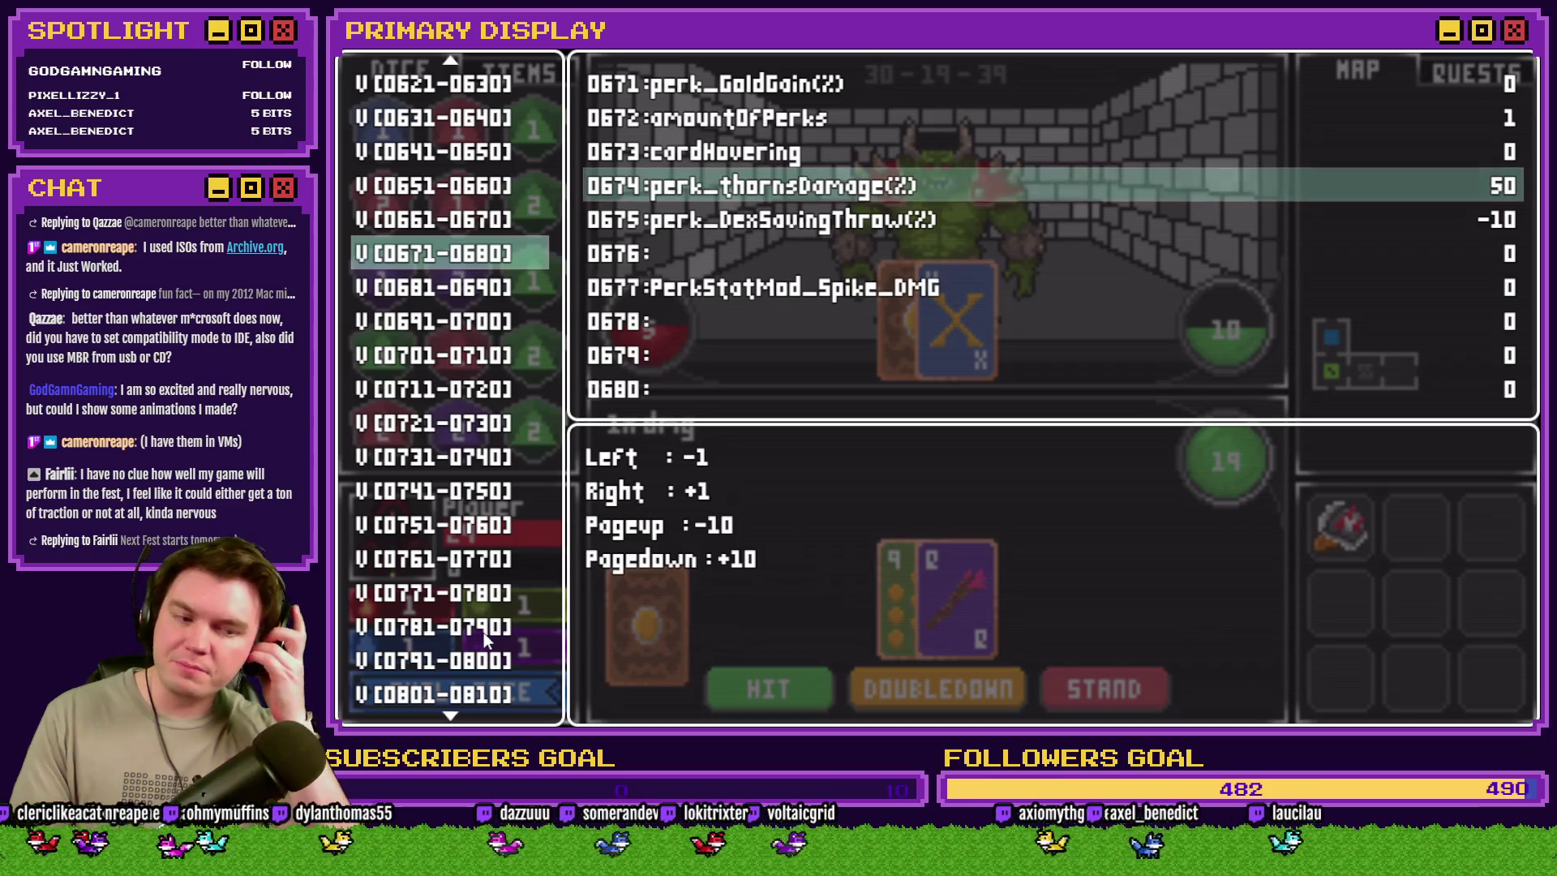
{"action": "key", "text": "Escape"}
{"action": "key", "text": "Escape"}
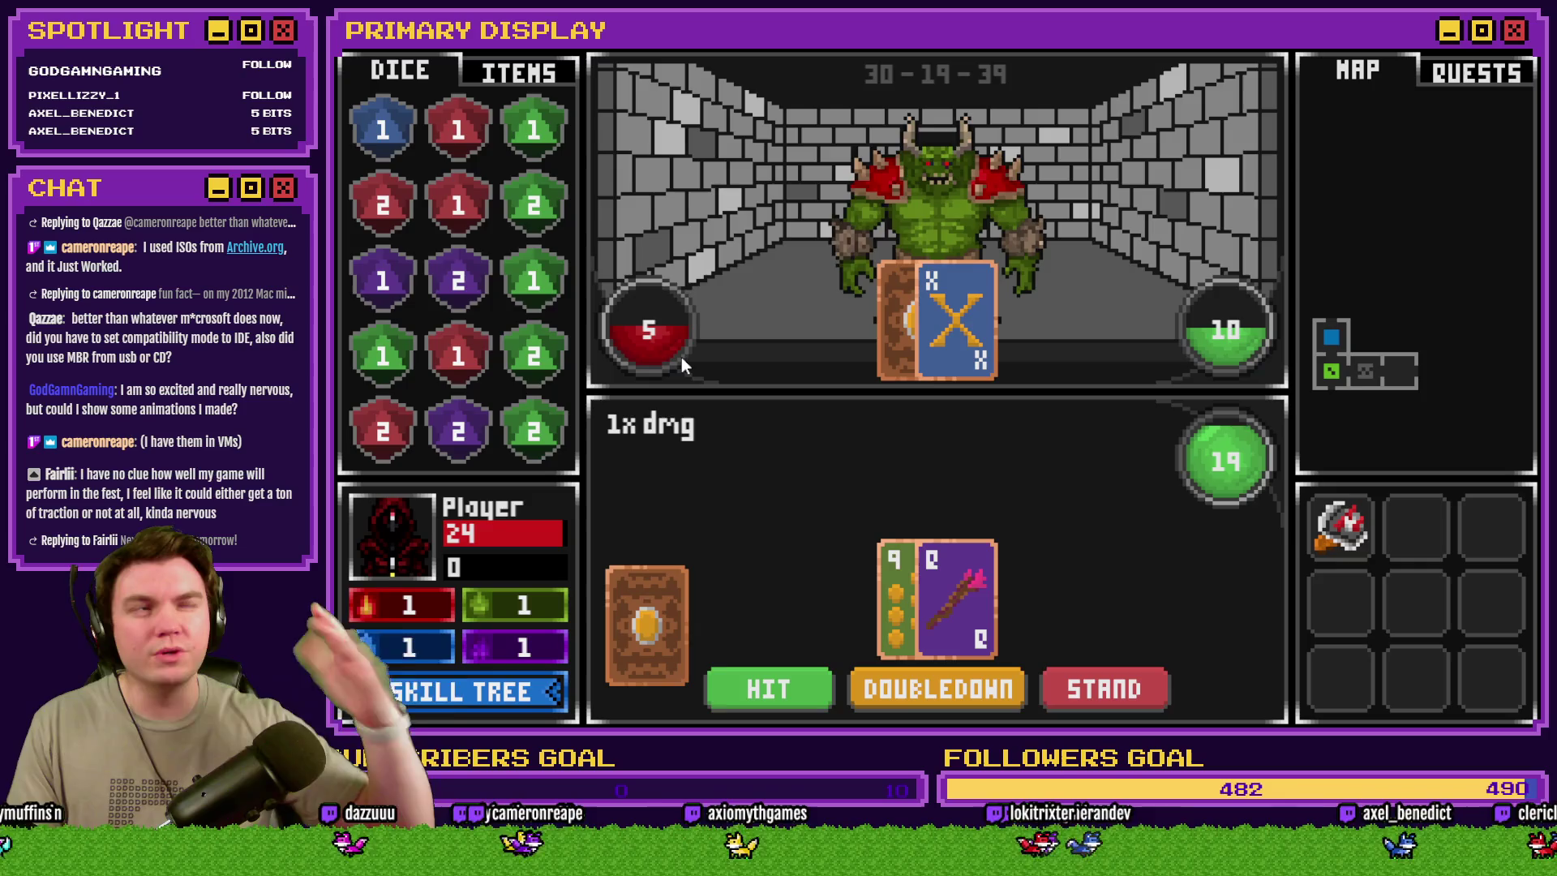
- Draw another card in the orc battle, triggering the TypeError reading property '_x' of undefined
{"action": "left_click", "coordinate": [744, 686]}
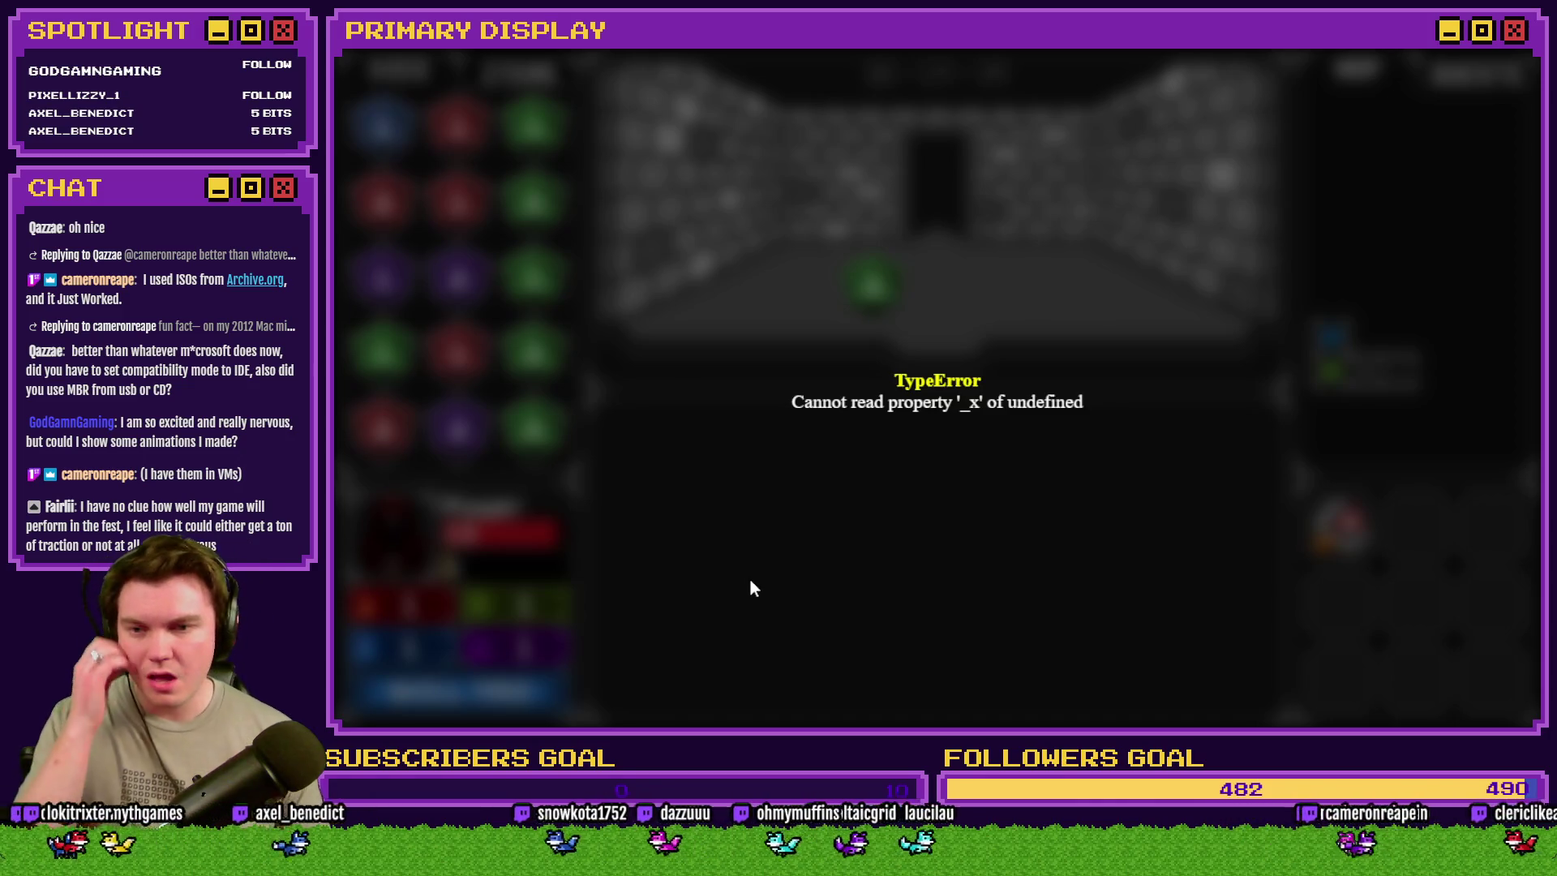
- Reload the crashed game with F5 to get back to the three-card perk selection
{"action": "key", "text": "F5"}
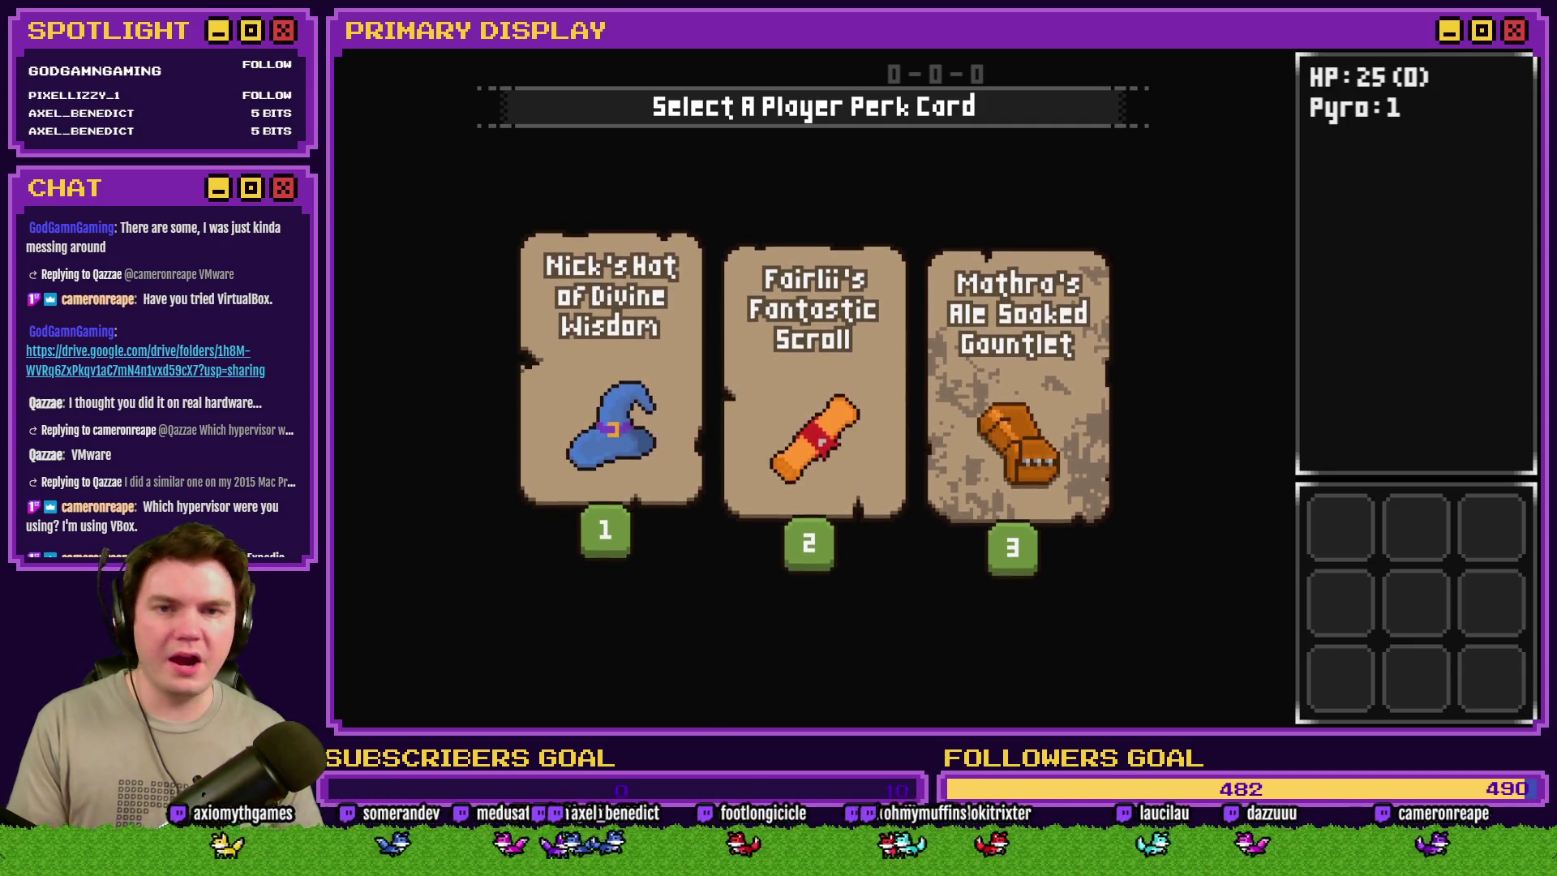
- Close the playtest window and switch to the browser's Google Drive Animation folder
{"action": "key", "text": "alt+F4"}
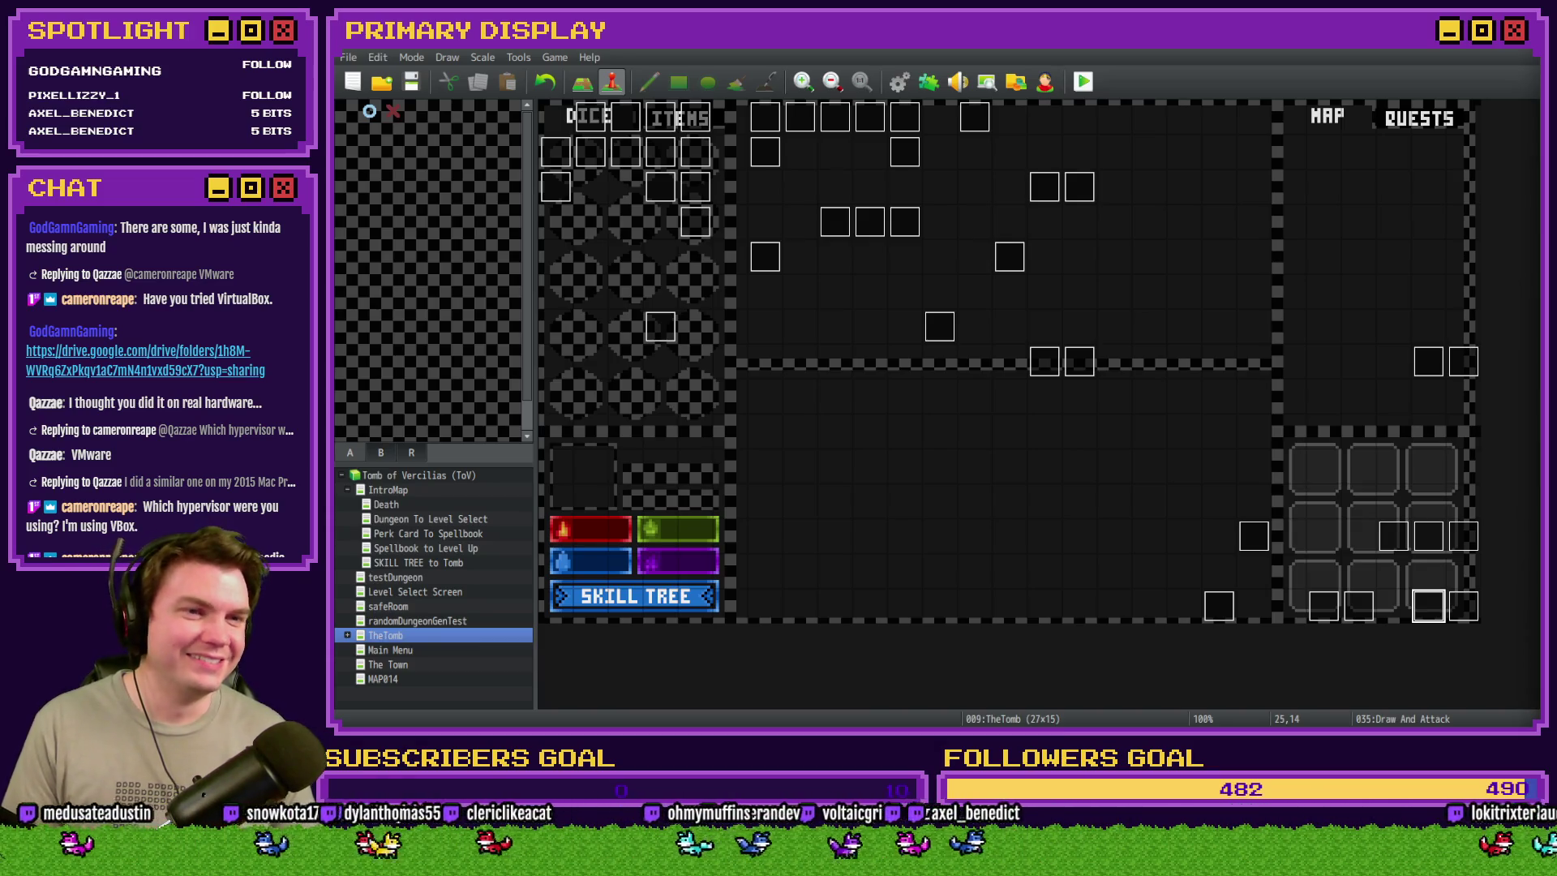
{"action": "key", "text": "alt+Tab"}
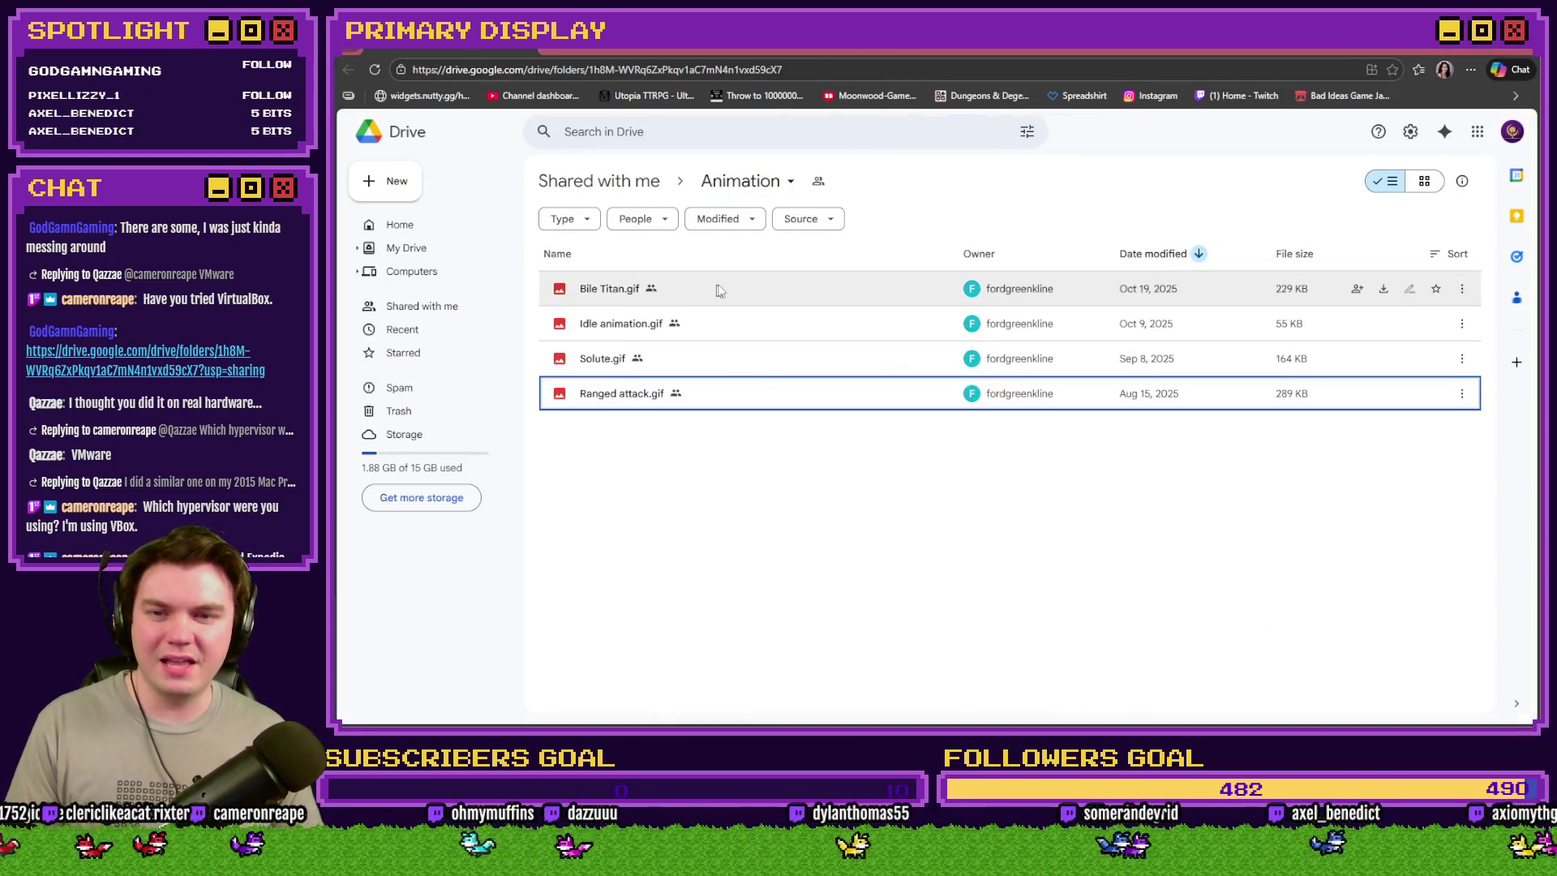
{"action": "double_click", "coordinate": [721, 290]}
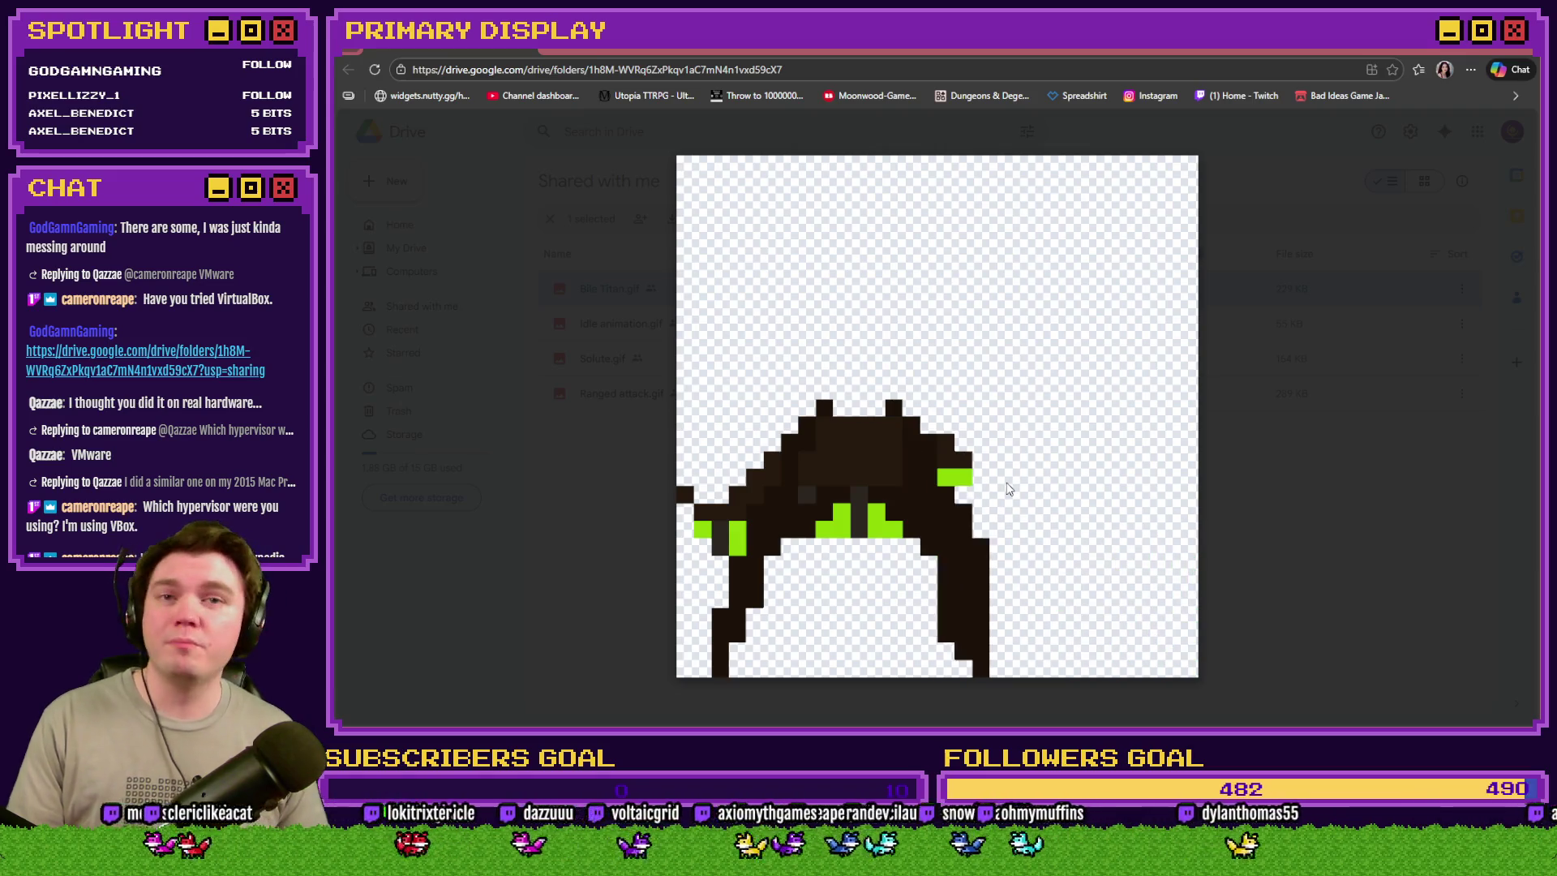
{"action": "left_click", "coordinate": [1338, 482]}
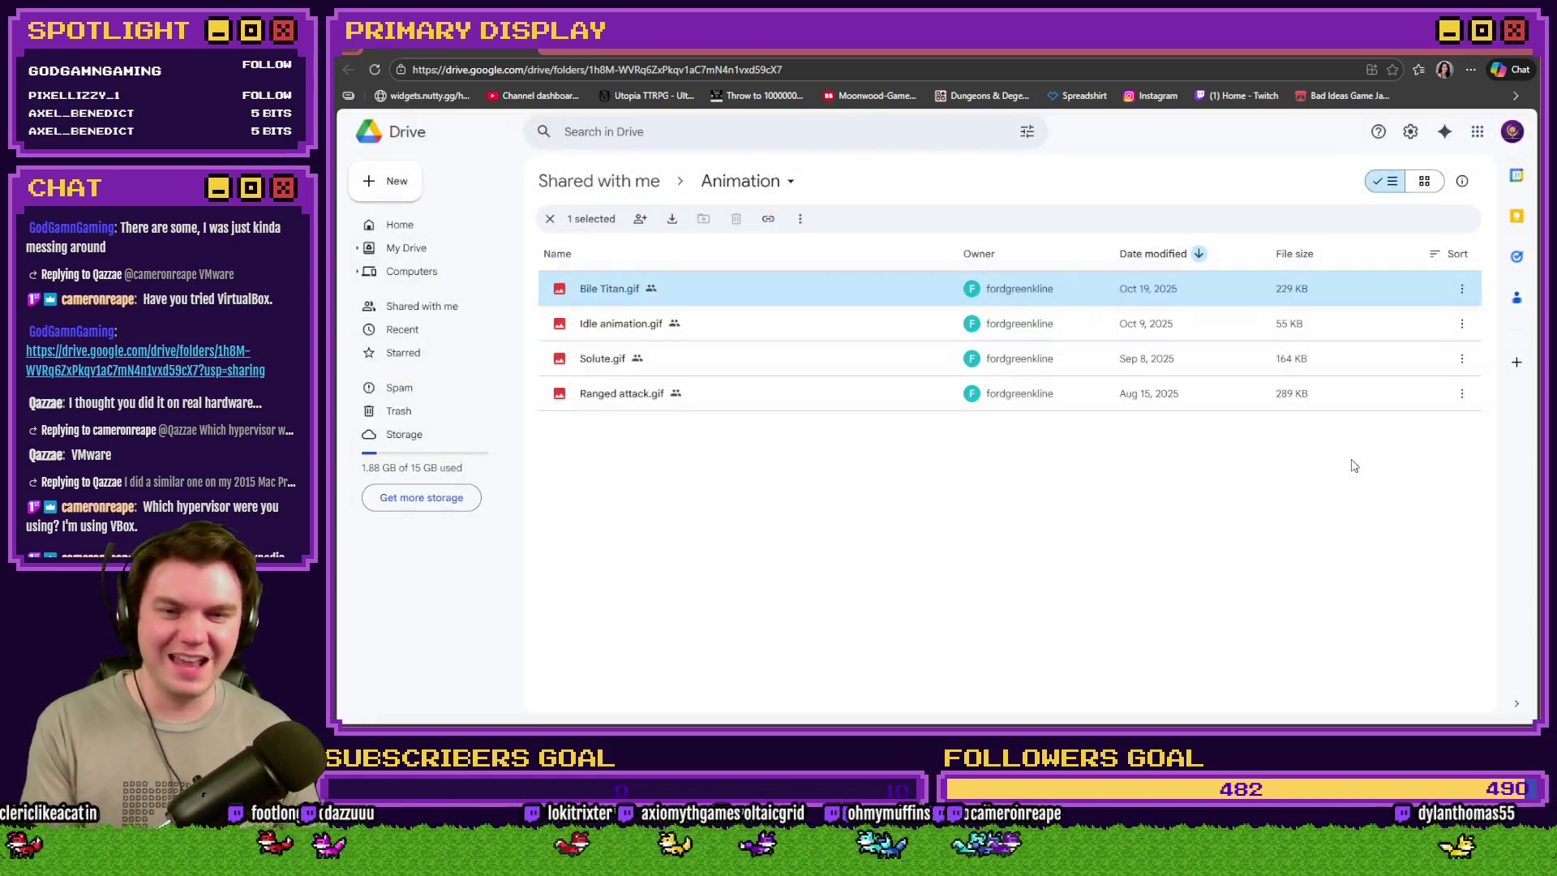
{"action": "double_click", "coordinate": [749, 329]}
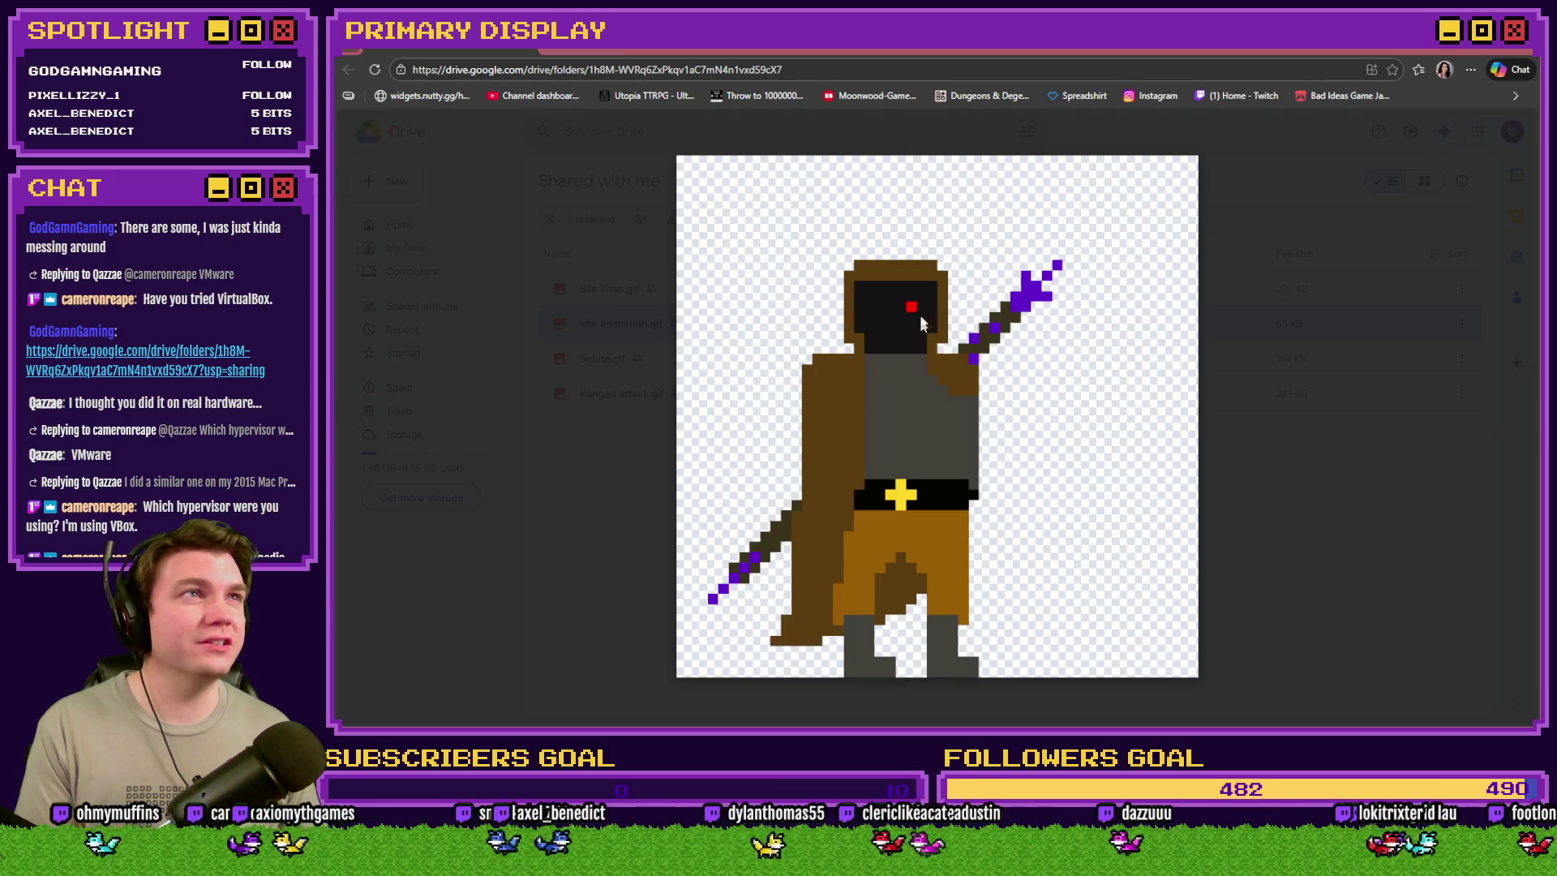
{"action": "left_click", "coordinate": [1253, 506]}
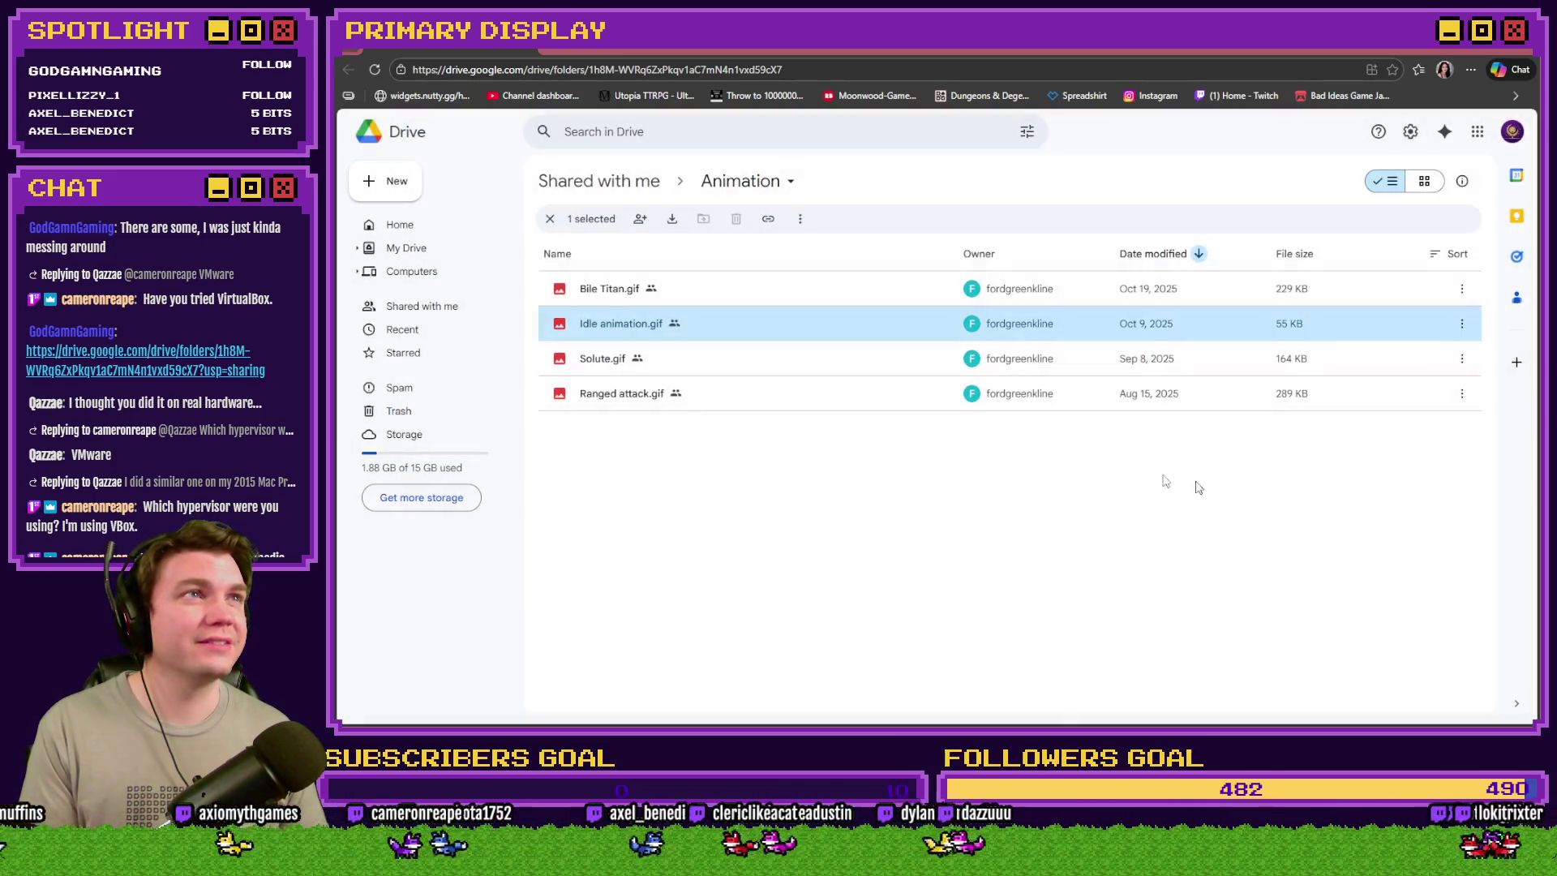
- Preview Solute.gif, close the preview, and return to the RPG Maker editor showing TheTomb
{"action": "double_click", "coordinate": [820, 358]}
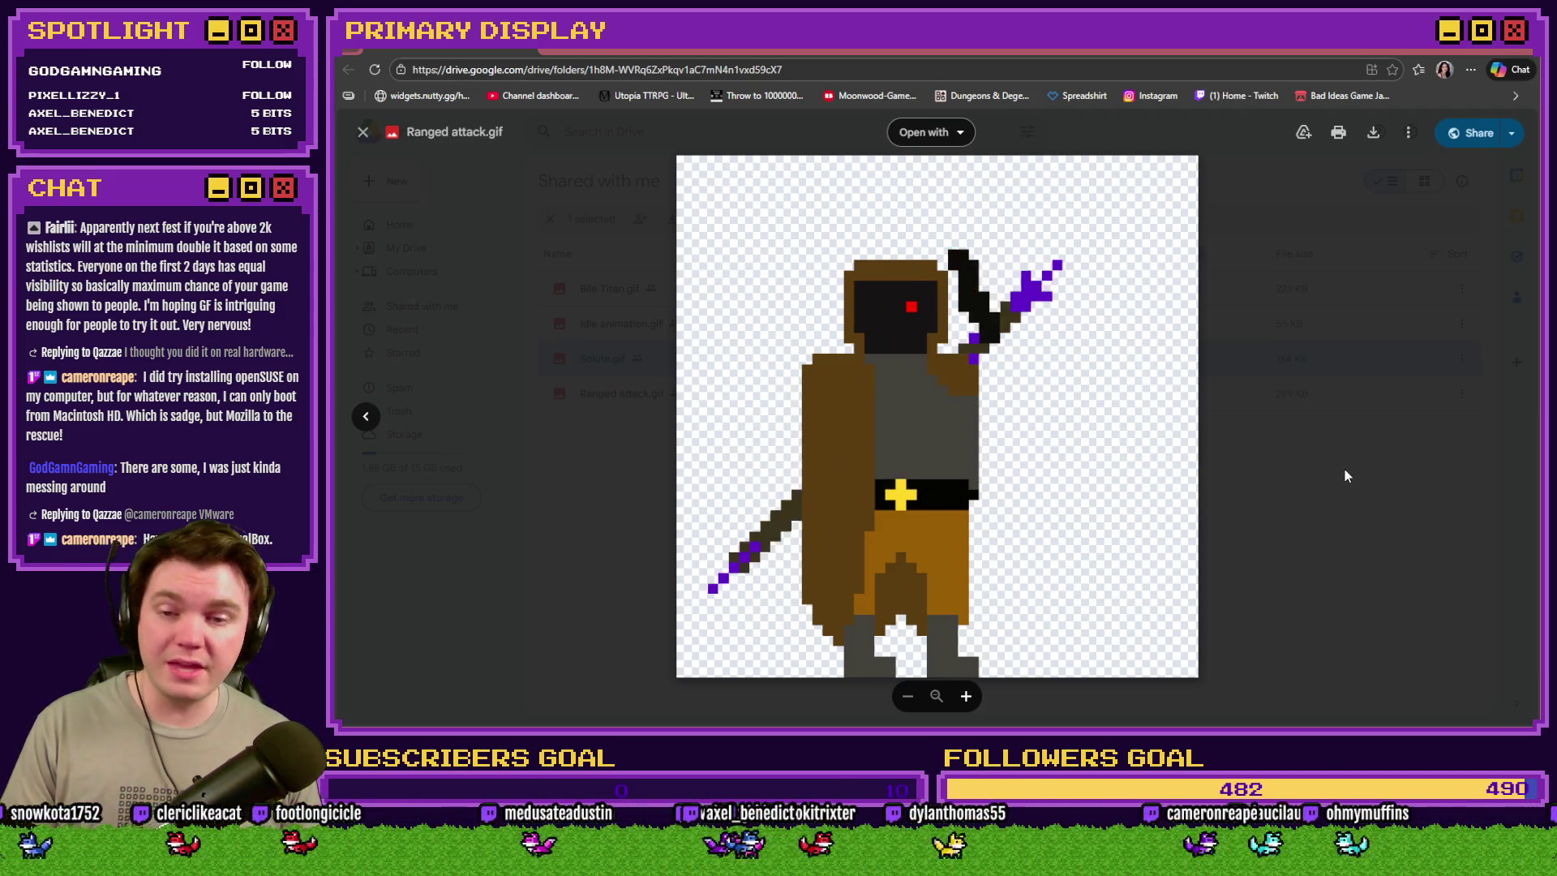
{"action": "left_click", "coordinate": [1349, 483]}
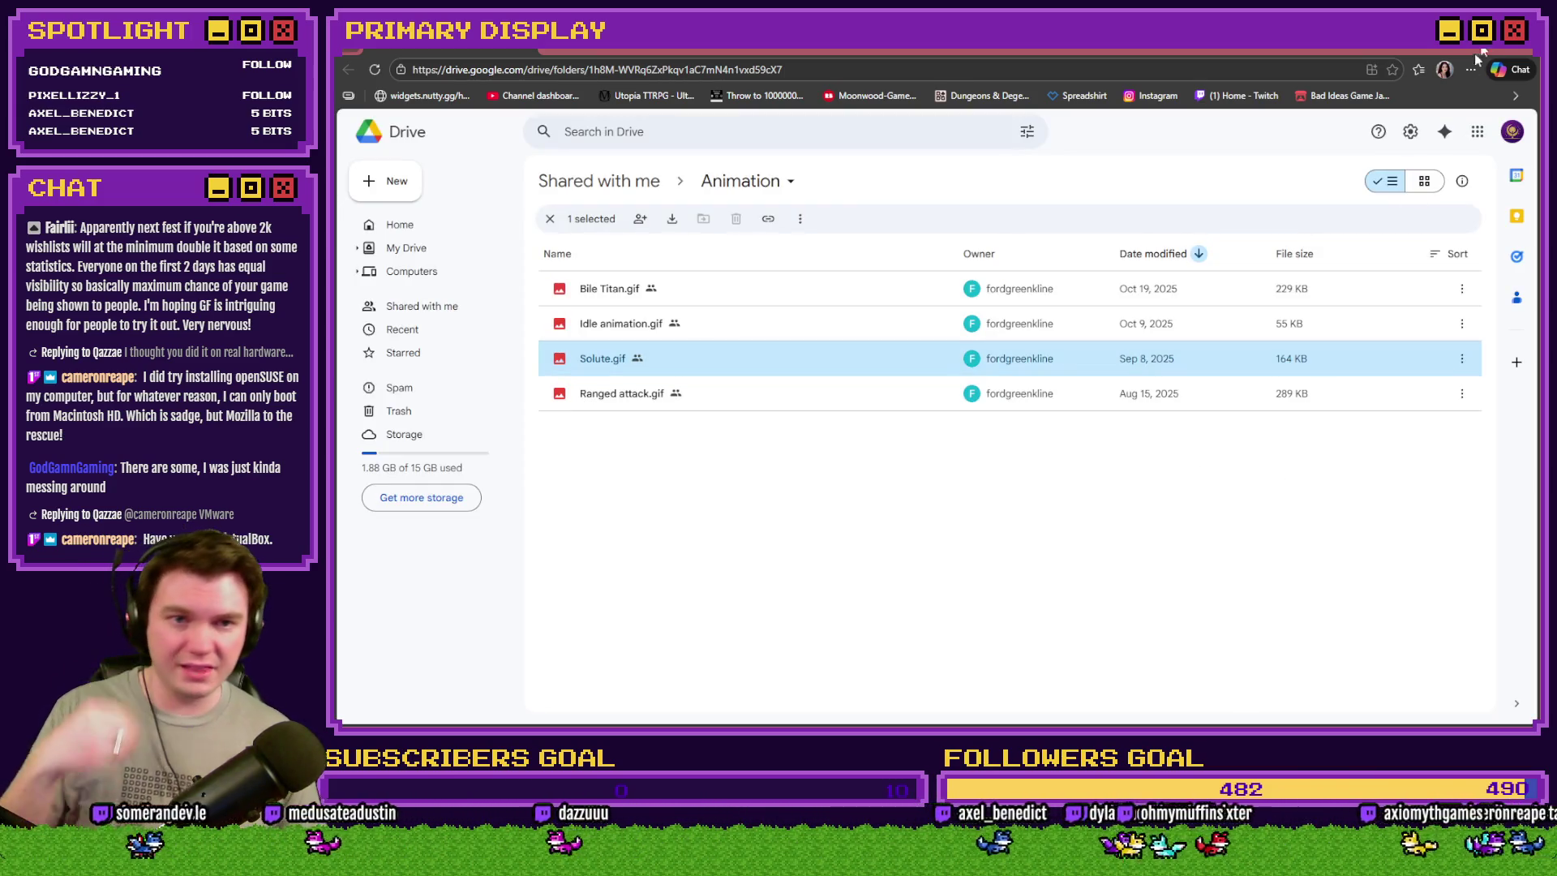
{"action": "key", "text": "alt+Tab"}
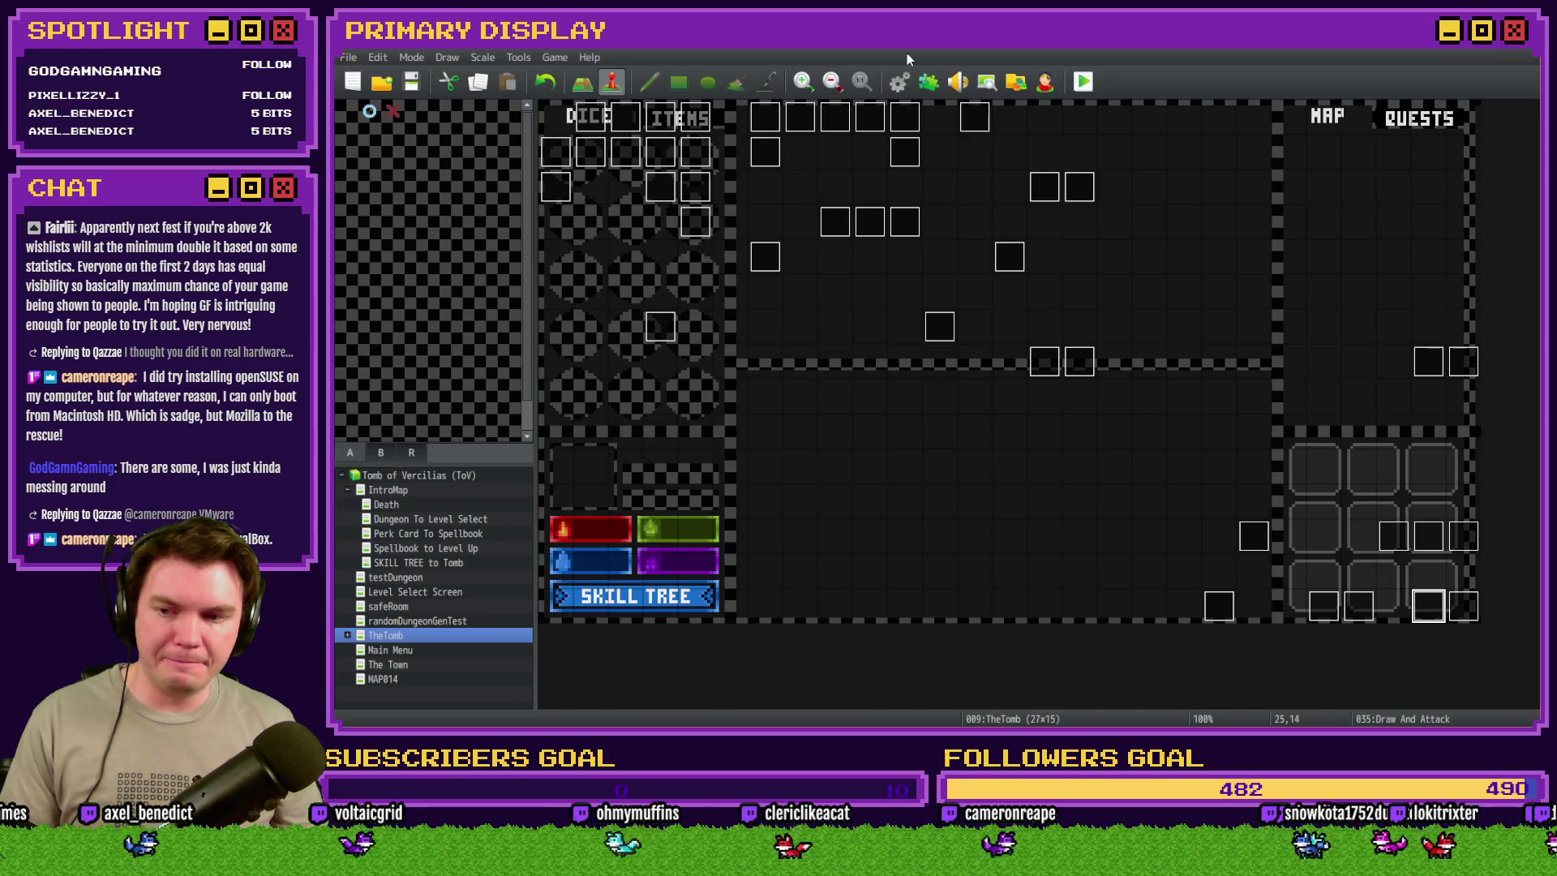
- Run and quit a quick playtest, then open the Draw And Attack event's page 7 (switch 0154 stand)
{"action": "left_click", "coordinate": [1085, 82]}
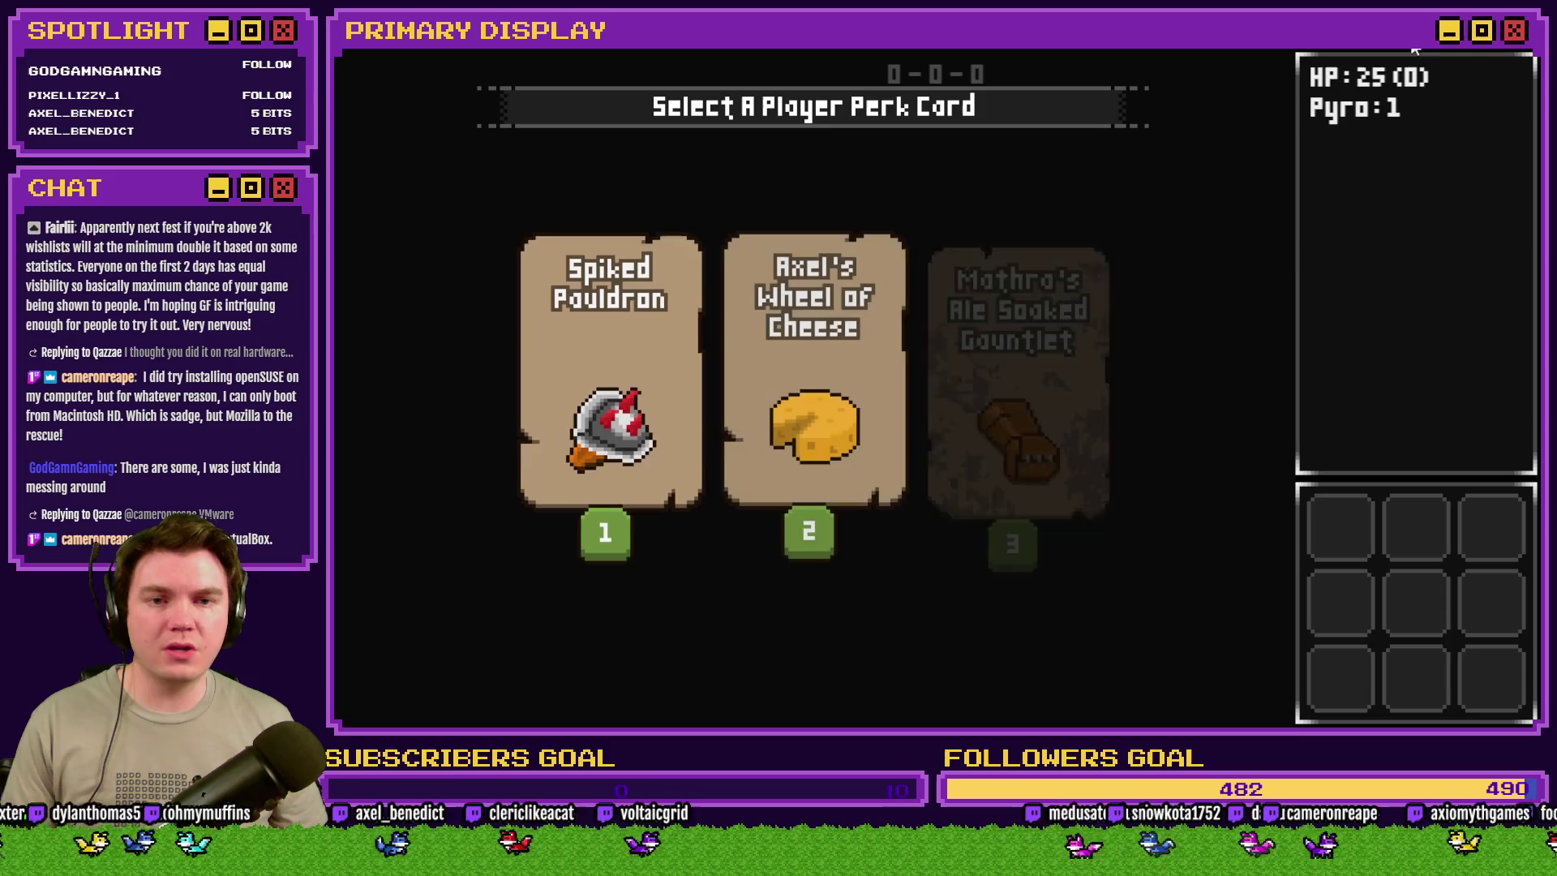
{"action": "key", "text": "alt+F4"}
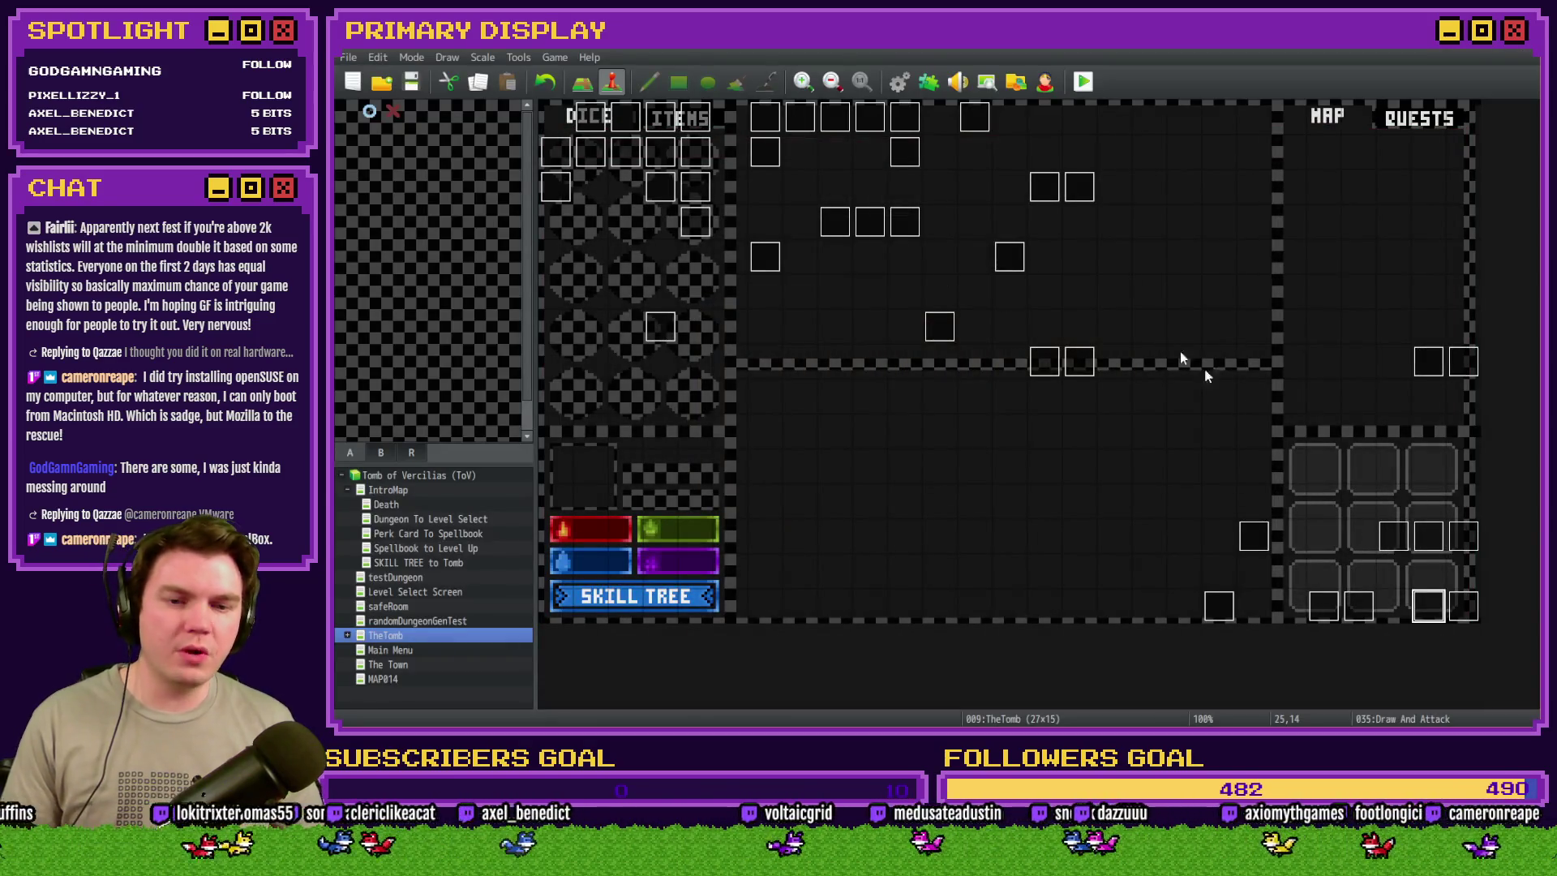
{"action": "double_click", "coordinate": [1427, 609]}
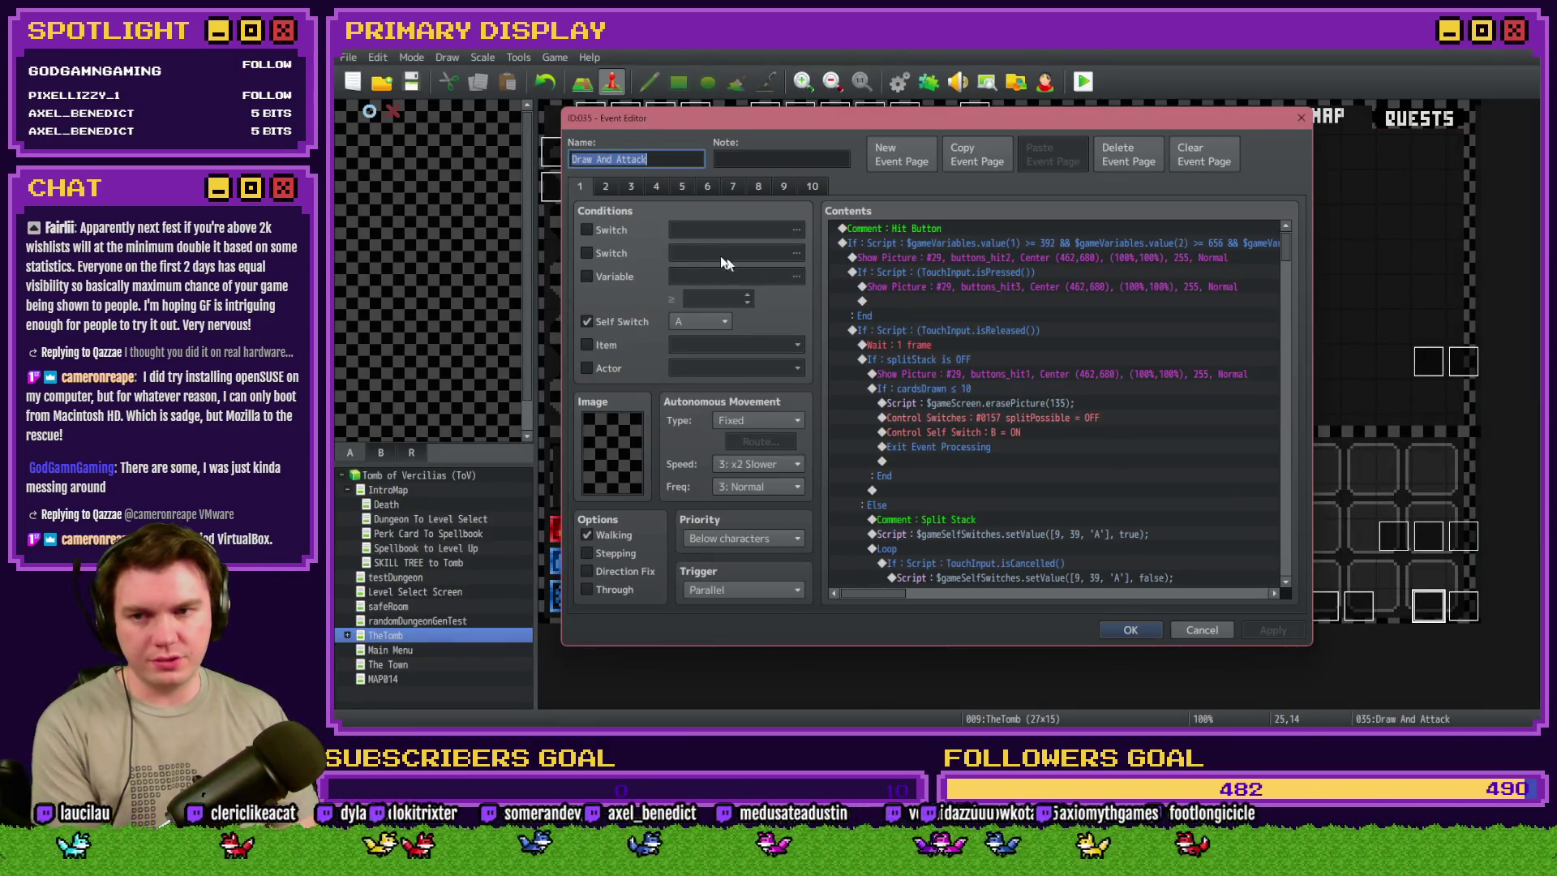
{"action": "left_click", "coordinate": [732, 188]}
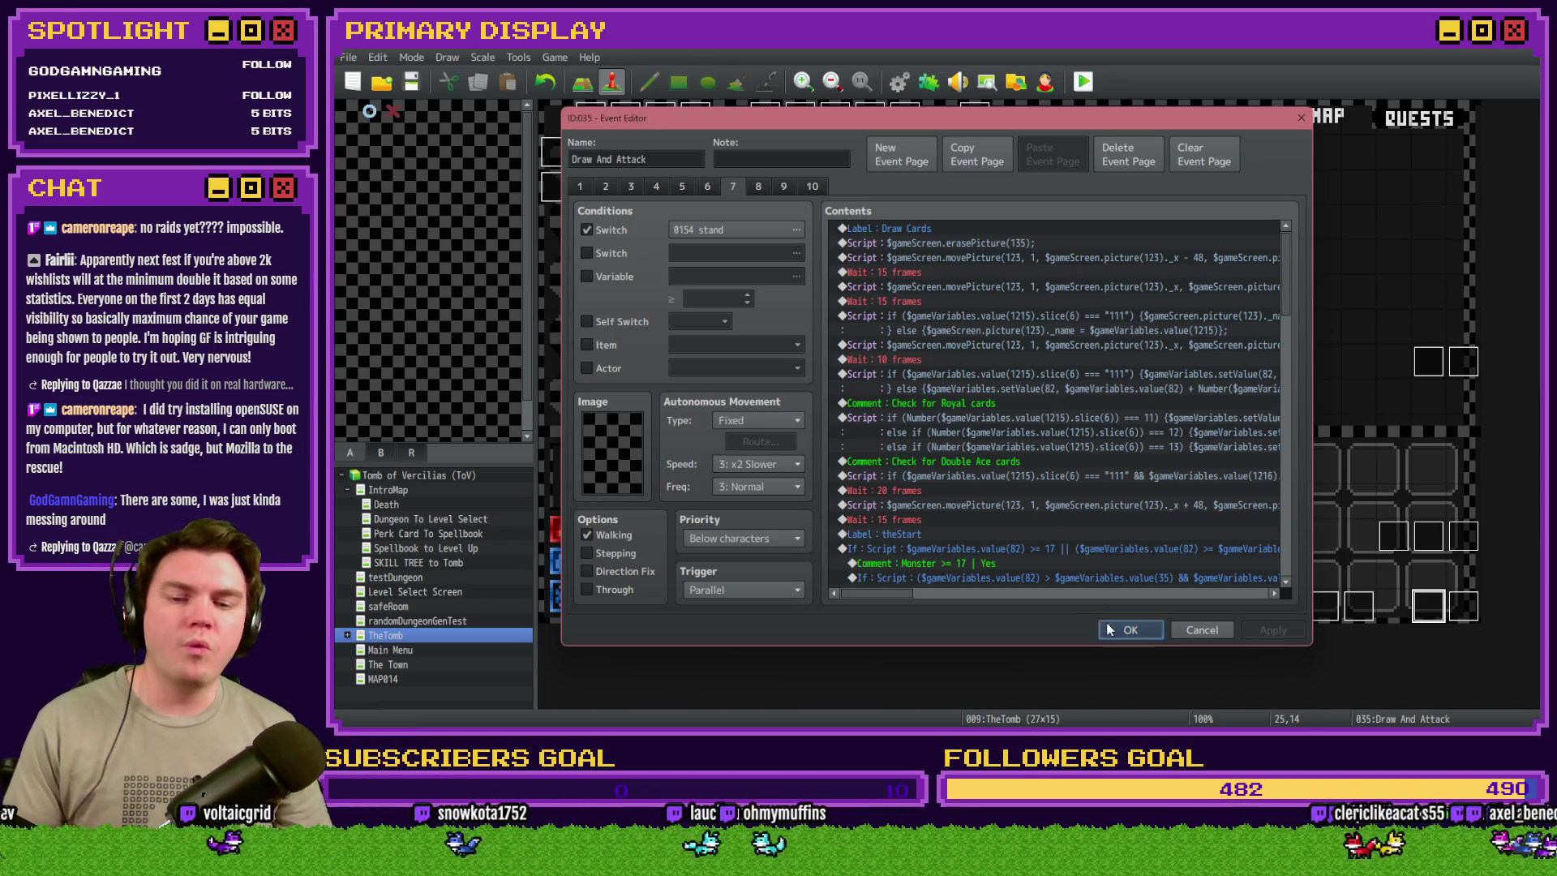
- Accept the event changes, then save the project and start a playtest
{"action": "left_click", "coordinate": [1131, 630]}
{"action": "left_click", "coordinate": [1083, 82]}
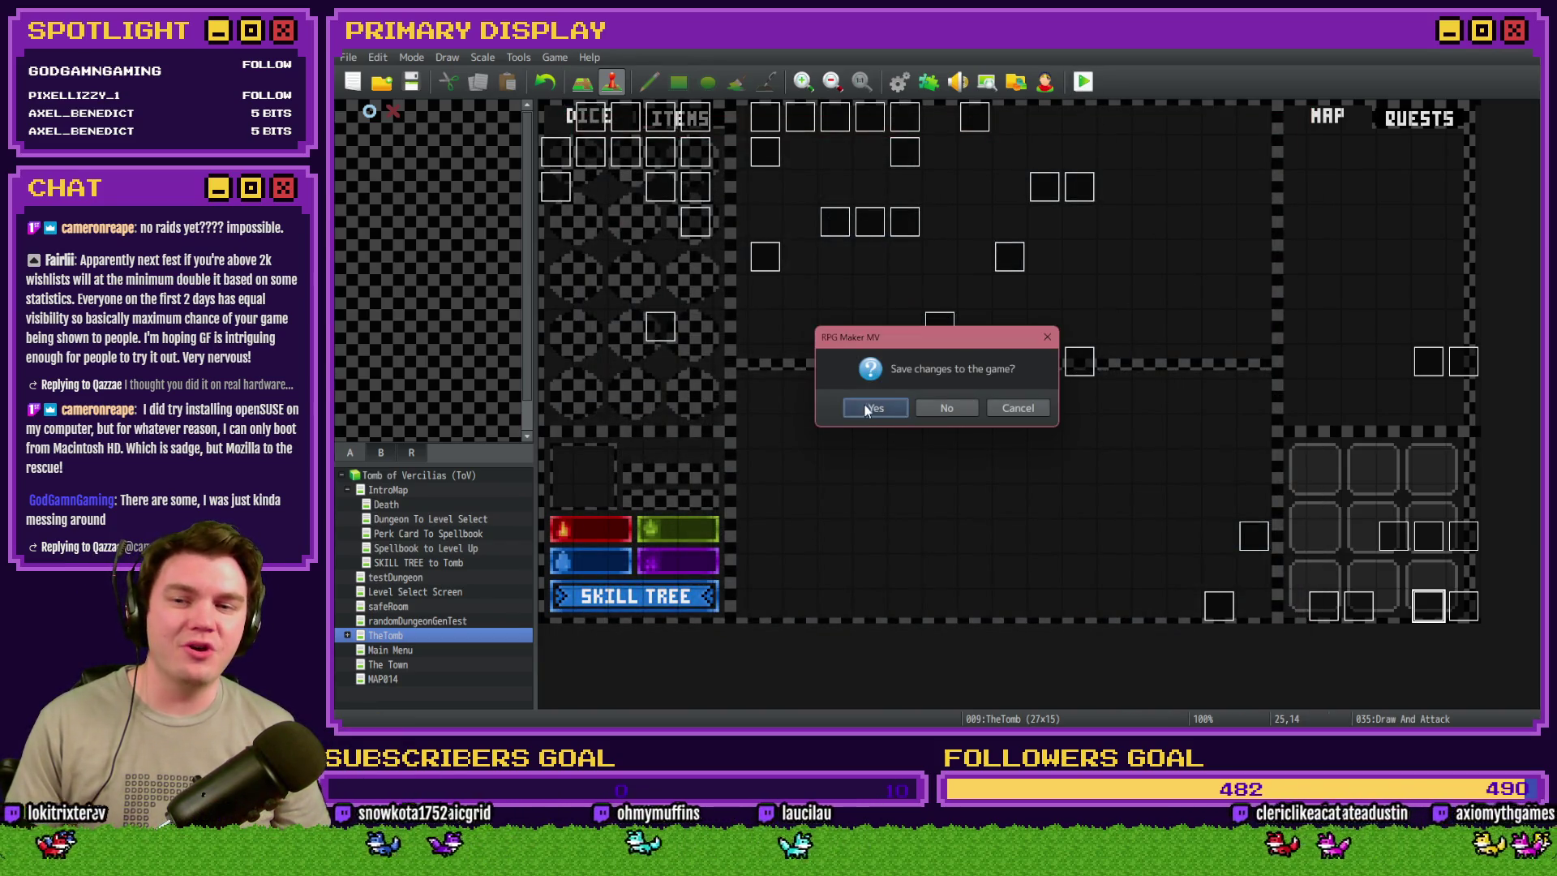
{"action": "left_click", "coordinate": [865, 410]}
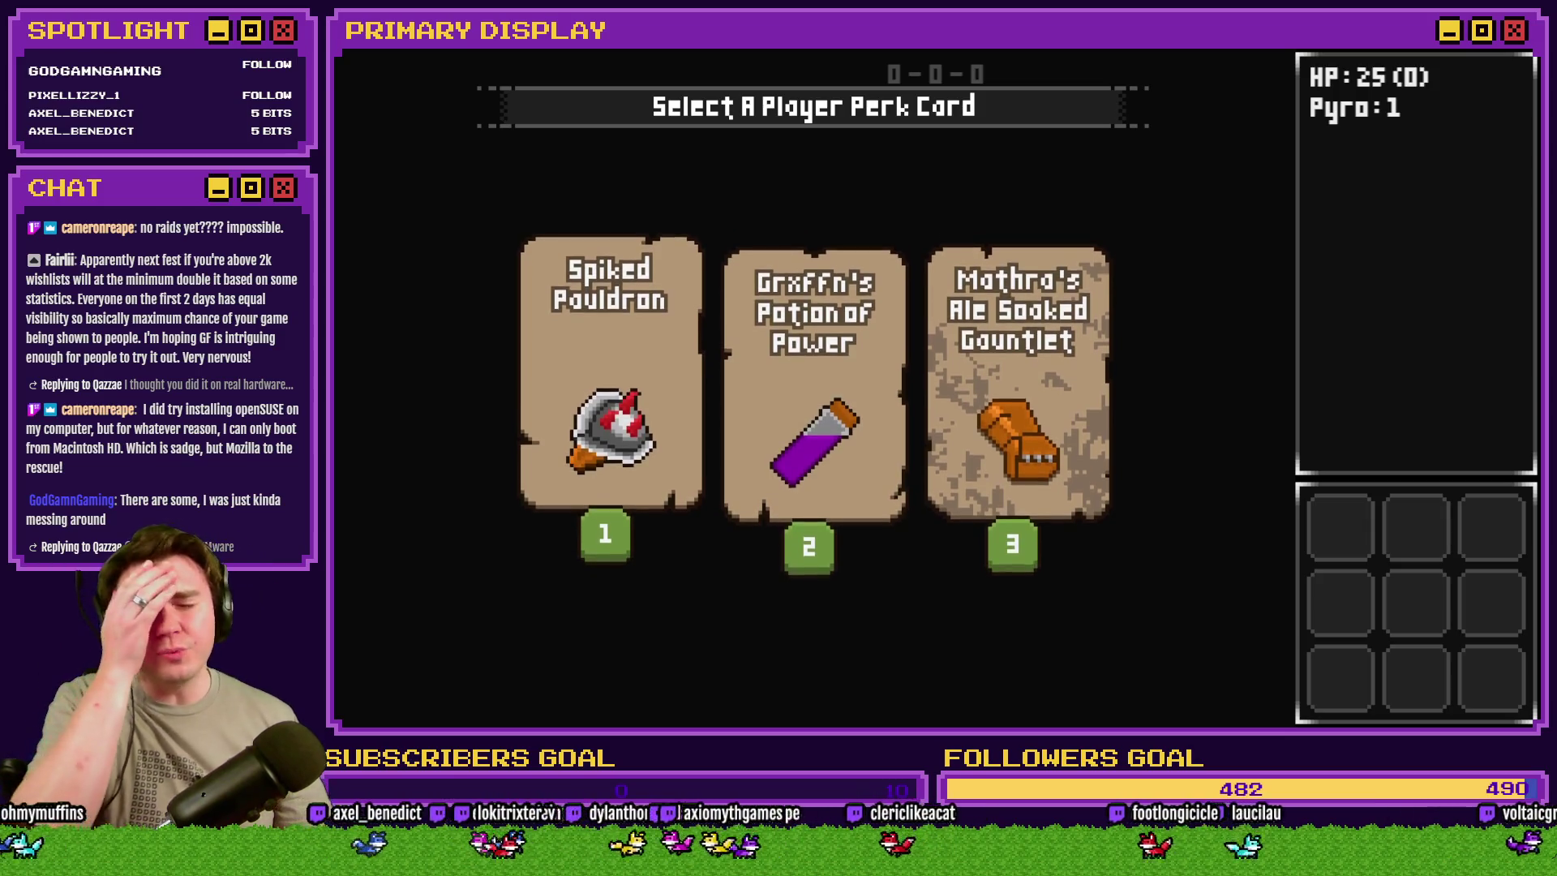
- Browse the perk cards, pick Spiked Pauldron, and reload with F5 after the TypeError
{"action": "key", "text": "Down"}
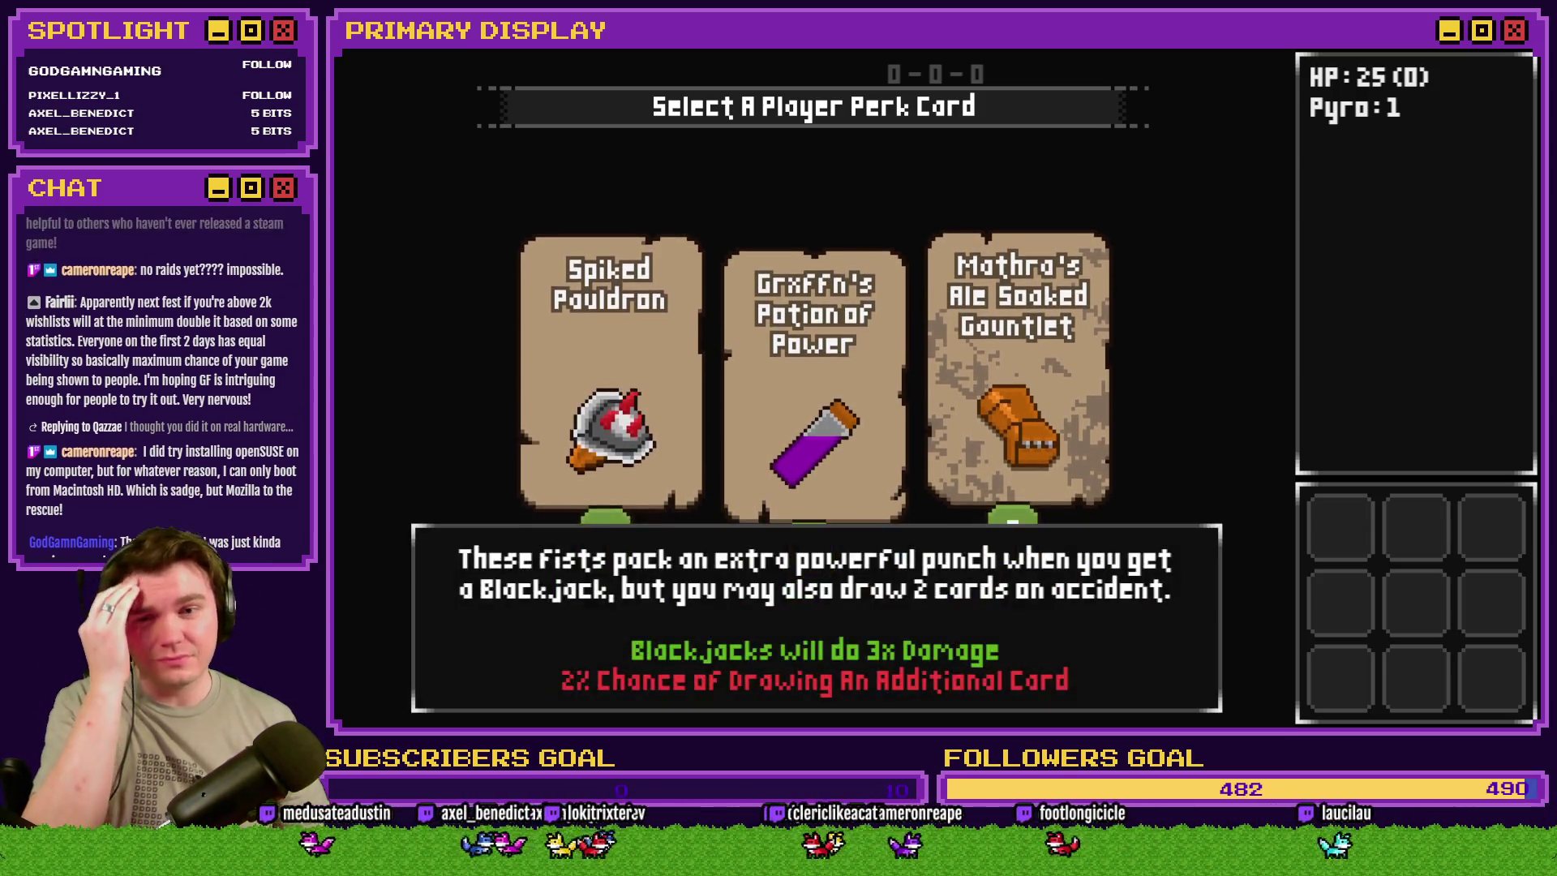
{"action": "key", "text": "Left"}
{"action": "left_click", "coordinate": [612, 299]}
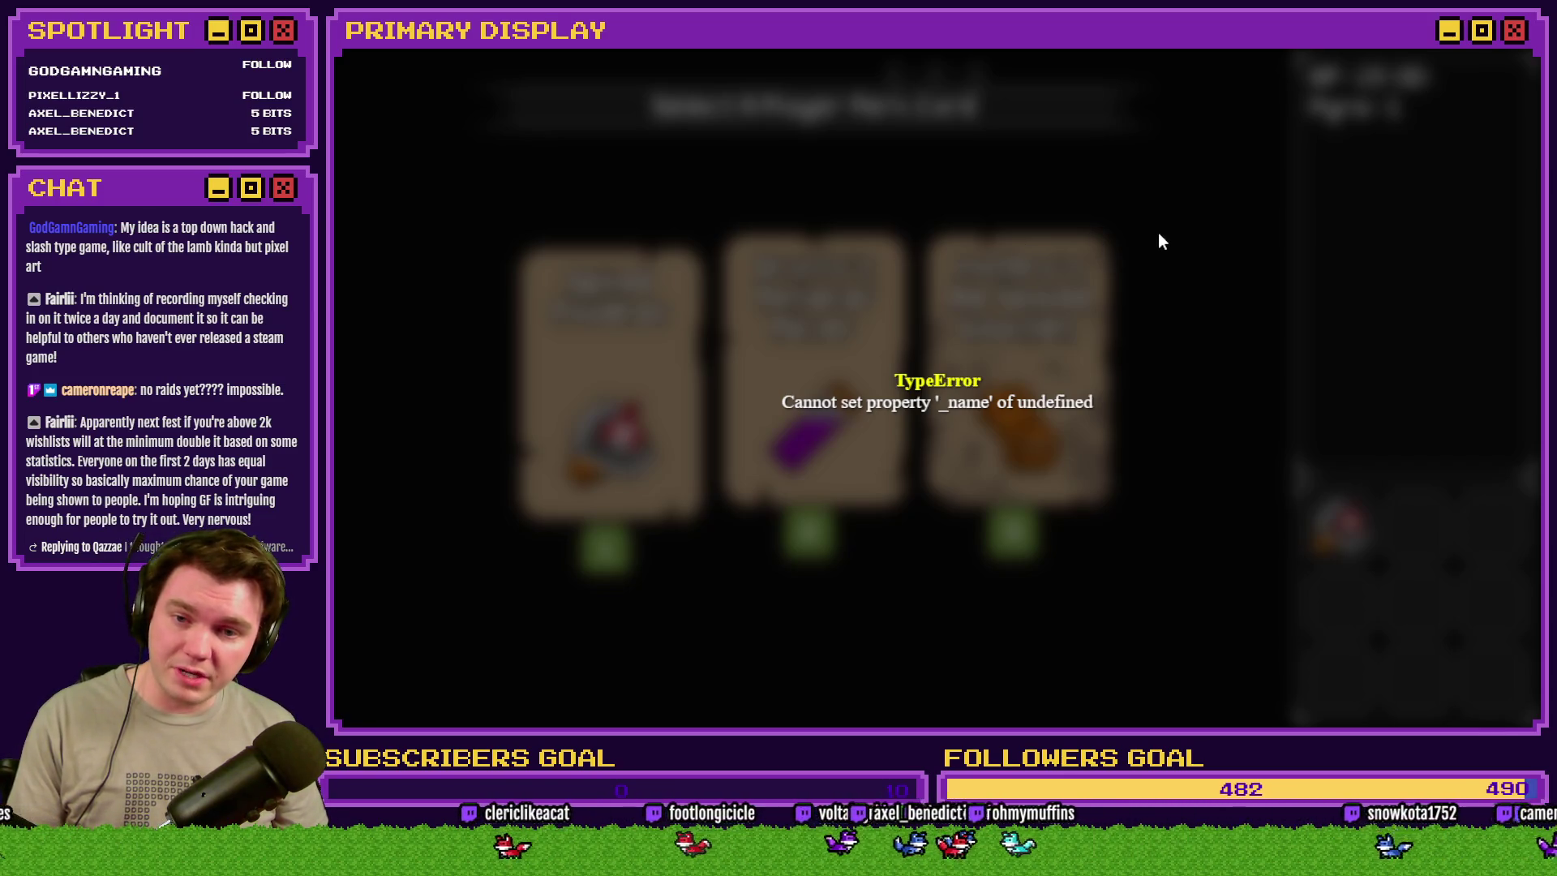
{"action": "key", "text": "F5"}
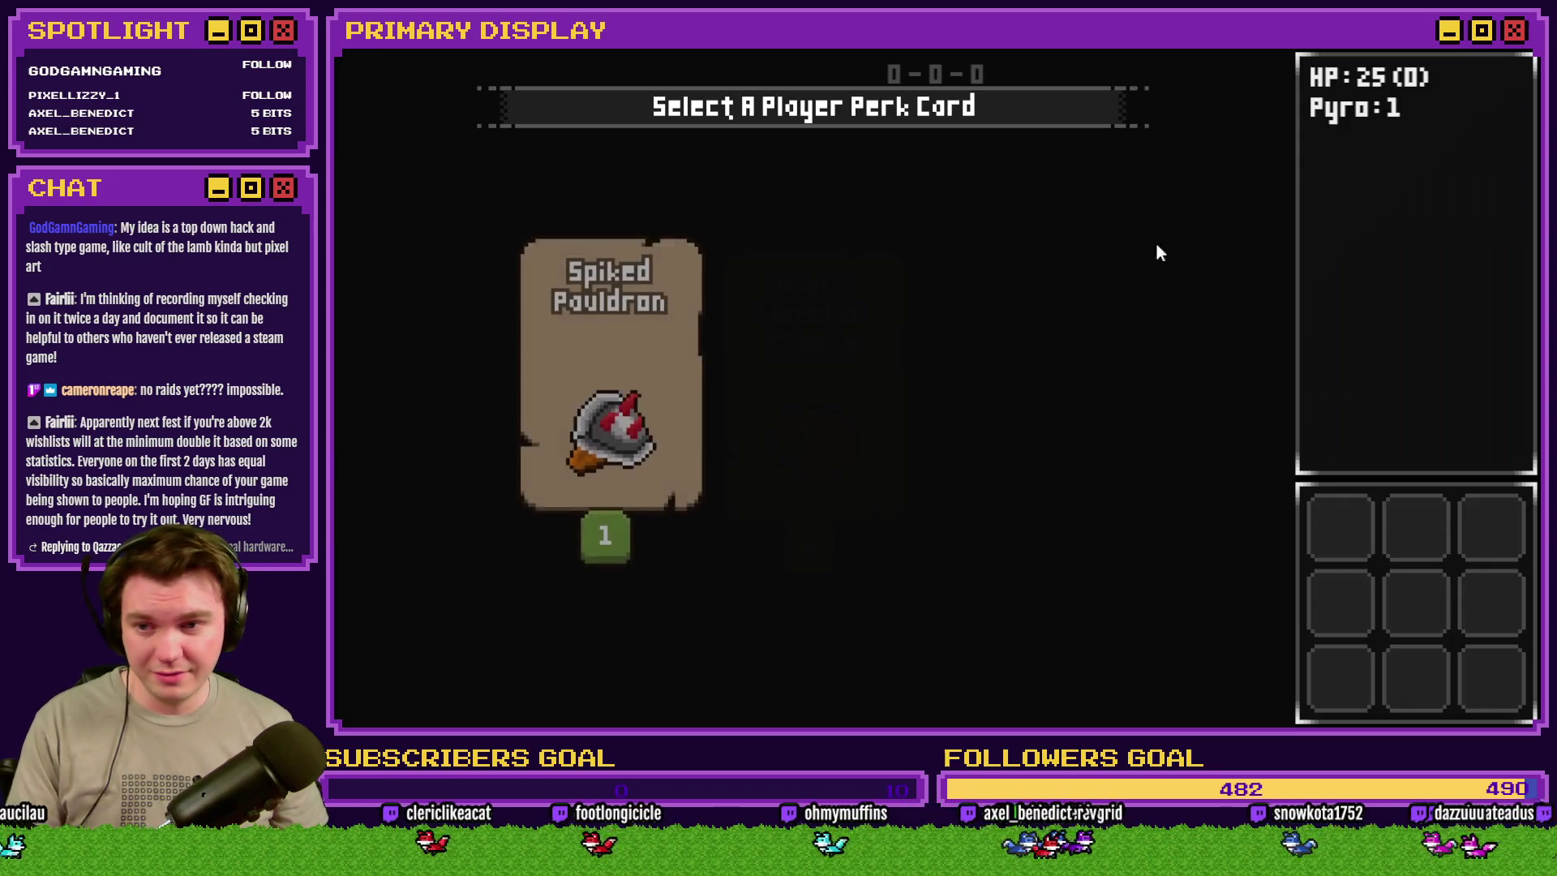
- Take the Spiked Pauldron perk to enter the dungeon, then open the F9 debug switch list
{"action": "left_click", "coordinate": [600, 316]}
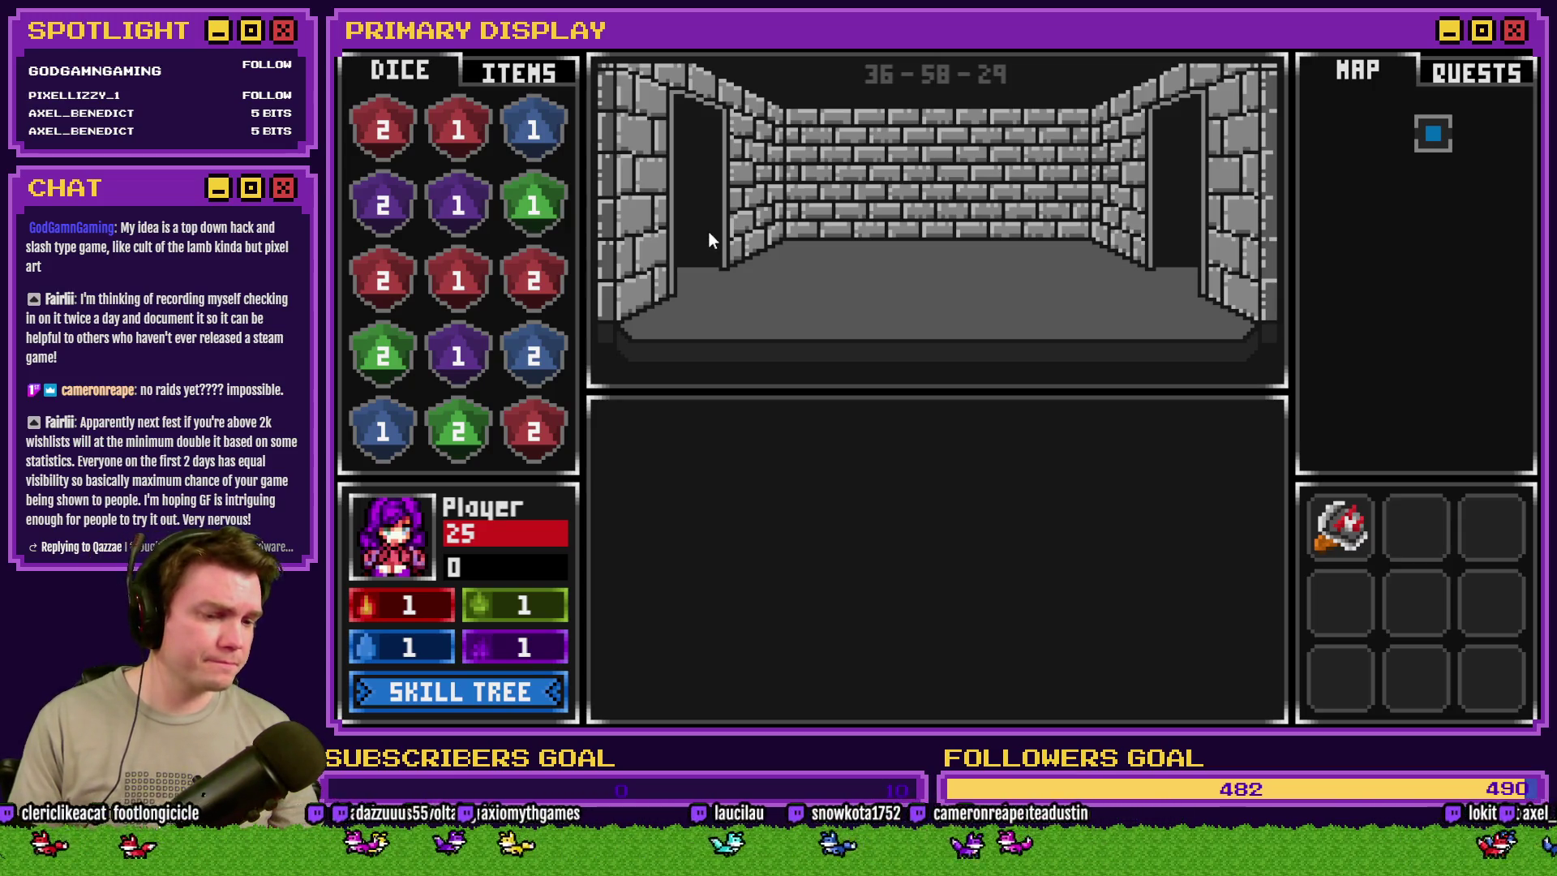
{"action": "key", "text": "F9"}
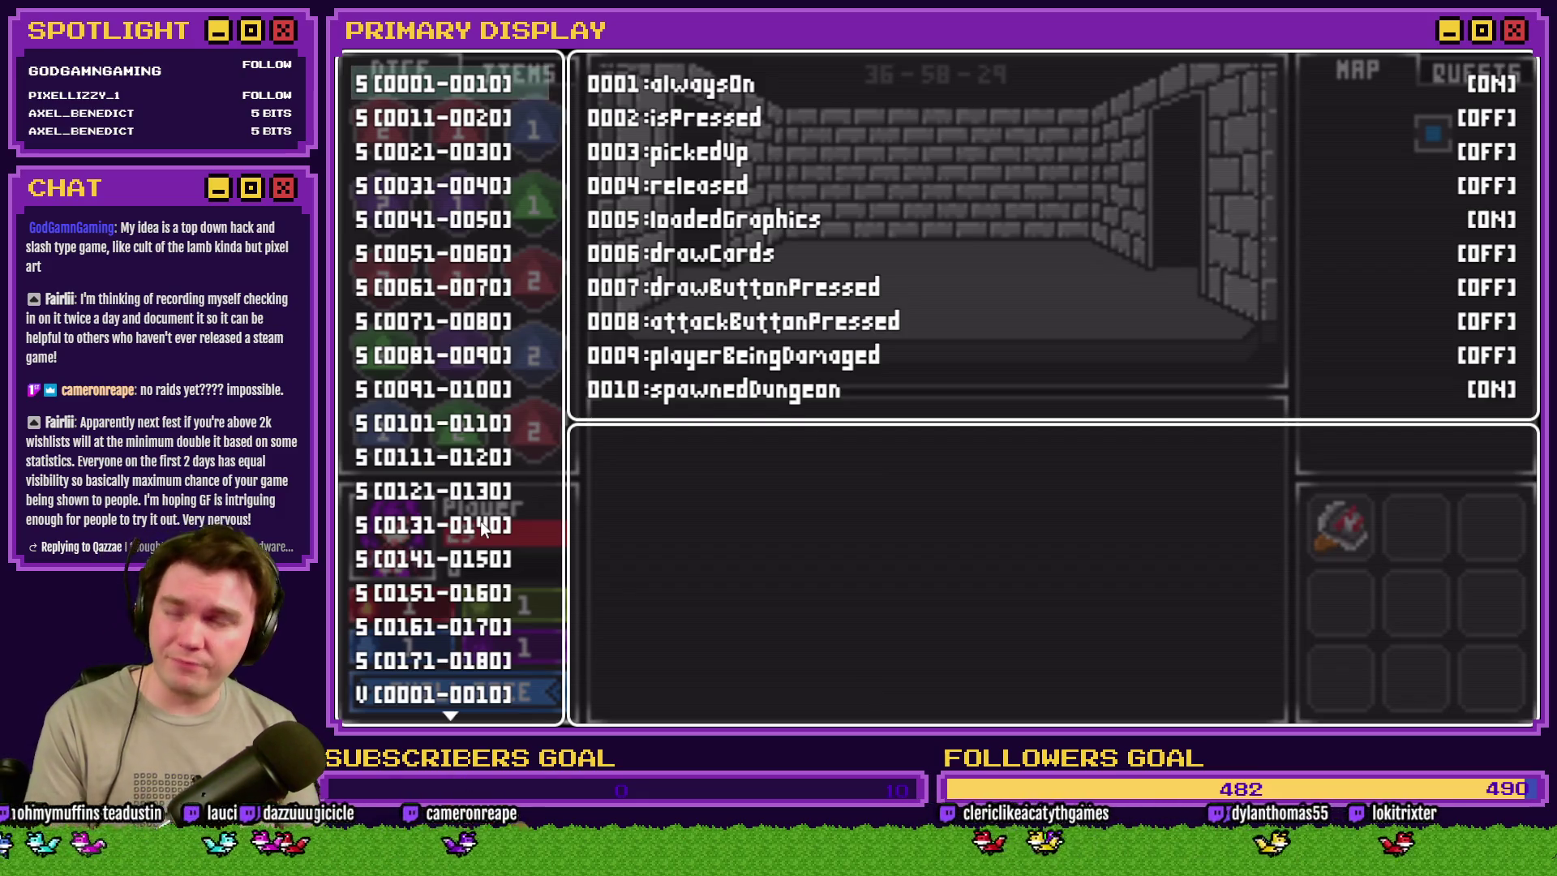
- Raise debug variable 0674 perk_thornsDamage(%) from 2 to 49, then return to the dungeon
{"action": "scroll", "coordinate": [459, 523], "scroll_direction": "down", "scroll_amount": 9}
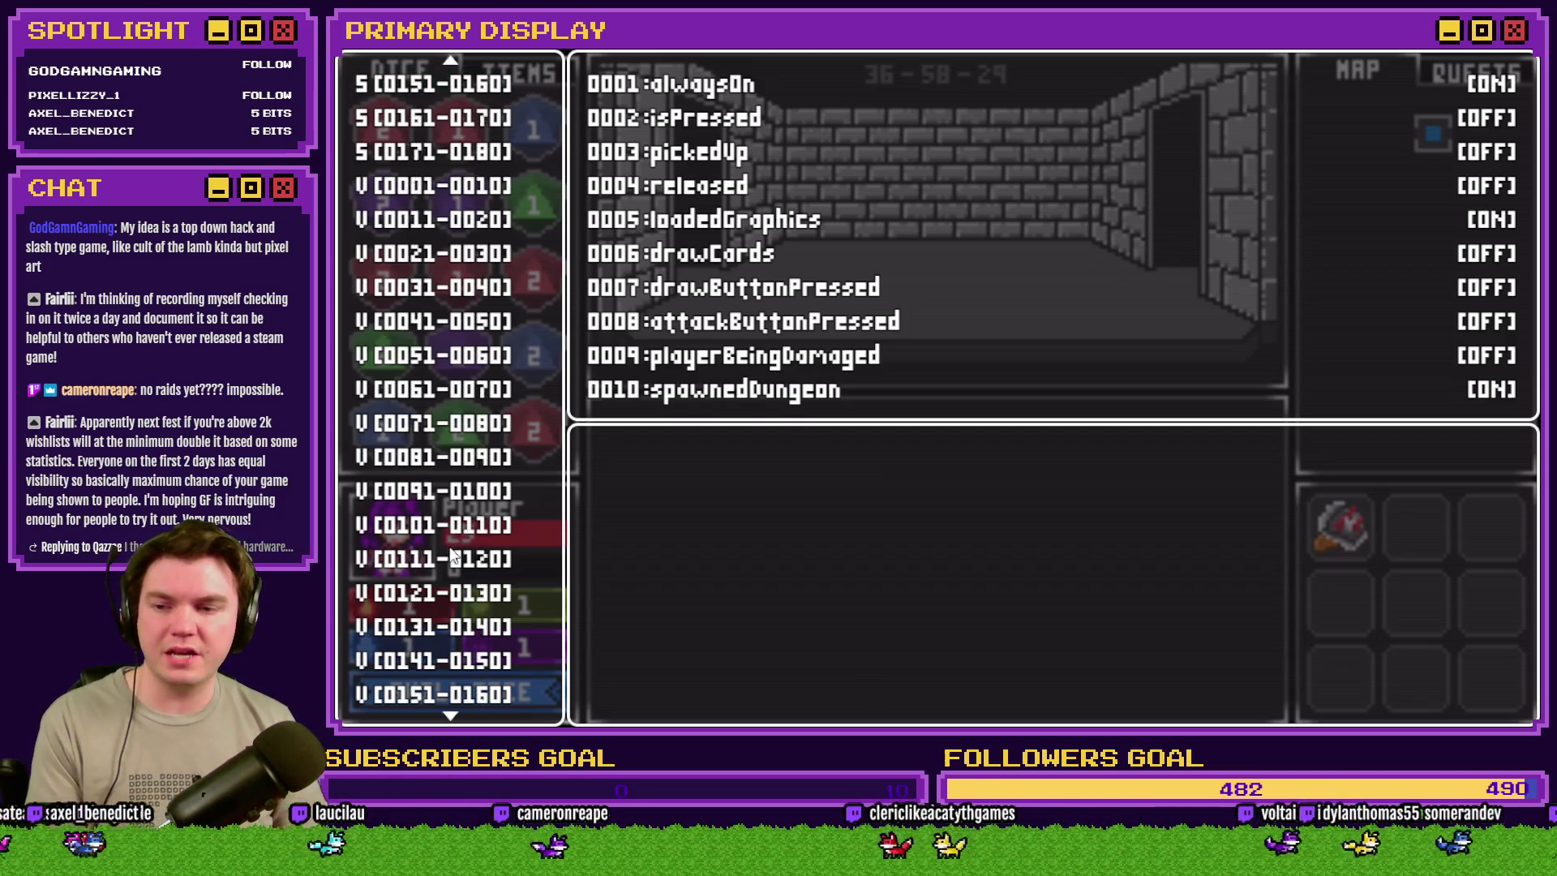
{"action": "scroll", "coordinate": [454, 552], "scroll_direction": "down", "scroll_amount": 10}
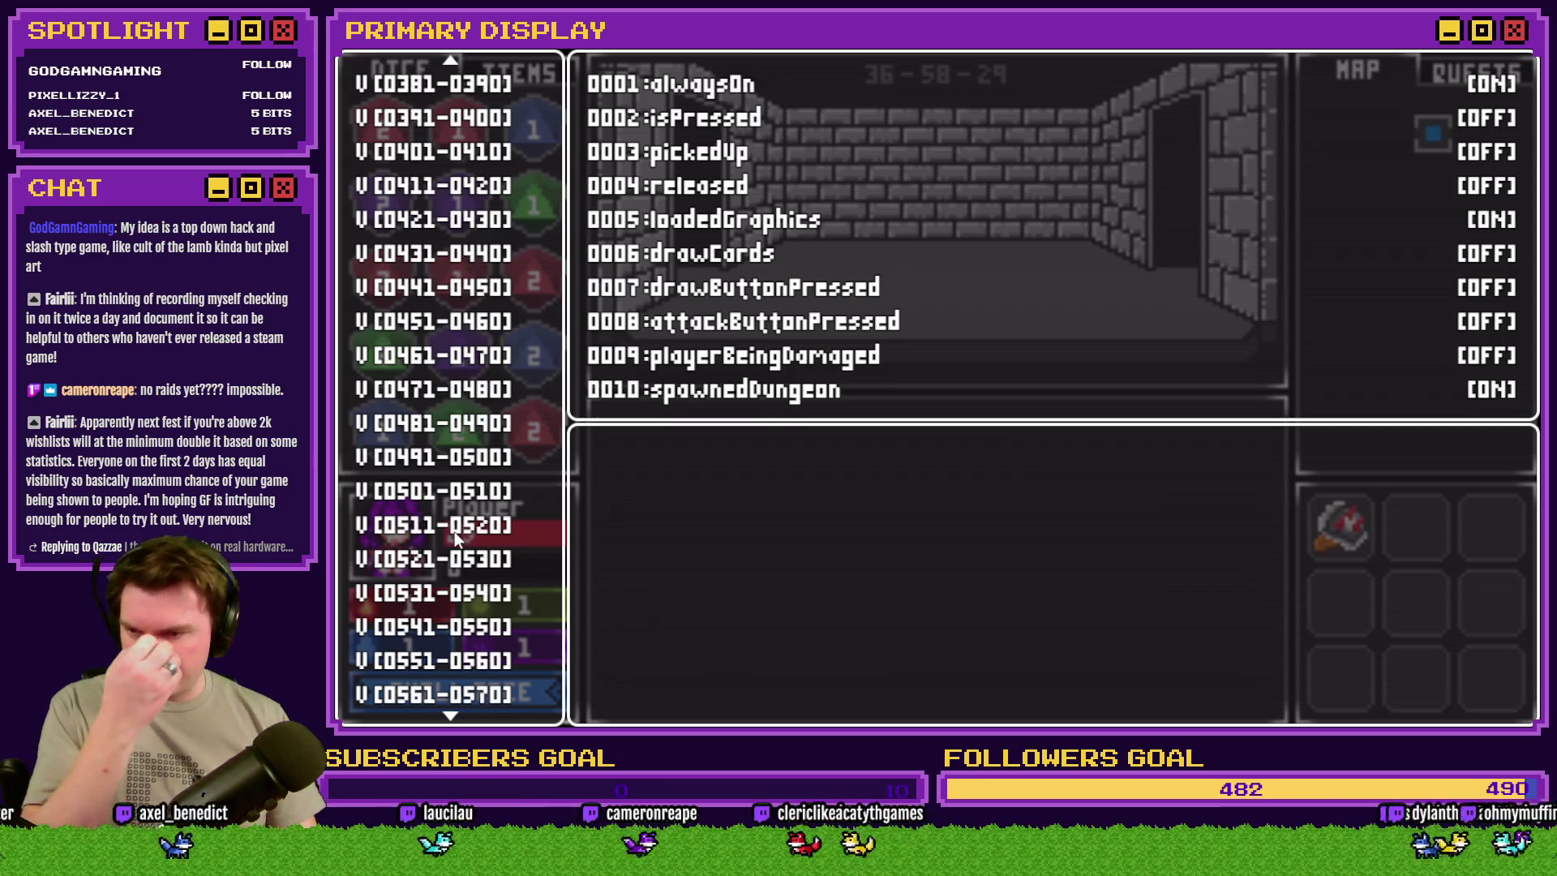
{"action": "scroll", "coordinate": [455, 535], "scroll_direction": "down", "scroll_amount": 5}
{"action": "left_click", "coordinate": [485, 496]}
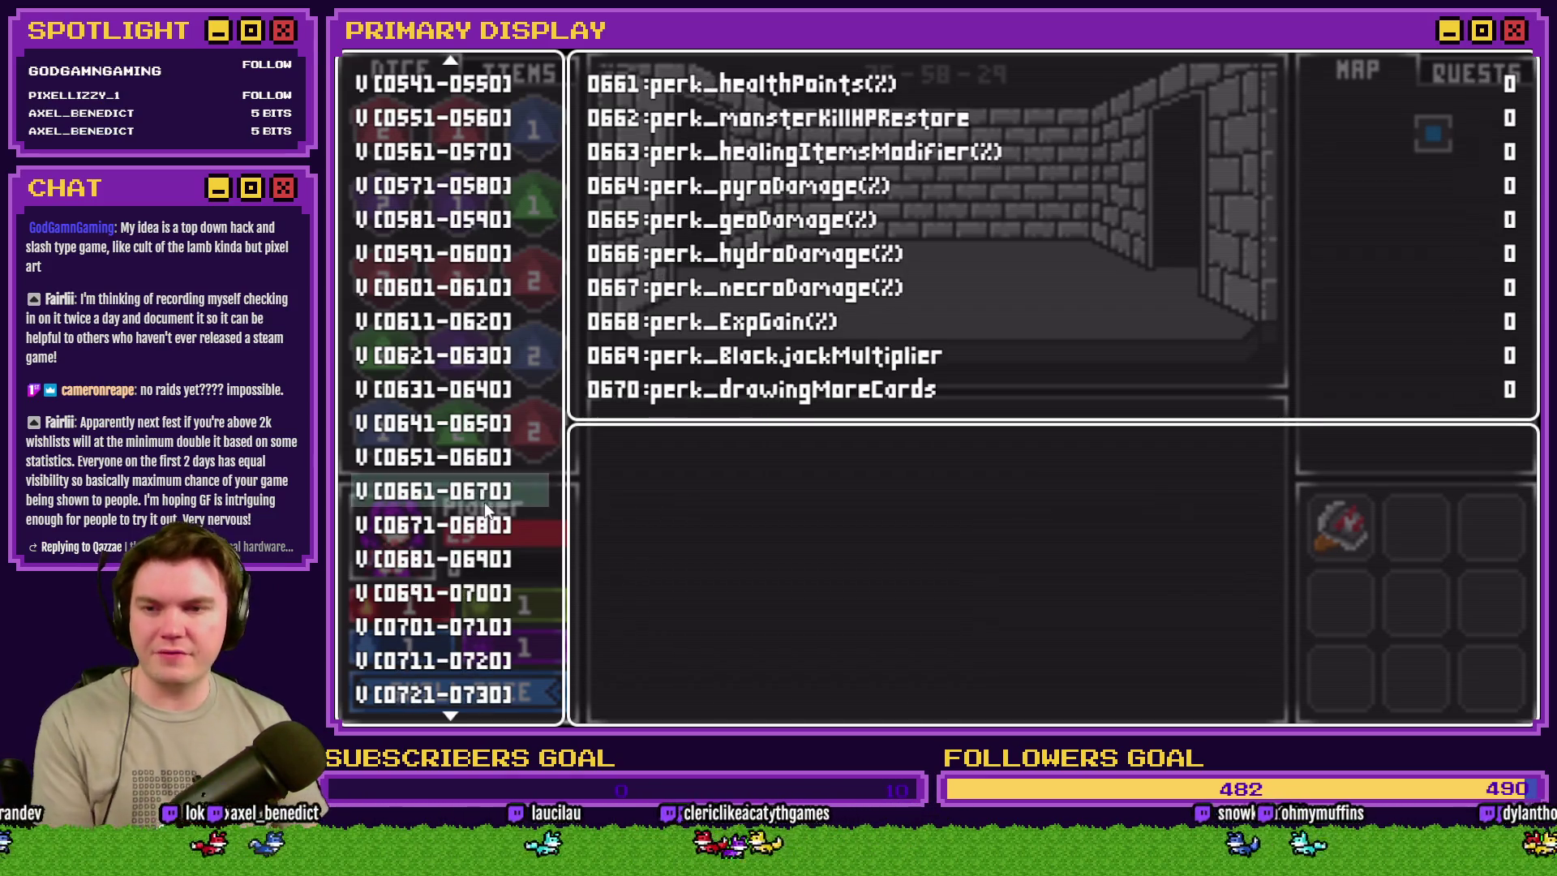
{"action": "key", "text": "Down"}
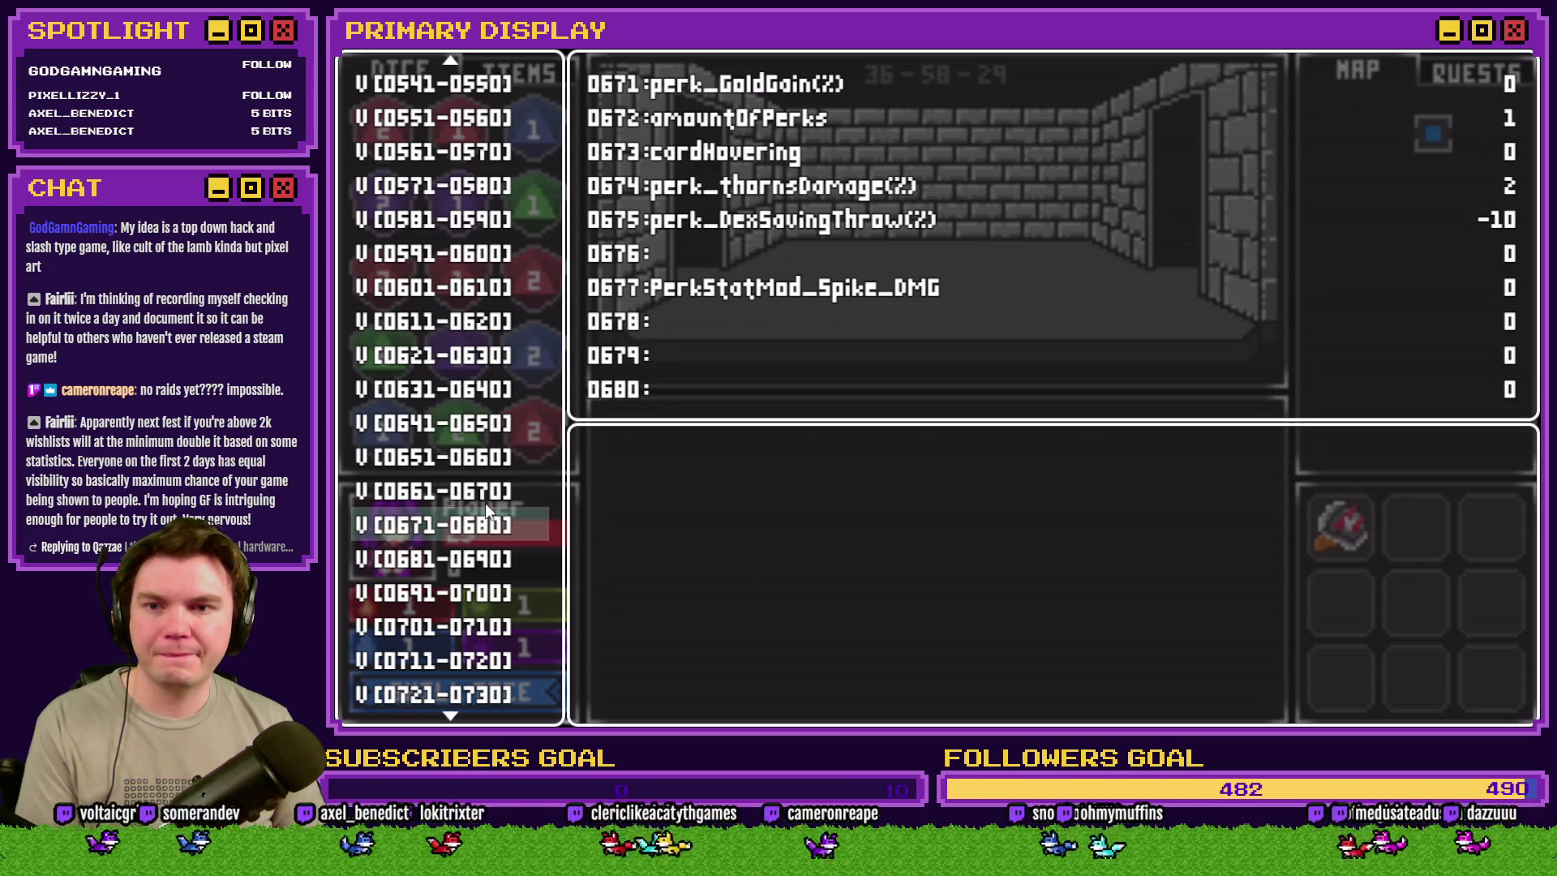
{"action": "key", "text": "Return"}
{"action": "key", "text": "Down"}
{"action": "key", "text": "Down"}
{"action": "key", "text": "Down"}
{"action": "key", "text": "Page_Down"}
{"action": "key", "text": "Page_Down"}
{"action": "key", "text": "Page_Down"}
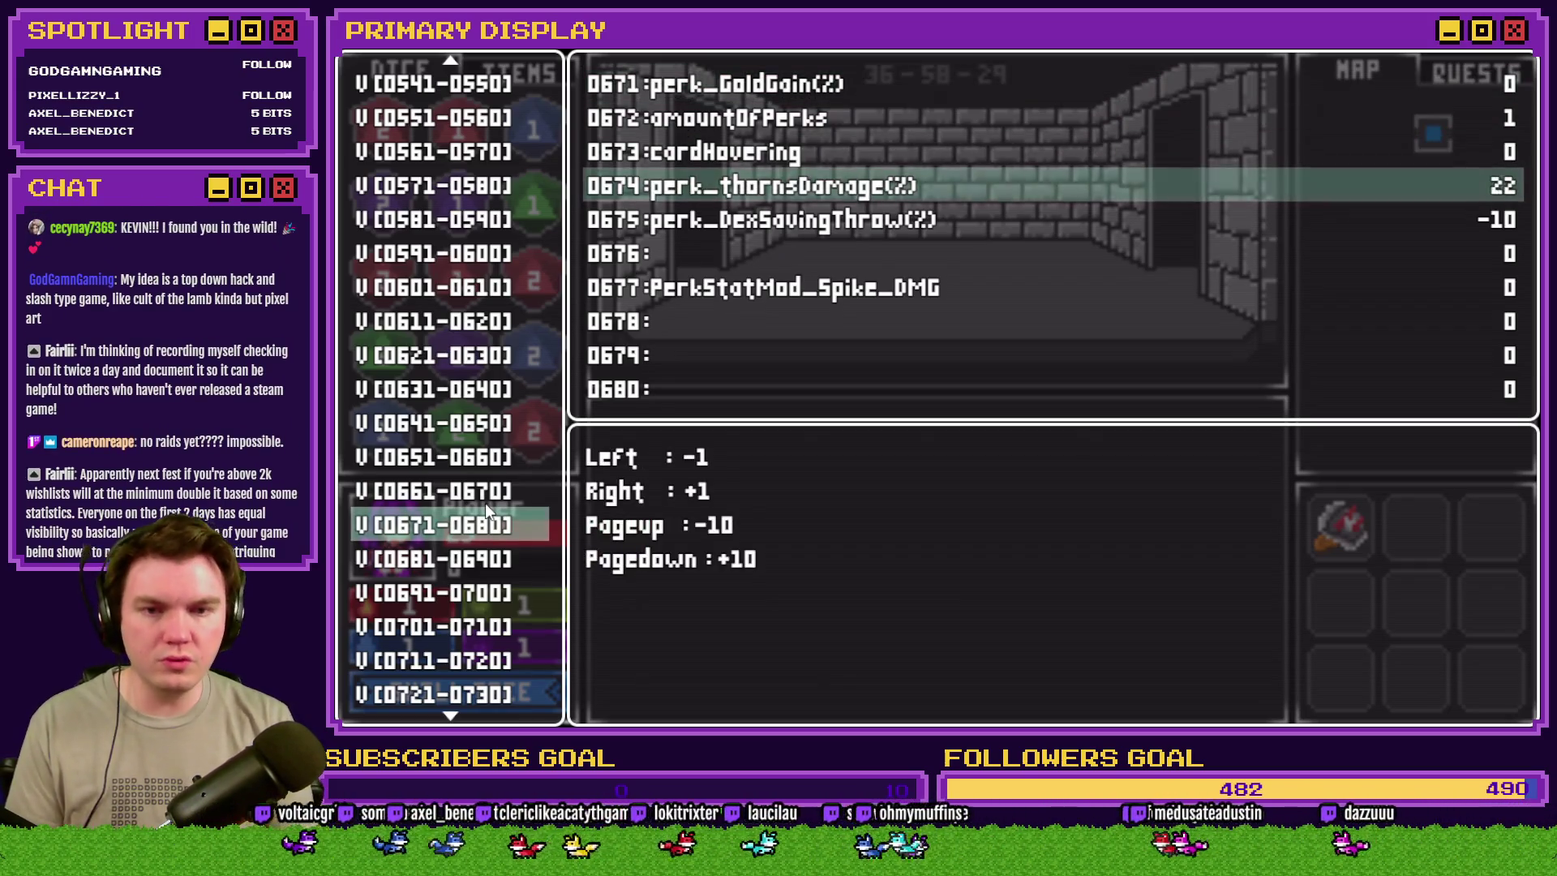
{"action": "key", "text": "Page_Down"}
{"action": "key", "text": "Right"}
{"action": "key", "text": "Right"}
{"action": "key", "text": "Right"}
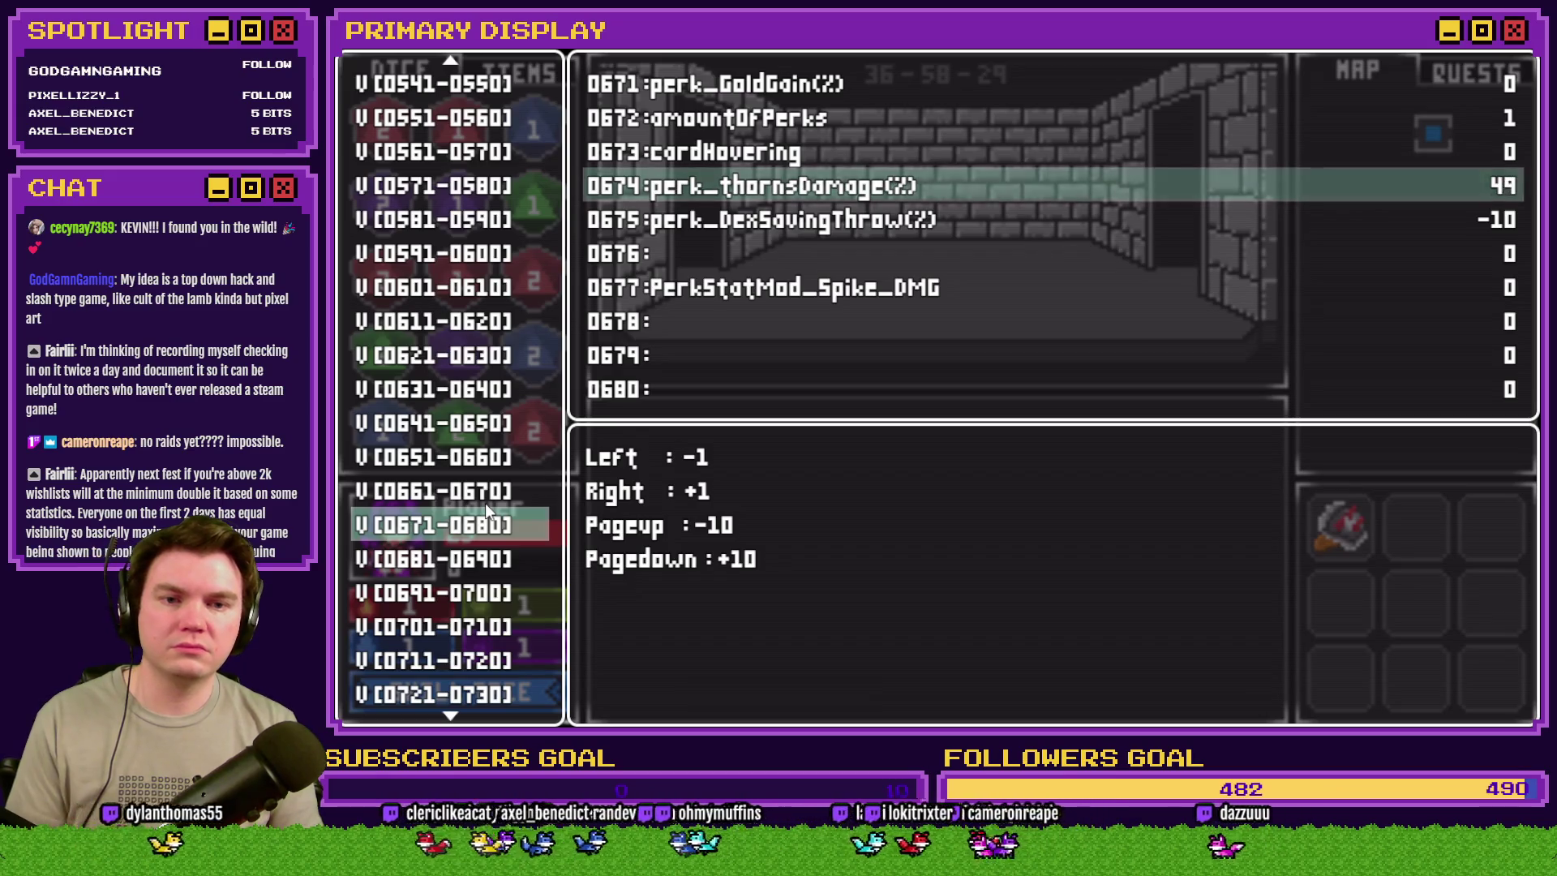
{"action": "key", "text": "Escape"}
{"action": "key", "text": "Escape"}
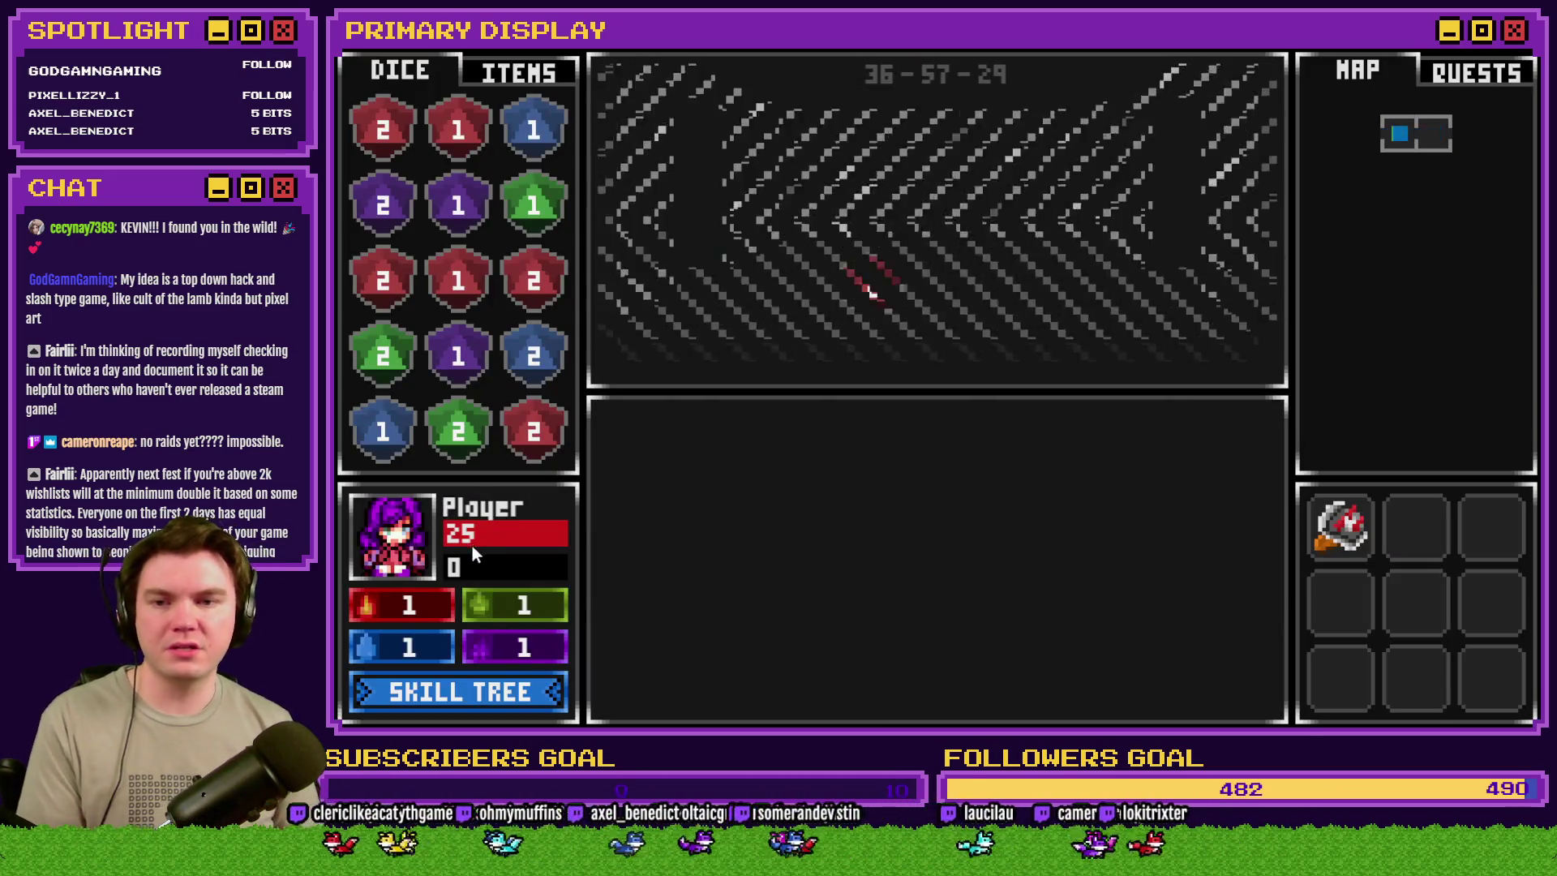
- Walk forward into a card battle and hit three times until the '_x' TypeError crash
{"action": "key", "text": "Up"}
{"action": "key", "text": "Up"}
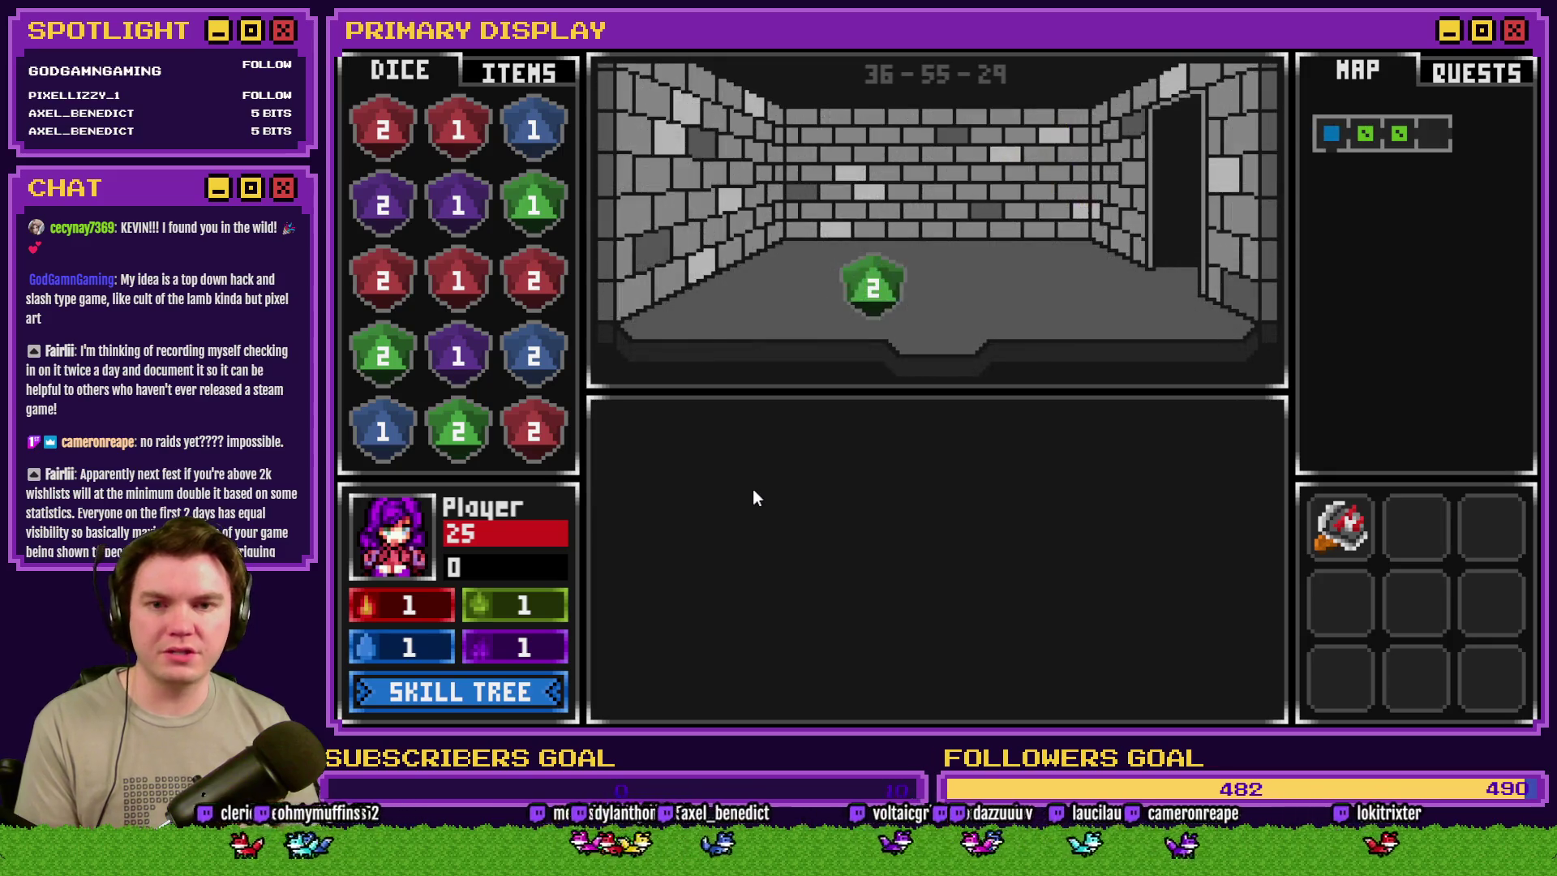
{"action": "key", "text": "Up"}
{"action": "key", "text": "Up"}
{"action": "key", "text": "Up"}
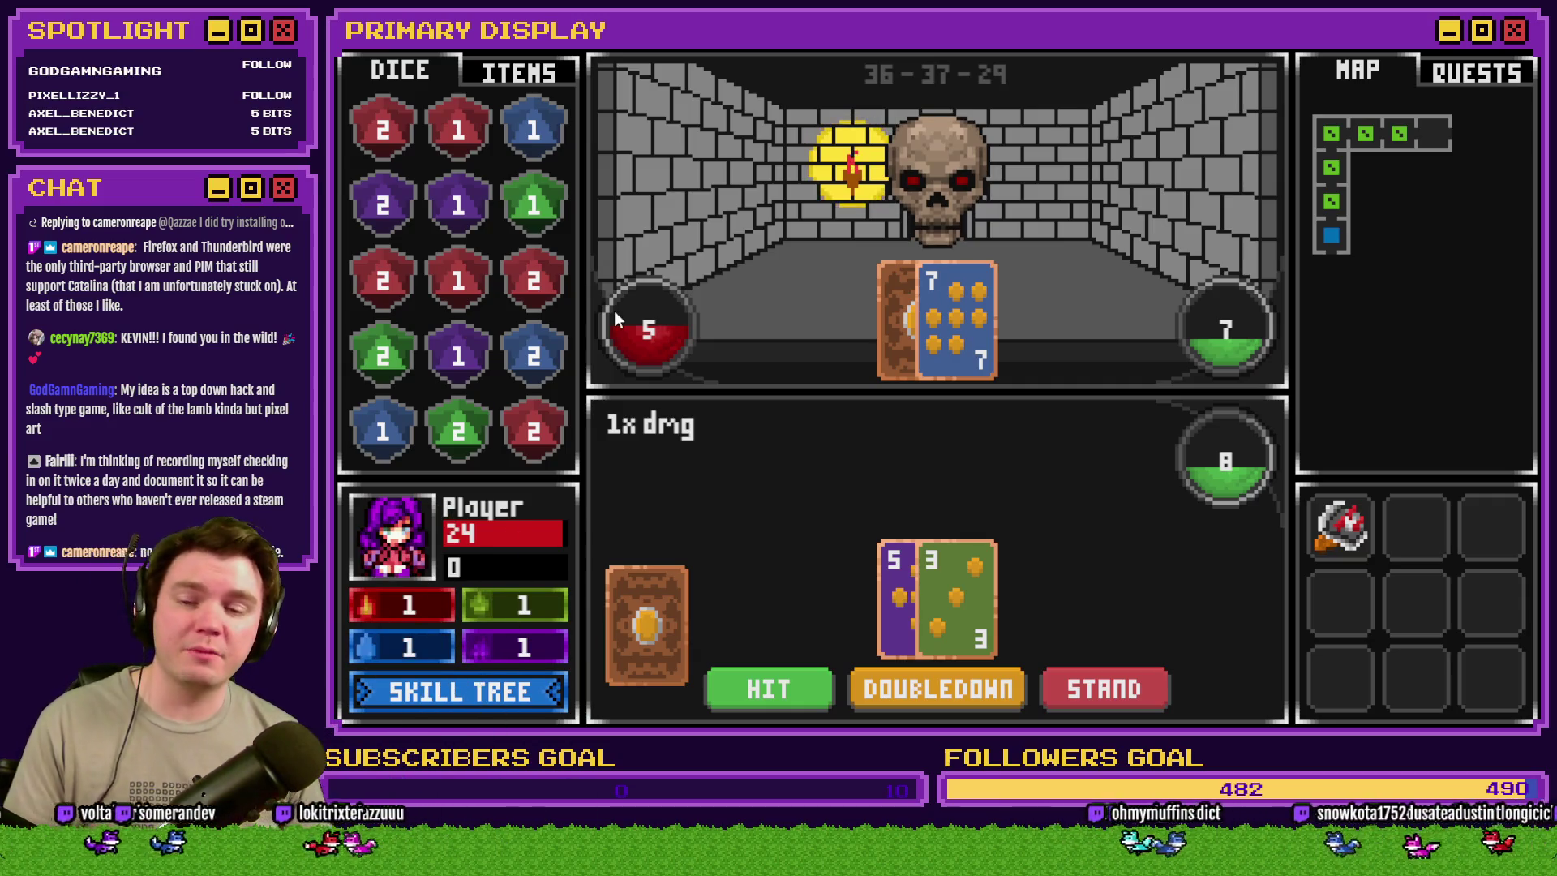
{"action": "left_click", "coordinate": [795, 689]}
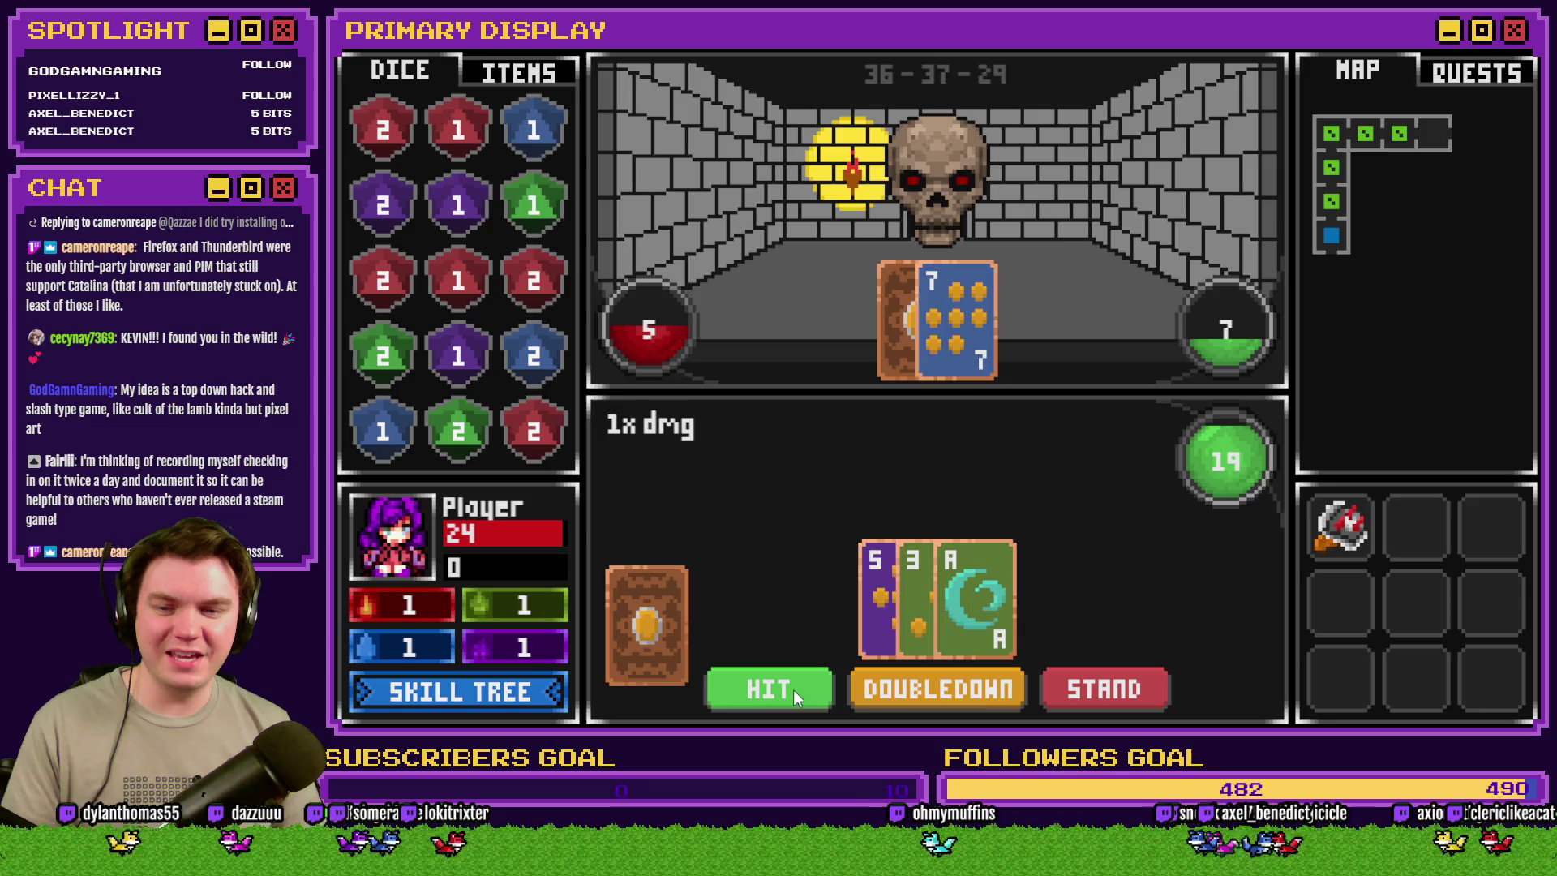
{"action": "left_click", "coordinate": [792, 689]}
{"action": "left_click", "coordinate": [790, 694]}
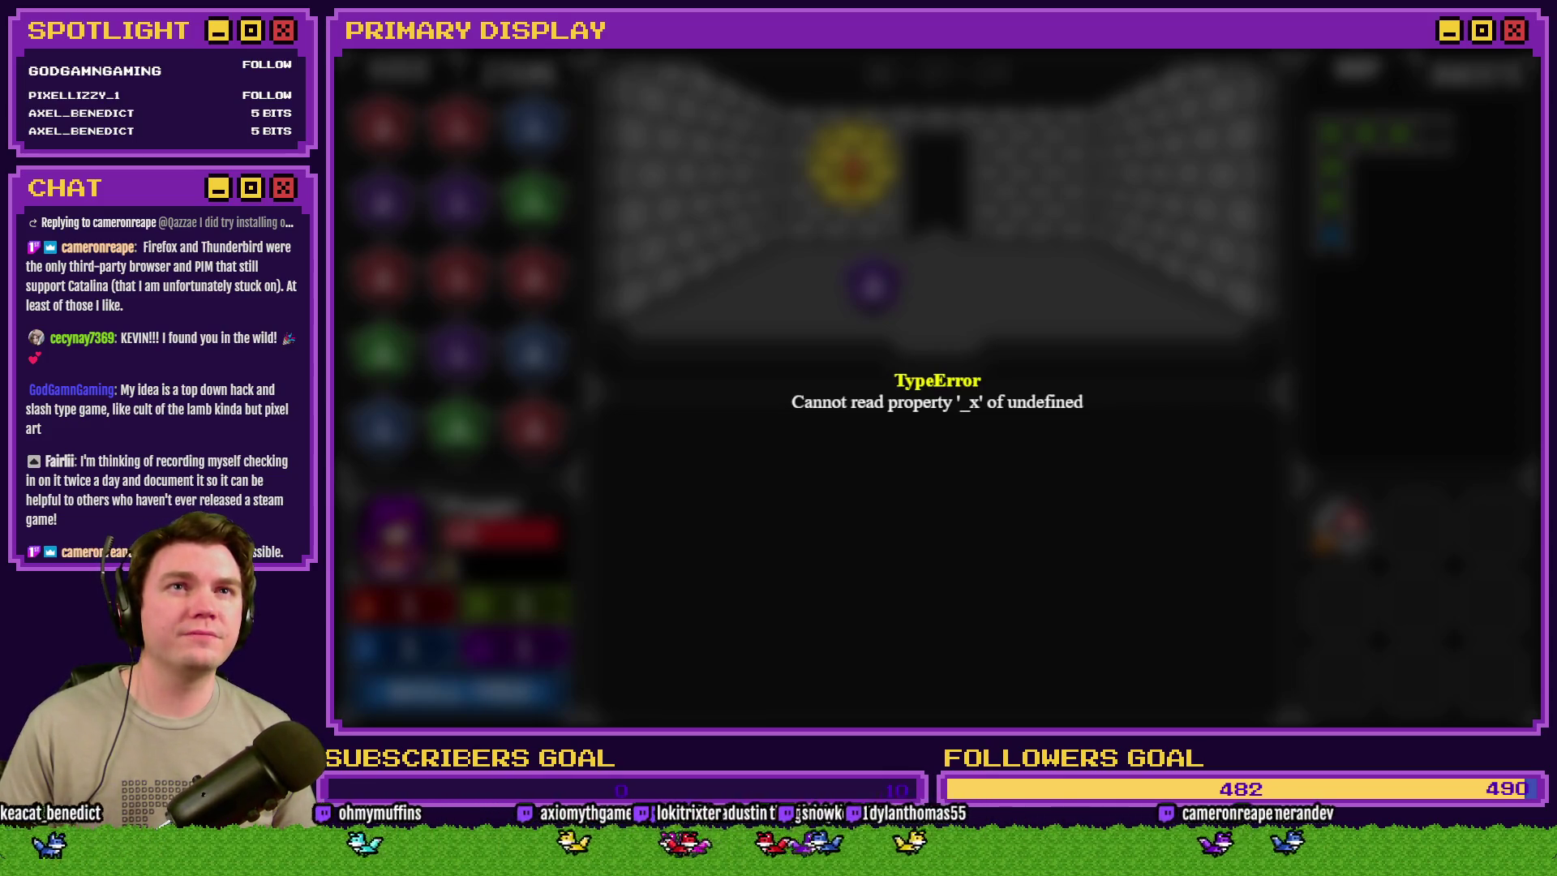
- Open the developer console on the crashed game and inspect the '_y' and '_x' error messages
{"action": "key", "text": "F4"}
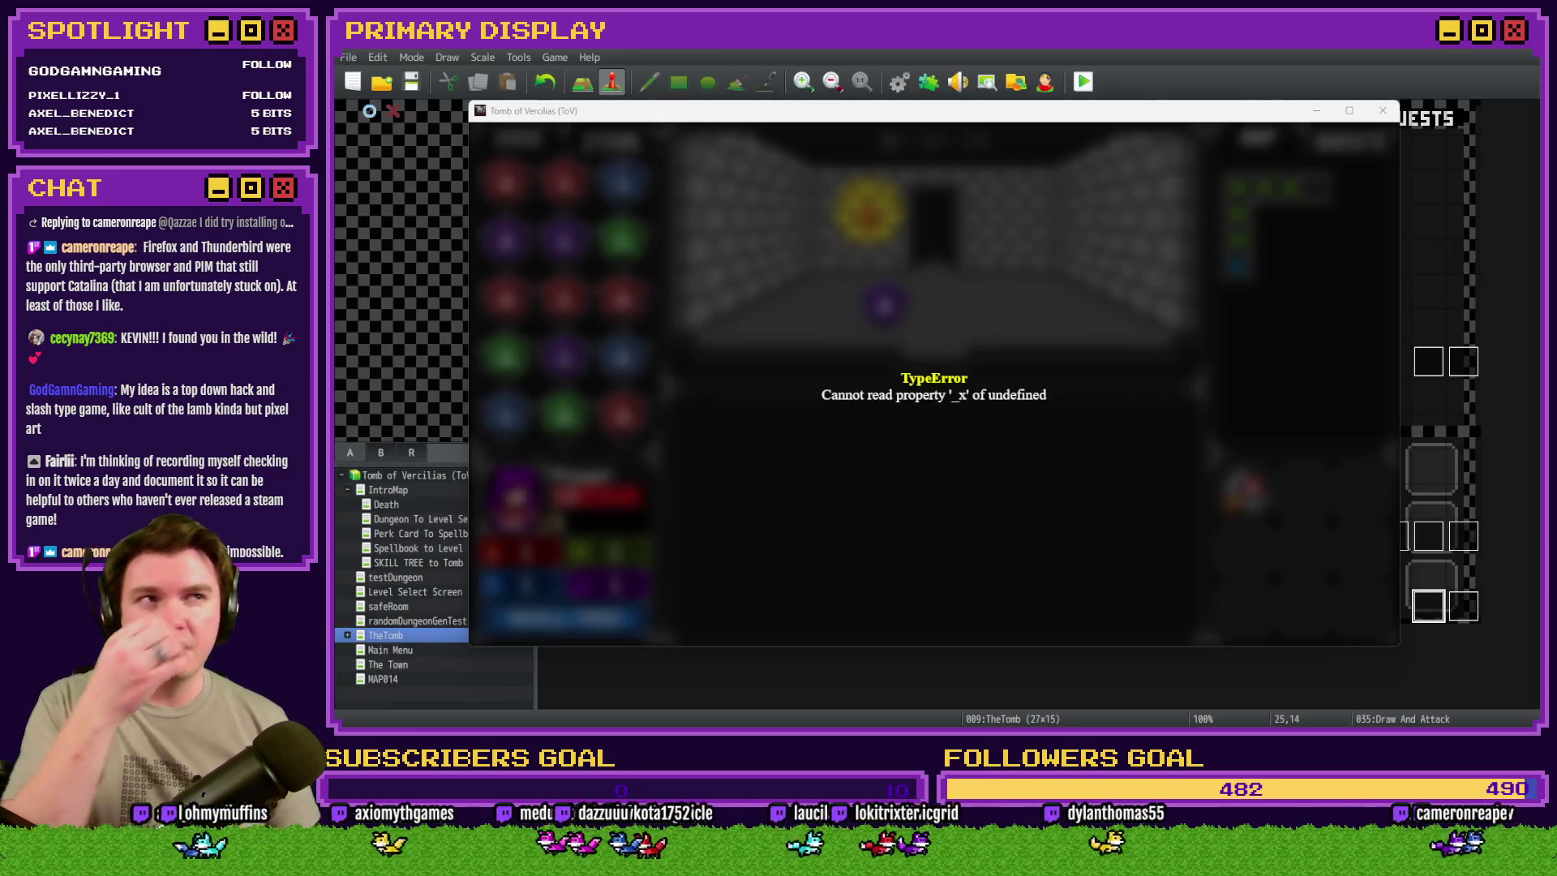
{"action": "left_click", "coordinate": [1343, 217]}
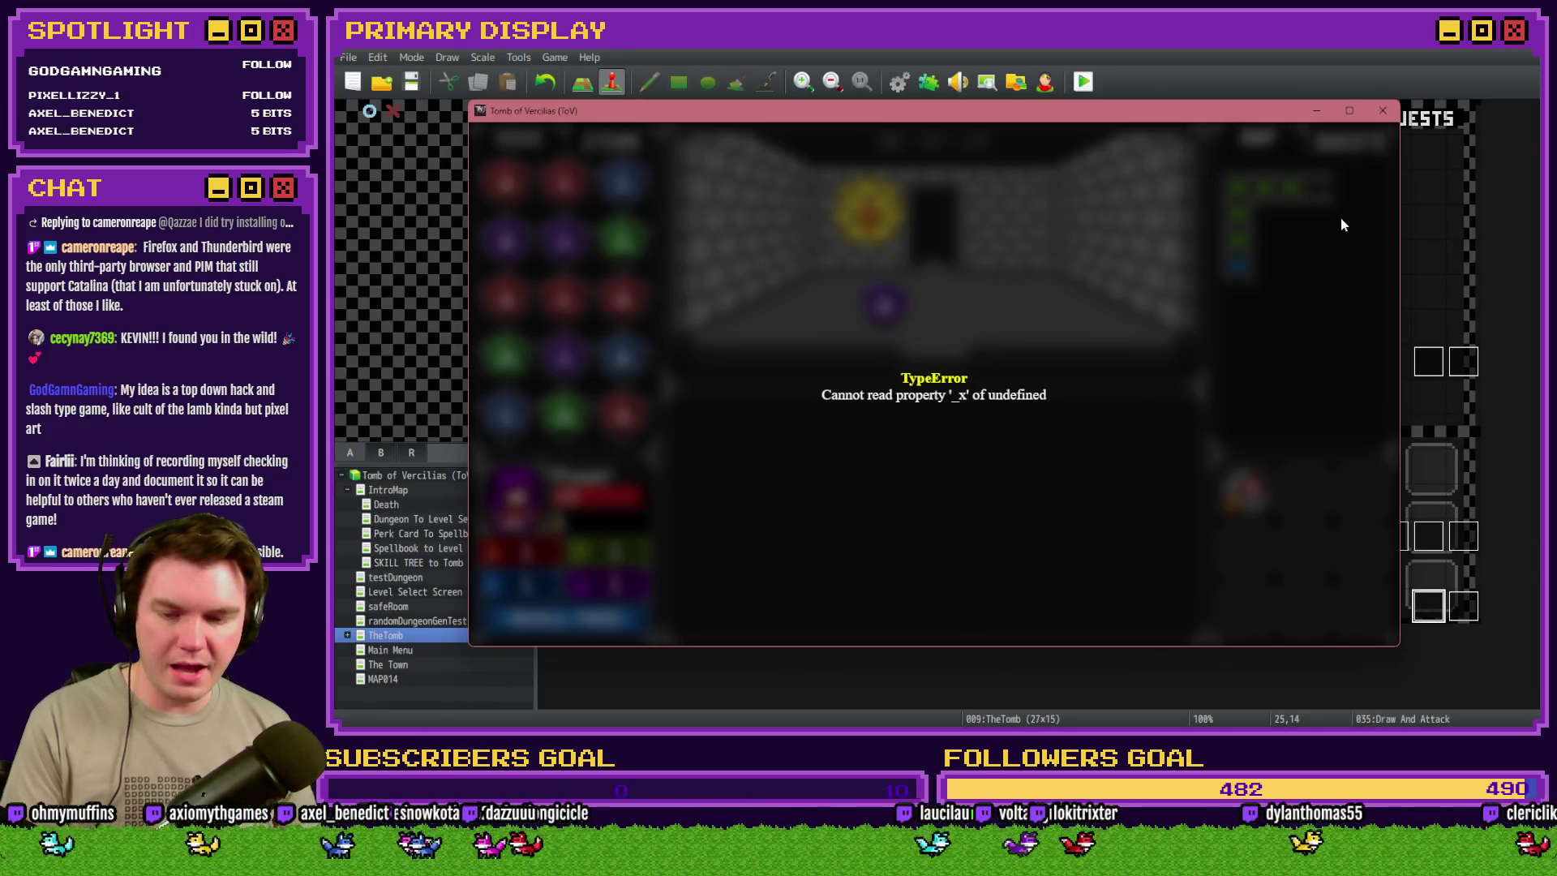
{"action": "key", "text": "F8"}
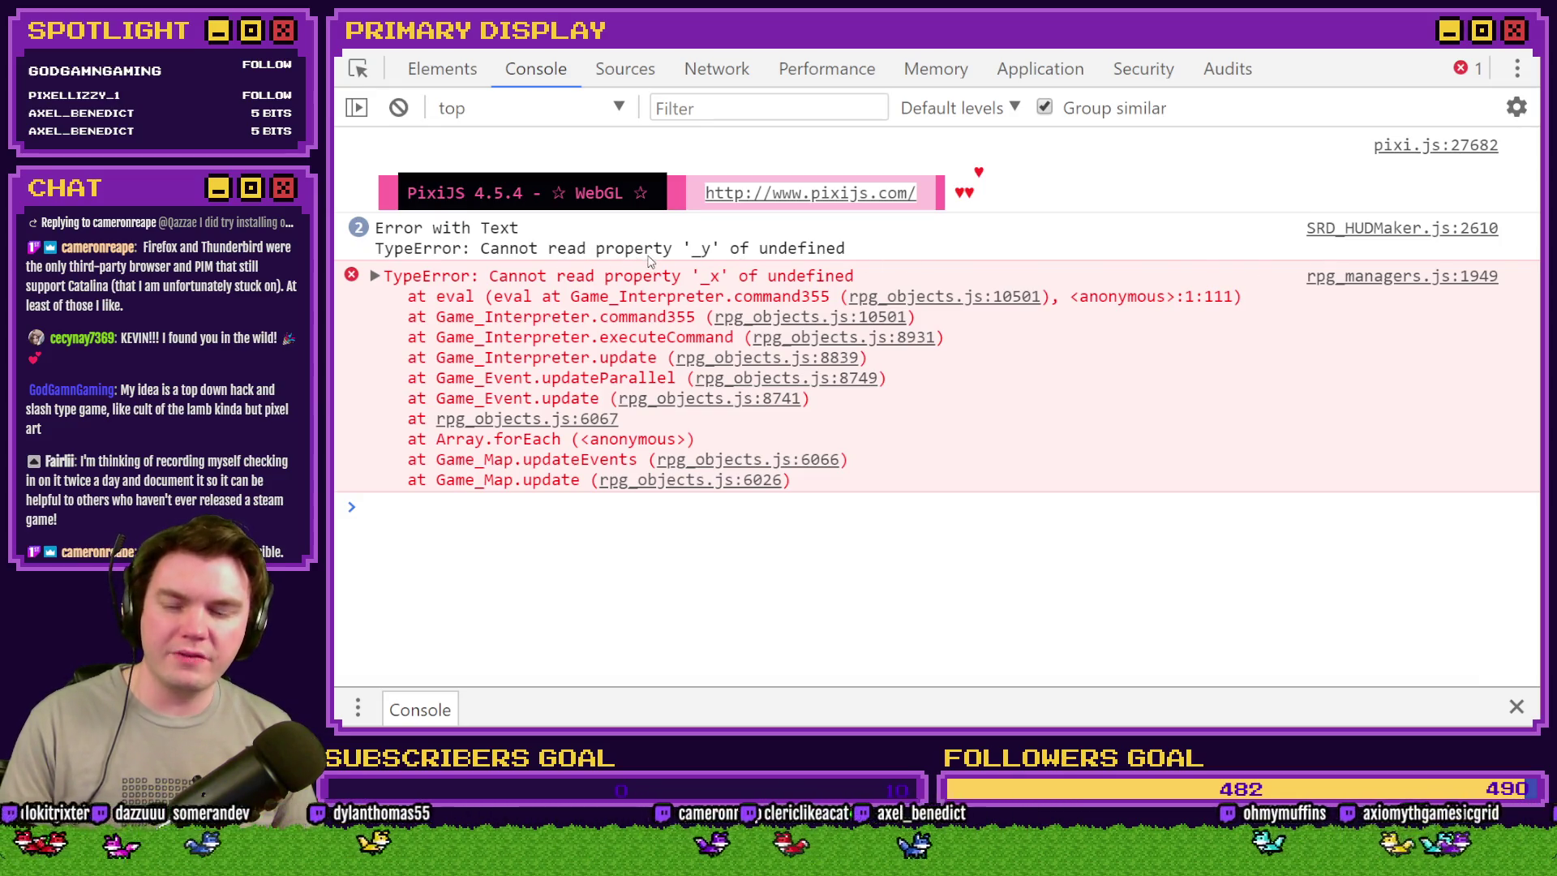
{"action": "mouse_move", "coordinate": [1038, 50]}
{"action": "left_mouse_down"}
{"action": "mouse_move", "coordinate": [1451, 242]}
{"action": "mouse_move", "coordinate": [1540, 572]}
{"action": "left_mouse_up"}
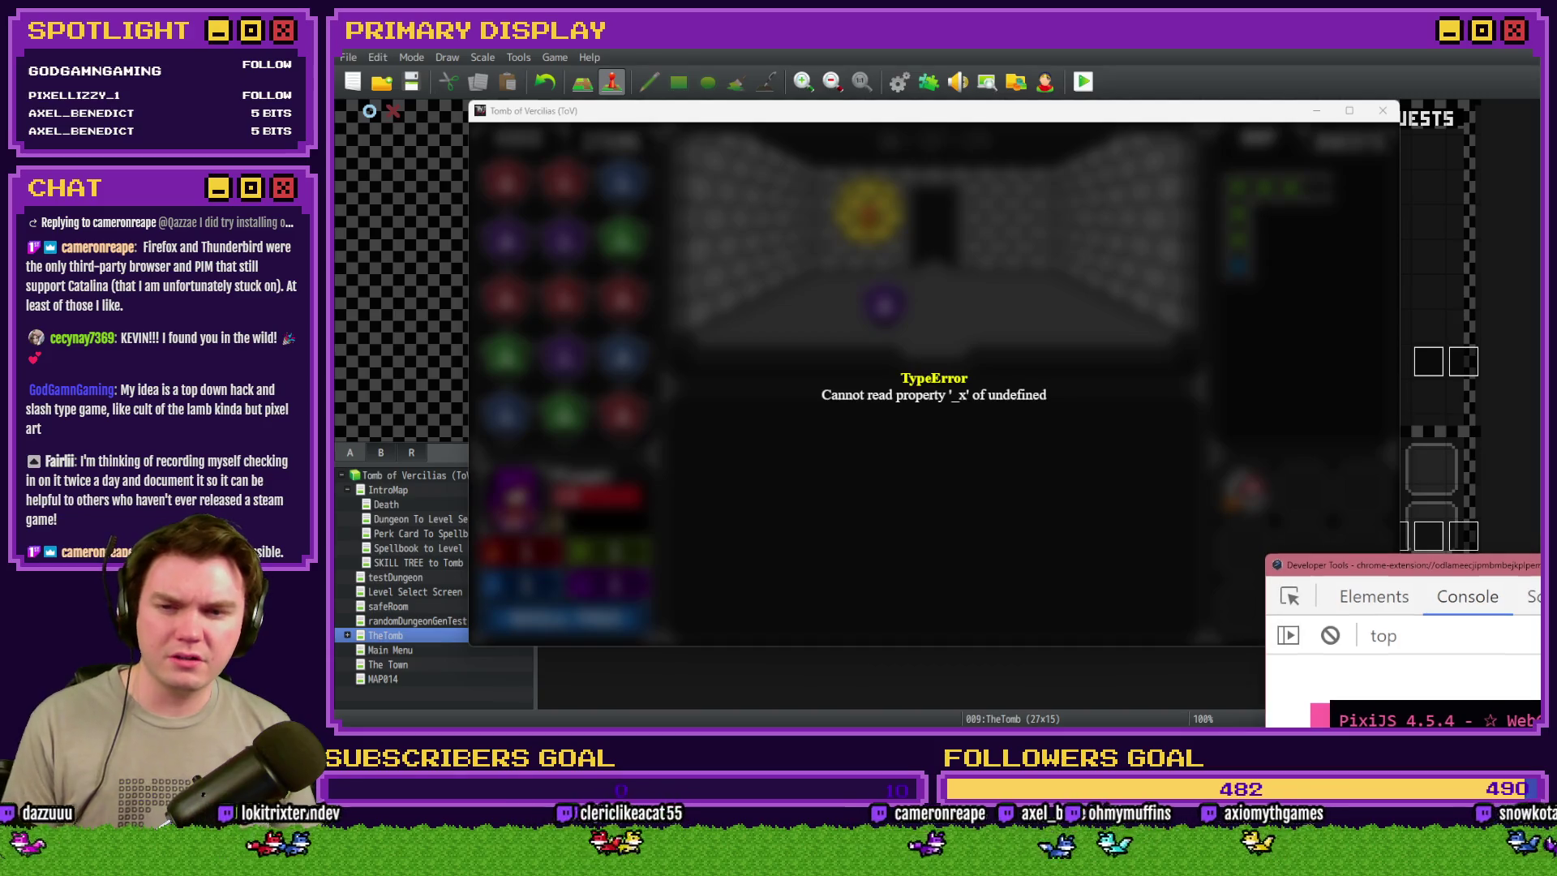
{"action": "key", "text": "super+Up"}
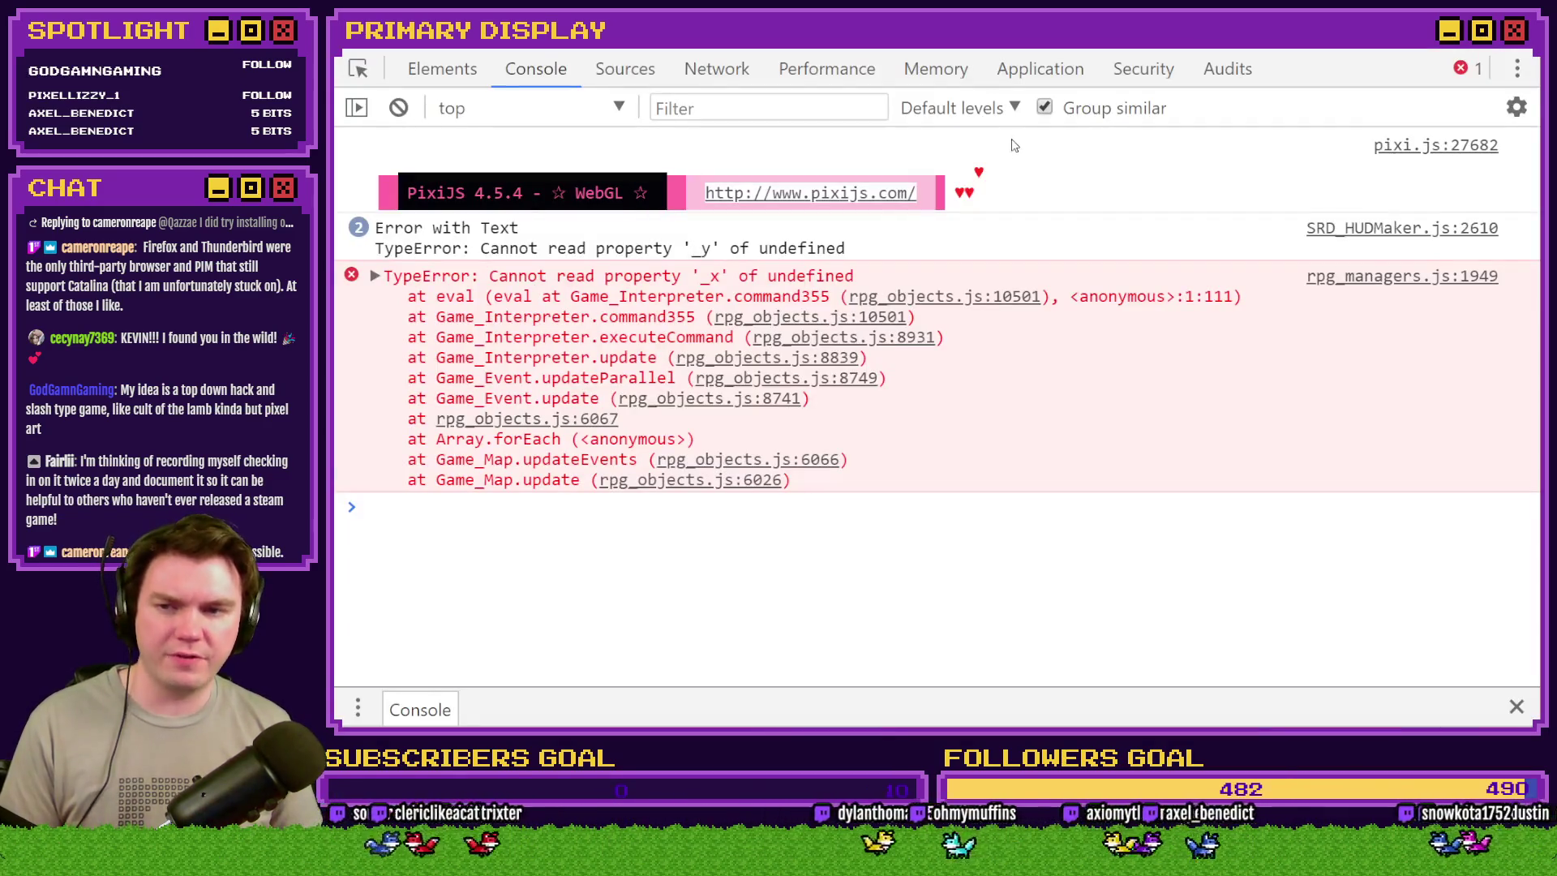
{"action": "left_click_drag", "start_coordinate": [404, 248], "coordinate": [718, 265]}
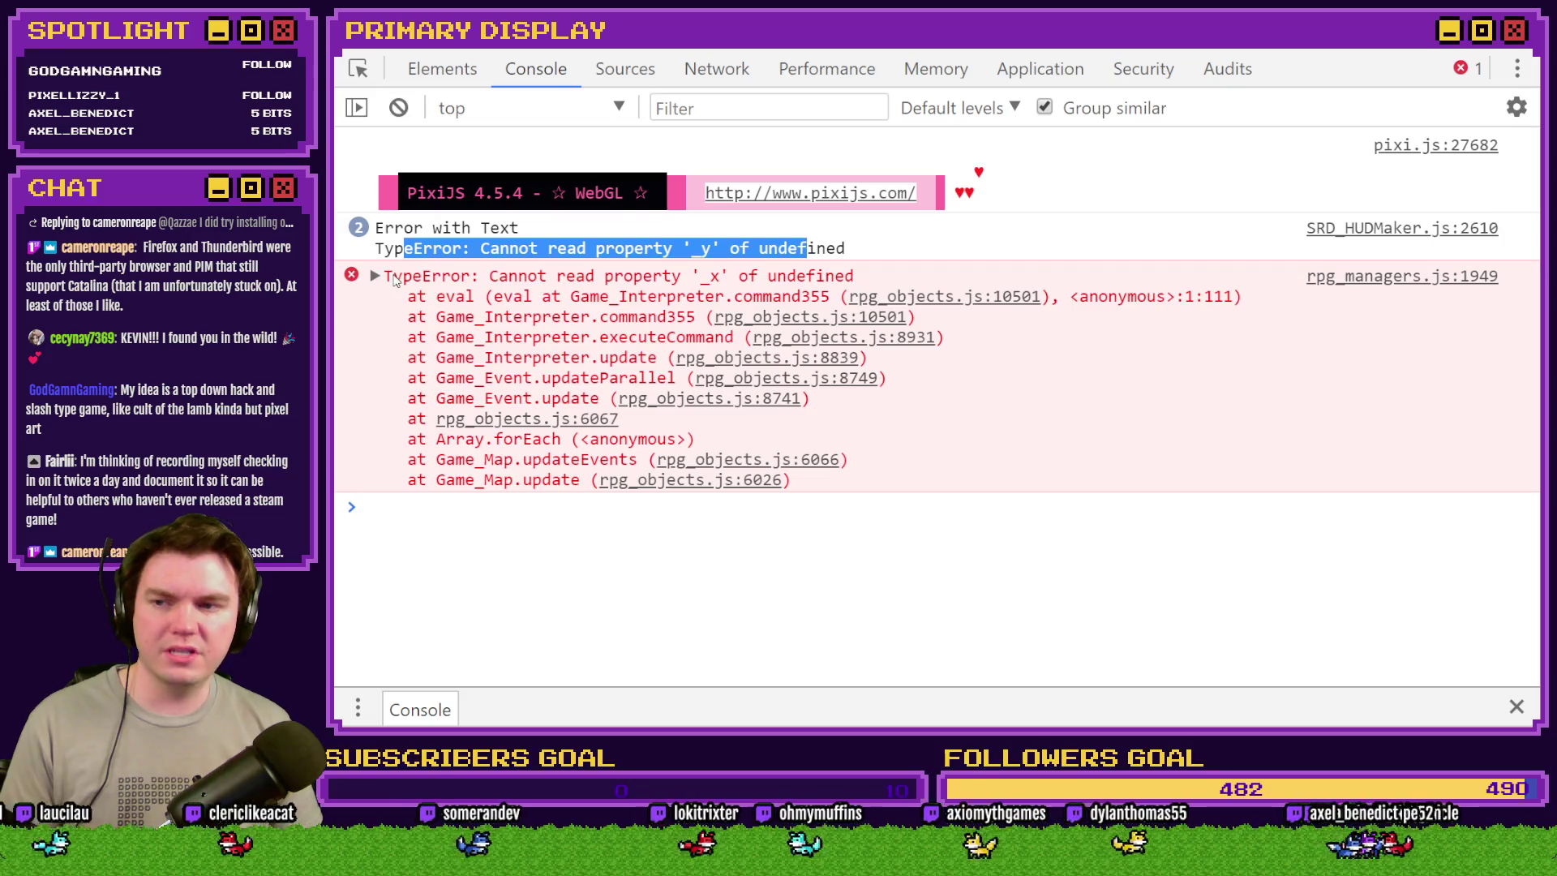
{"action": "mouse_move", "coordinate": [498, 277]}
{"action": "left_mouse_down"}
{"action": "mouse_move", "coordinate": [778, 298]}
{"action": "mouse_move", "coordinate": [856, 280]}
{"action": "left_mouse_up"}
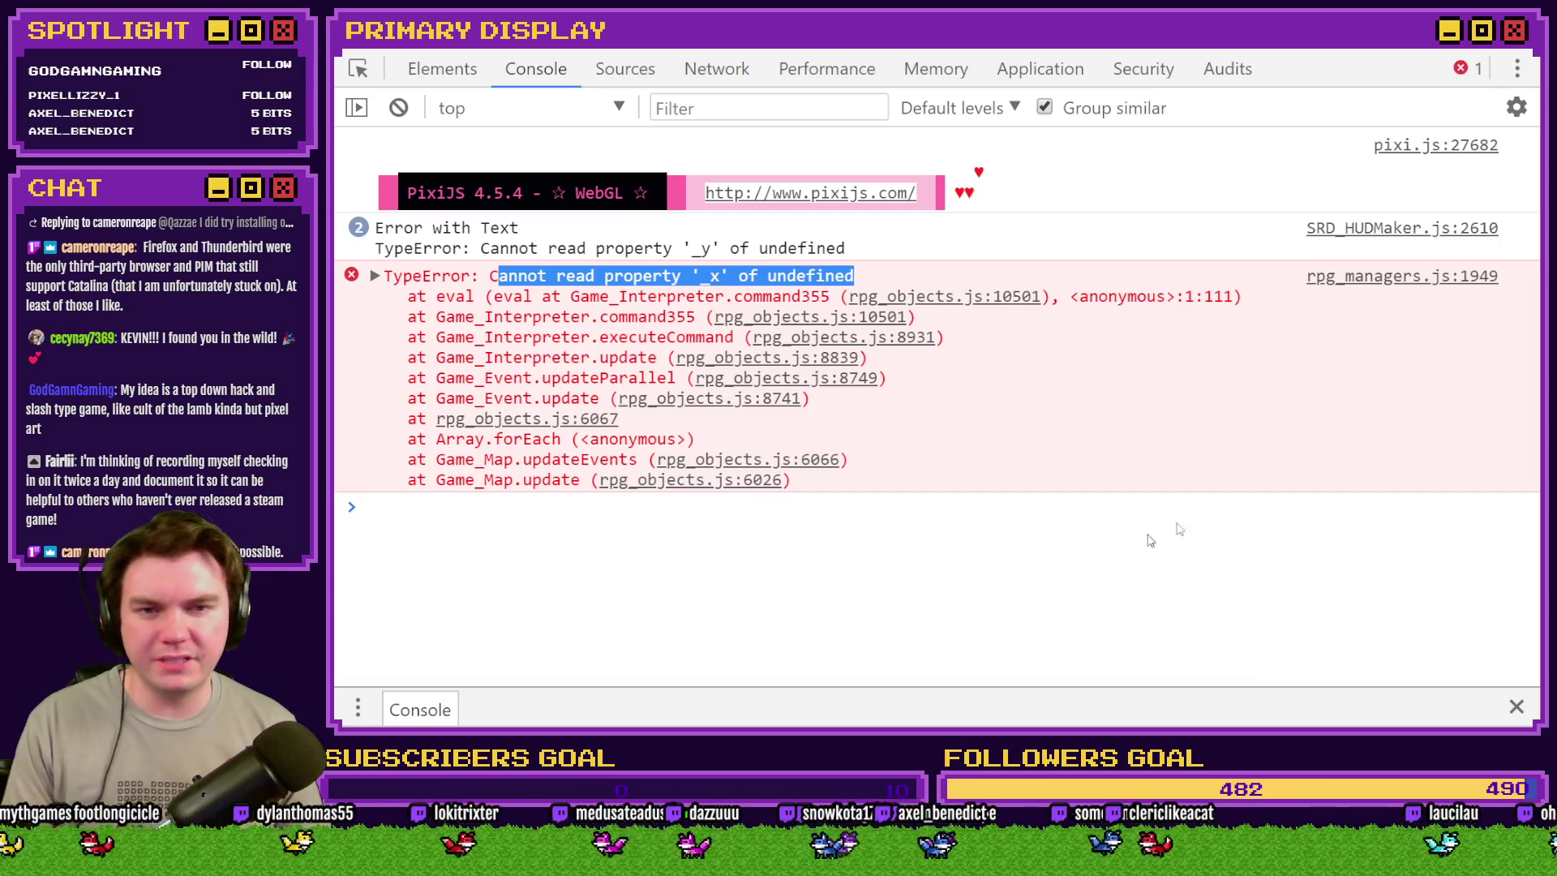
- Dismiss the console and close the crashed game window, returning to TheTomb map
{"action": "key", "text": "alt+Tab"}
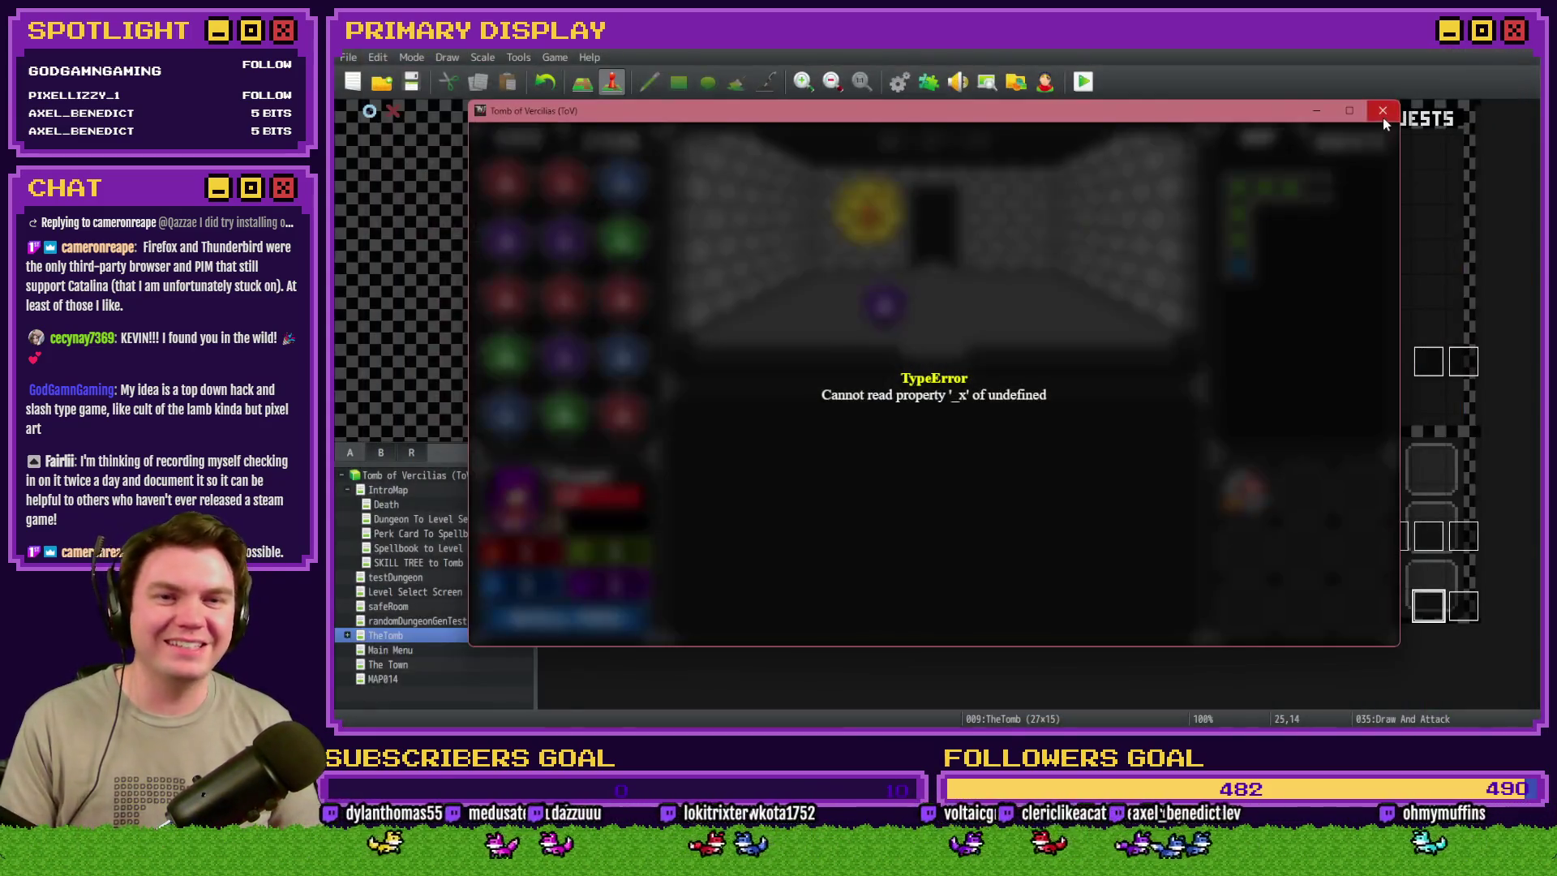
{"action": "key", "text": "F4"}
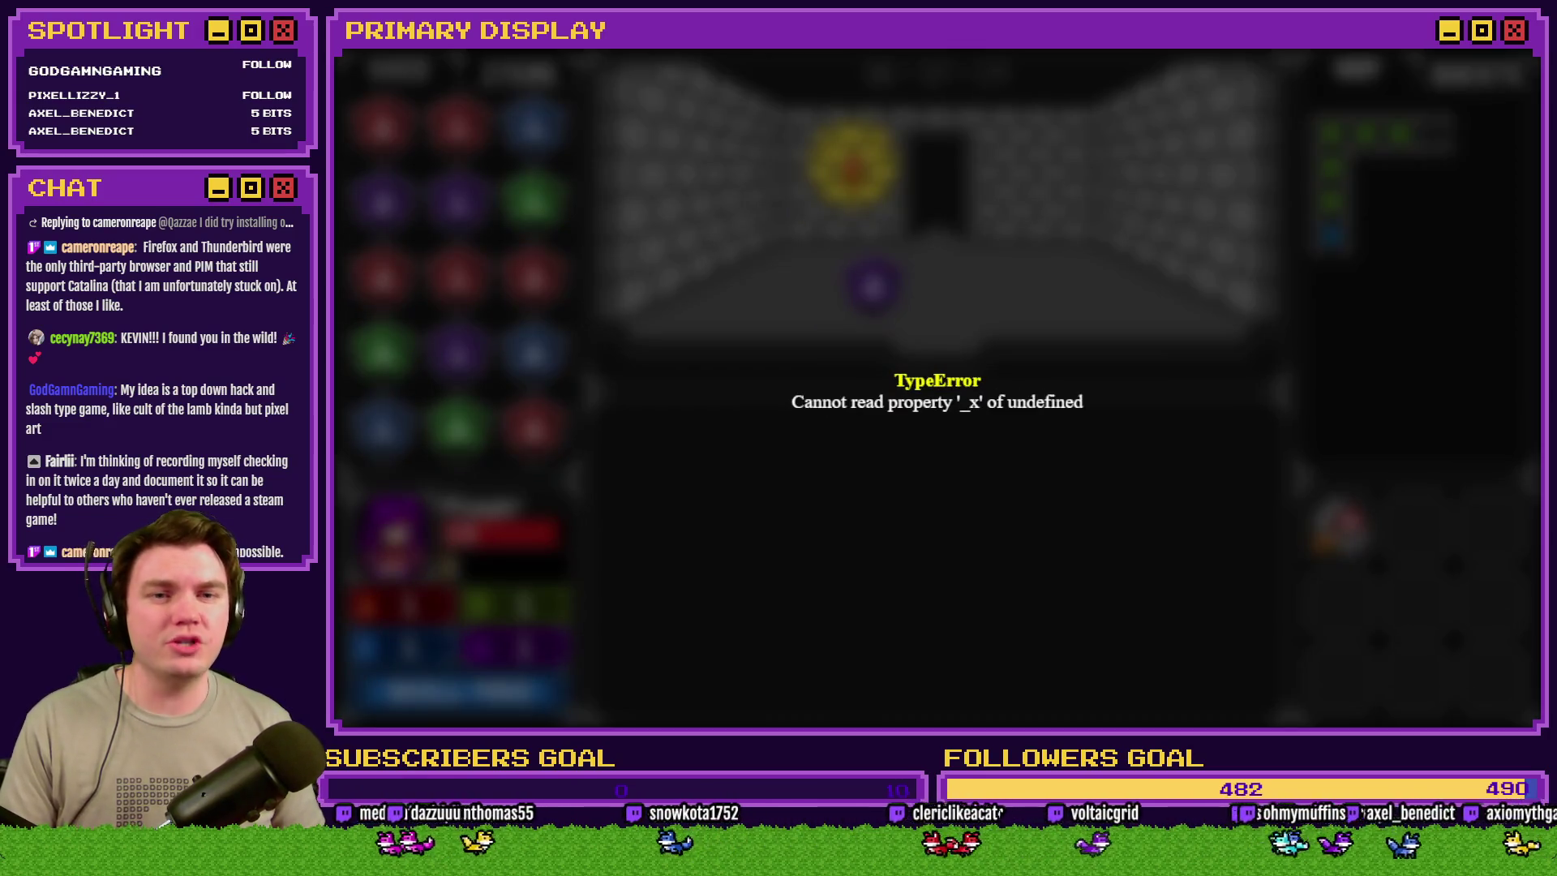
{"action": "key", "text": "alt+F4"}
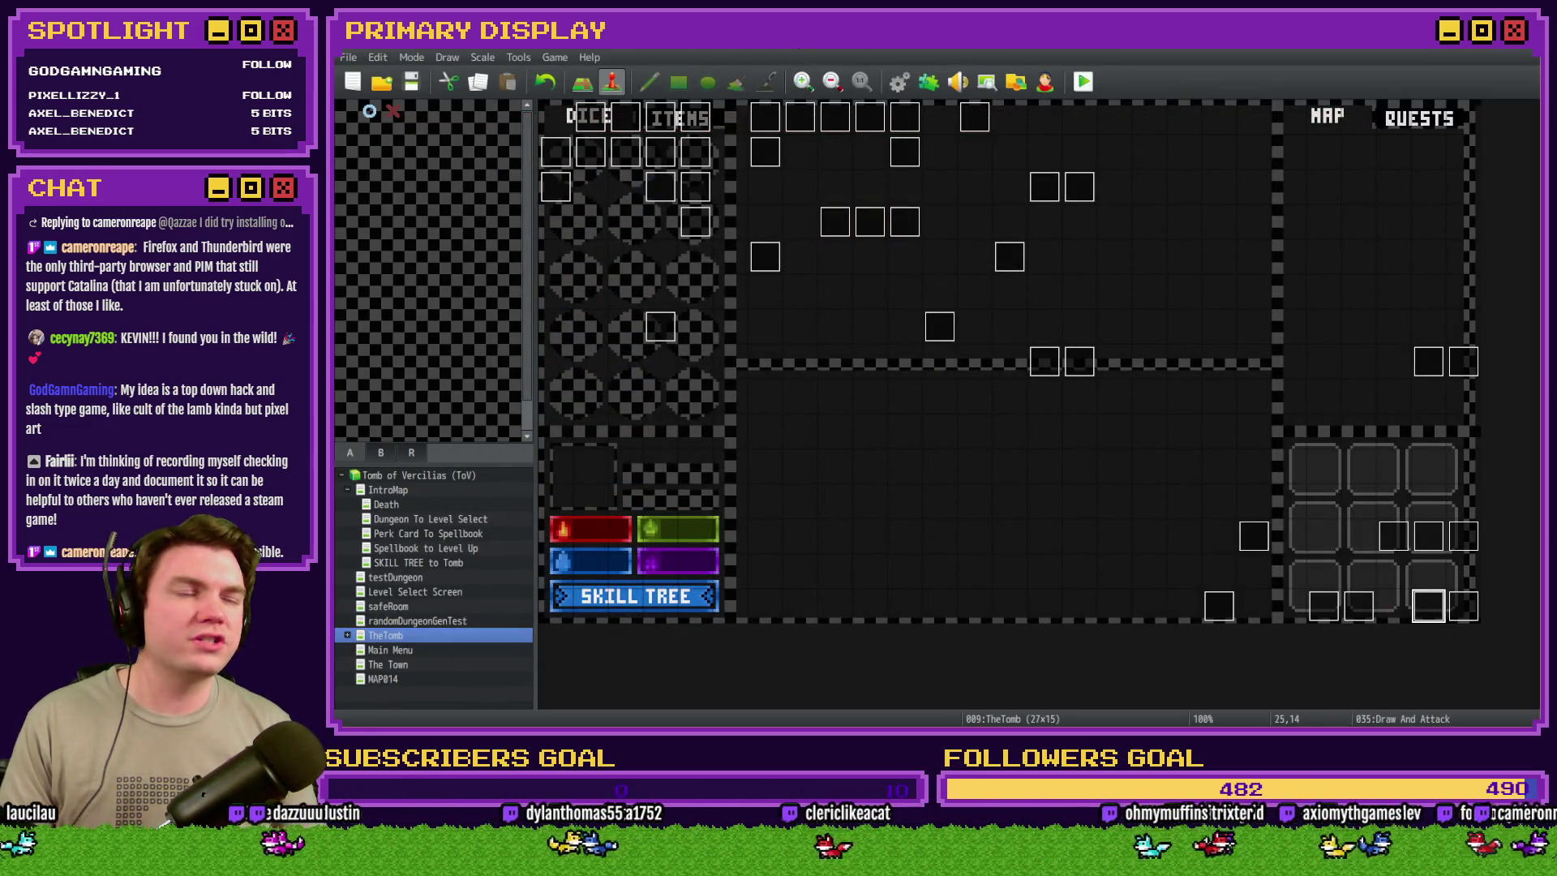
- In the Draw And Attack event, find the If monsterHP ≤ 0 block on the playerBust page
{"action": "double_click", "coordinate": [1415, 596]}
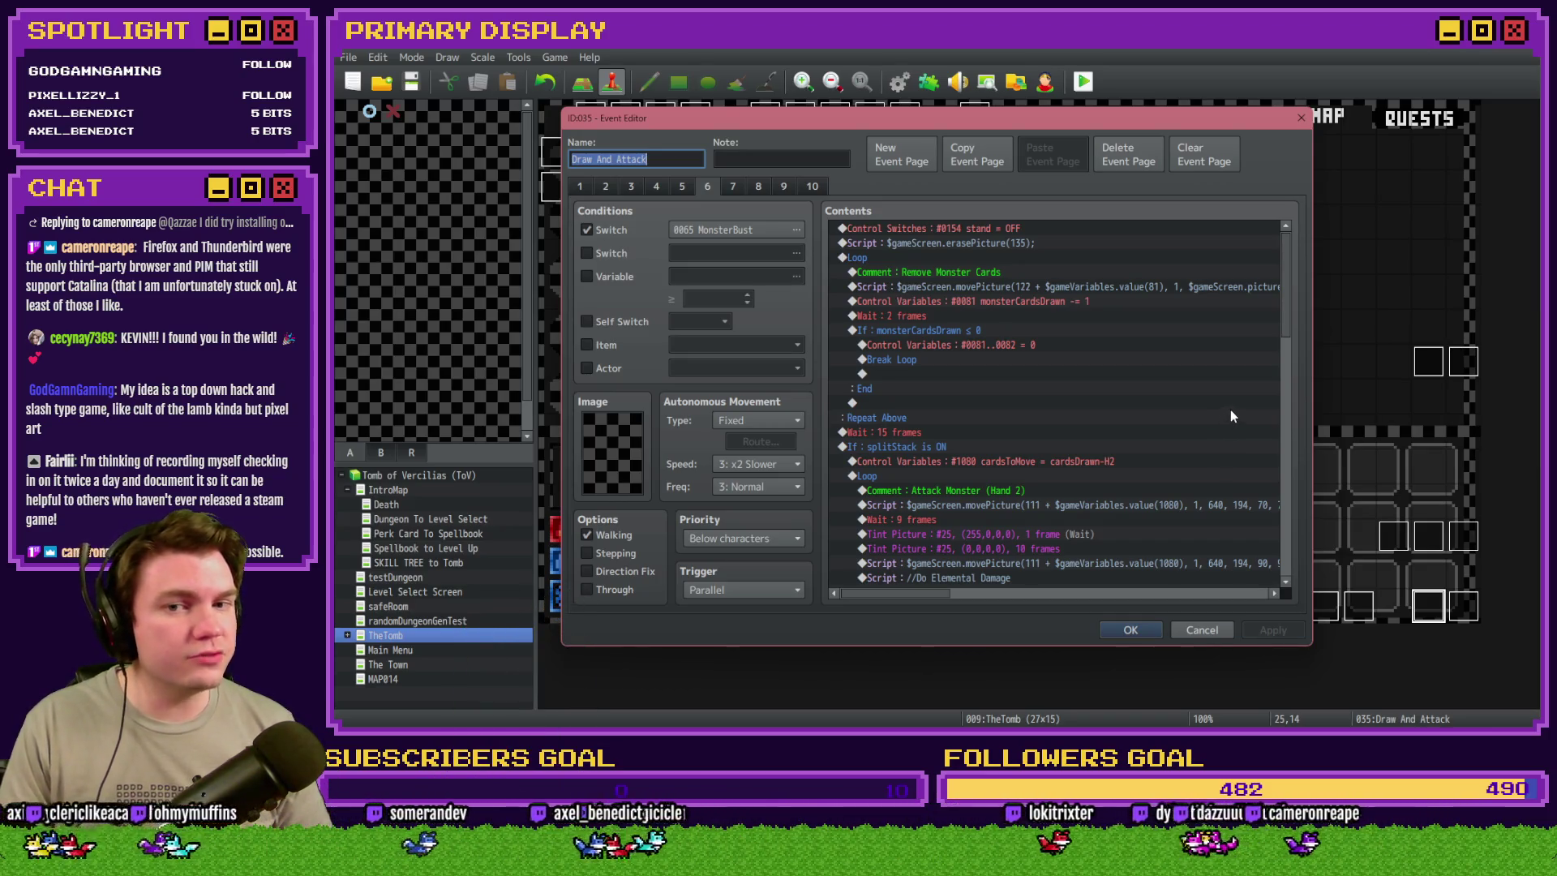
{"action": "mouse_move", "coordinate": [1285, 308]}
{"action": "left_mouse_down"}
{"action": "mouse_move", "coordinate": [1300, 535]}
{"action": "mouse_move", "coordinate": [1317, 466]}
{"action": "mouse_move", "coordinate": [1312, 503]}
{"action": "left_mouse_up"}
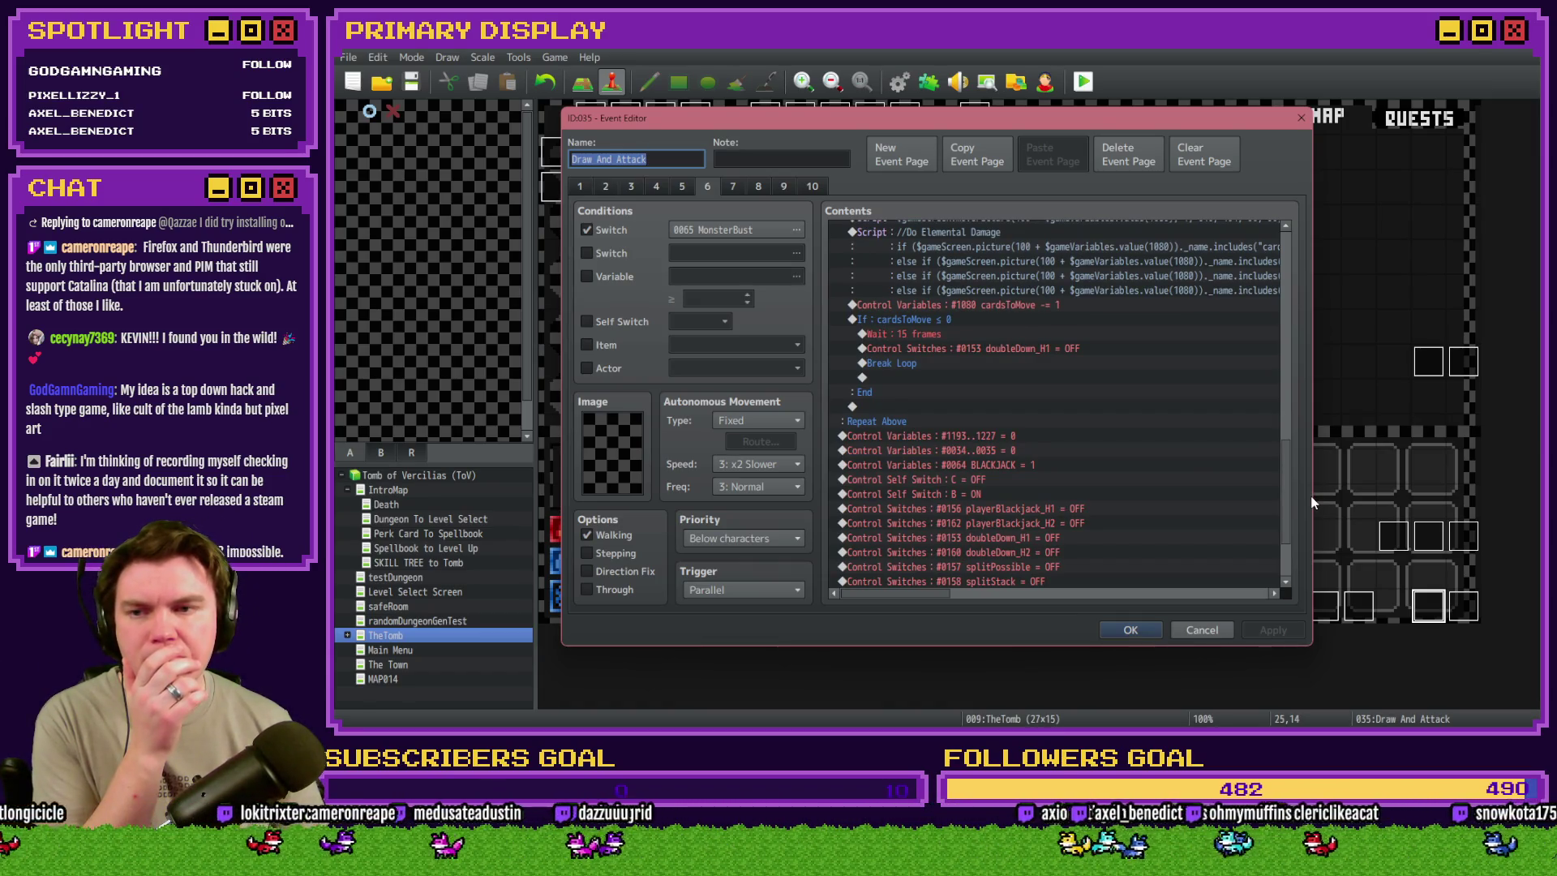
{"action": "left_click", "coordinate": [692, 187]}
{"action": "mouse_move", "coordinate": [1293, 316]}
{"action": "left_mouse_down"}
{"action": "mouse_move", "coordinate": [1287, 456]}
{"action": "mouse_move", "coordinate": [1292, 410]}
{"action": "left_mouse_up"}
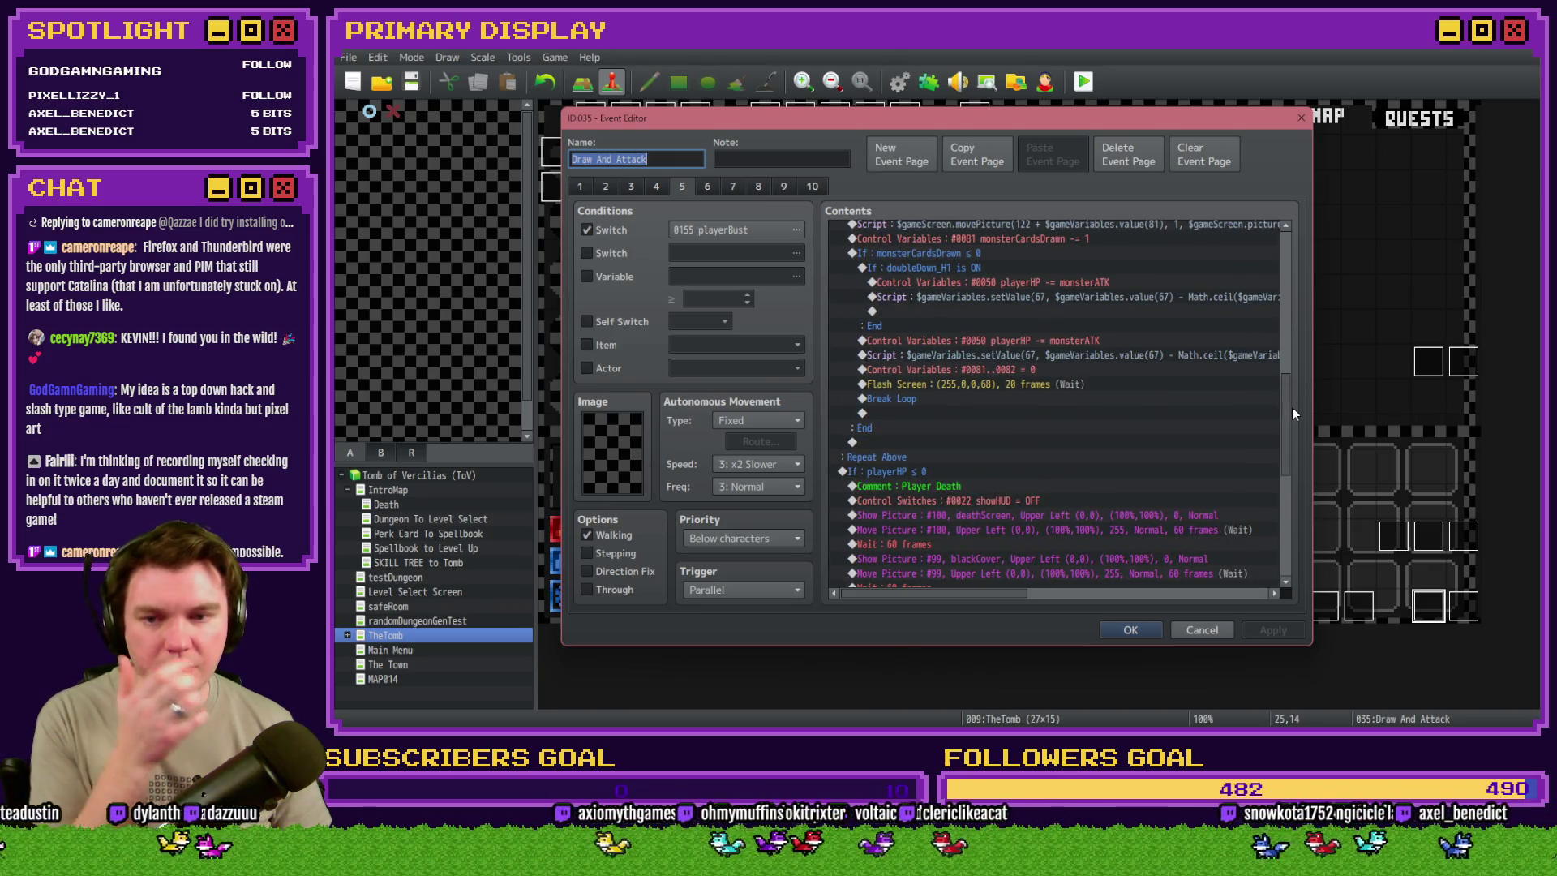
{"action": "scroll", "coordinate": [965, 468], "scroll_direction": "down", "scroll_amount": 8}
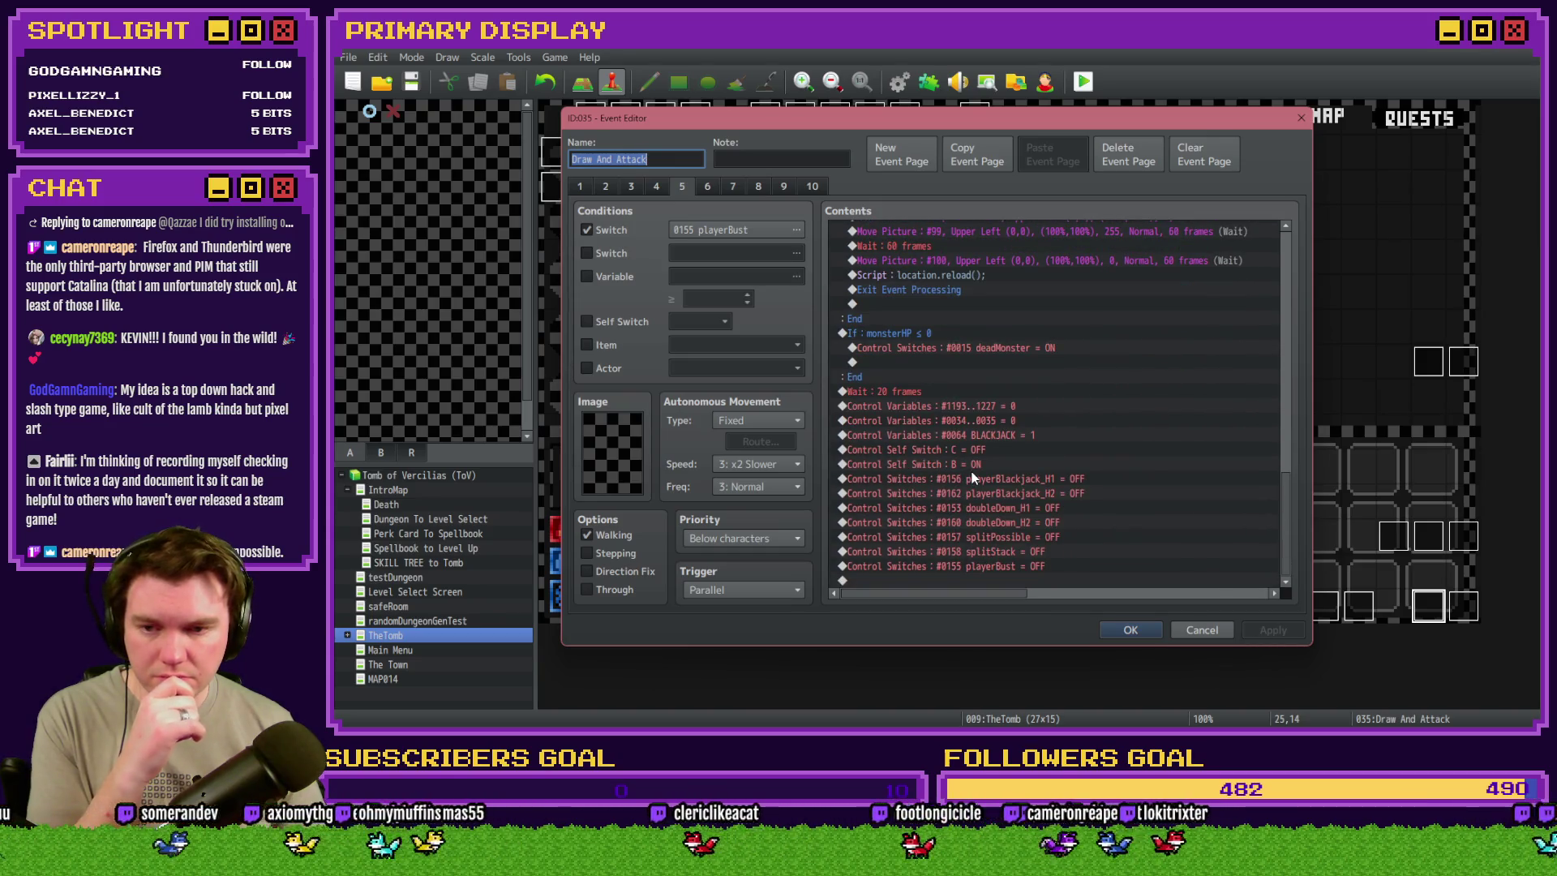
{"action": "left_click", "coordinate": [918, 331]}
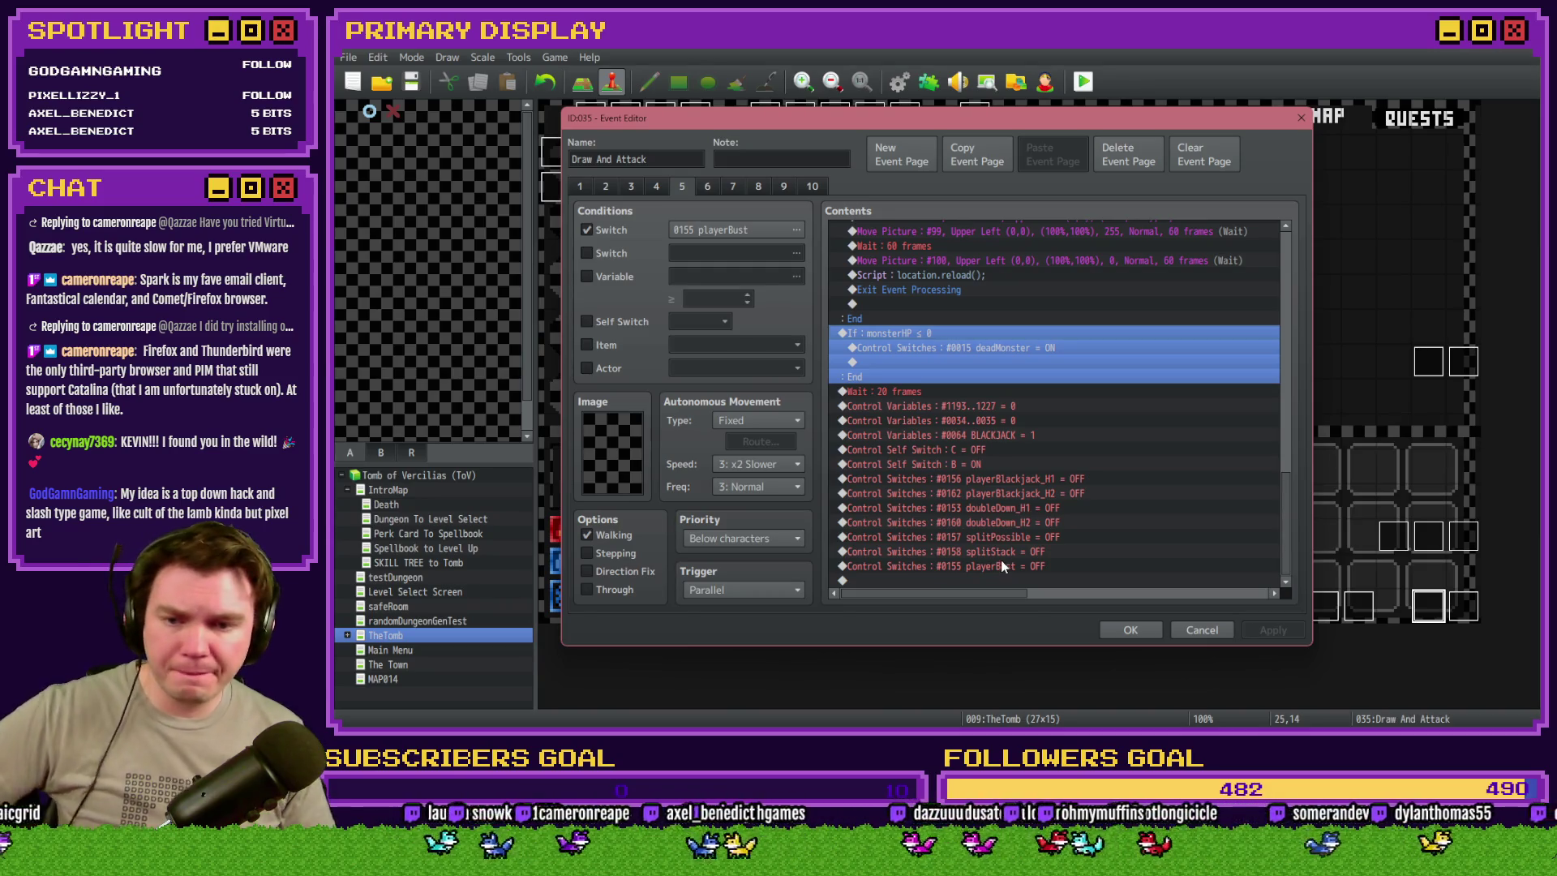
{"action": "left_click_drag", "start_coordinate": [1285, 519], "coordinate": [1299, 250]}
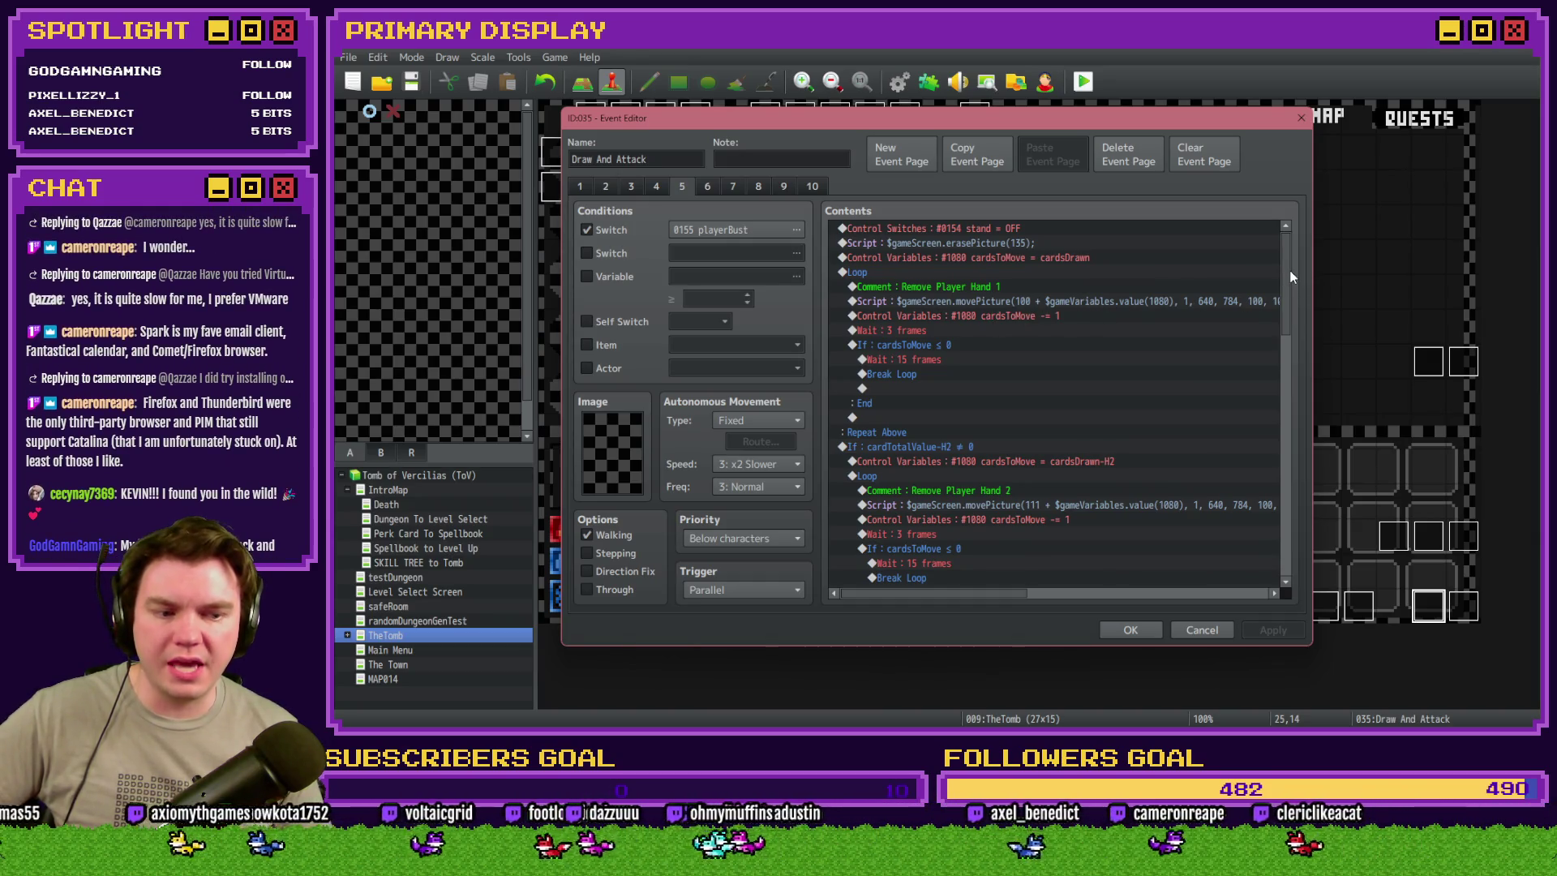
{"action": "left_click_drag", "start_coordinate": [1289, 277], "coordinate": [1291, 524]}
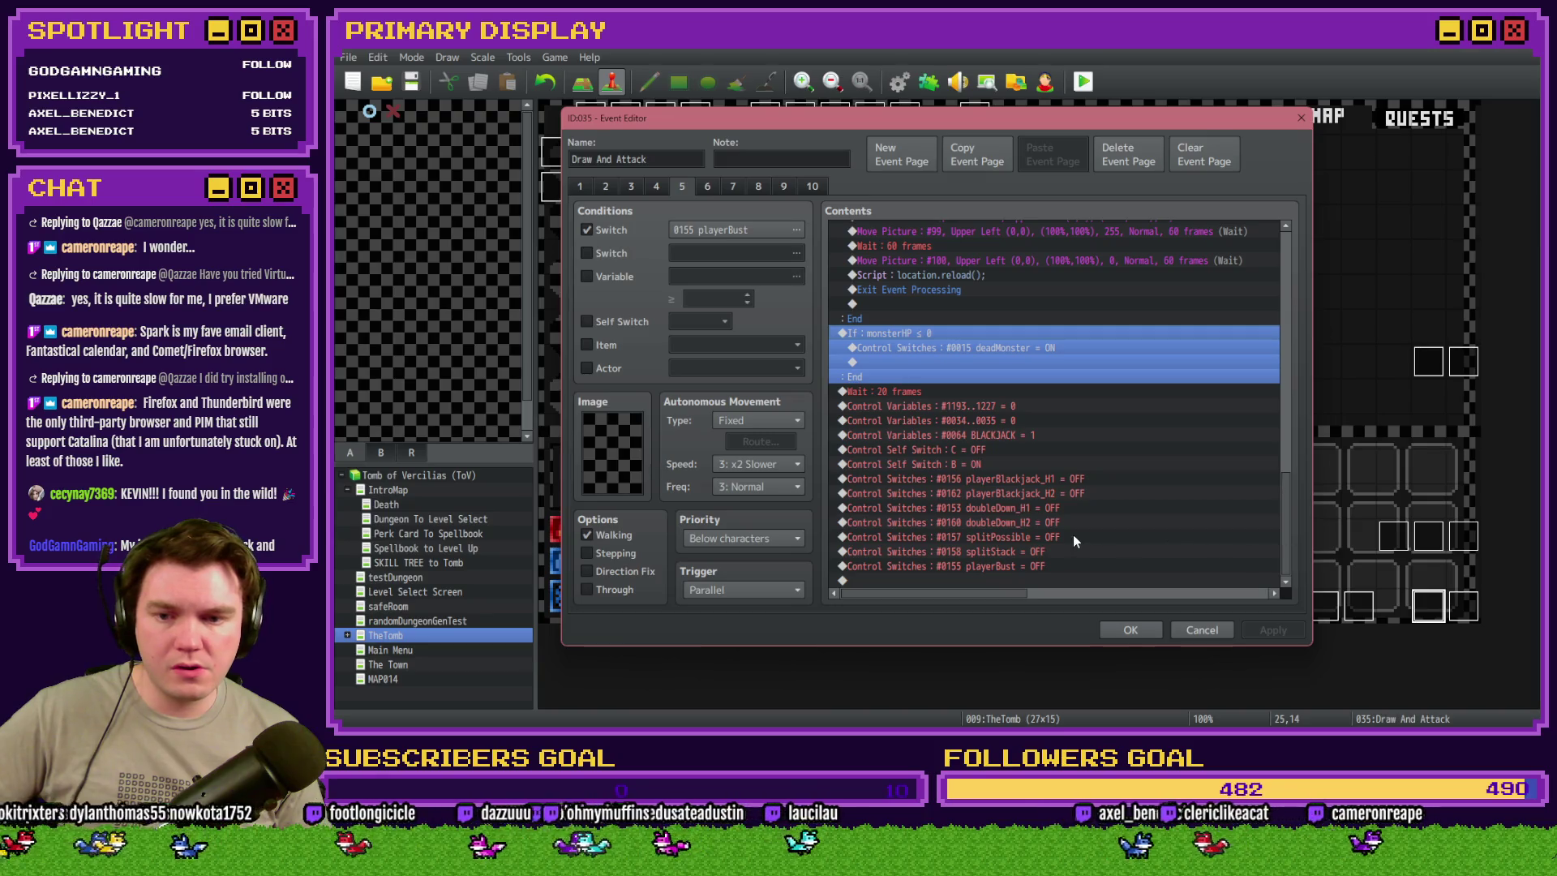
{"action": "left_click_drag", "start_coordinate": [889, 338], "coordinate": [898, 333]}
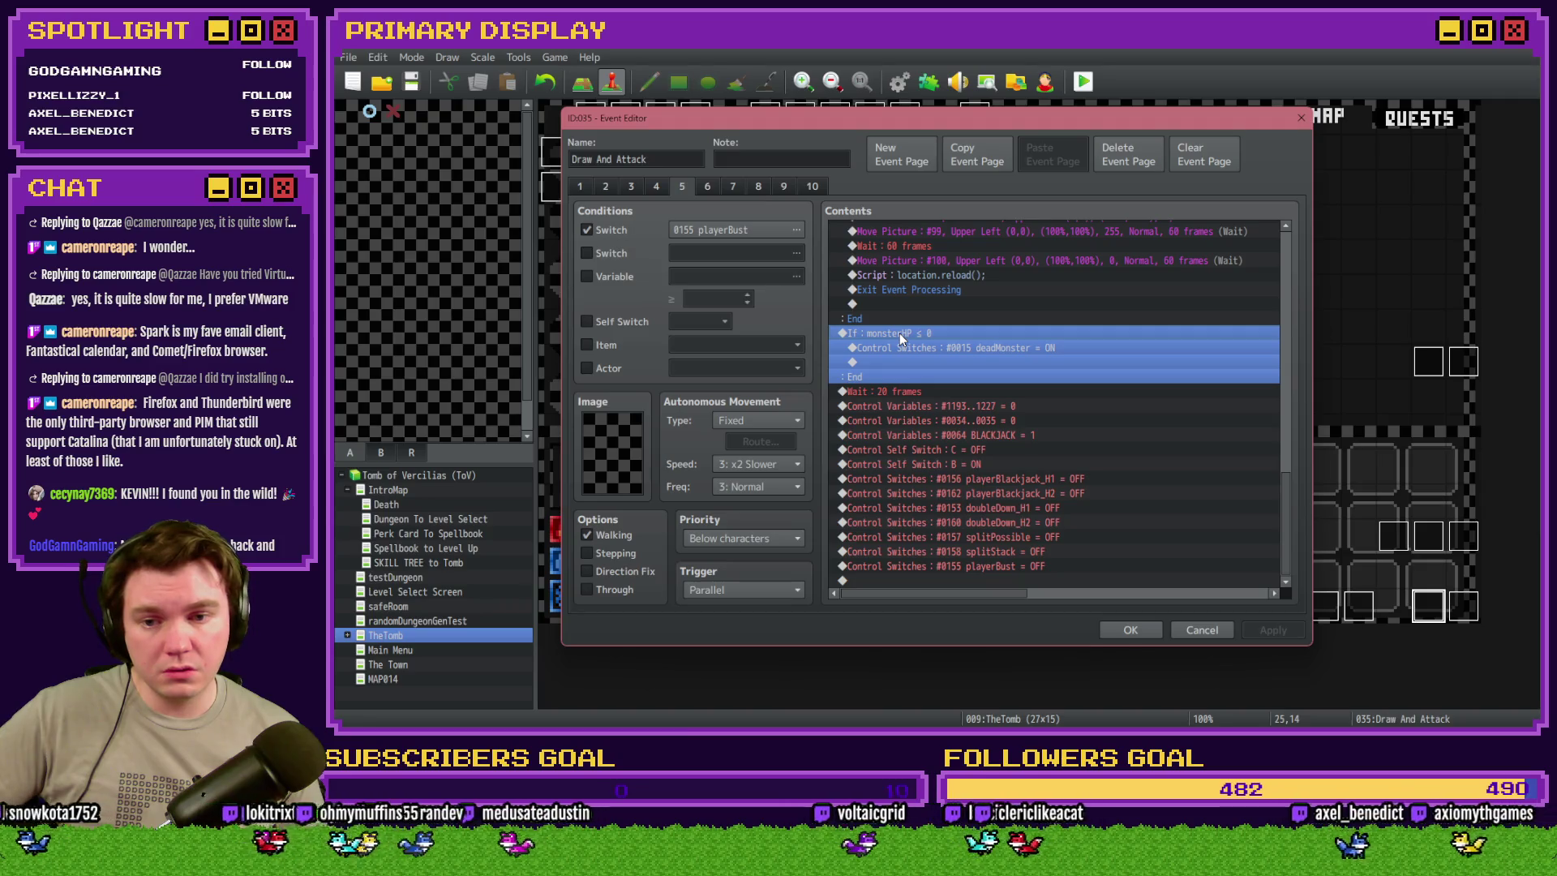
- Compare the -TIE-, deadMonster and MonsterBust pages, then return to playerBust
{"action": "left_click", "coordinate": [769, 188]}
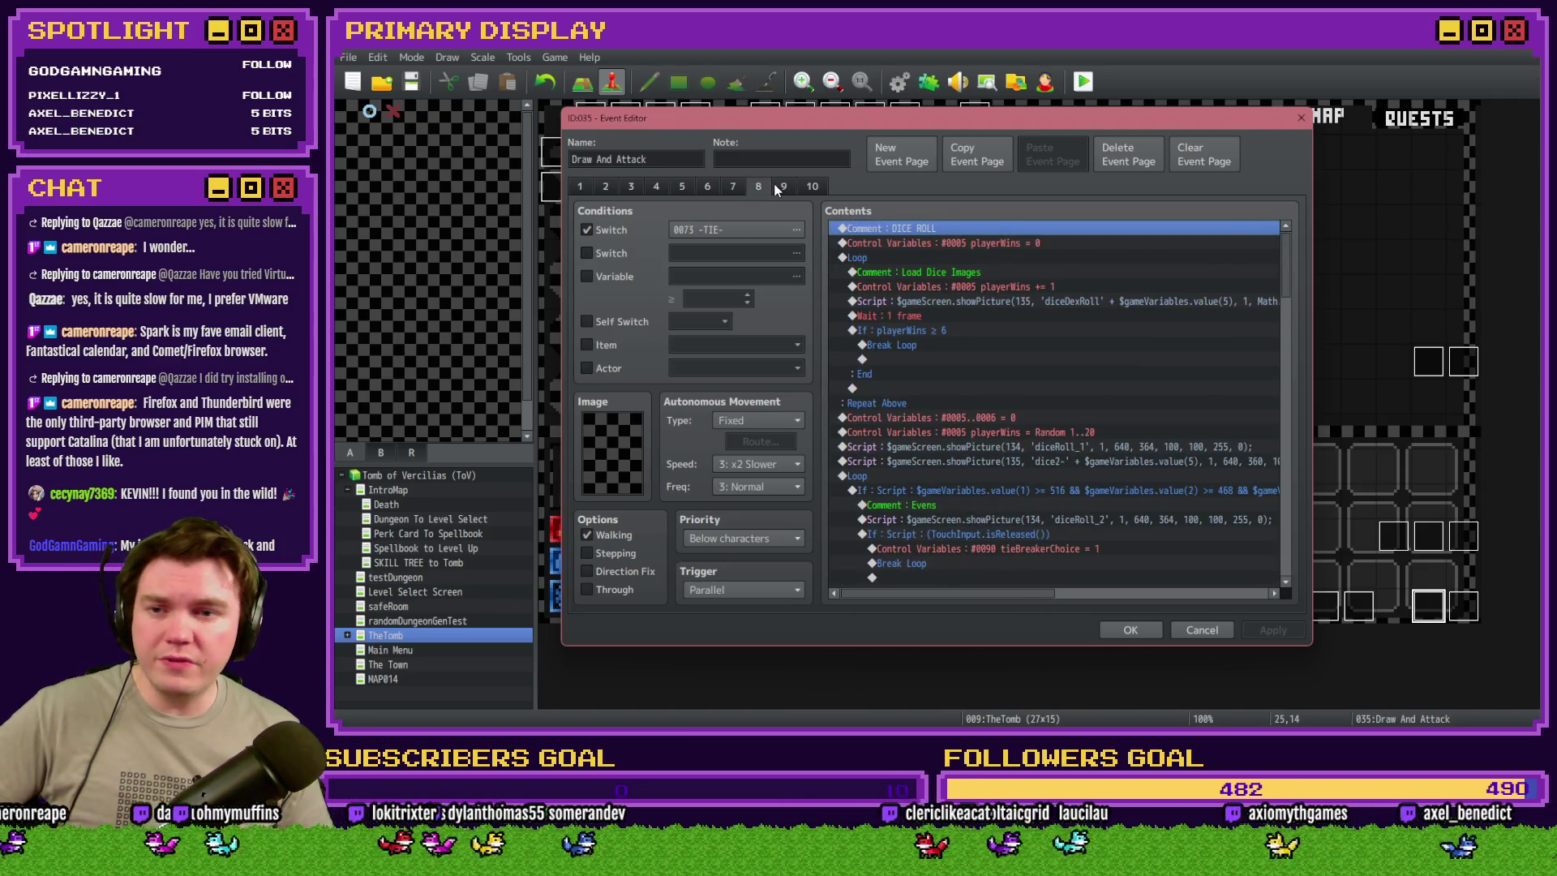
{"action": "left_click", "coordinate": [781, 186]}
{"action": "left_click", "coordinate": [809, 186]}
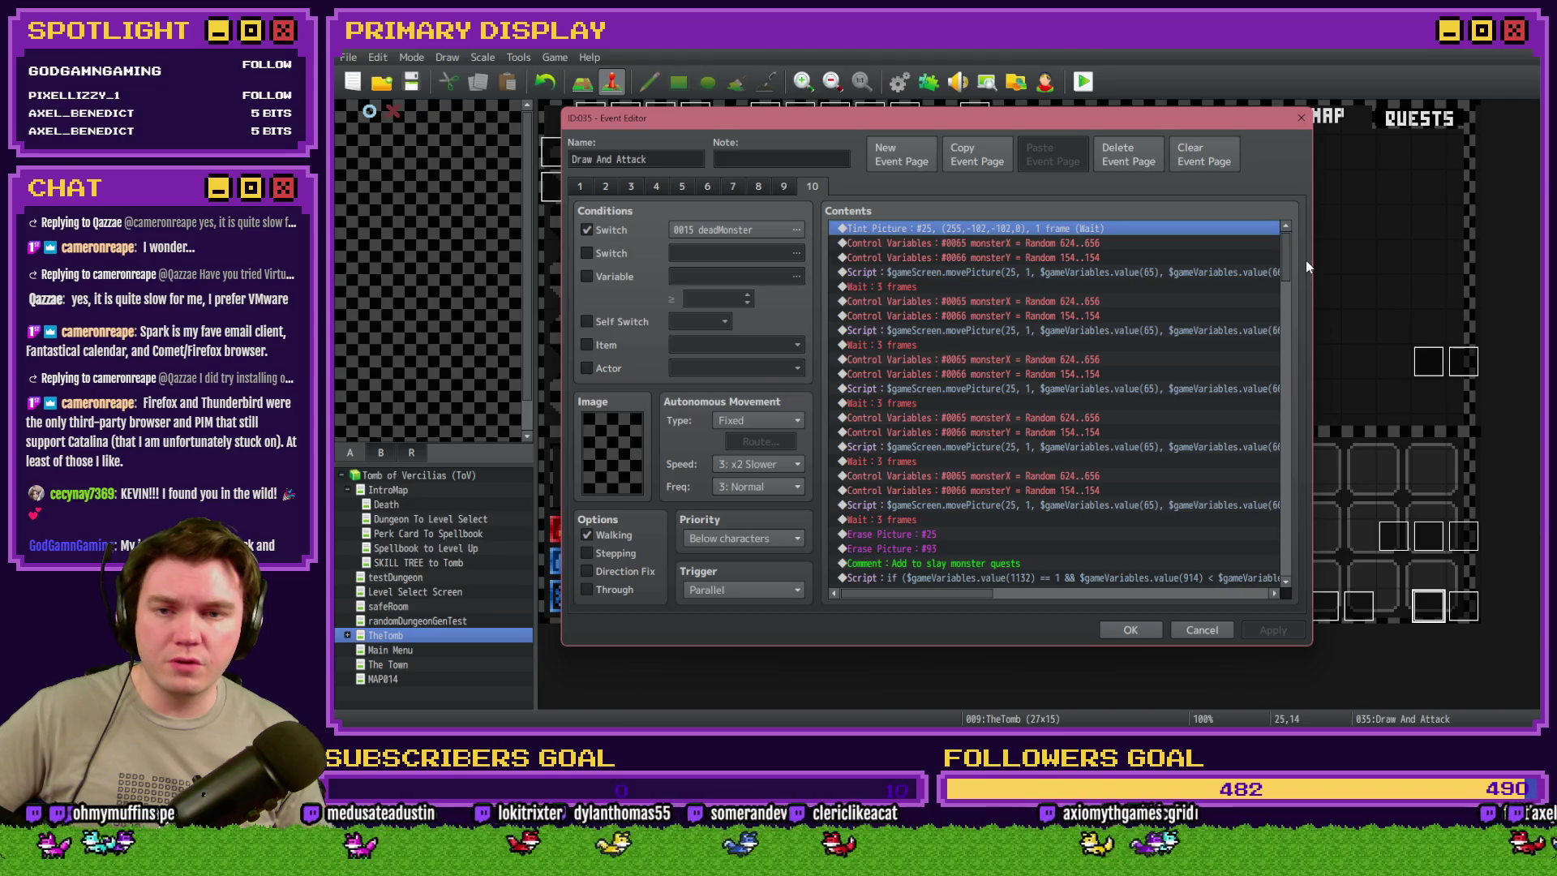
{"action": "left_click_drag", "start_coordinate": [1284, 256], "coordinate": [1282, 237]}
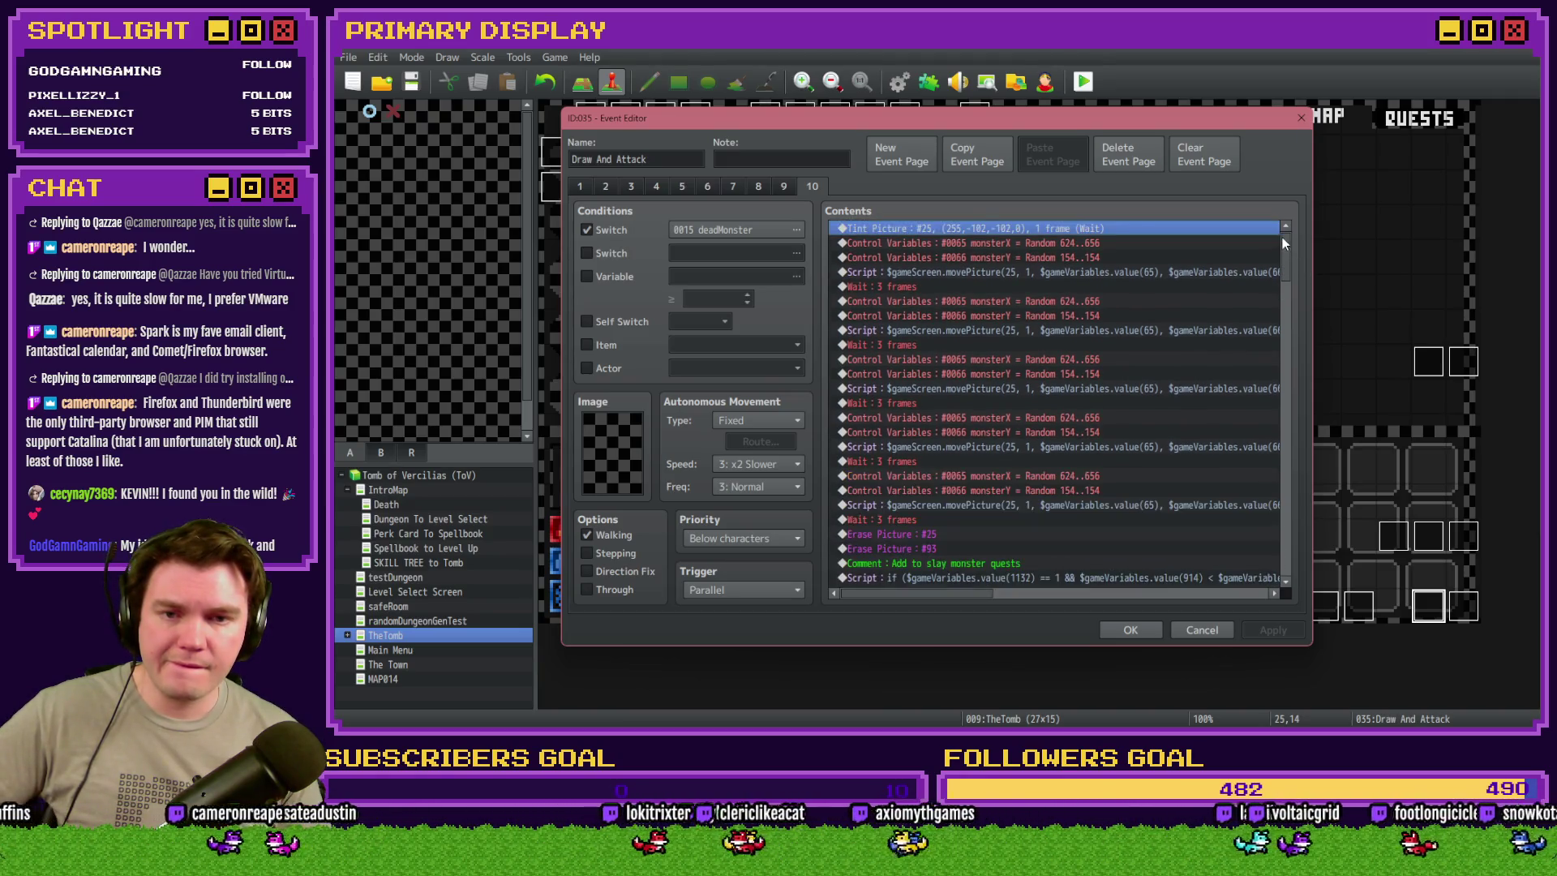
{"action": "left_click", "coordinate": [733, 188]}
{"action": "left_click", "coordinate": [707, 188]}
{"action": "left_click", "coordinate": [682, 186]}
{"action": "left_click_drag", "start_coordinate": [1286, 276], "coordinate": [1292, 560]}
- Move the monsterHP ≤ 0 block to the end of playerBust's list and confirm with OK
{"action": "left_click", "coordinate": [955, 331]}
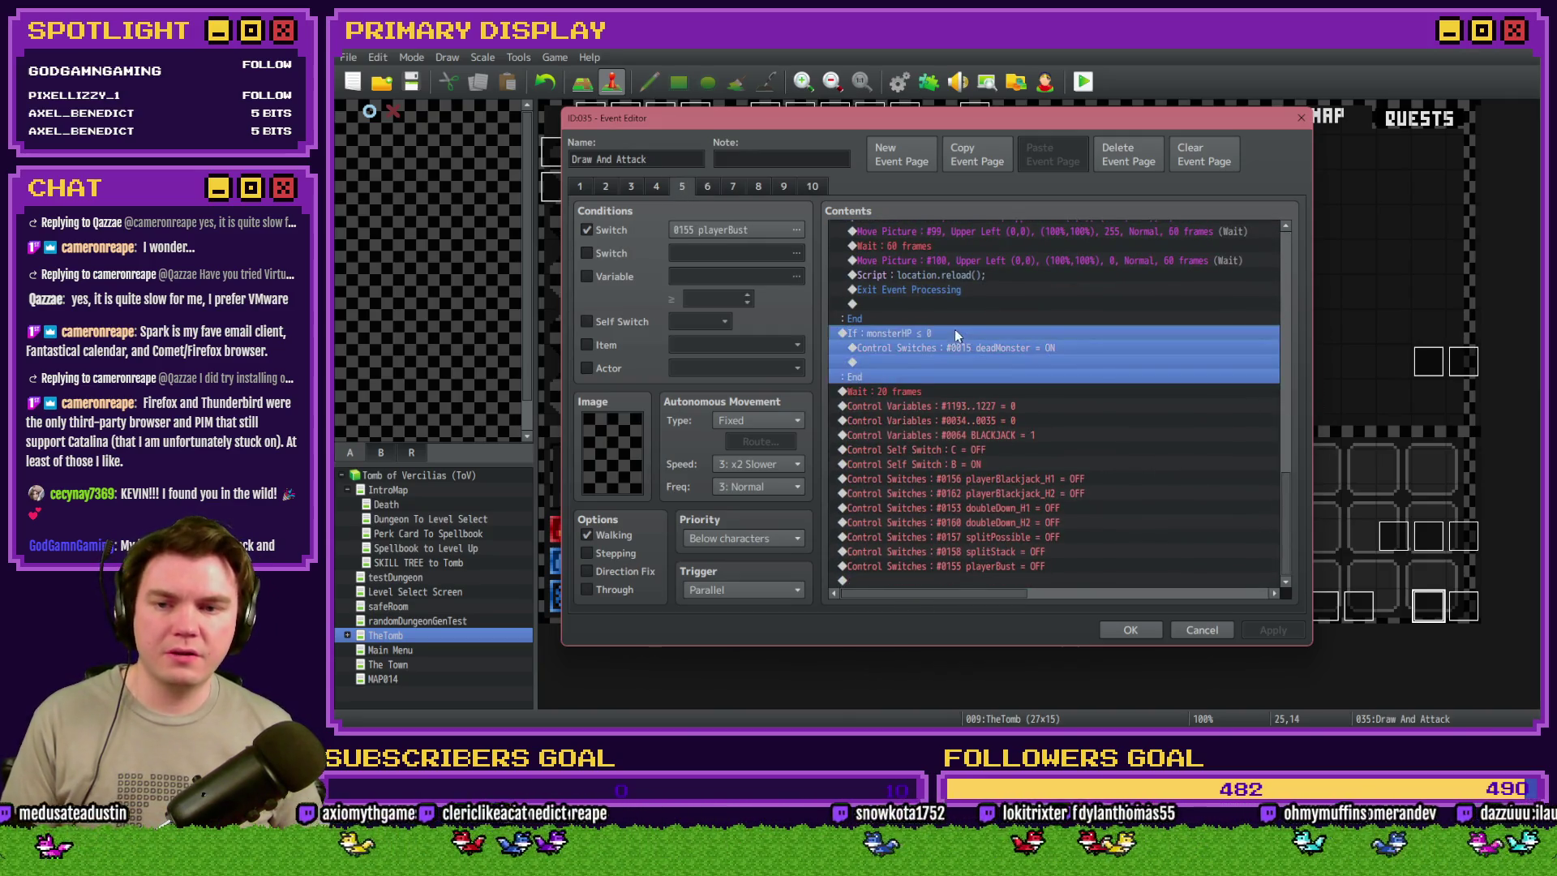
{"action": "key", "text": "Delete"}
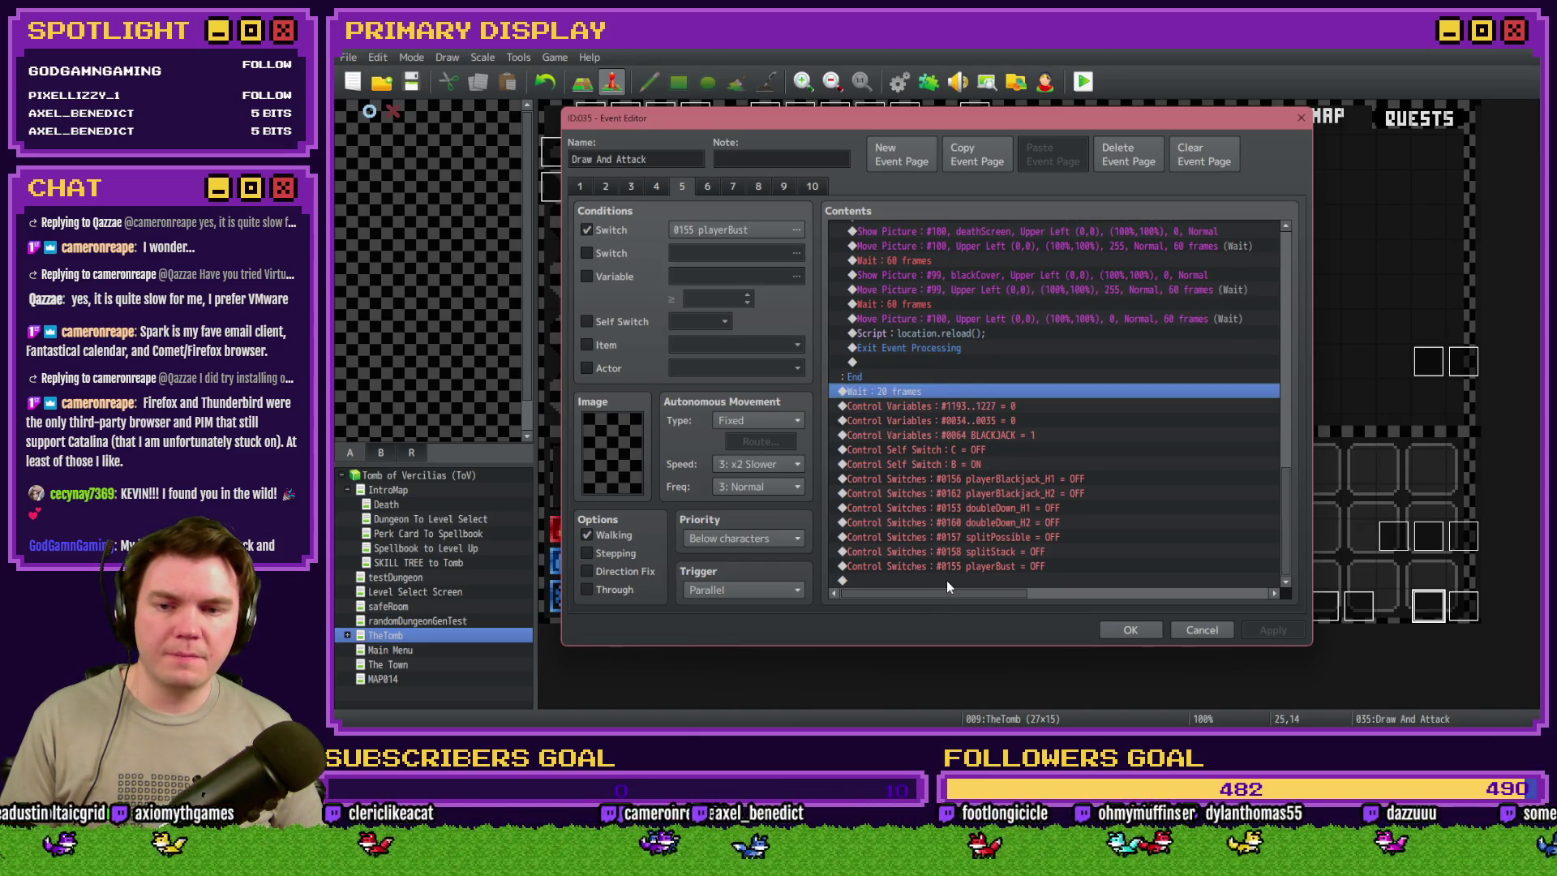
{"action": "left_click", "coordinate": [947, 580]}
{"action": "key", "text": "ctrl+v"}
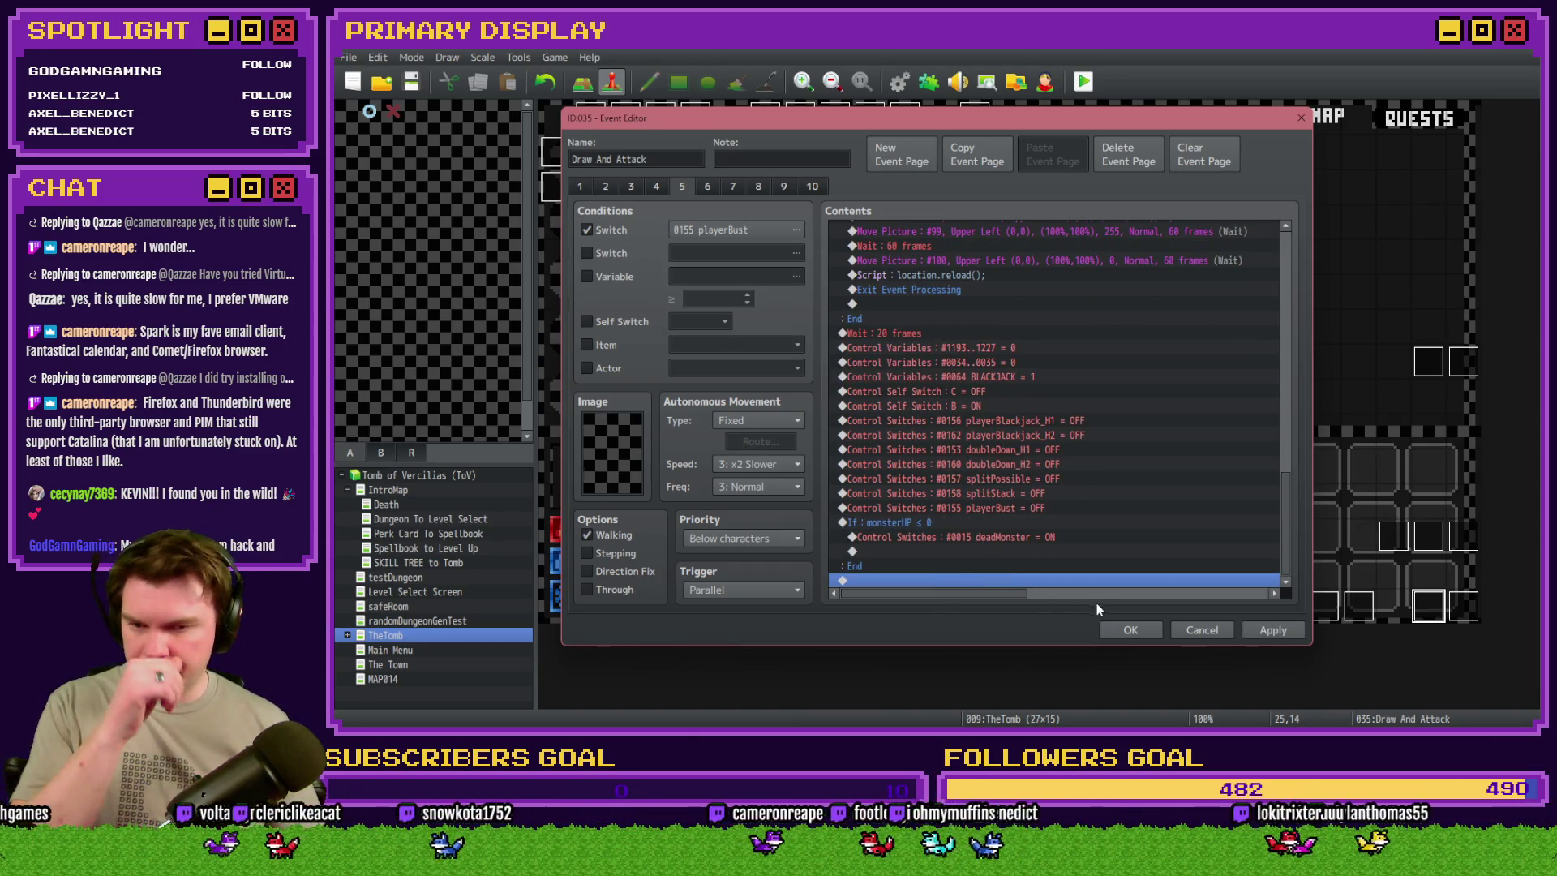
{"action": "left_click", "coordinate": [1137, 634]}
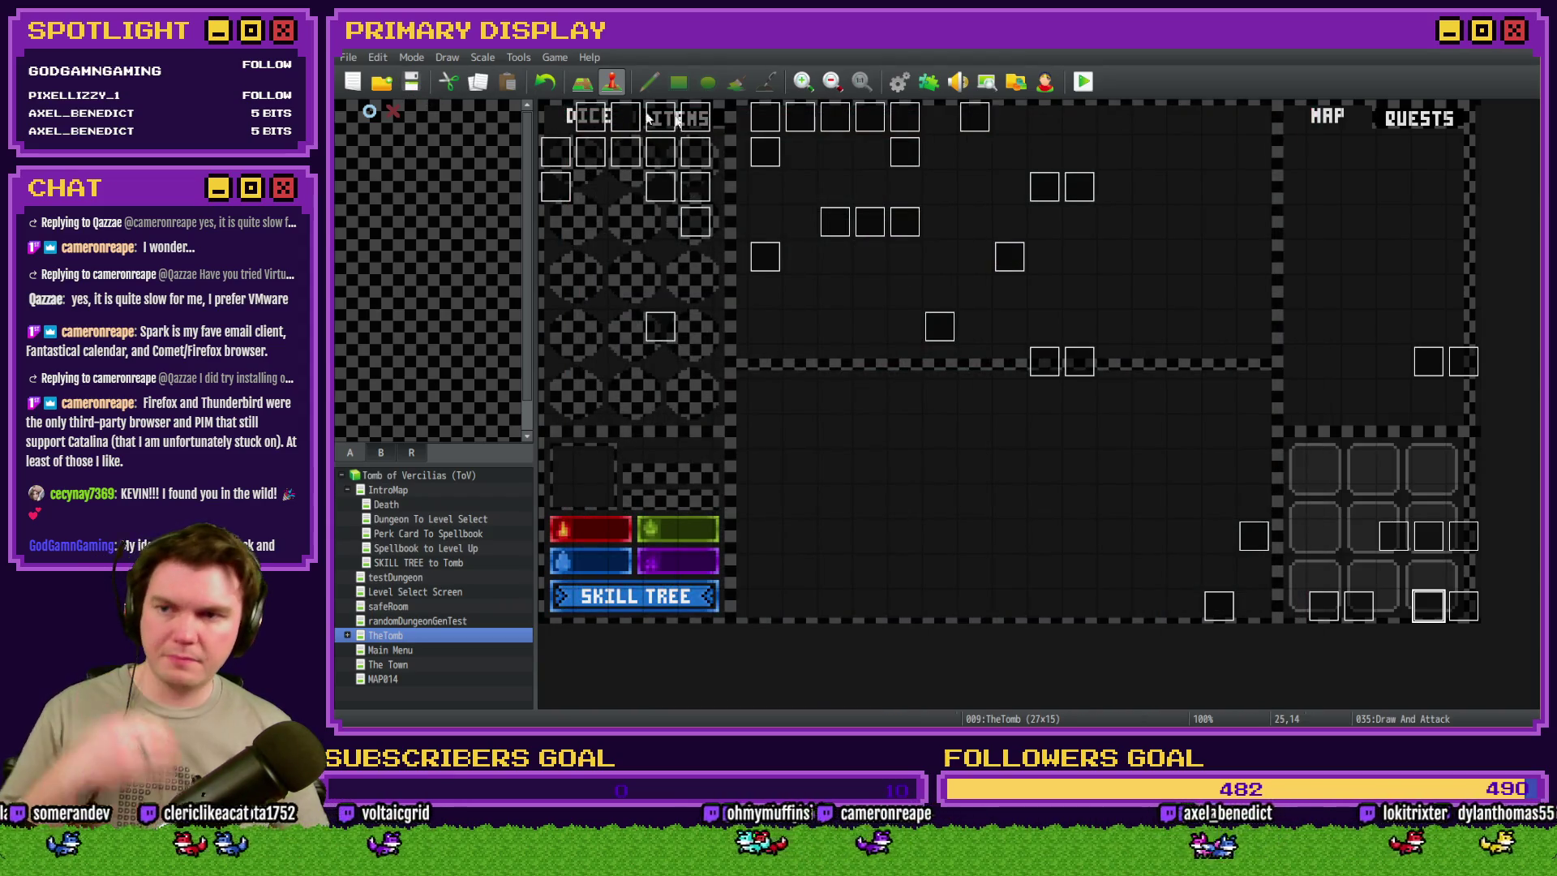
- Start a playtest, take the Spiked Pauldron perk, and step toward the door
{"action": "left_click", "coordinate": [1084, 82]}
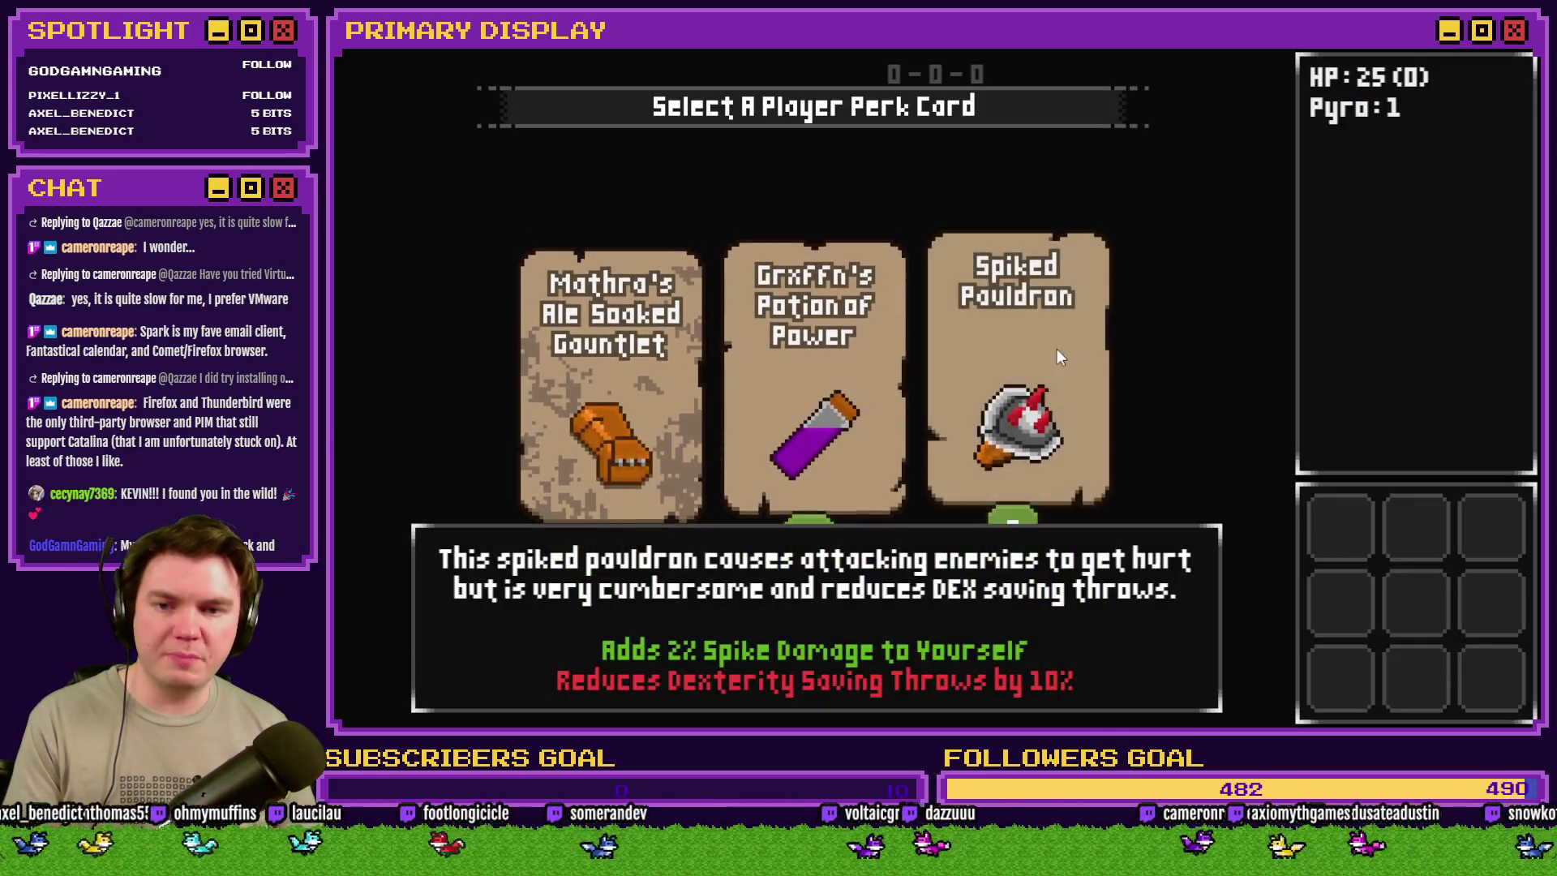
{"action": "left_click", "coordinate": [1050, 359]}
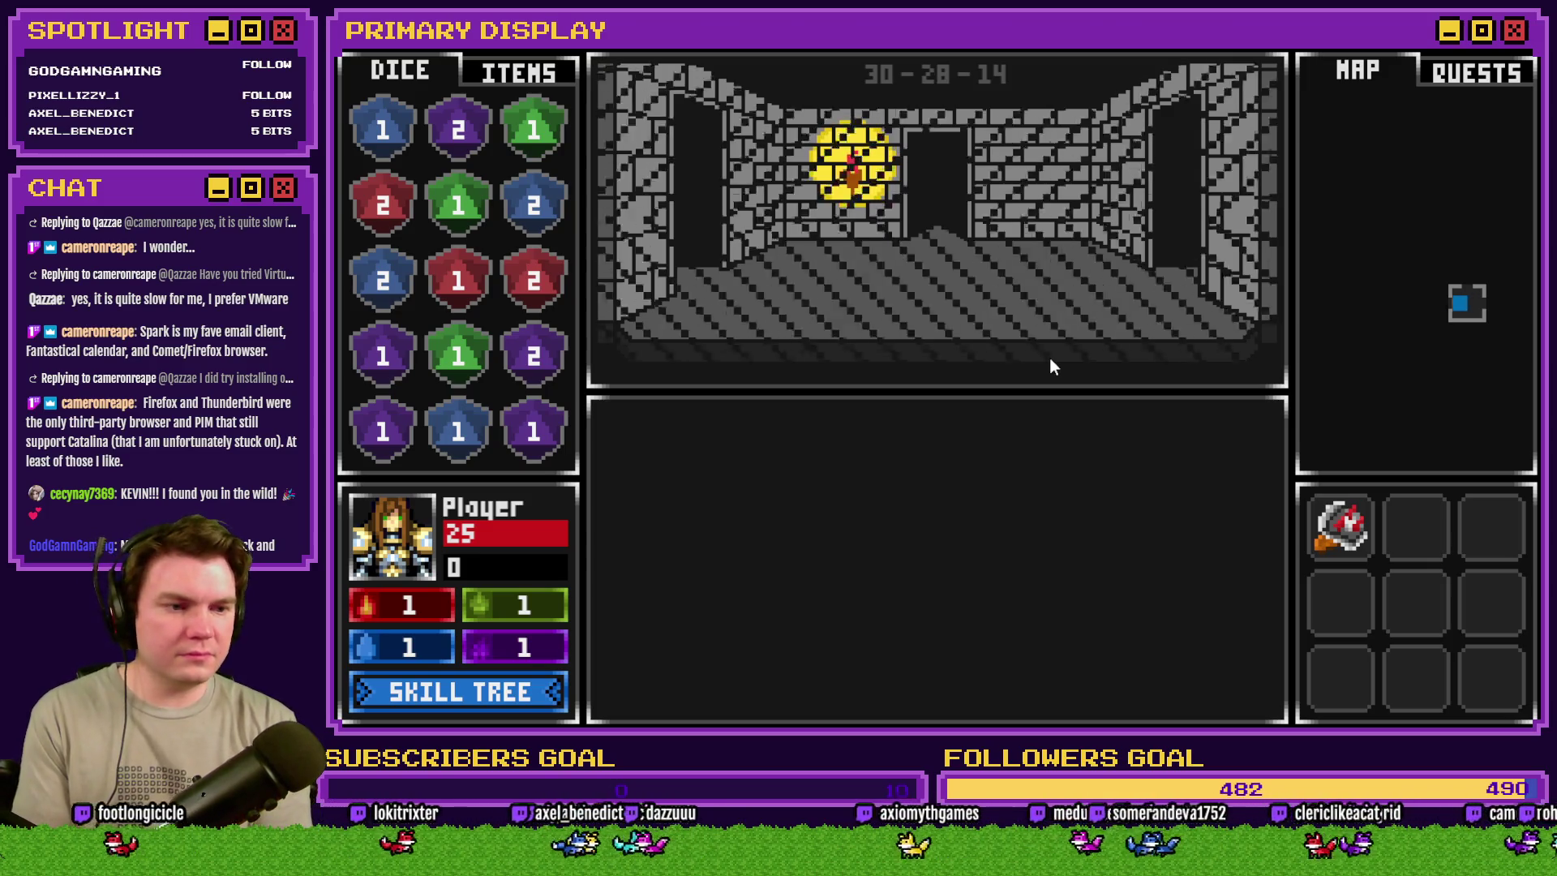
{"action": "key", "text": "w"}
{"action": "key", "text": "w"}
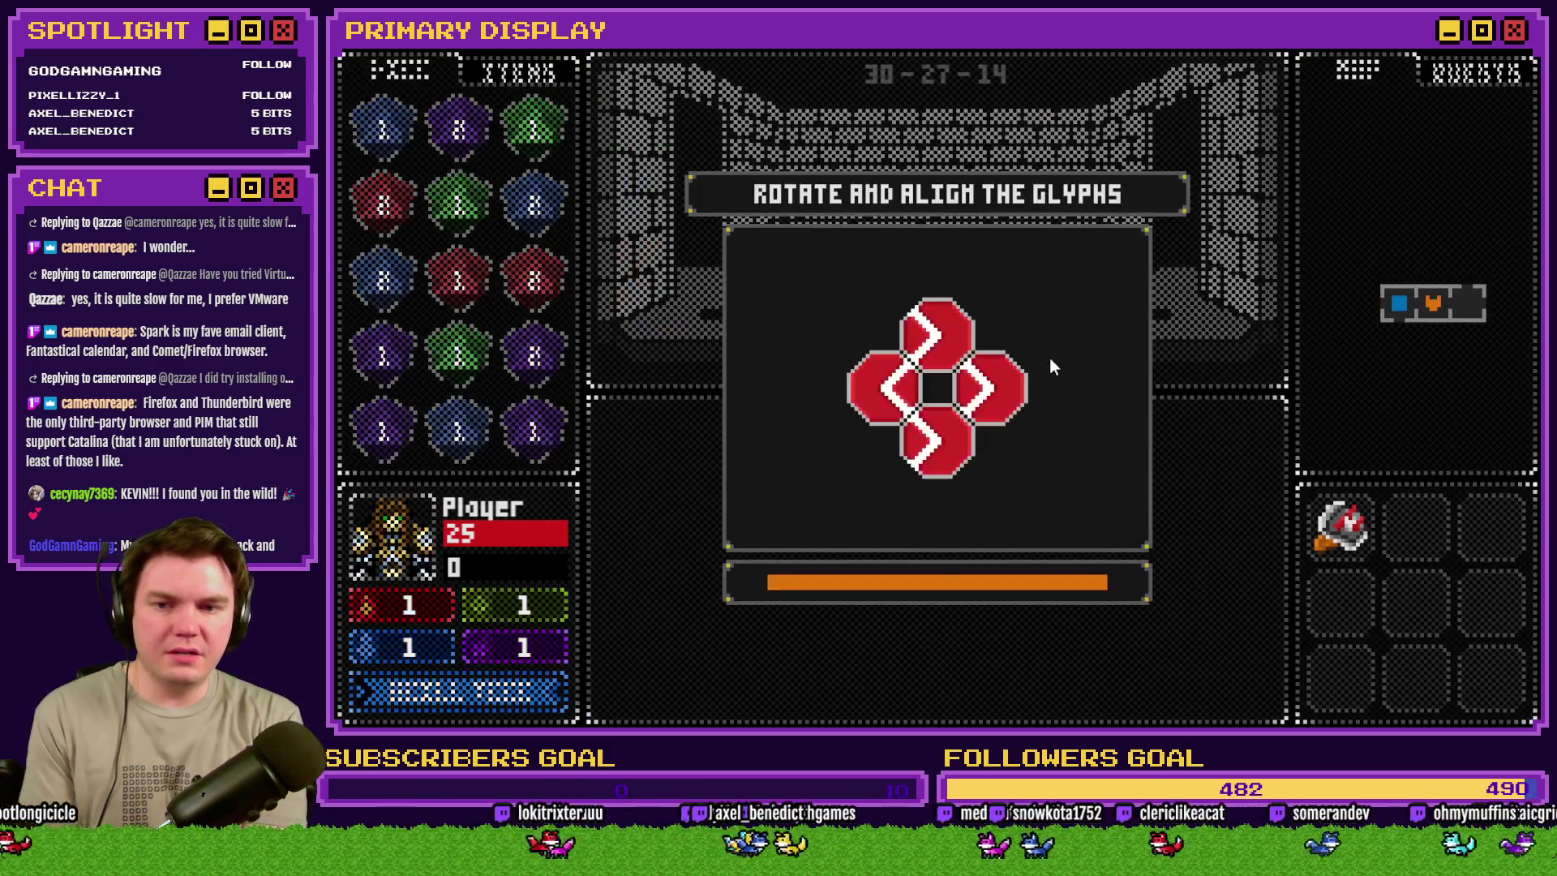
- Rotate the glyphs to solve the door puzzle and walk into the skull monster's room
{"action": "left_click", "coordinate": [947, 321]}
{"action": "left_click", "coordinate": [988, 394]}
{"action": "left_click", "coordinate": [987, 393]}
{"action": "left_click", "coordinate": [988, 394]}
{"action": "left_click", "coordinate": [937, 441]}
{"action": "key", "text": "w"}
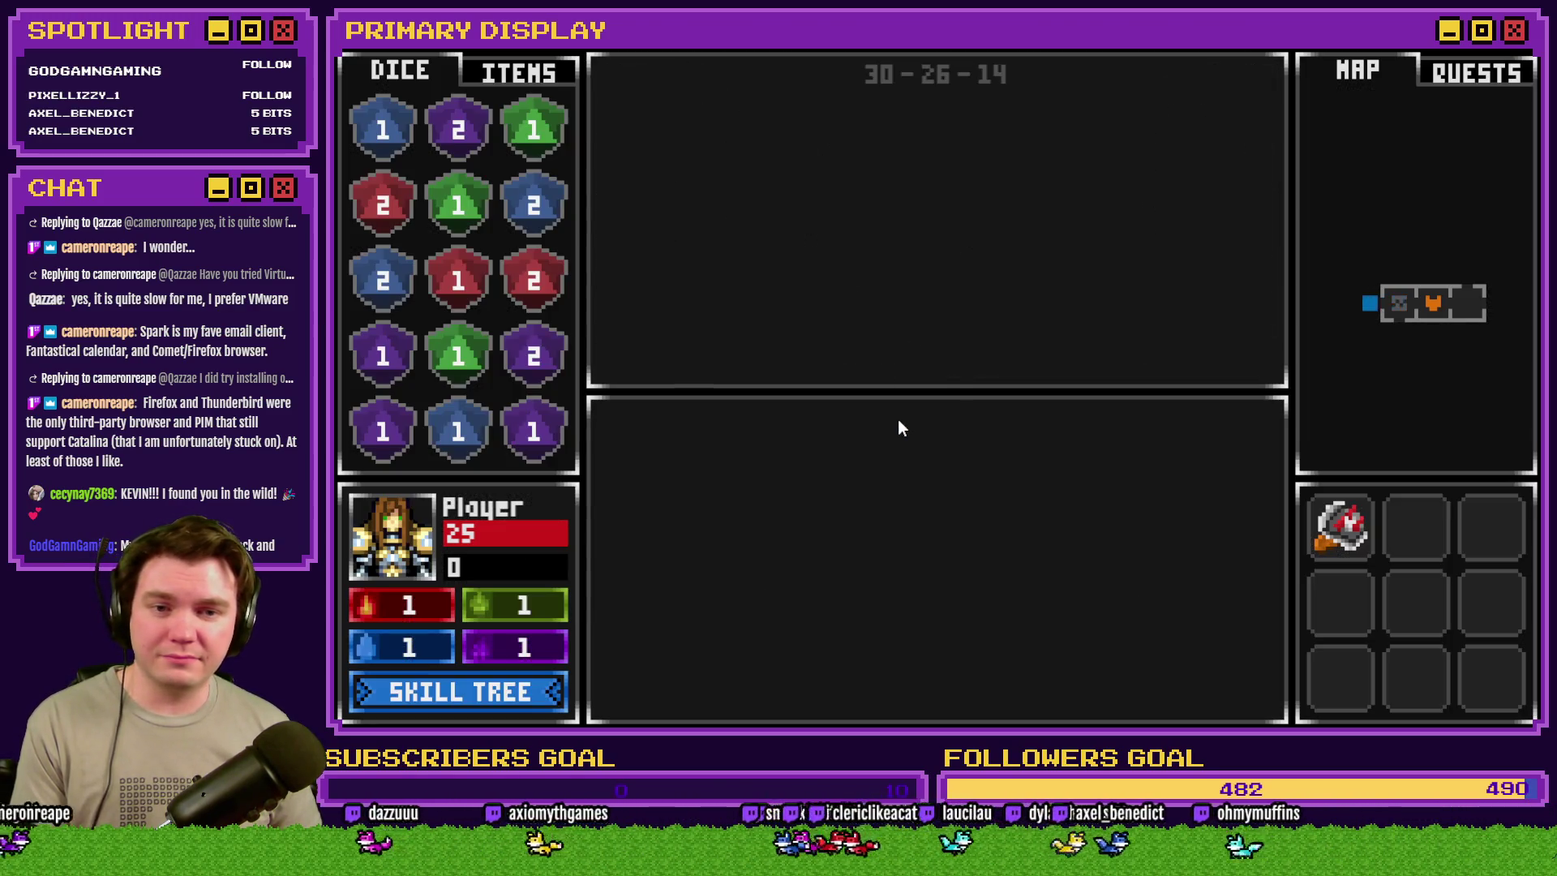
{"action": "key", "text": "w"}
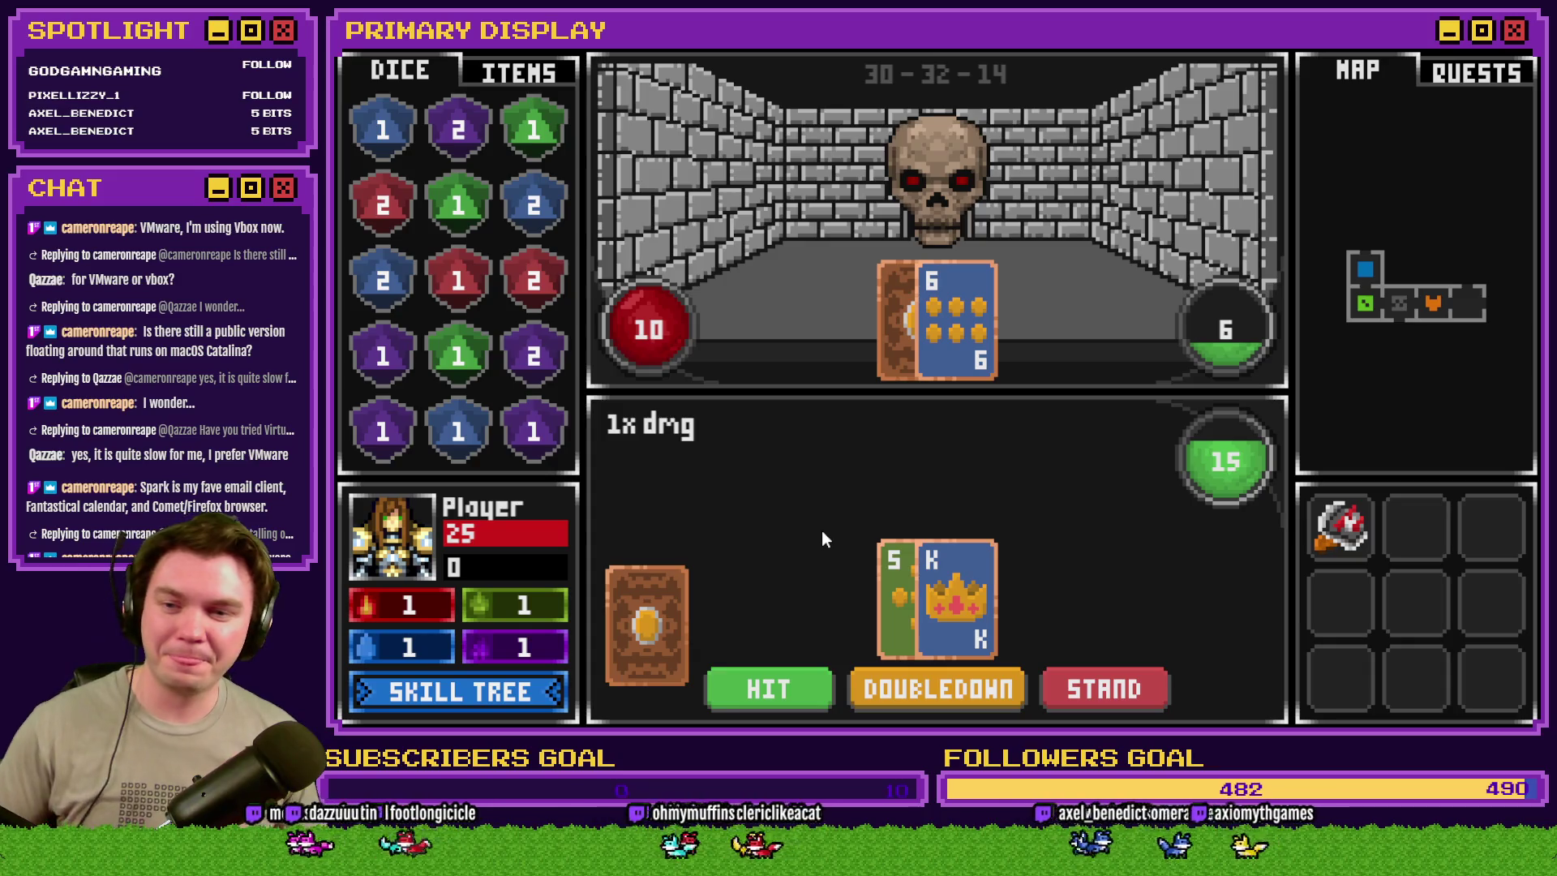
- Set debug variable 0674 perk_thornsDamage(%) from 2 to 52, then resume the skull battle
{"action": "key", "text": "F1"}
{"action": "key", "text": "Up"}
{"action": "key", "text": "Down"}
{"action": "scroll", "coordinate": [487, 528], "scroll_direction": "down", "scroll_amount": 10}
{"action": "scroll", "coordinate": [456, 553], "scroll_direction": "down", "scroll_amount": 13}
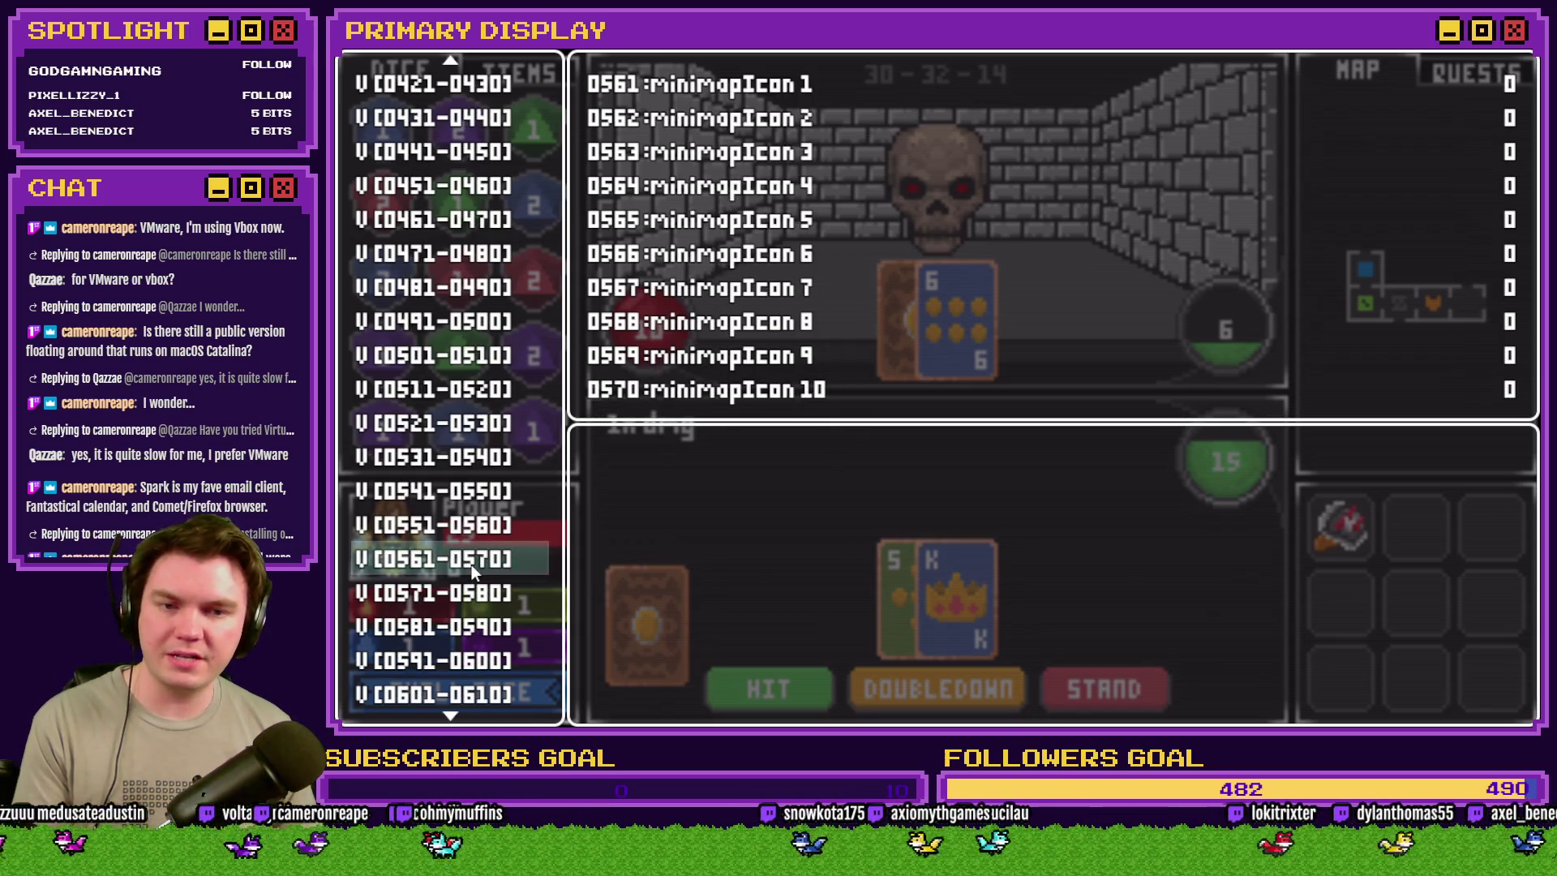
{"action": "key", "text": "Down"}
{"action": "key", "text": "Down"}
{"action": "key", "text": "Down"}
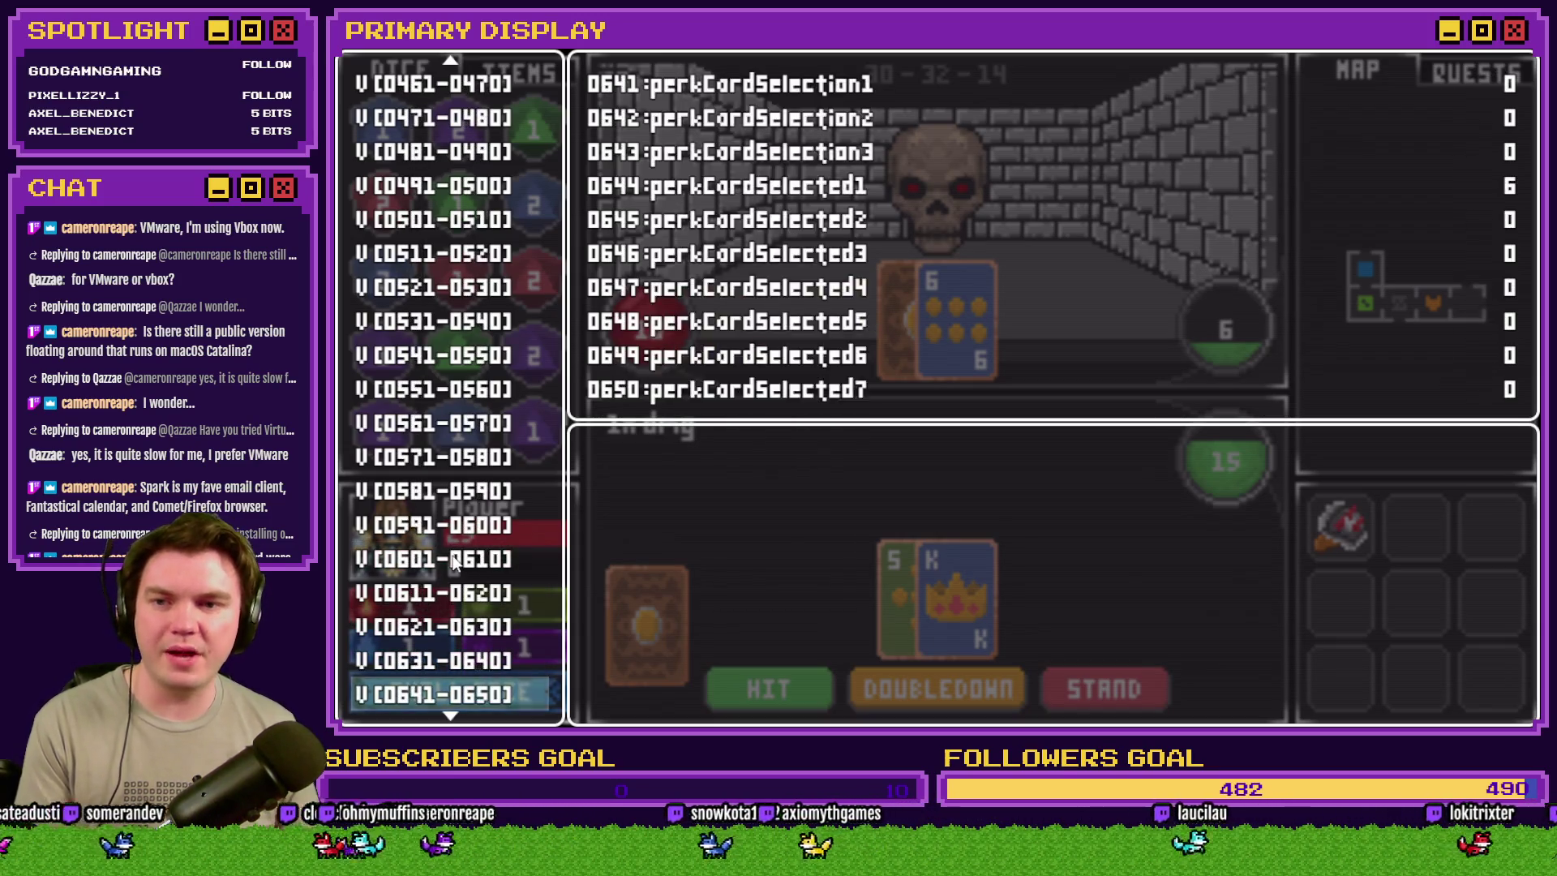
{"action": "key", "text": "Down"}
{"action": "key", "text": "Down"}
{"action": "key", "text": "Down"}
{"action": "key", "text": "Return"}
{"action": "key", "text": "Up"}
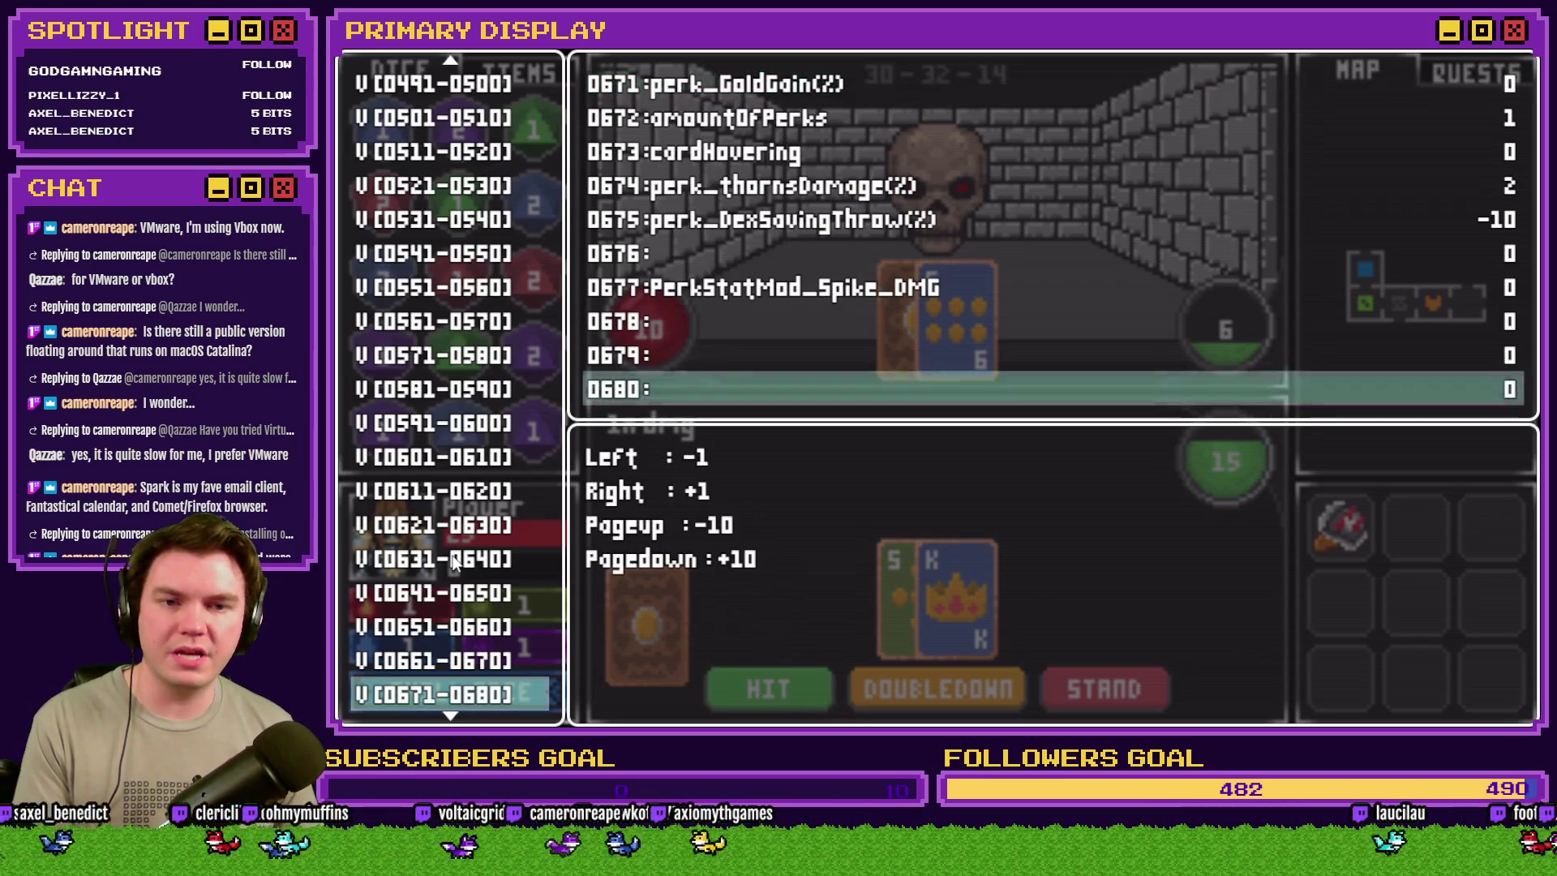
{"action": "key", "text": "Down"}
{"action": "key", "text": "Down"}
{"action": "key", "text": "Down"}
{"action": "key", "text": "Page_Down"}
{"action": "key", "text": "Page_Down"}
{"action": "key", "text": "Page_Down"}
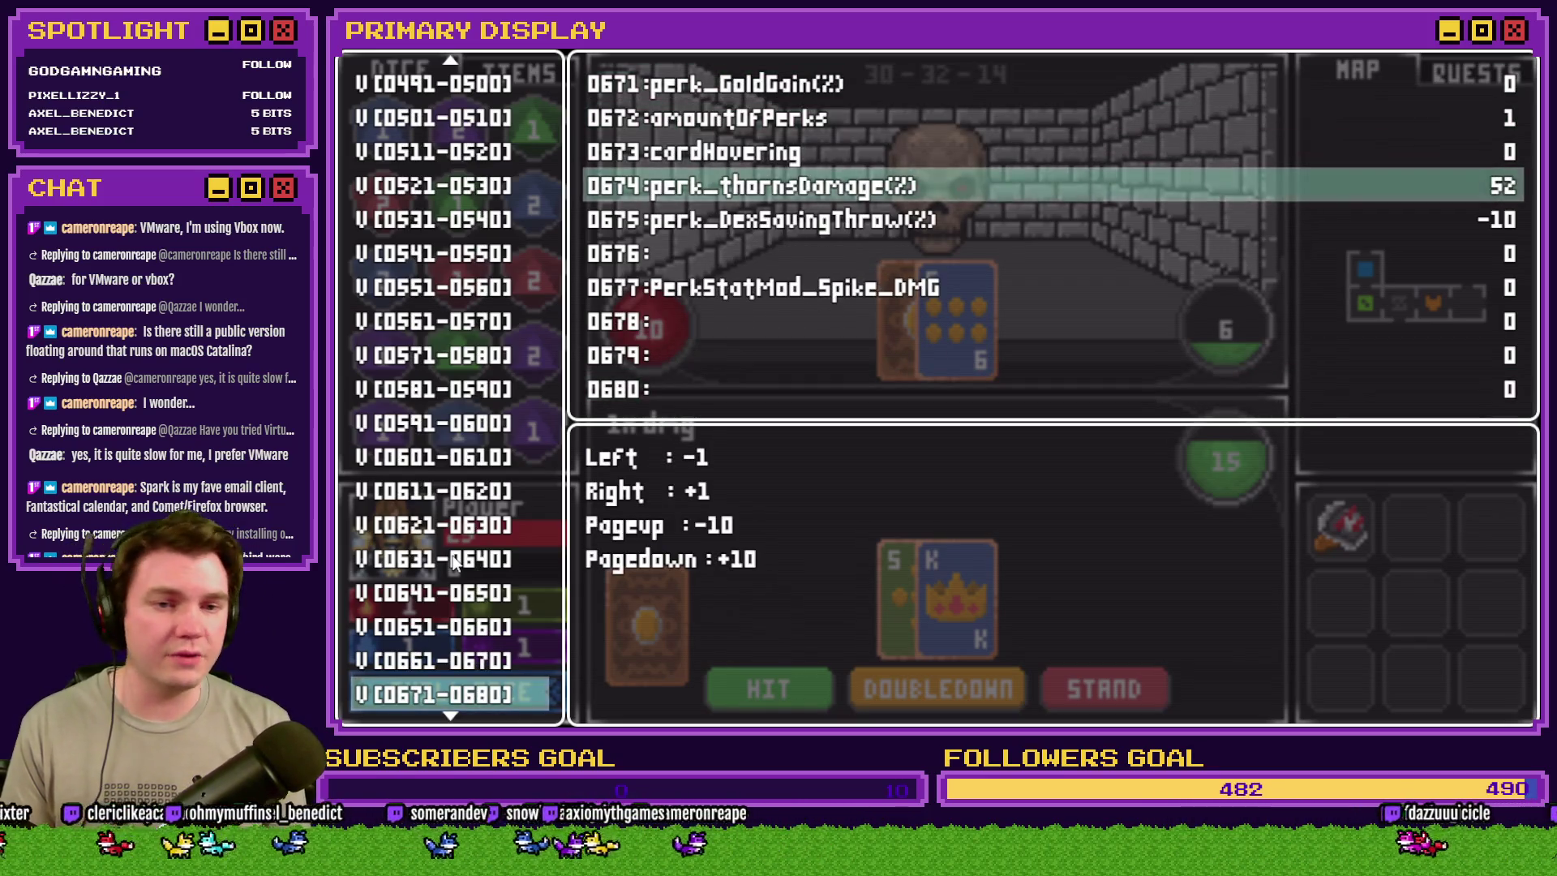
{"action": "key", "text": "Escape"}
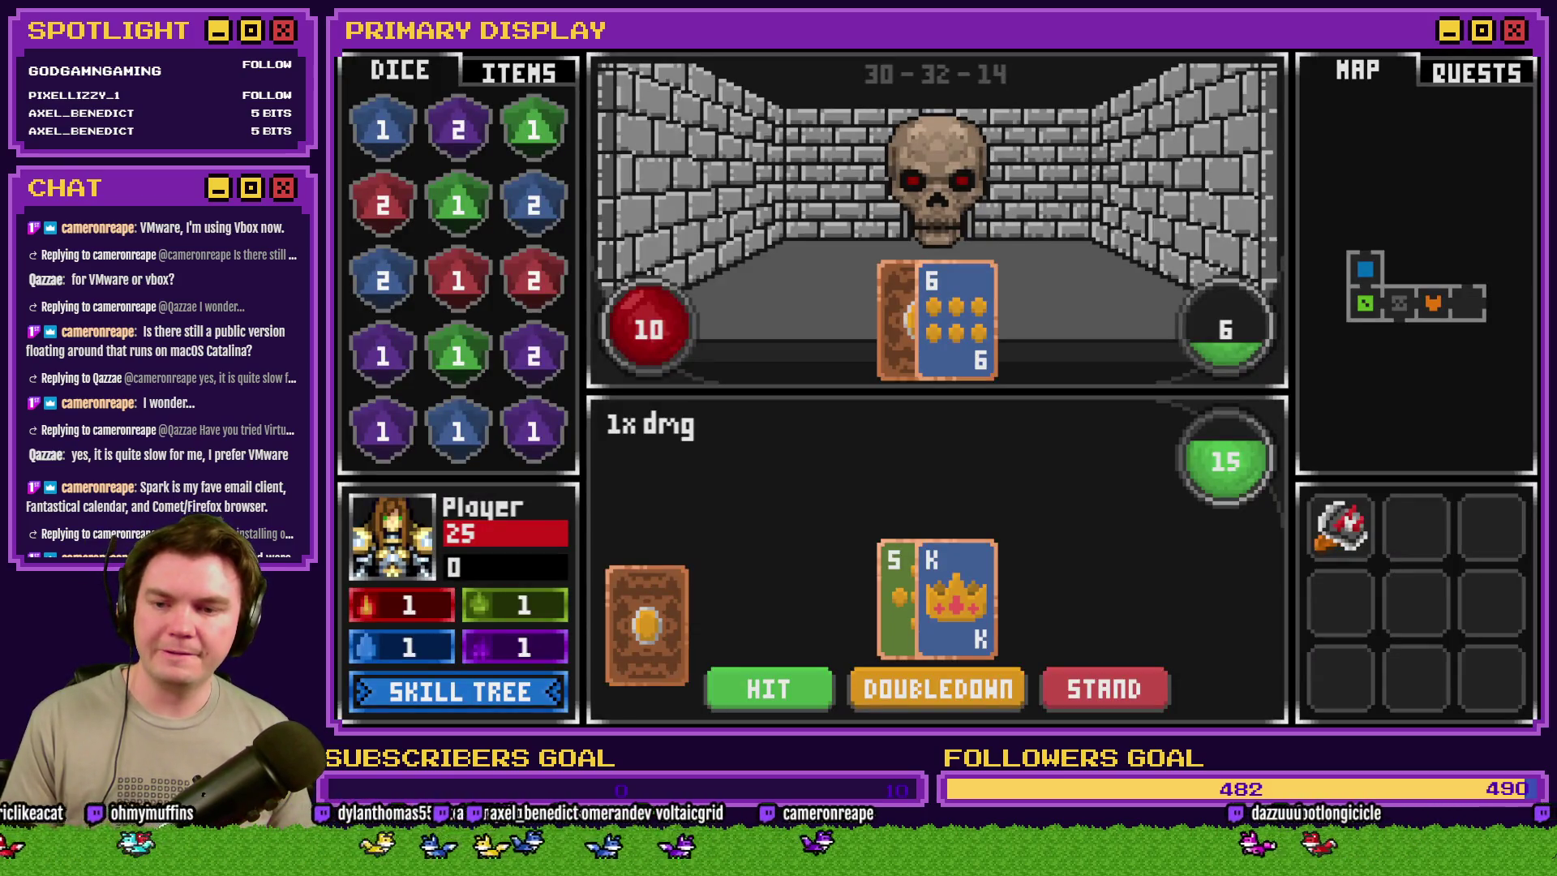
- Draw three cards against the skull, then move forward
{"action": "left_click", "coordinate": [756, 696]}
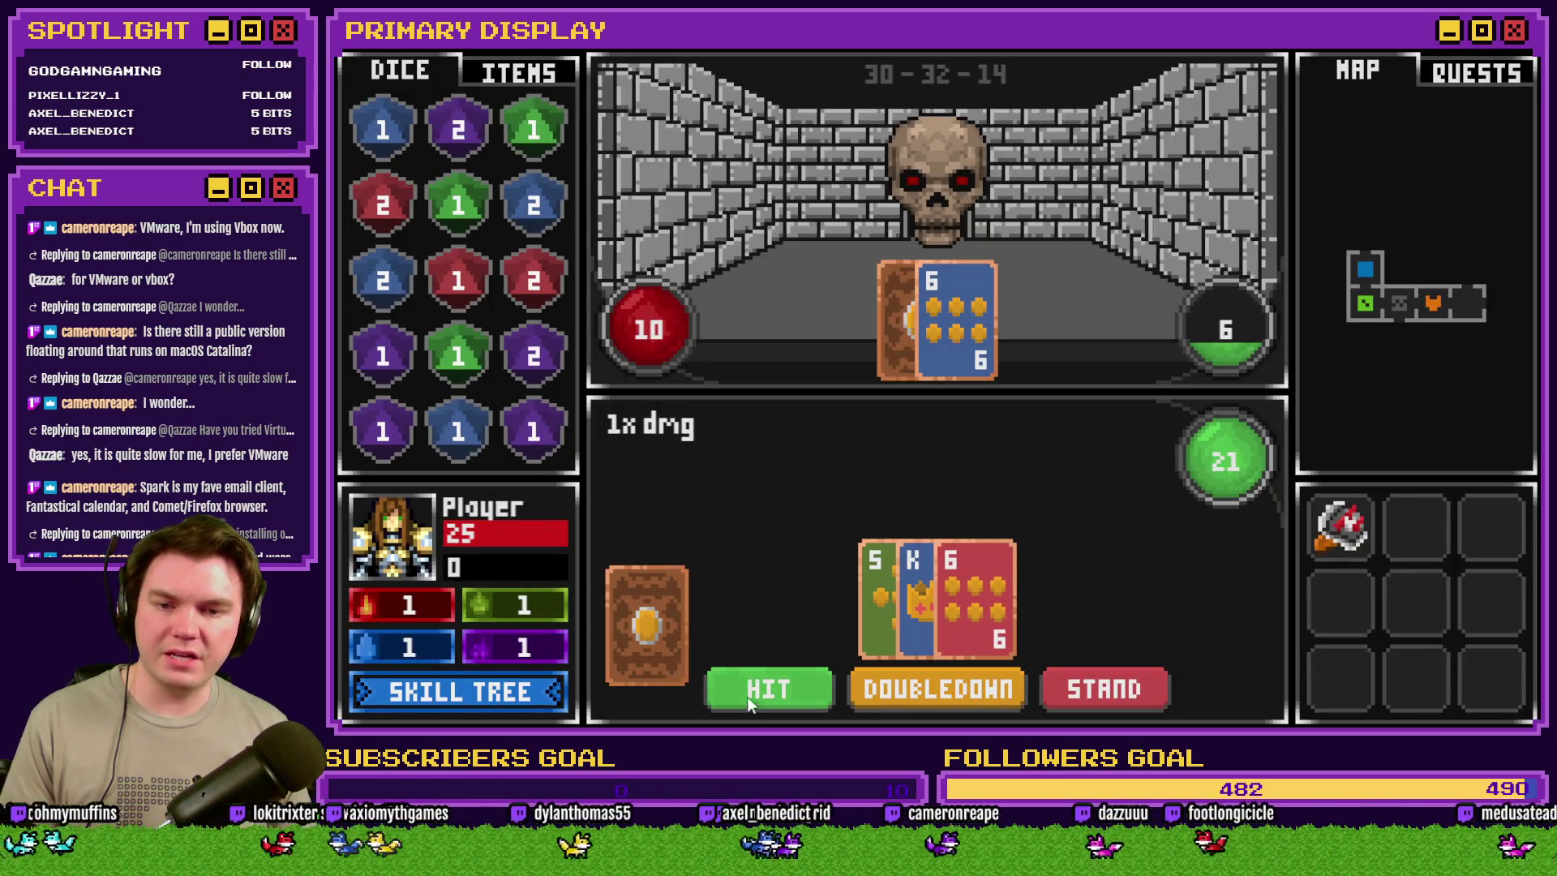
{"action": "left_click", "coordinate": [745, 686]}
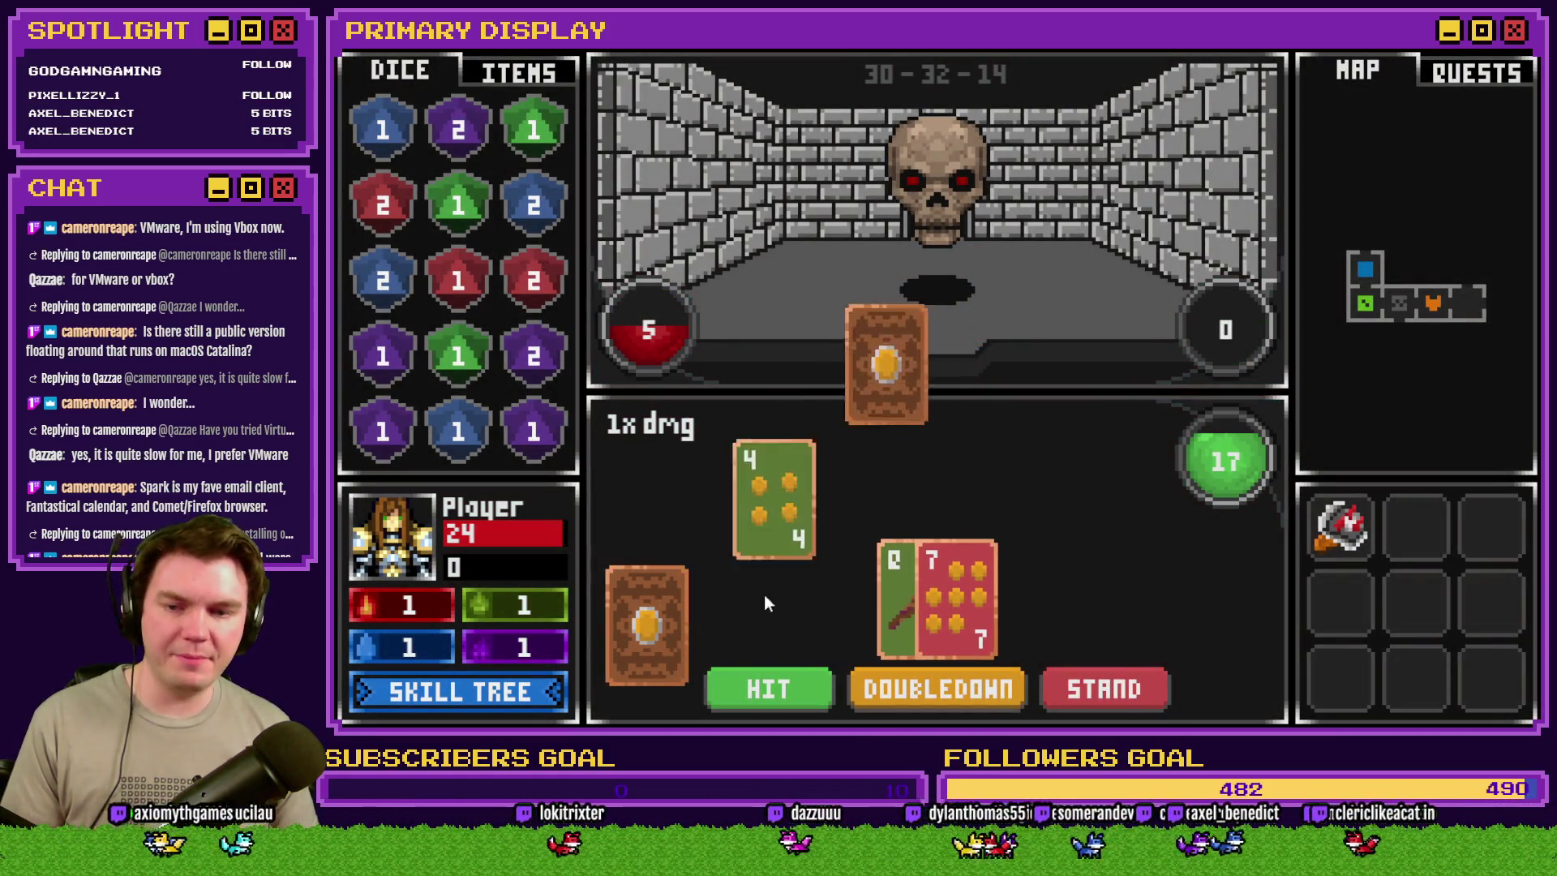
{"action": "left_click", "coordinate": [769, 683]}
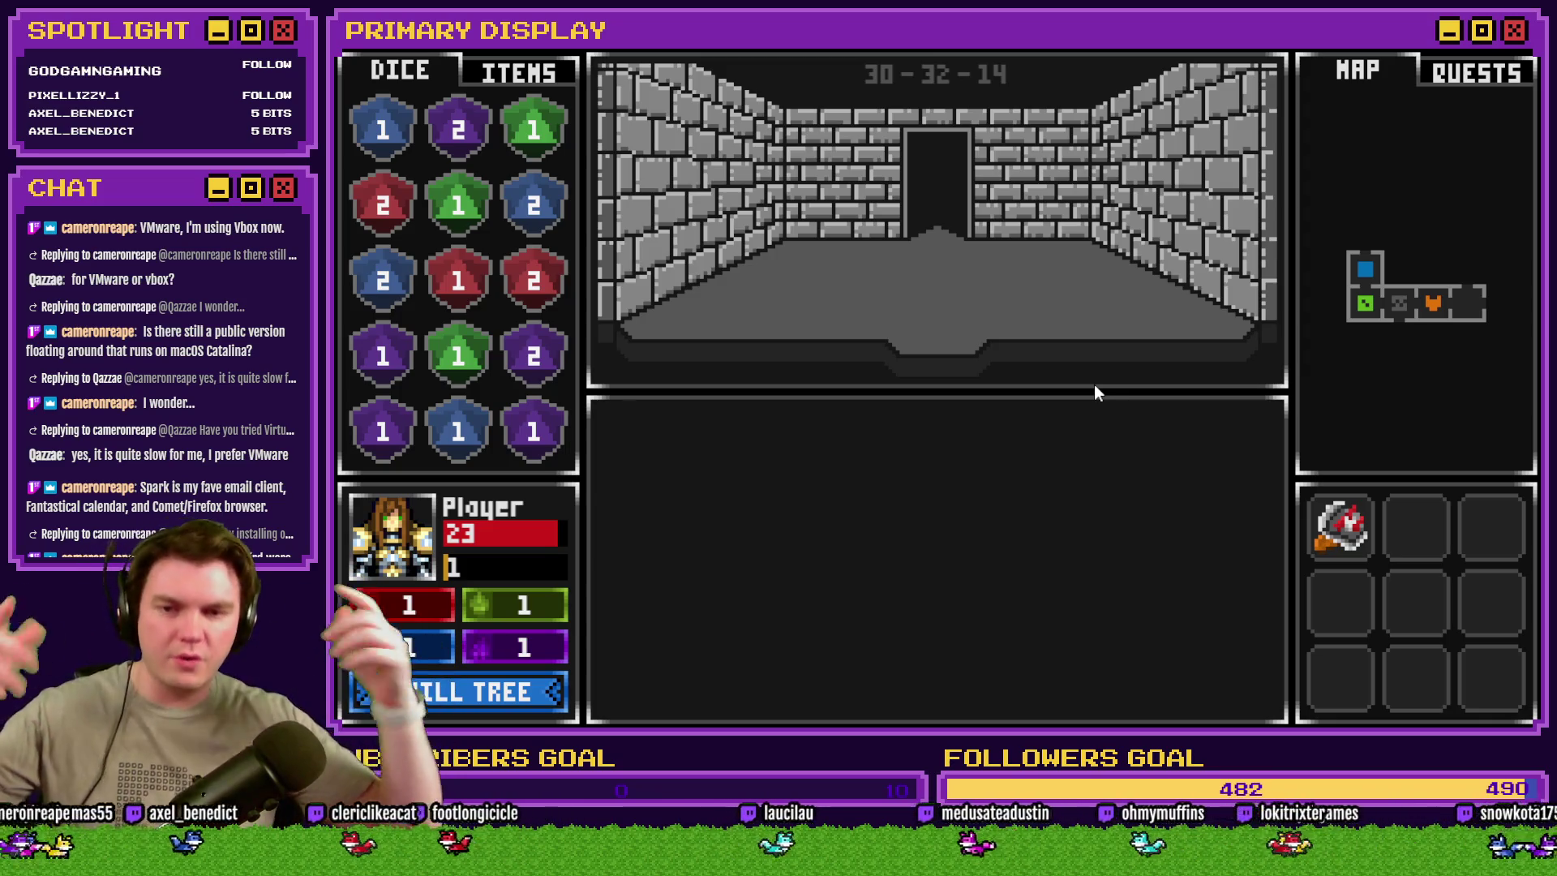
{"action": "key", "text": "w"}
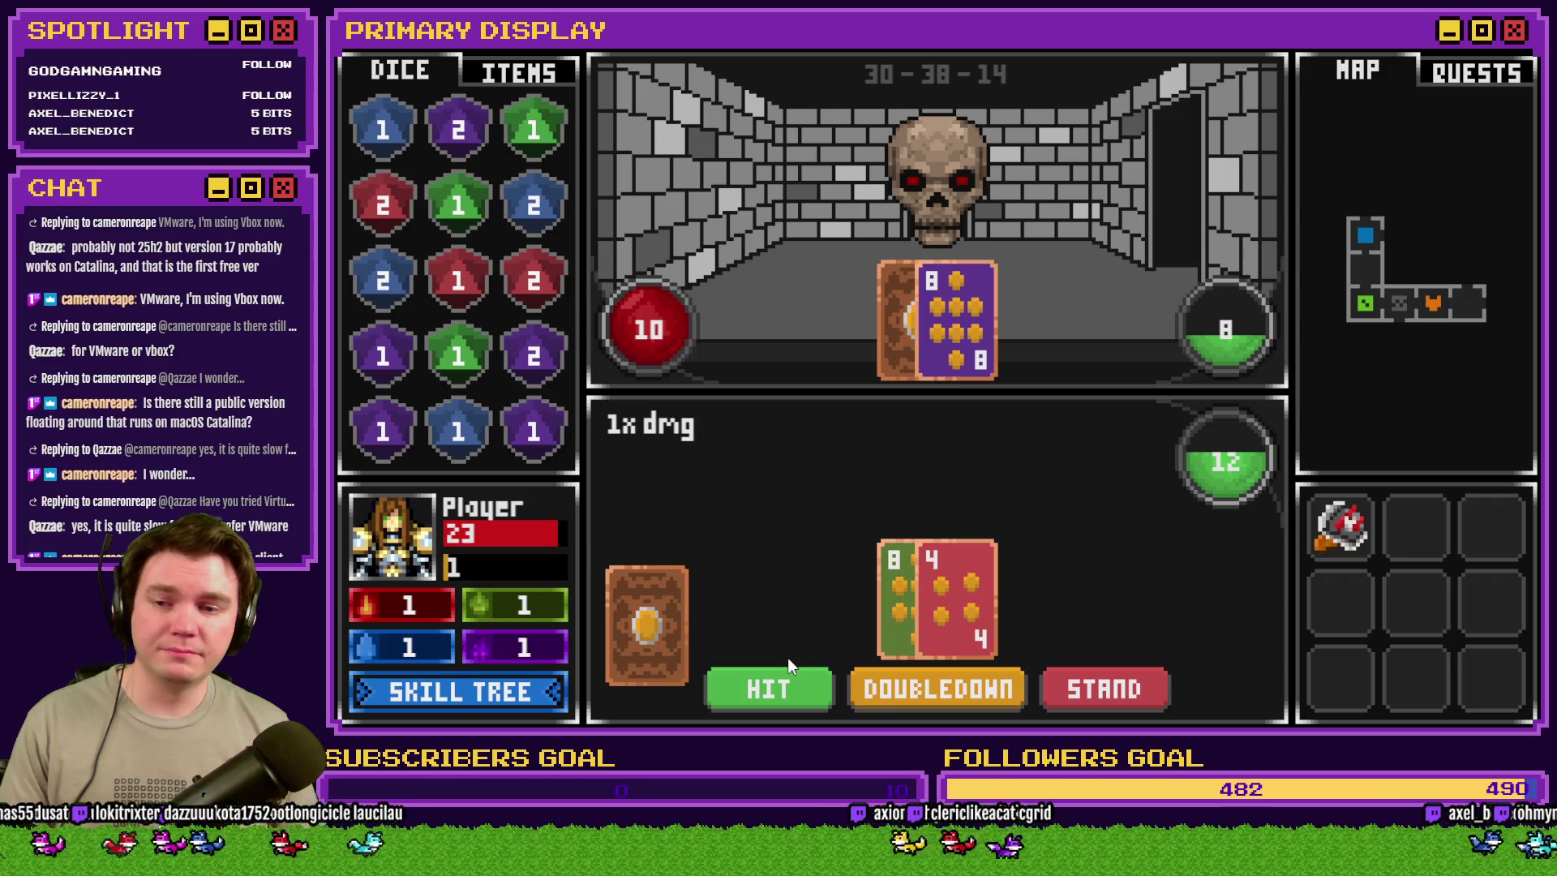
- Draw three more cards in the next hand, then step forward into the corridor
{"action": "left_click", "coordinate": [781, 685]}
{"action": "left_click", "coordinate": [769, 683]}
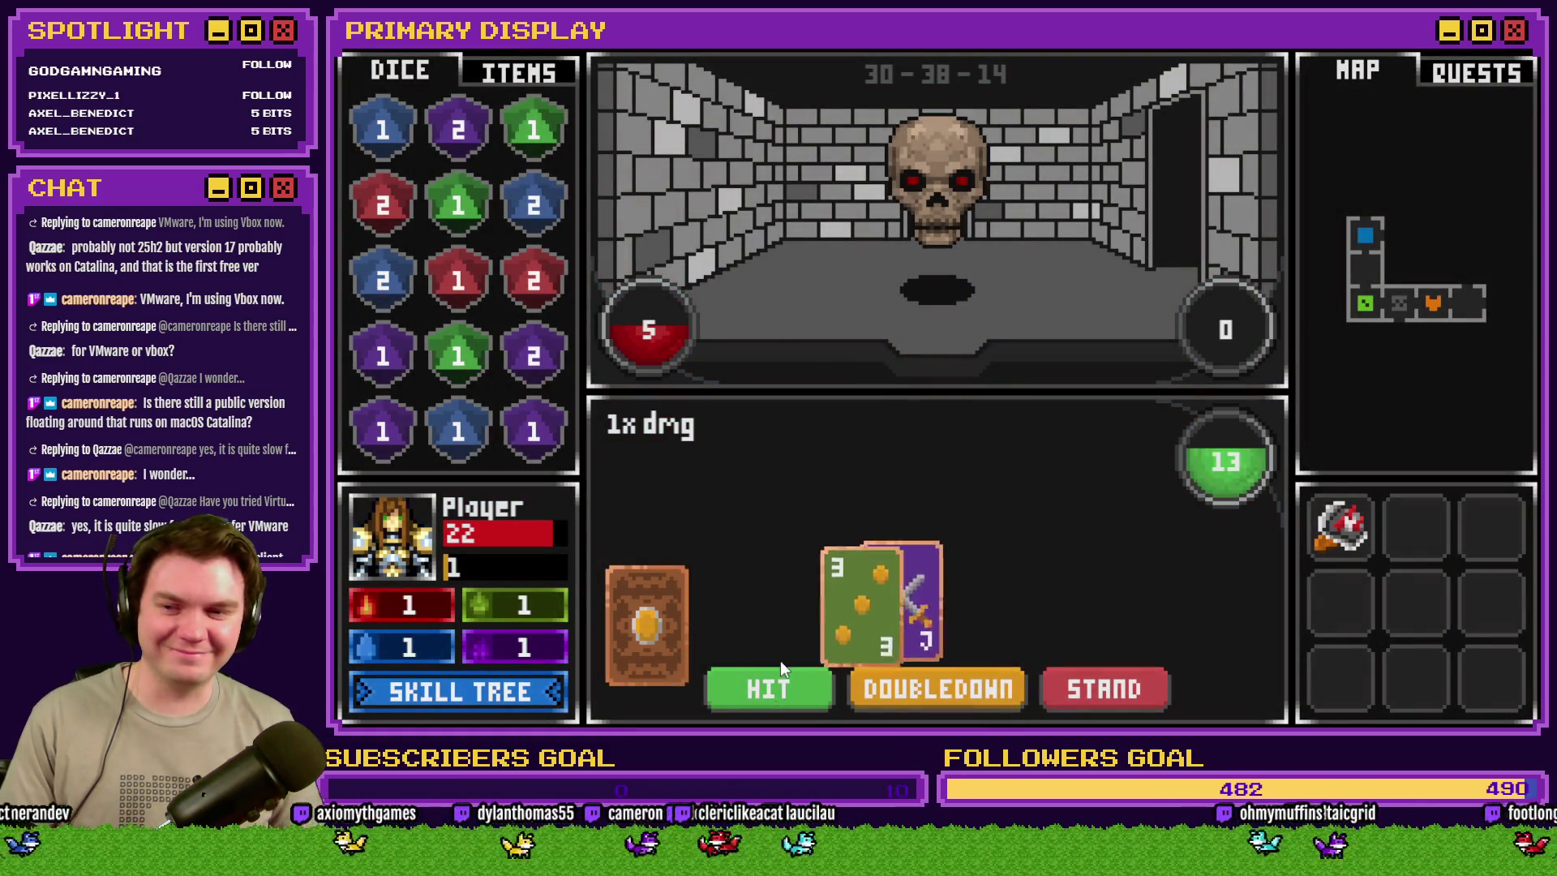
{"action": "left_click", "coordinate": [756, 698]}
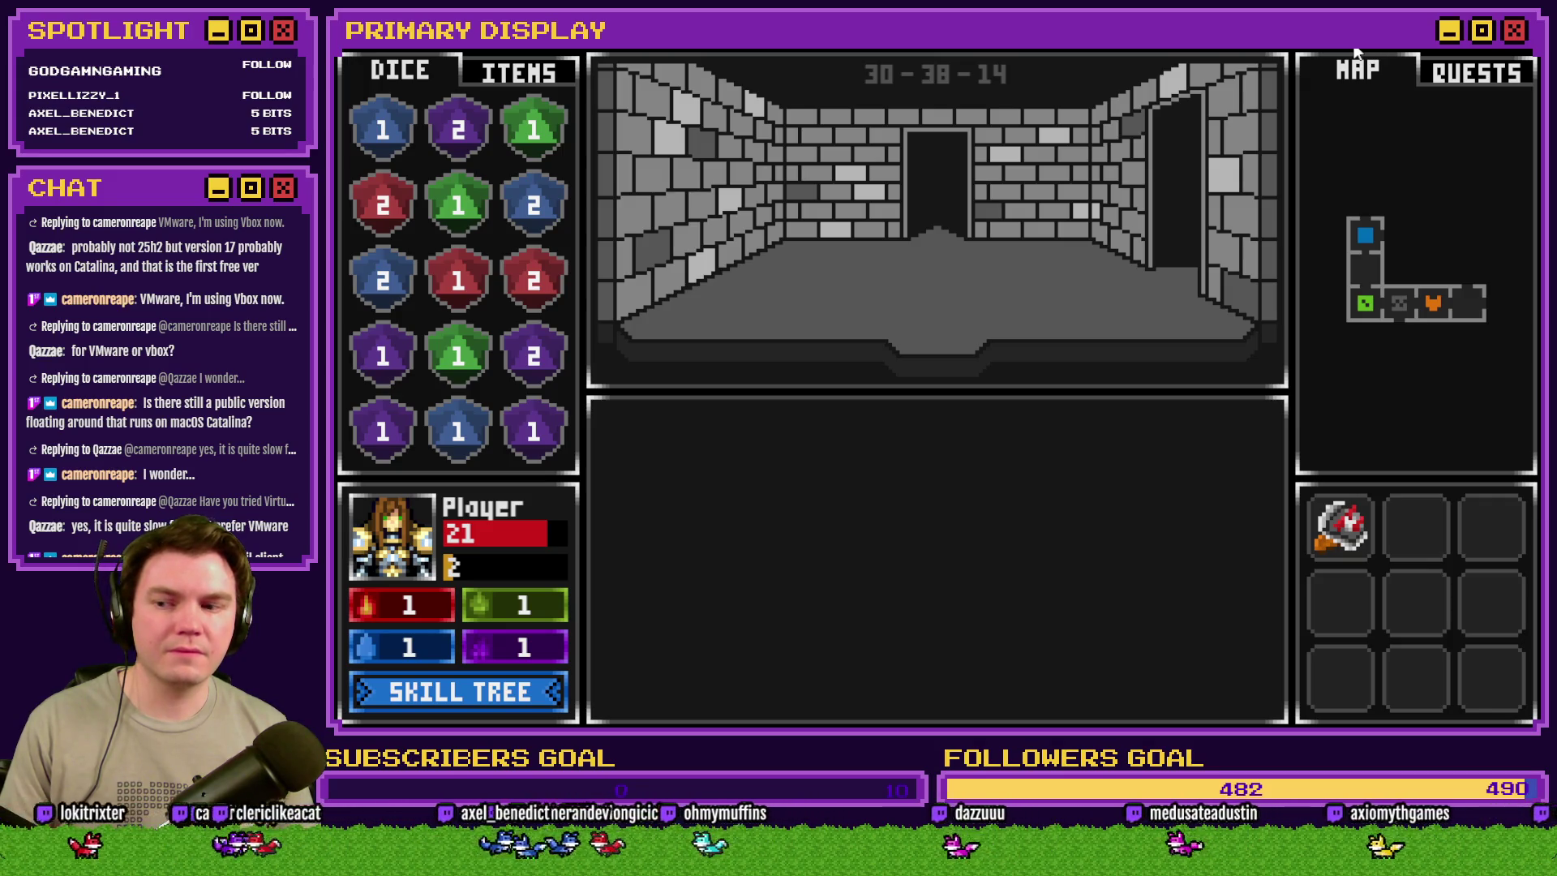
{"action": "key", "text": "w"}
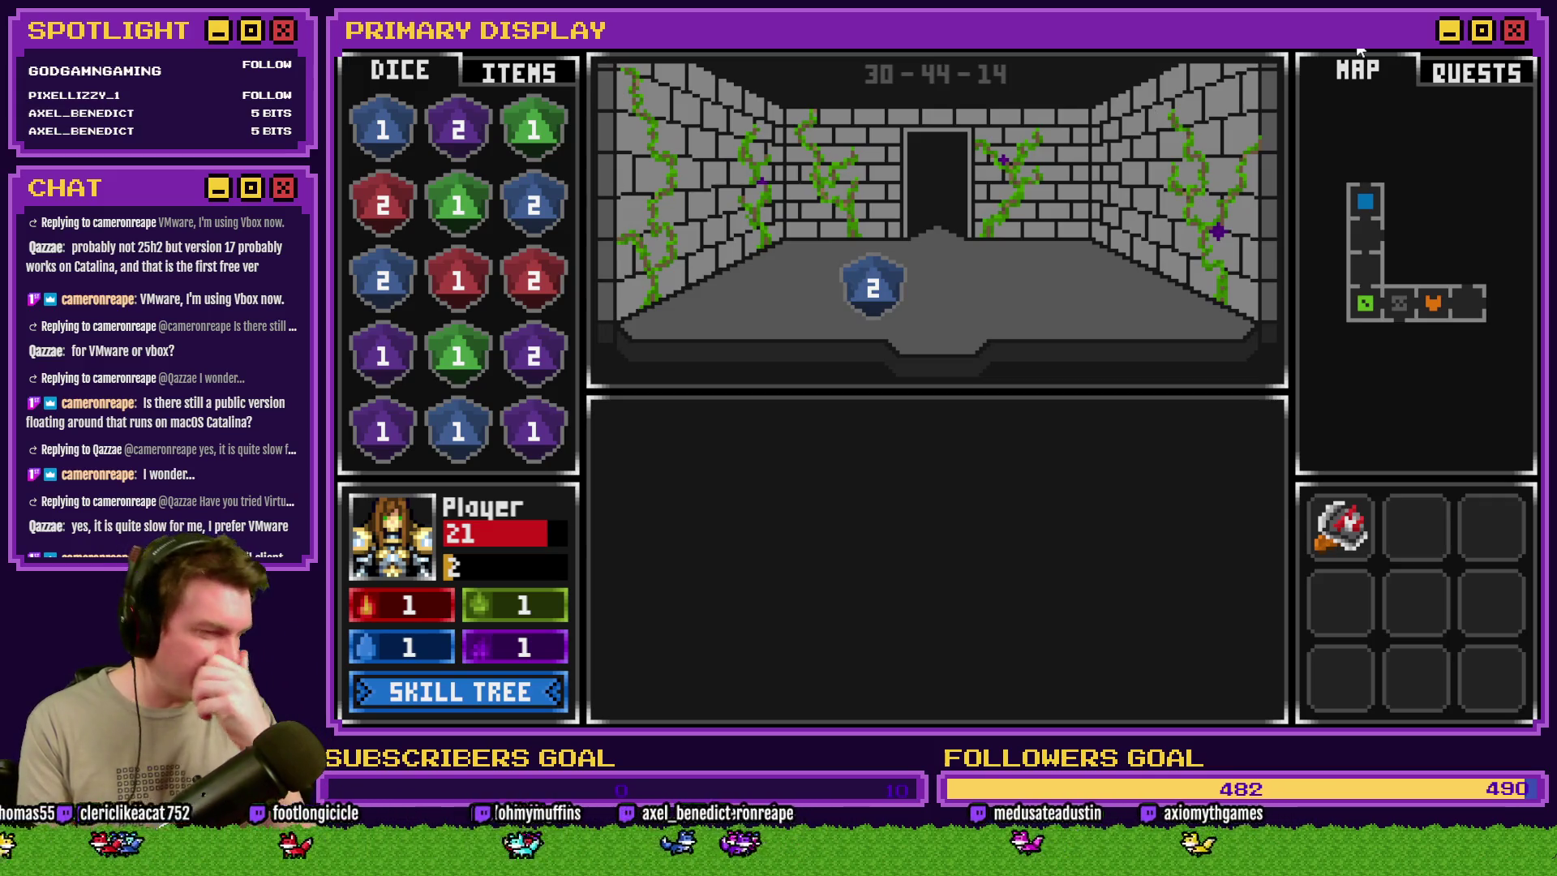
- Advance down the corridor and press all eight lit buttons to disarm the trap
{"action": "key", "text": "w"}
{"action": "key", "text": "w"}
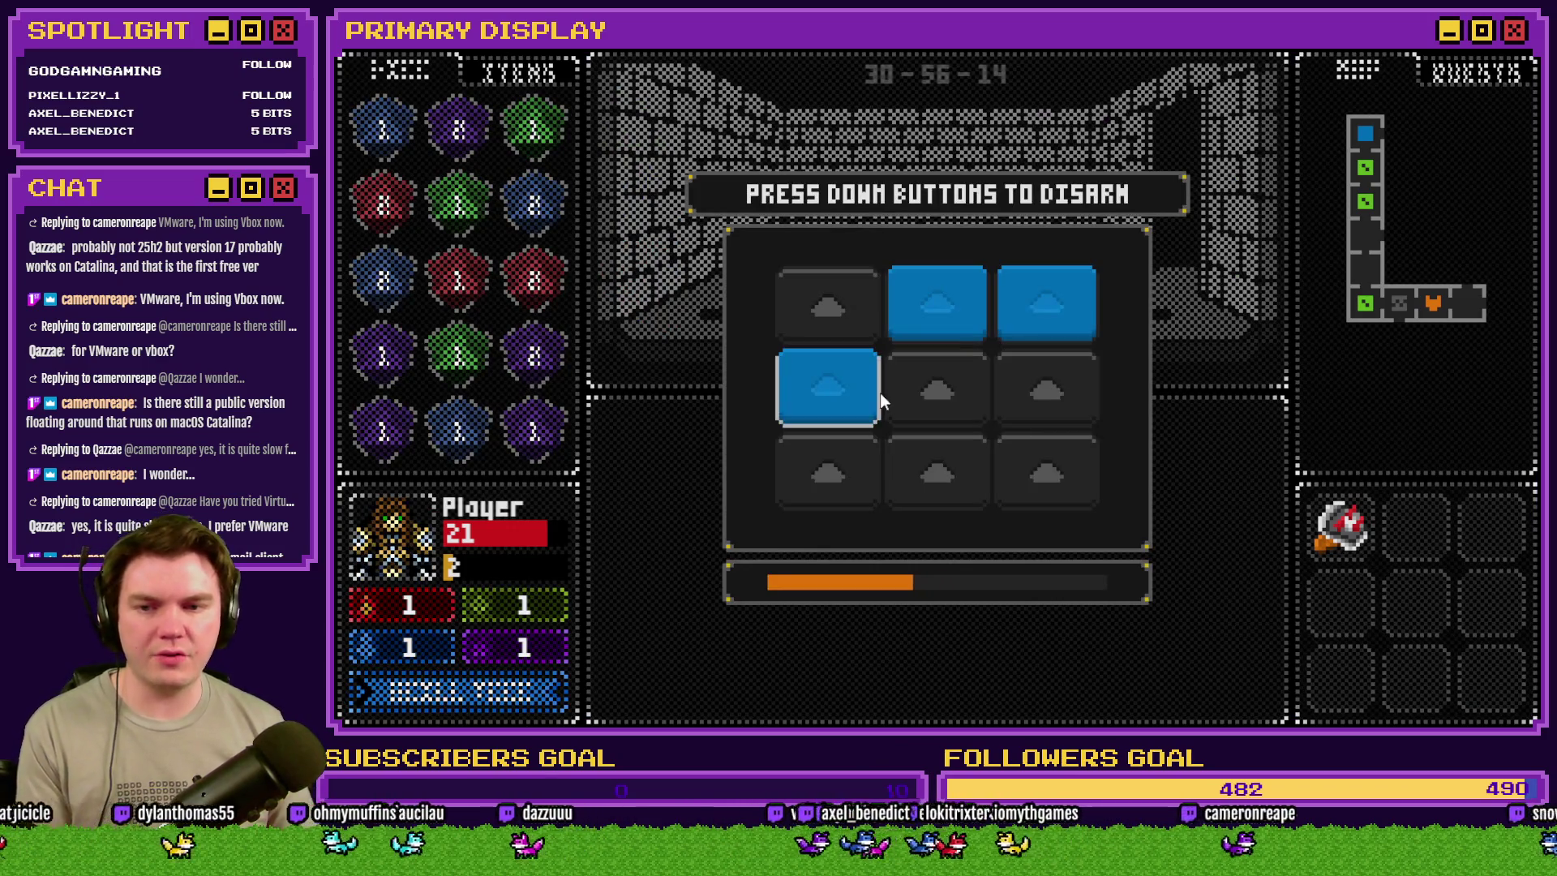
{"action": "left_click", "coordinate": [828, 386]}
{"action": "left_click", "coordinate": [937, 302]}
{"action": "left_click", "coordinate": [1017, 318]}
{"action": "left_click", "coordinate": [832, 402]}
{"action": "left_click", "coordinate": [937, 386]}
{"action": "left_click", "coordinate": [925, 316]}
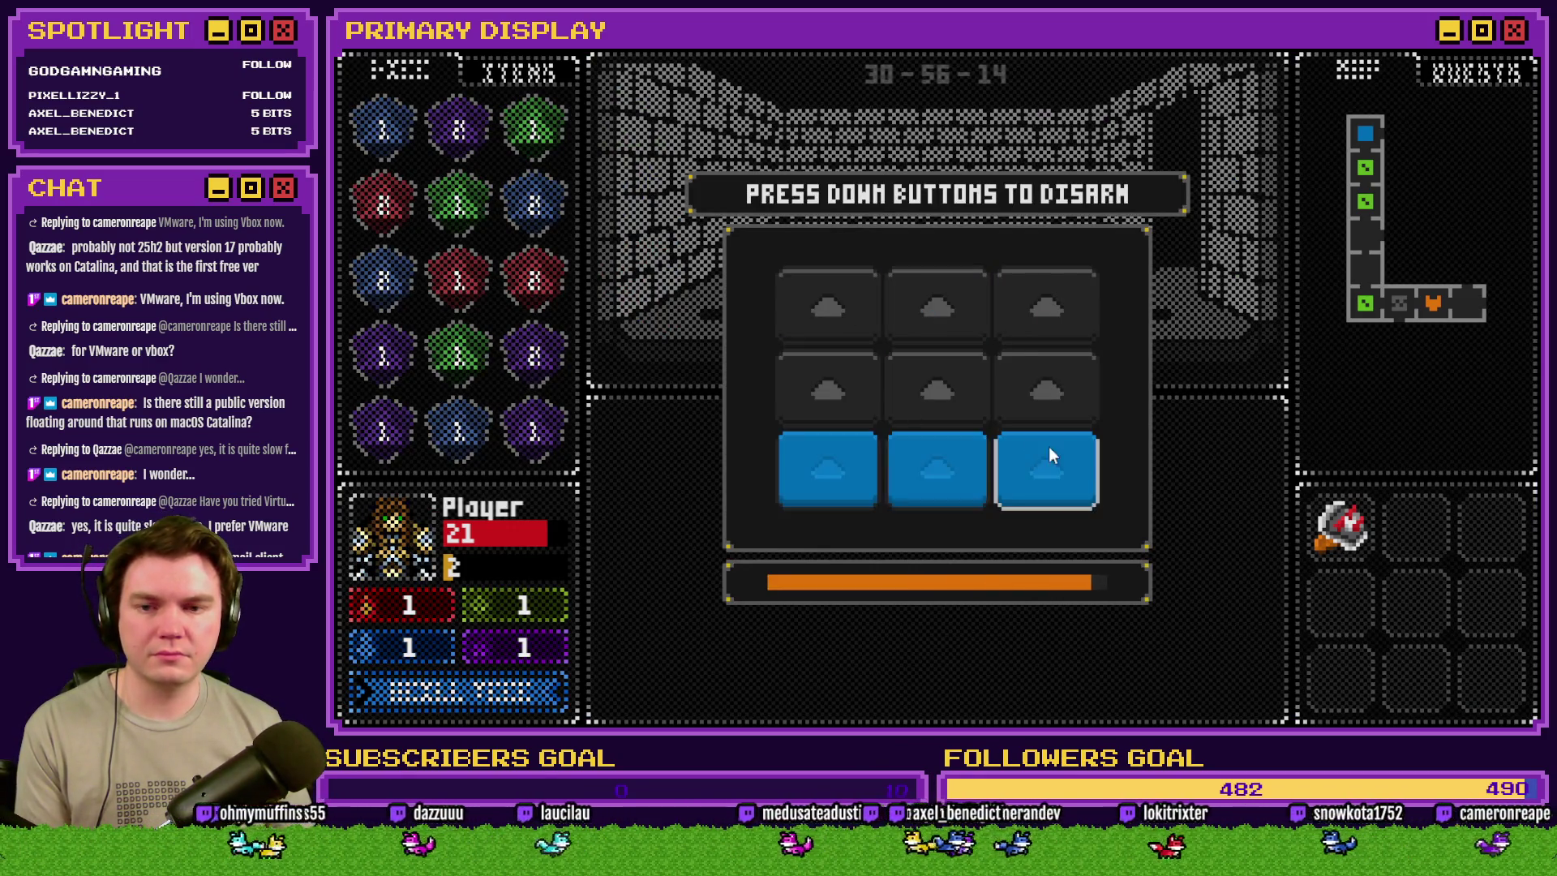
{"action": "left_click", "coordinate": [1049, 446]}
{"action": "left_click", "coordinate": [934, 445]}
- Enter the next room, draw two cards against the horned orc, then close the playtest
{"action": "key", "text": "d"}
{"action": "key", "text": "d"}
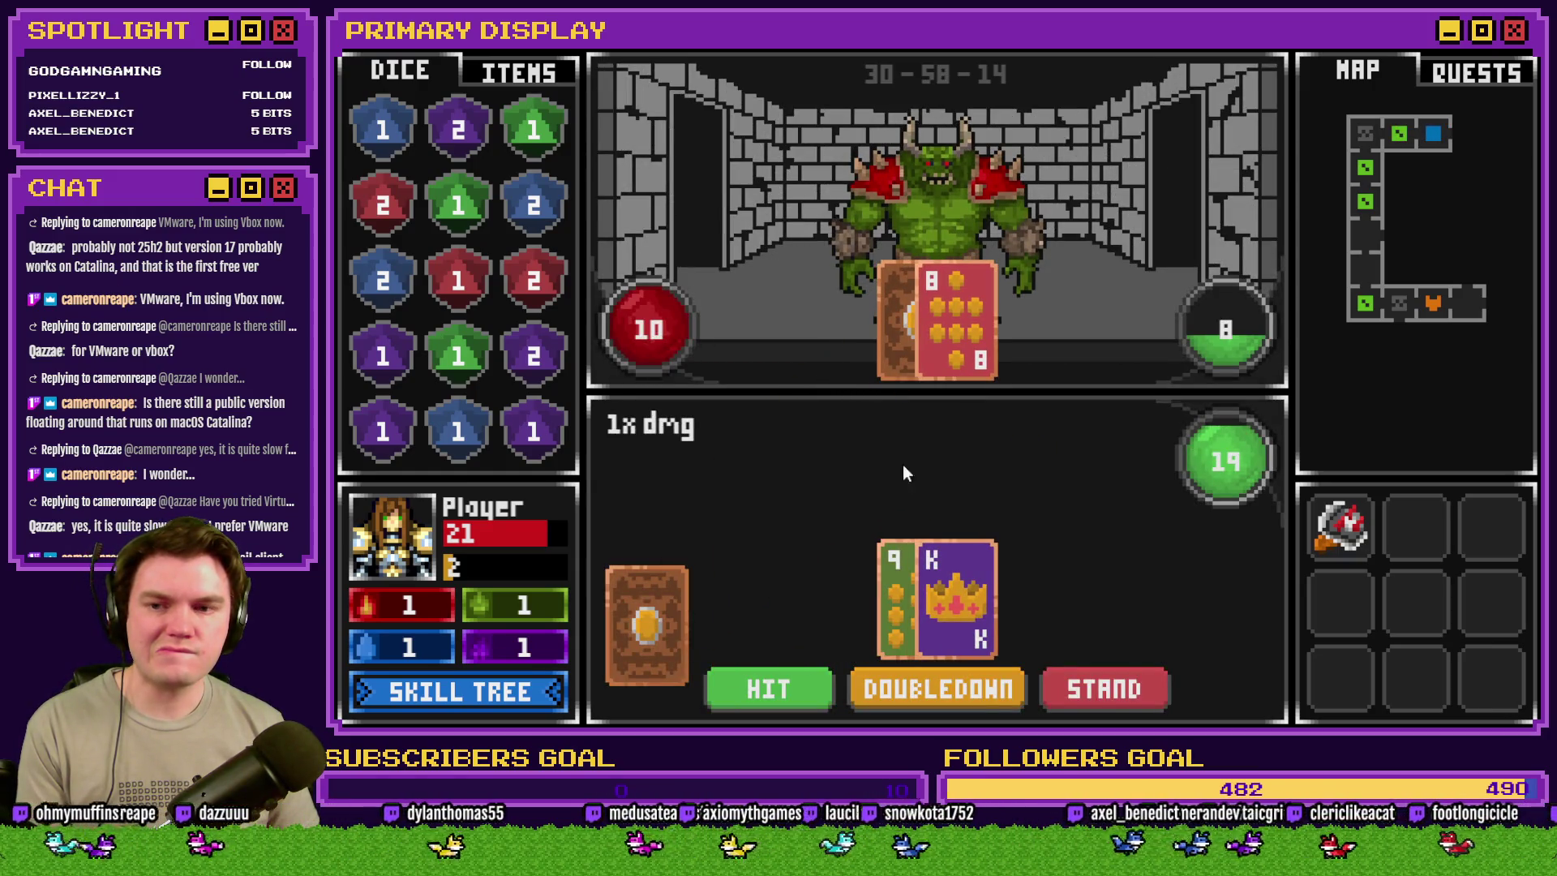
{"action": "left_click", "coordinate": [777, 678]}
{"action": "left_click", "coordinate": [774, 694]}
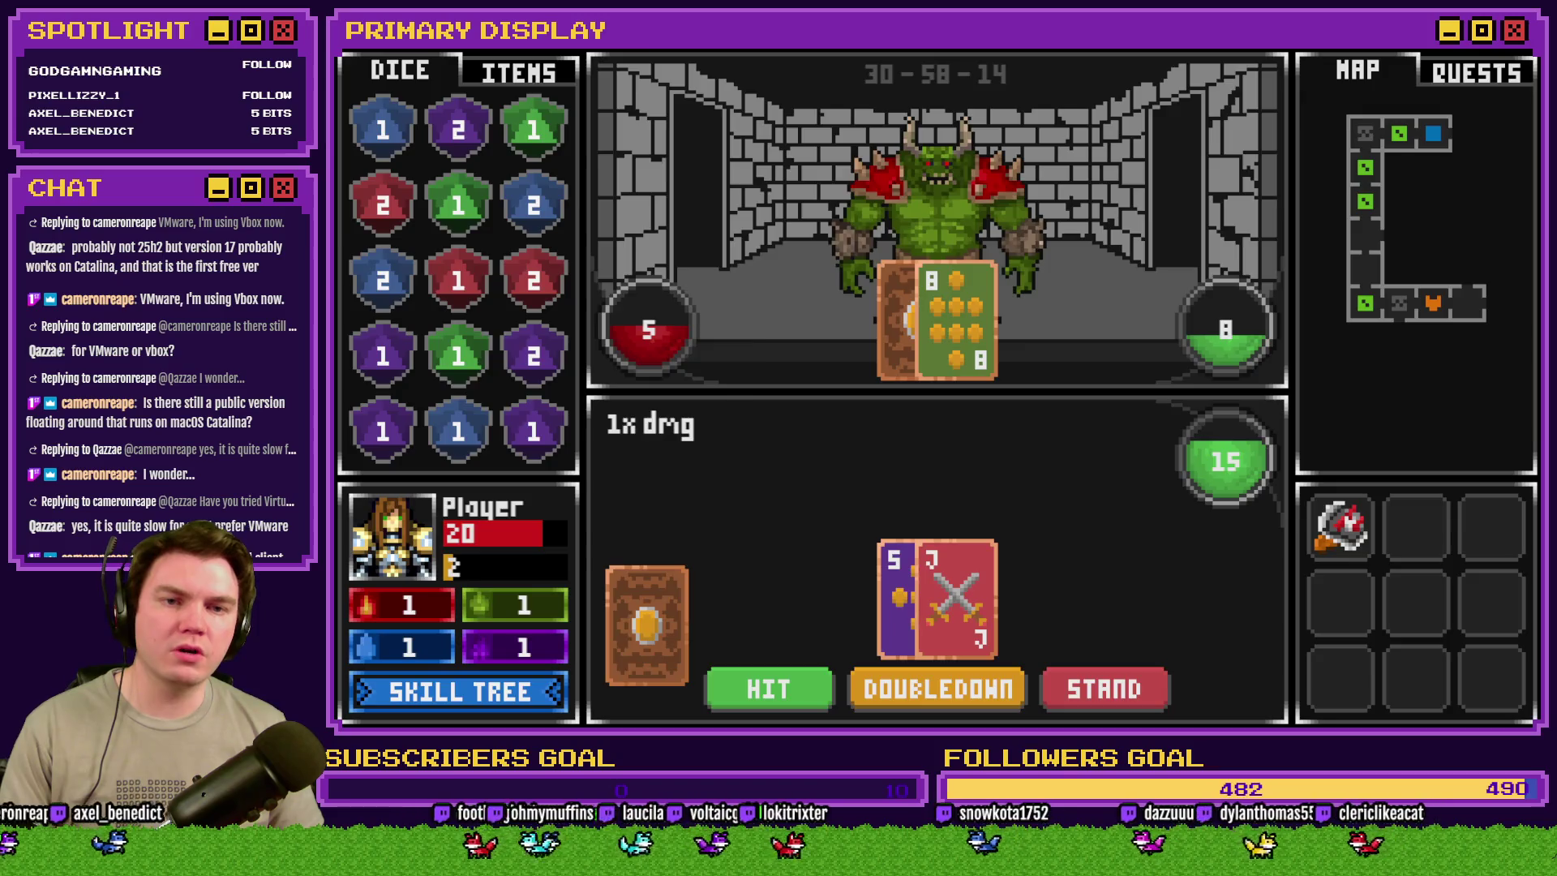
{"action": "key", "text": "alt+F4"}
- Duplicate the If monsterHP ≤ 0 block on the Draw And Attack event's page 5
{"action": "double_click", "coordinate": [1429, 606]}
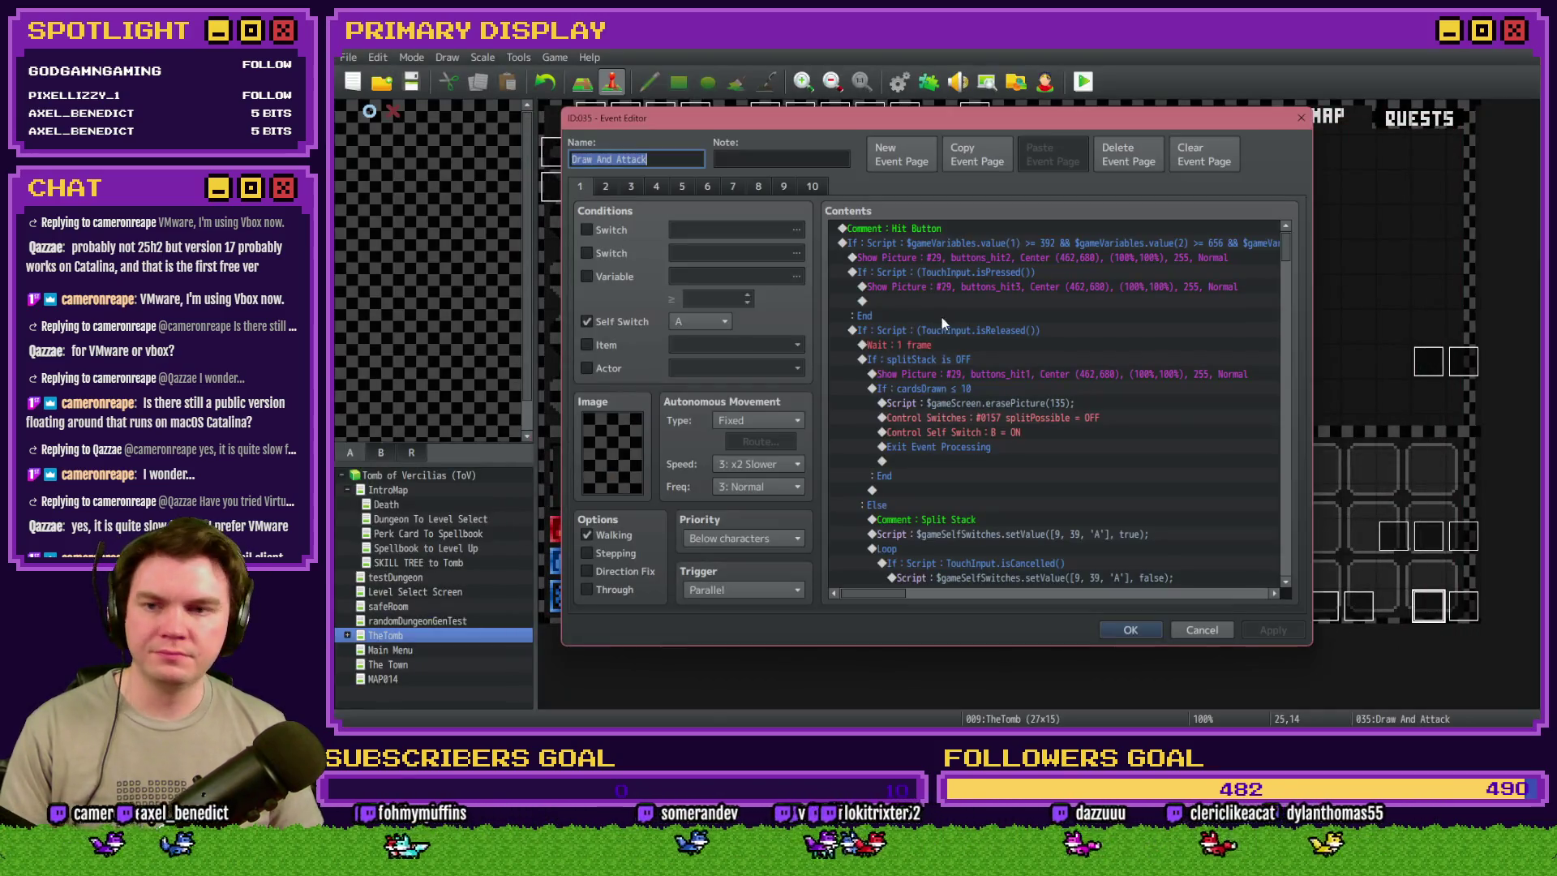
{"action": "left_click", "coordinate": [682, 187]}
{"action": "scroll", "coordinate": [1135, 406], "scroll_direction": "down", "scroll_amount": 20}
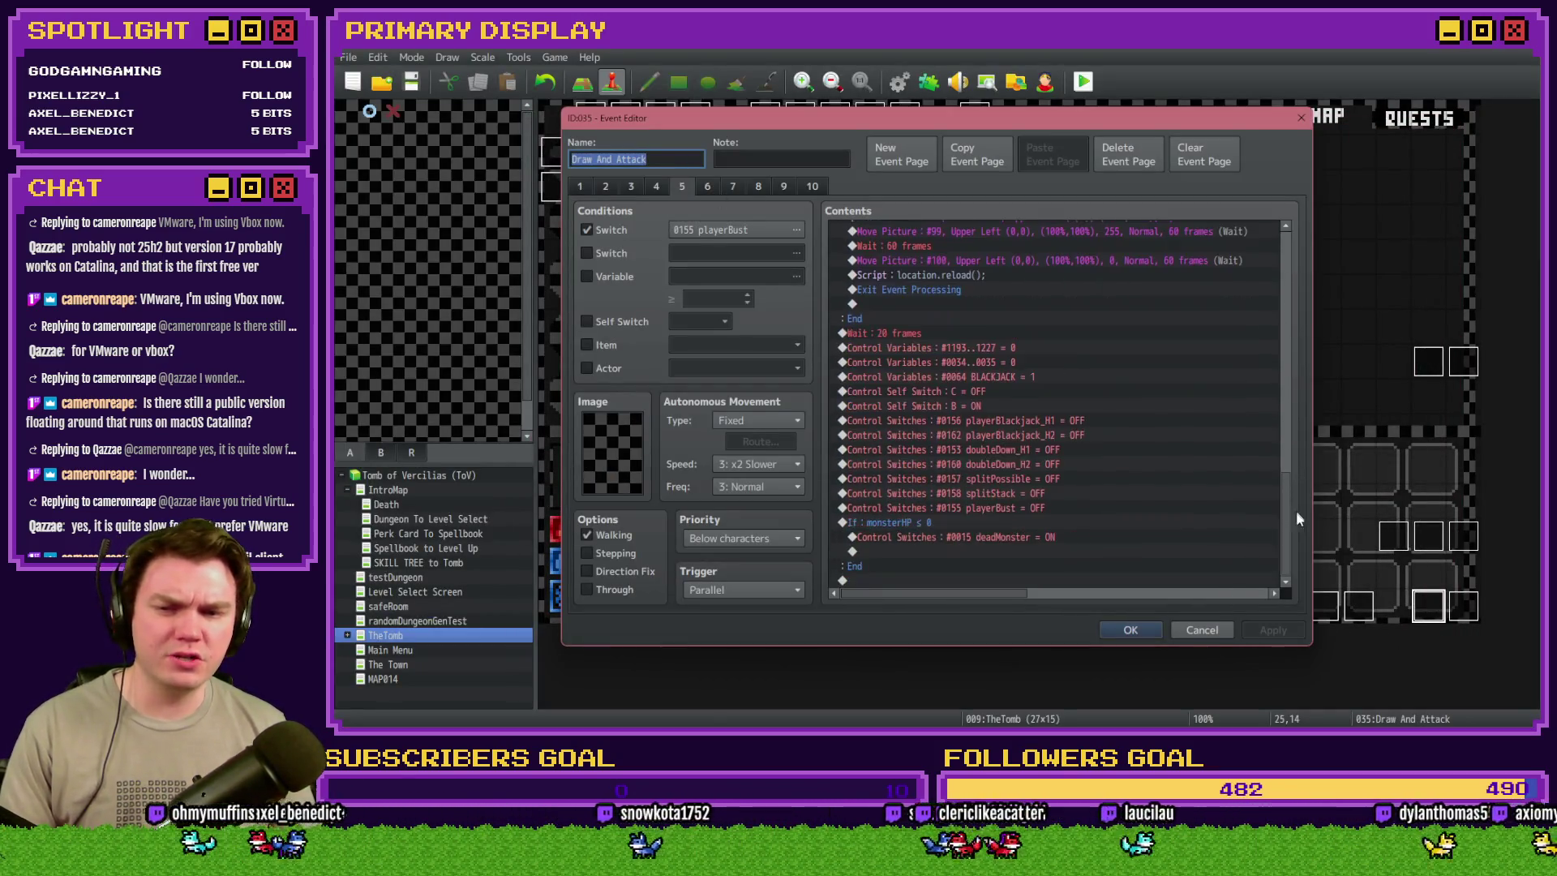
{"action": "left_click", "coordinate": [967, 523]}
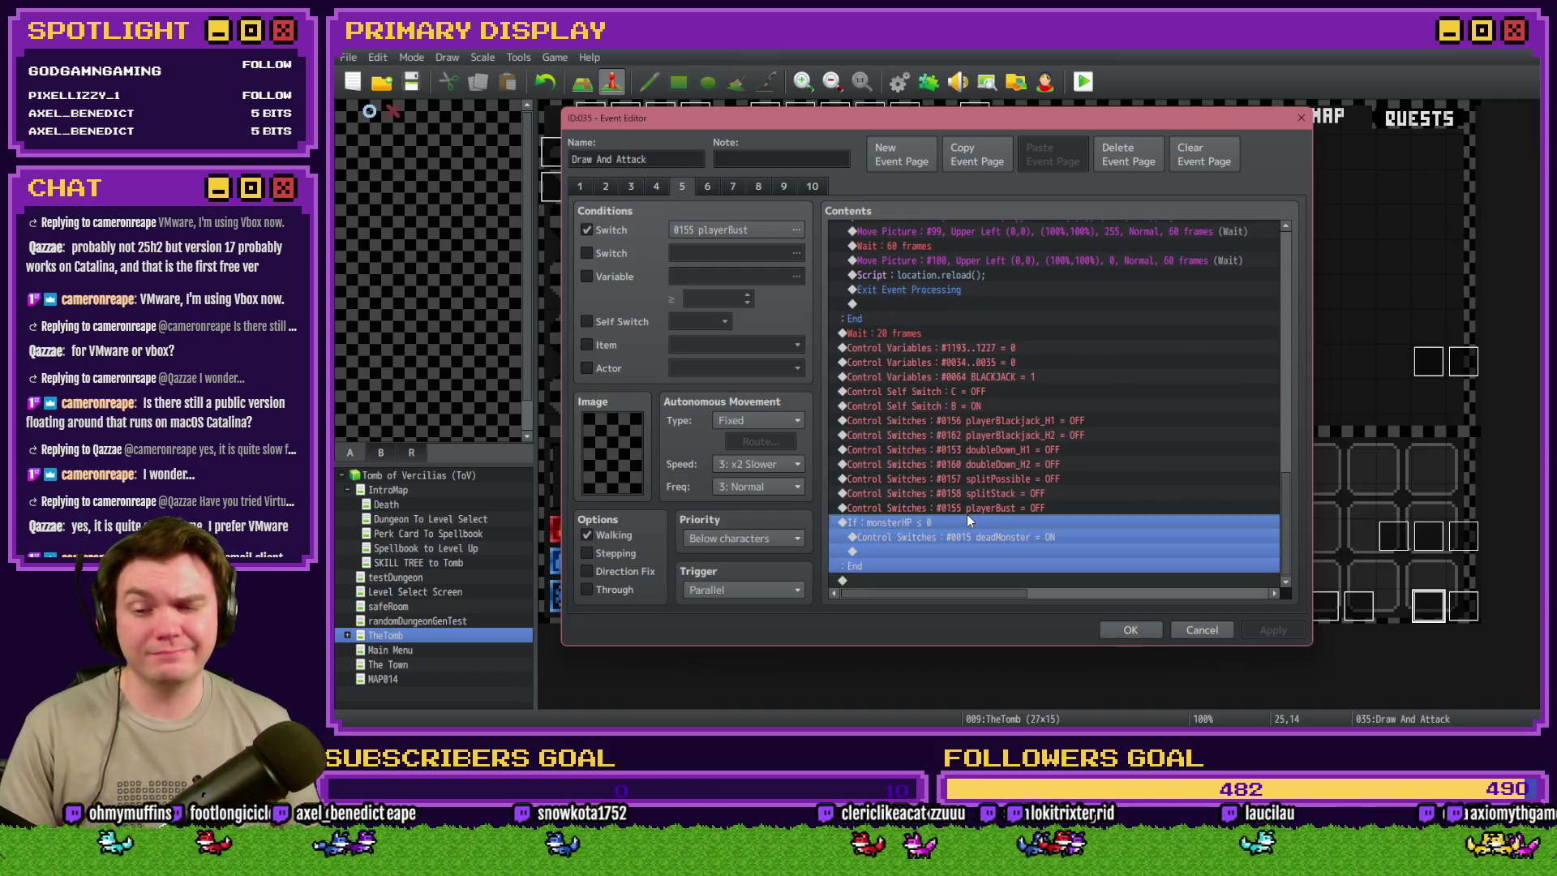
{"action": "left_click", "coordinate": [907, 347]}
{"action": "key", "text": "ctrl+v"}
- Change the copied condition to monsterHP > 0 and move the Wait 20 frames into it
{"action": "double_click", "coordinate": [942, 285]}
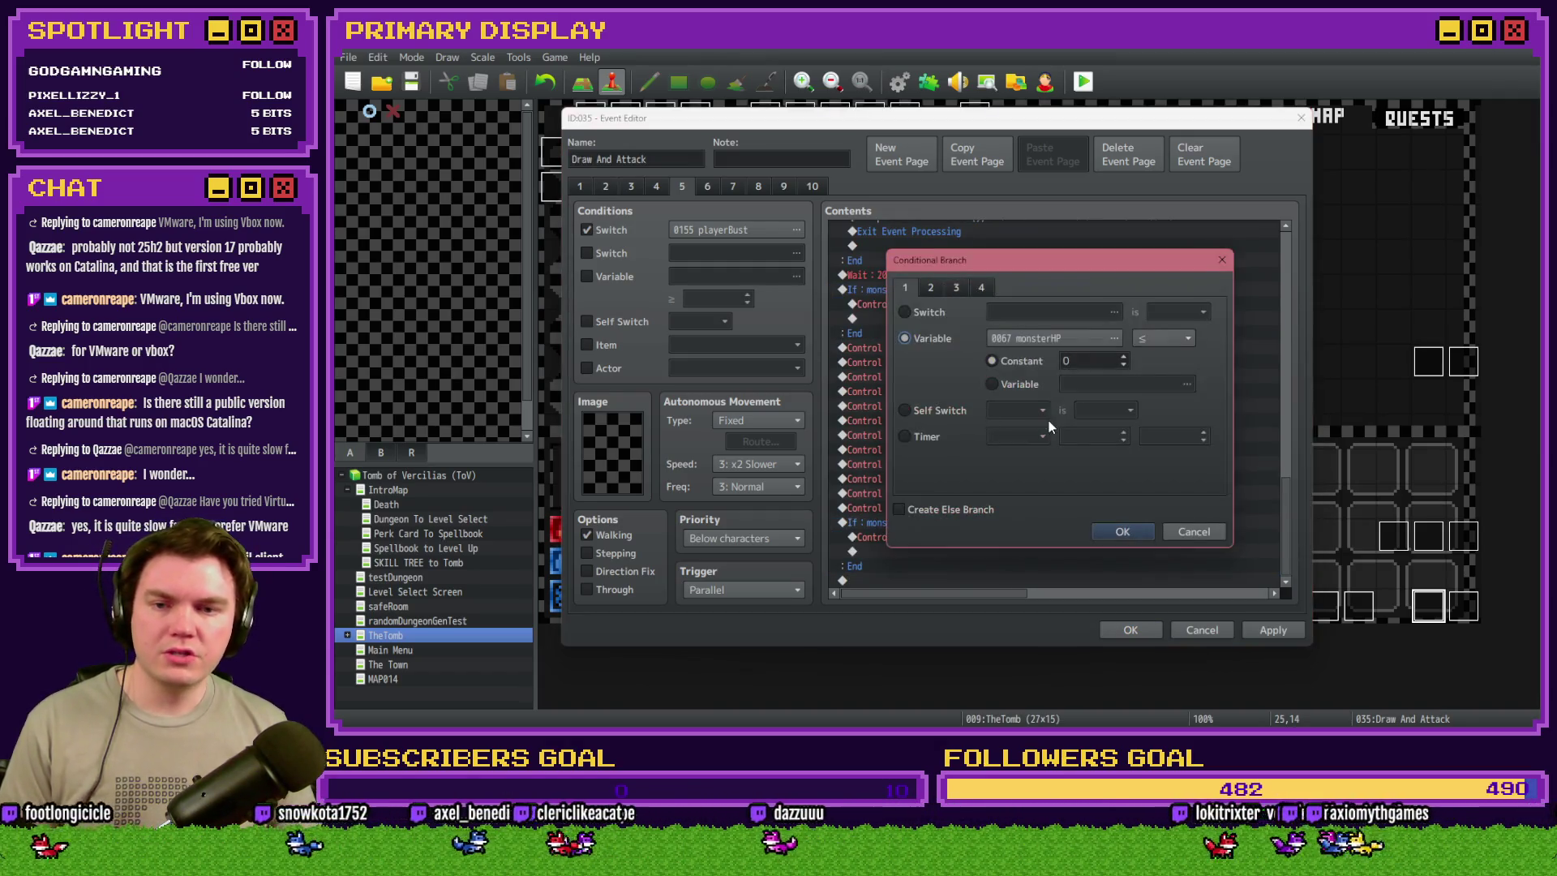
{"action": "left_click", "coordinate": [1150, 339]}
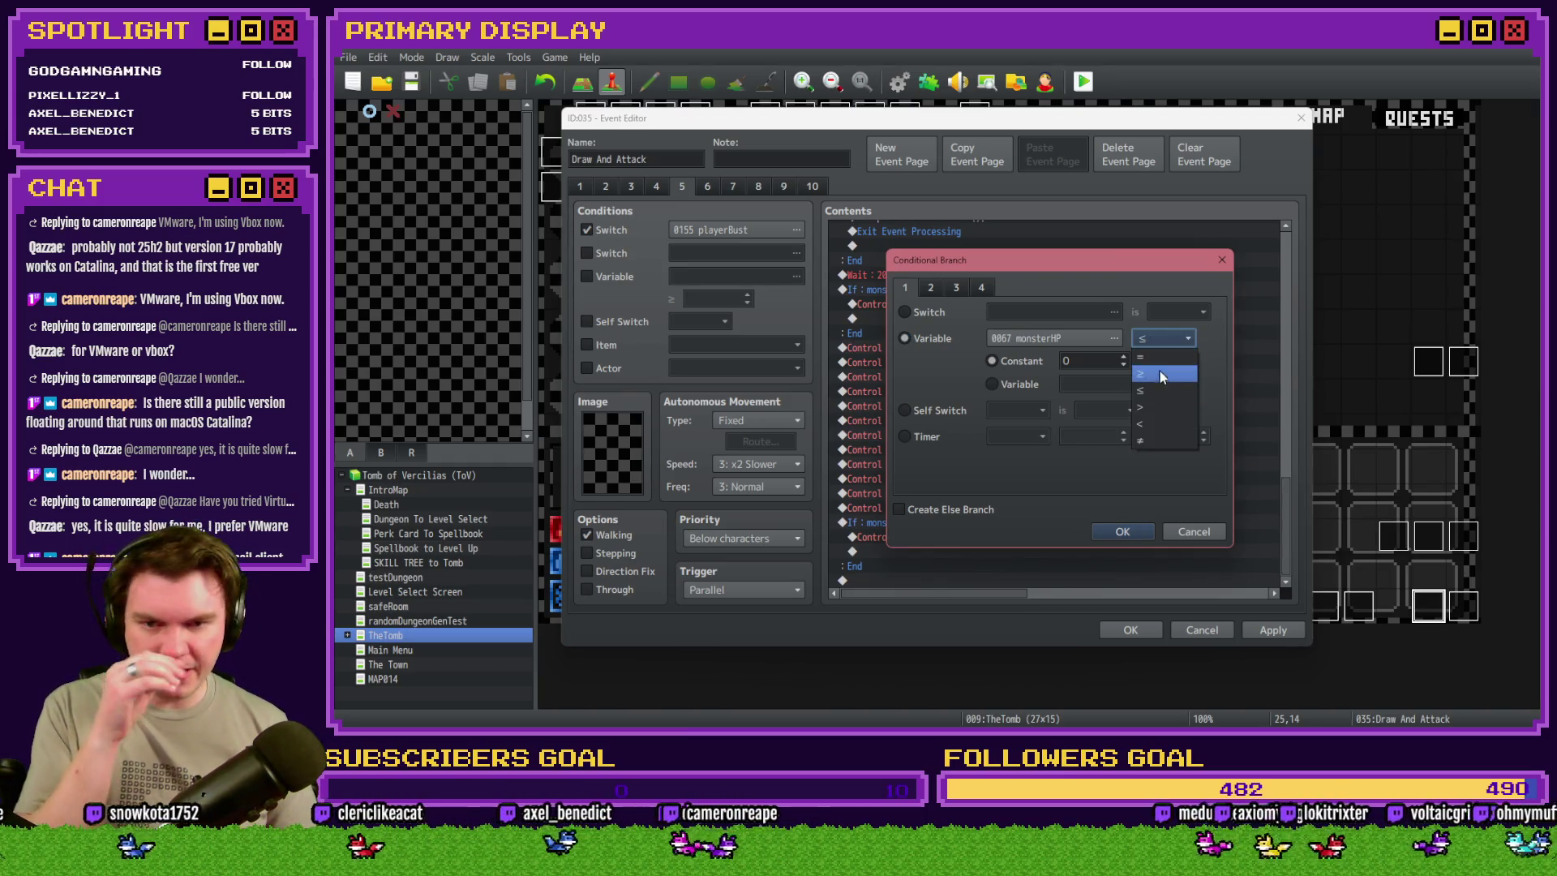
{"action": "left_click", "coordinate": [1164, 408]}
{"action": "key", "text": "Return"}
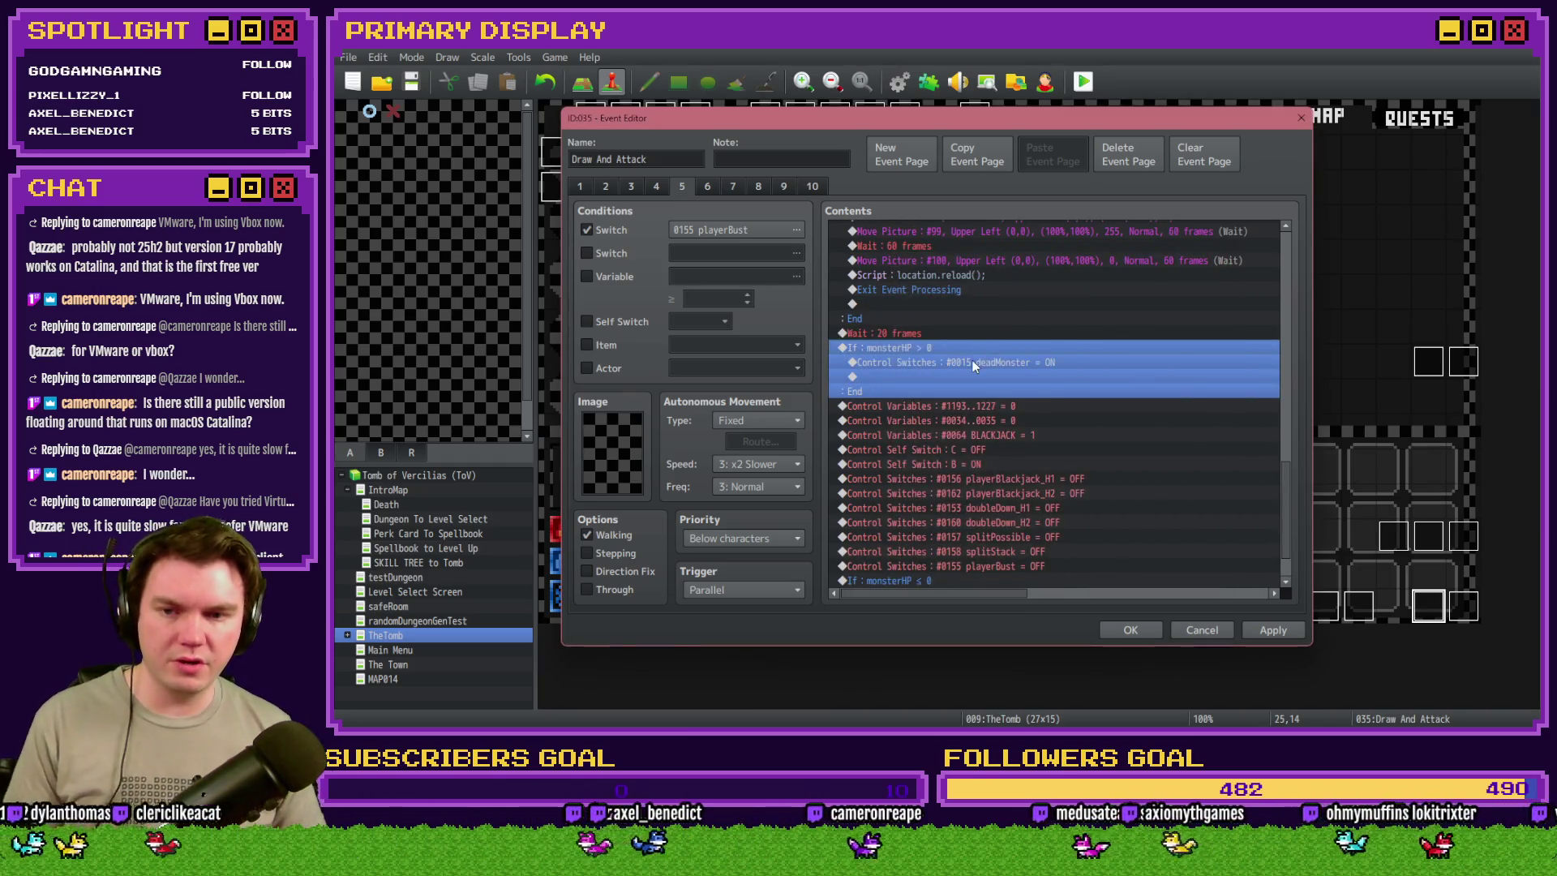
{"action": "left_click", "coordinate": [970, 362]}
{"action": "left_click", "coordinate": [937, 333]}
{"action": "key", "text": "ctrl+x"}
{"action": "key", "text": "ctrl+v"}
{"action": "key", "text": "Delete"}
- Apply the event edits and launch a playtest, saving the changes
{"action": "left_click", "coordinate": [1131, 630]}
{"action": "left_click", "coordinate": [1081, 83]}
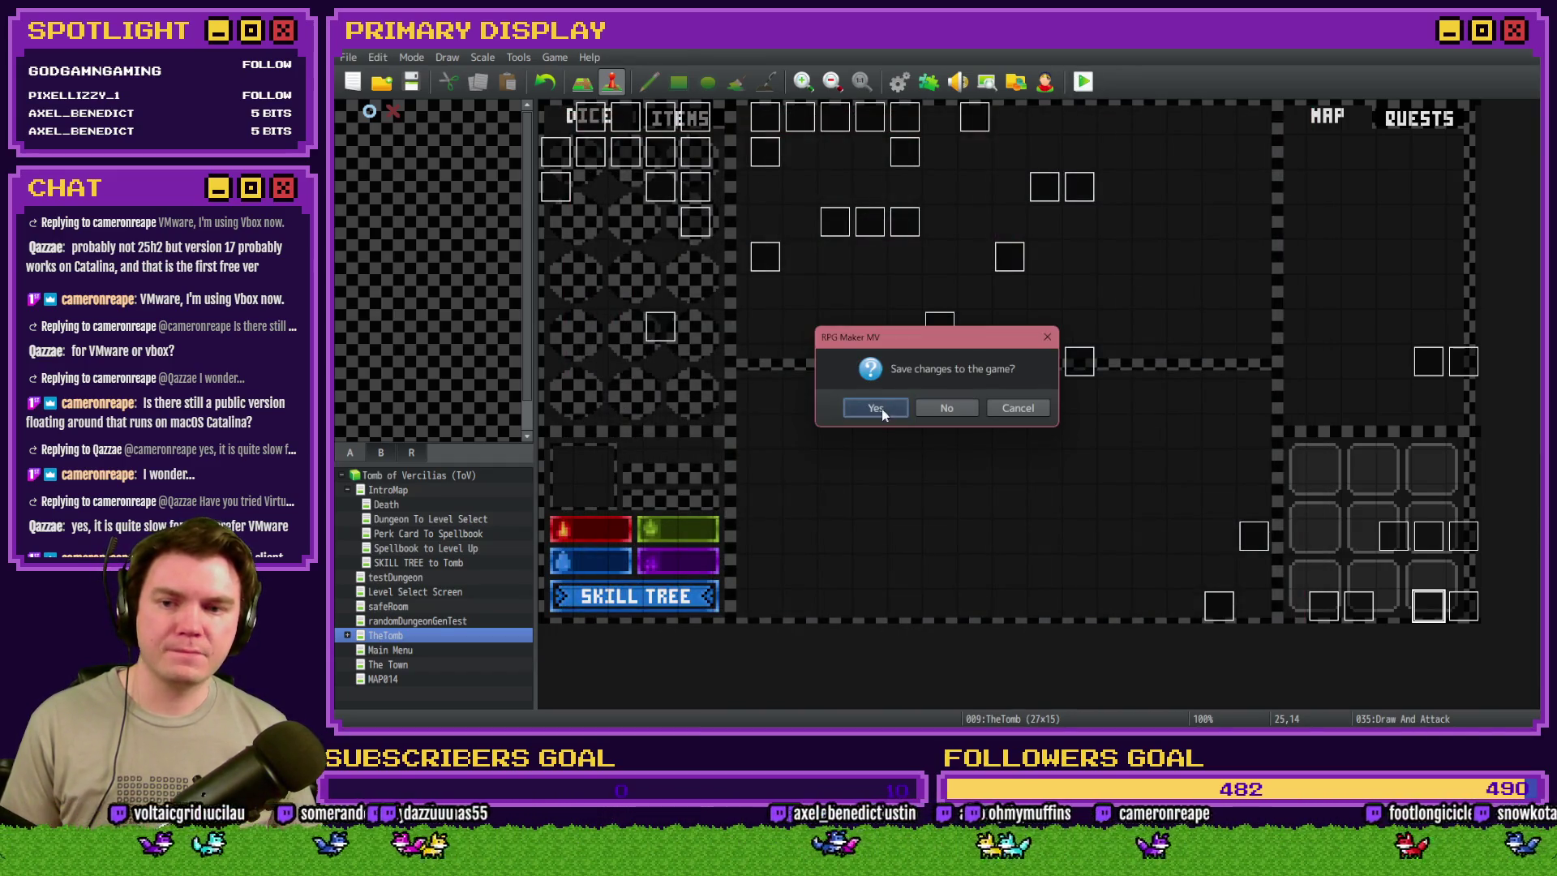
{"action": "left_click", "coordinate": [879, 408]}
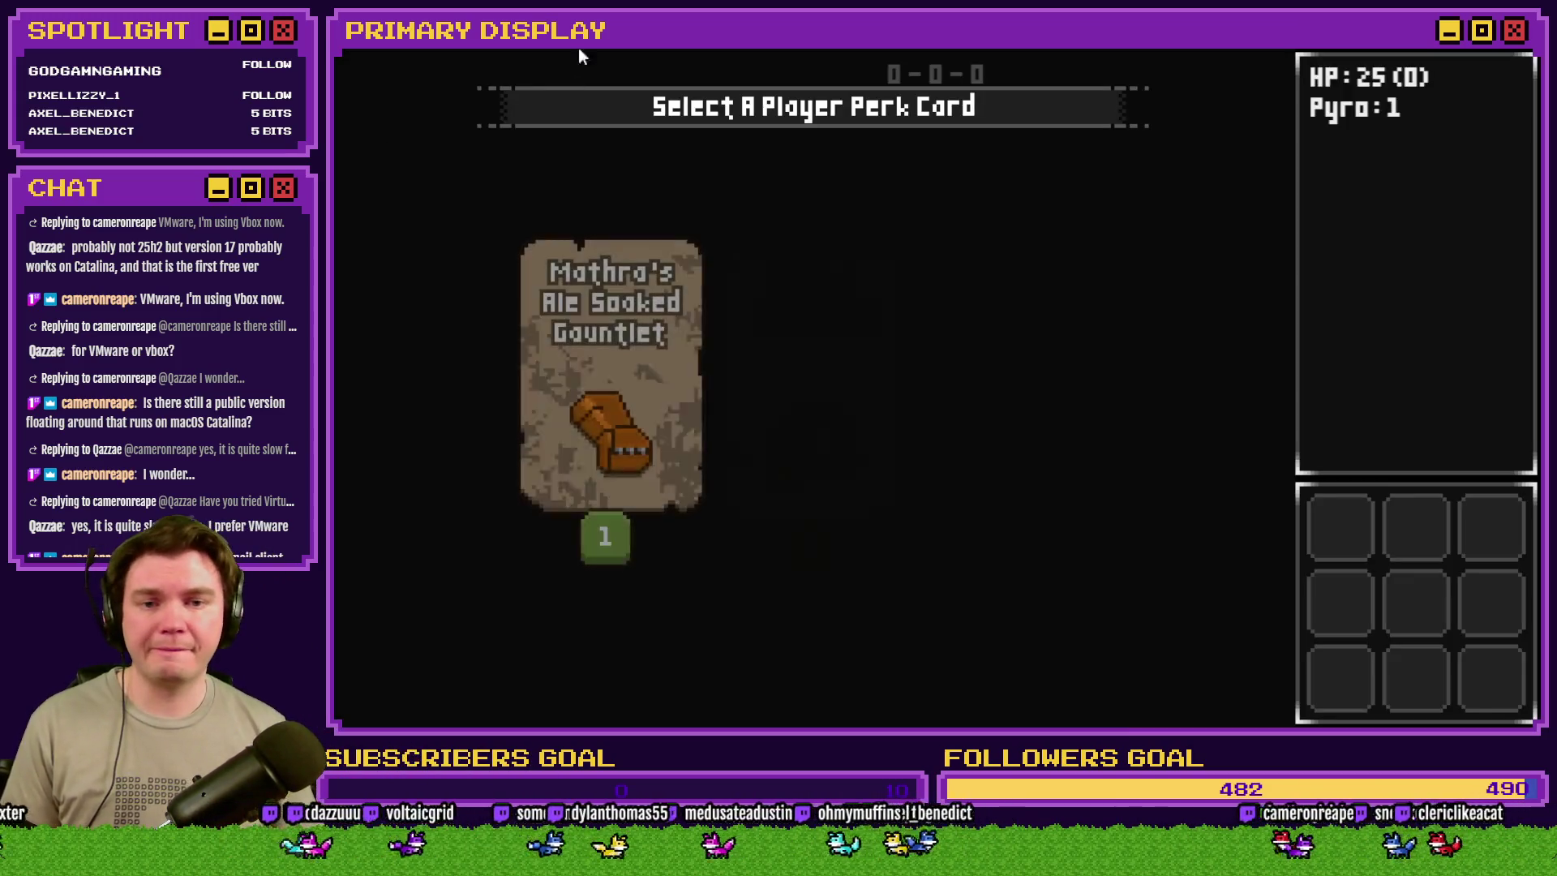
- Take the Spiked Pauldron perk card, walk through the door, and draw a card against the skull
{"action": "left_click", "coordinate": [803, 332]}
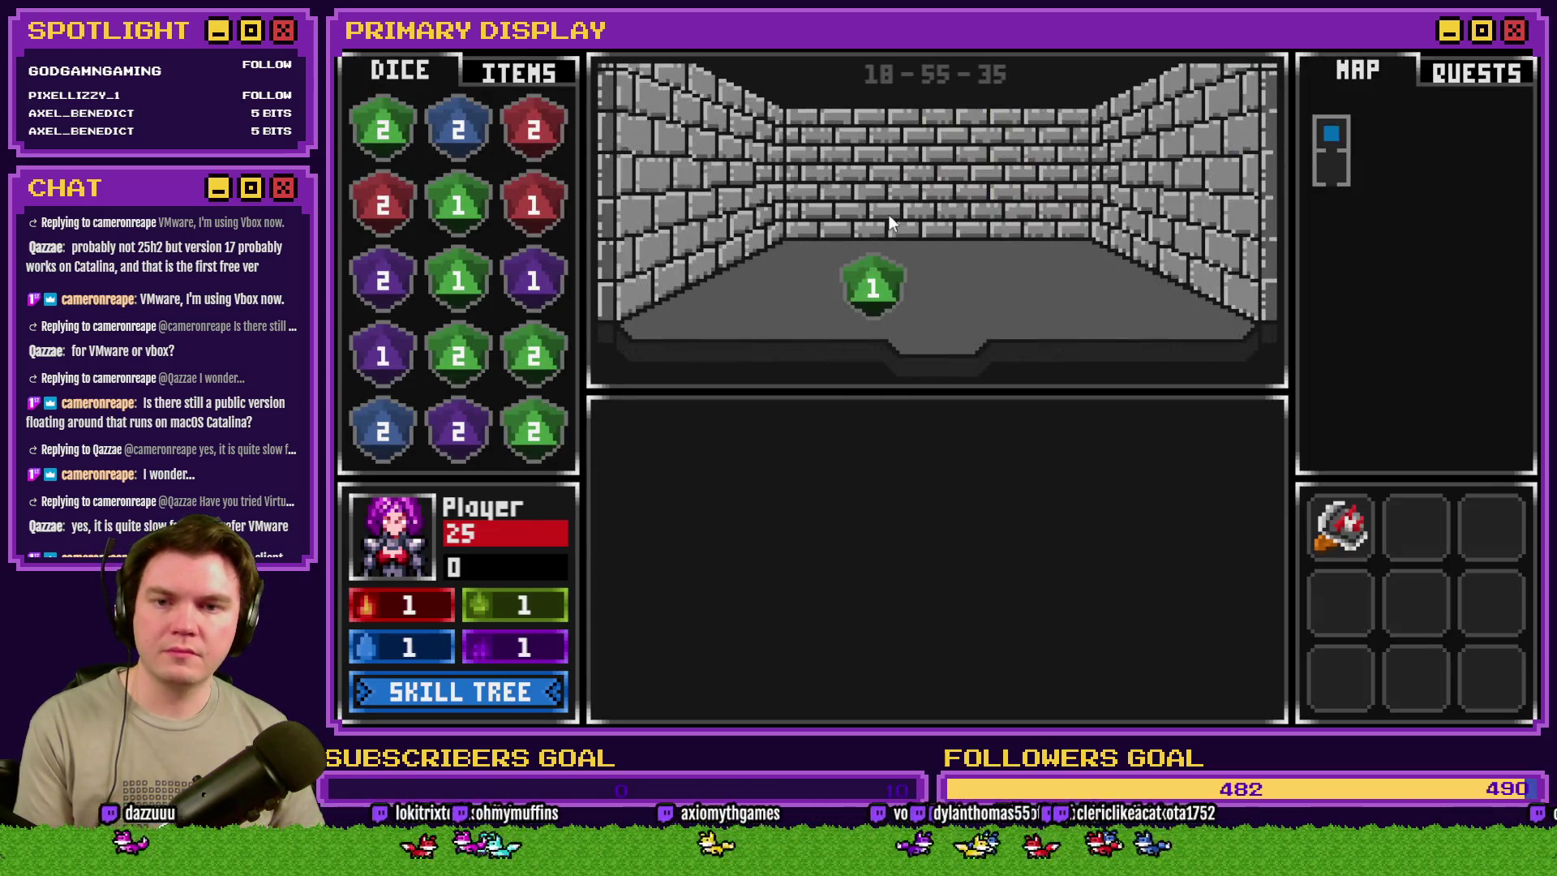
{"action": "left_click", "coordinate": [889, 216]}
{"action": "left_click", "coordinate": [931, 274]}
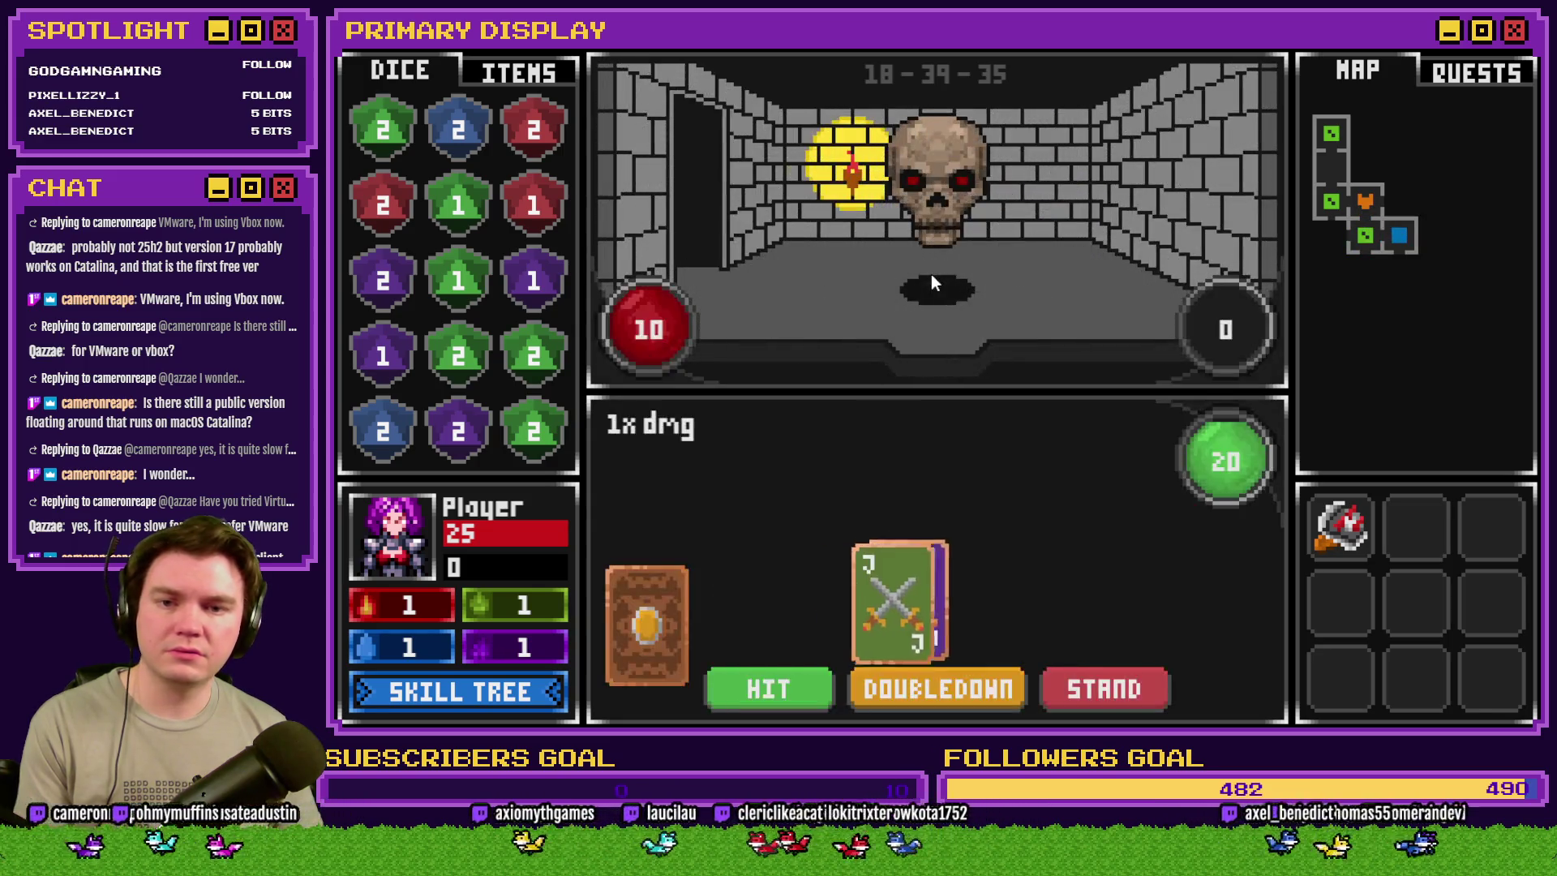
{"action": "left_click", "coordinate": [785, 694]}
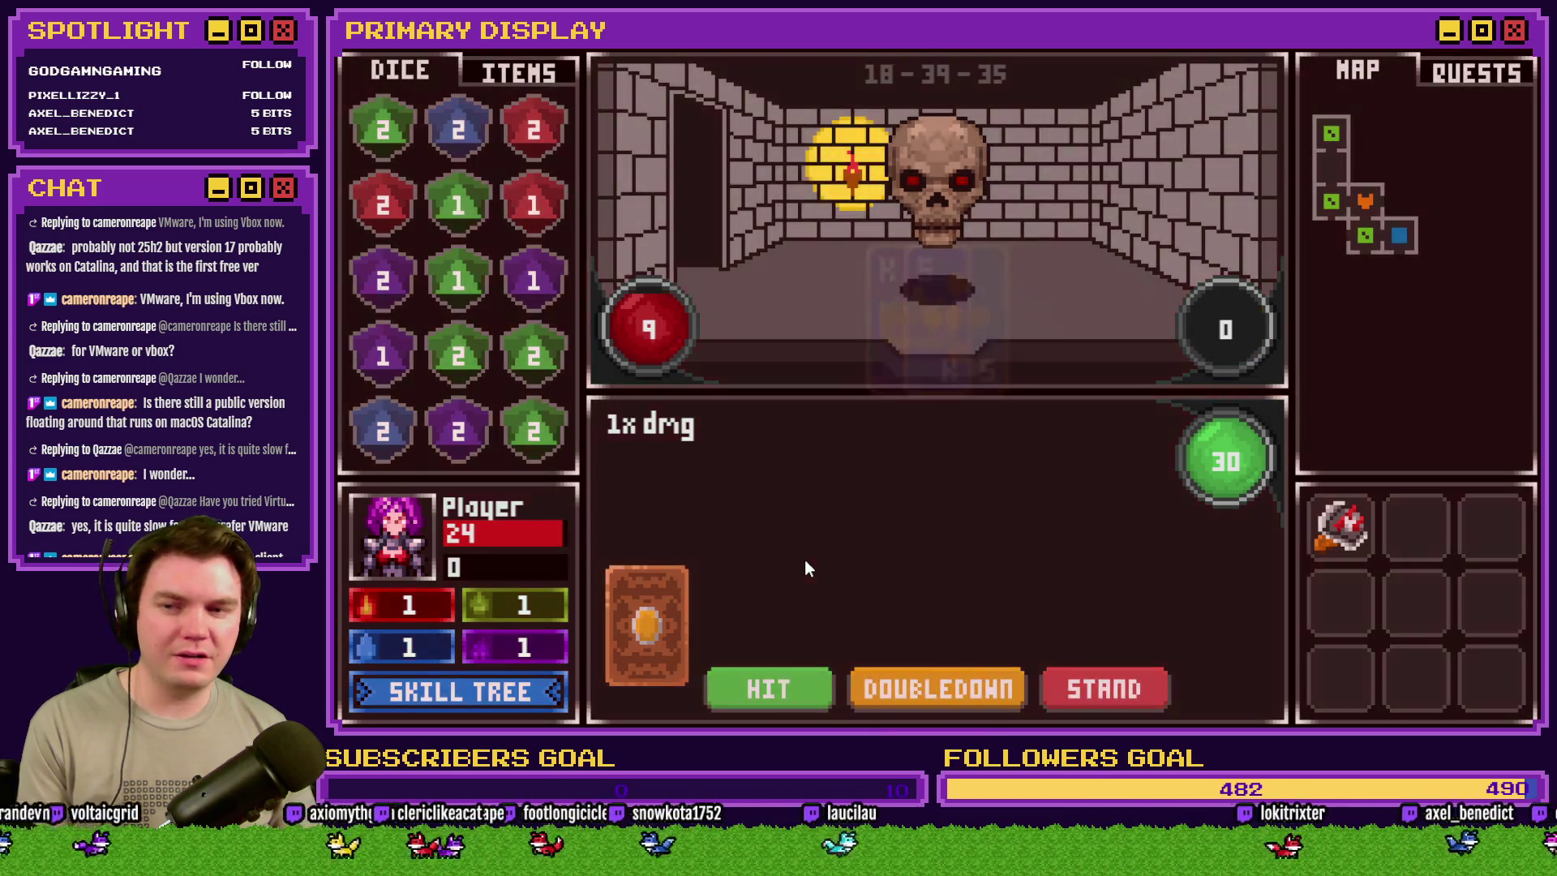
- Use the F9 debug menu to set variable 0674 perk_thornsDamage(%) to 50, then resume play
{"action": "key", "text": "F9"}
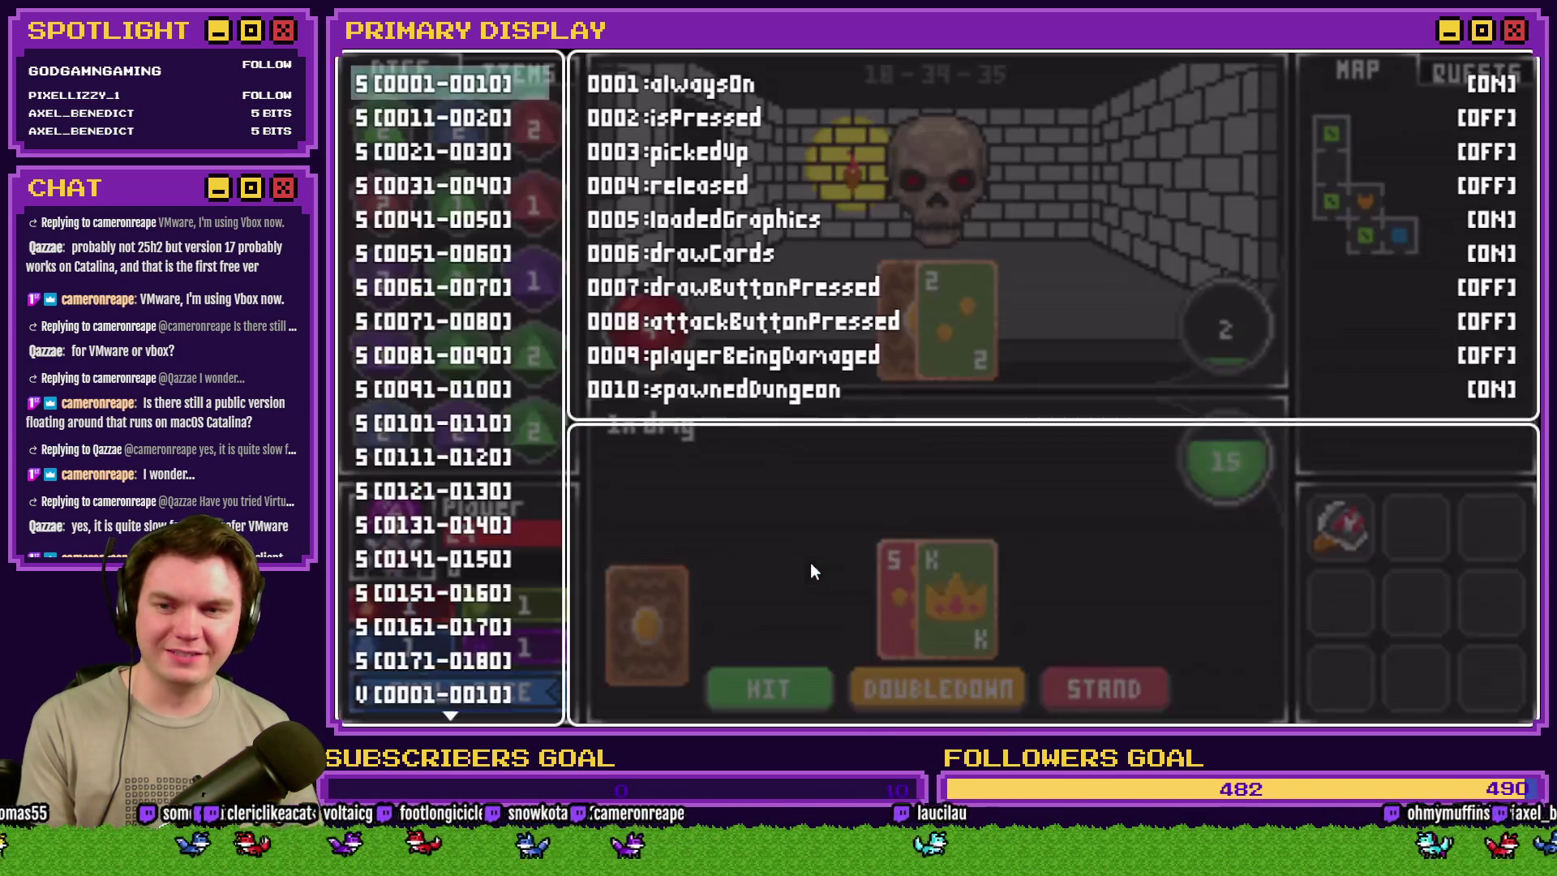
{"action": "scroll", "coordinate": [472, 572], "scroll_direction": "down", "scroll_amount": 10}
{"action": "scroll", "coordinate": [467, 567], "scroll_direction": "down", "scroll_amount": 20}
{"action": "scroll", "coordinate": [460, 558], "scroll_direction": "down", "scroll_amount": 10}
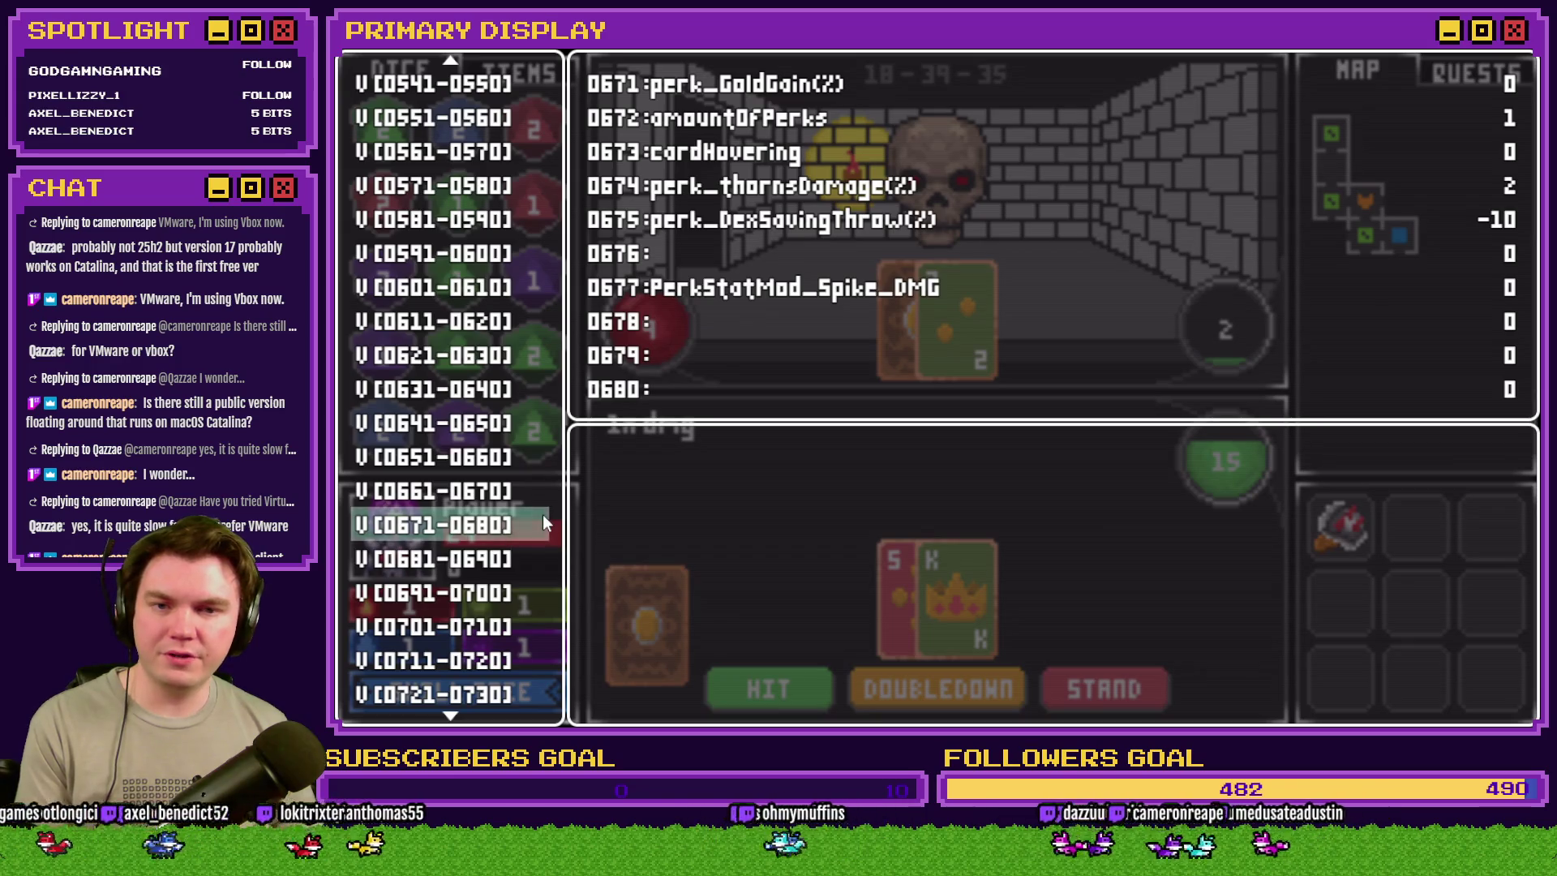
{"action": "left_click", "coordinate": [543, 514]}
{"action": "key", "text": "Down"}
{"action": "key", "text": "Down"}
{"action": "key", "text": "Down"}
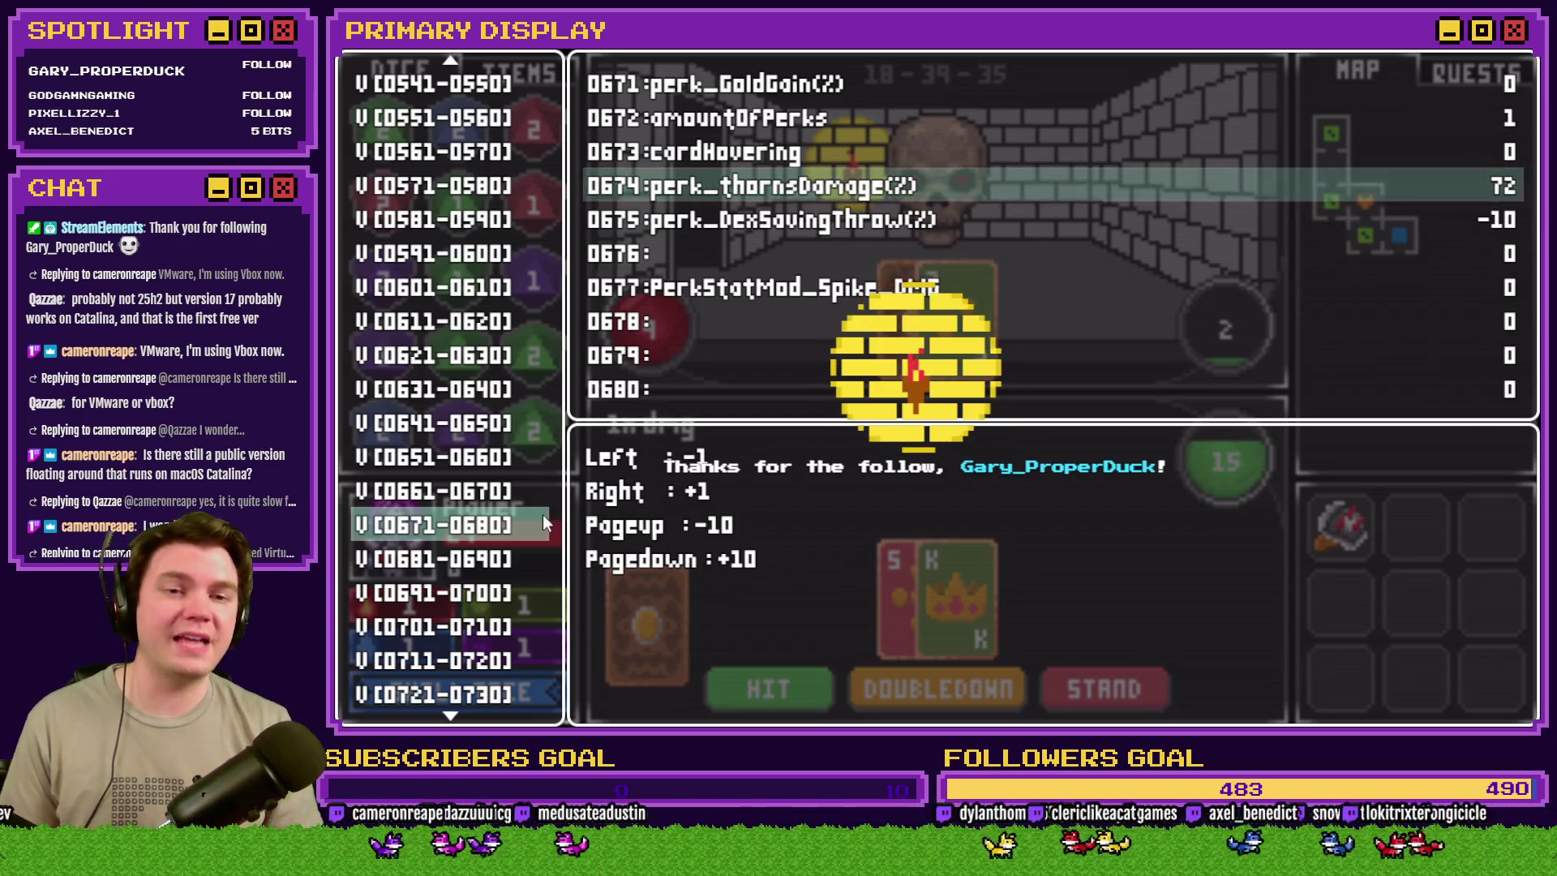
{"action": "key", "text": "Right"}
{"action": "key", "text": "Right"}
{"action": "key", "text": "Right"}
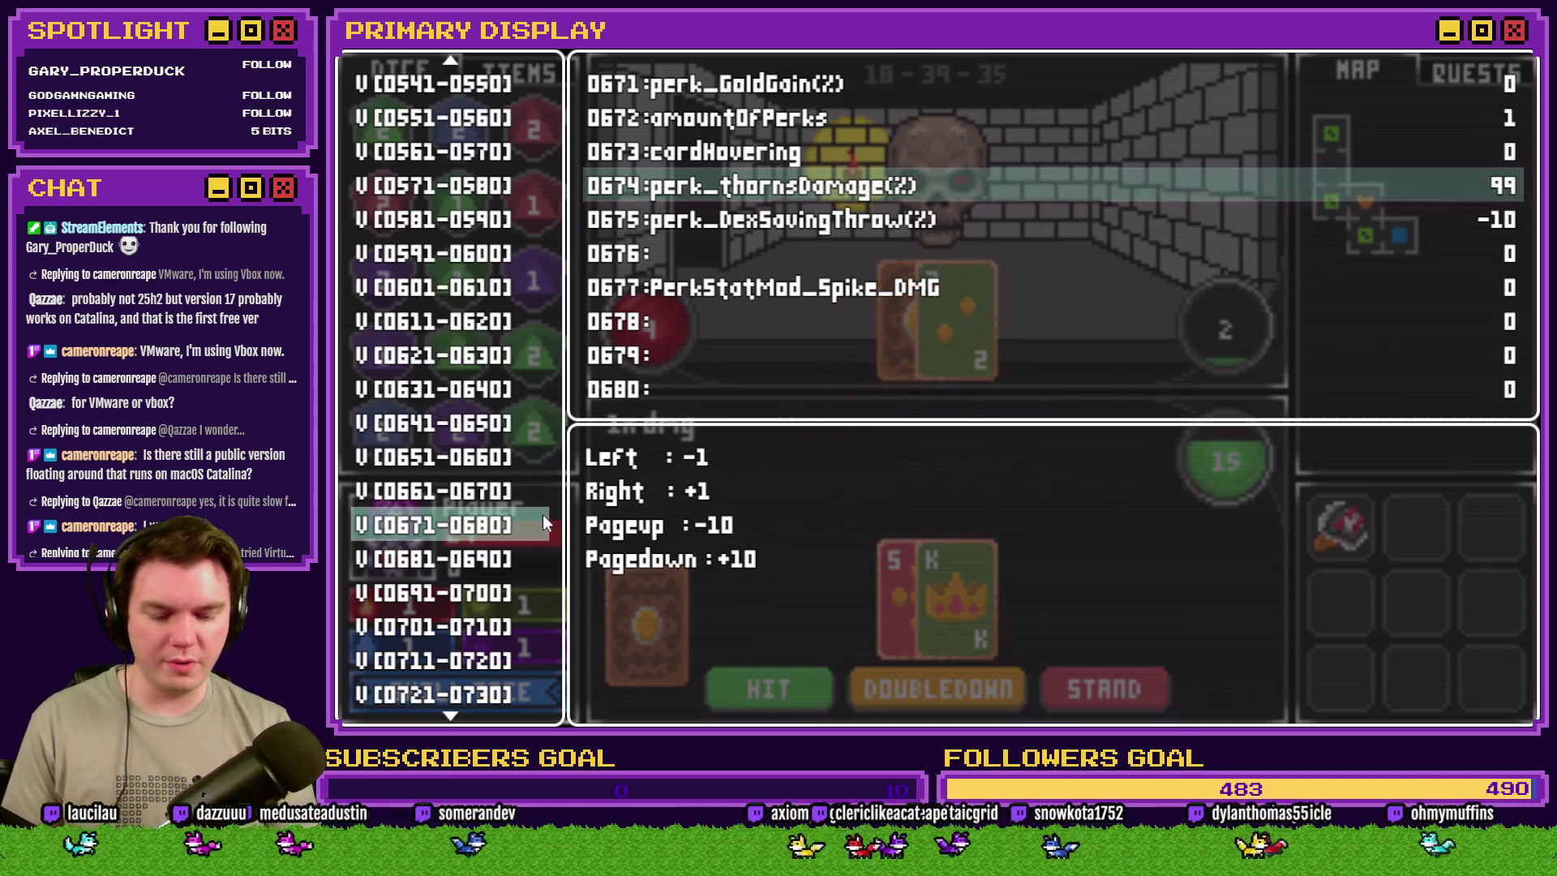
{"action": "key", "text": "Right"}
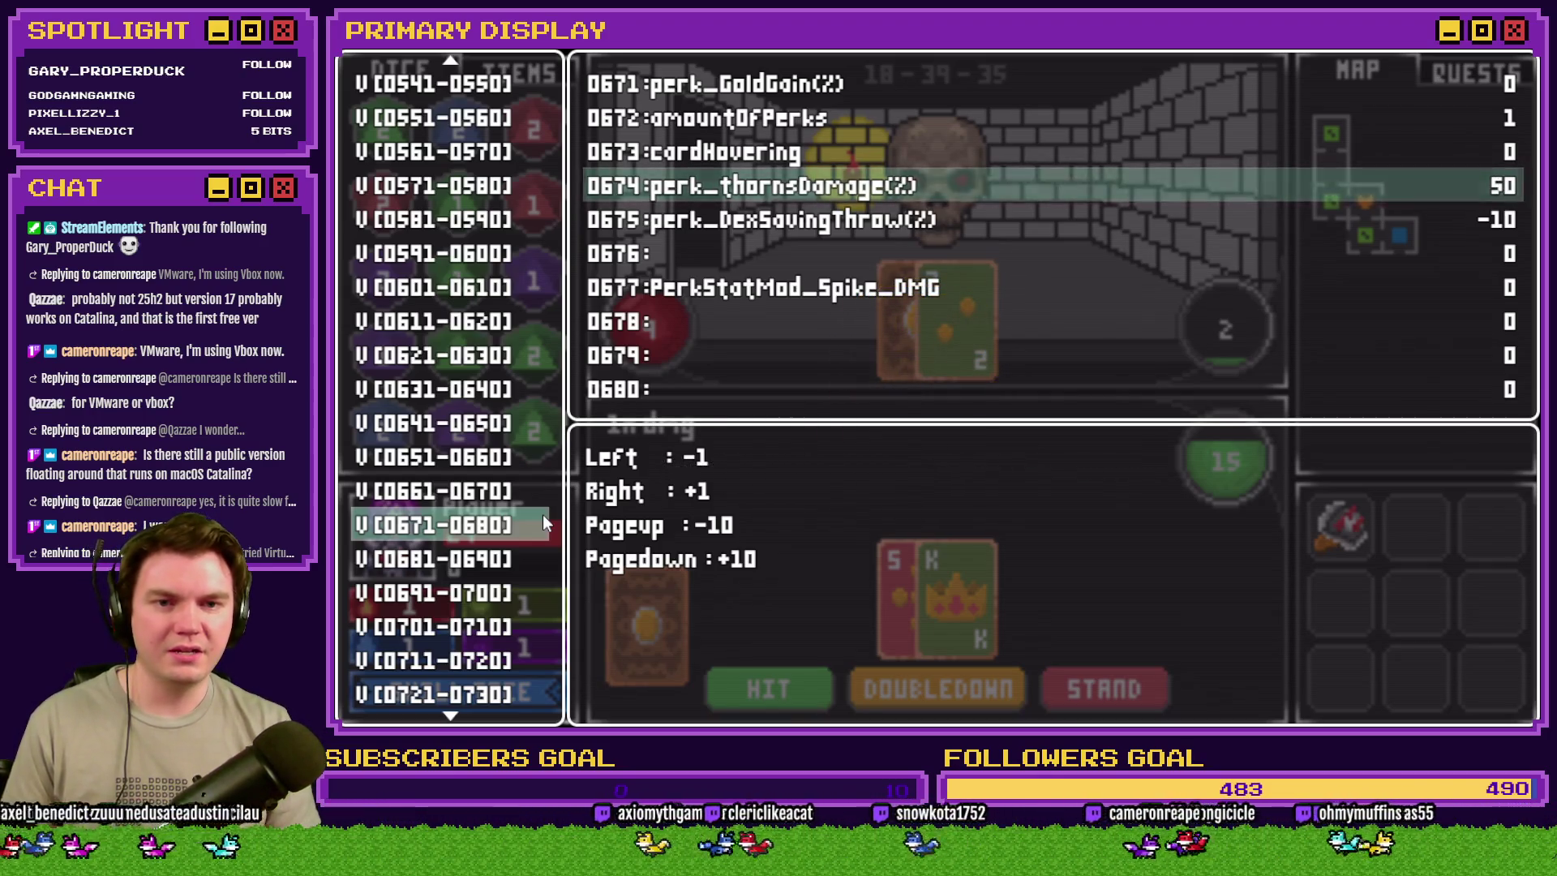
{"action": "key", "text": "Return"}
{"action": "key", "text": "Escape"}
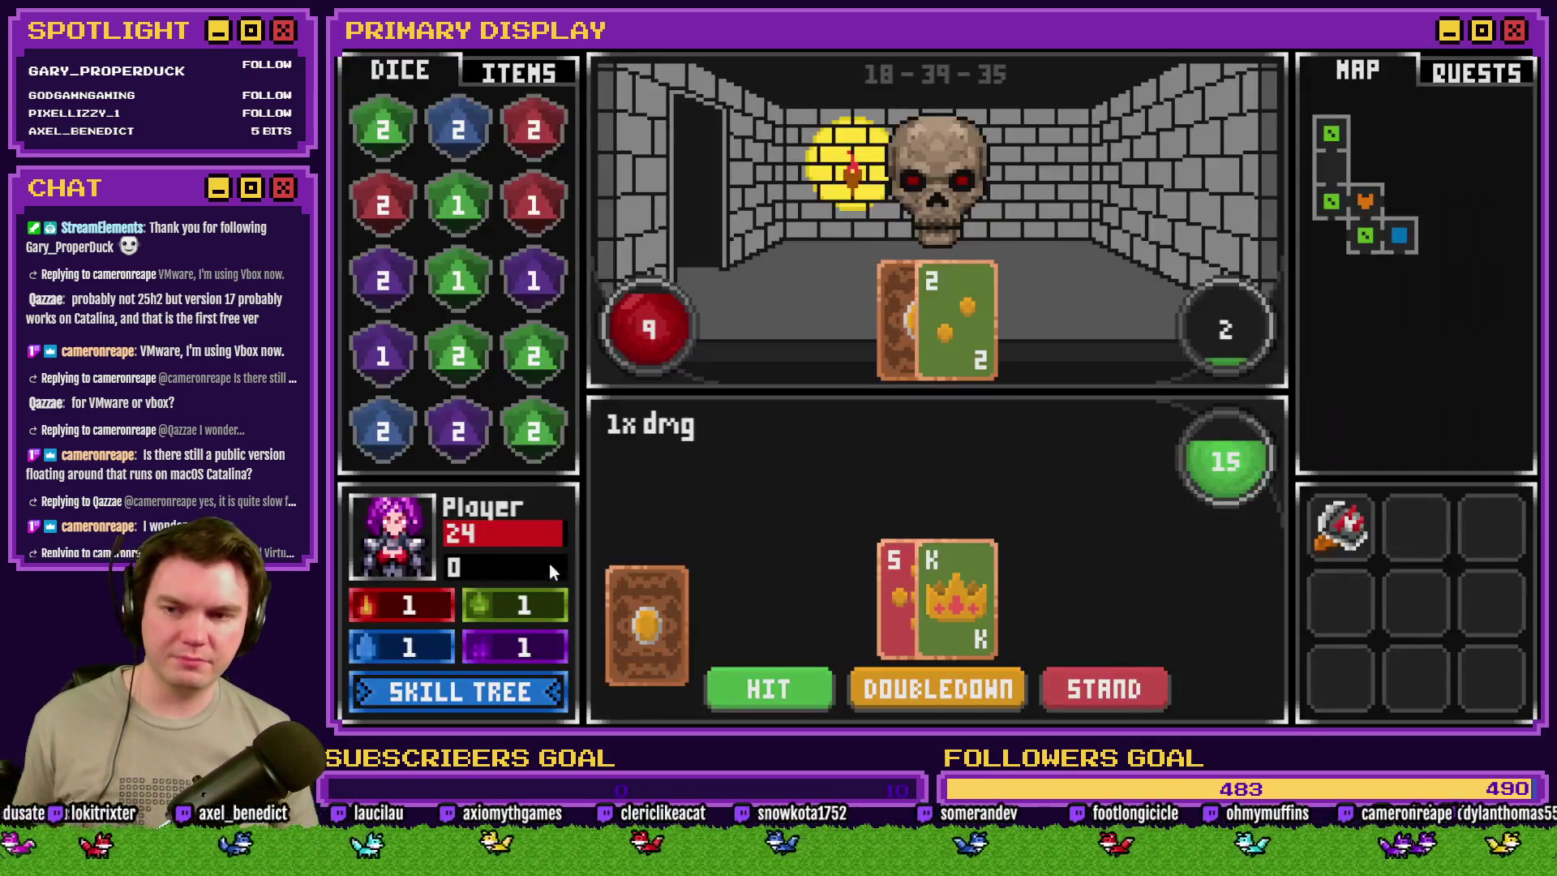
- Draw five more cards in the skull fight, pick up the red 2 die, check potions, and exit
{"action": "left_click", "coordinate": [767, 686]}
{"action": "left_click", "coordinate": [767, 686]}
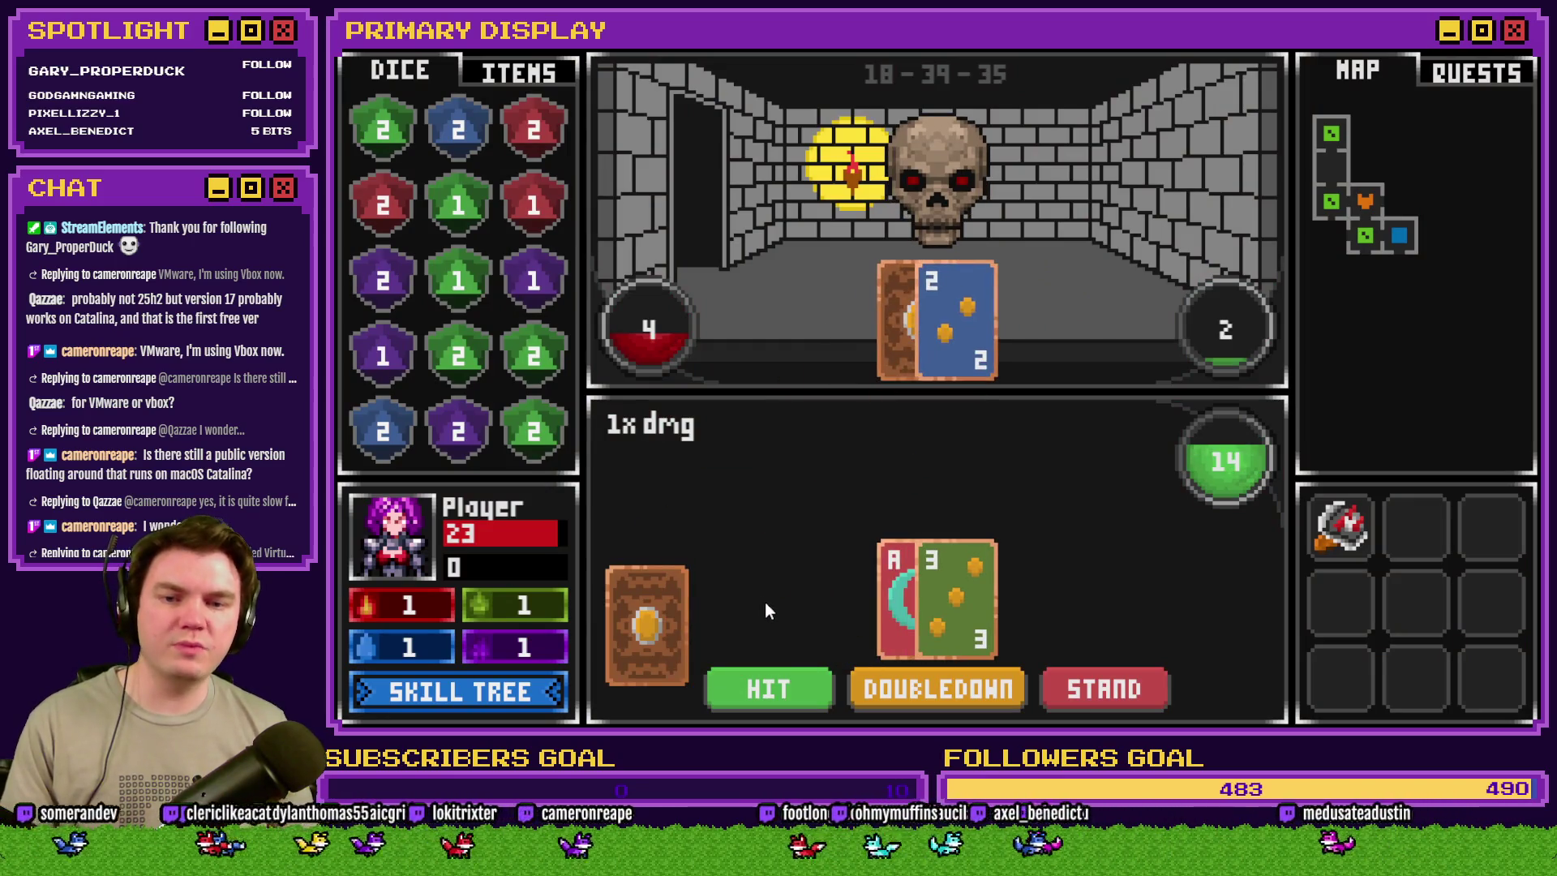
{"action": "left_click", "coordinate": [784, 691]}
{"action": "left_click", "coordinate": [784, 691]}
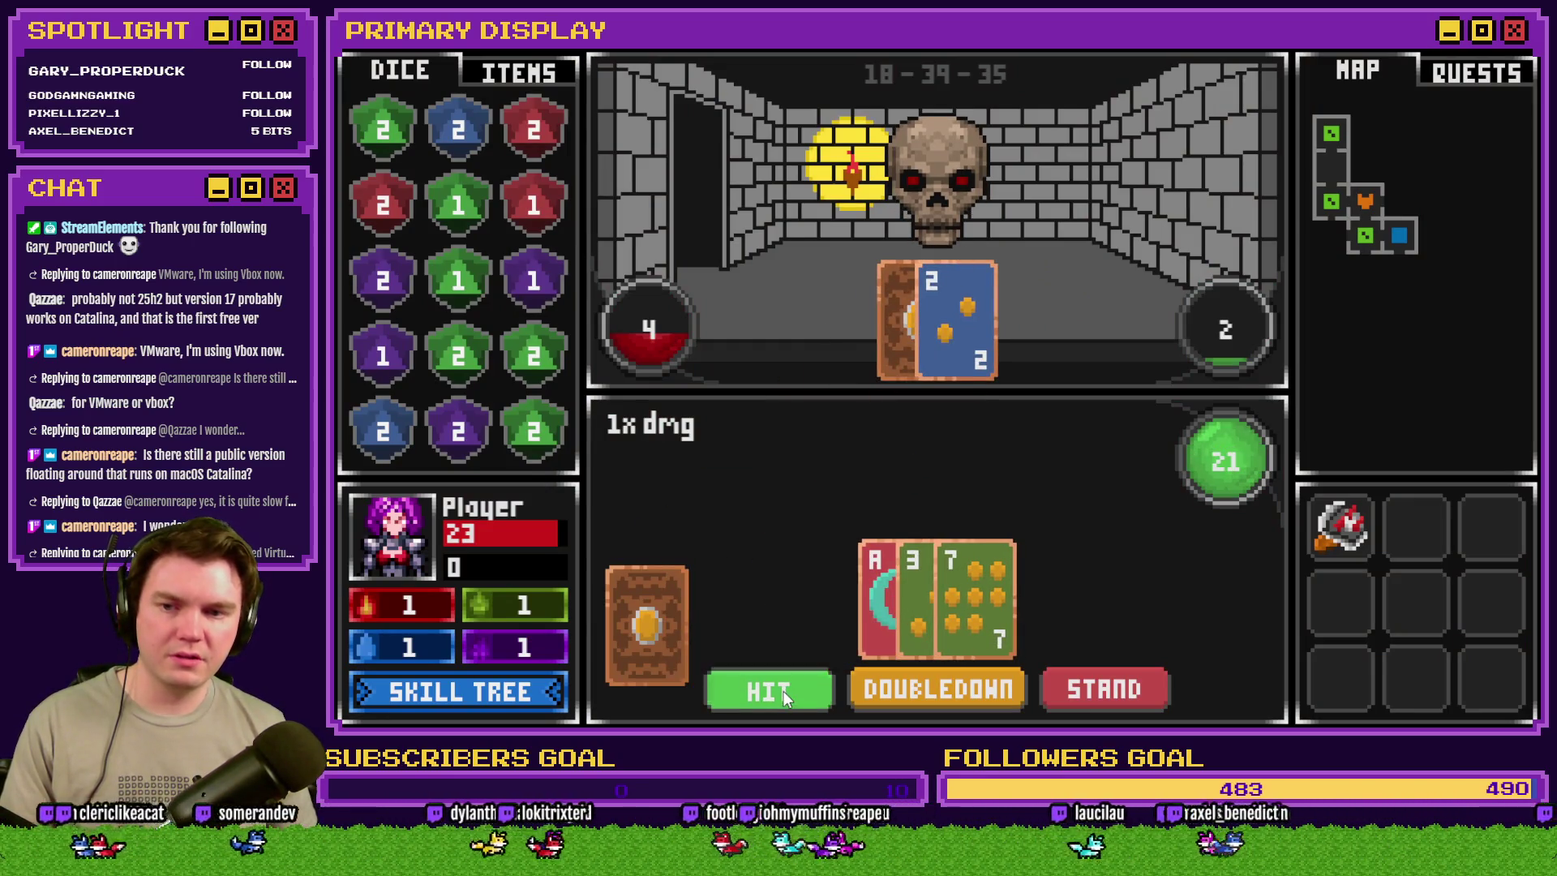
{"action": "left_click", "coordinate": [783, 691]}
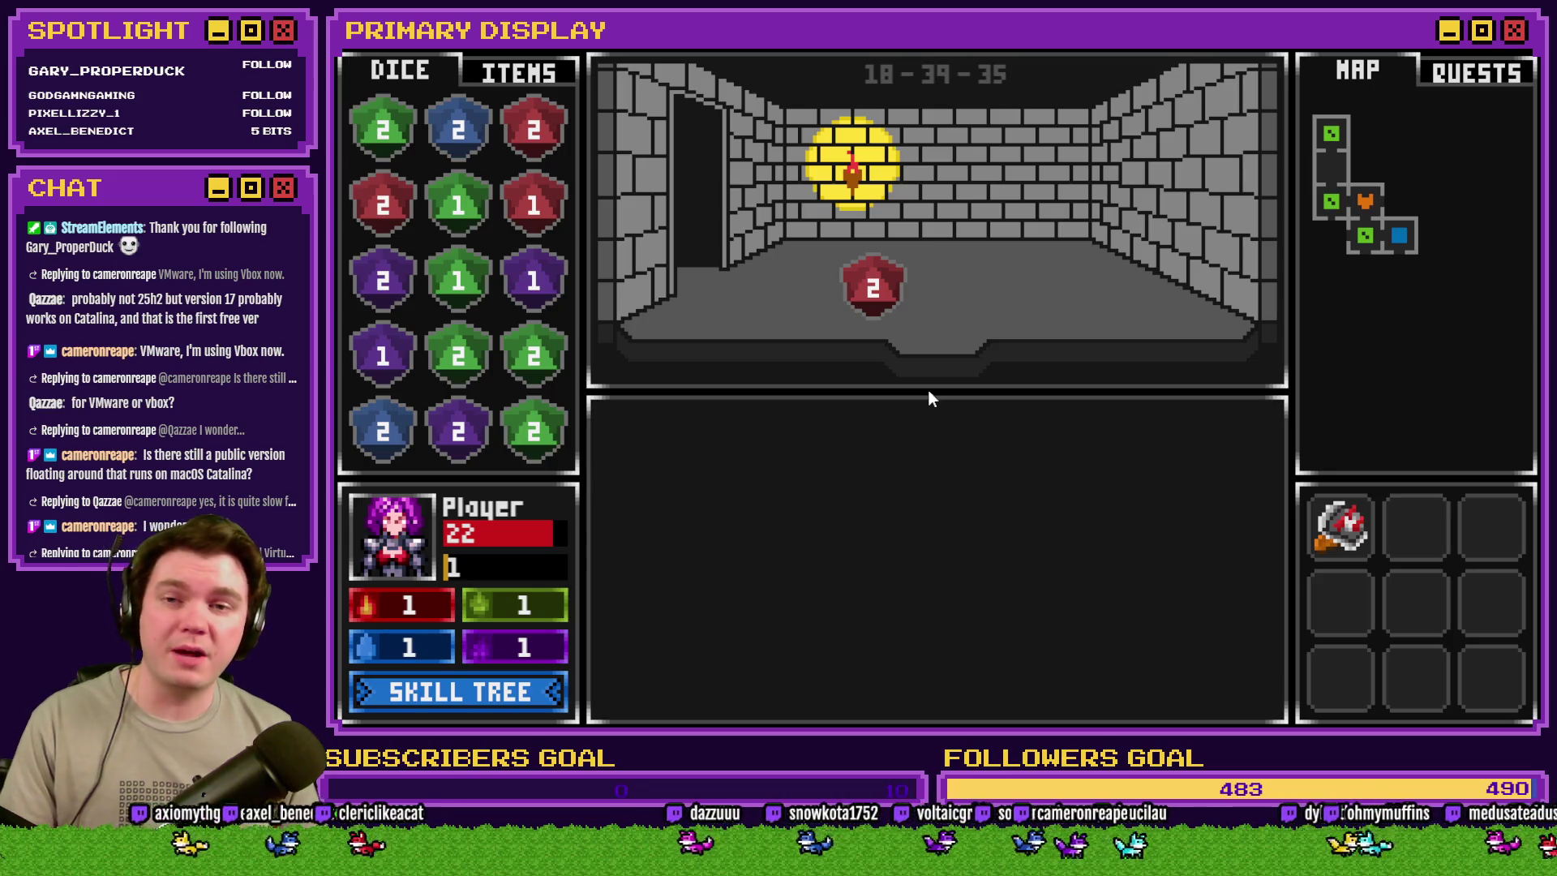
{"action": "left_click", "coordinate": [883, 307]}
{"action": "left_click", "coordinate": [511, 74]}
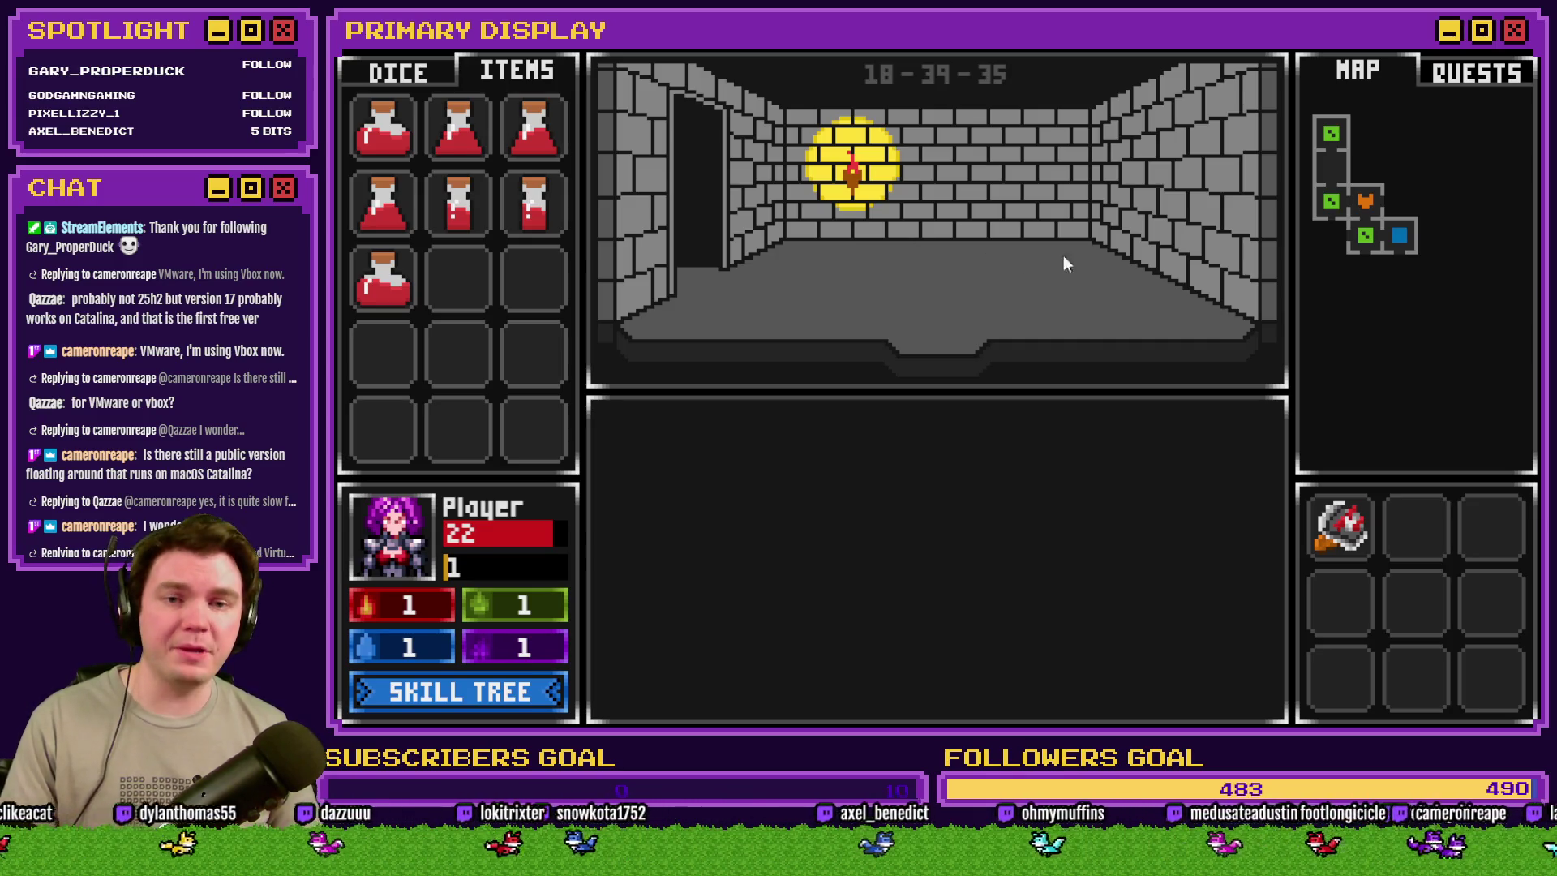
{"action": "left_click", "coordinate": [1525, 56]}
- Open applyPerkCardStats in Common Events and find the perk_DexSavingThrow line
{"action": "left_click", "coordinate": [898, 81]}
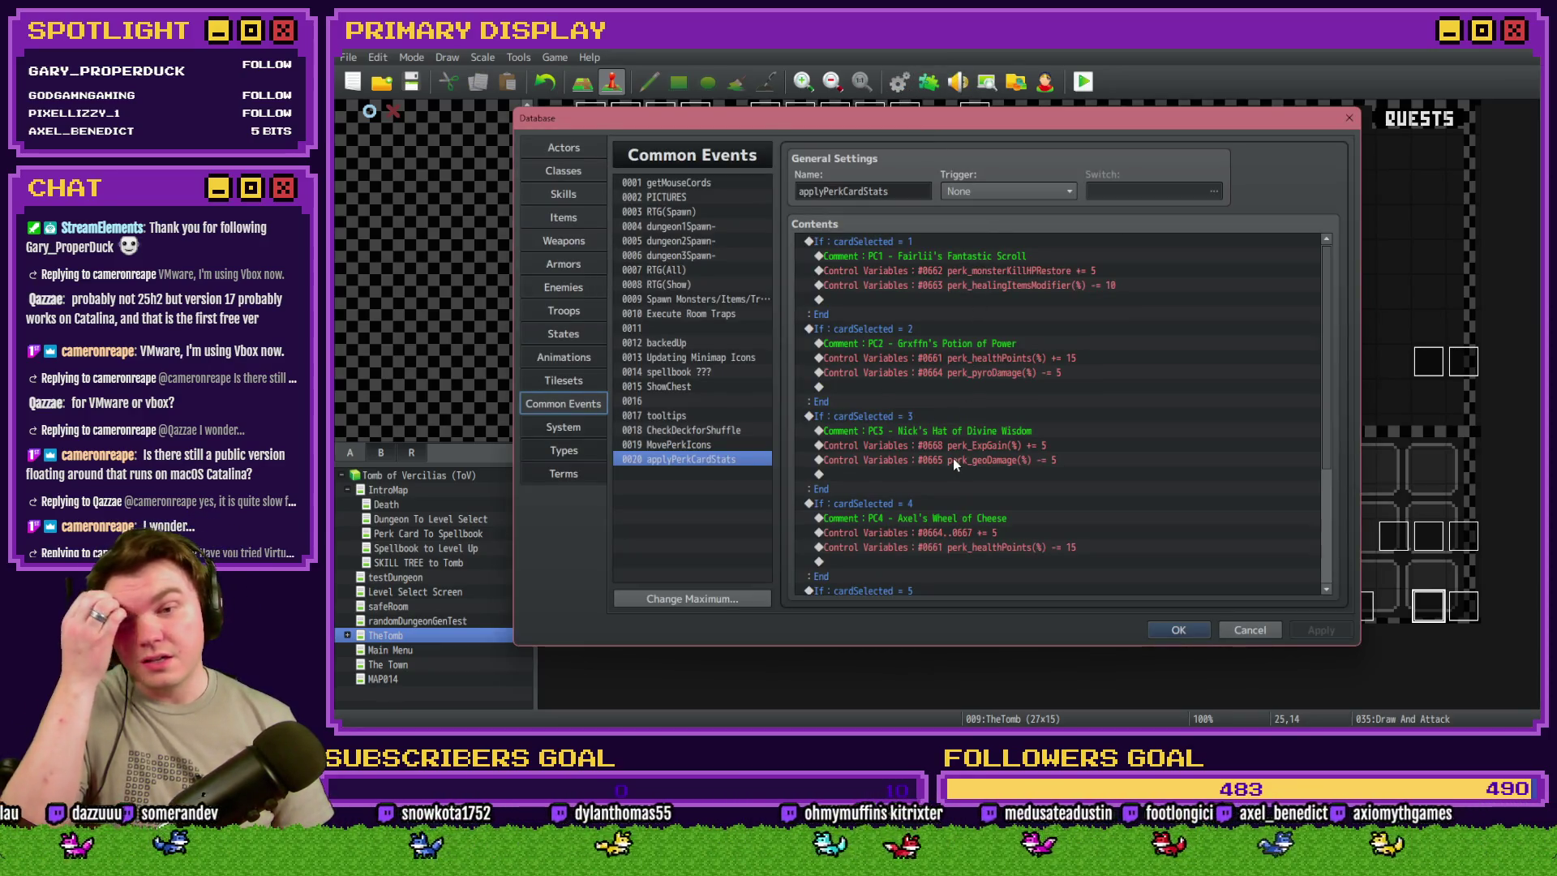
{"action": "scroll", "coordinate": [952, 459], "scroll_direction": "down", "scroll_amount": 4}
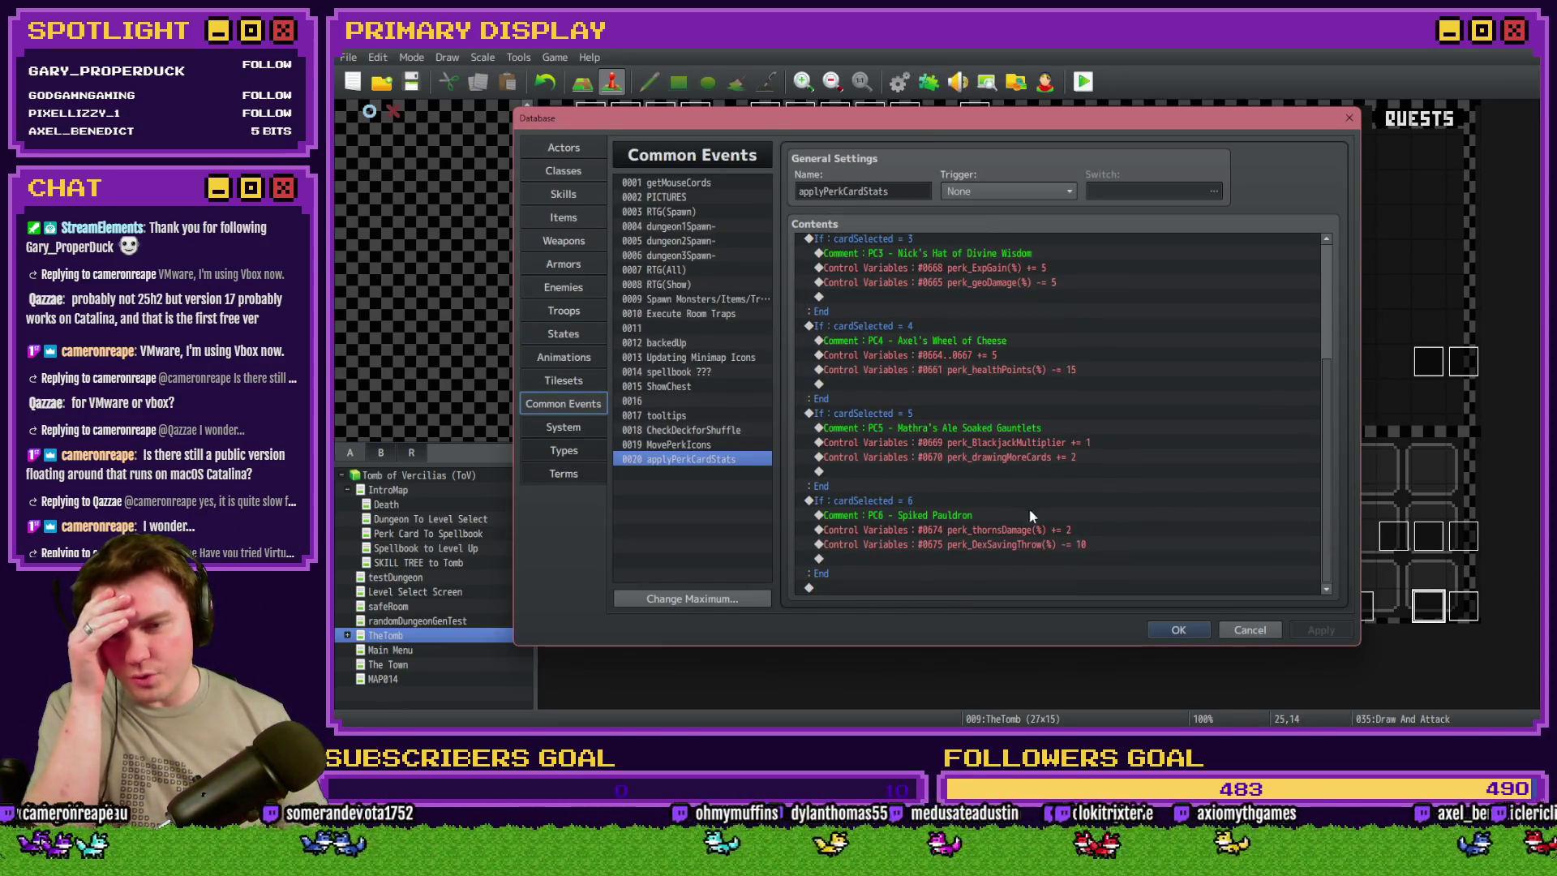
{"action": "left_click", "coordinate": [1051, 543]}
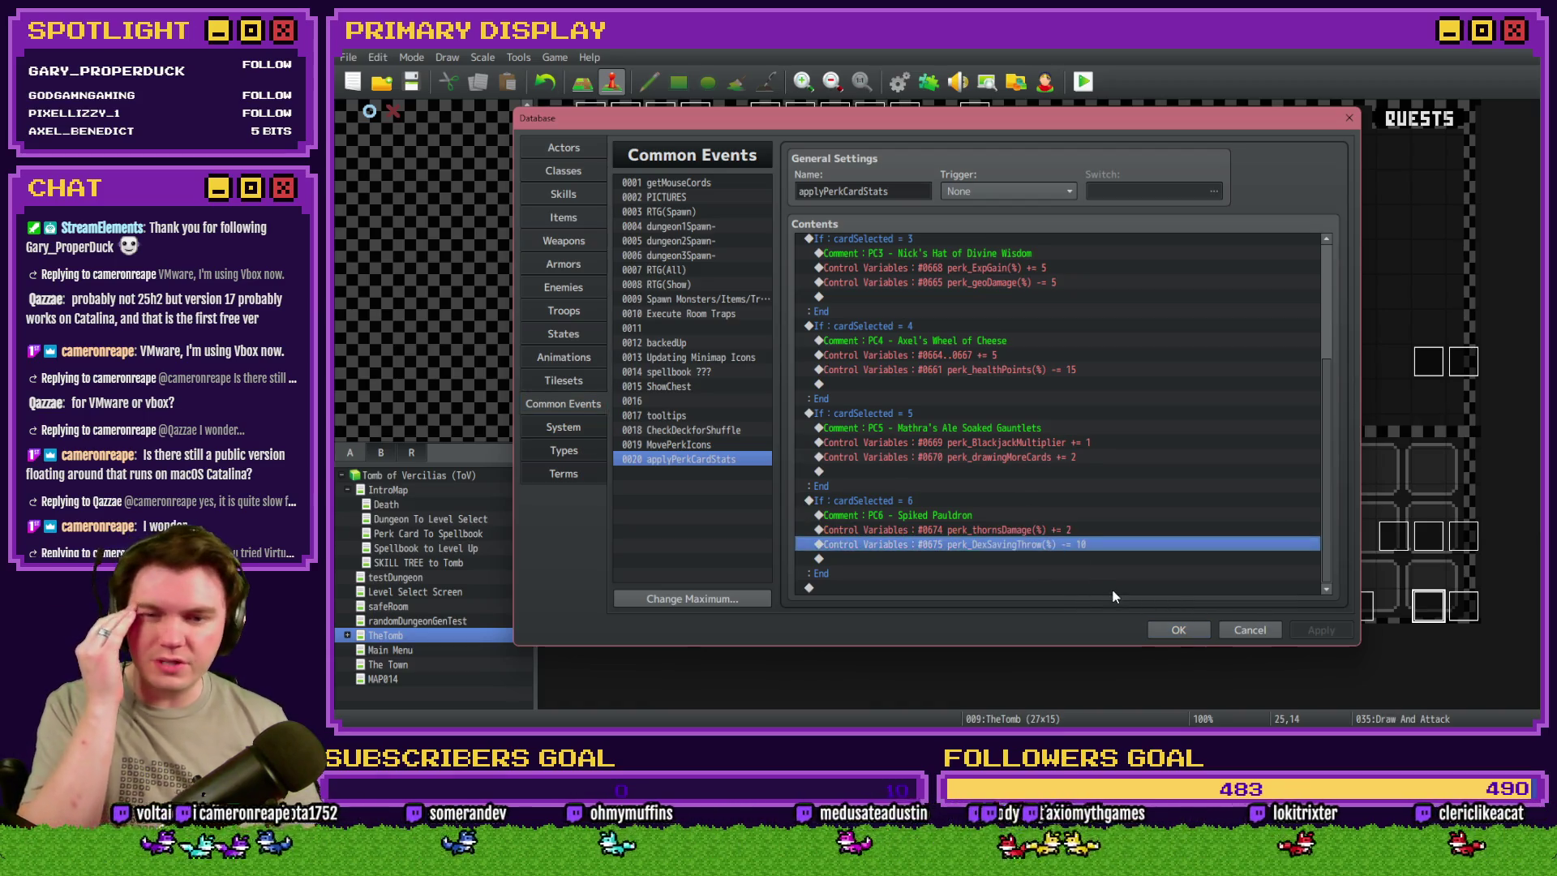
- Close the Database, check Draw And Attack pages 6 and 5's monster damage line, then open Int/Movement
{"action": "left_click", "coordinate": [1178, 630]}
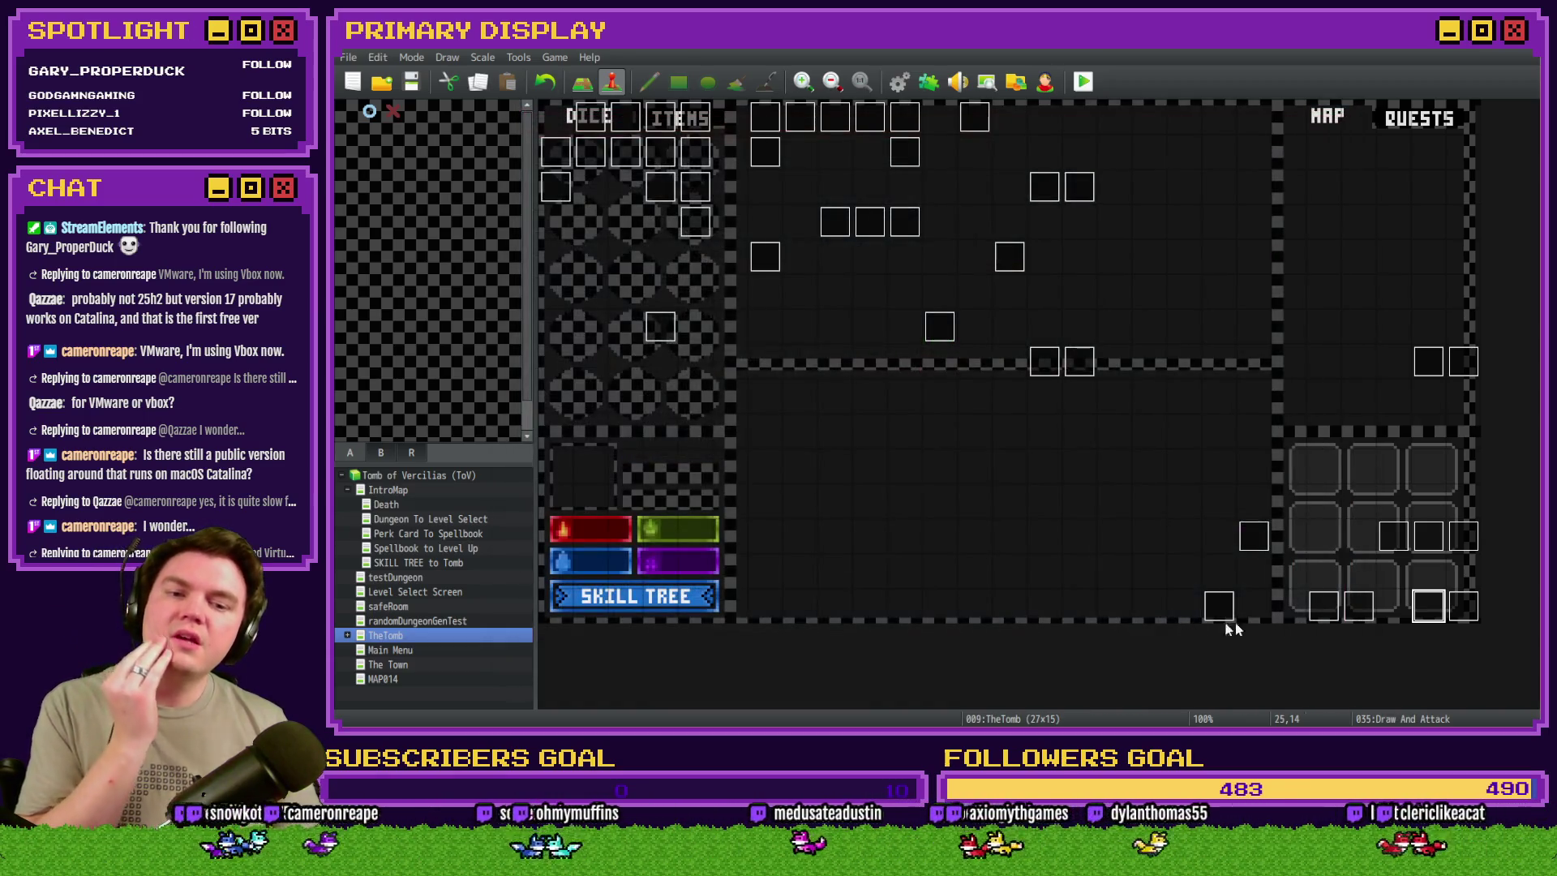
{"action": "double_click", "coordinate": [1419, 618]}
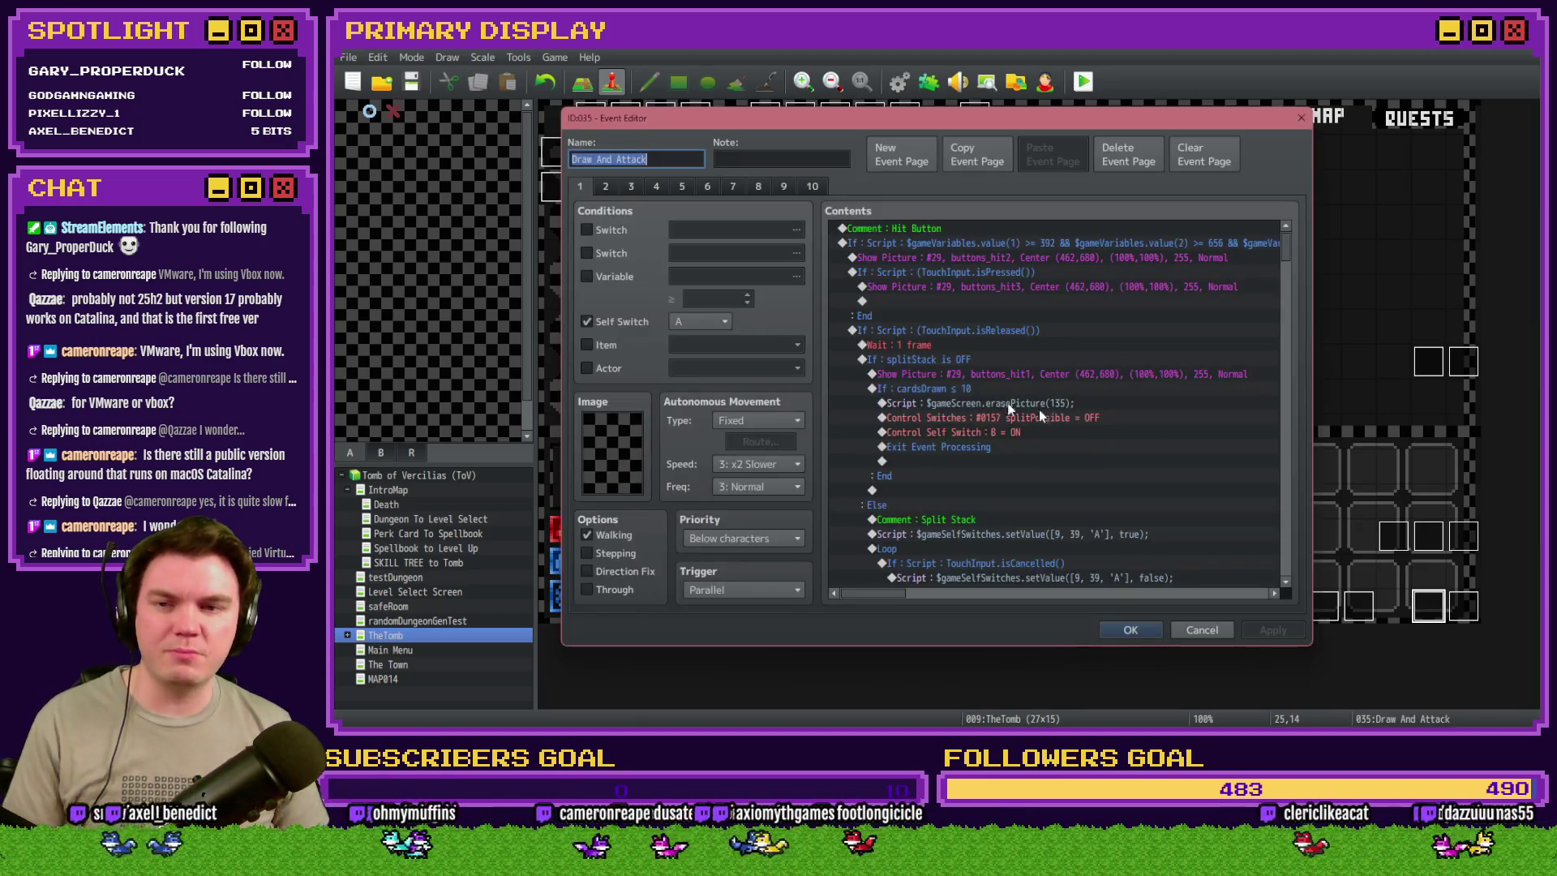
{"action": "left_click", "coordinate": [707, 185]}
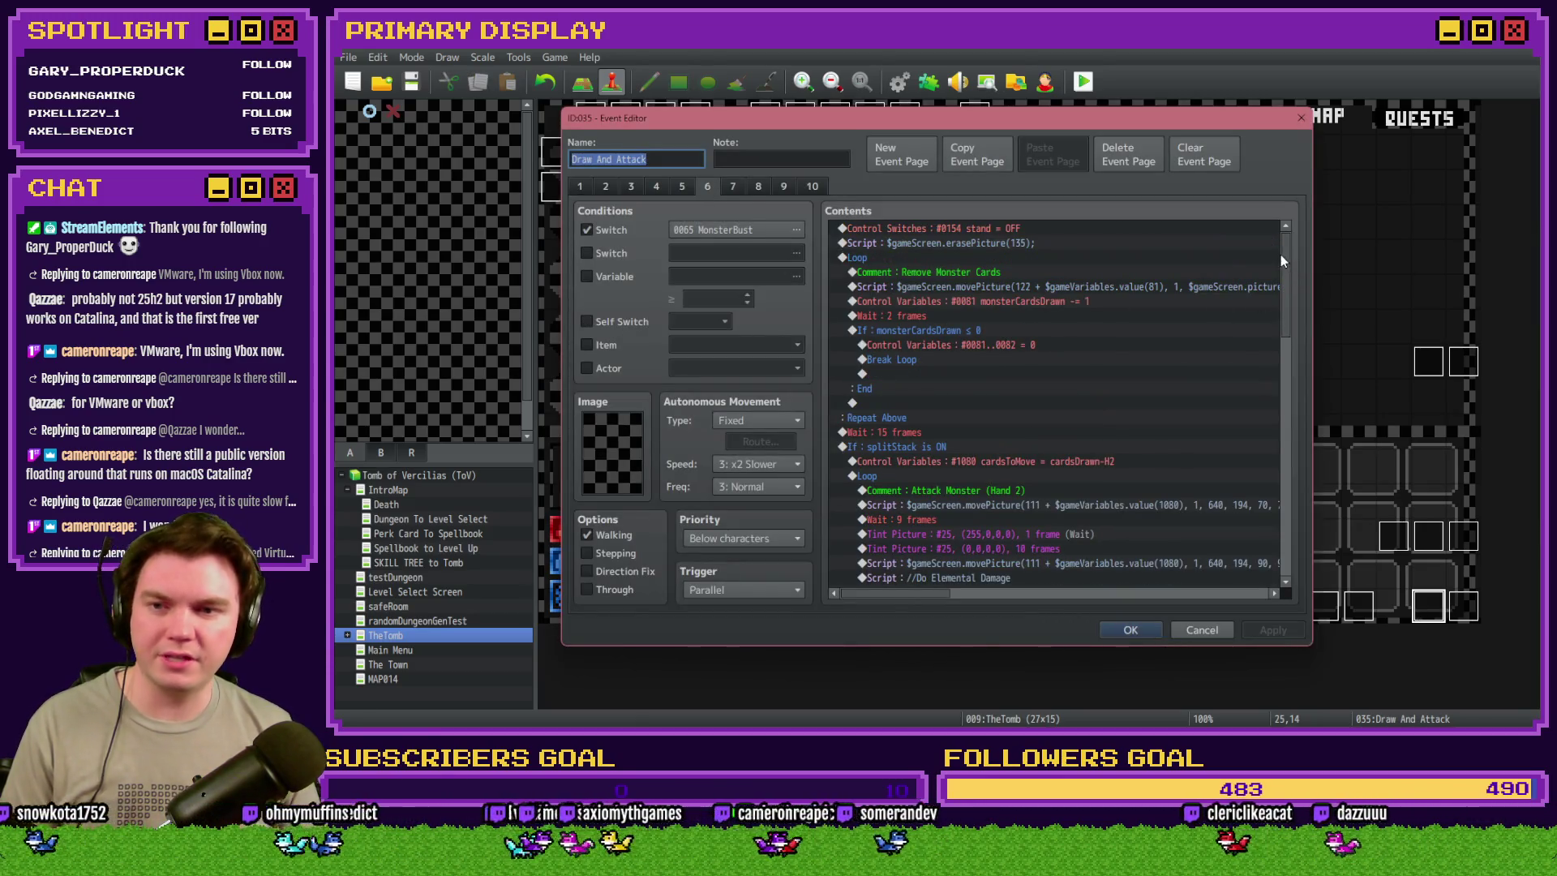
{"action": "left_click", "coordinate": [682, 187]}
{"action": "scroll", "coordinate": [1276, 259], "scroll_direction": "down", "scroll_amount": 8}
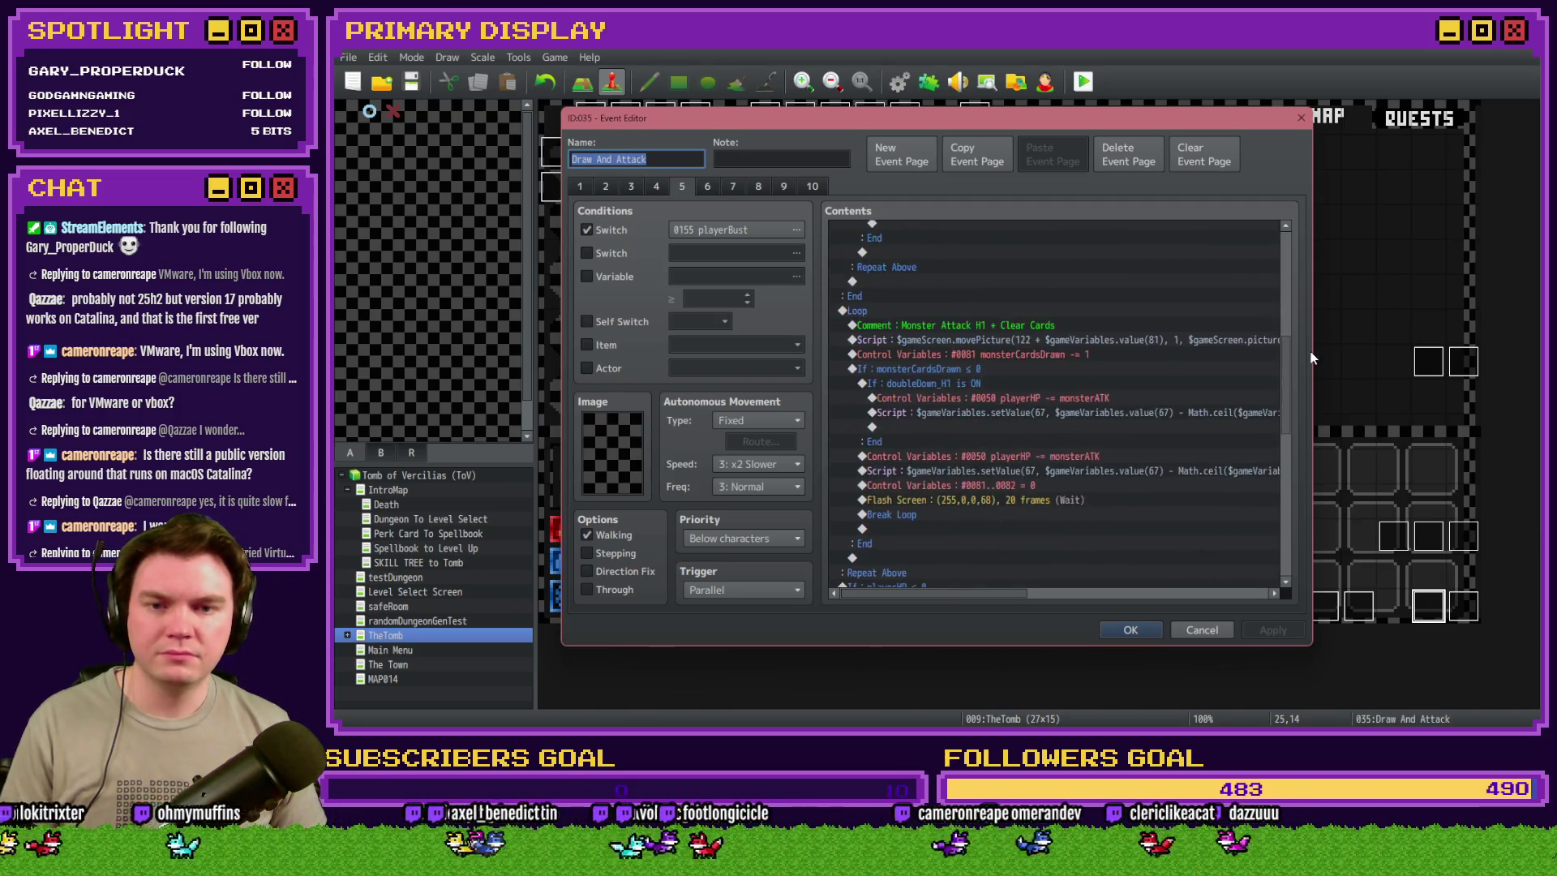
{"action": "left_click", "coordinate": [1164, 438]}
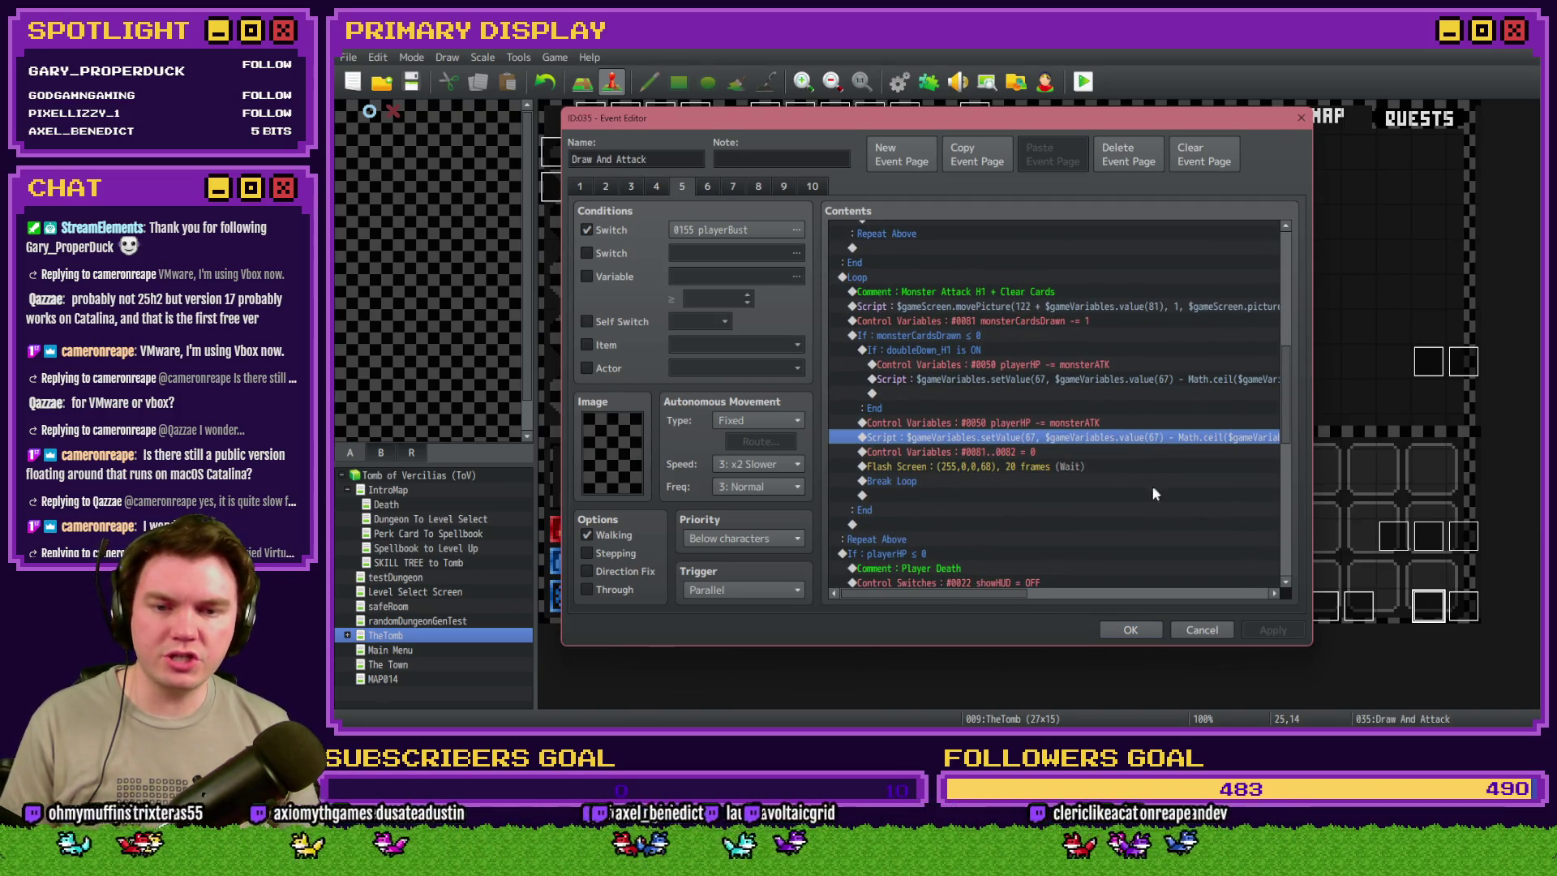
{"action": "left_click", "coordinate": [1132, 631]}
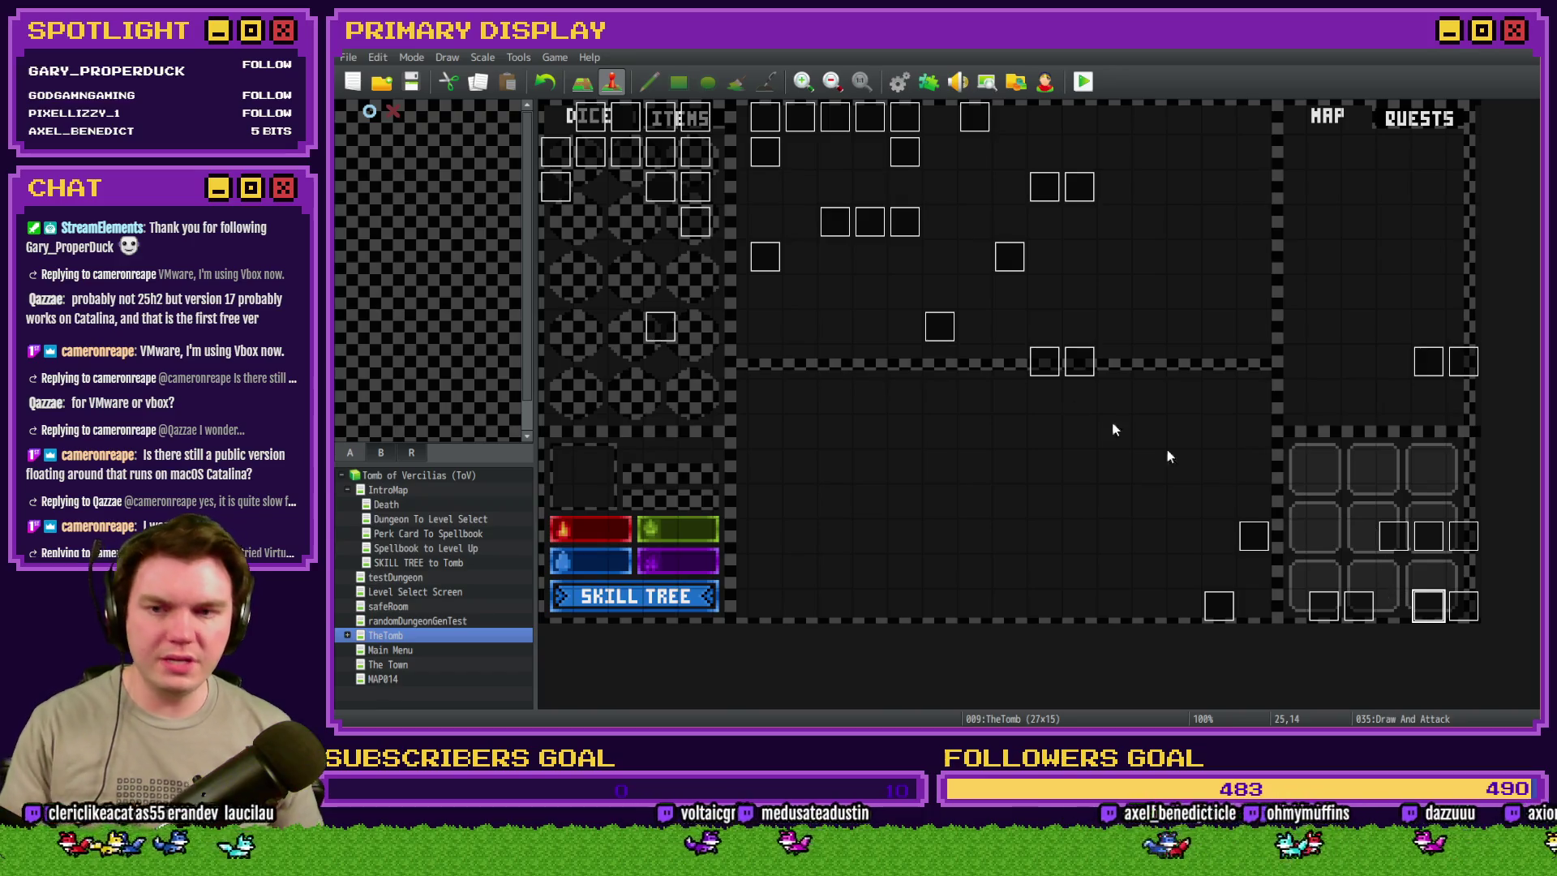
{"action": "double_click", "coordinate": [580, 127]}
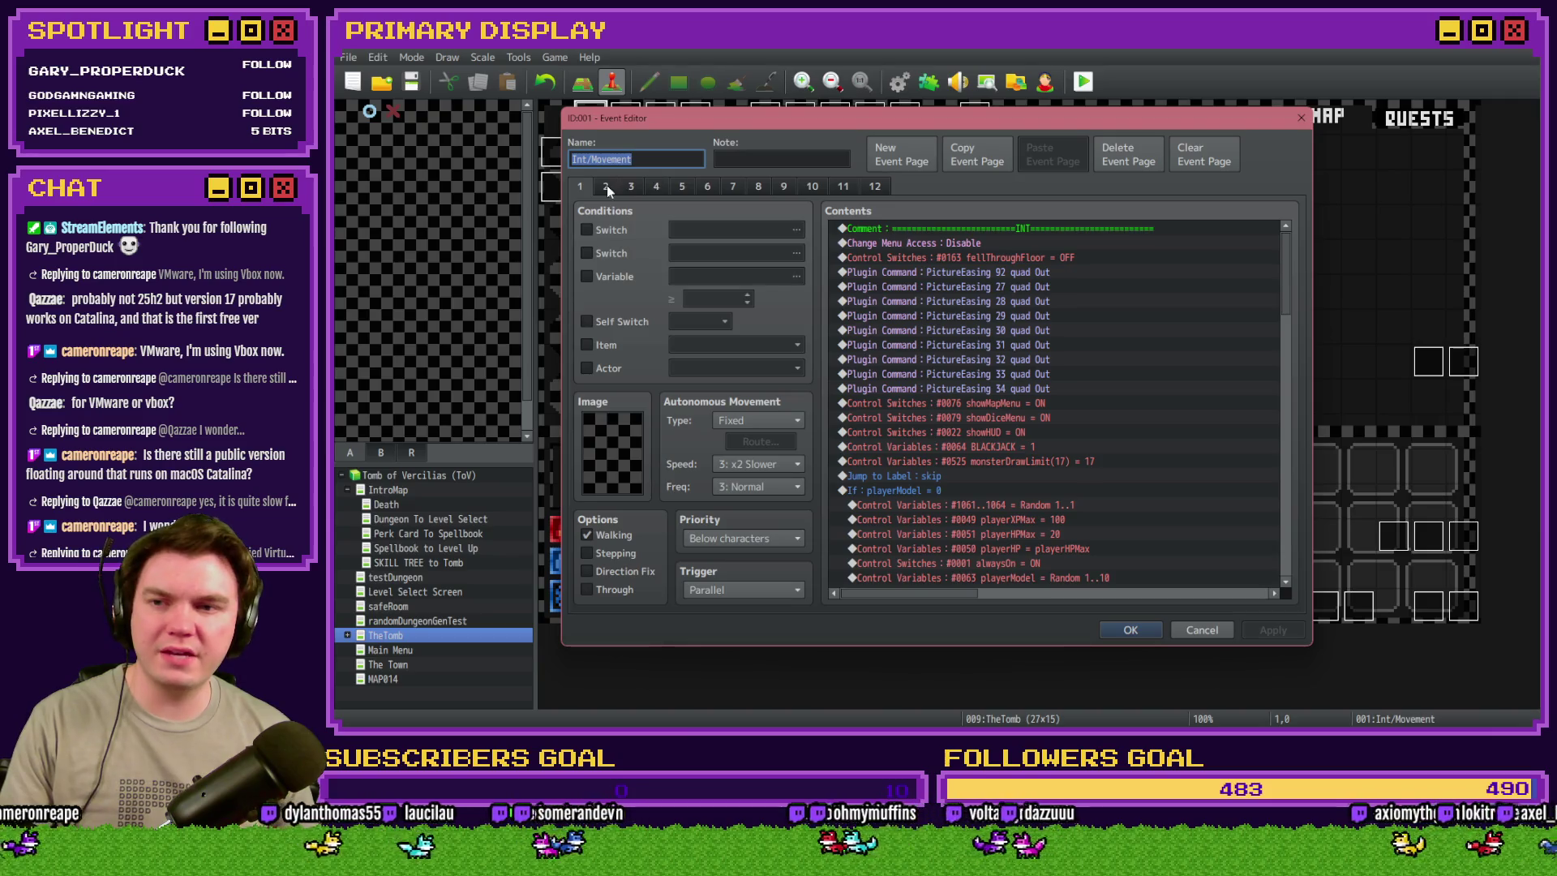
{"action": "left_click", "coordinate": [607, 188]}
{"action": "left_click", "coordinate": [630, 188]}
{"action": "left_click", "coordinate": [657, 188]}
{"action": "left_click", "coordinate": [682, 188]}
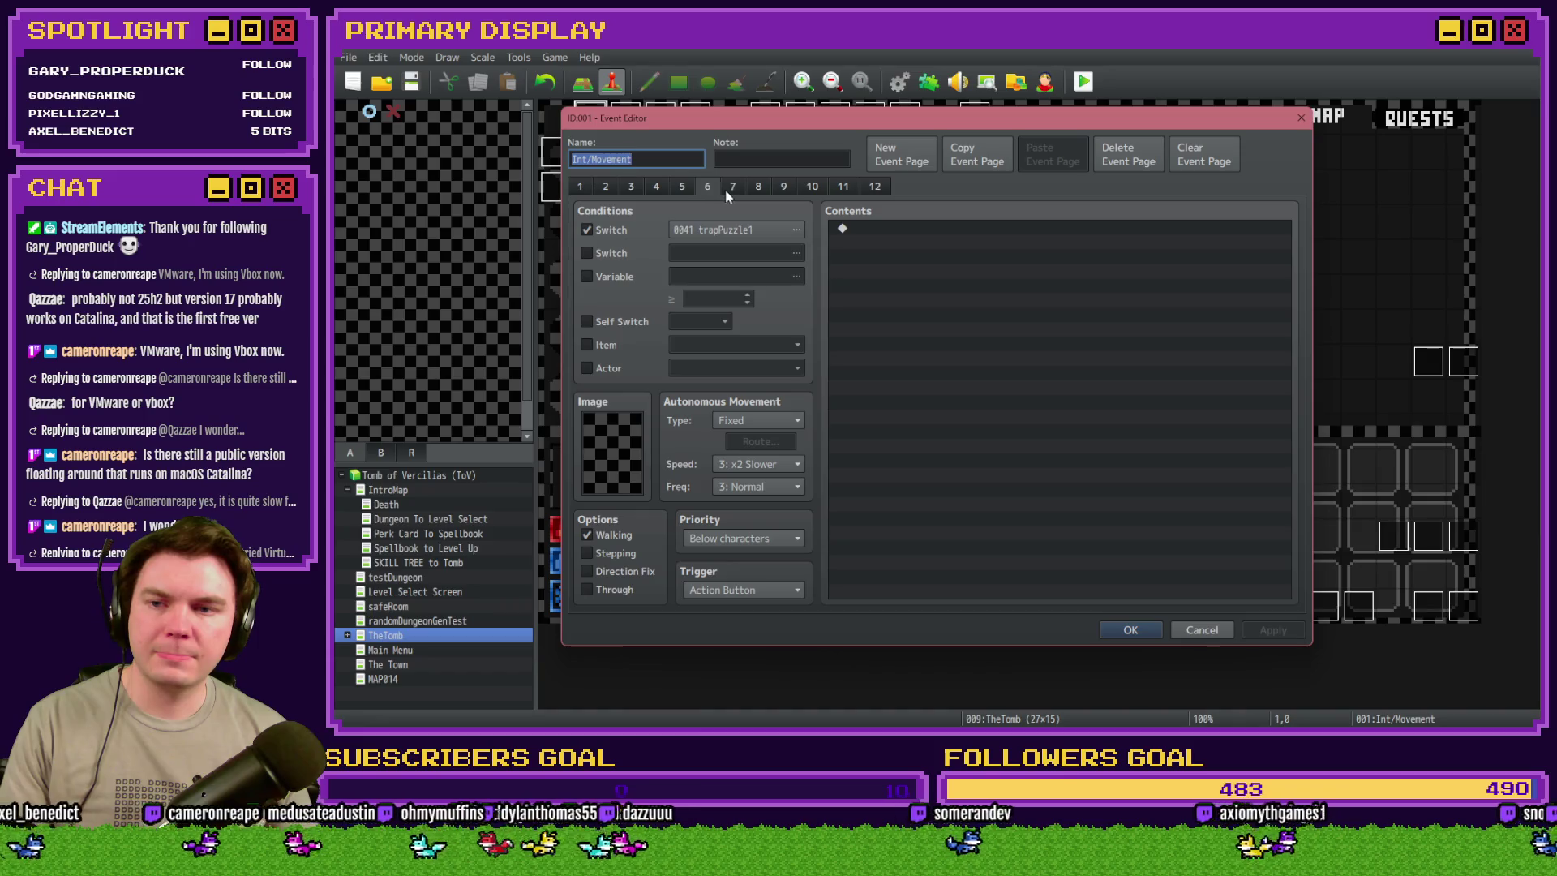
{"action": "left_click", "coordinate": [603, 188]}
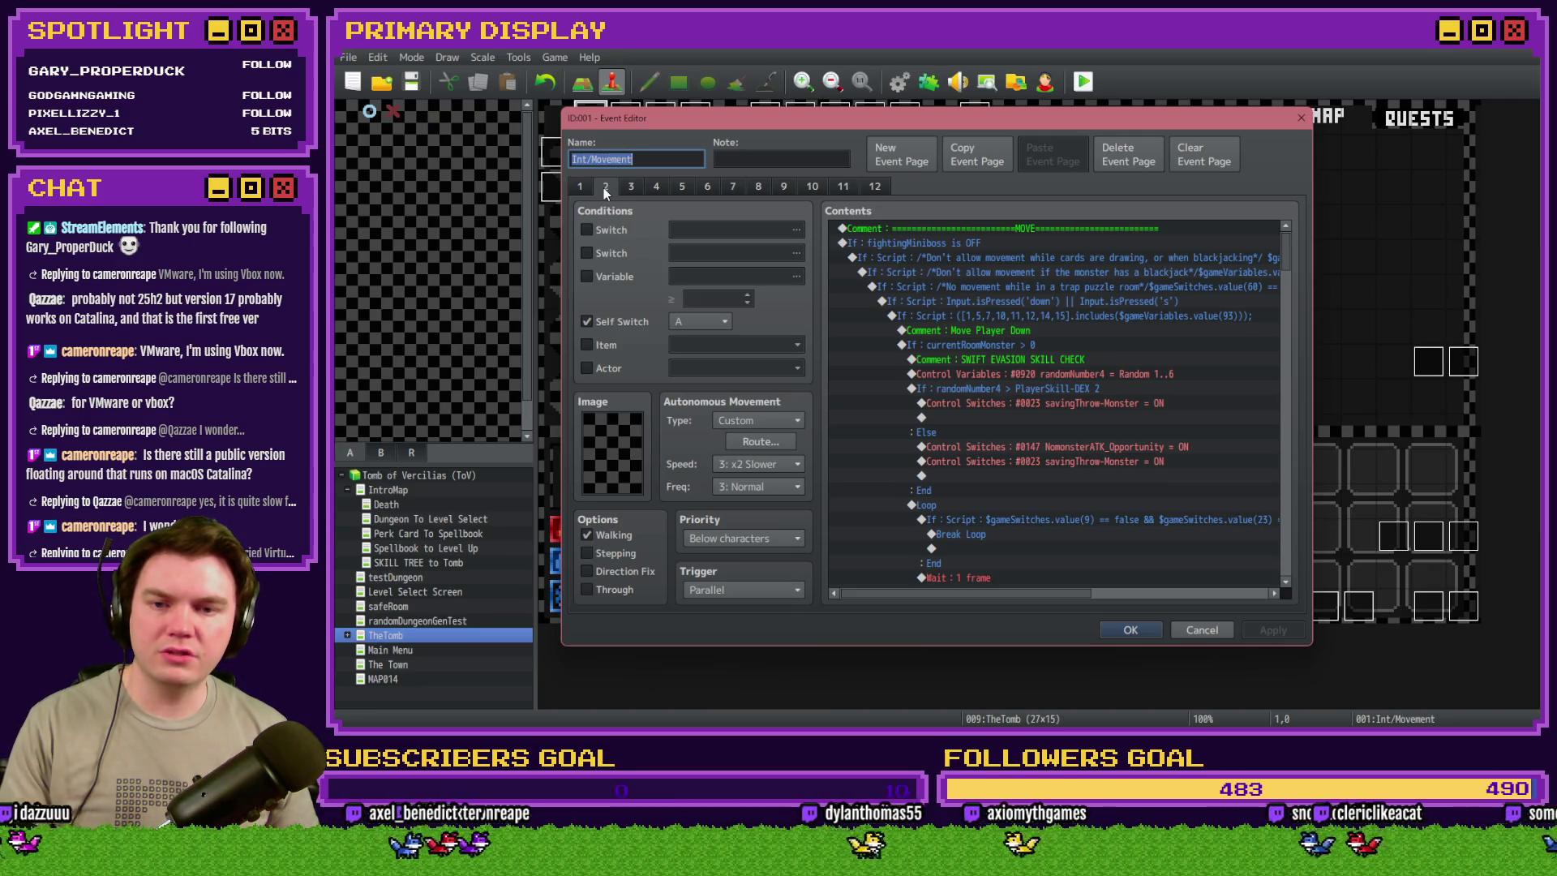
{"action": "key", "text": "Escape"}
{"action": "double_click", "coordinate": [622, 114]}
{"action": "key", "text": "Escape"}
{"action": "double_click", "coordinate": [689, 114]}
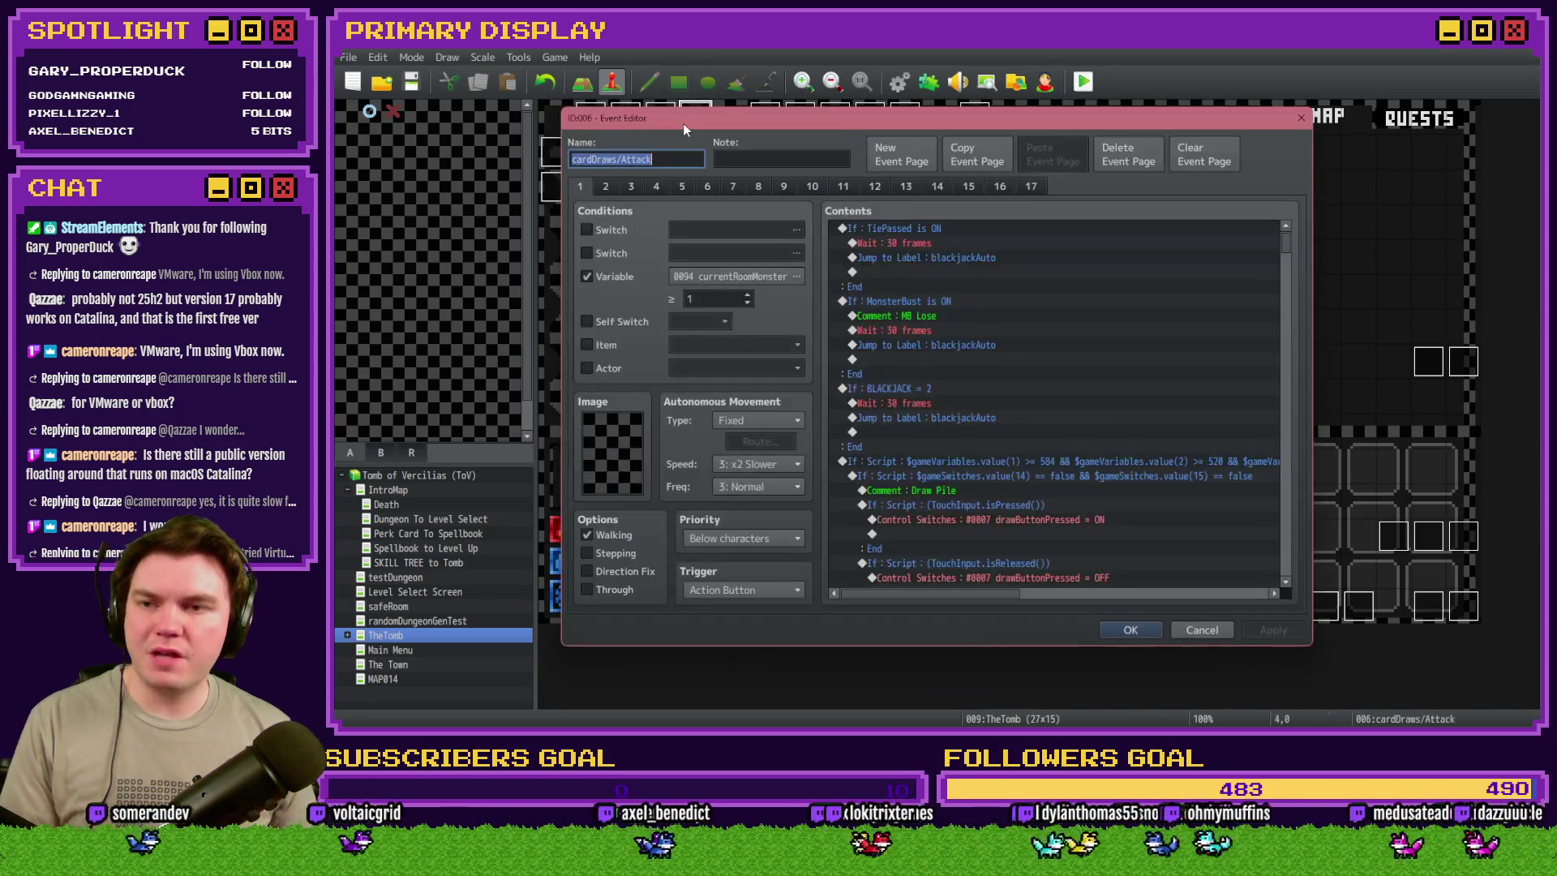
{"action": "key", "text": "Escape"}
{"action": "double_click", "coordinate": [694, 119]}
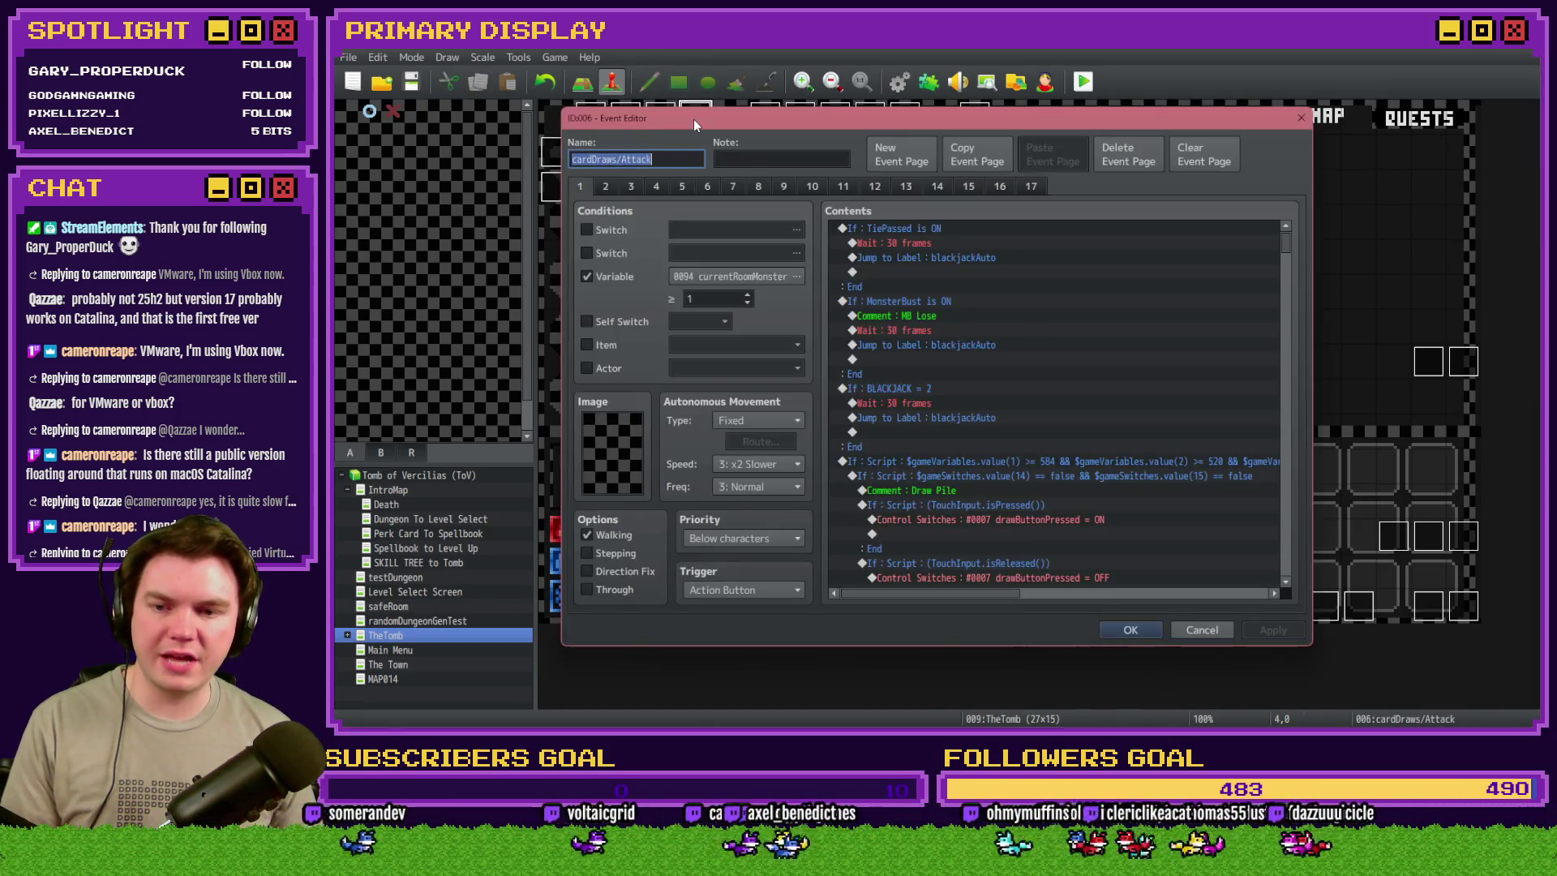
{"action": "key", "text": "Escape"}
{"action": "double_click", "coordinate": [697, 148]}
{"action": "key", "text": "Escape"}
{"action": "double_click", "coordinate": [669, 166]}
{"action": "key", "text": "Escape"}
{"action": "double_click", "coordinate": [688, 158]}
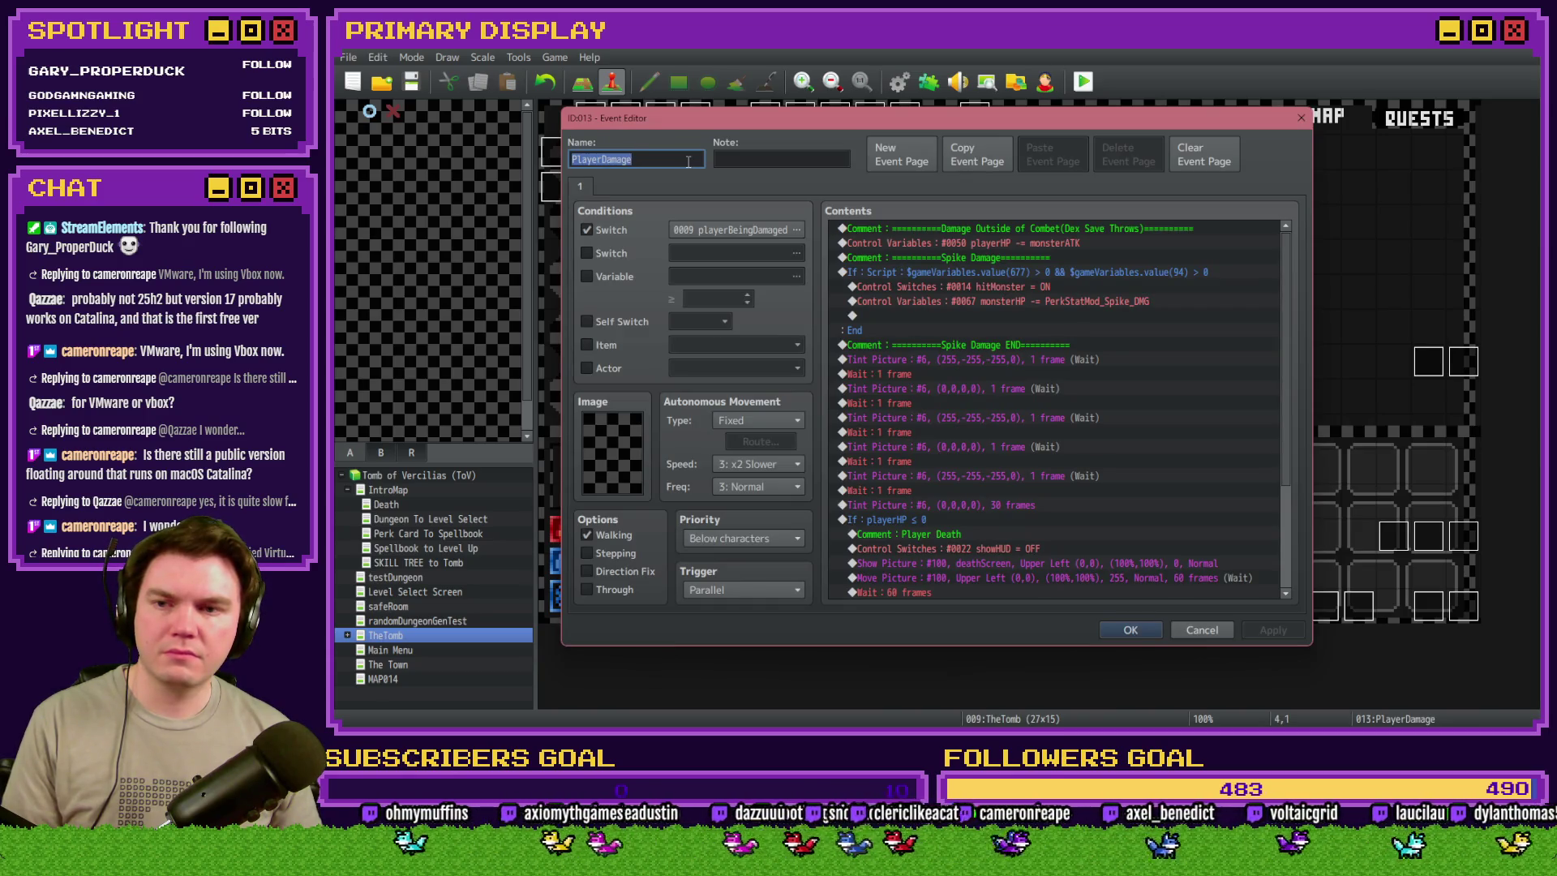
{"action": "scroll", "coordinate": [1291, 349], "scroll_direction": "down", "scroll_amount": 3}
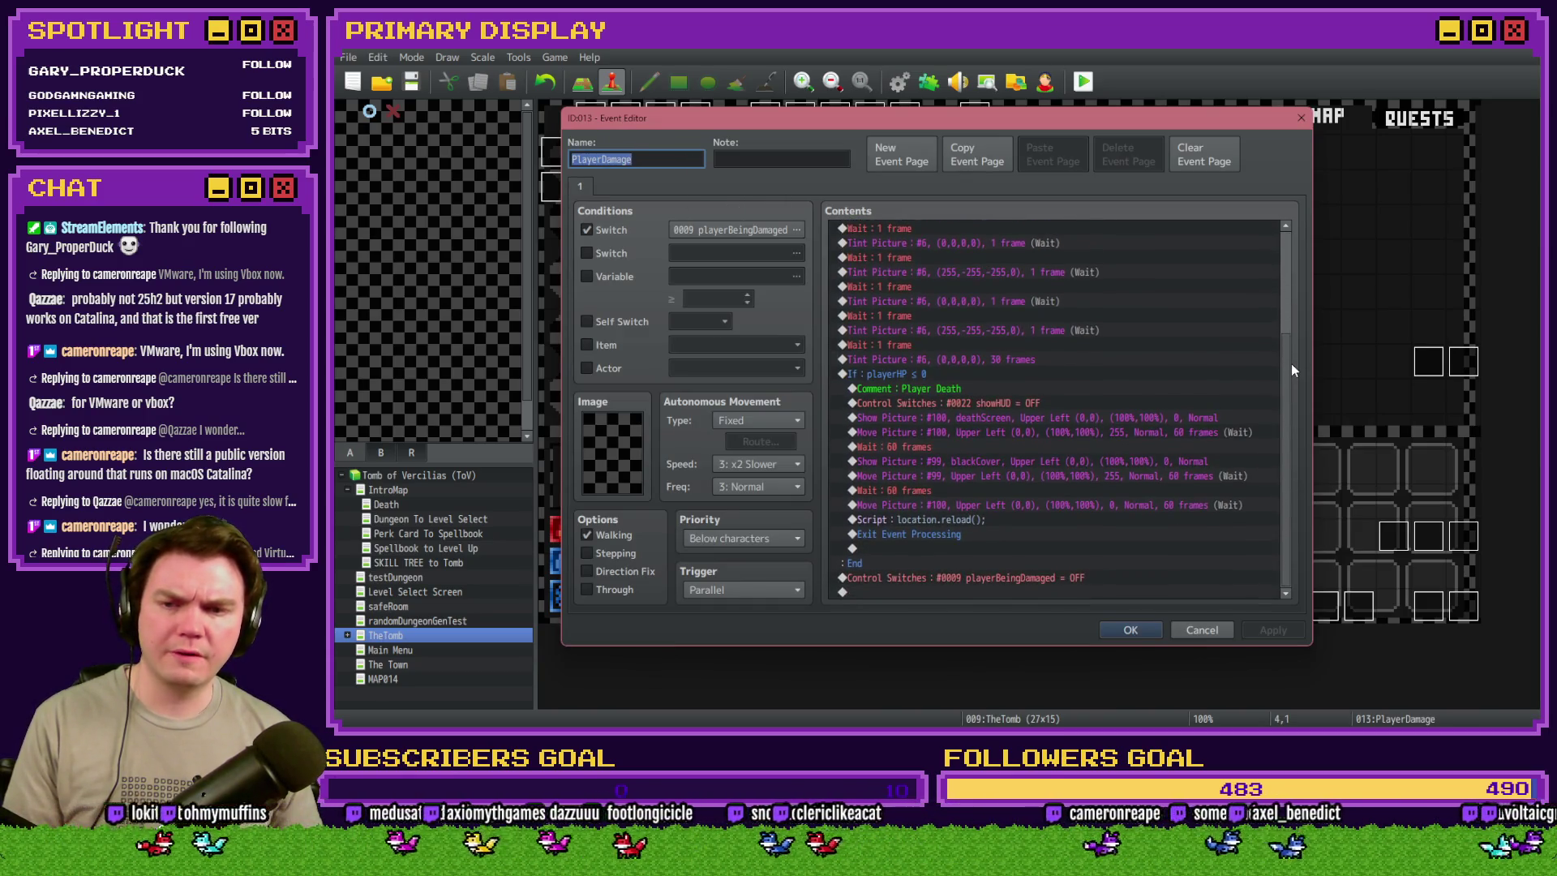
{"action": "scroll", "coordinate": [1291, 363], "scroll_direction": "up", "scroll_amount": 3}
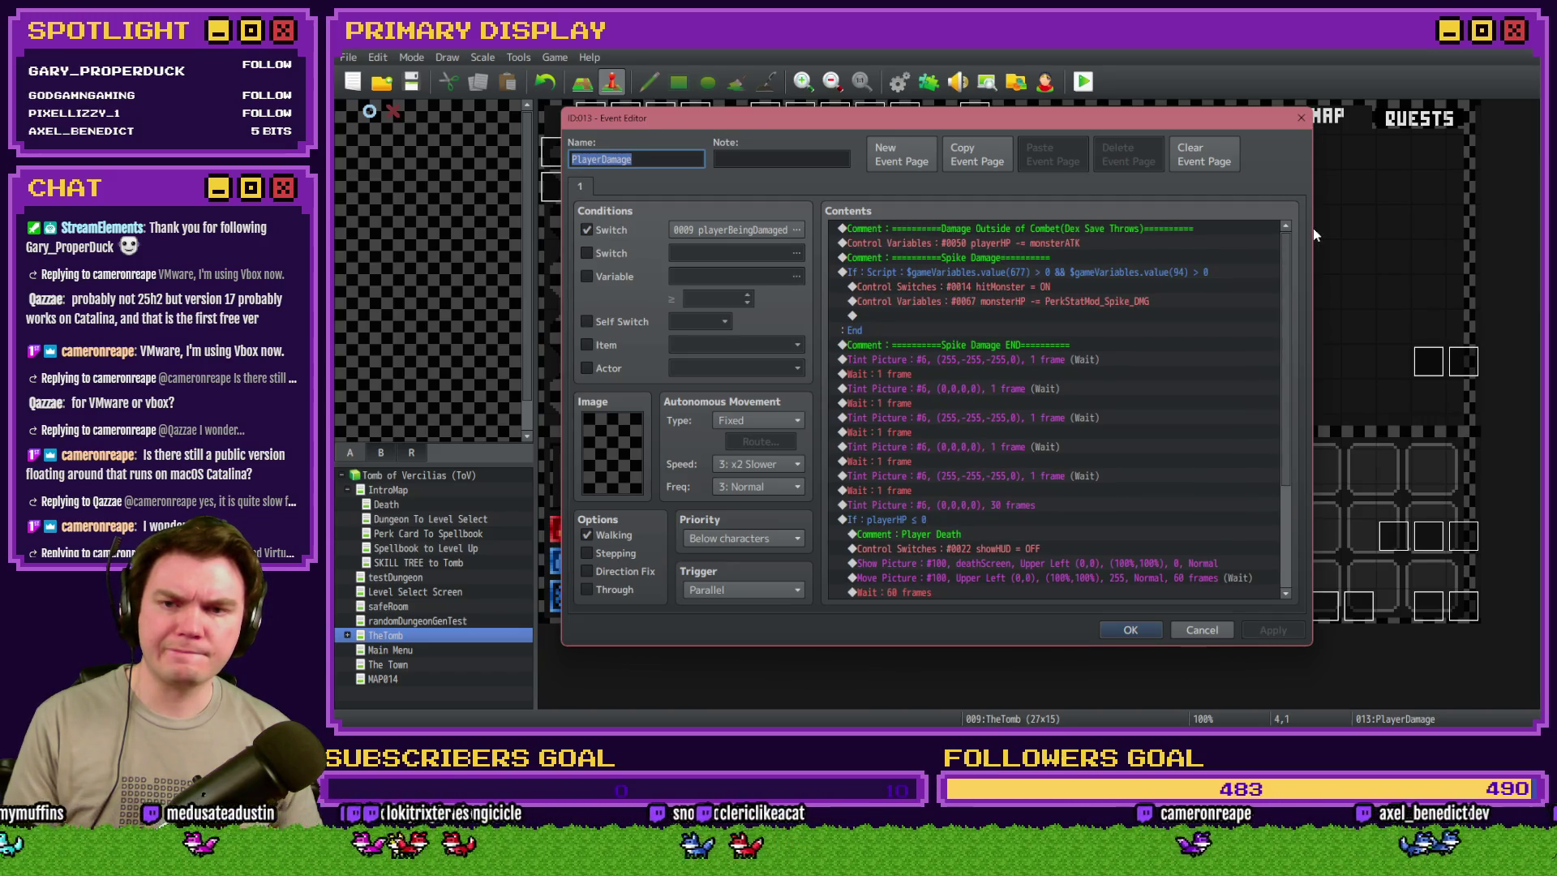
{"action": "key", "text": "Escape"}
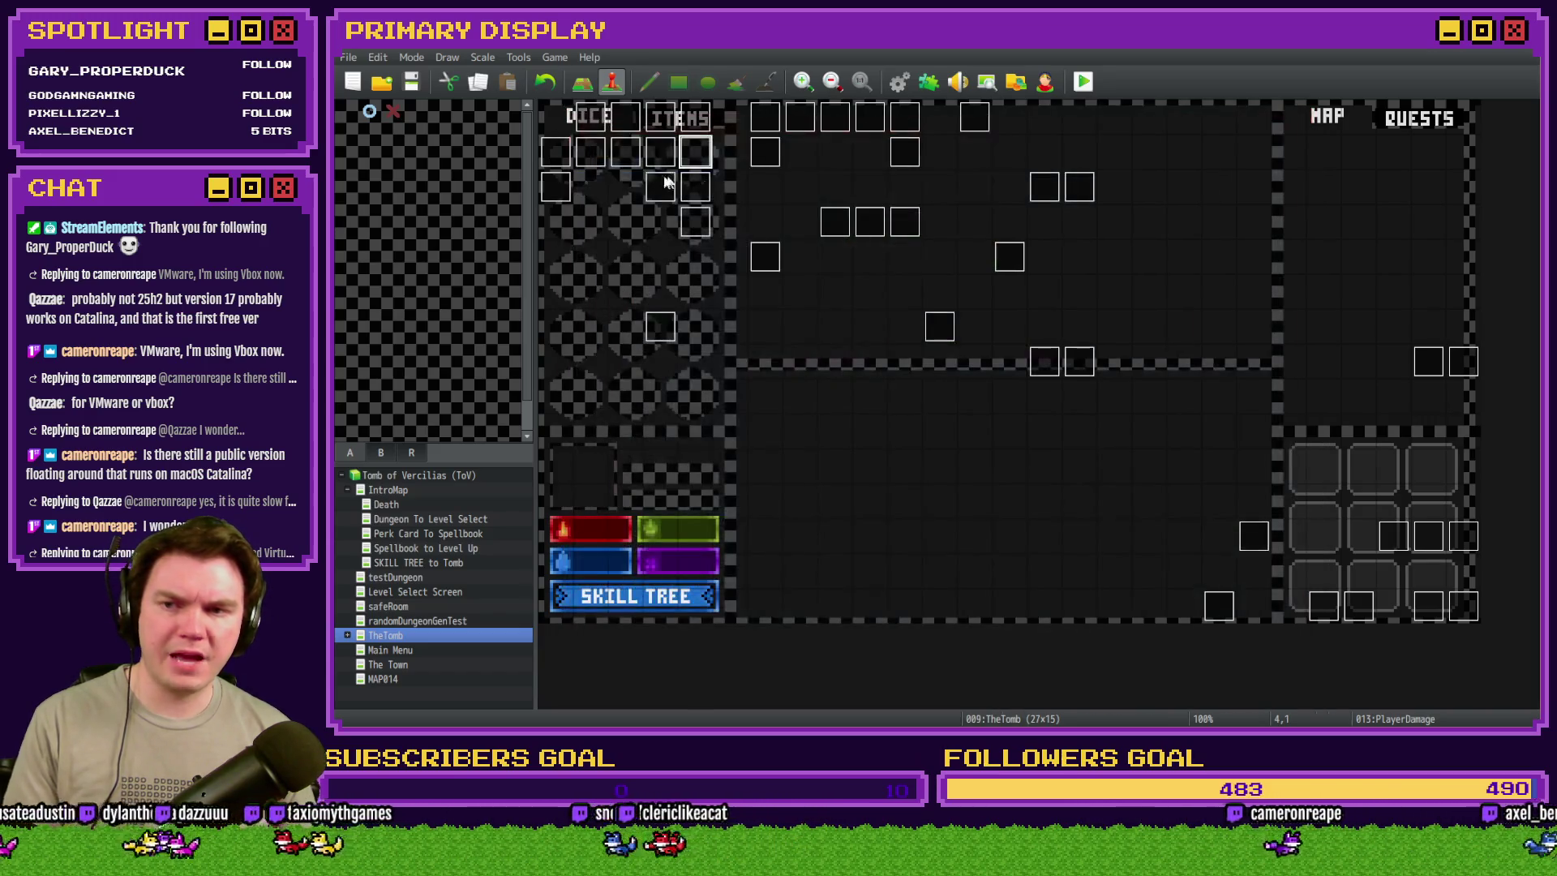
- Inspect the roomDecorAnimation, menuItems/skillTree, orbAnimation and MinibossCardDraws events without changes
{"action": "double_click", "coordinate": [665, 158]}
{"action": "key", "text": "Escape"}
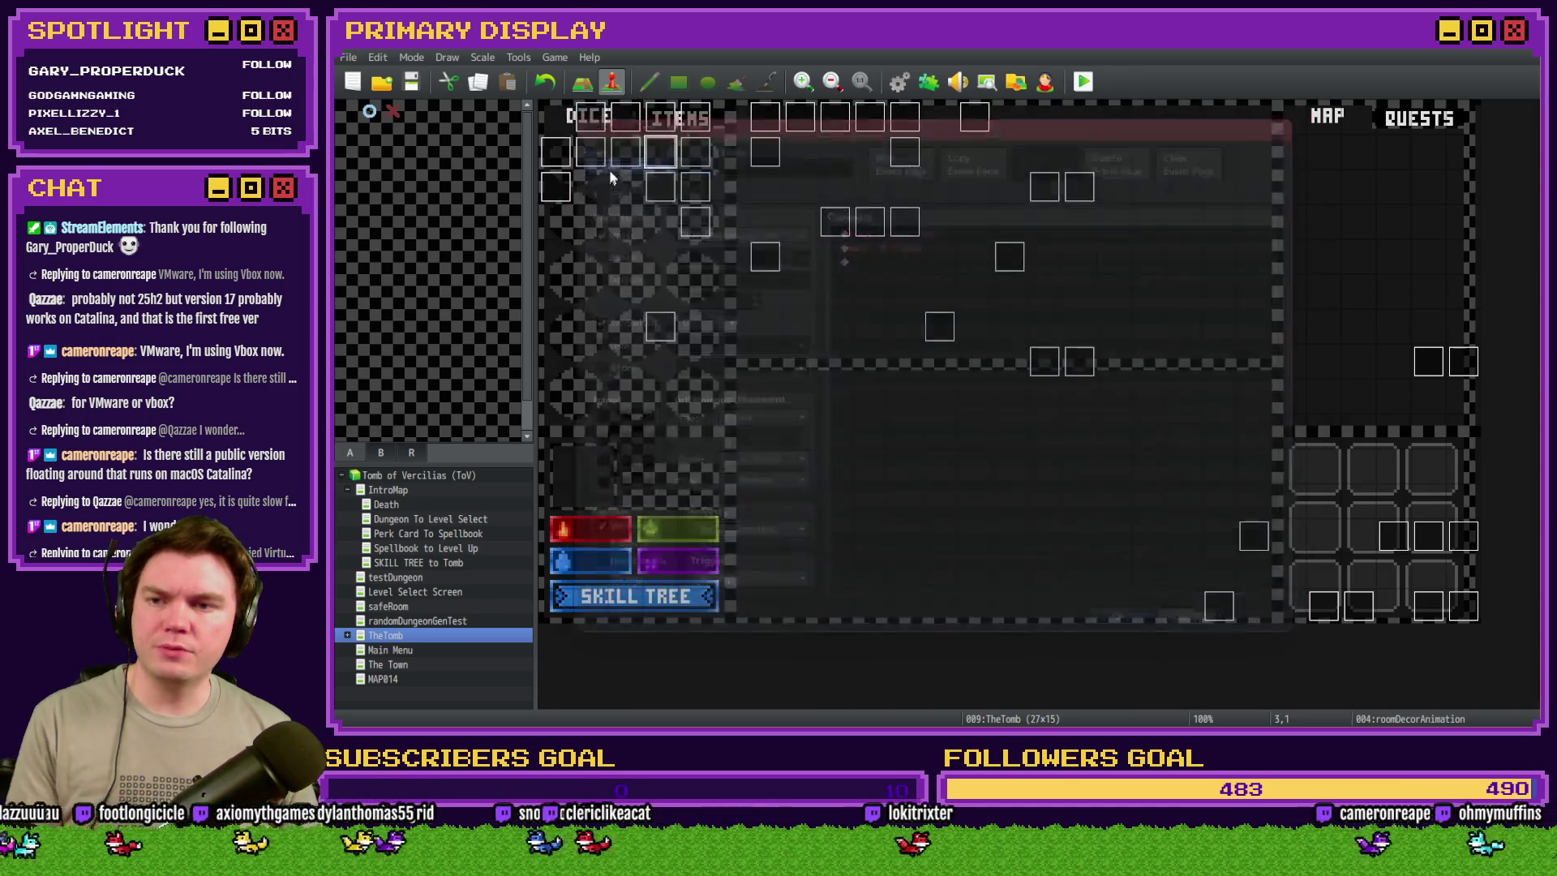
{"action": "double_click", "coordinate": [618, 159]}
{"action": "key", "text": "Escape"}
{"action": "double_click", "coordinate": [654, 191]}
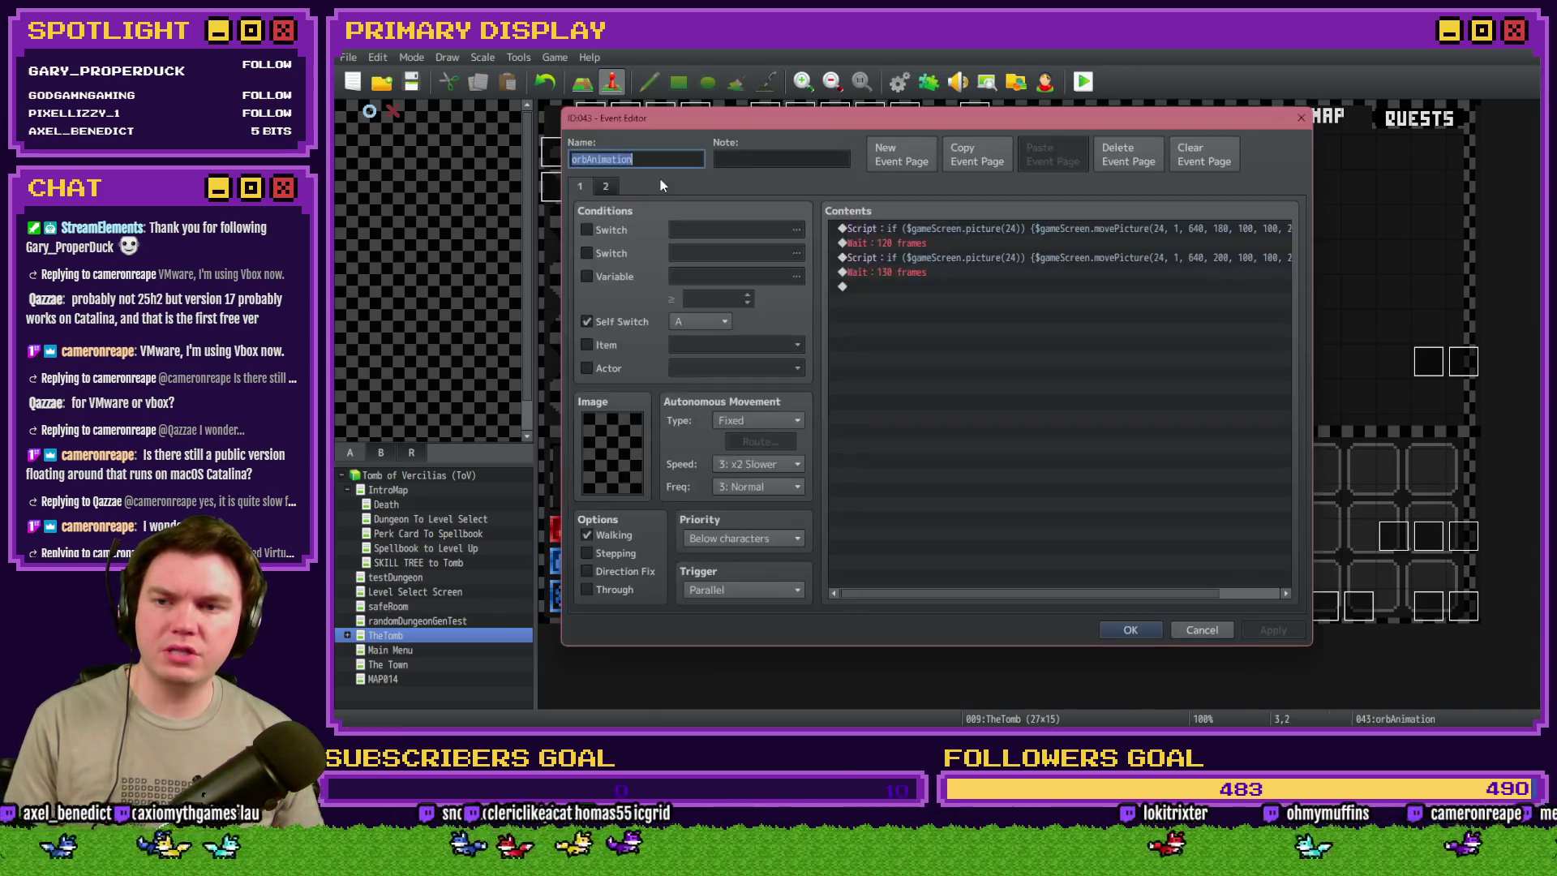
{"action": "left_click", "coordinate": [607, 187]}
{"action": "key", "text": "Escape"}
{"action": "double_click", "coordinate": [691, 176]}
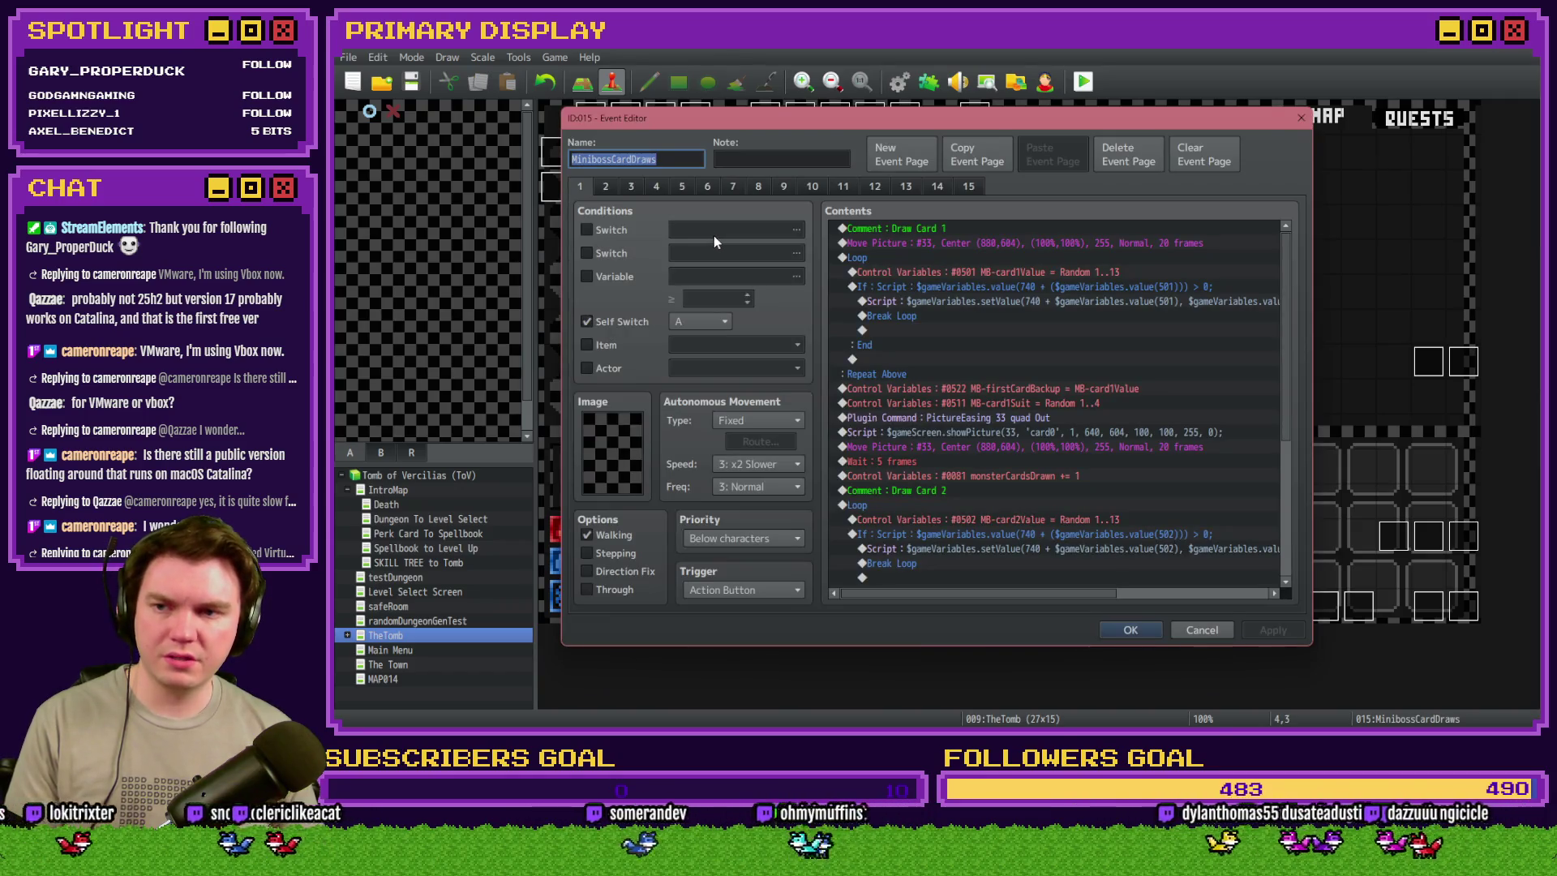
{"action": "key", "text": "Escape"}
- Review the savingThrow event at tile 6,4, then the Saving Throw event's dice commands
{"action": "double_click", "coordinate": [773, 247]}
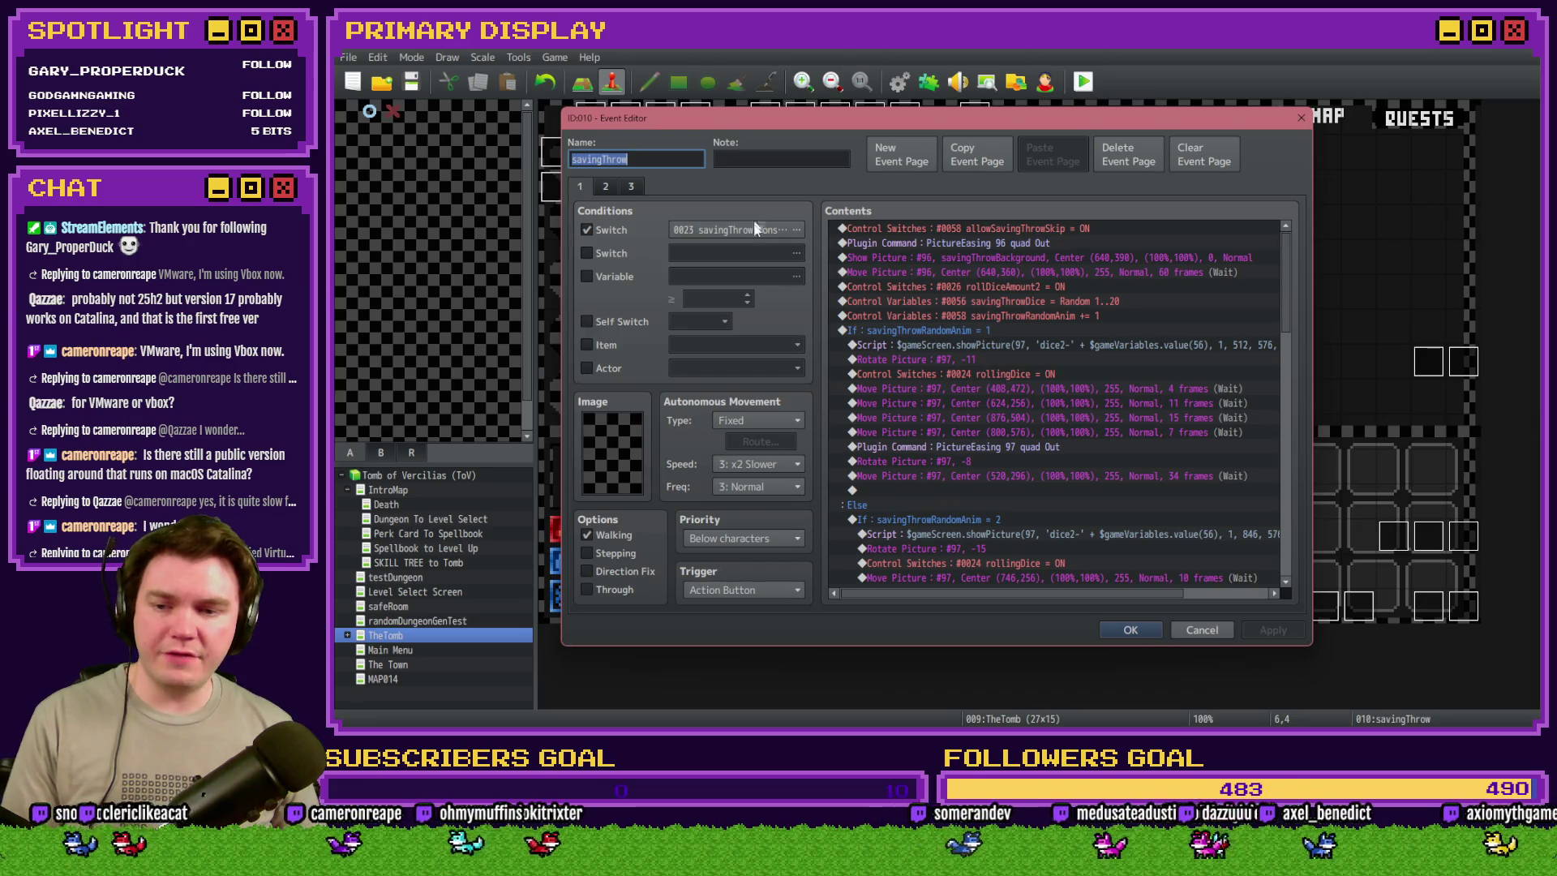
{"action": "left_click_drag", "start_coordinate": [1291, 290], "coordinate": [1287, 542]}
{"action": "key", "text": "Escape"}
{"action": "double_click", "coordinate": [764, 150]}
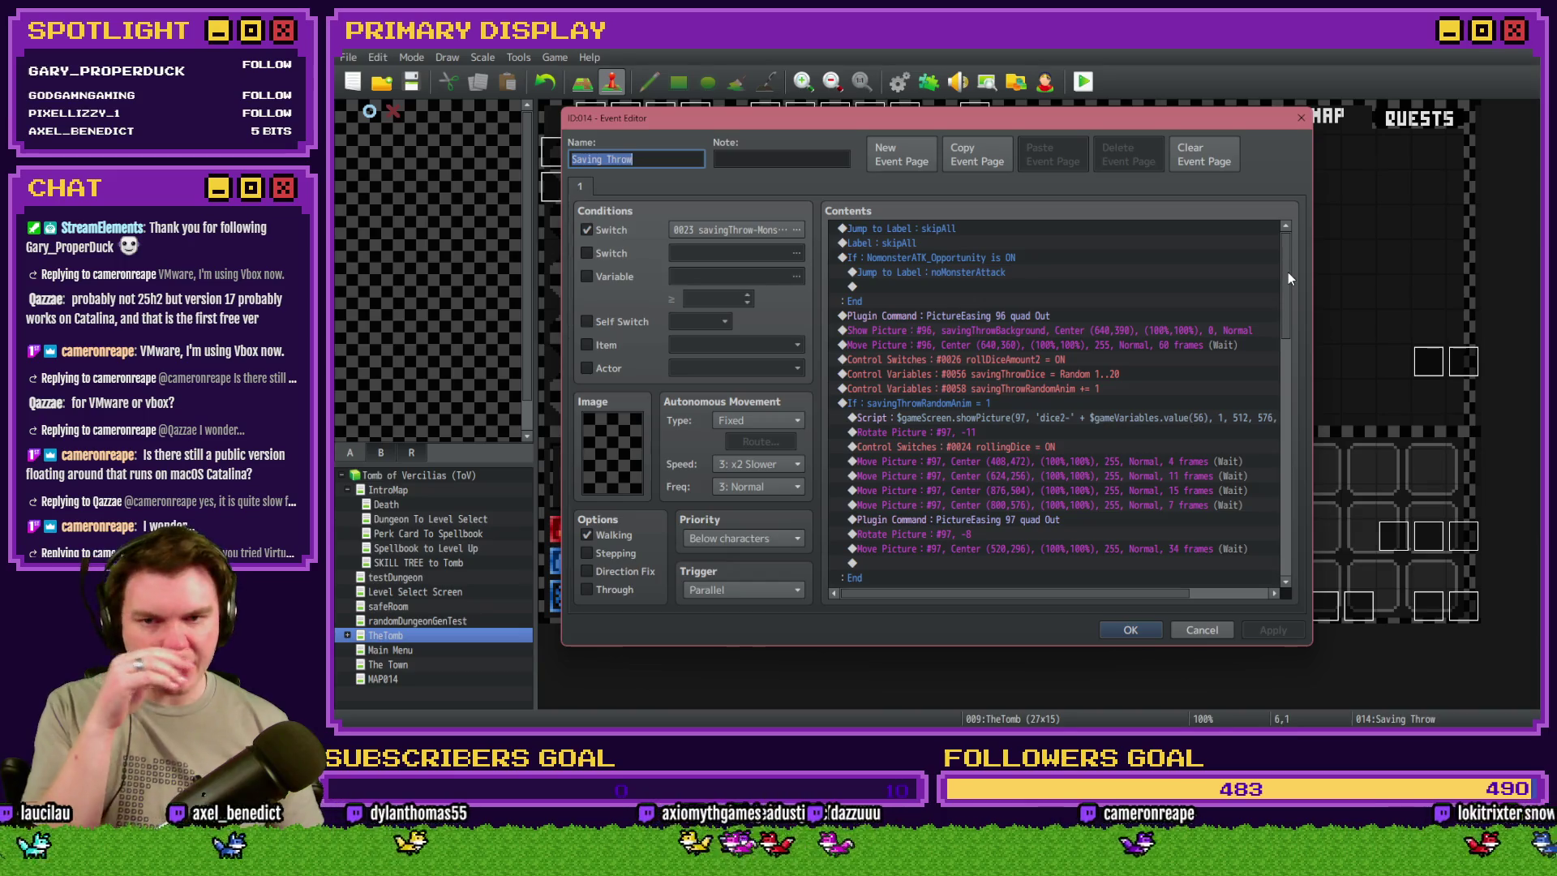
{"action": "left_click_drag", "start_coordinate": [1289, 280], "coordinate": [1296, 347]}
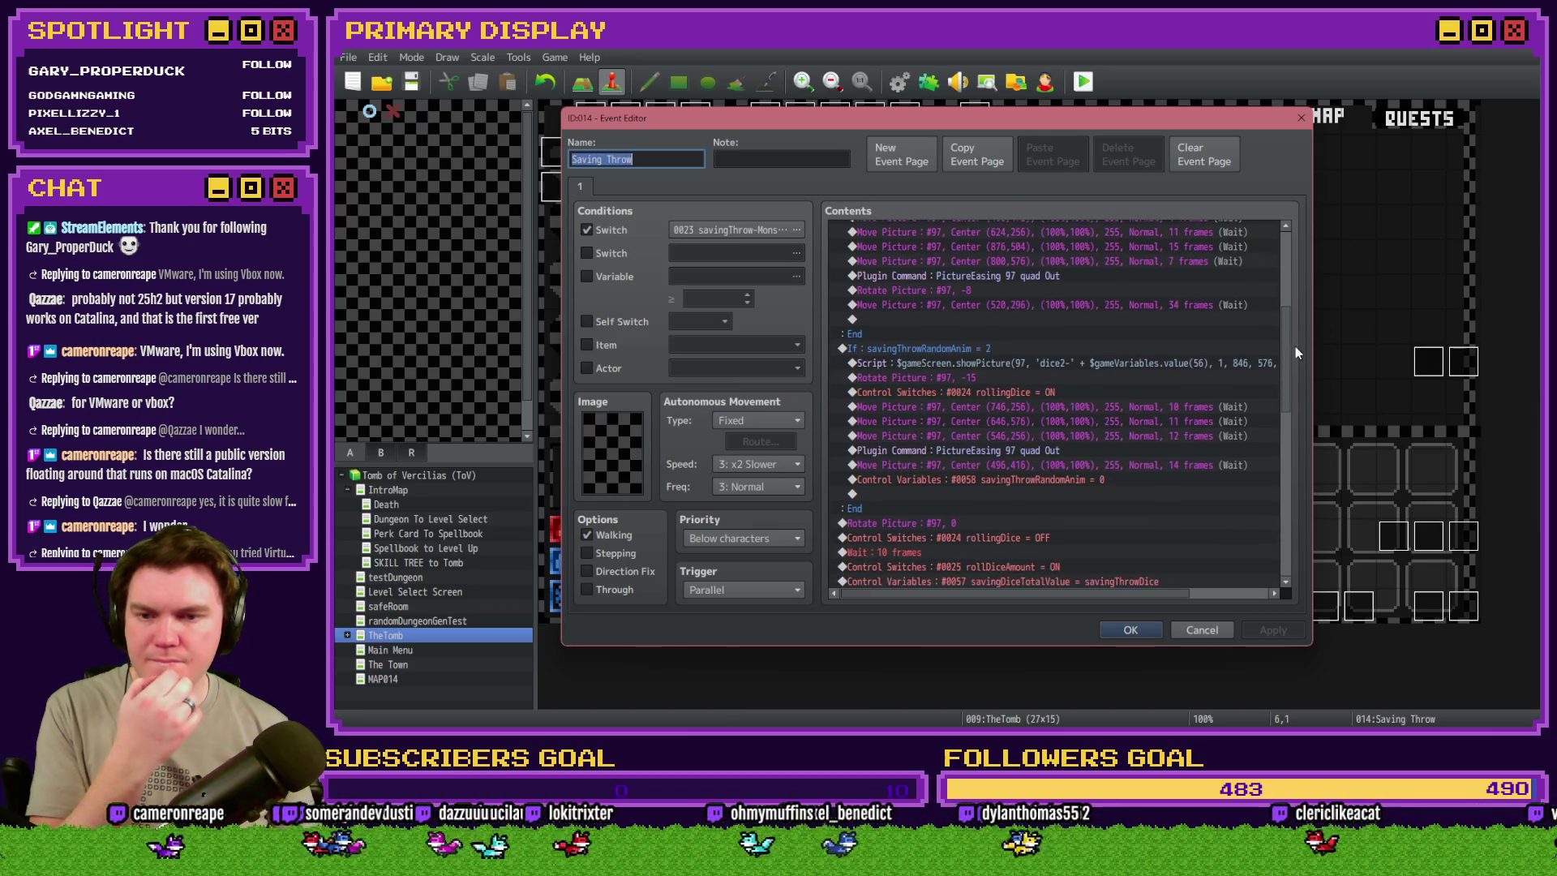
{"action": "left_click", "coordinate": [1137, 635]}
- Save and launch a playtest, choosing the Grxffn's Potion of Power perk card
{"action": "left_click", "coordinate": [1084, 82]}
{"action": "left_click", "coordinate": [875, 408]}
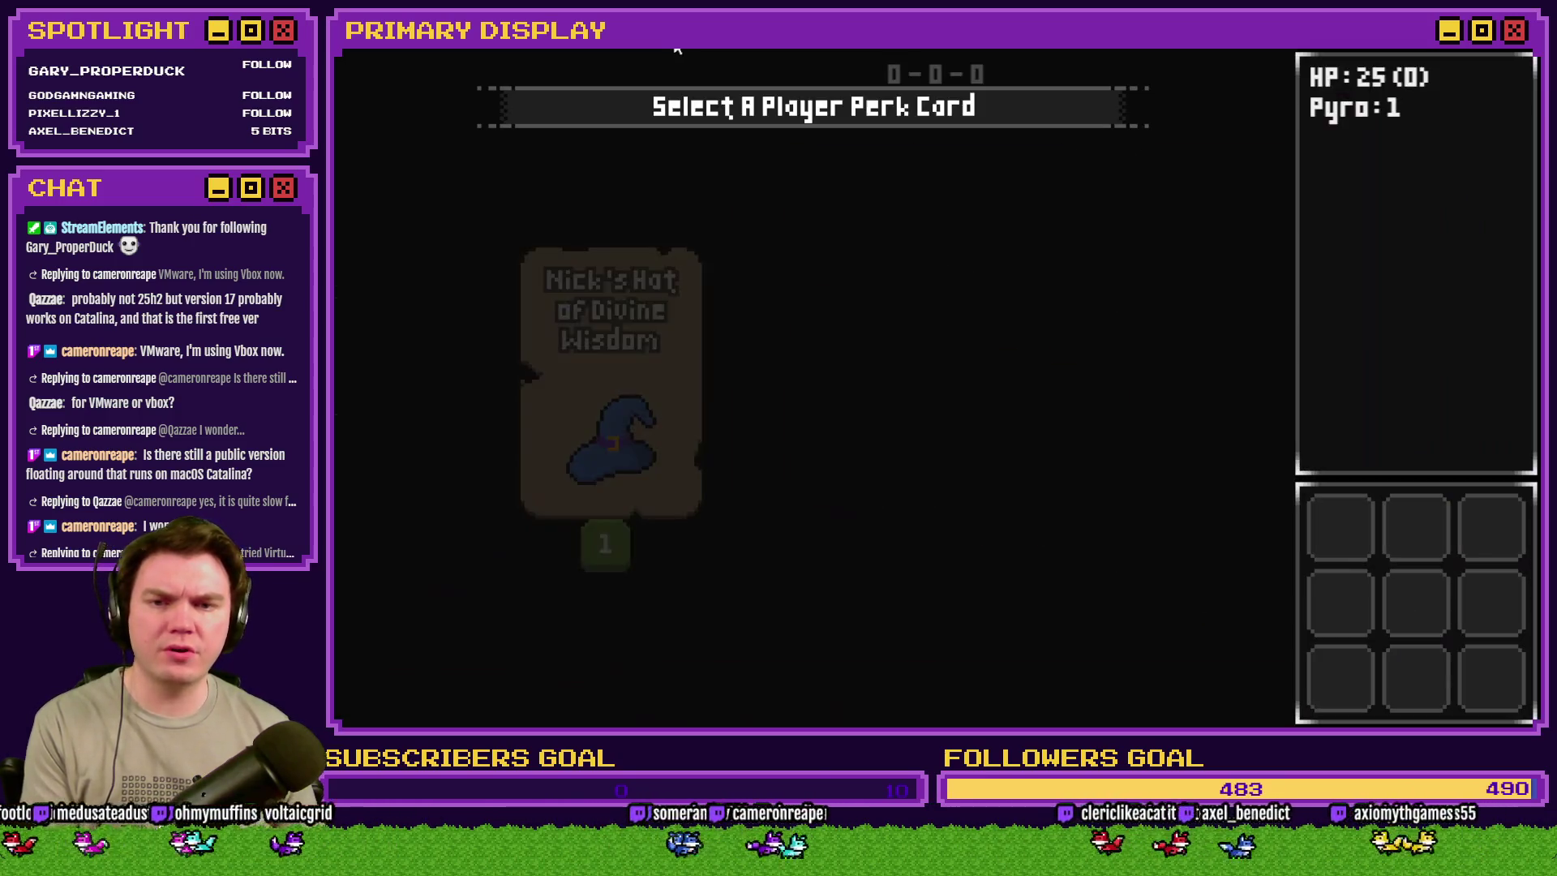
{"action": "mouse_move", "coordinate": [608, 238]}
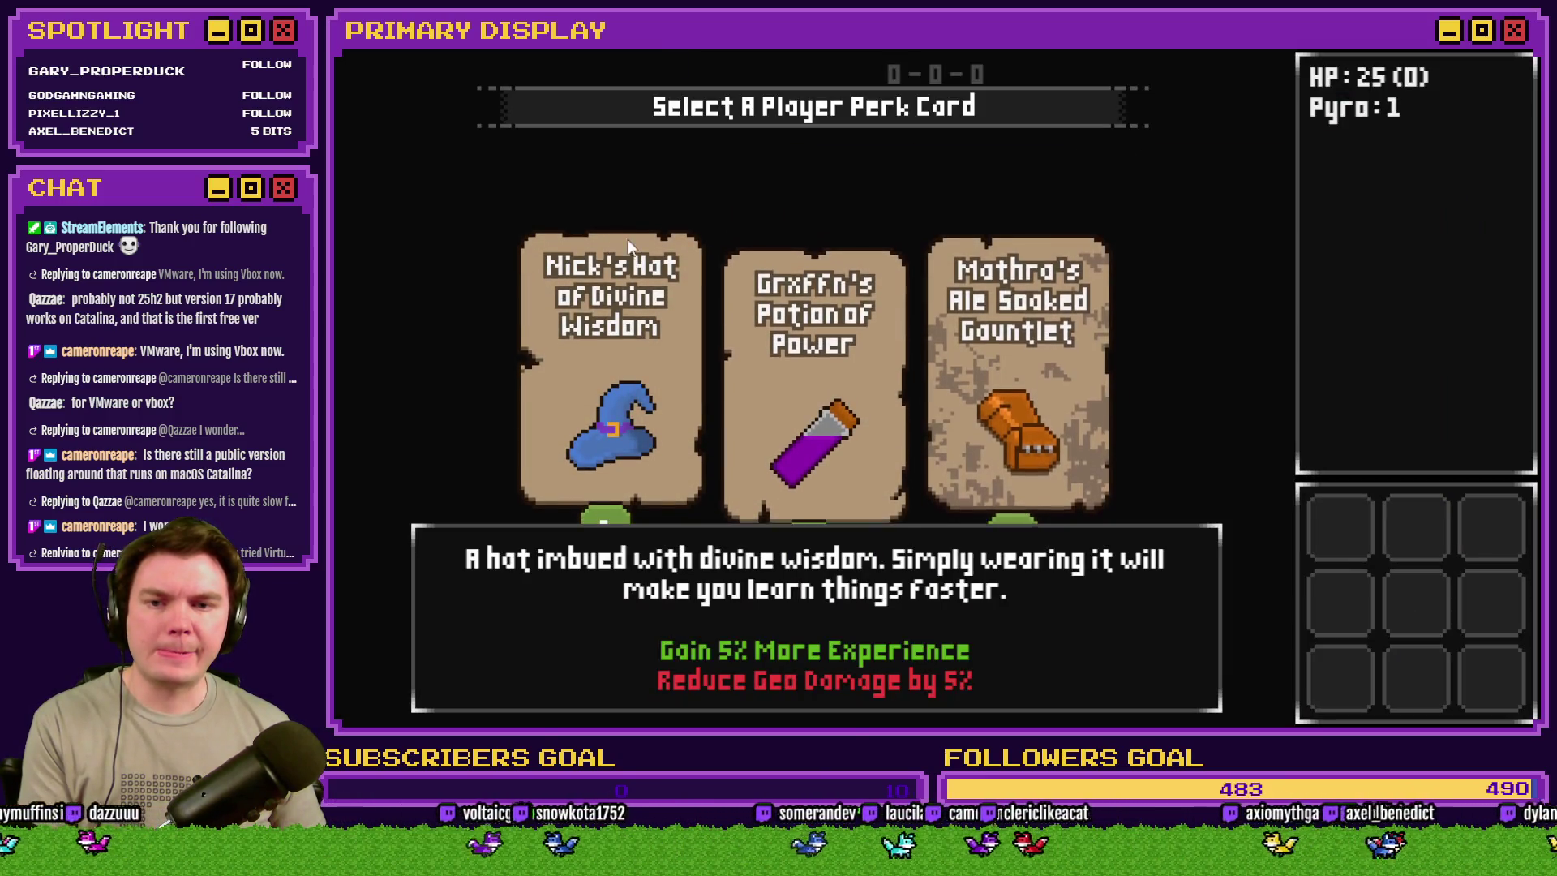
{"action": "left_click", "coordinate": [1027, 305]}
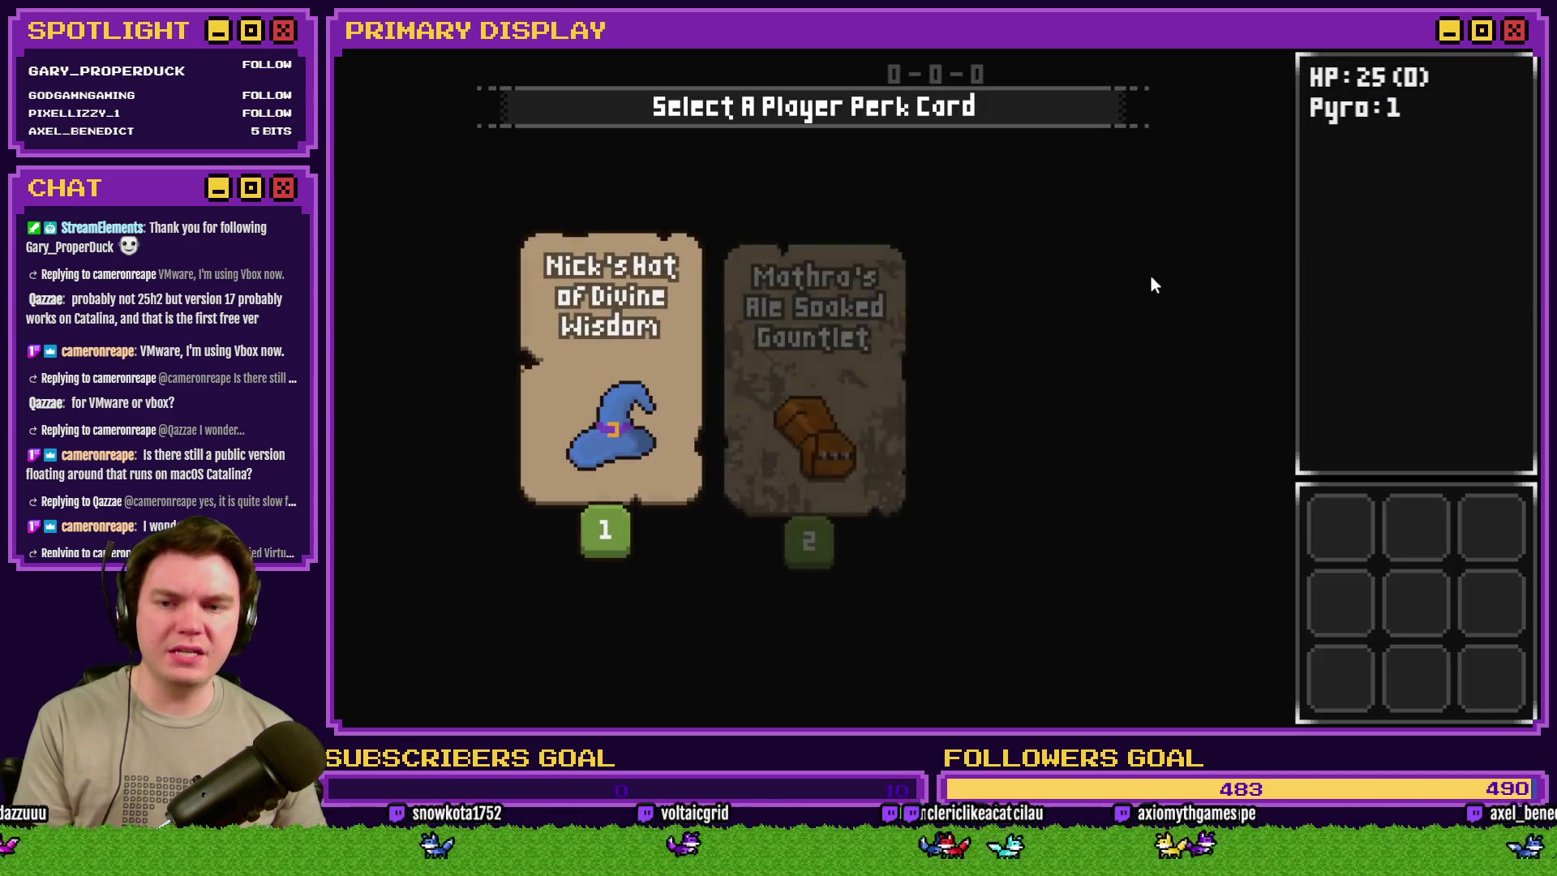
{"action": "left_click", "coordinate": [1072, 352]}
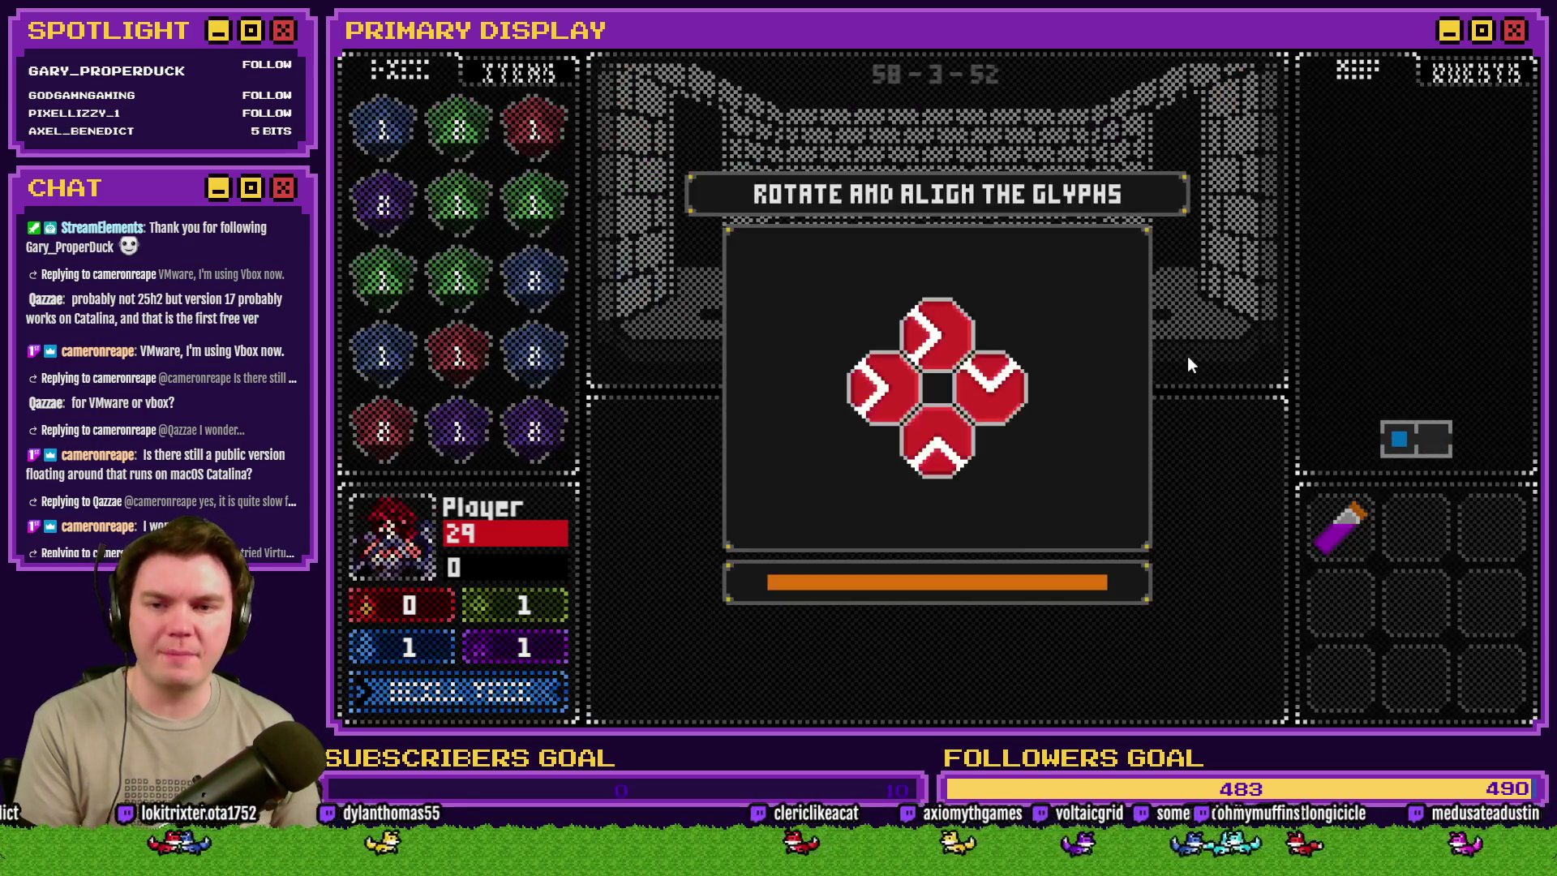
- Rotate the glyphs into alignment to solve the glyph puzzle
{"action": "left_click", "coordinate": [953, 338]}
{"action": "left_click", "coordinate": [991, 387]}
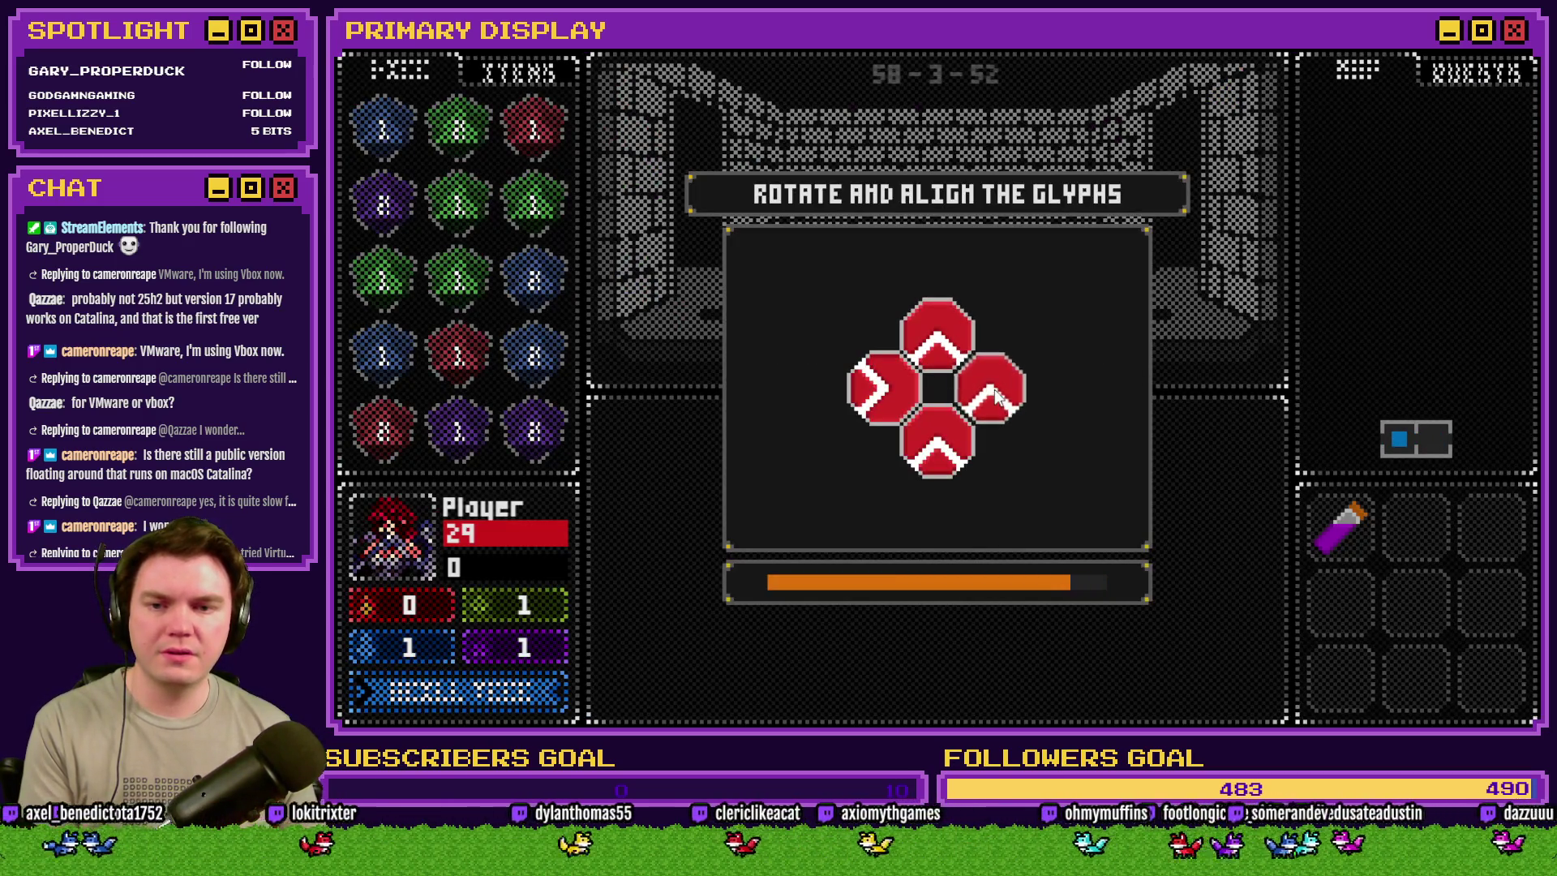
{"action": "left_click", "coordinate": [954, 430]}
{"action": "left_click", "coordinate": [954, 429]}
{"action": "left_click", "coordinate": [883, 388]}
{"action": "left_click", "coordinate": [883, 388]}
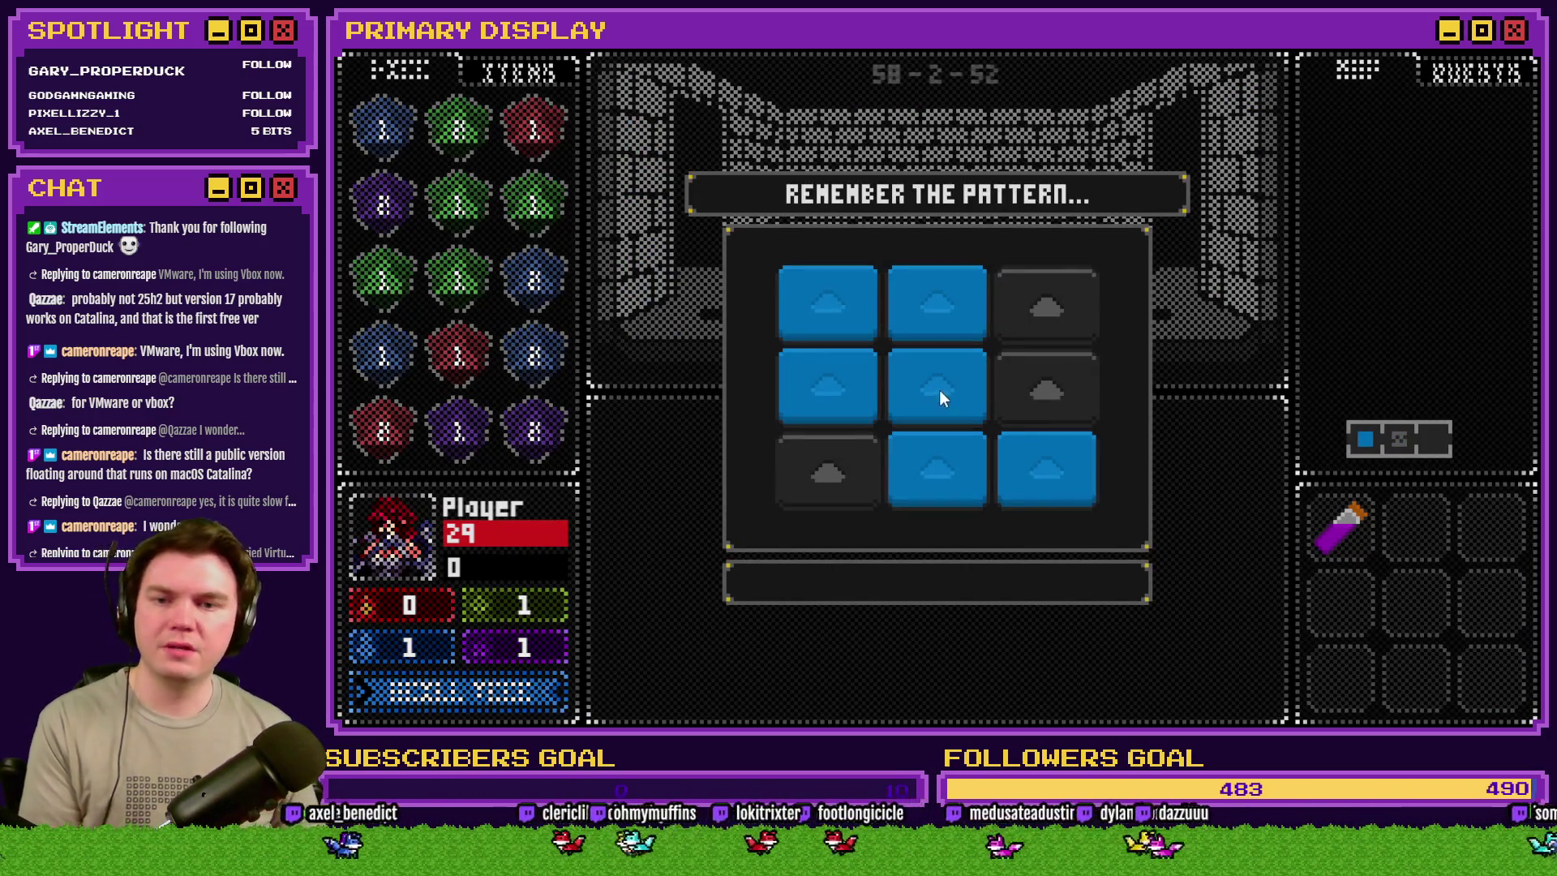
- Repeat the remembered six-tile pattern
{"action": "left_click", "coordinate": [939, 389]}
{"action": "left_click", "coordinate": [937, 304]}
{"action": "left_click", "coordinate": [827, 304]}
{"action": "left_click", "coordinate": [827, 385]}
{"action": "left_click", "coordinate": [937, 469]}
{"action": "left_click", "coordinate": [1047, 469]}
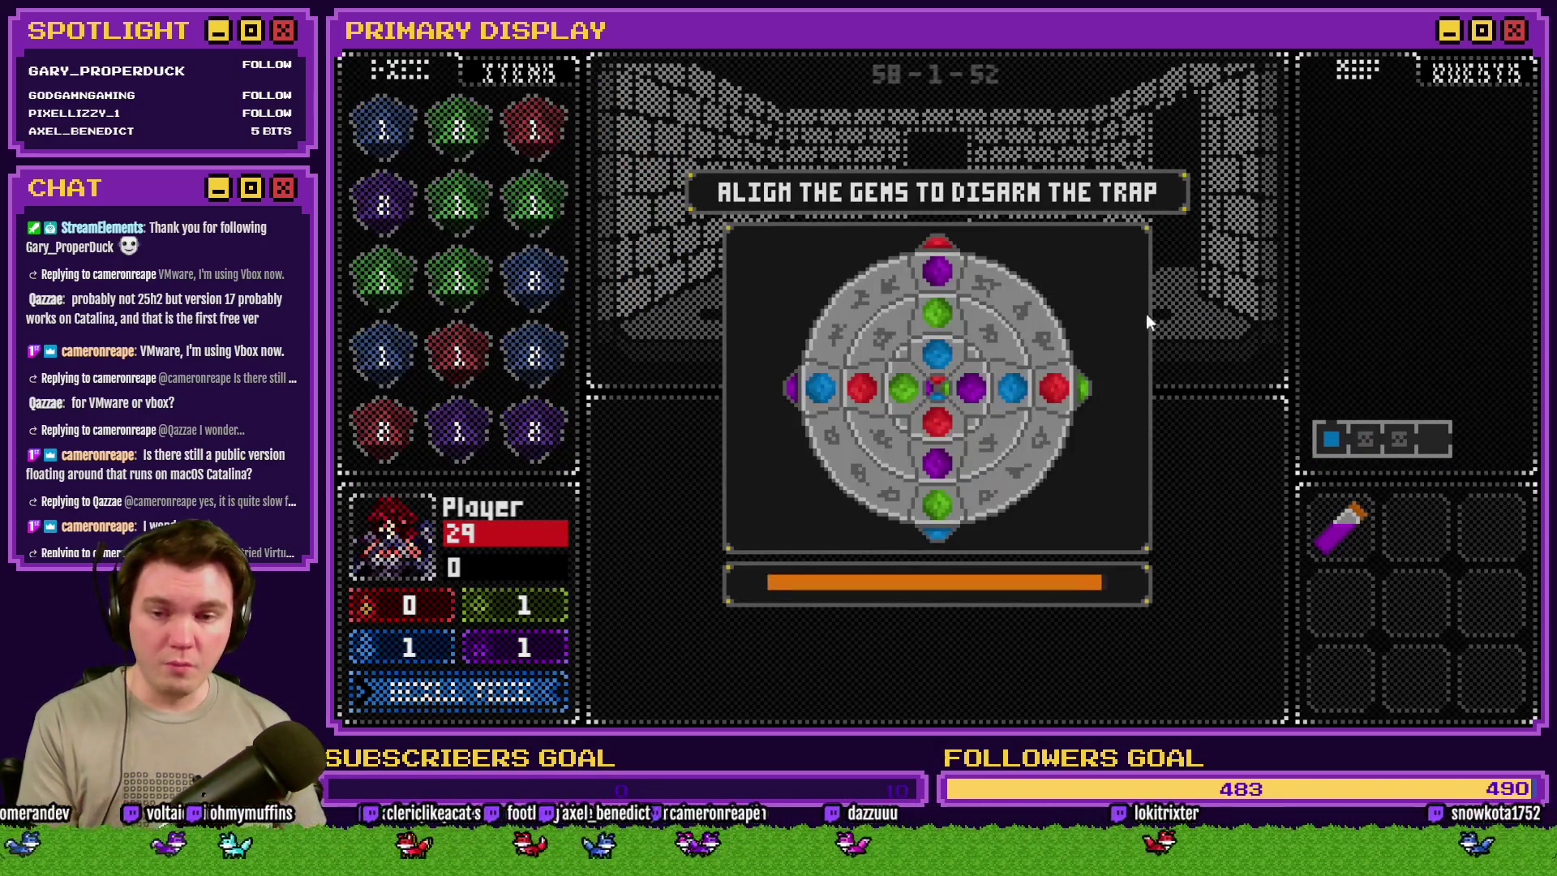
- Turn the inner, middle and outer gem rings to match colours, then end the playtest
{"action": "left_click", "coordinate": [947, 355]}
{"action": "left_click", "coordinate": [948, 355]}
{"action": "left_click", "coordinate": [863, 385]}
{"action": "left_click", "coordinate": [1063, 396]}
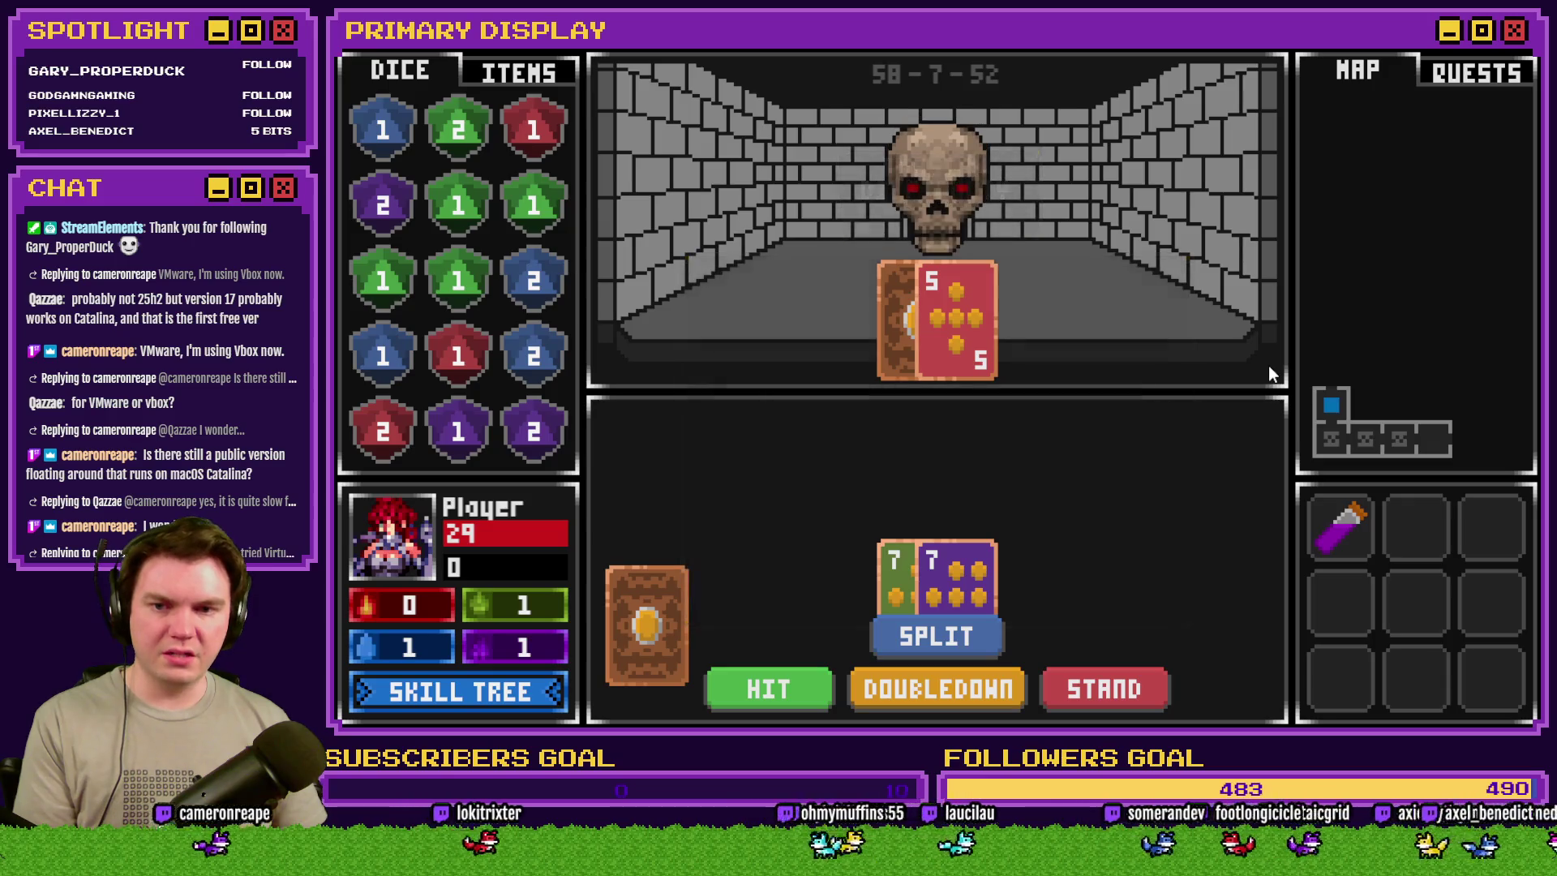
{"action": "left_click", "coordinate": [1494, 51]}
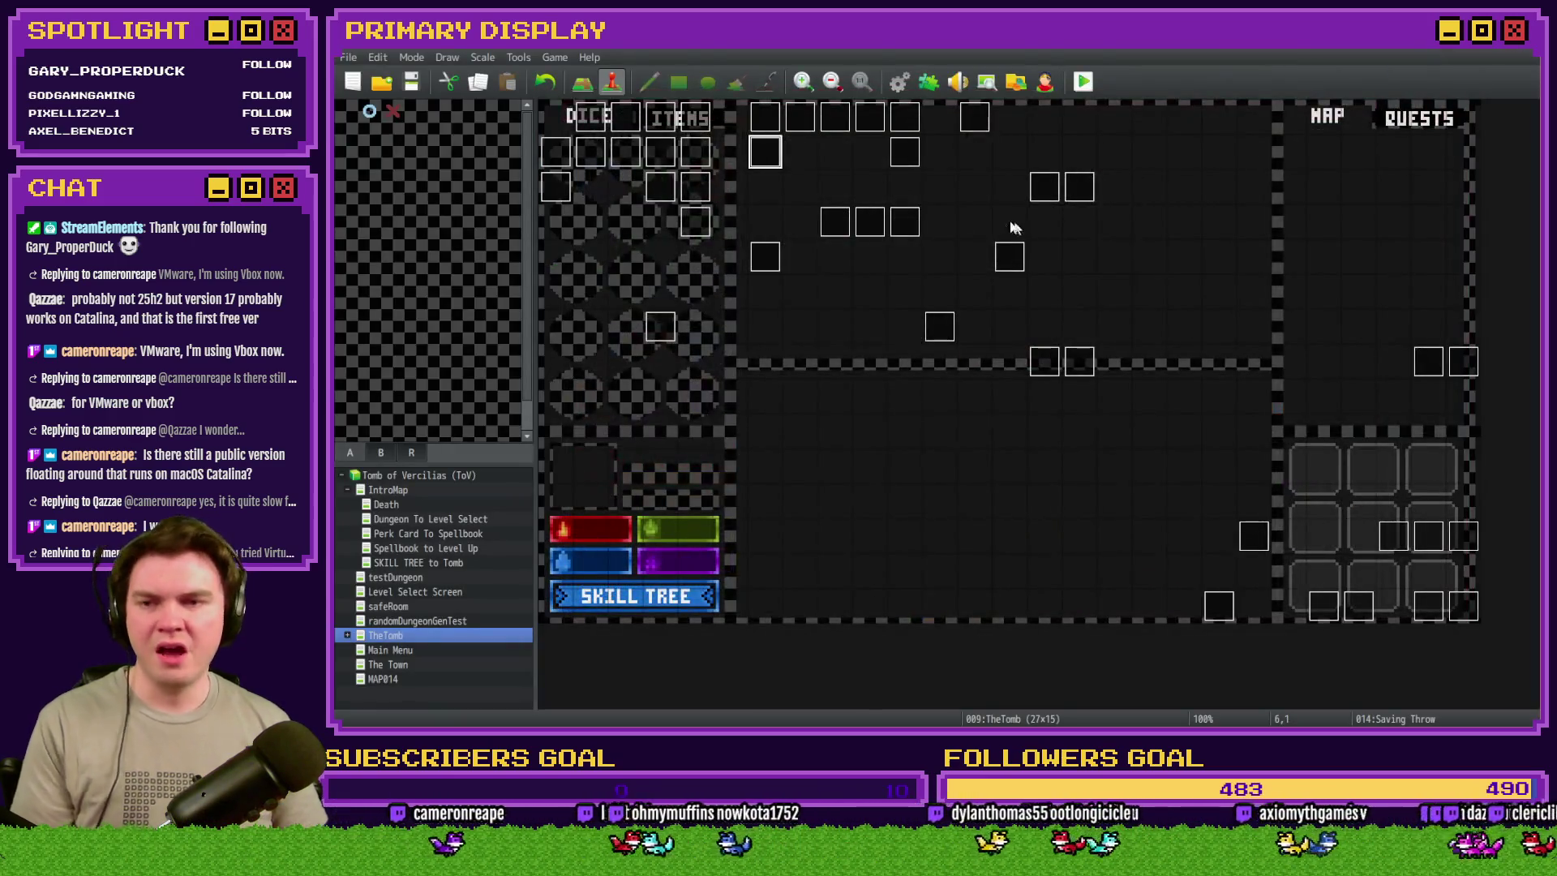
- Scroll through the Saving Throw event's Contents and set its trigger to Action Button
{"action": "double_click", "coordinate": [763, 154]}
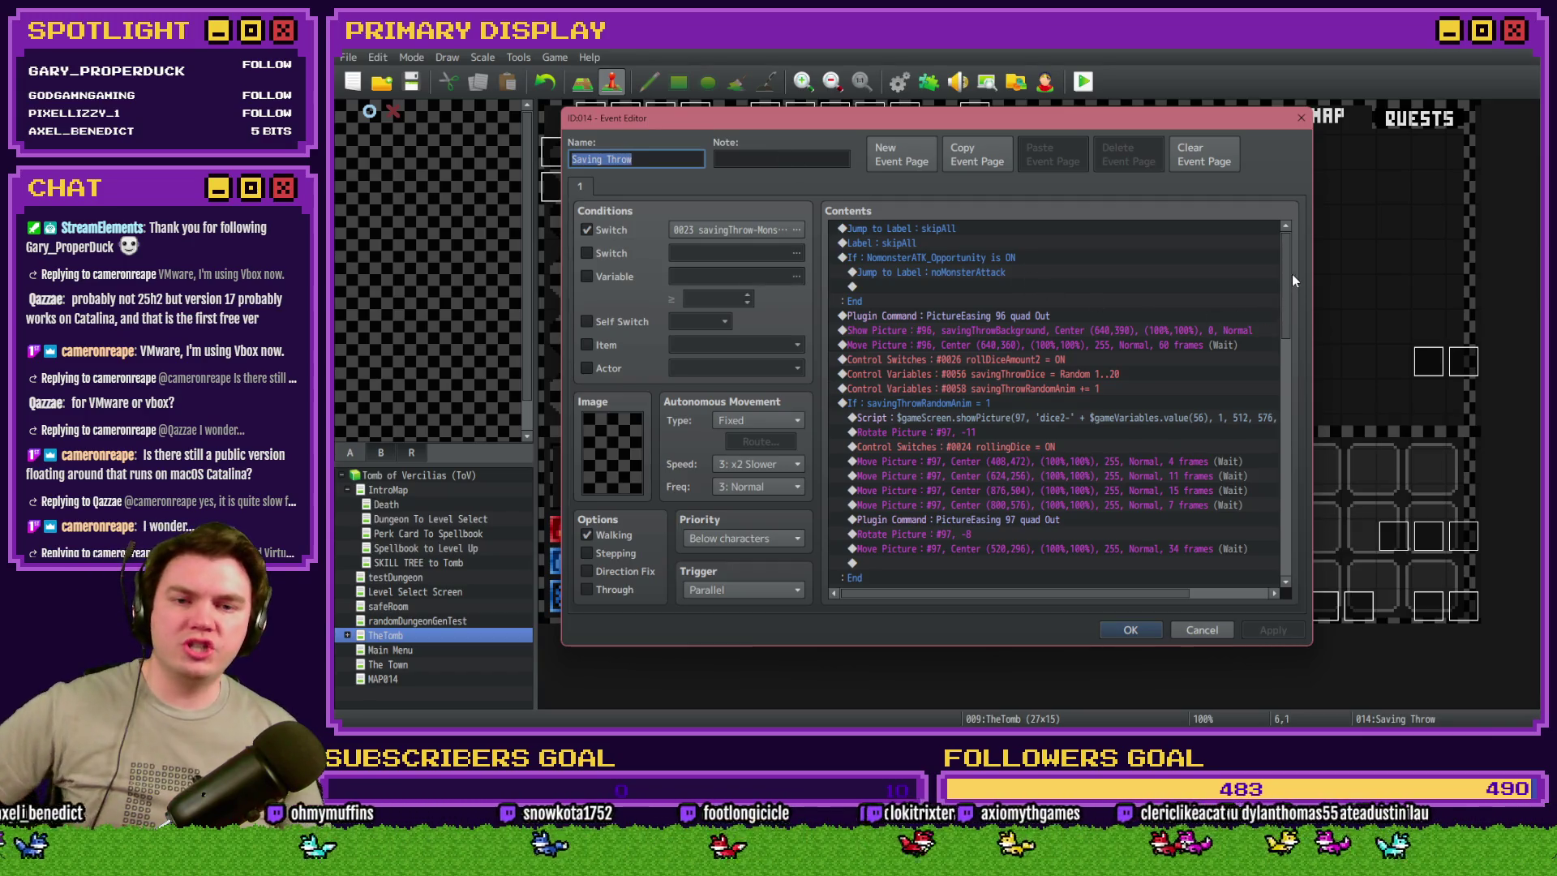
{"action": "left_click_drag", "start_coordinate": [1283, 292], "coordinate": [1291, 409]}
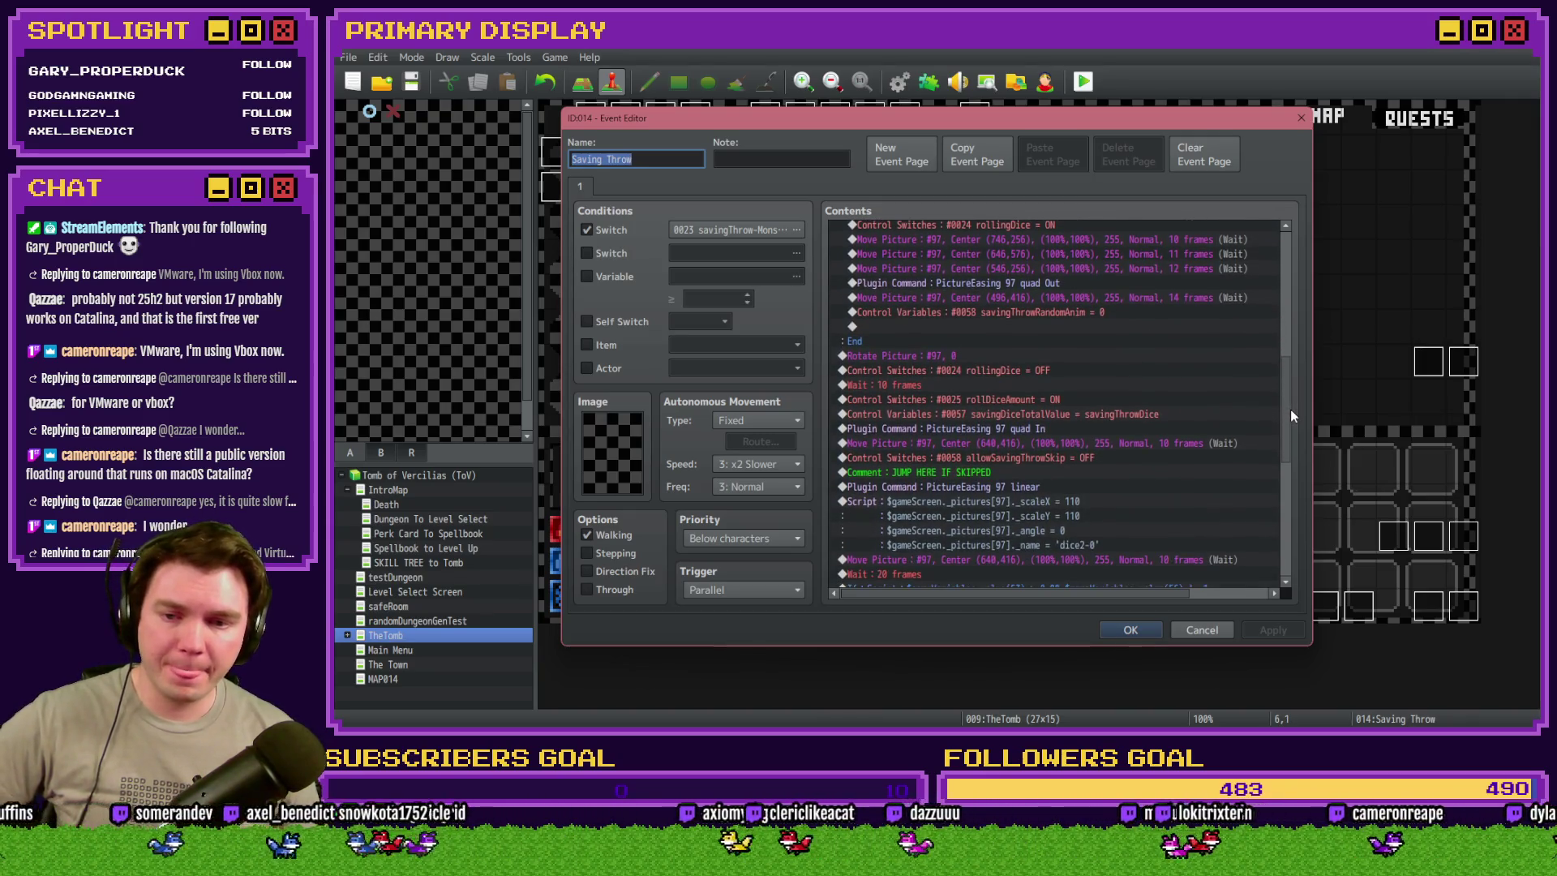
{"action": "mouse_move", "coordinate": [1287, 437]}
{"action": "left_mouse_down"}
{"action": "mouse_move", "coordinate": [1298, 501]}
{"action": "mouse_move", "coordinate": [1307, 425]}
{"action": "left_mouse_up"}
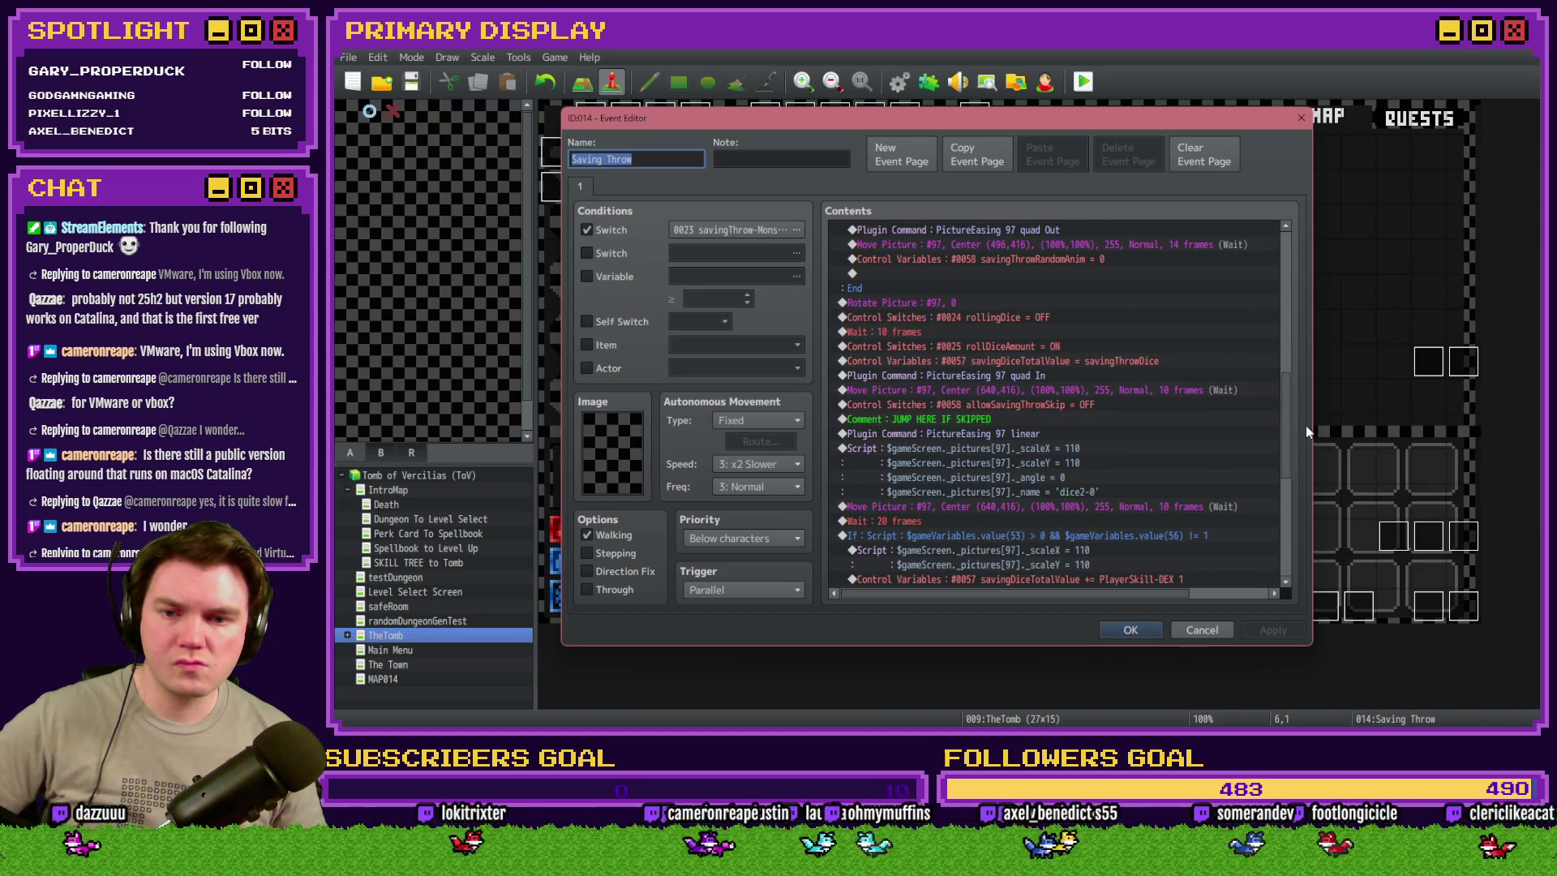
{"action": "mouse_move", "coordinate": [1306, 425]}
{"action": "left_mouse_down"}
{"action": "mouse_move", "coordinate": [1309, 531]}
{"action": "mouse_move", "coordinate": [1283, 258]}
{"action": "left_mouse_up"}
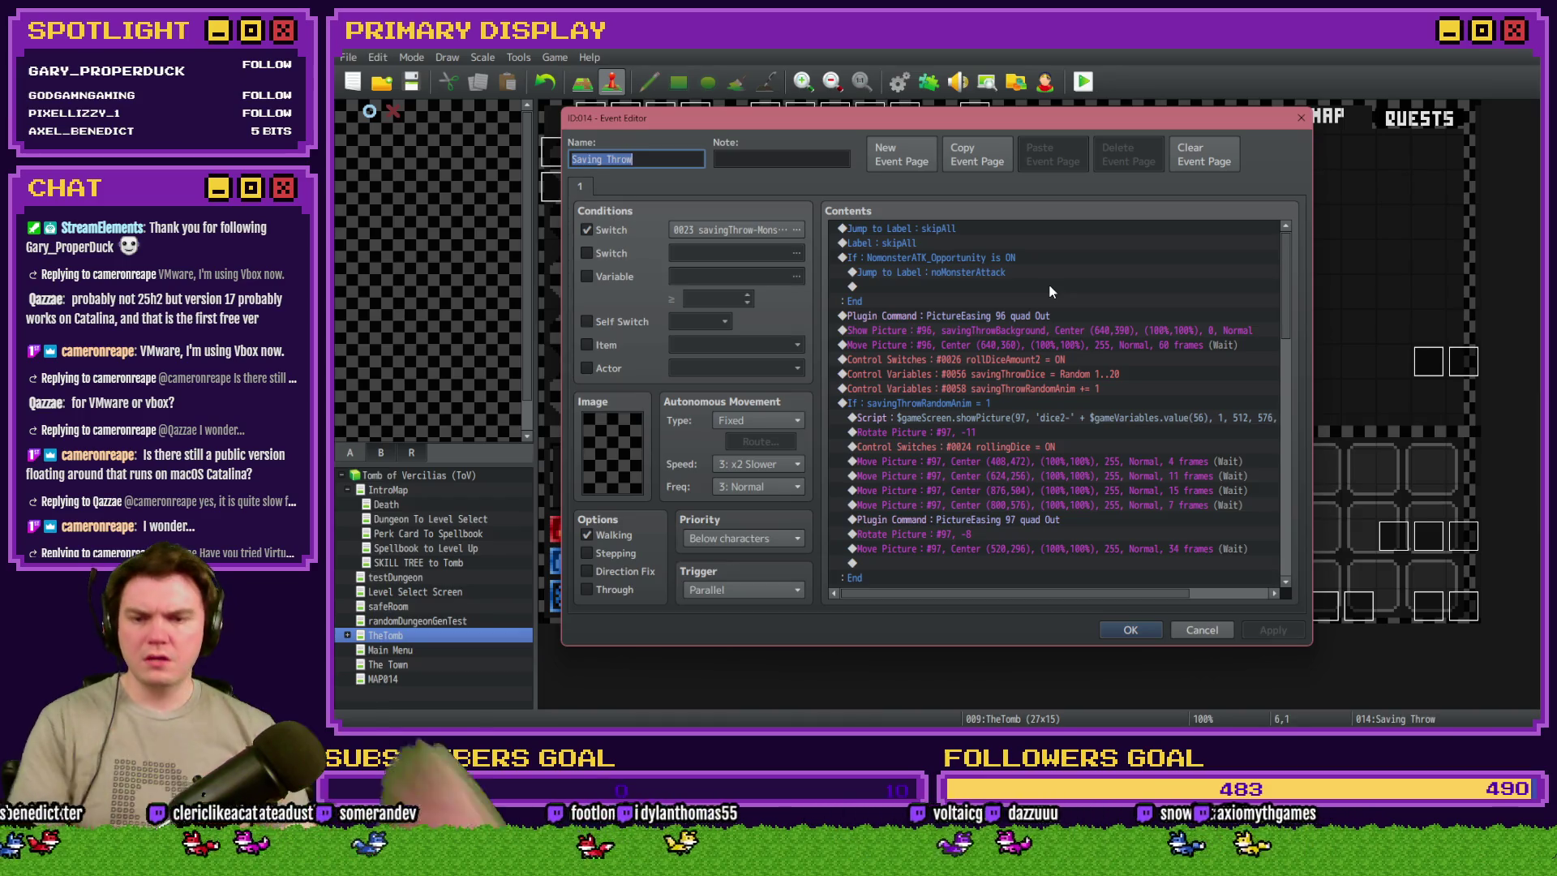
{"action": "left_click", "coordinate": [757, 591]}
{"action": "left_click", "coordinate": [754, 610]}
- Confirm the Saving Throw event, save, run a playtest, and close it
{"action": "left_click", "coordinate": [1120, 626]}
{"action": "left_click", "coordinate": [1084, 85]}
{"action": "left_click", "coordinate": [877, 408]}
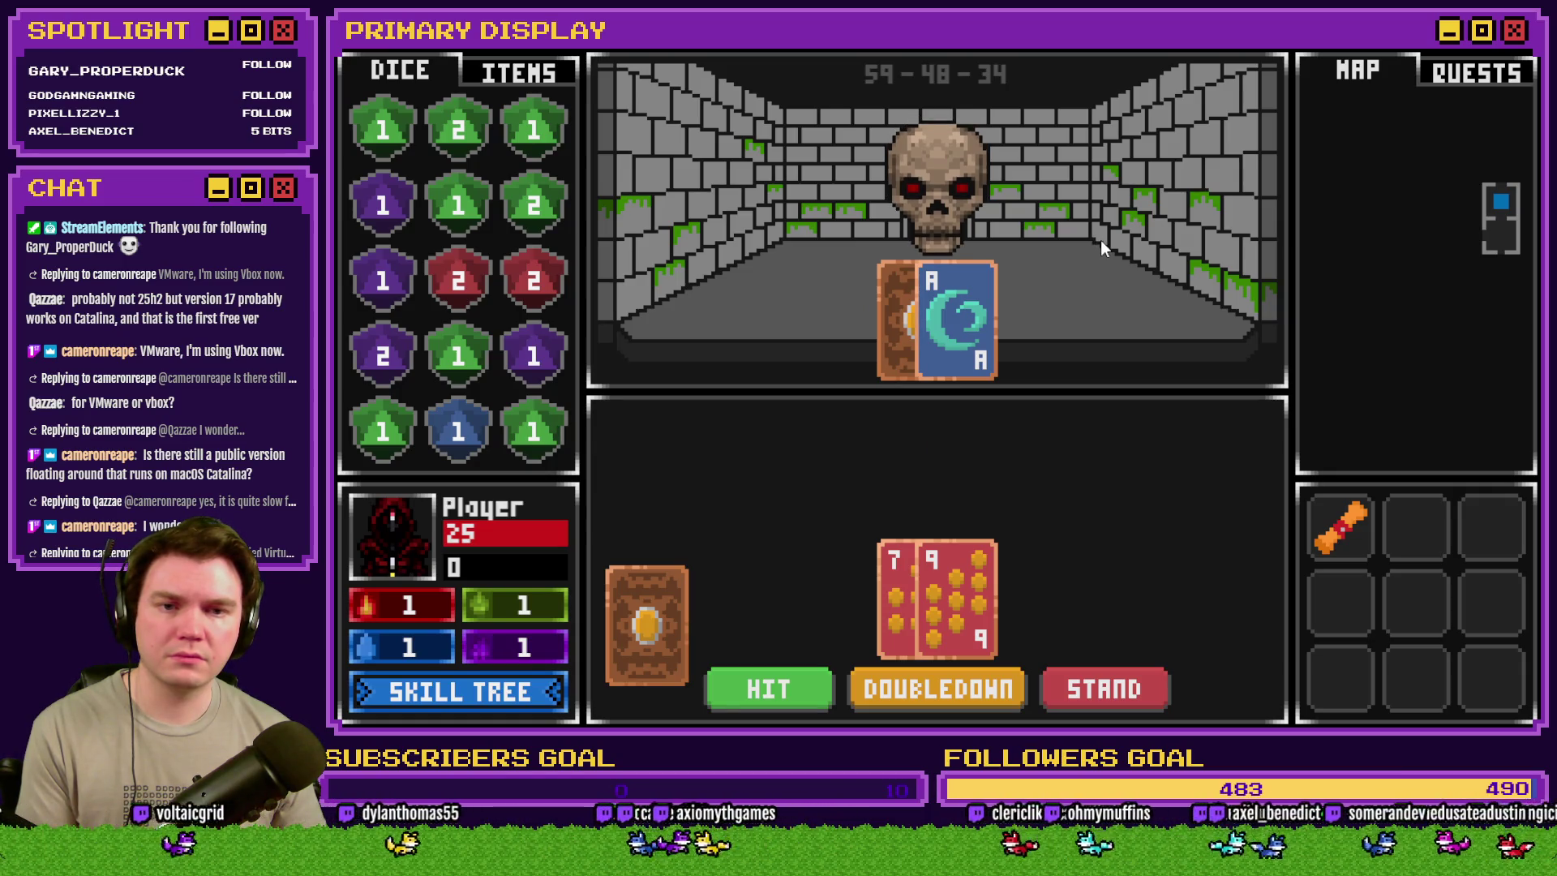
{"action": "left_click", "coordinate": [1432, 60]}
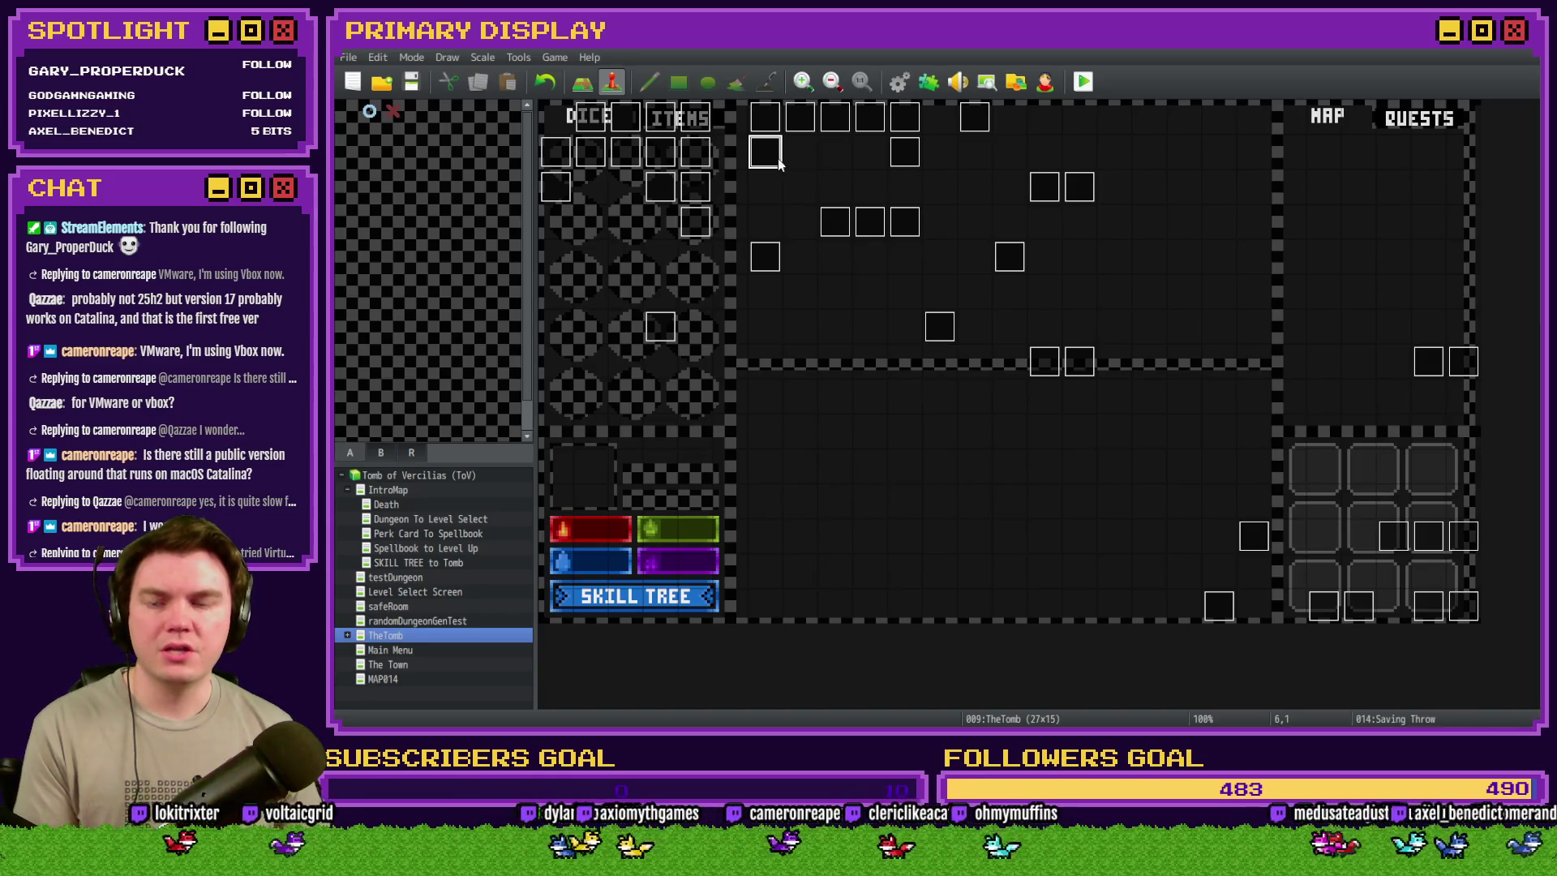
- Reopen the Saving Throw event and set its trigger back to Parallel
{"action": "double_click", "coordinate": [782, 164]}
{"action": "left_click", "coordinate": [743, 587]}
{"action": "left_click", "coordinate": [730, 678]}
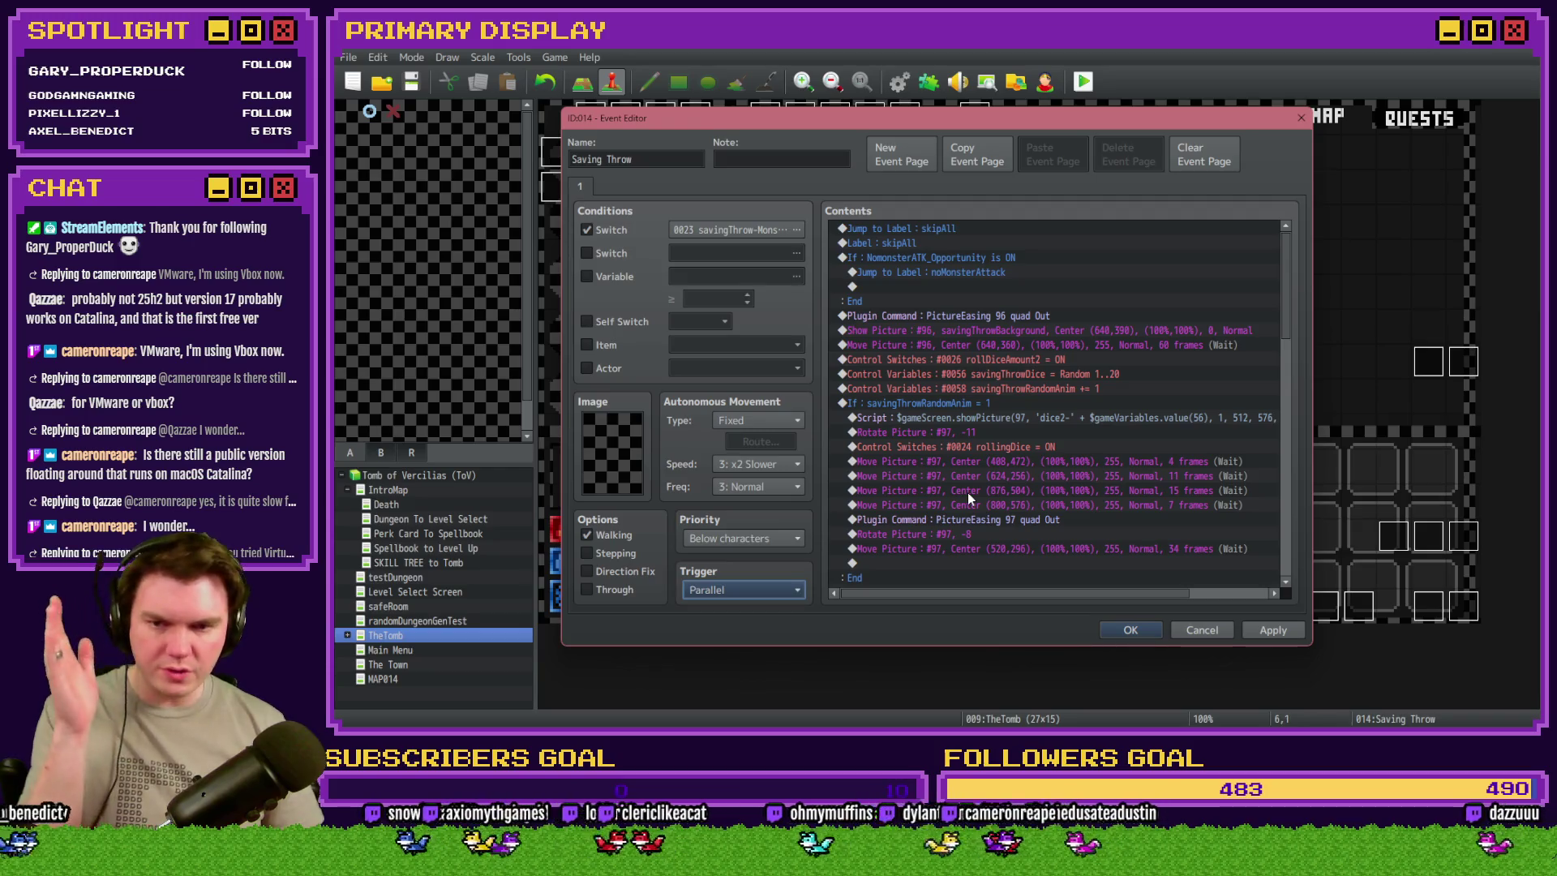
- Review the event's commands around the PictureEasing 97 linear line and the JUMP HERE IF SKIPPED comment
{"action": "scroll", "coordinate": [968, 493], "scroll_direction": "down", "scroll_amount": 2}
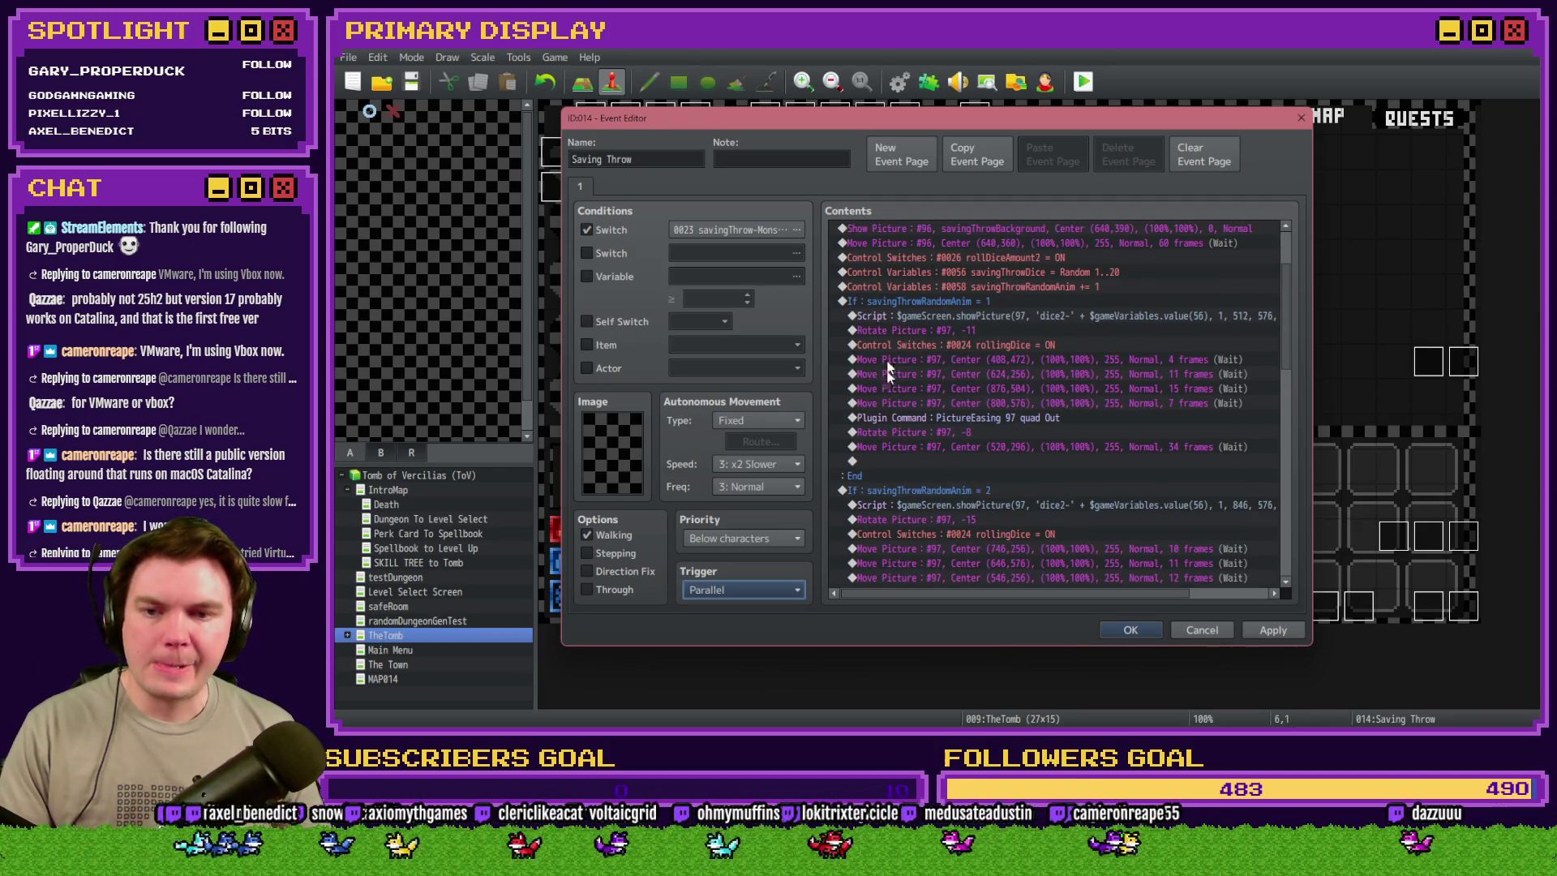
{"action": "scroll", "coordinate": [997, 343], "scroll_direction": "down", "scroll_amount": 5}
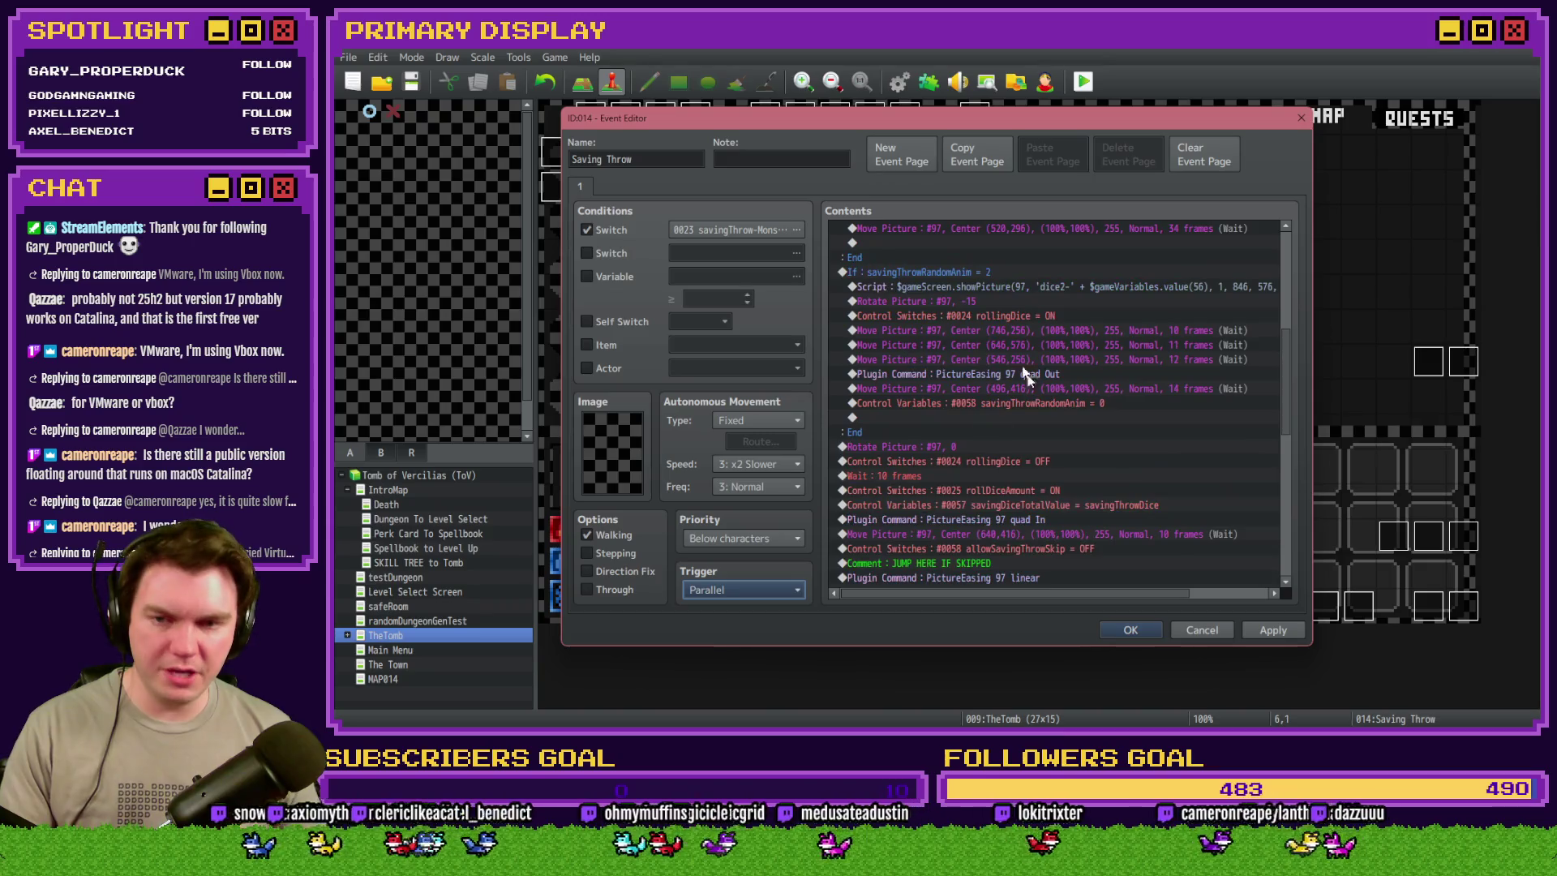
{"action": "scroll", "coordinate": [986, 345], "scroll_direction": "down", "scroll_amount": 2}
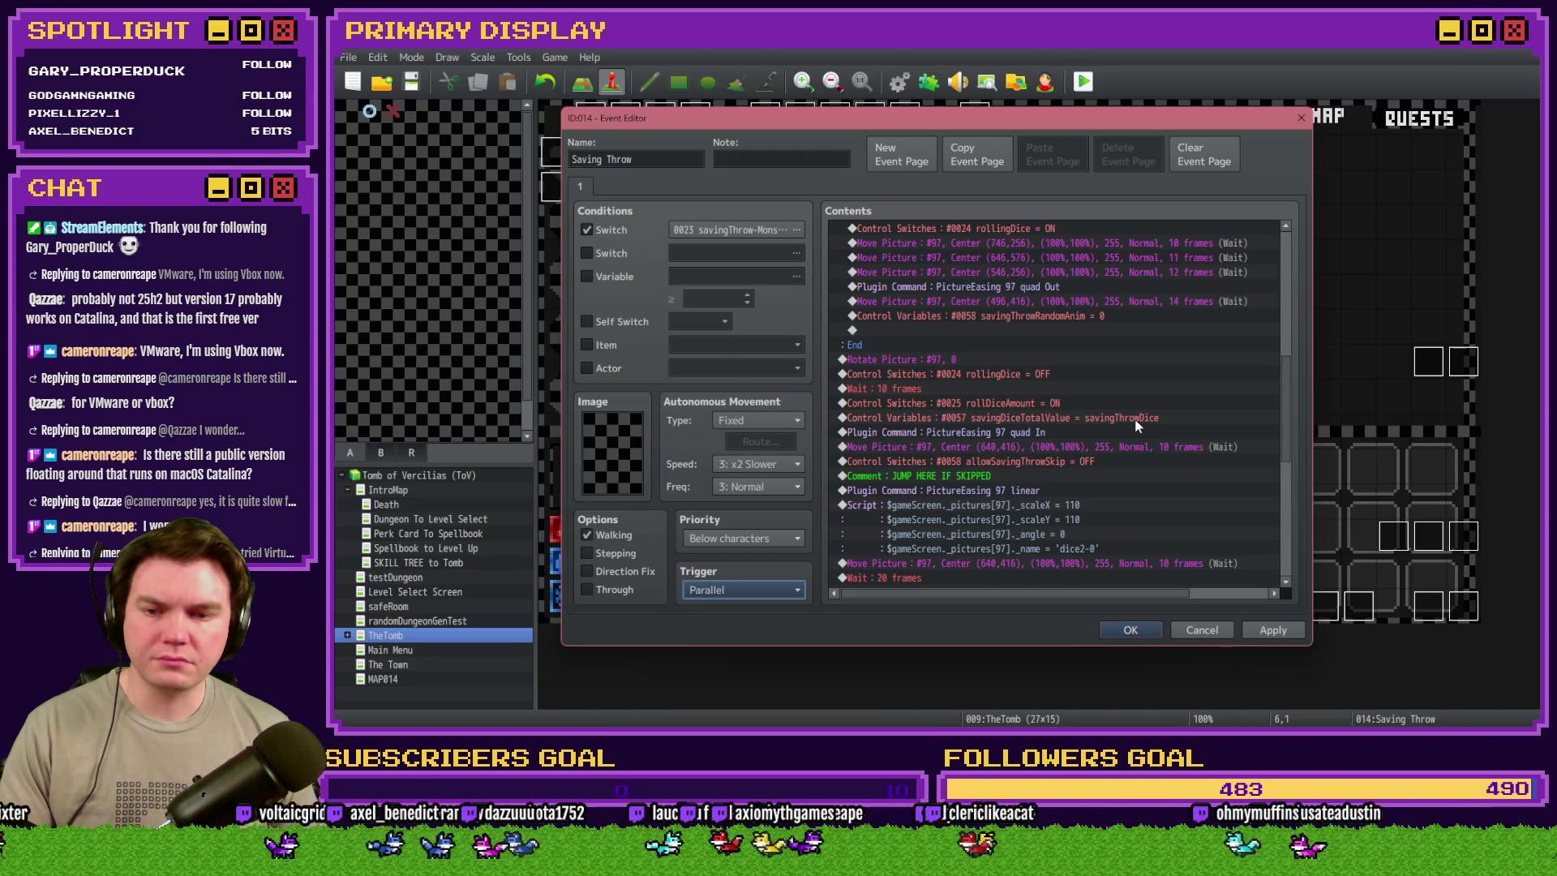
{"action": "scroll", "coordinate": [976, 476], "scroll_direction": "down", "scroll_amount": 2}
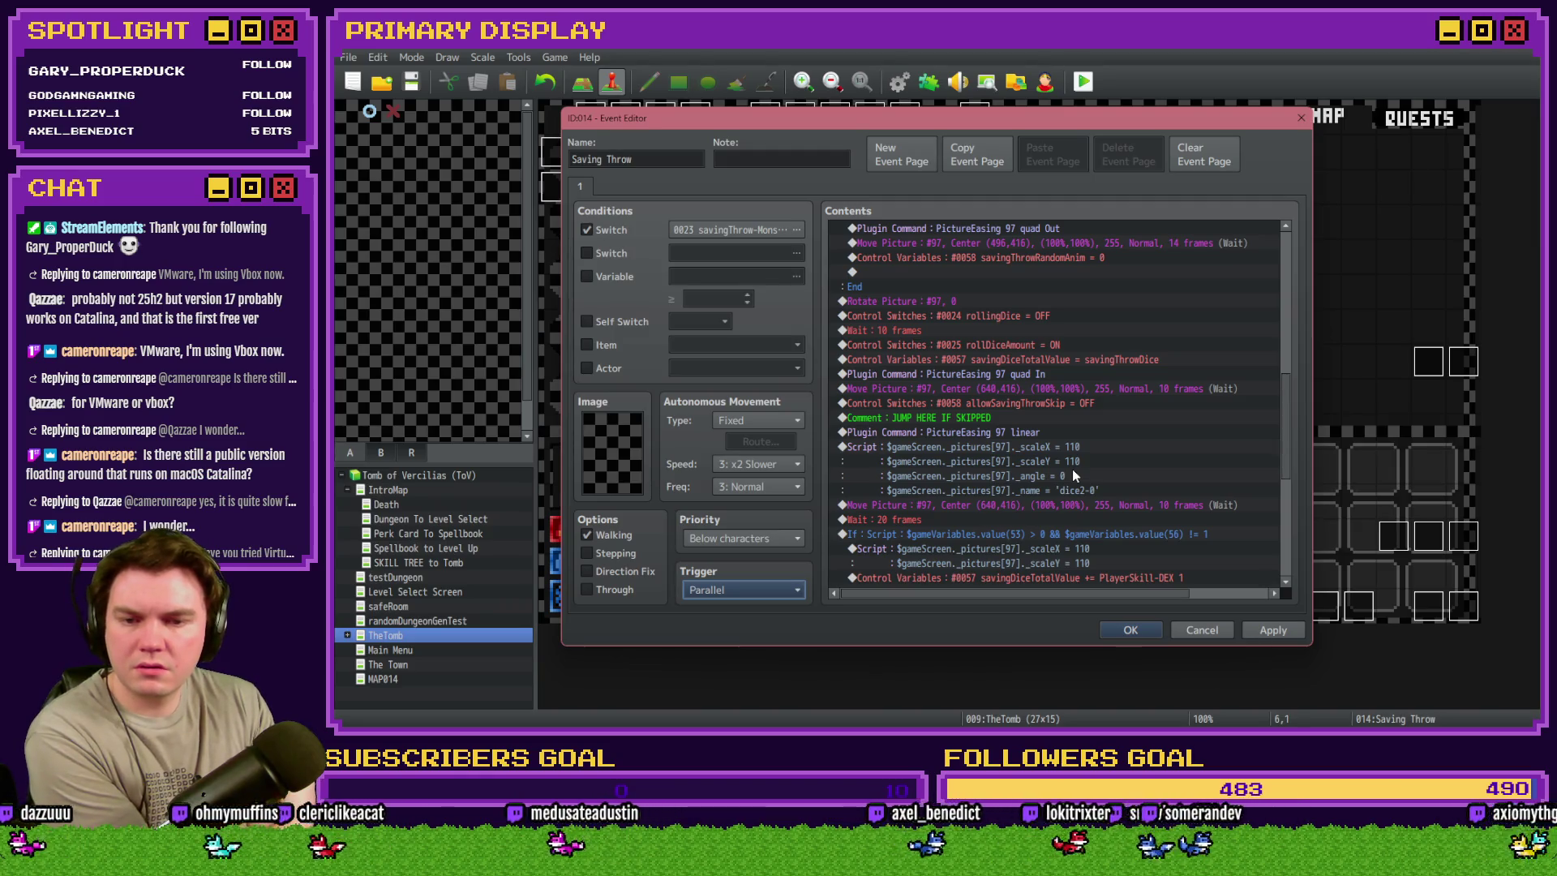
{"action": "scroll", "coordinate": [1072, 469], "scroll_direction": "down", "scroll_amount": 2}
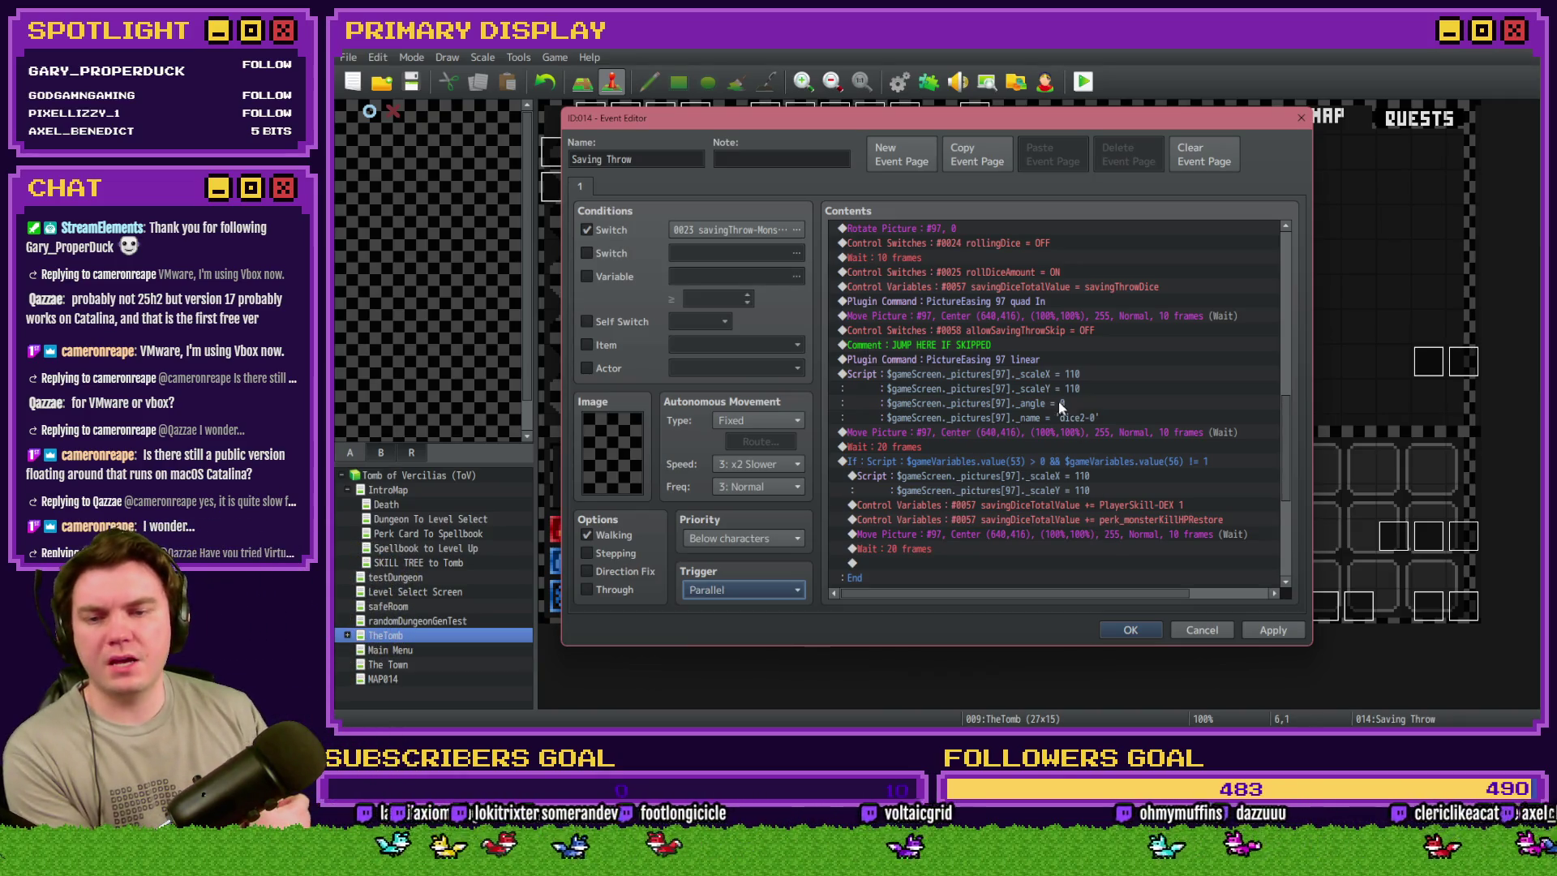
{"action": "left_click", "coordinate": [1035, 362]}
{"action": "left_click", "coordinate": [1036, 346]}
{"action": "left_click", "coordinate": [1037, 359]}
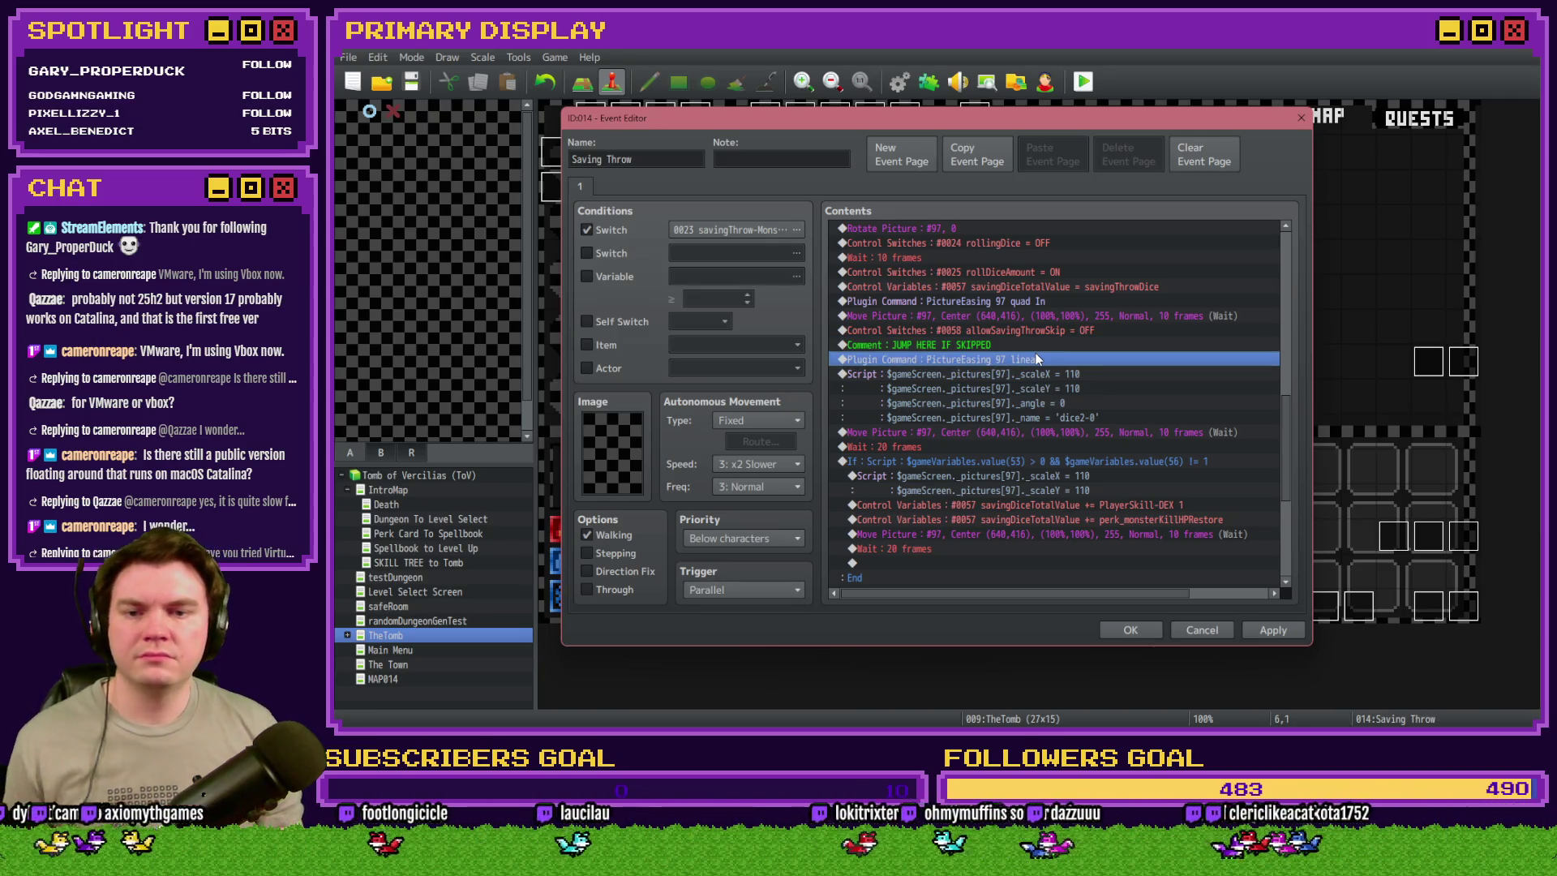
{"action": "scroll", "coordinate": [1027, 397], "scroll_direction": "up", "scroll_amount": 2}
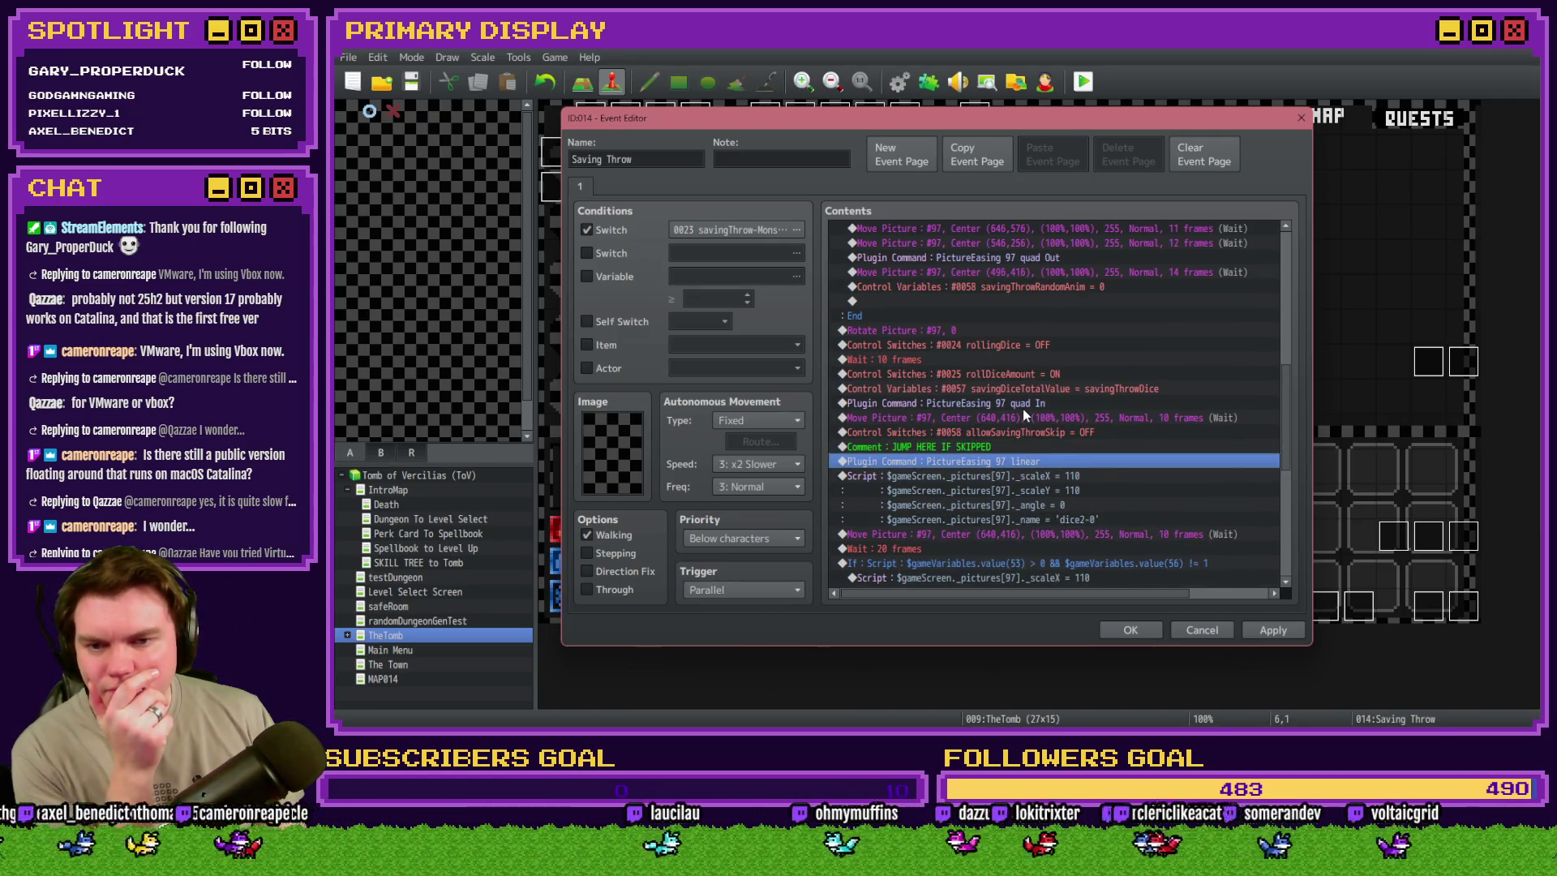
{"action": "scroll", "coordinate": [1024, 413], "scroll_direction": "down", "scroll_amount": 2}
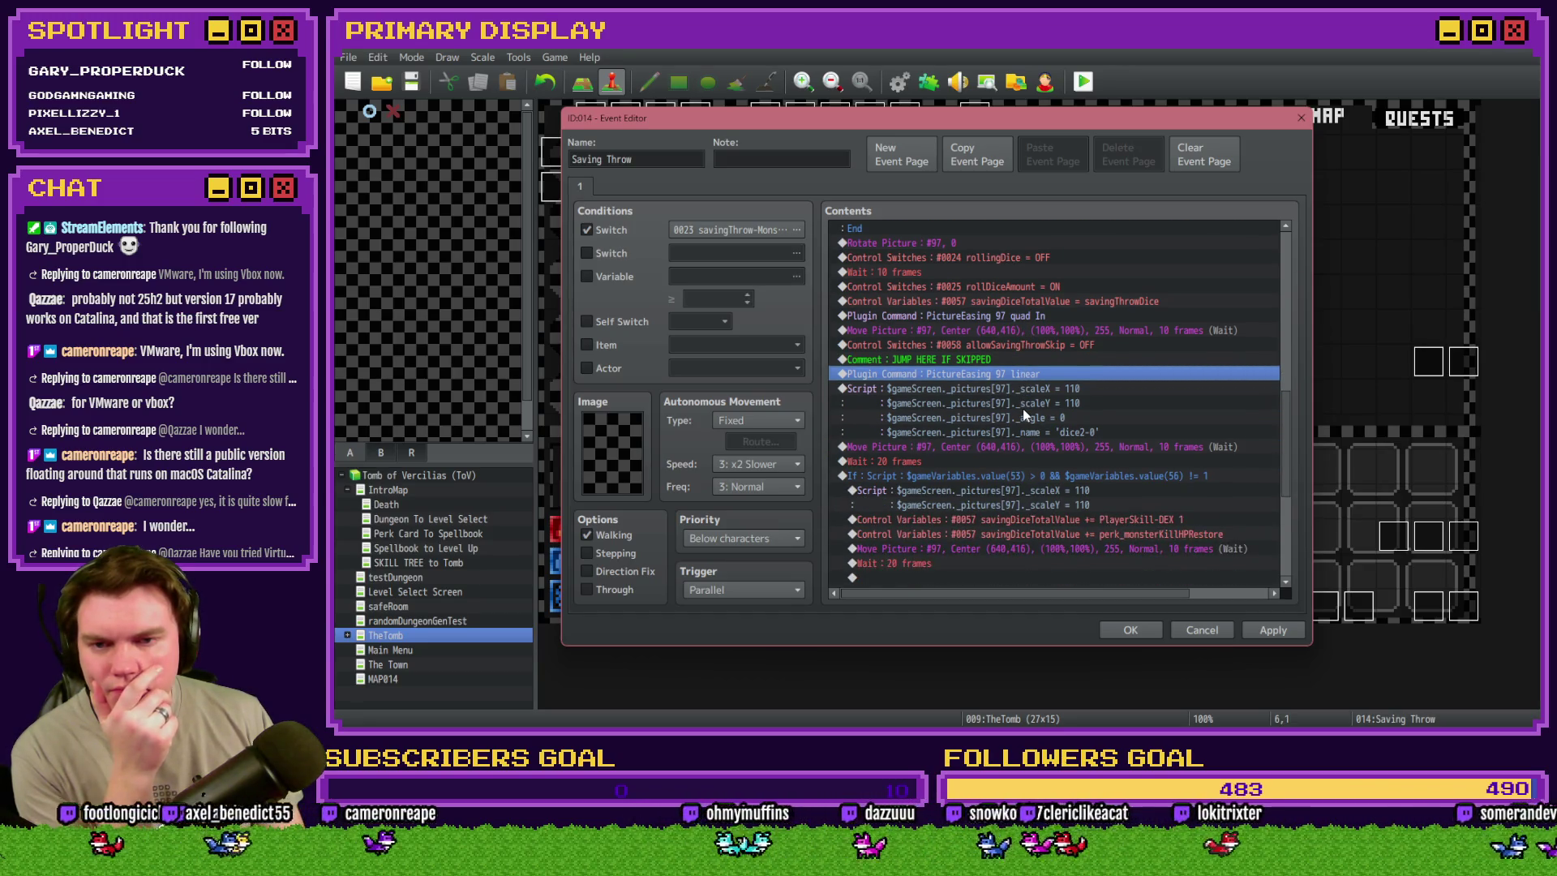
{"action": "scroll", "coordinate": [1024, 409], "scroll_direction": "up", "scroll_amount": 1}
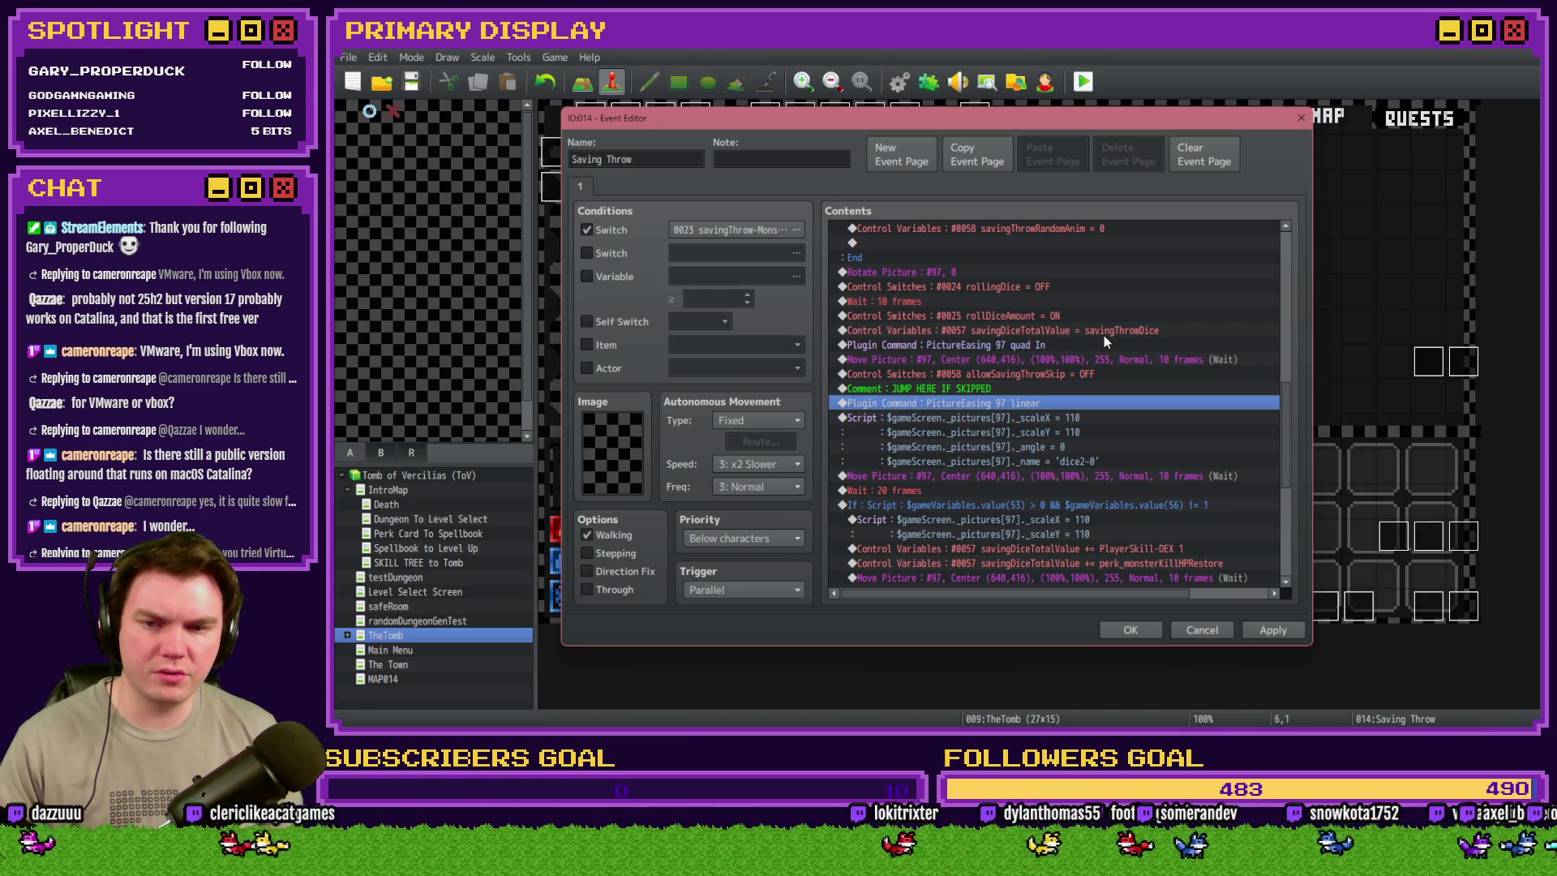
{"action": "double_click", "coordinate": [1110, 331]}
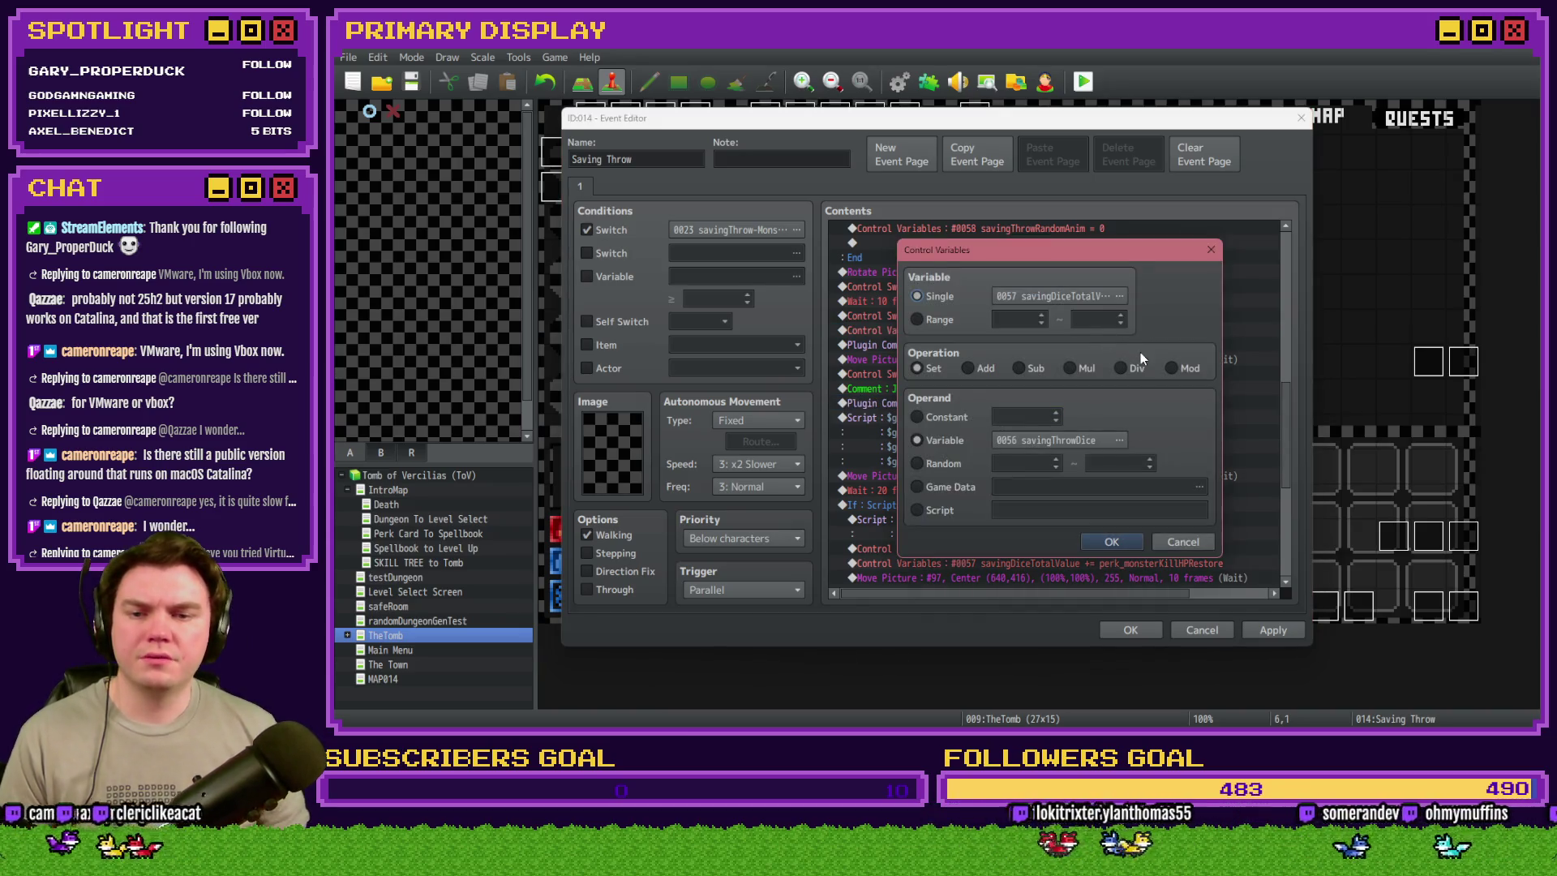
{"action": "key", "text": "Escape"}
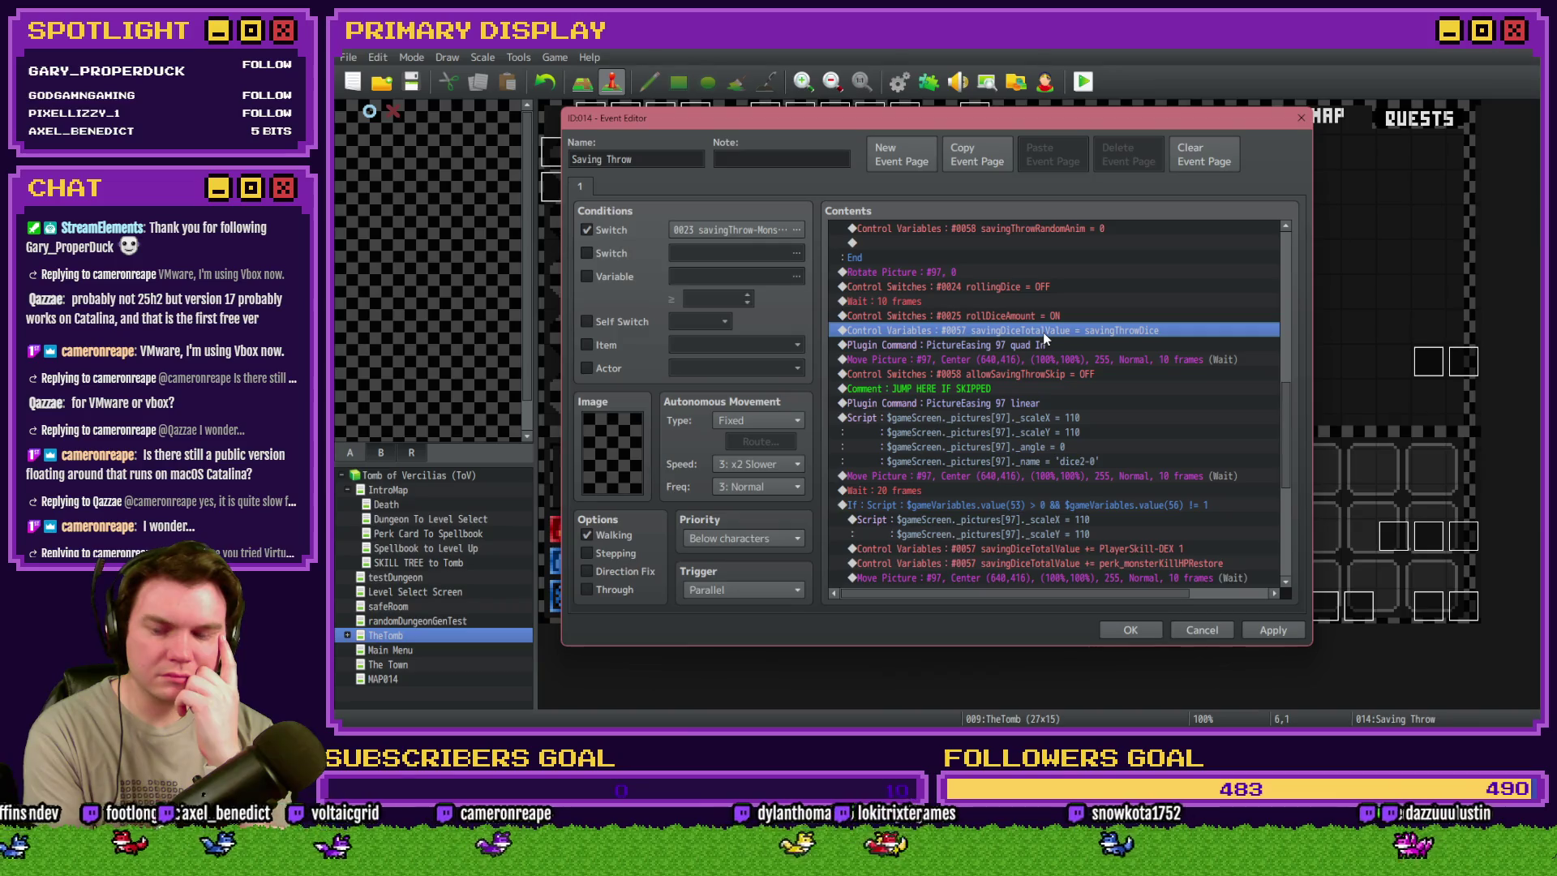
- Close Saving Throw, then look at DRAW A LINE and pages 8 and 9 of Draw And Attack
{"action": "left_click", "coordinate": [1133, 632]}
{"action": "double_click", "coordinate": [1356, 605]}
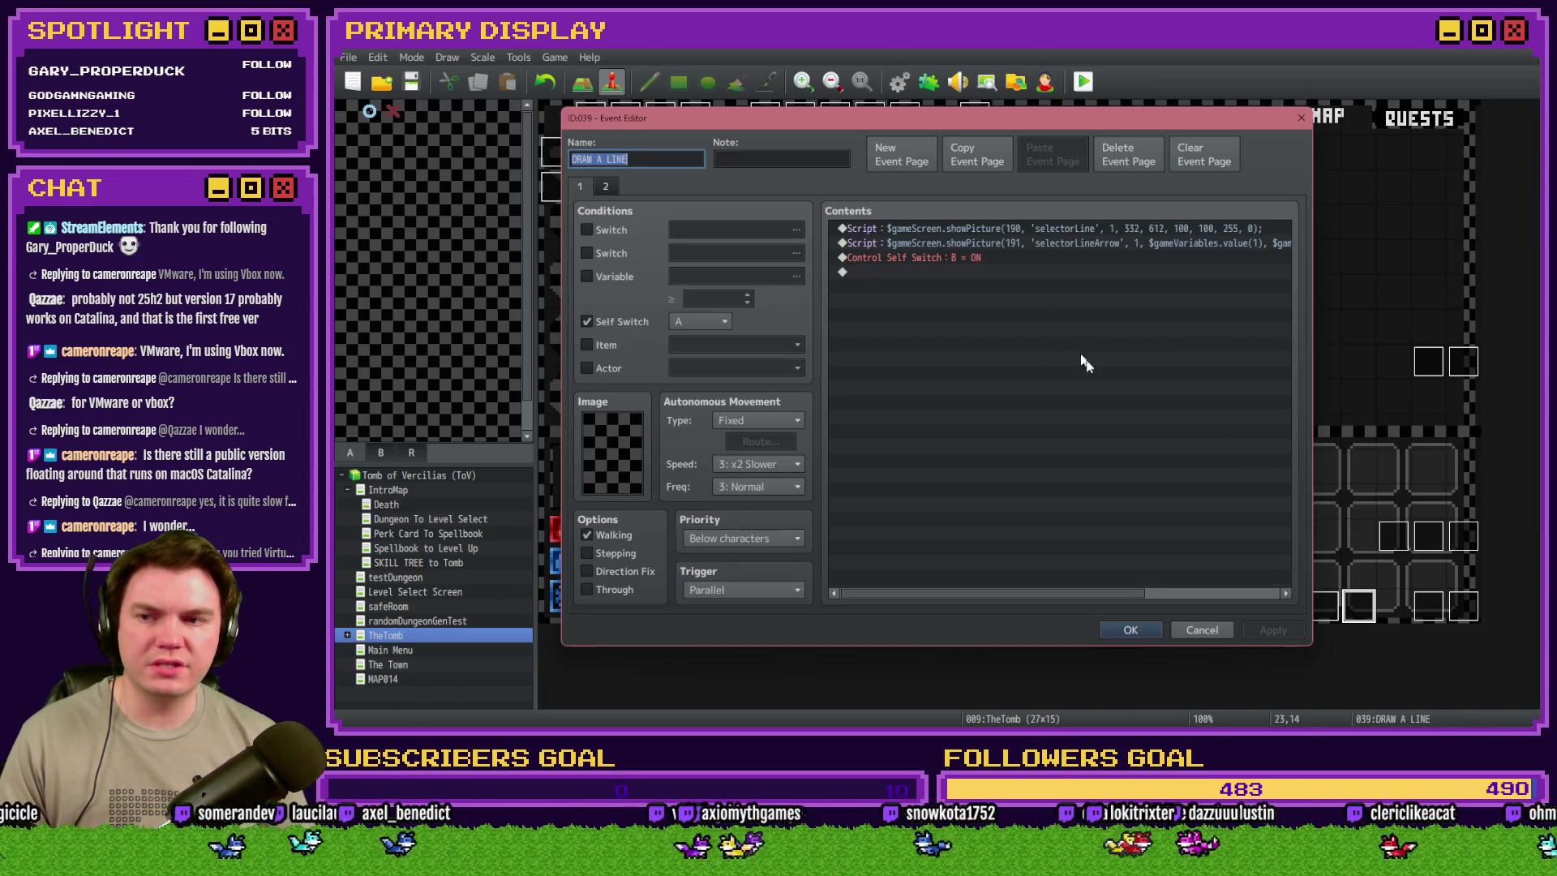
{"action": "key", "text": "Escape"}
{"action": "double_click", "coordinate": [1428, 605]}
{"action": "left_click", "coordinate": [763, 187]}
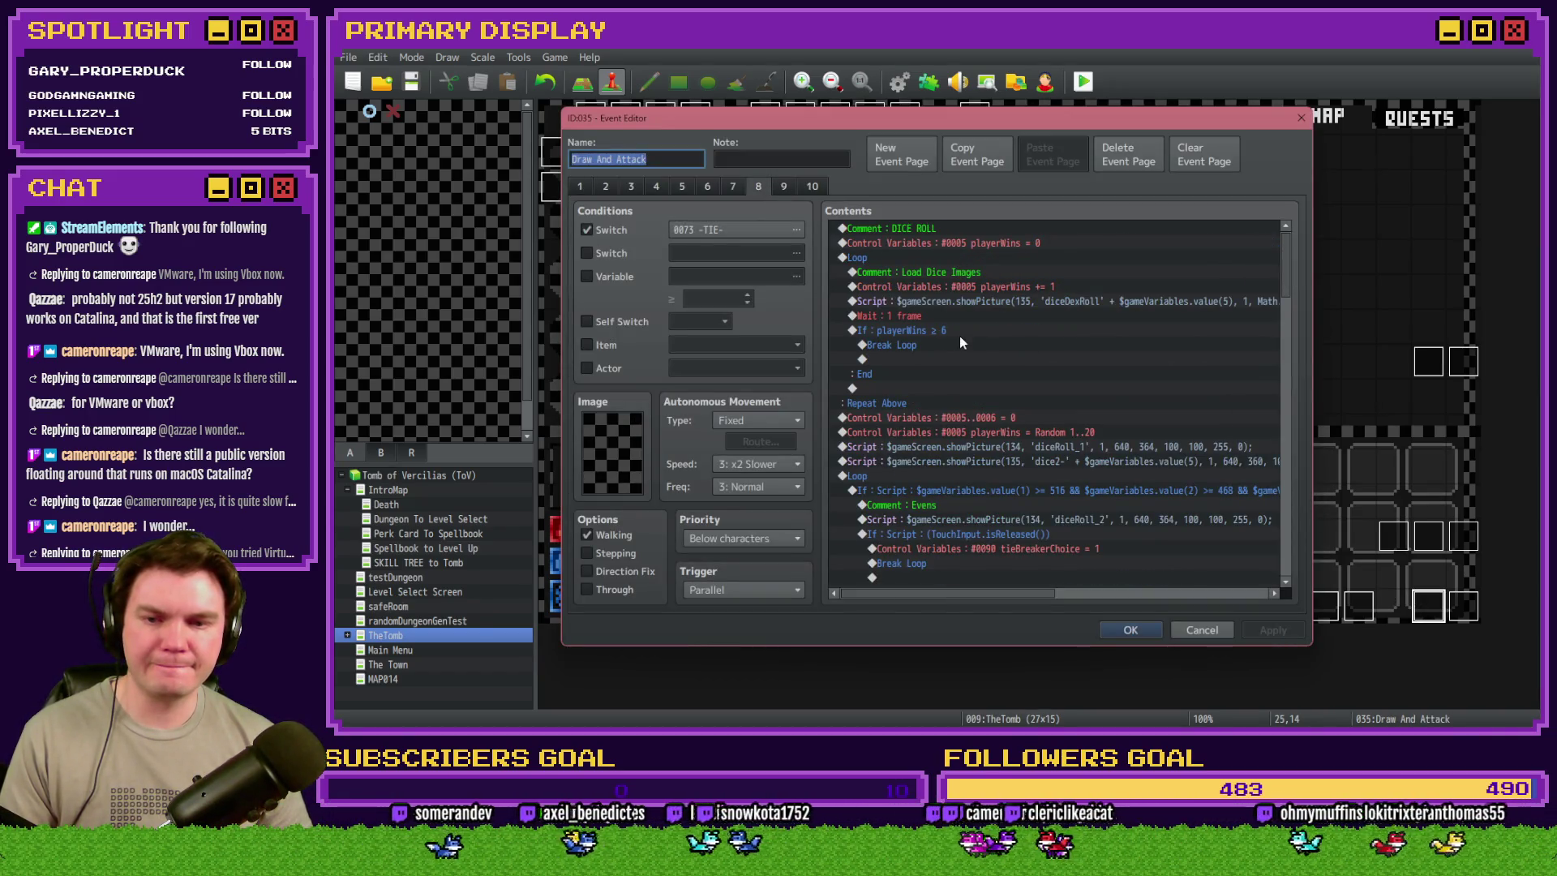
{"action": "scroll", "coordinate": [978, 368], "scroll_direction": "down", "scroll_amount": 2}
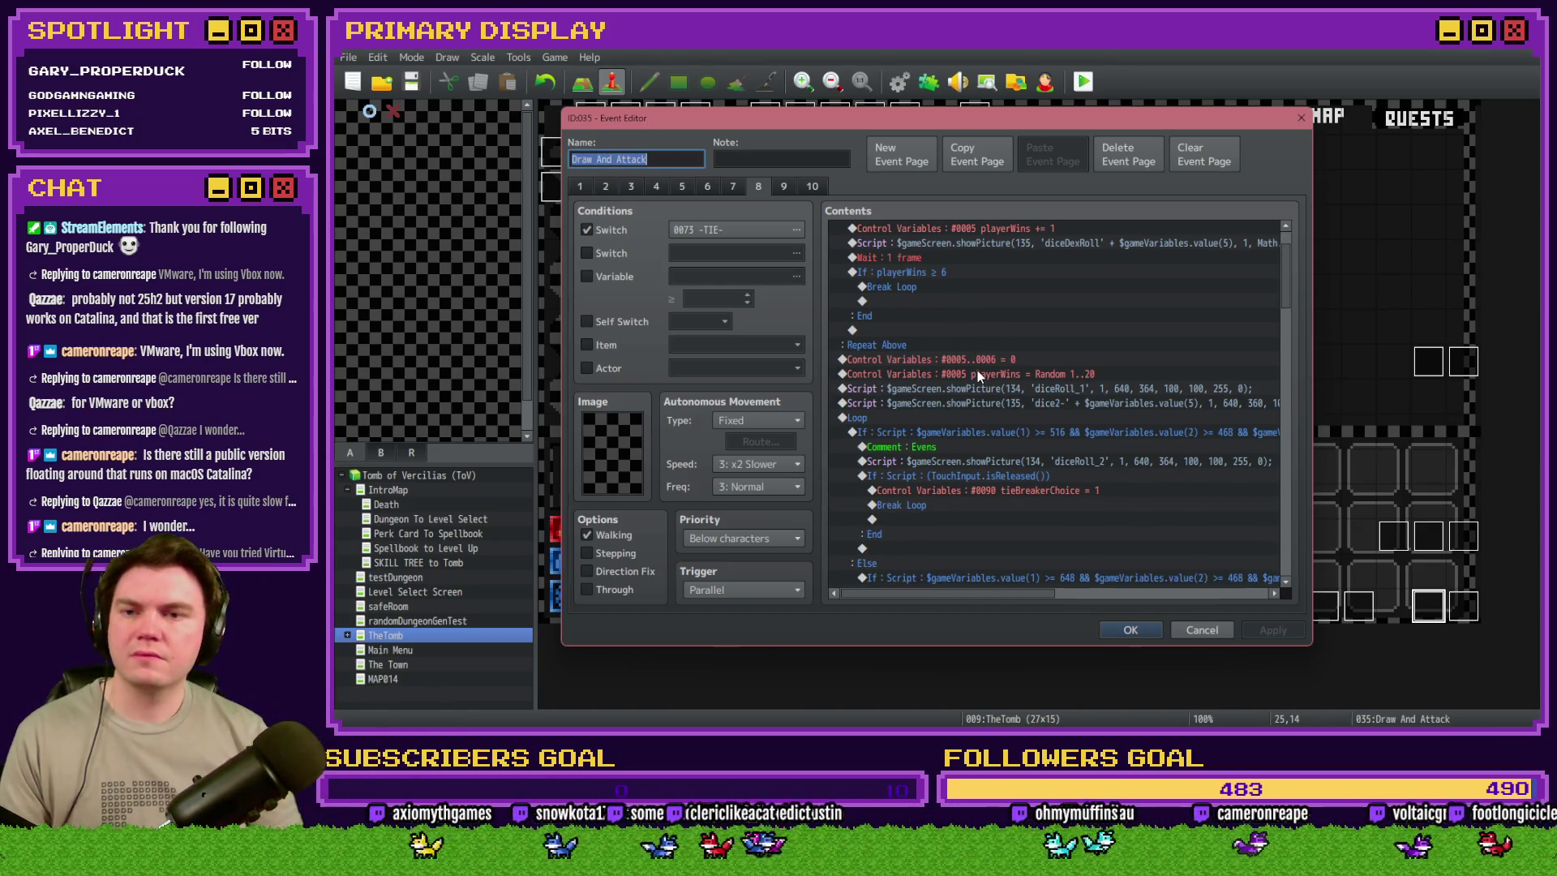
{"action": "left_click", "coordinate": [776, 183]}
{"action": "left_click", "coordinate": [767, 189]}
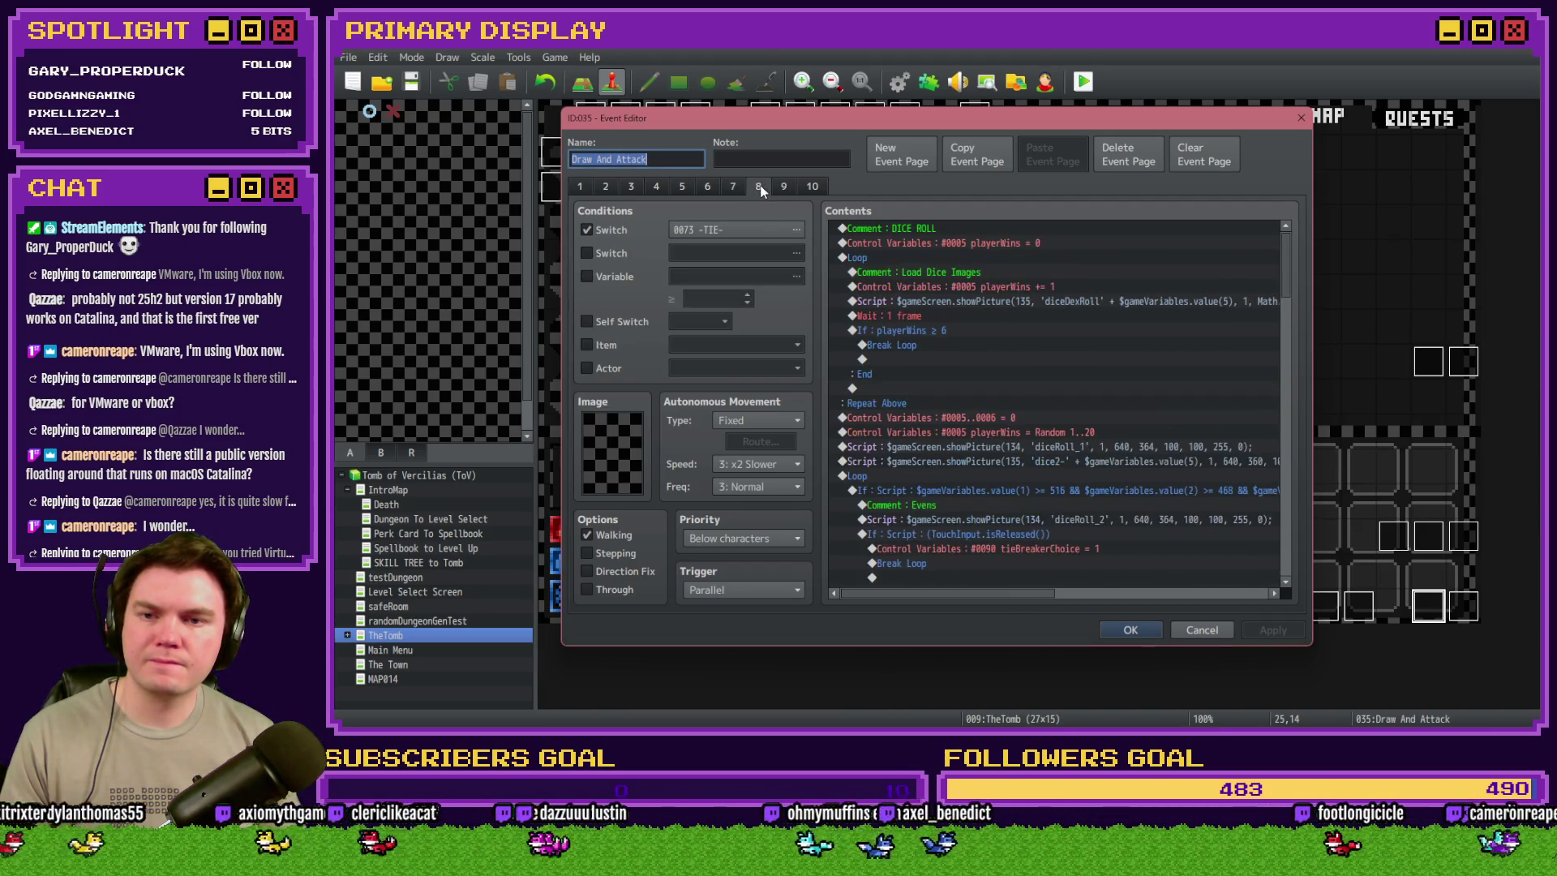
{"action": "key", "text": "Escape"}
- Browse DRAW A LINE page 2, the holdCardMechanic event and the Monster Draw event
{"action": "double_click", "coordinate": [1359, 605]}
{"action": "left_click", "coordinate": [603, 189]}
{"action": "key", "text": "Escape"}
{"action": "double_click", "coordinate": [1325, 605]}
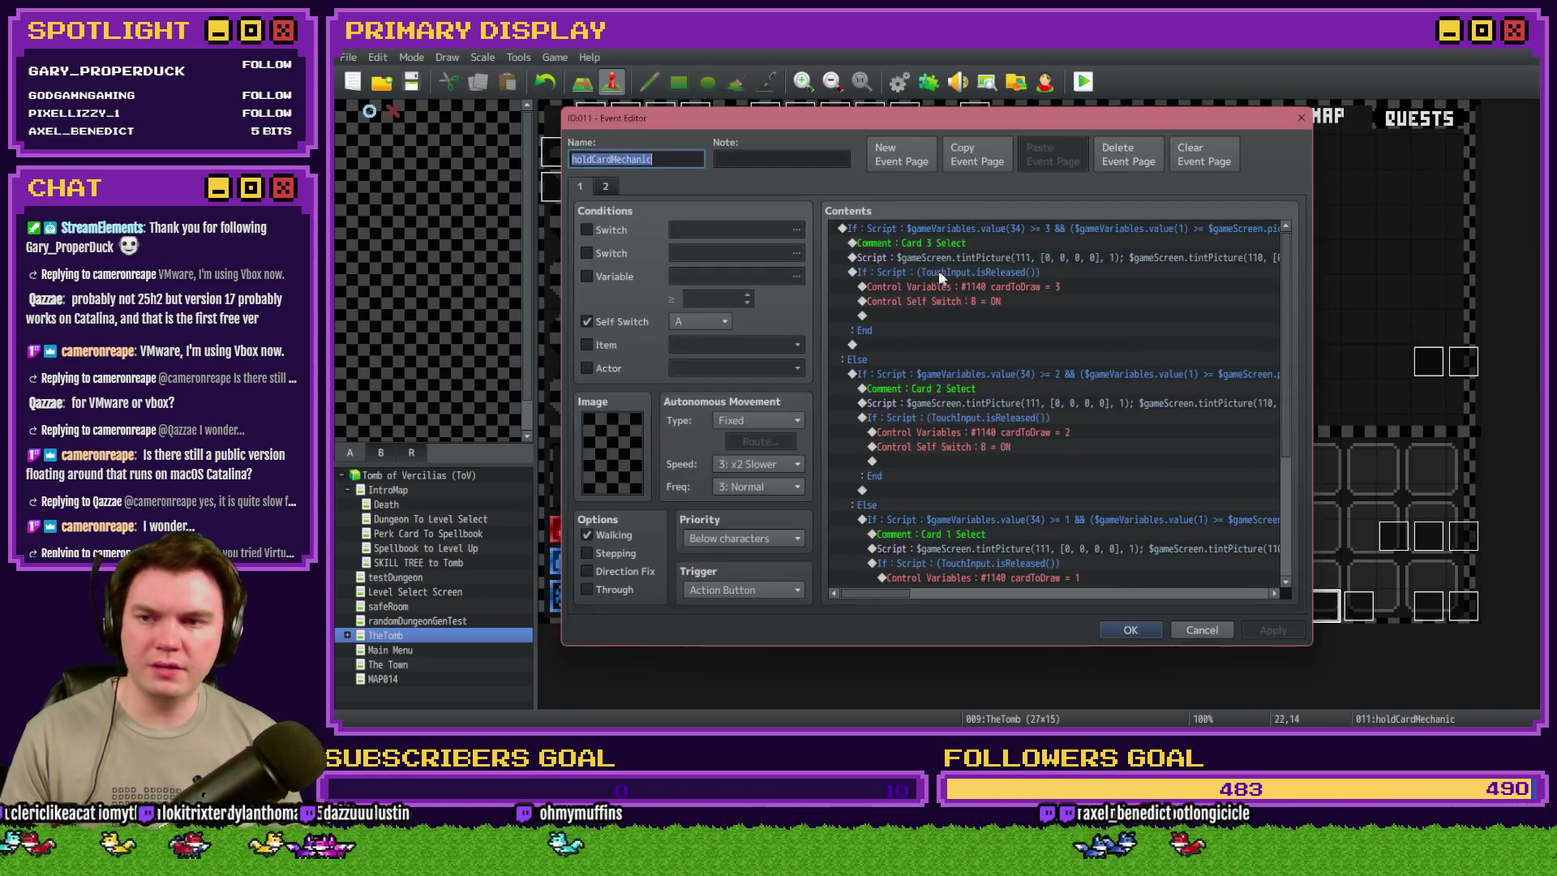
{"action": "left_click", "coordinate": [604, 188]}
{"action": "left_click", "coordinate": [580, 187]}
{"action": "key", "text": "Escape"}
{"action": "double_click", "coordinate": [1464, 605]}
{"action": "key", "text": "Escape"}
- Inspect event EV036, page 2 of Draw And Attack BACK, and event EV033
{"action": "double_click", "coordinate": [1467, 538]}
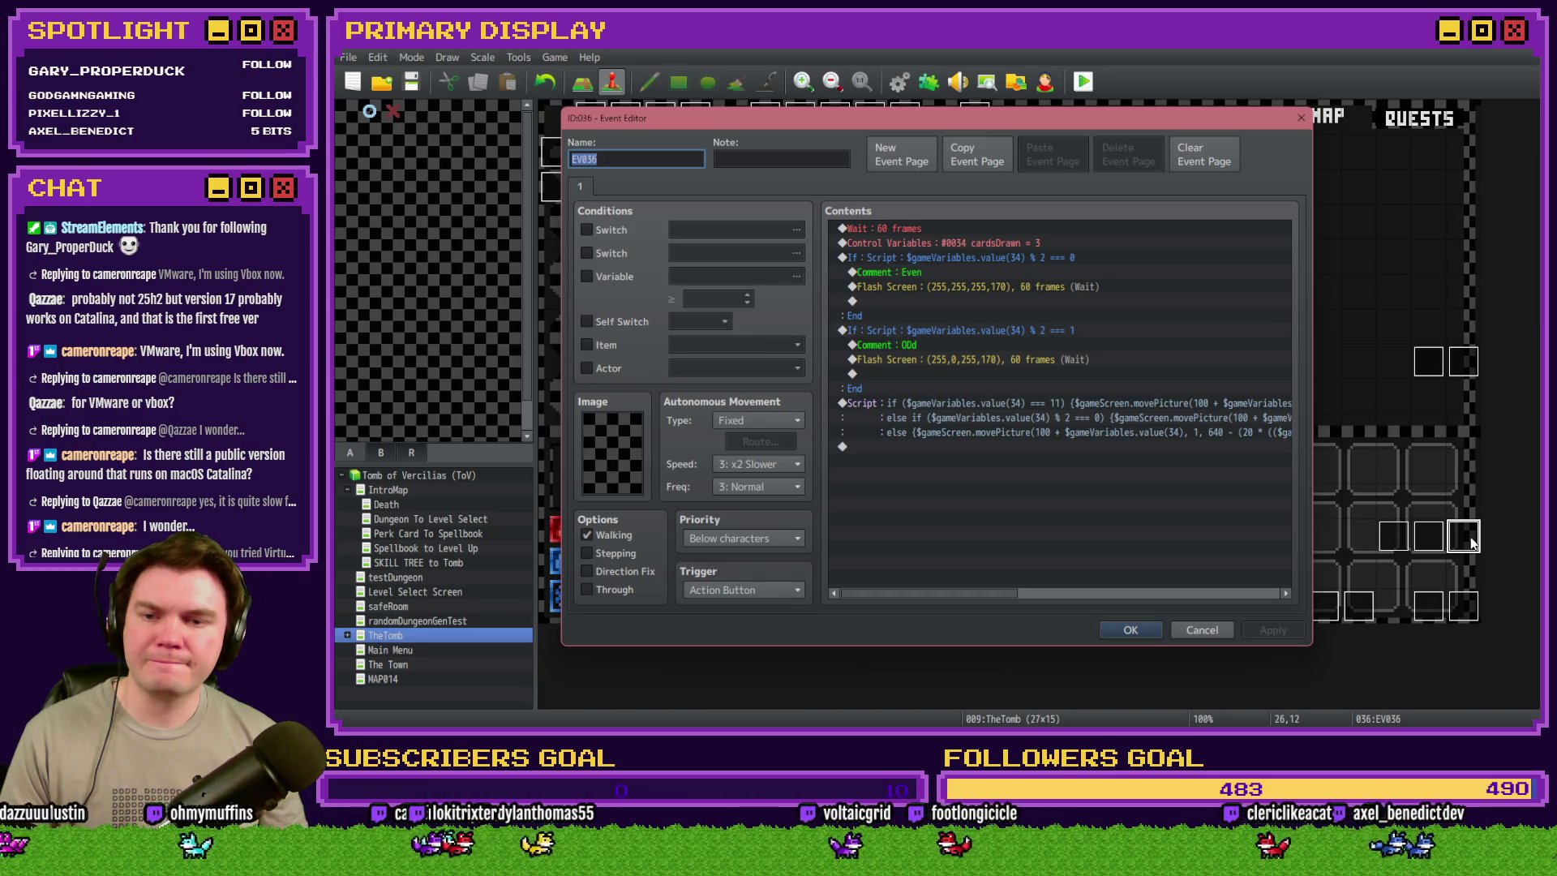
{"action": "key", "text": "Escape"}
{"action": "double_click", "coordinate": [1424, 539]}
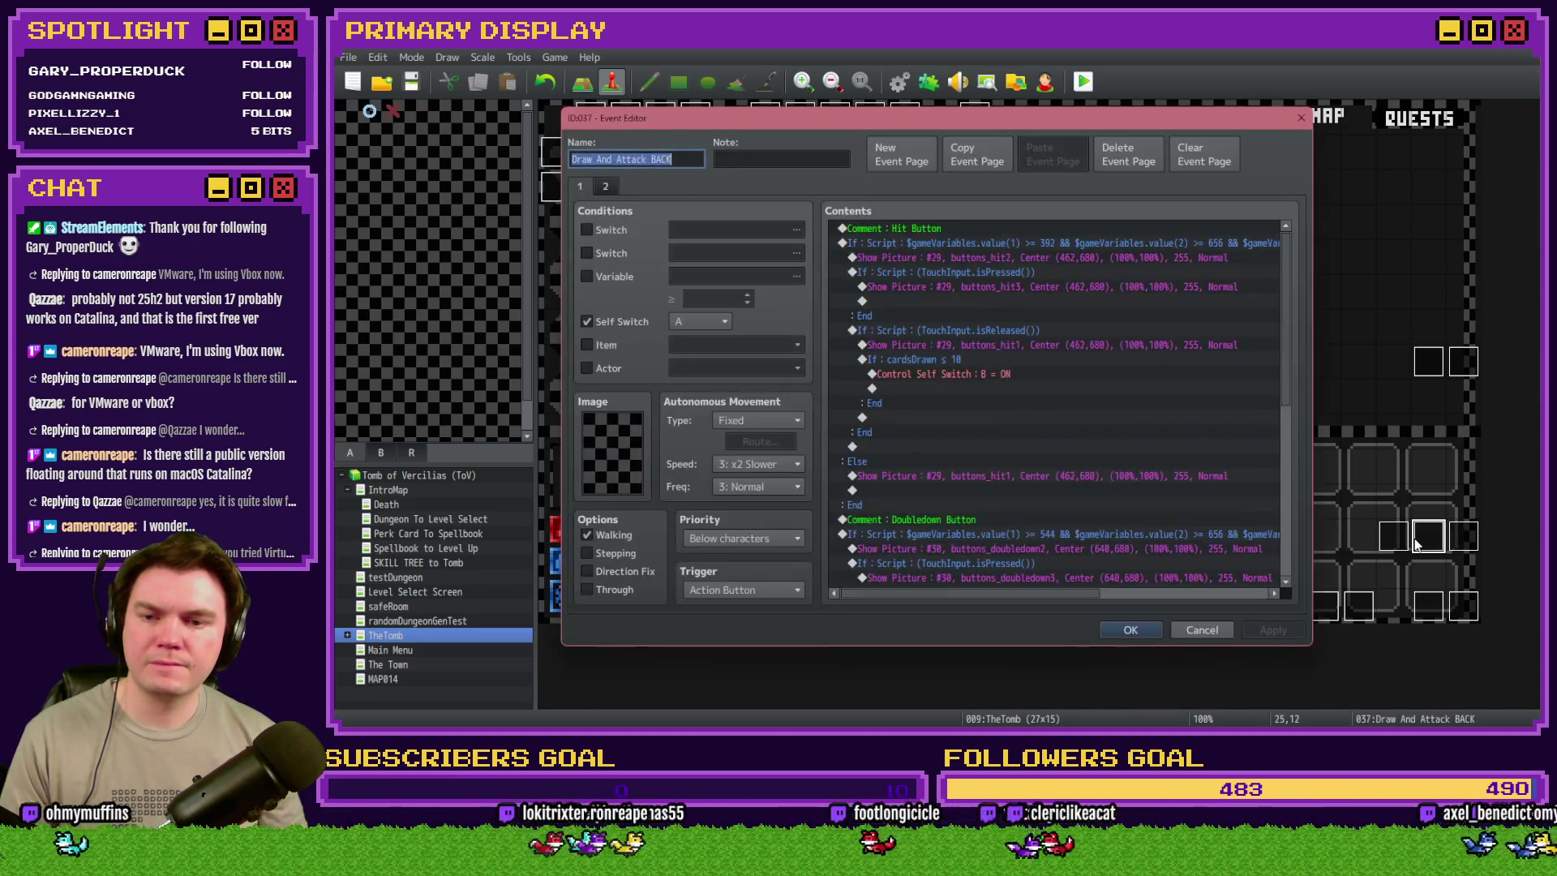
{"action": "left_click", "coordinate": [605, 186]}
{"action": "key", "text": "Escape"}
{"action": "double_click", "coordinate": [1403, 537]}
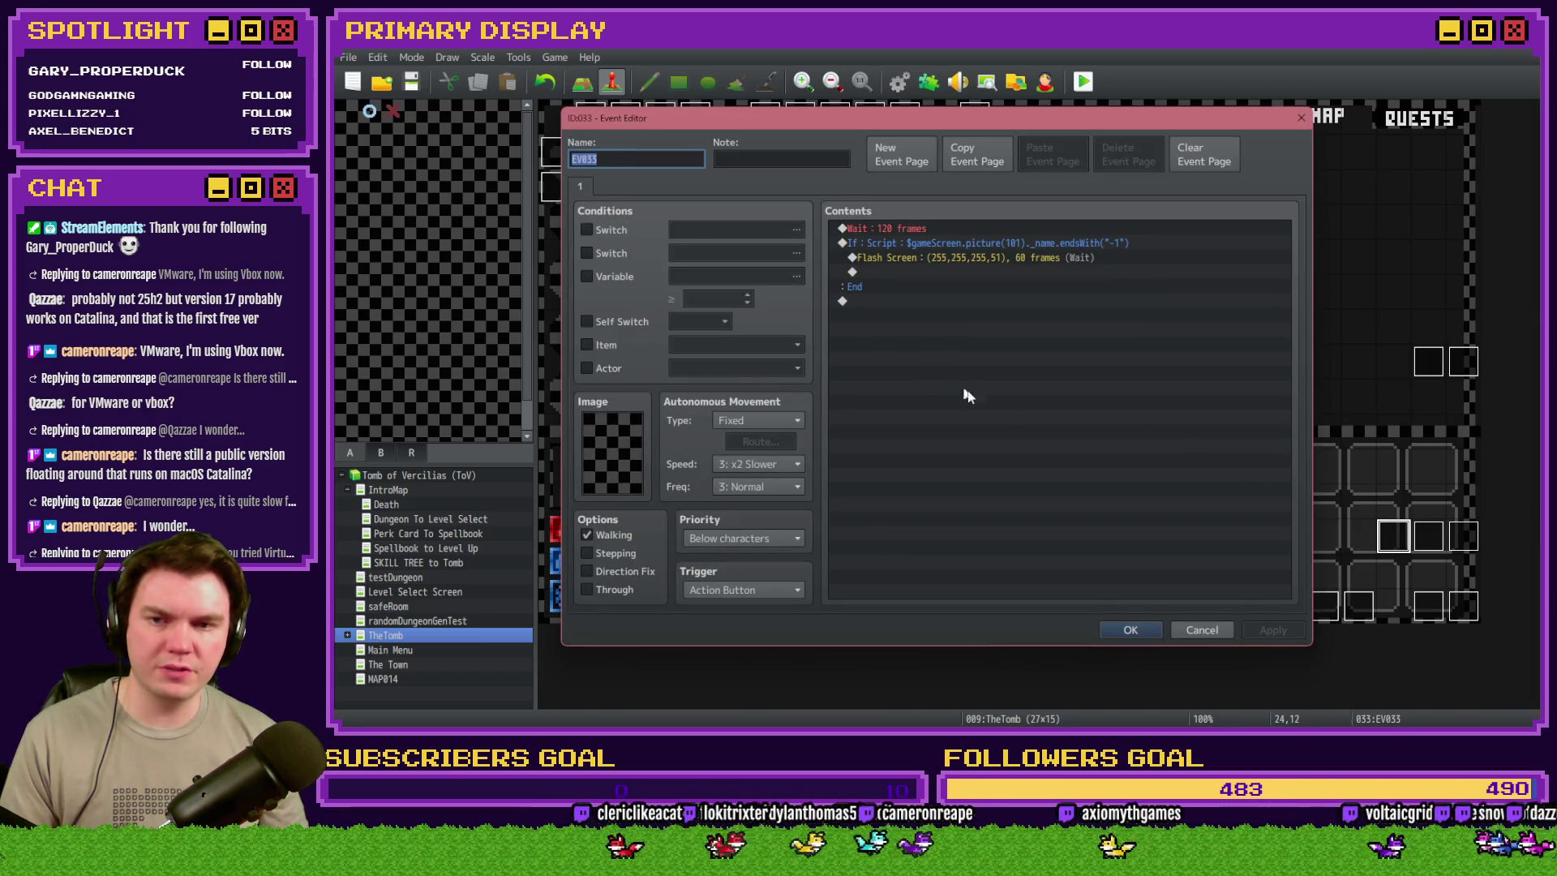
{"action": "key", "text": "Escape"}
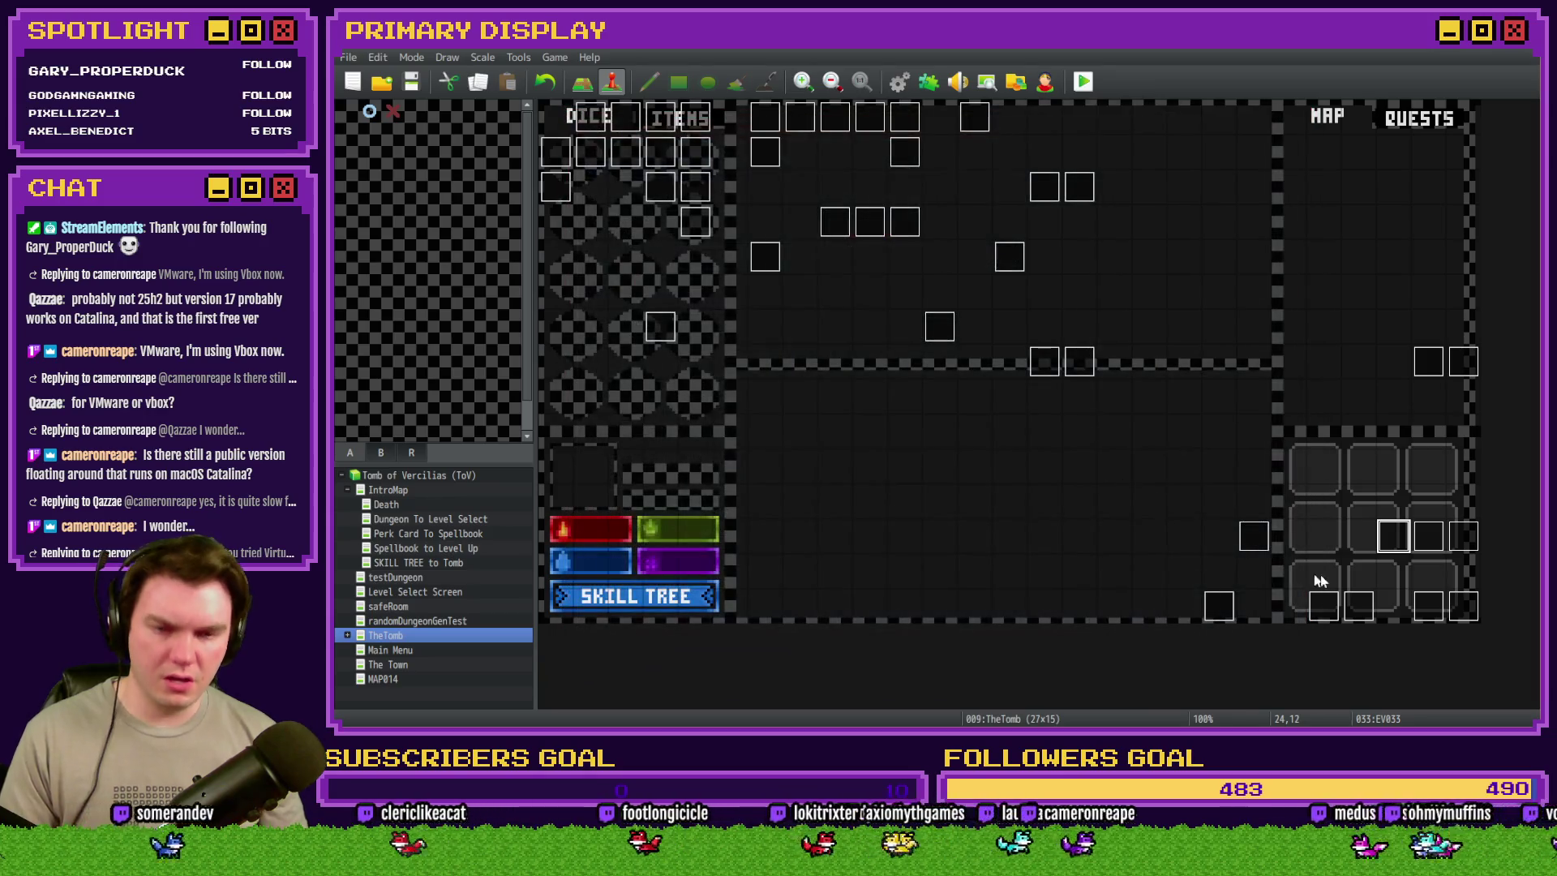
- Review the DICE ROLL page commands of the Draw And Attack event, then close it
{"action": "double_click", "coordinate": [1429, 607]}
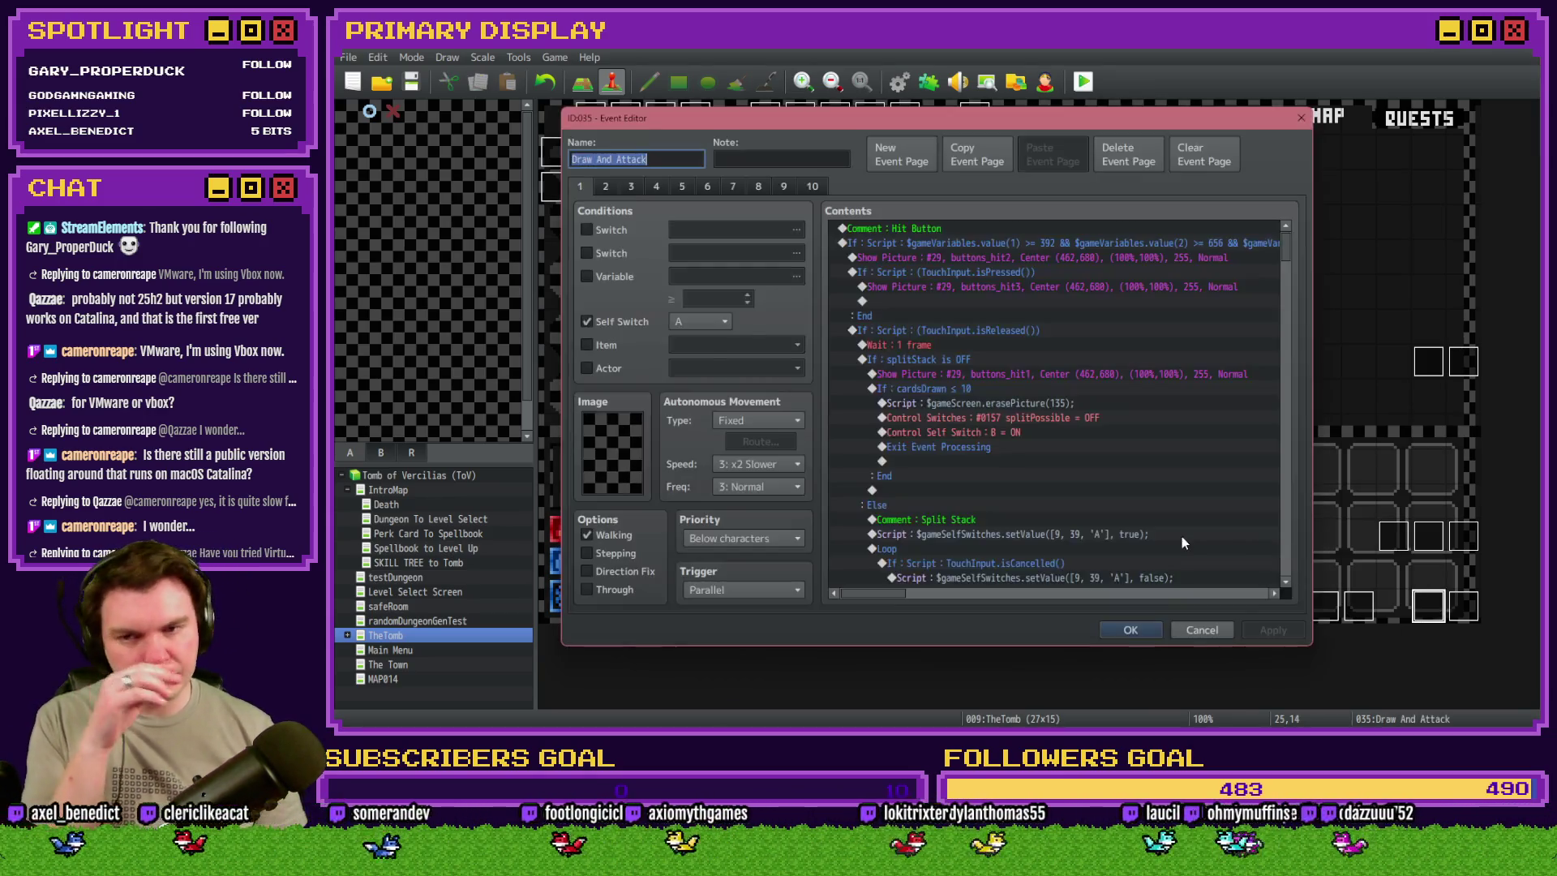
{"action": "left_click", "coordinate": [757, 186]}
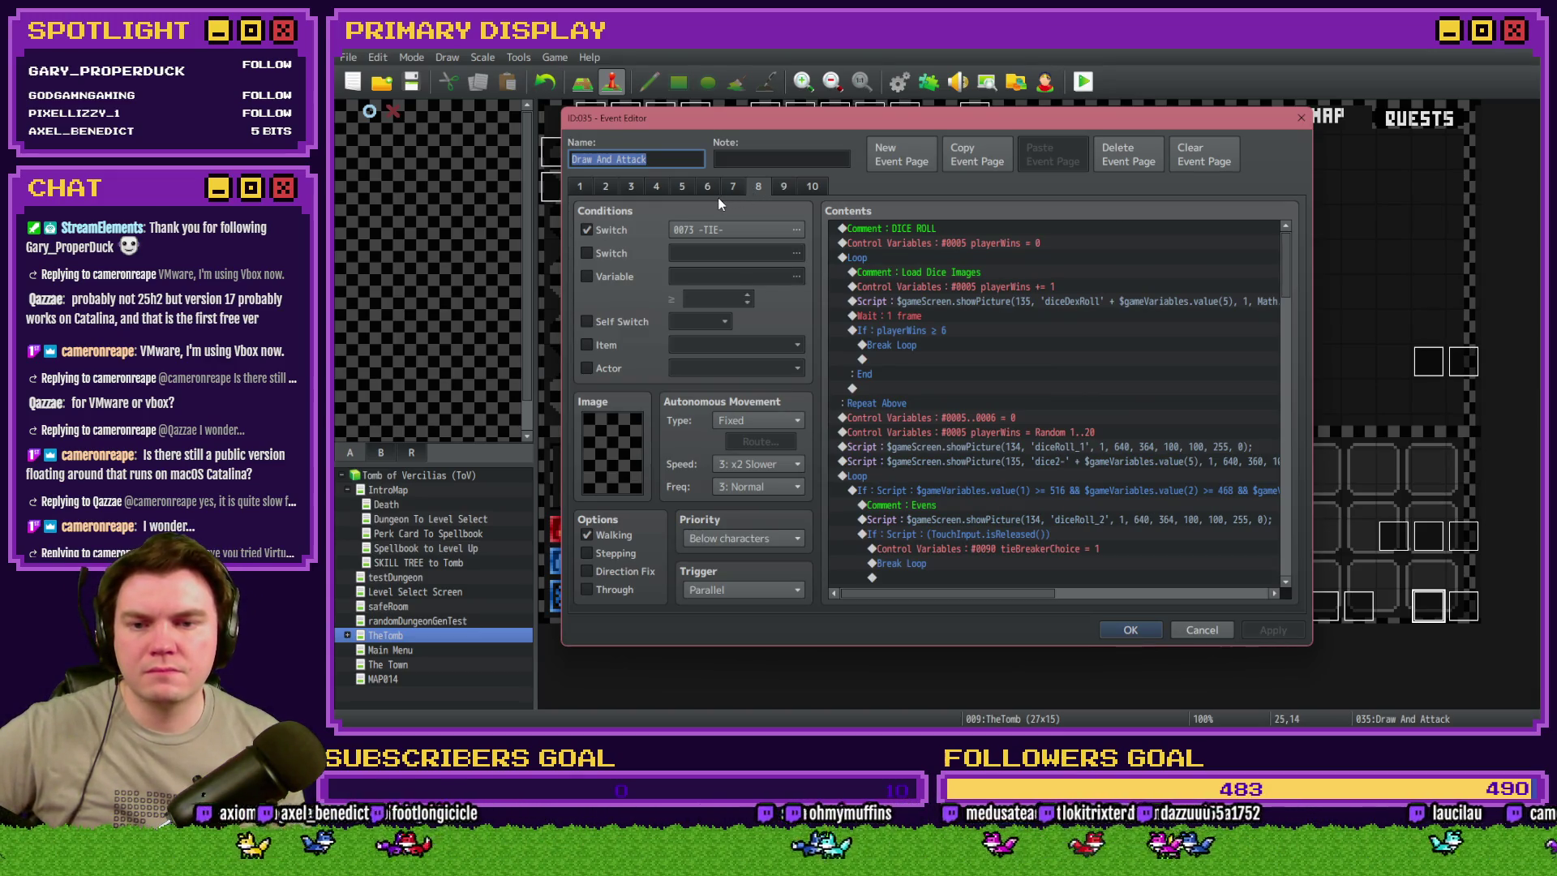
{"action": "scroll", "coordinate": [990, 498], "scroll_direction": "down", "scroll_amount": 10}
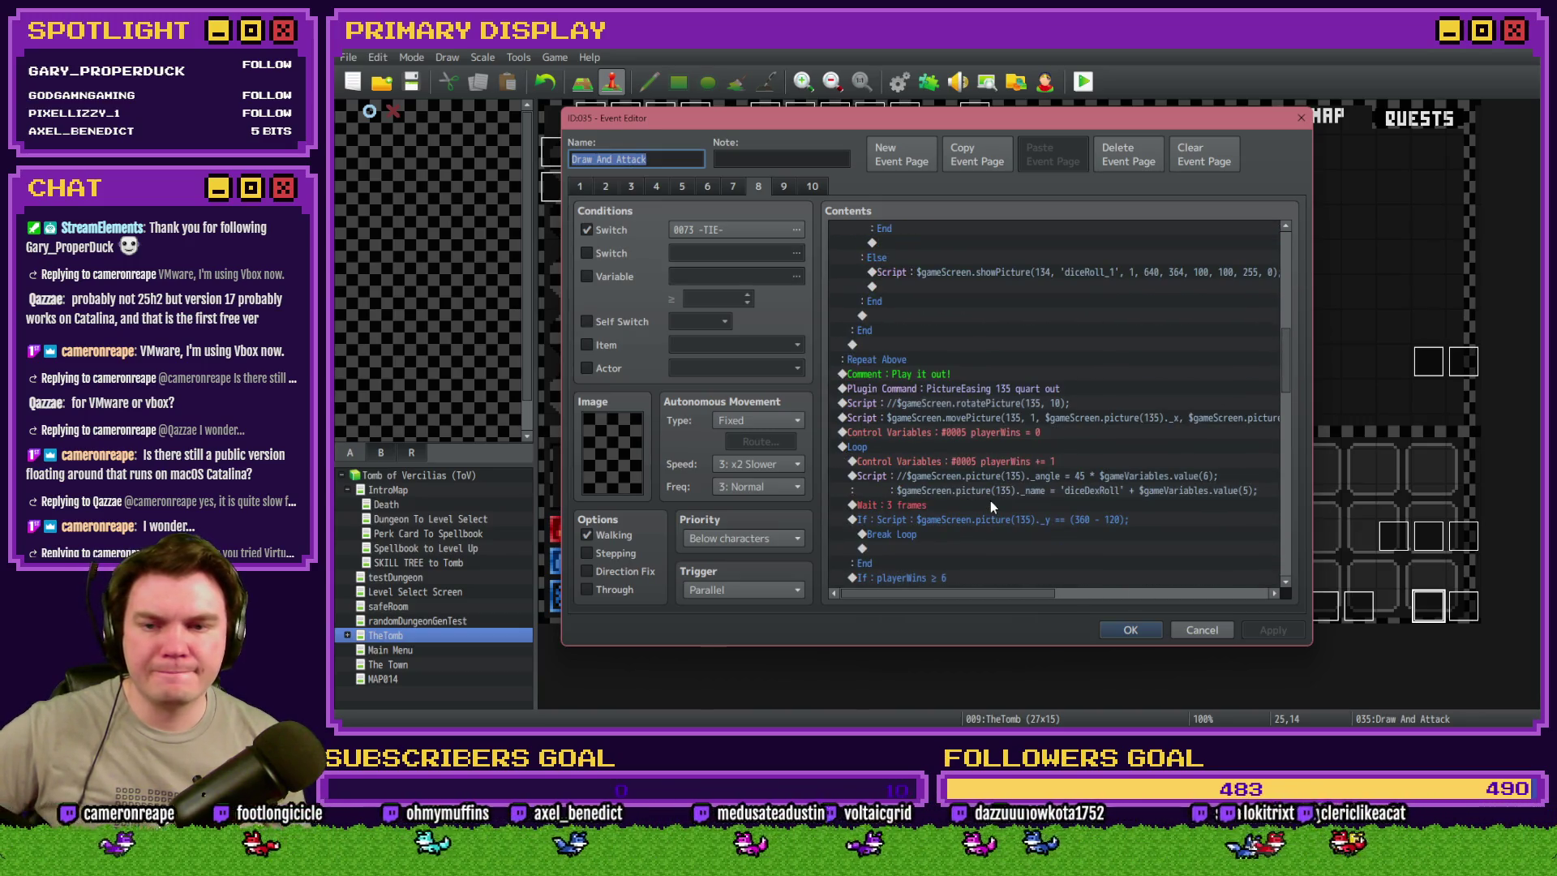
{"action": "left_click_drag", "start_coordinate": [1286, 361], "coordinate": [1286, 256]}
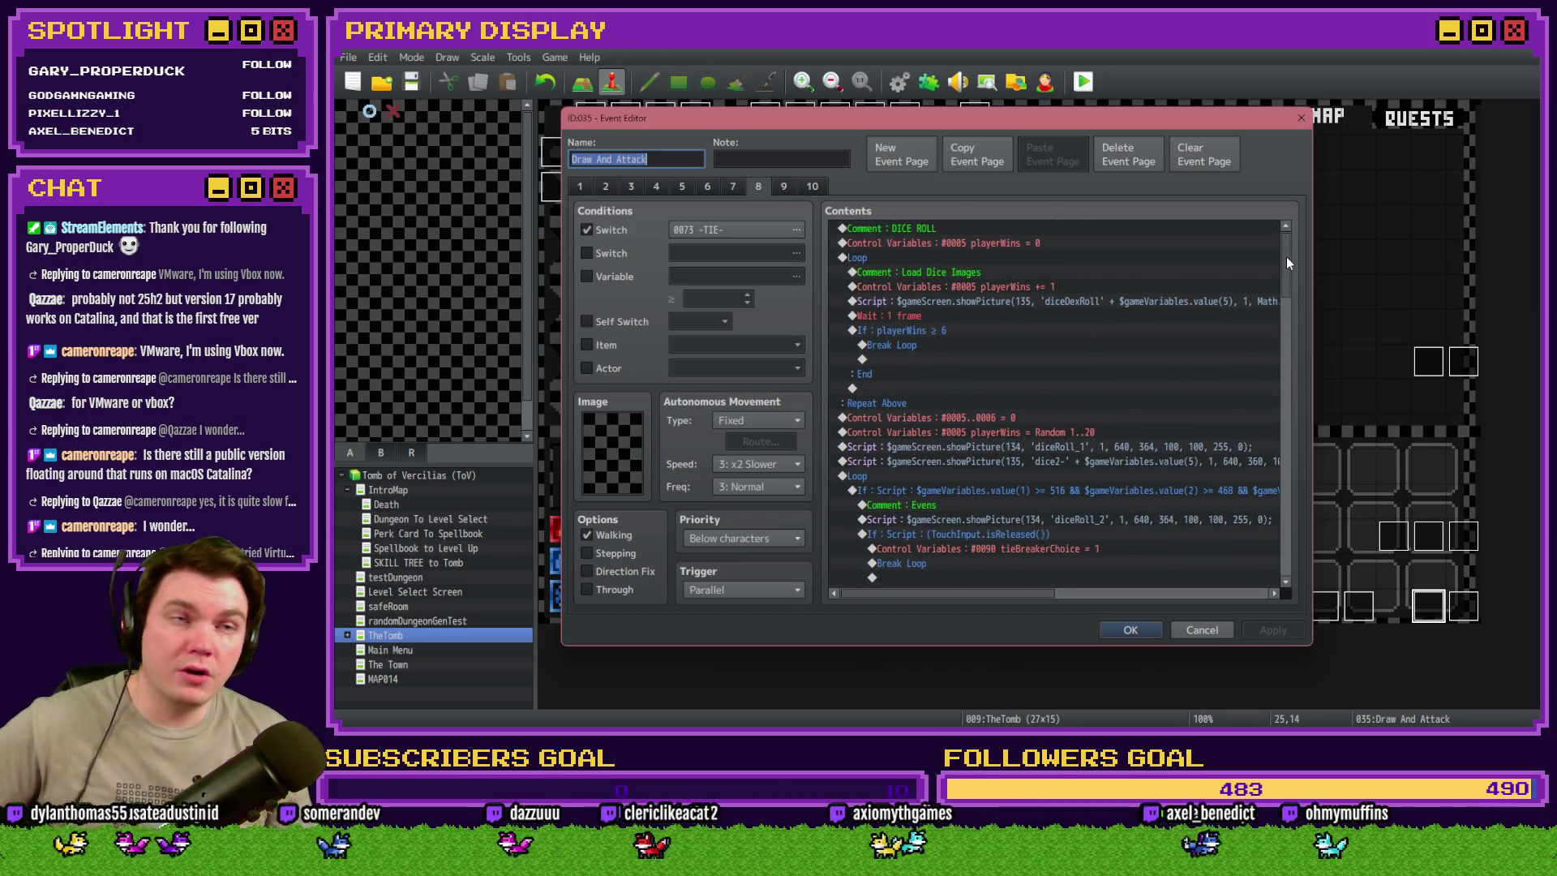
{"action": "left_click", "coordinate": [1131, 630]}
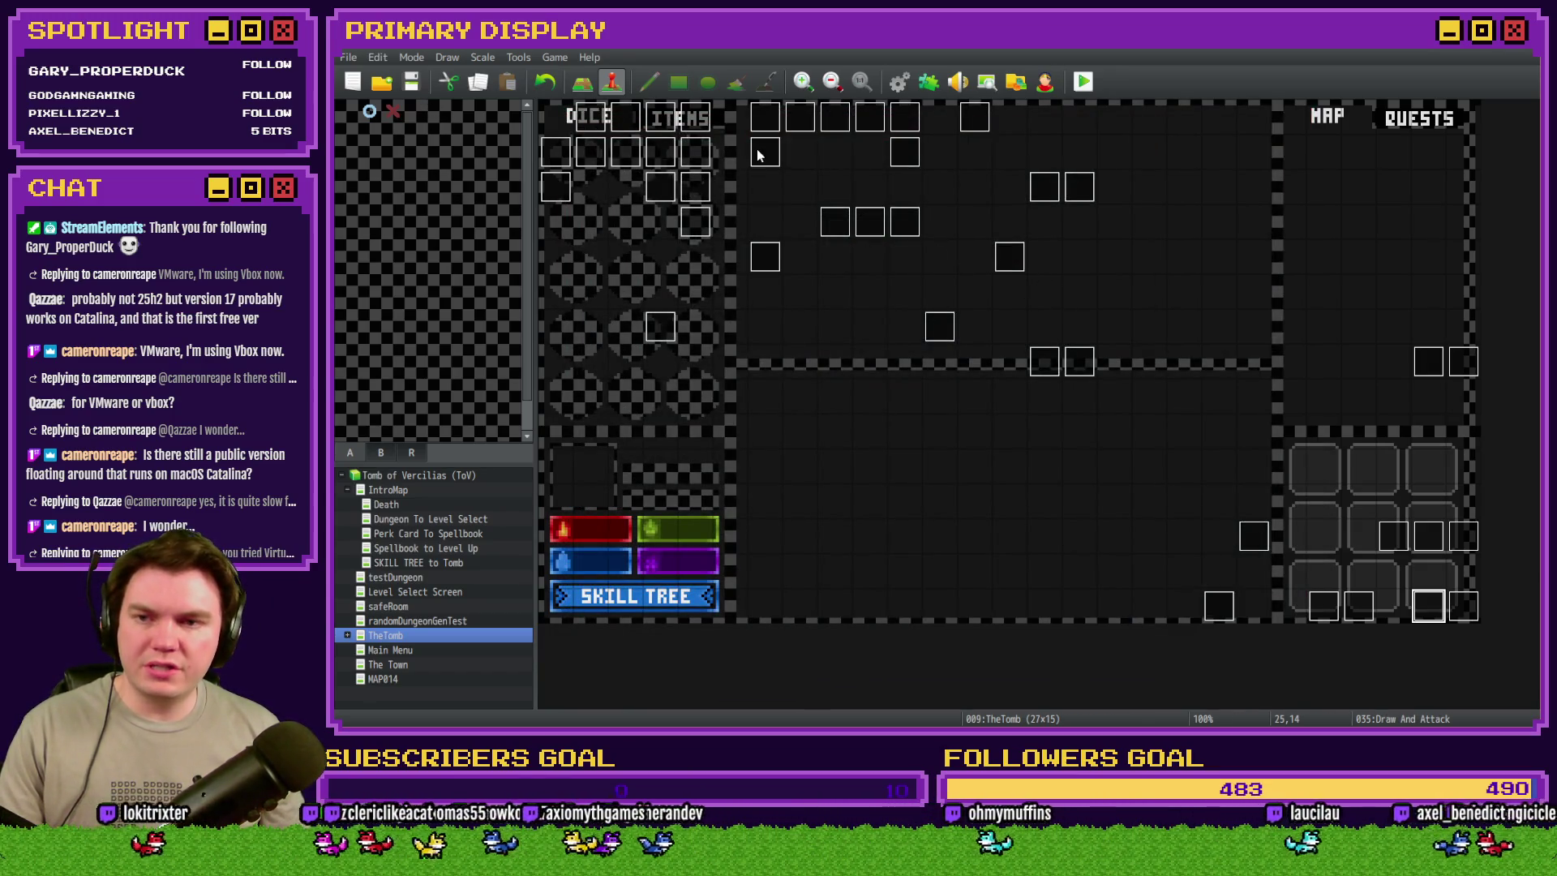
- Open the Saving Throw event and copy its event page
{"action": "double_click", "coordinate": [759, 156]}
{"action": "mouse_move", "coordinate": [1282, 255]}
{"action": "left_mouse_down"}
{"action": "mouse_move", "coordinate": [1306, 499]}
{"action": "mouse_move", "coordinate": [1299, 231]}
{"action": "left_mouse_up"}
{"action": "left_click", "coordinate": [972, 159]}
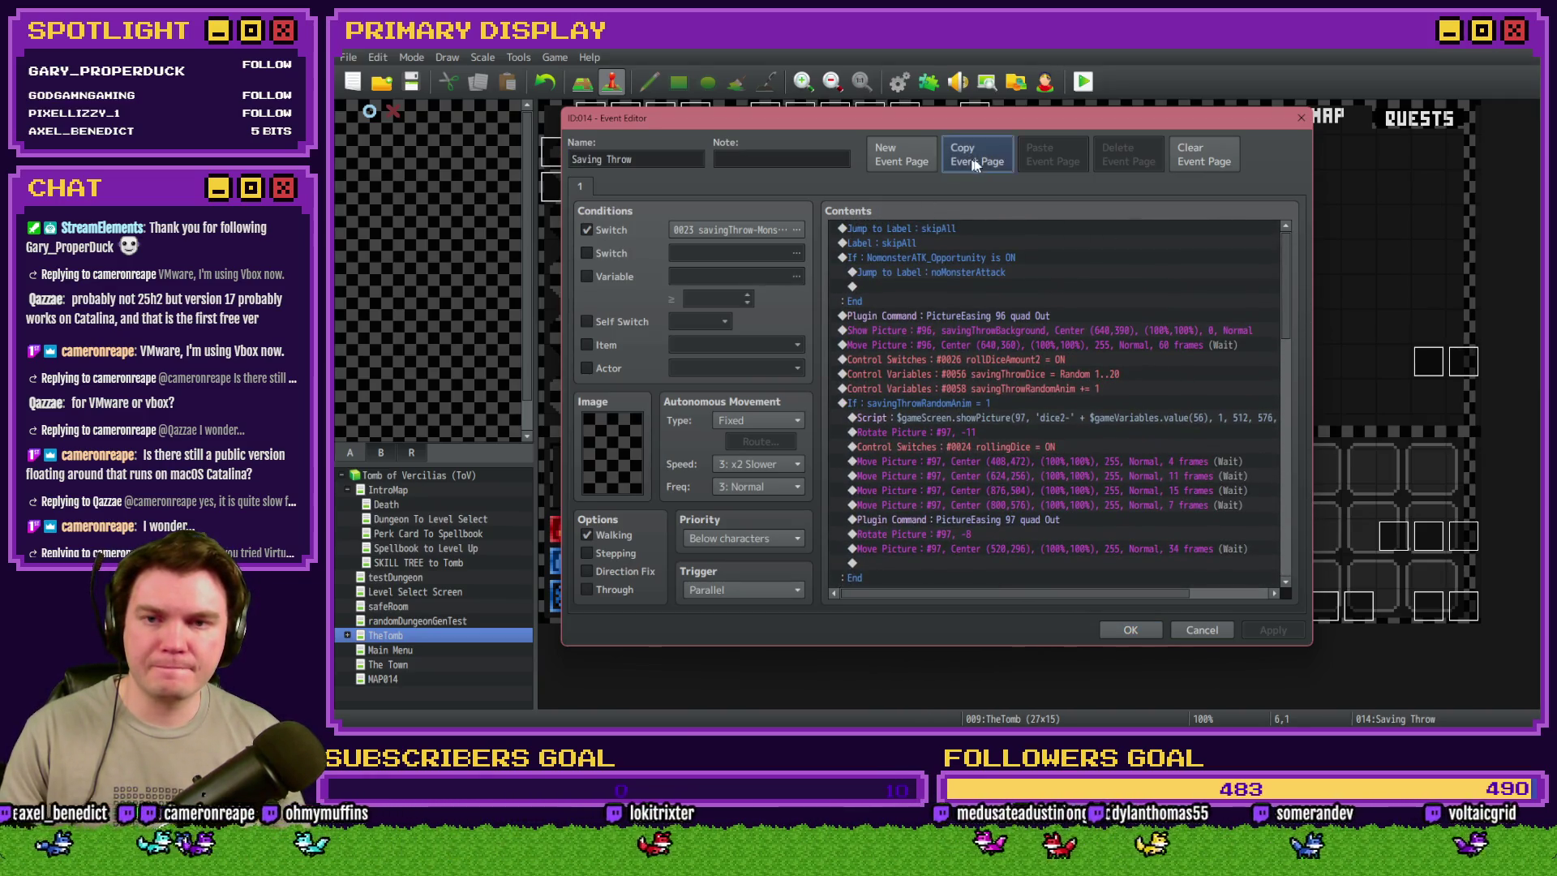
- Paste the copied page as page 2, conditioned on variable 1300 with minimum value 99
{"action": "left_click", "coordinate": [1053, 155]}
{"action": "left_click", "coordinate": [612, 277]}
{"action": "left_click", "coordinate": [797, 276]}
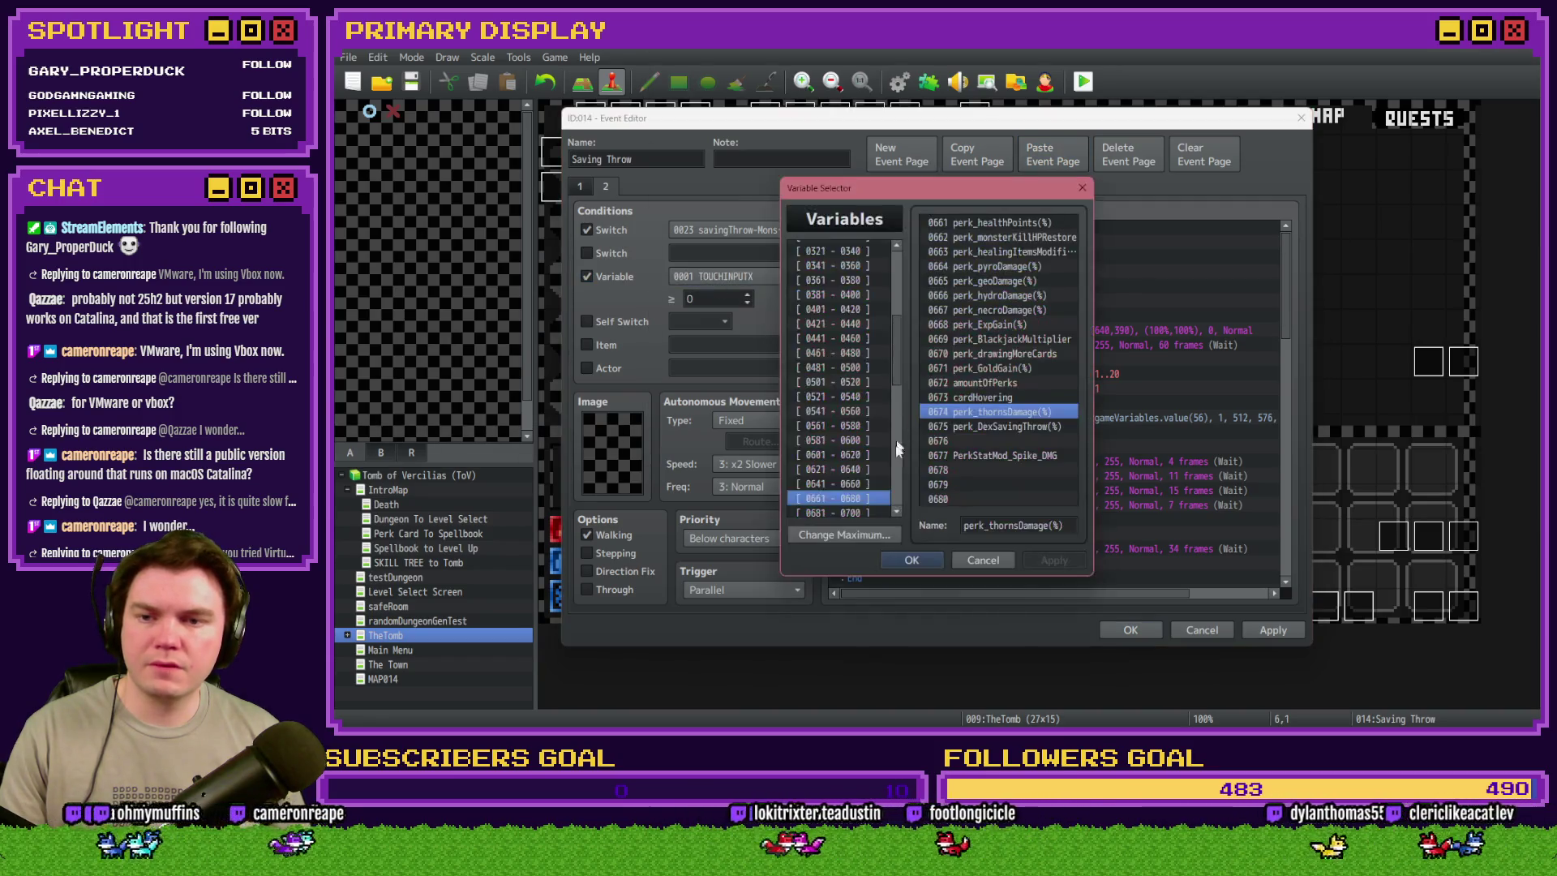
{"action": "scroll", "coordinate": [888, 495], "scroll_direction": "down", "scroll_amount": 10}
{"action": "left_click", "coordinate": [884, 509]}
{"action": "left_click", "coordinate": [980, 499]}
{"action": "left_click", "coordinate": [992, 525]}
{"action": "left_click", "coordinate": [910, 561]}
{"action": "double_click", "coordinate": [706, 297]}
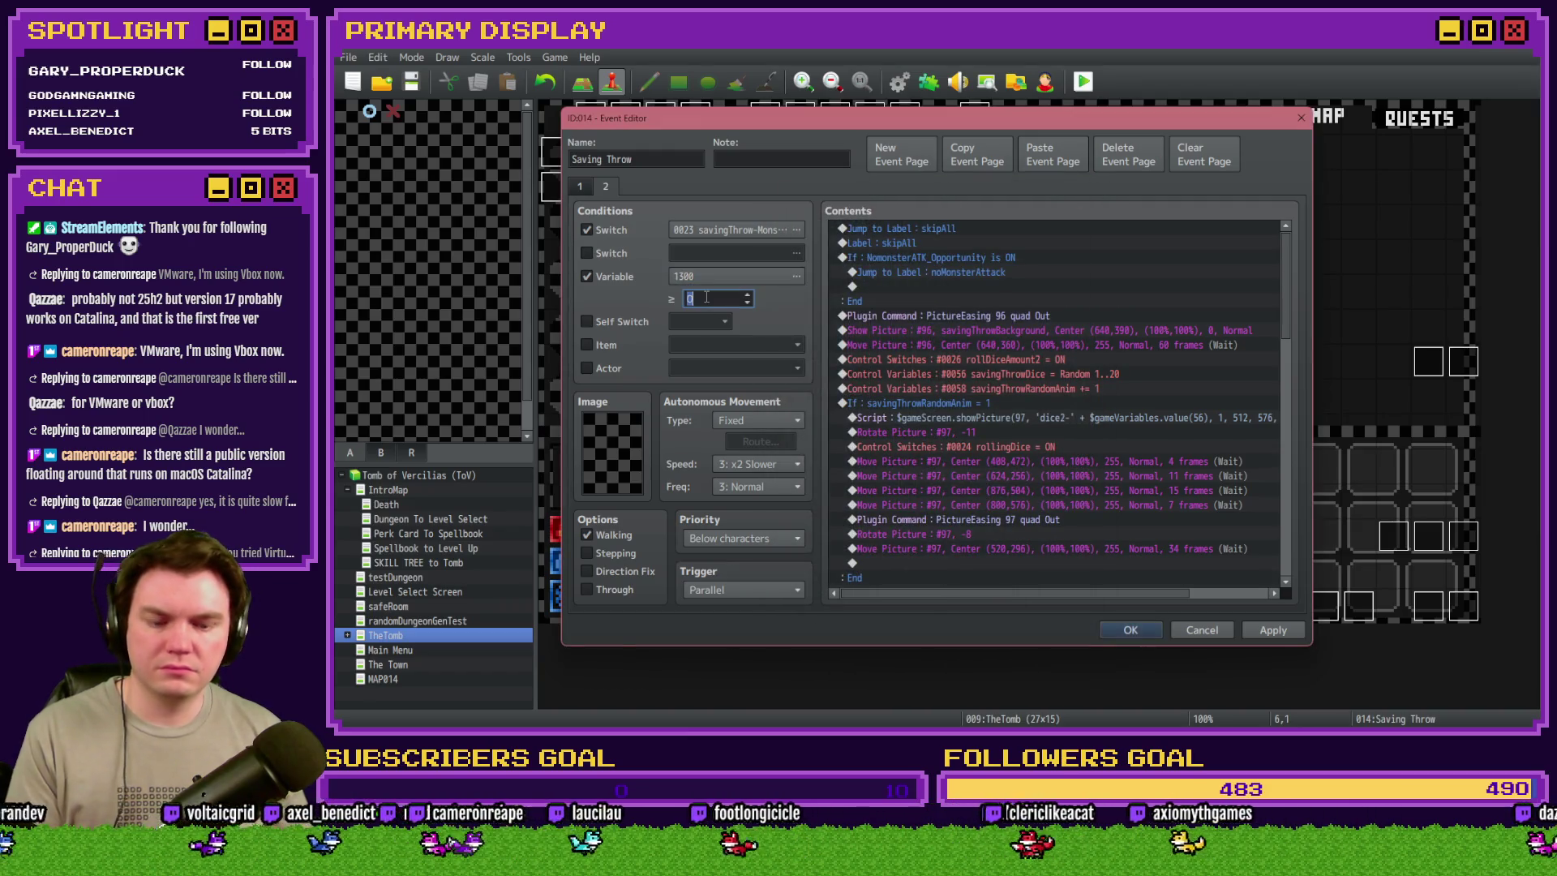
{"action": "type", "text": "999"}
- Insert an '====' divider comment at the top of page 1, then save the event
{"action": "left_click", "coordinate": [583, 188]}
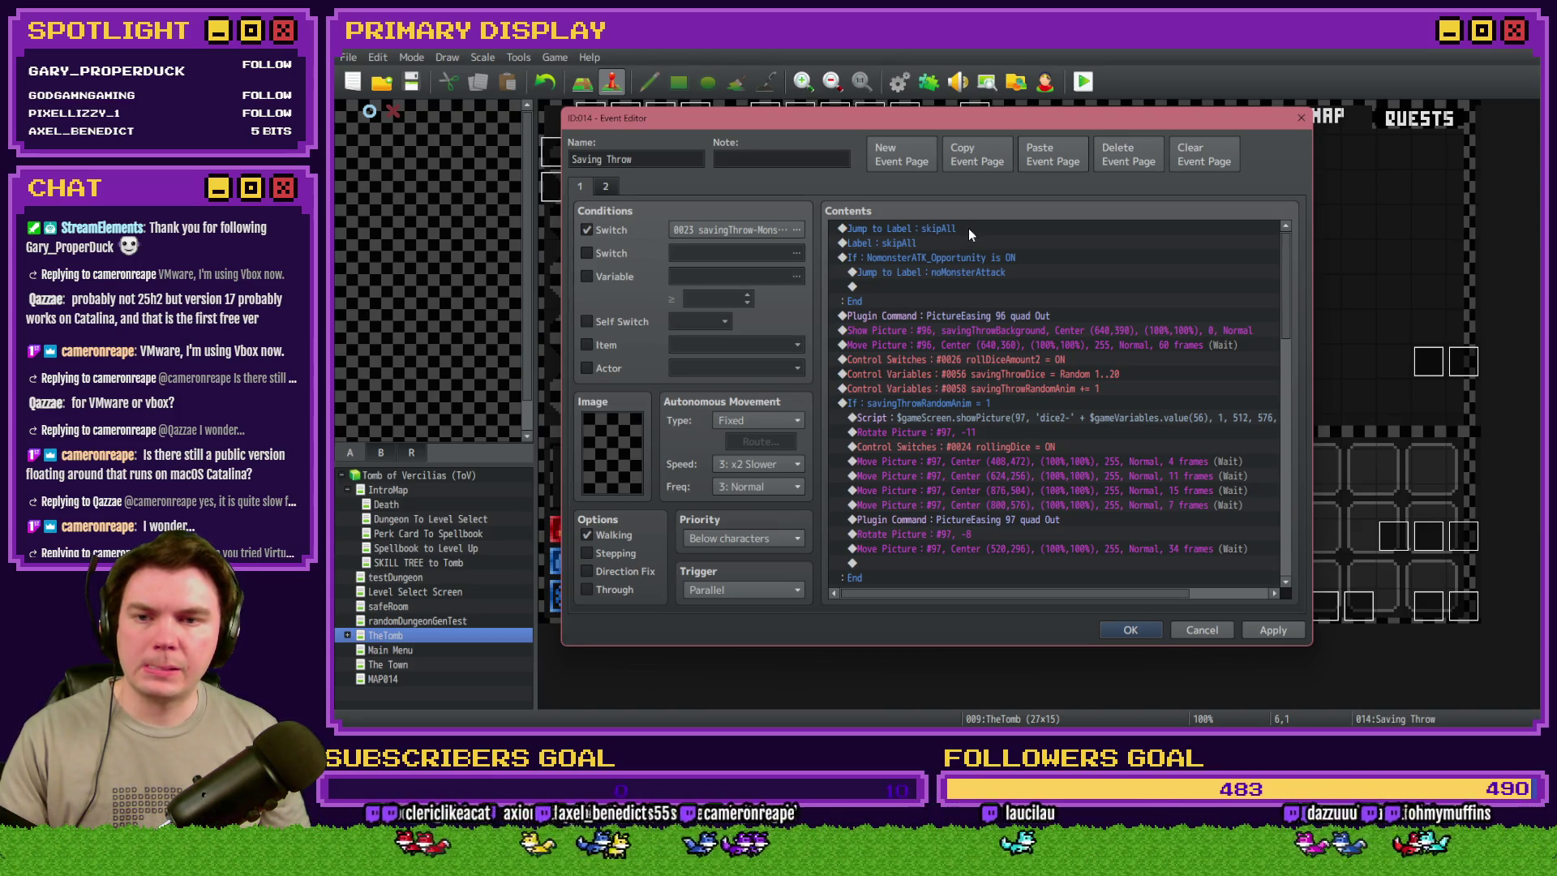
{"action": "left_click", "coordinate": [970, 231]}
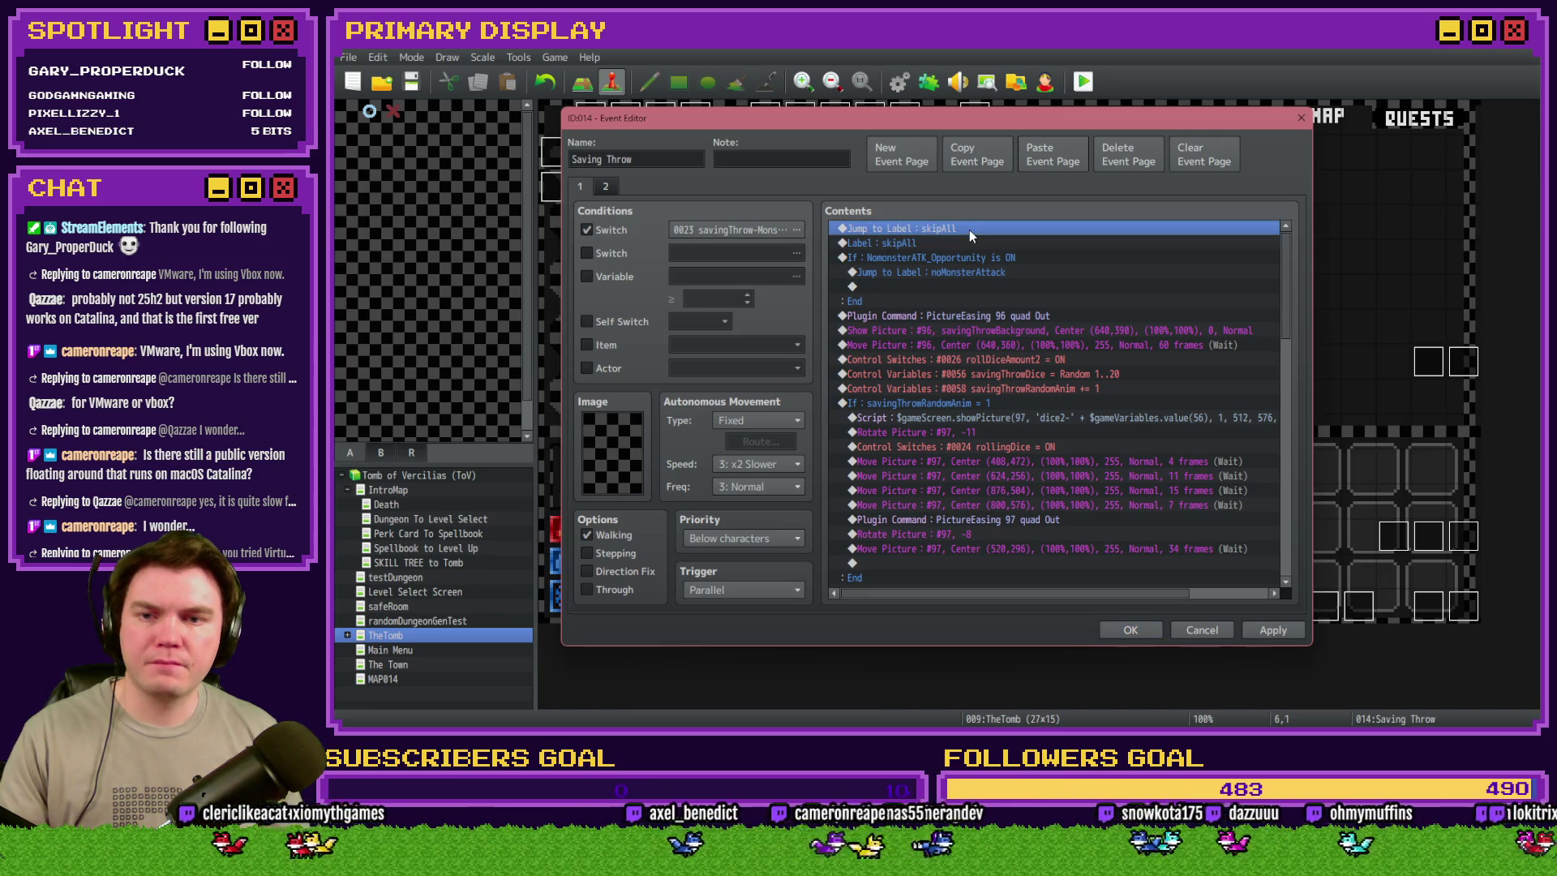
{"action": "key", "text": "Insert"}
{"action": "left_click", "coordinate": [1016, 590]}
{"action": "type", "text": "============================================================"}
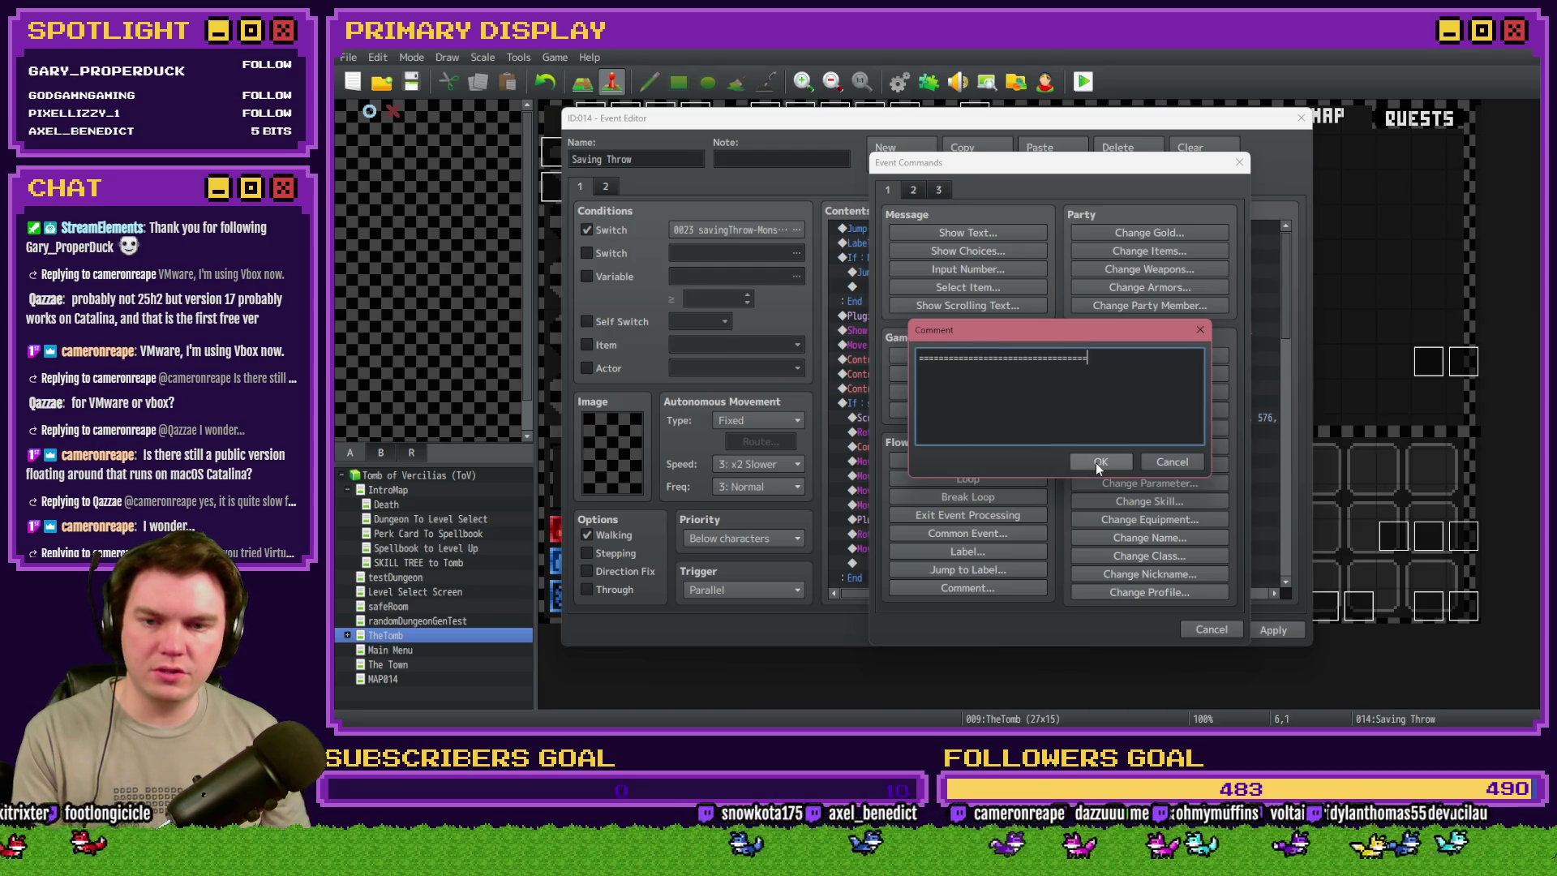
{"action": "left_click", "coordinate": [1099, 462]}
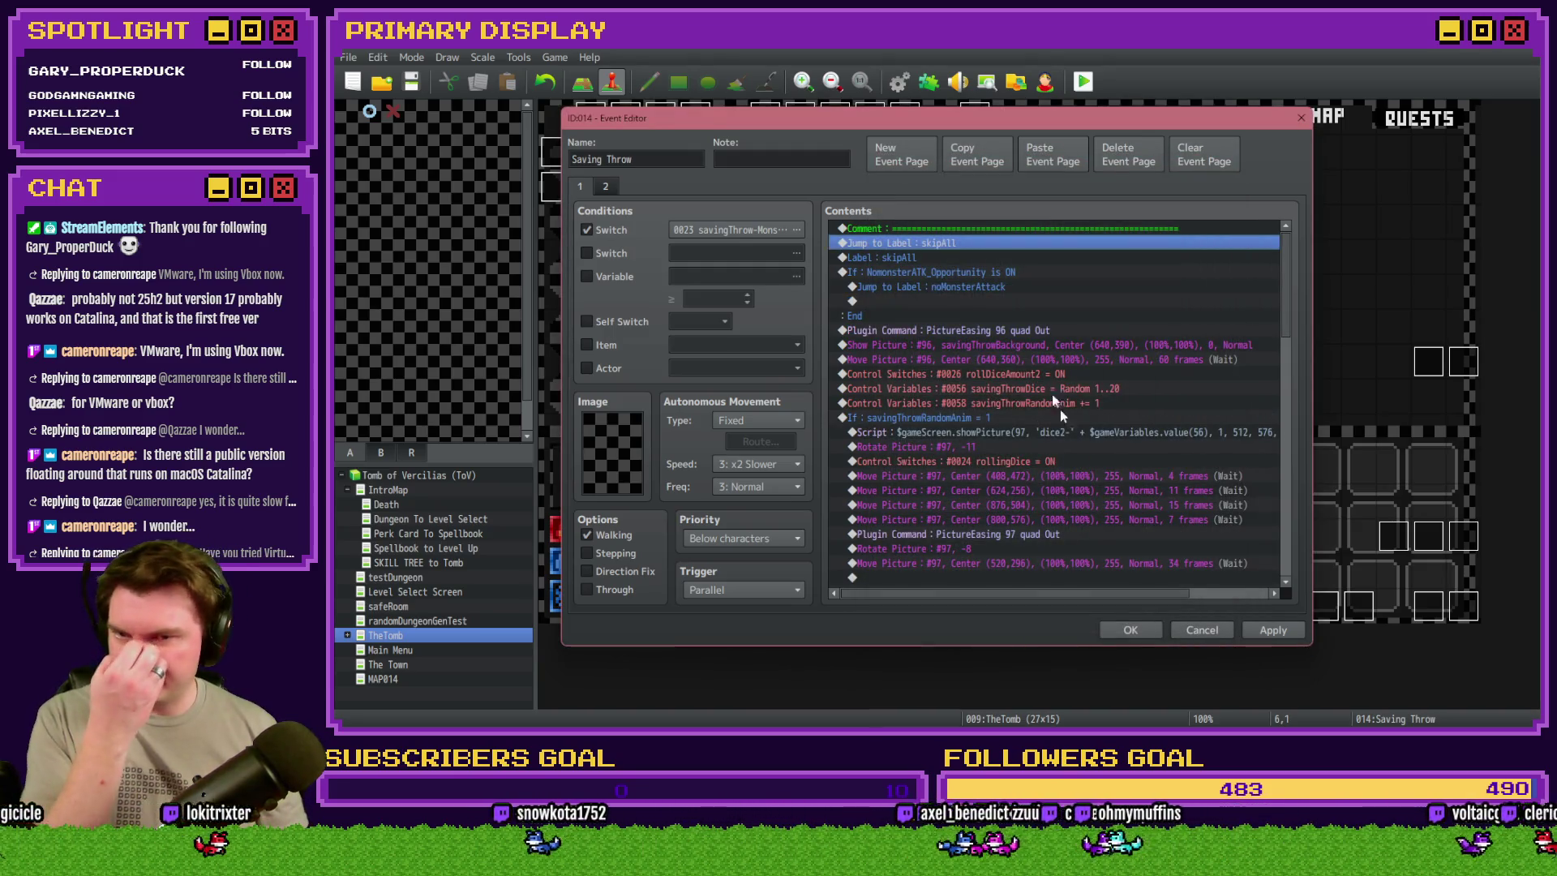
{"action": "left_click", "coordinate": [1004, 230]}
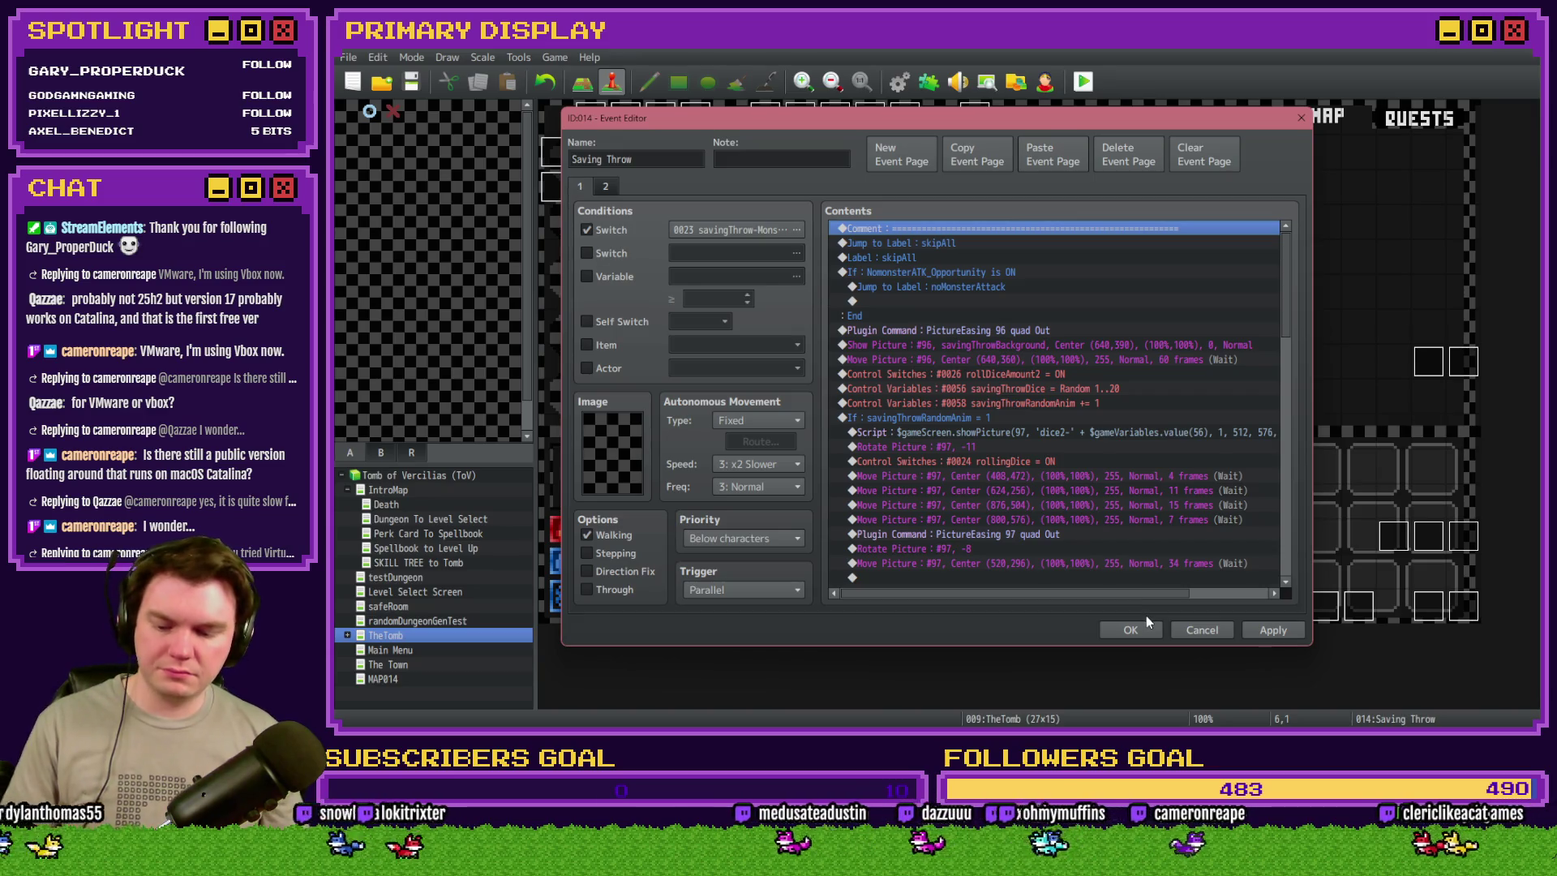
{"action": "left_click", "coordinate": [1130, 630]}
- Select Draw And Attack's DICE ROLL commands down to Exit Event Processing, then close it
{"action": "double_click", "coordinate": [1425, 614]}
{"action": "left_click", "coordinate": [730, 187]}
{"action": "left_click", "coordinate": [787, 186]}
{"action": "left_click", "coordinate": [759, 187]}
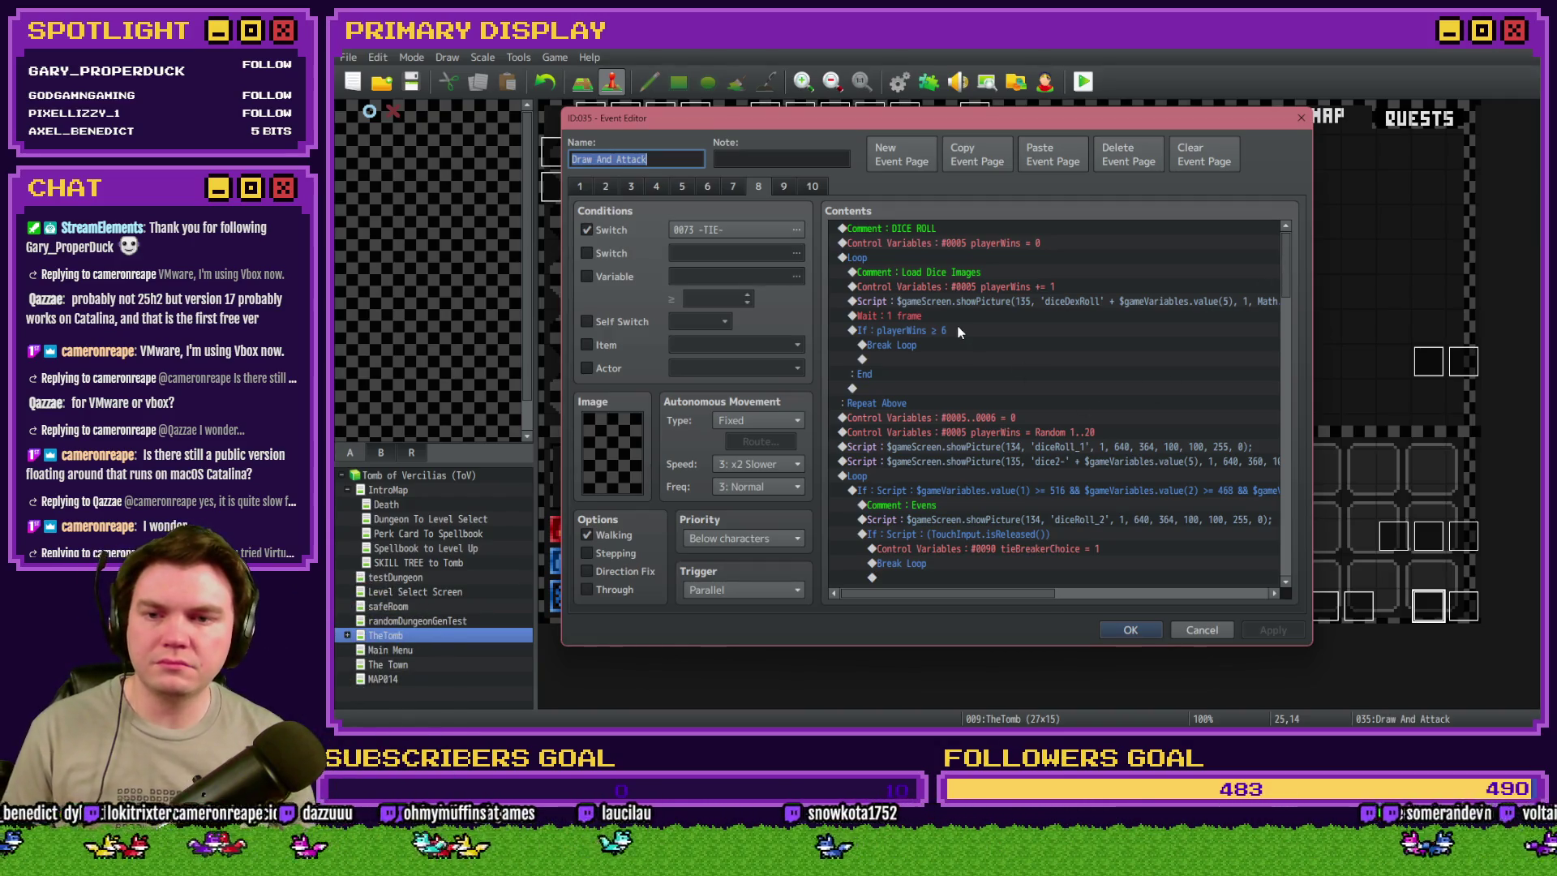
{"action": "left_click", "coordinate": [888, 243]}
{"action": "left_click_drag", "start_coordinate": [1289, 252], "coordinate": [1287, 272]}
{"action": "scroll", "coordinate": [1287, 276], "scroll_direction": "down", "scroll_amount": 10}
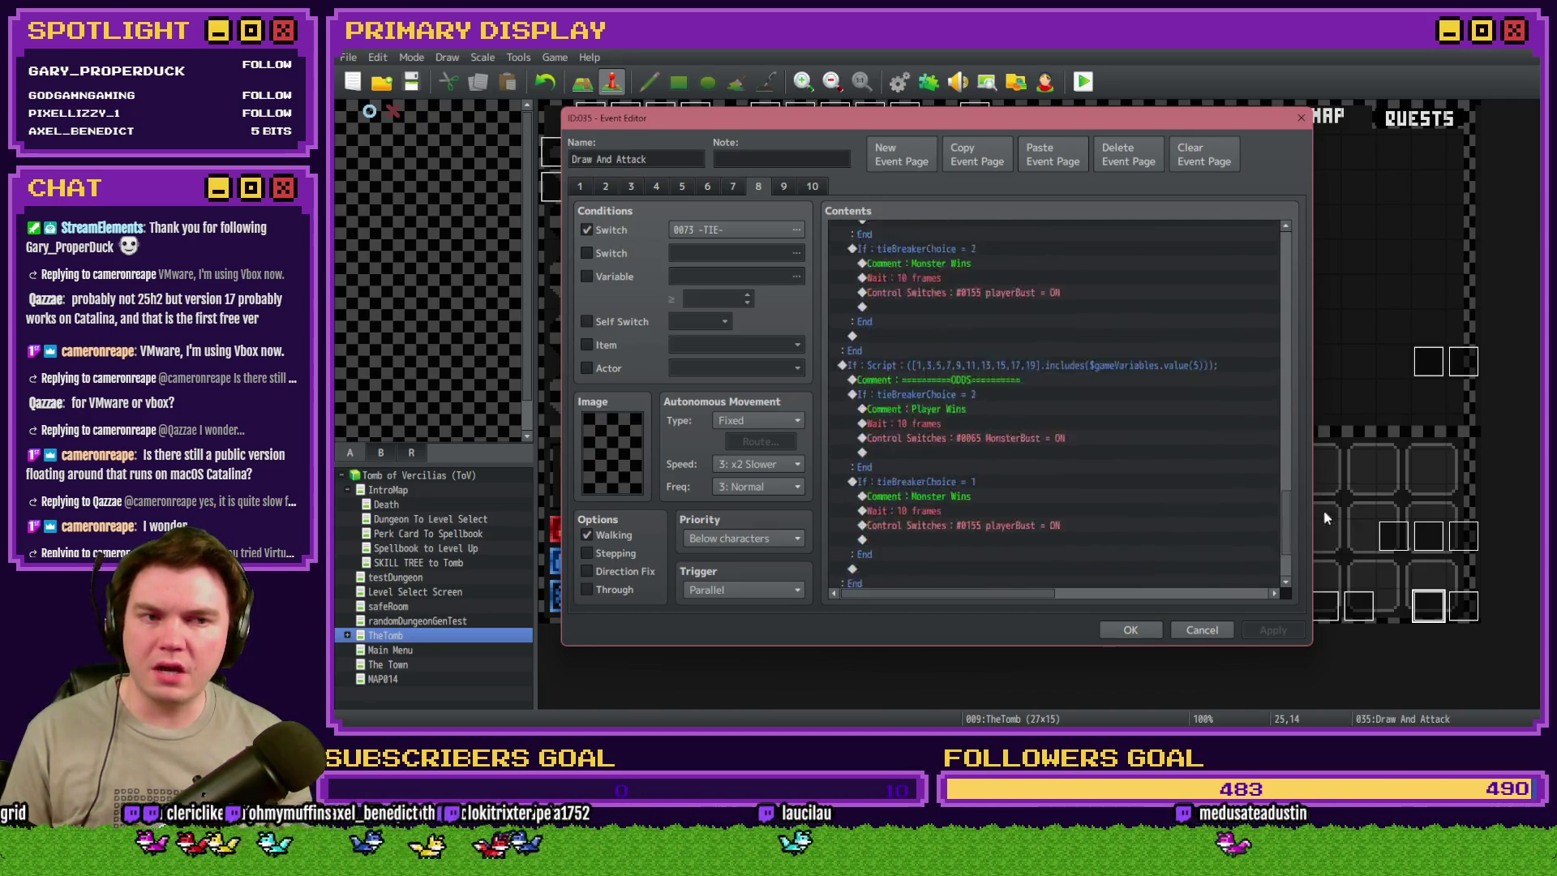
{"action": "left_click", "coordinate": [1068, 566], "text": "shift"}
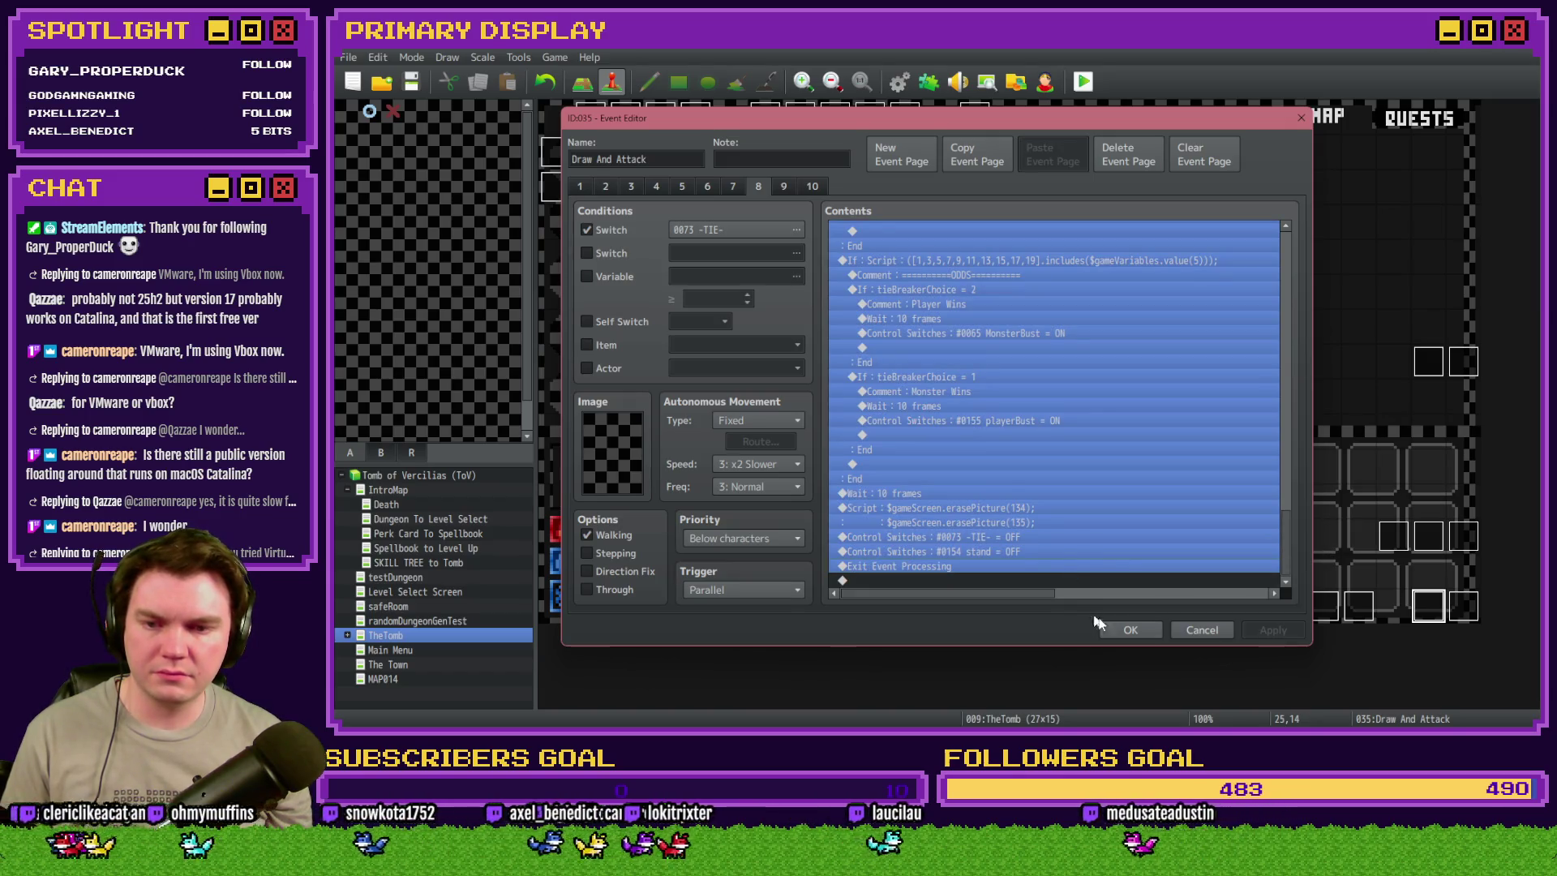
{"action": "left_click", "coordinate": [1136, 629]}
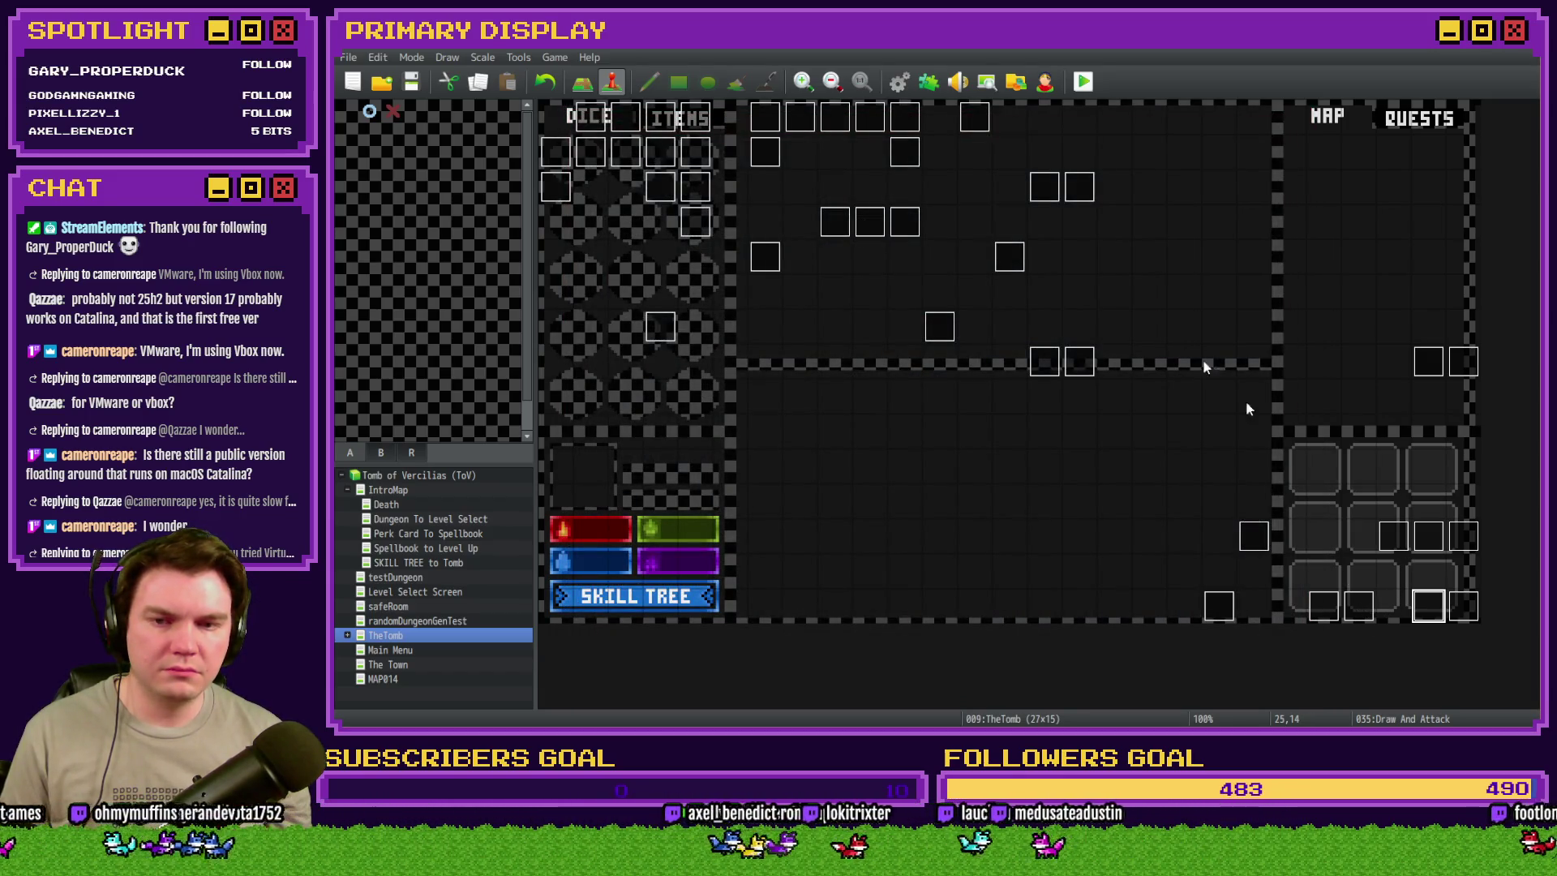
- In Saving Throw, review the pasted DICE ROLL comment, playerWins commands, image loop and diceDexRoll script
{"action": "double_click", "coordinate": [765, 158]}
{"action": "scroll", "coordinate": [1165, 294], "scroll_direction": "down", "scroll_amount": 5}
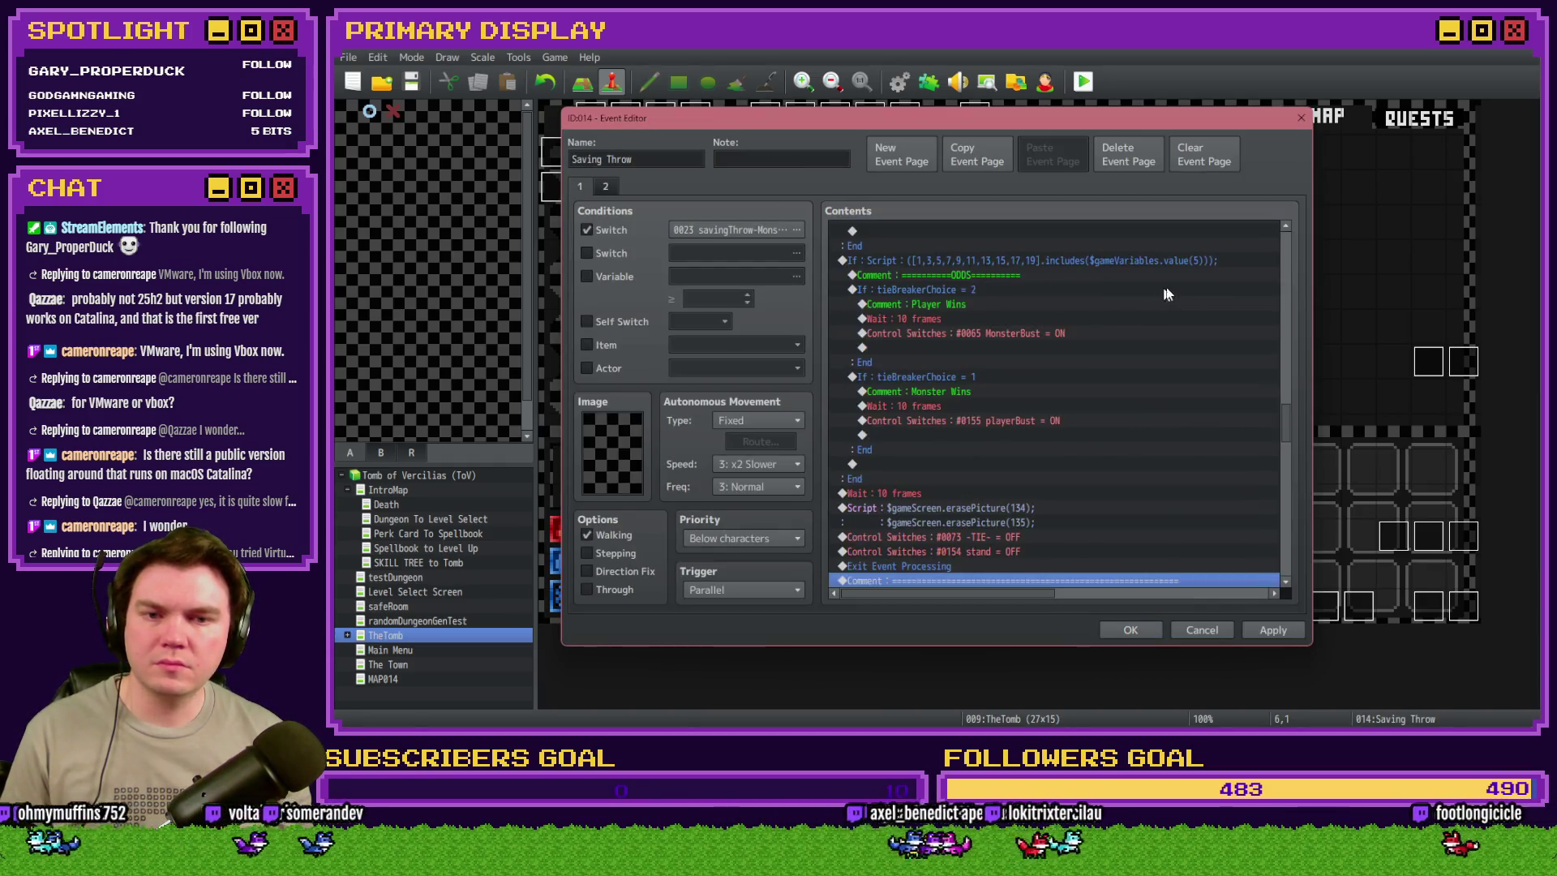
{"action": "left_click_drag", "start_coordinate": [1288, 416], "coordinate": [1288, 252]}
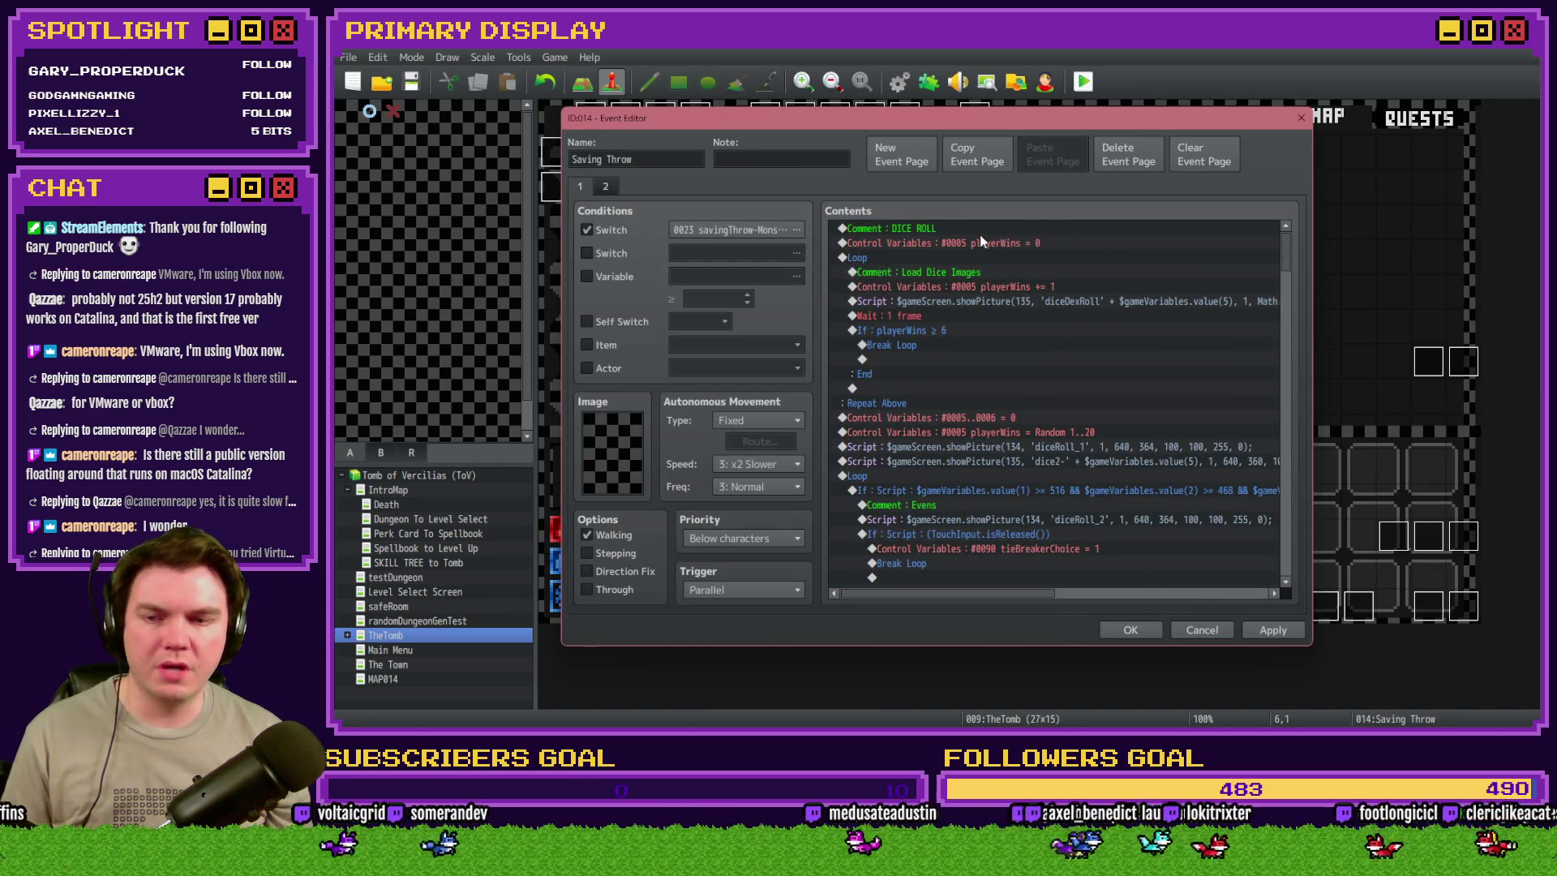
{"action": "left_click", "coordinate": [980, 231]}
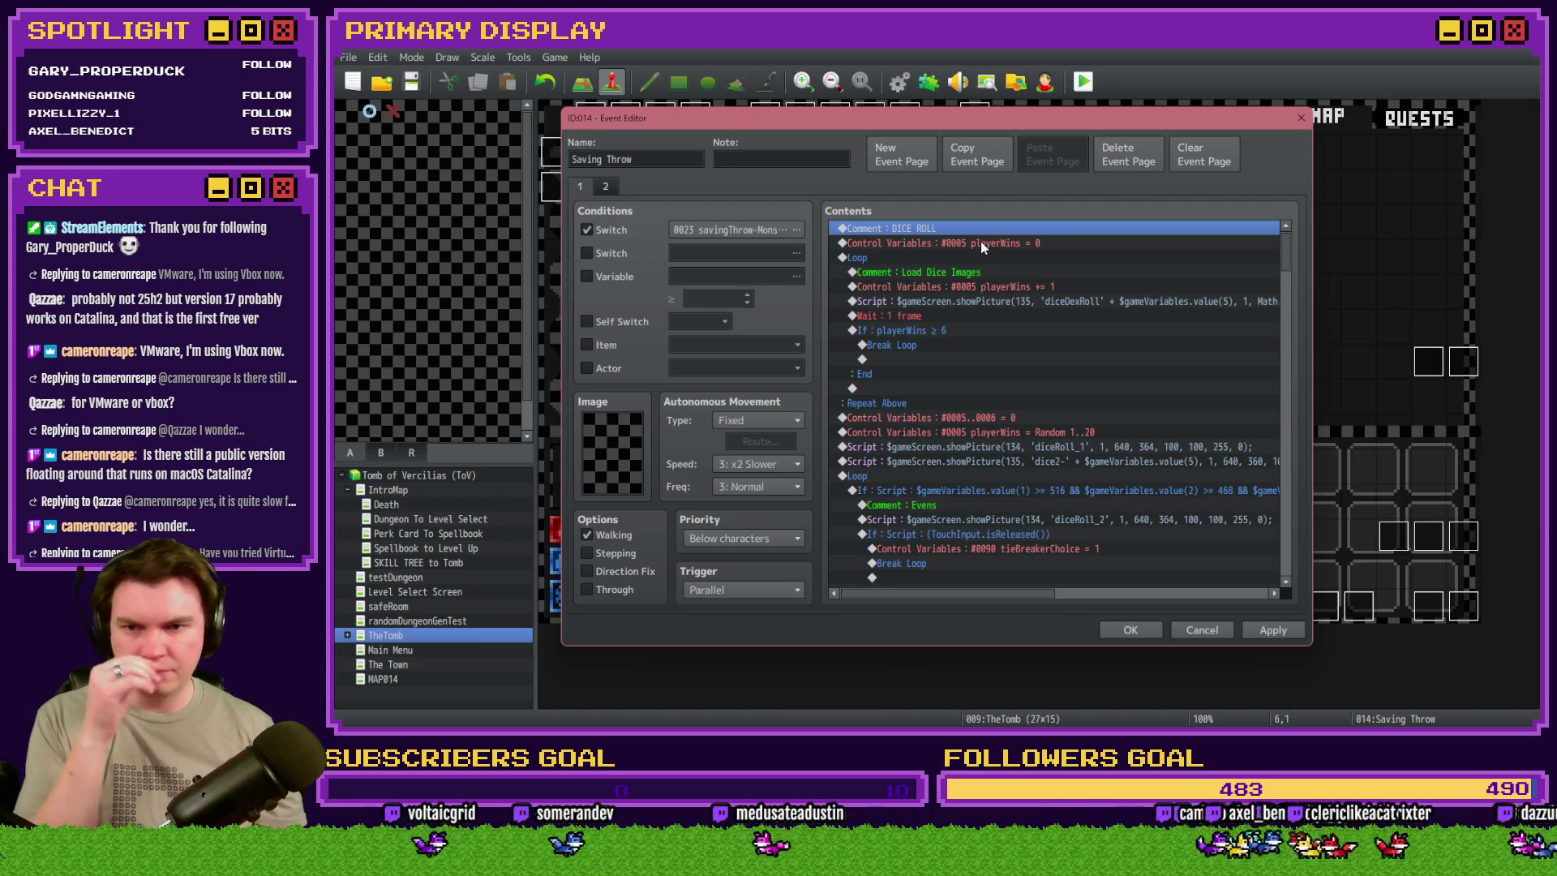
{"action": "left_click", "coordinate": [981, 241]}
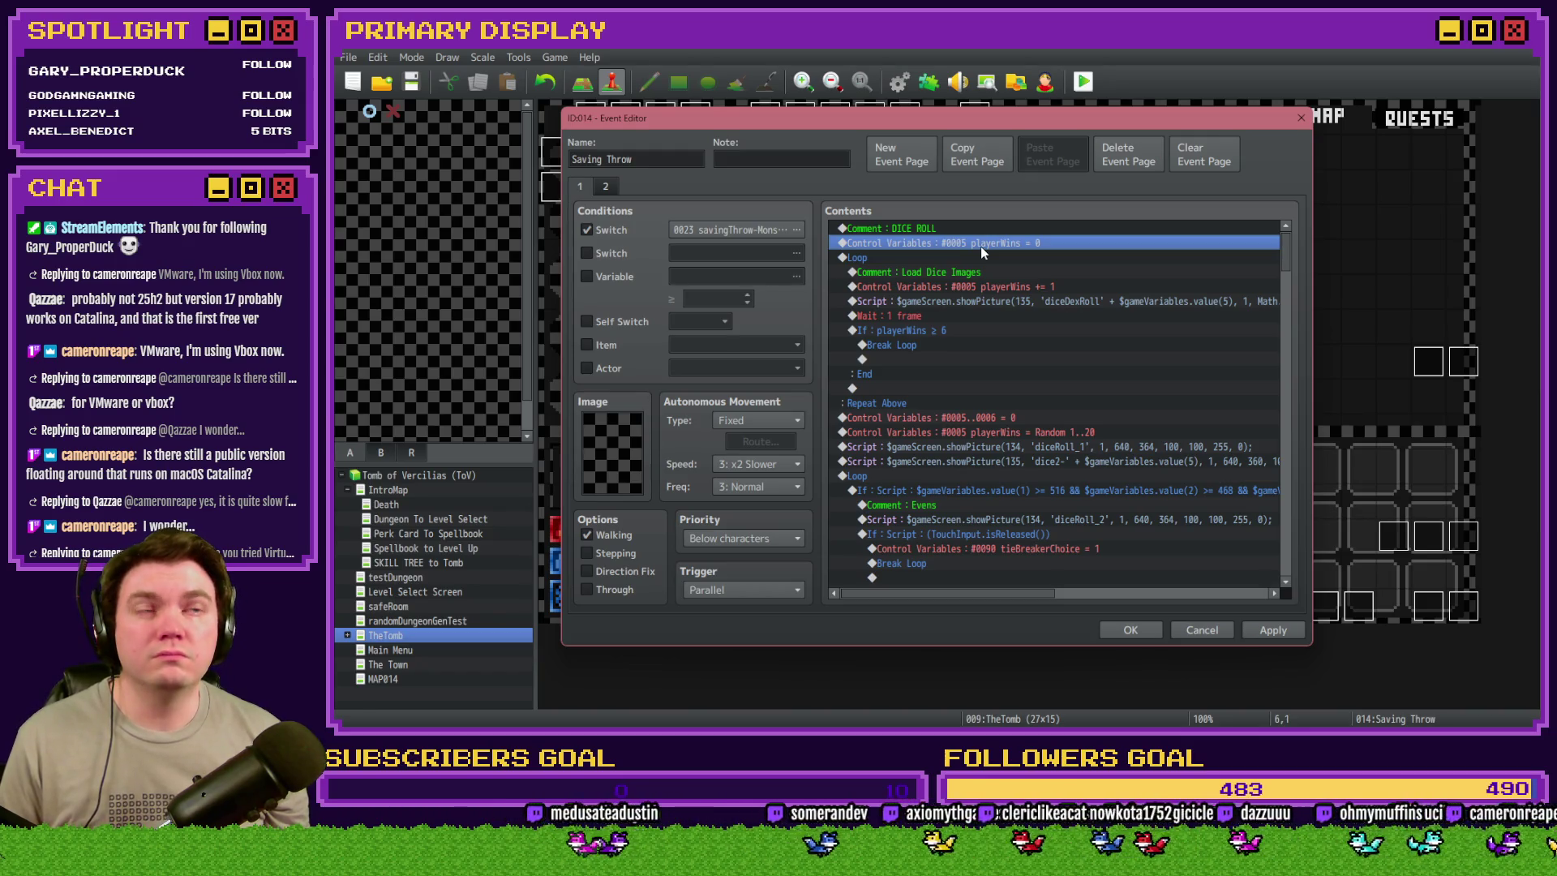
{"action": "left_click", "coordinate": [957, 255]}
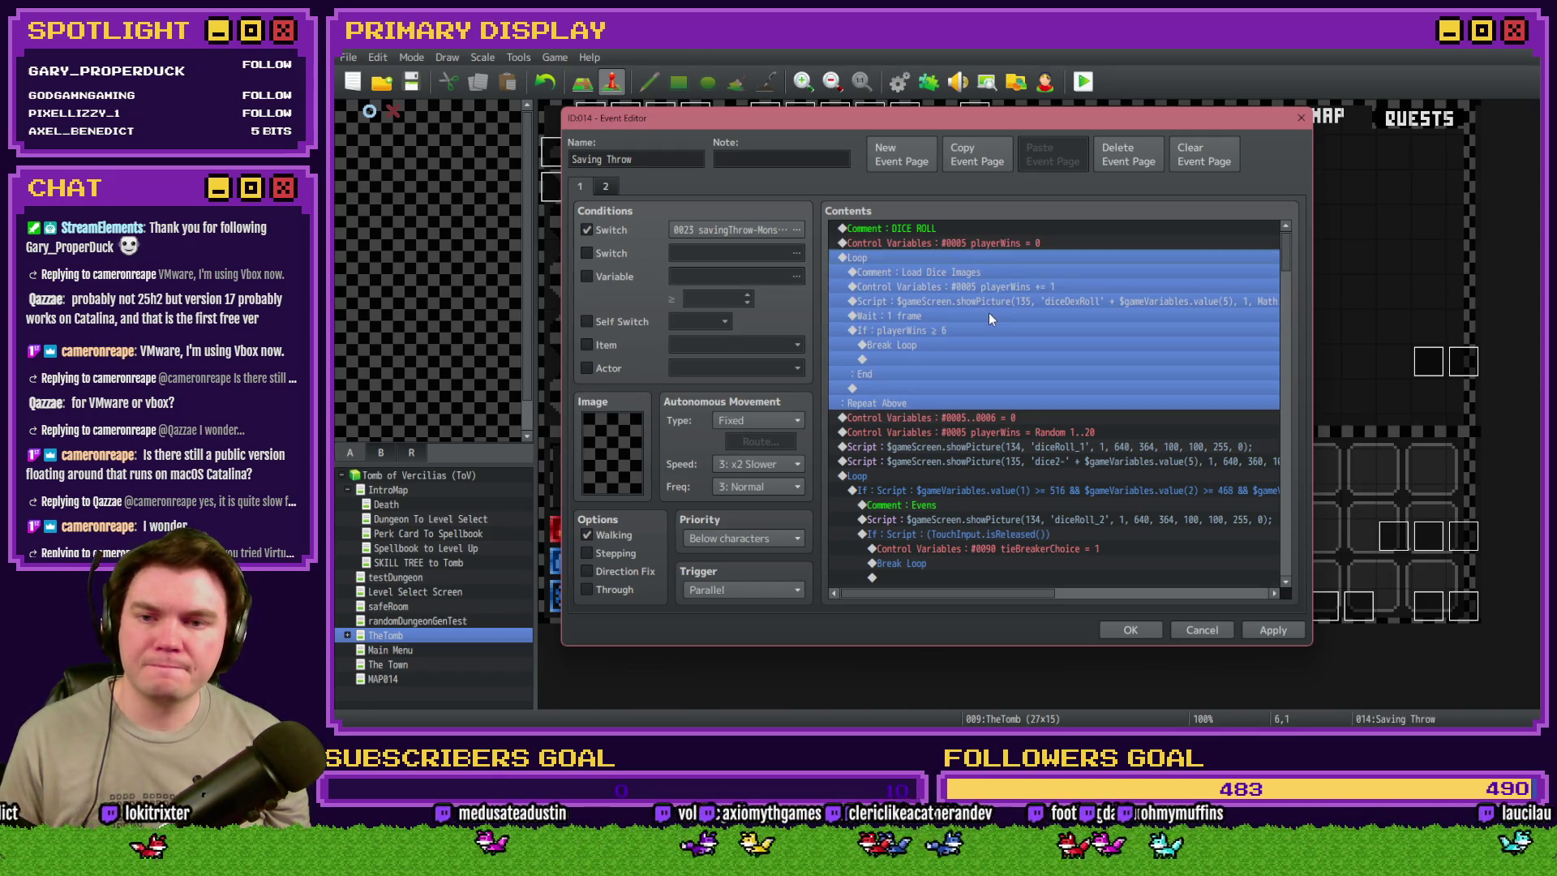
{"action": "left_click", "coordinate": [966, 274]}
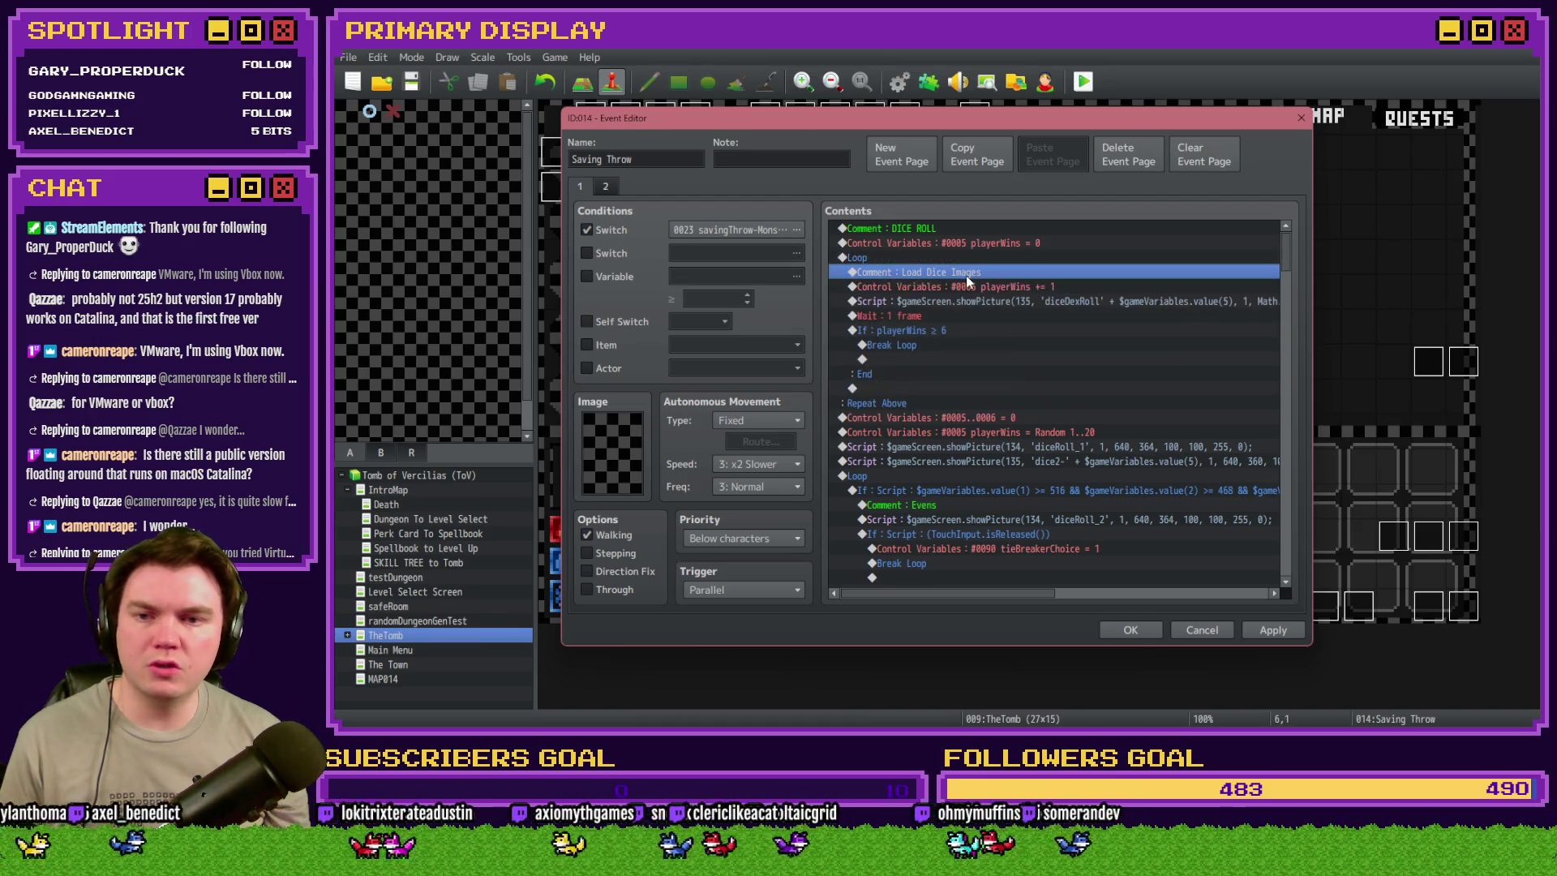
{"action": "left_click", "coordinate": [952, 288]}
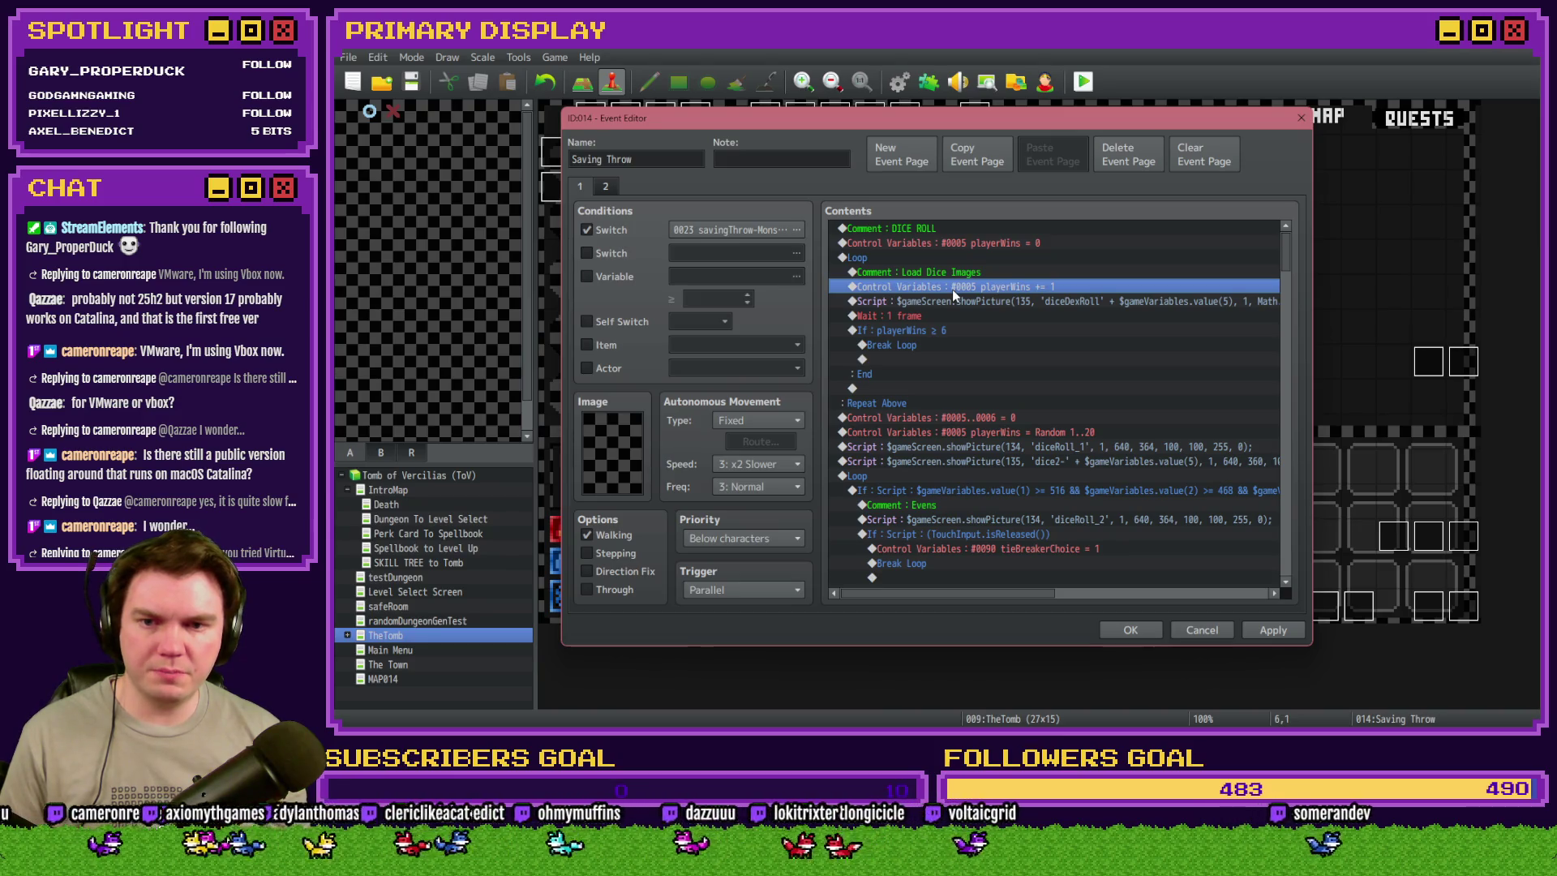
{"action": "left_click", "coordinate": [966, 303]}
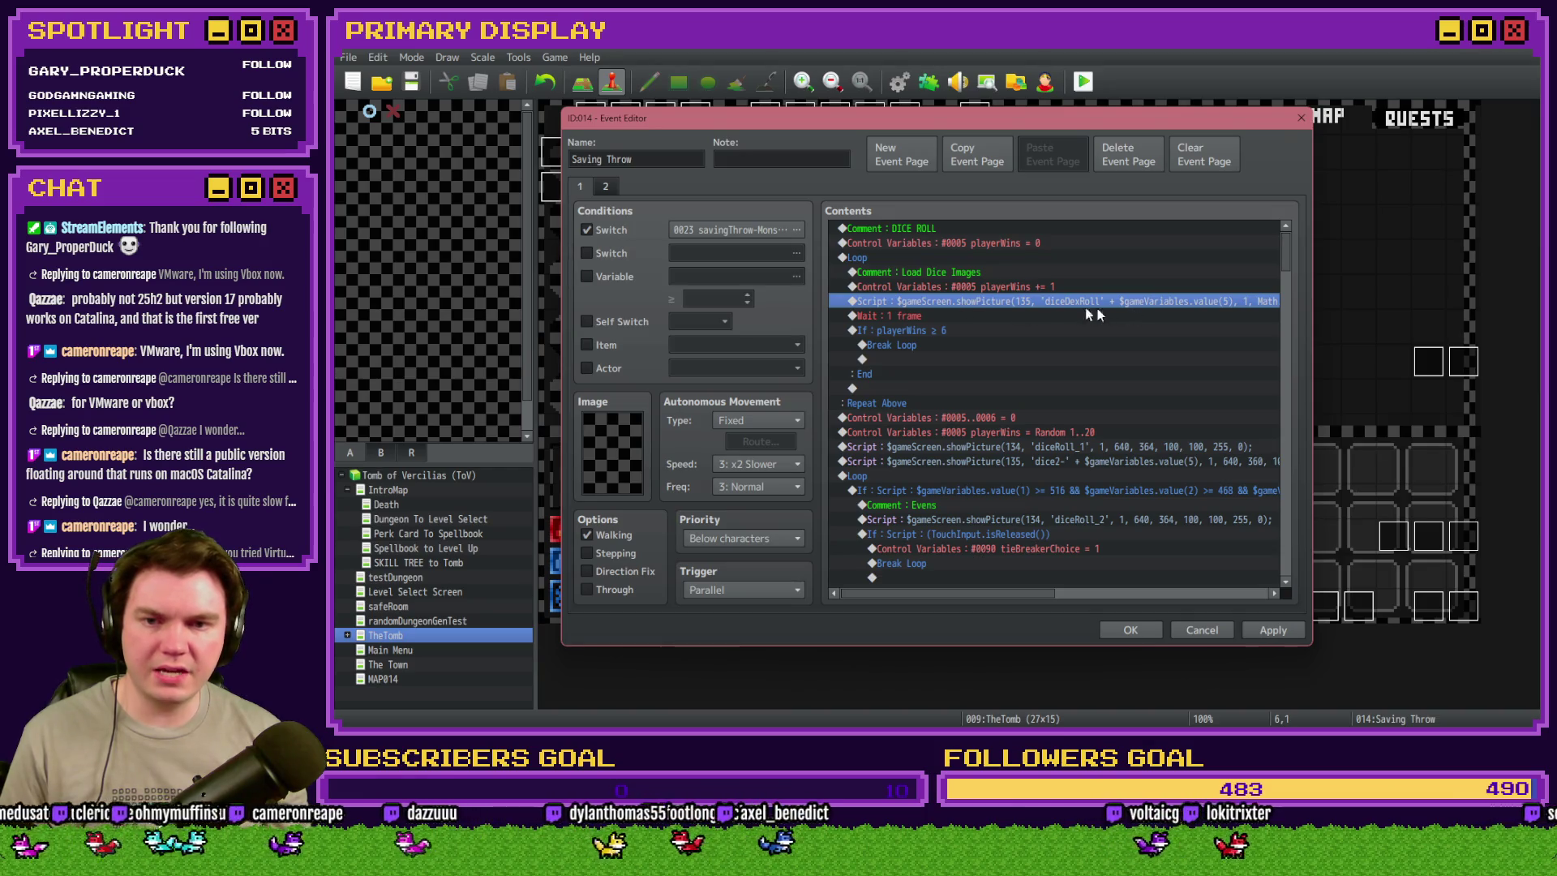
{"action": "key", "text": "alt+Tab"}
{"action": "key", "text": "alt+Tab"}
{"action": "key", "text": "alt+Tab"}
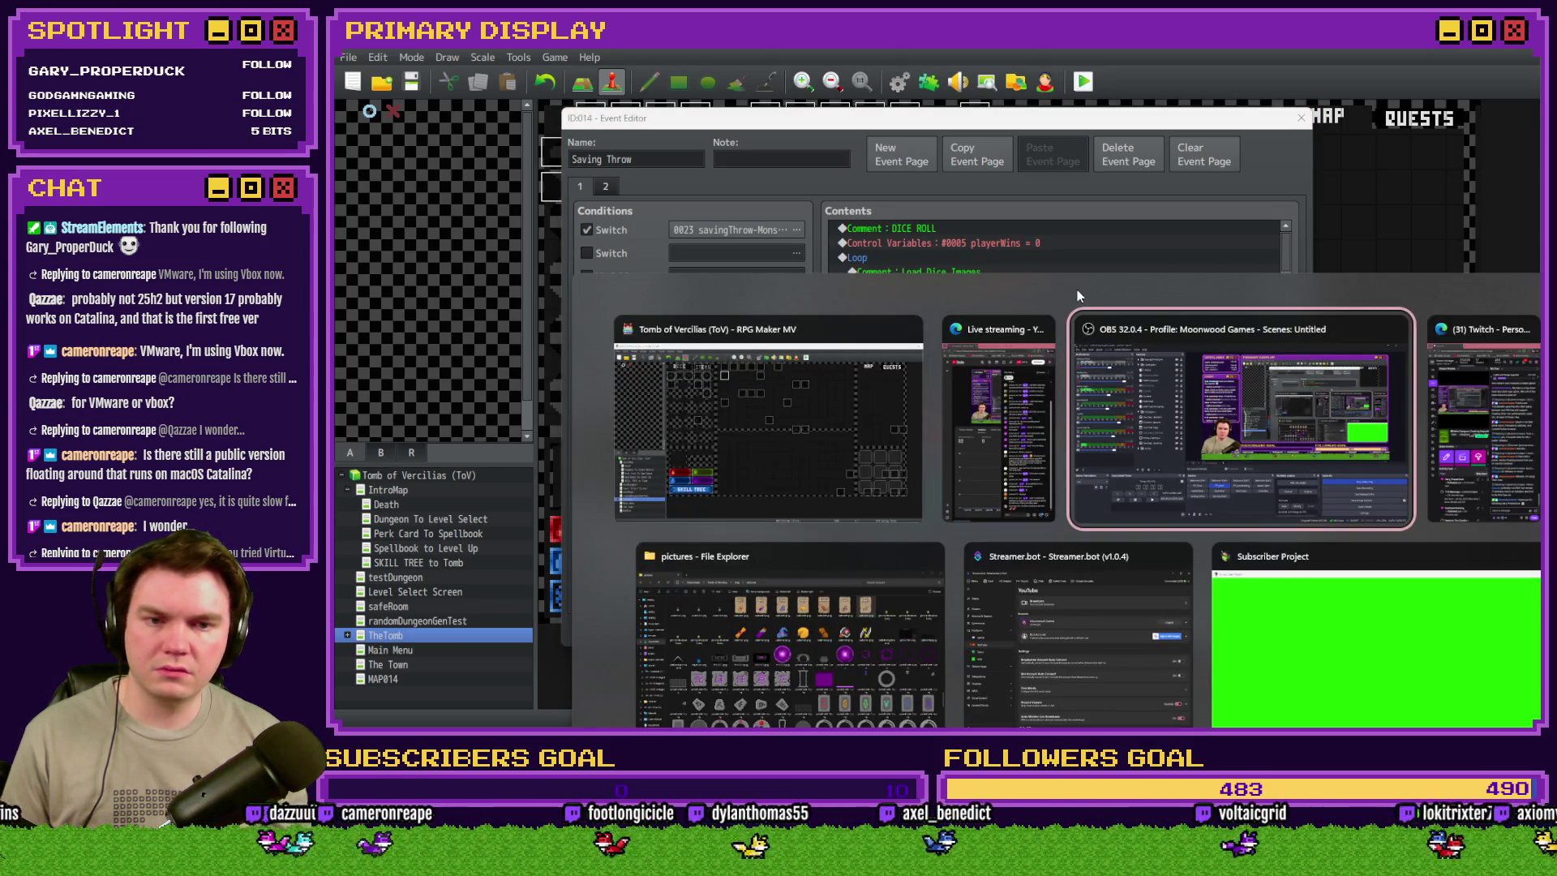
- Search the pictures folder for 'dice' to confirm the diceDexRoll PNGs, then return to the event
{"action": "key", "text": "alt+Tab"}
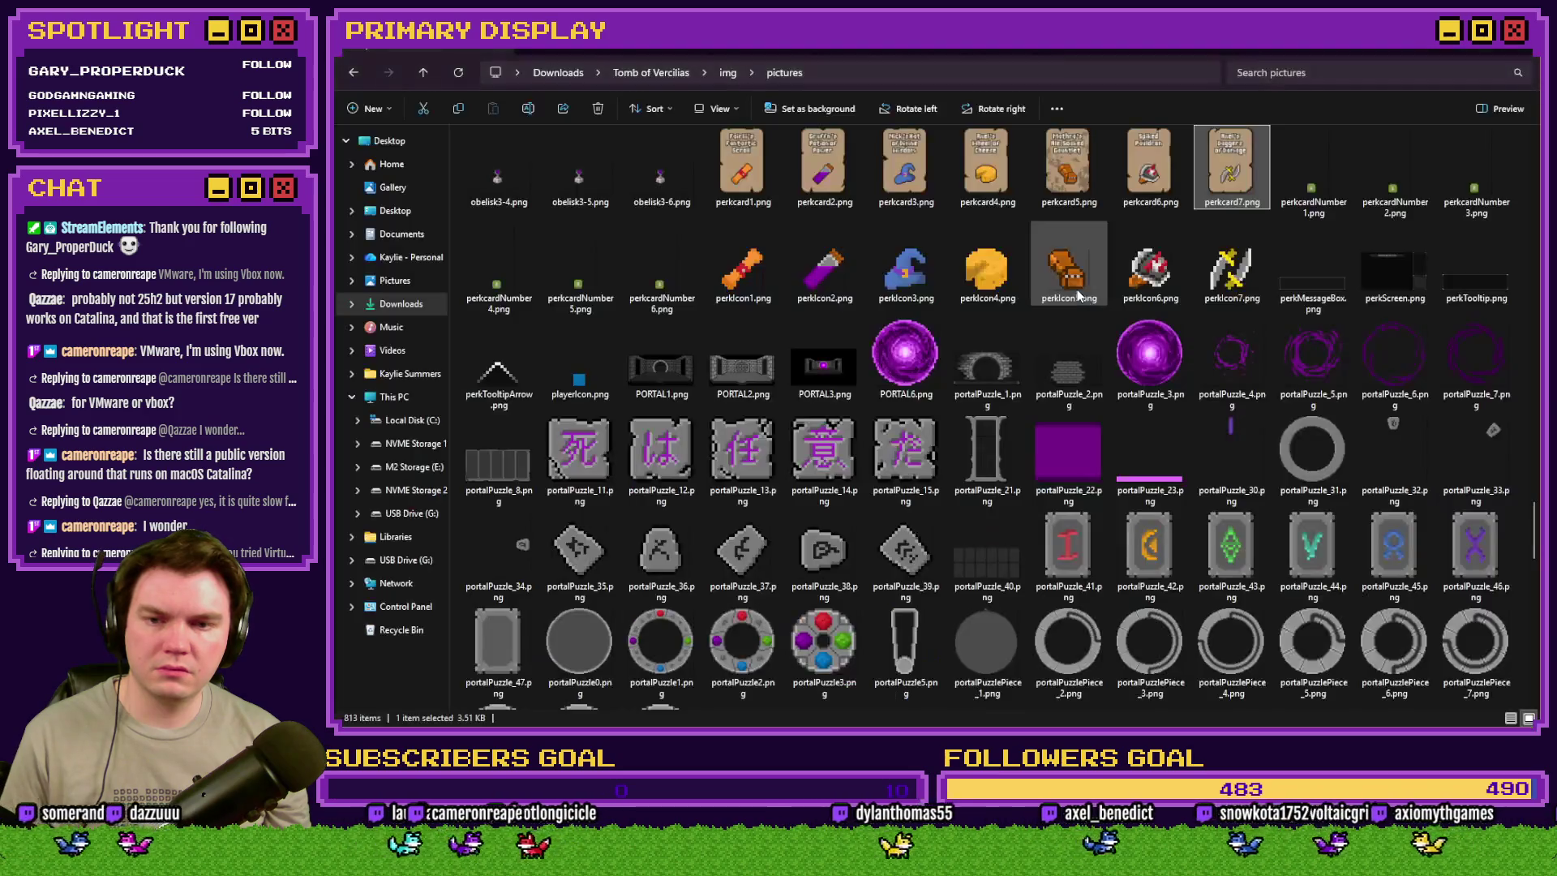
{"action": "type", "text": "dice"}
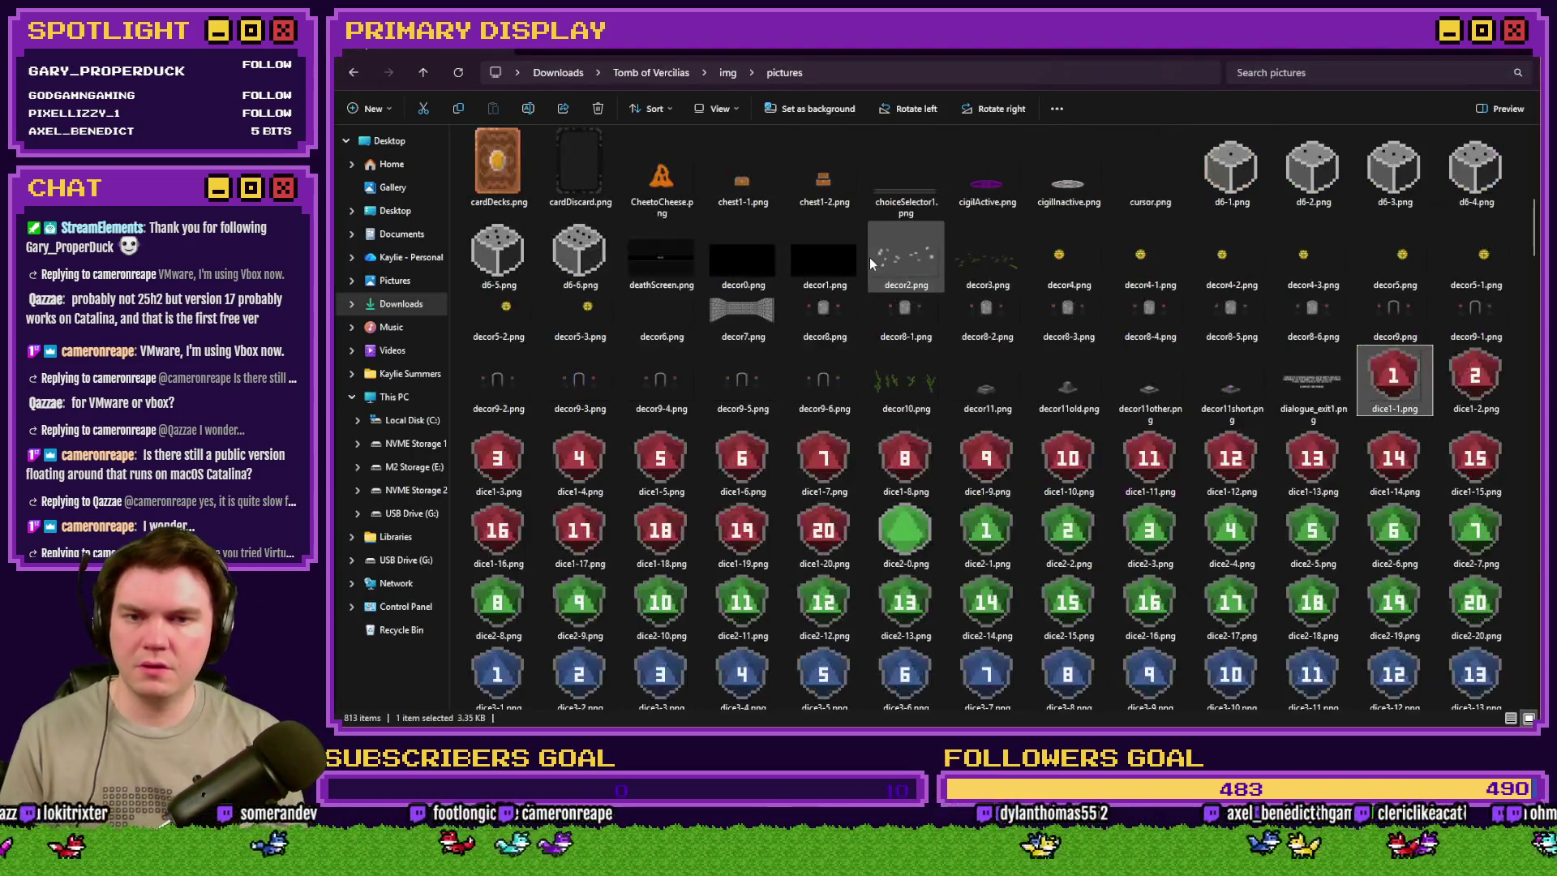
{"action": "scroll", "coordinate": [1158, 388], "scroll_direction": "down", "scroll_amount": 2}
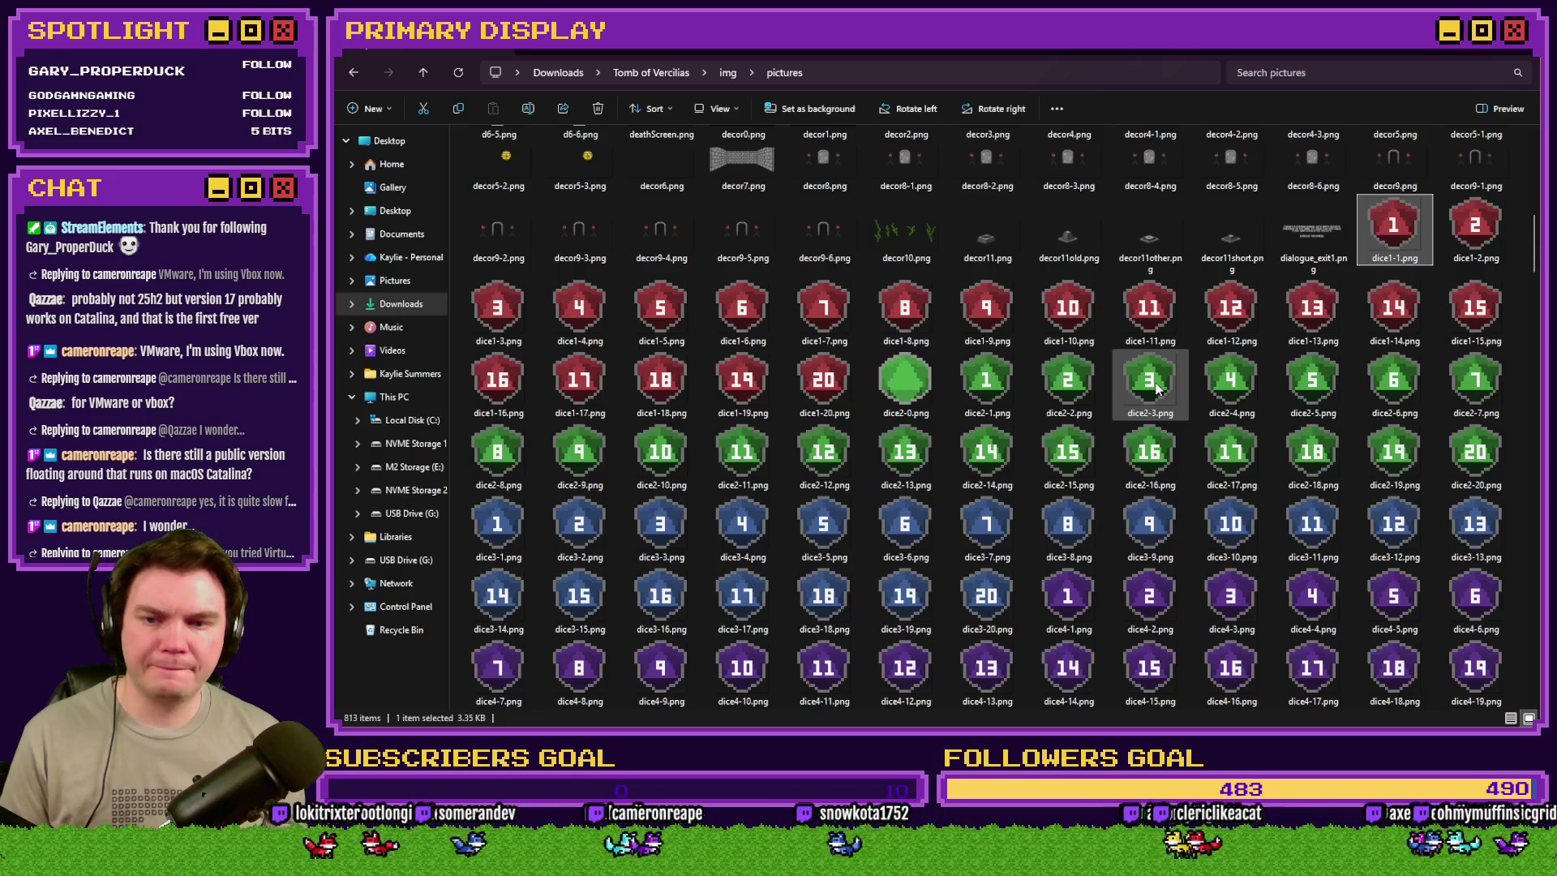
{"action": "scroll", "coordinate": [1157, 388], "scroll_direction": "down", "scroll_amount": 3}
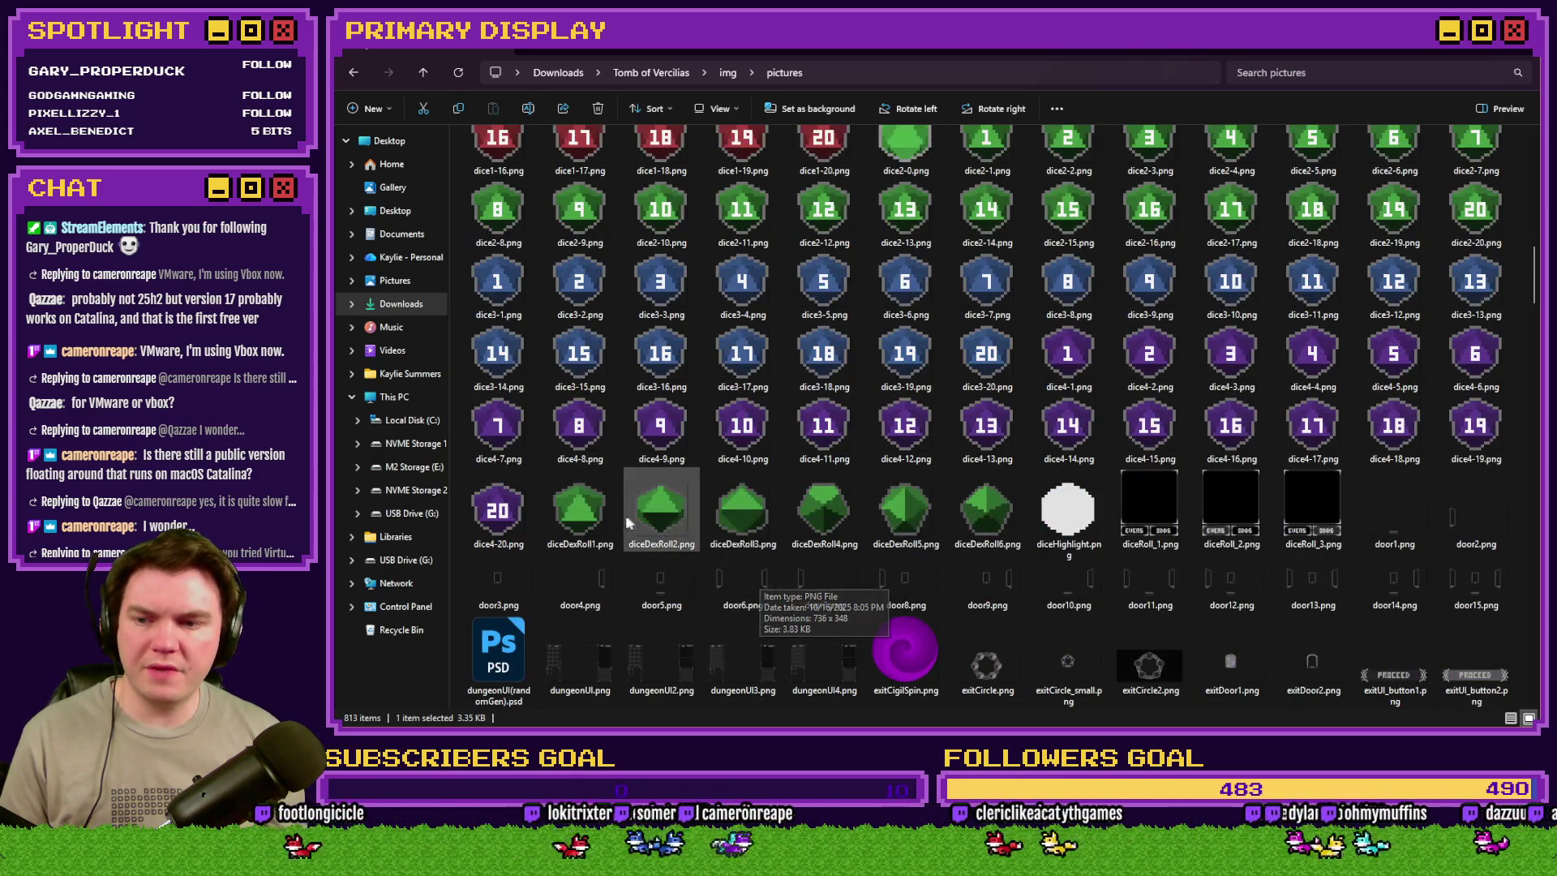
{"action": "left_click", "coordinate": [578, 521]}
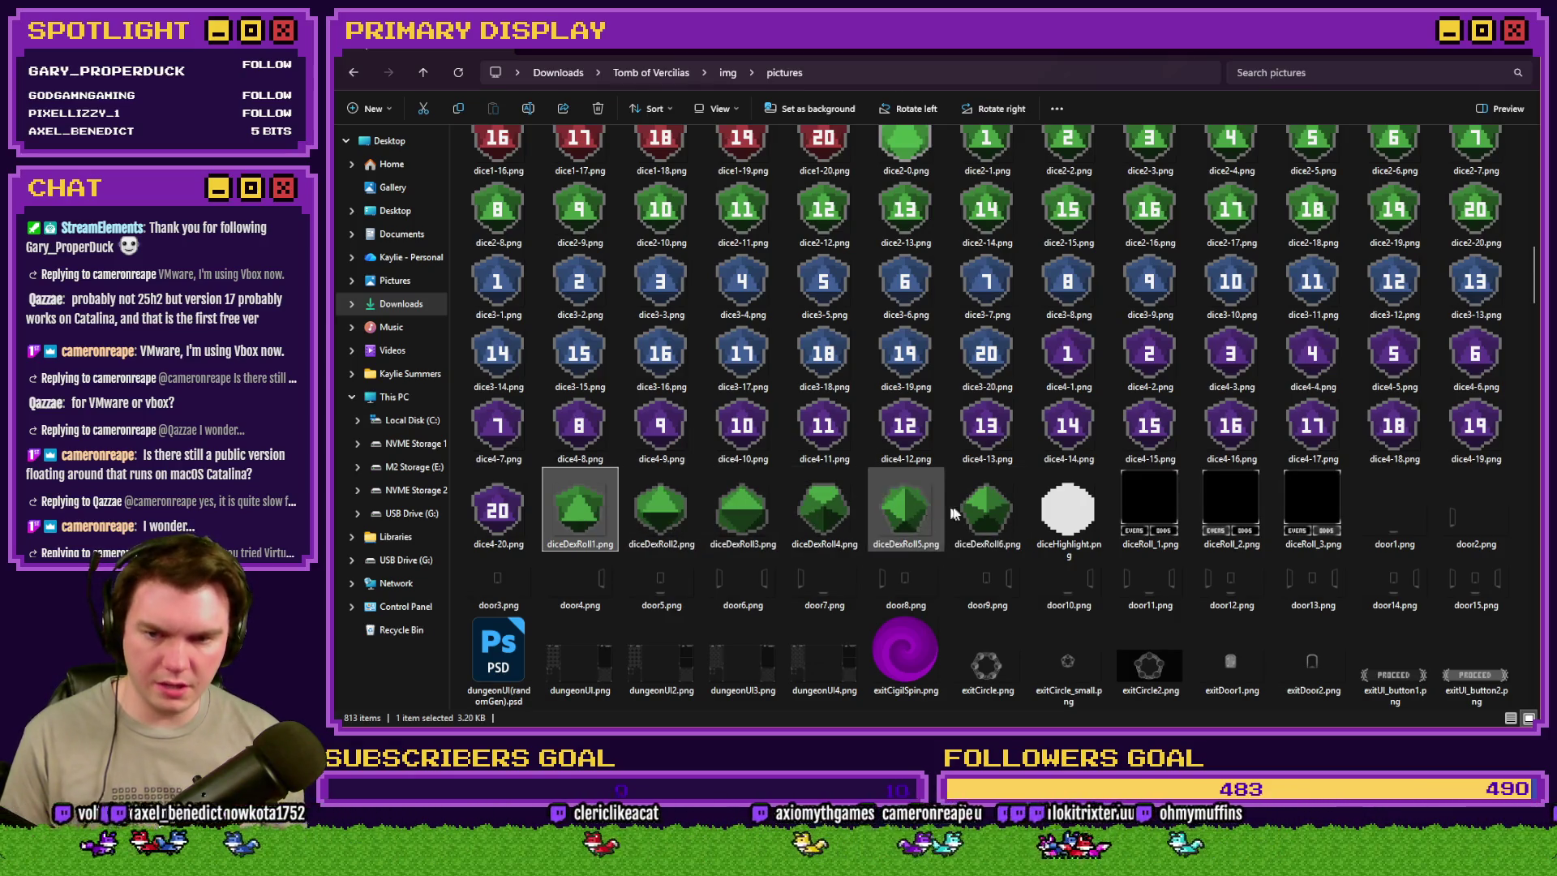
{"action": "key", "text": "alt+Tab"}
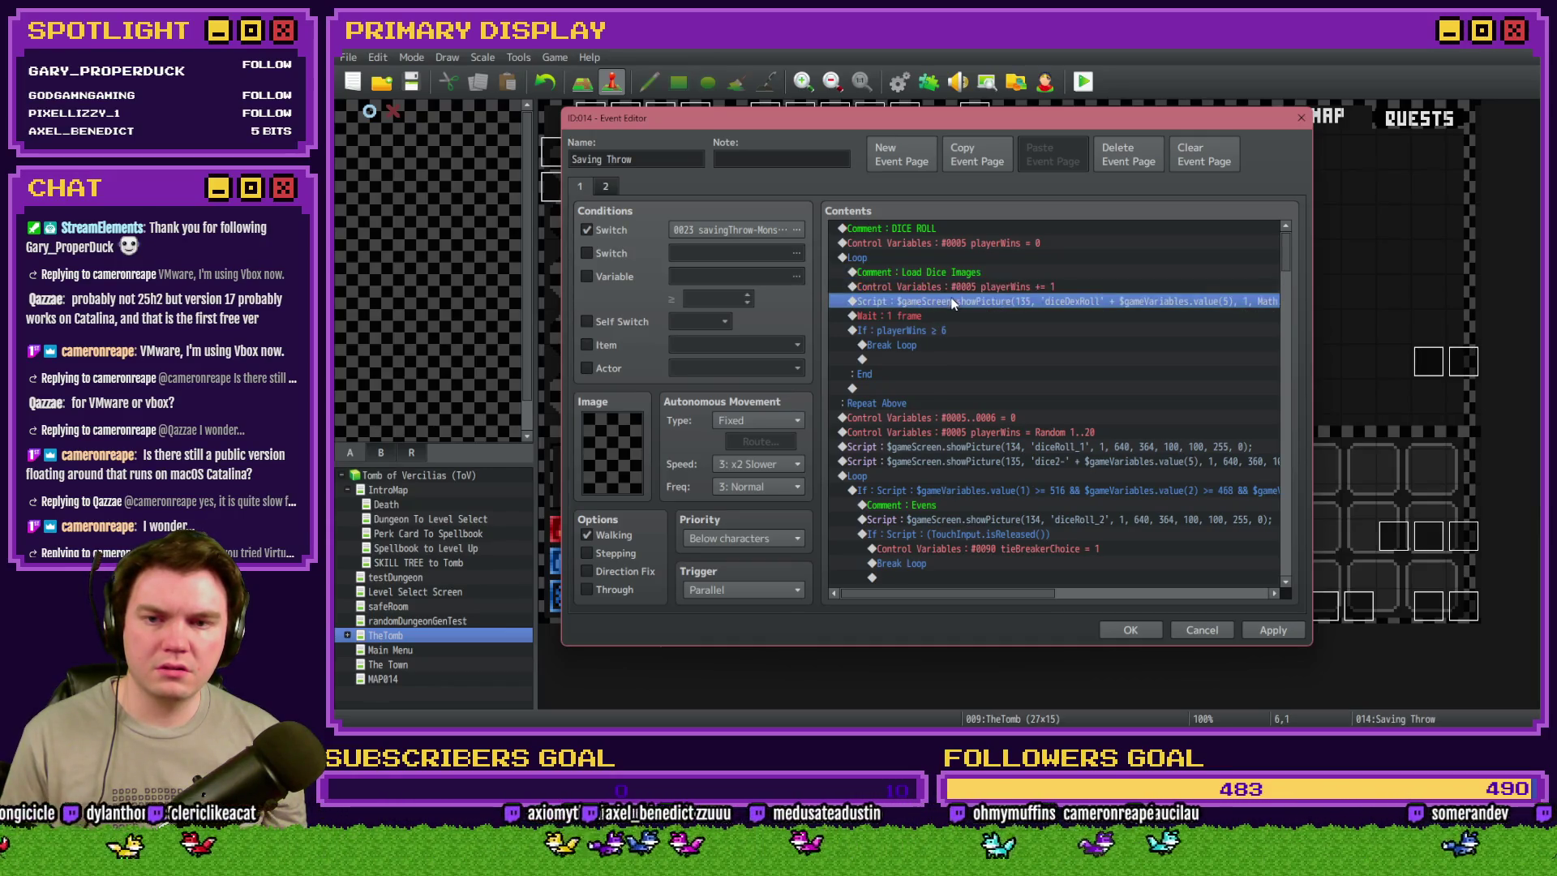
- Inspect the dice loop, variables 0005..0006 reset, 1..20 playerWins roll and diceRoll_1 script
{"action": "left_click", "coordinate": [933, 257]}
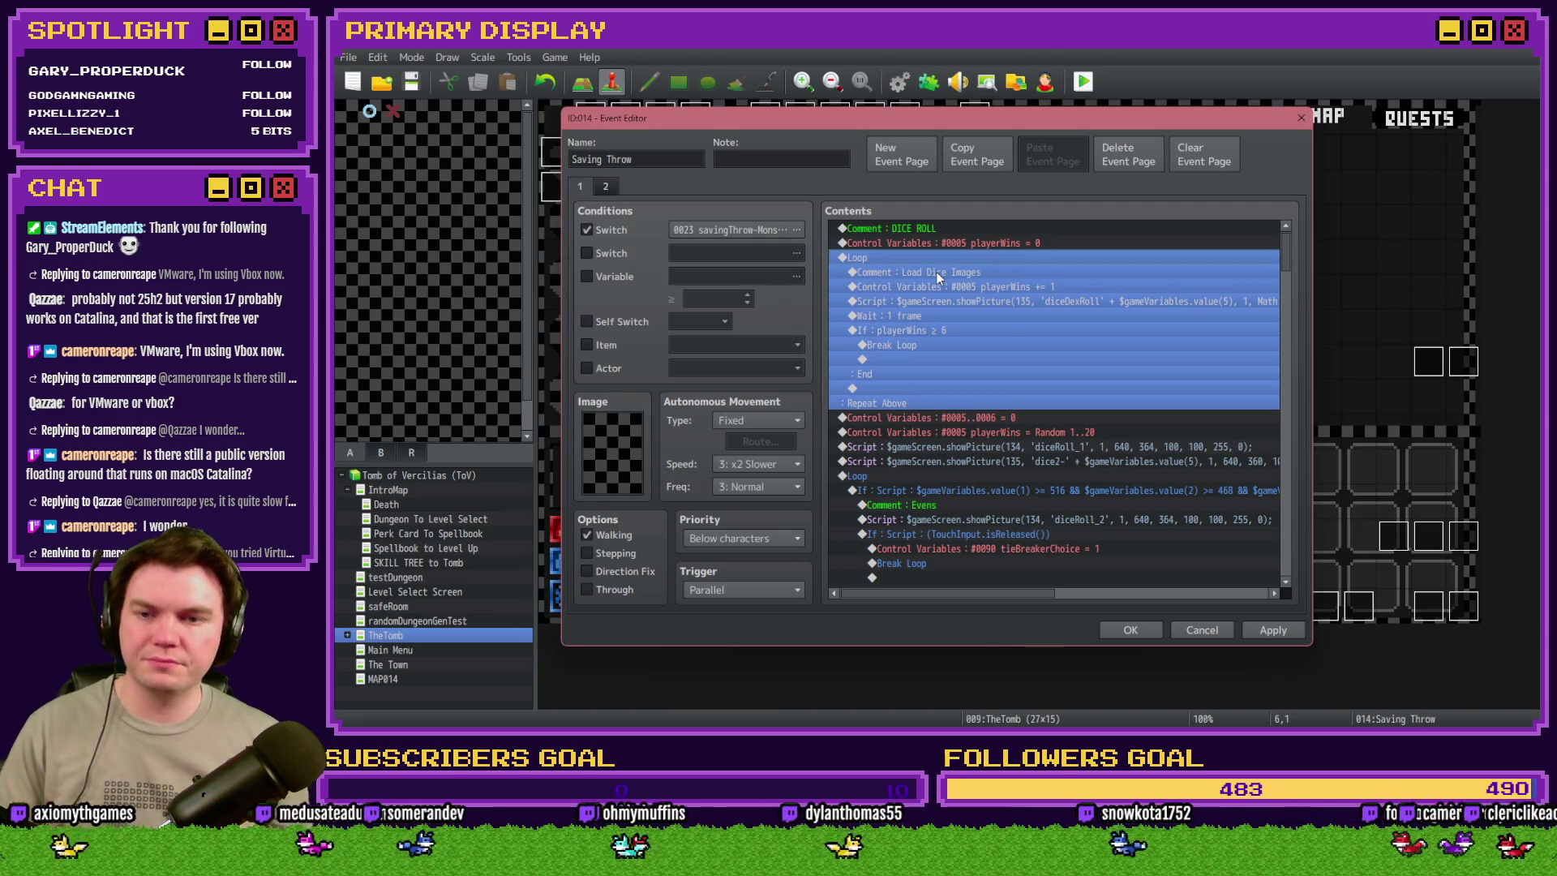
{"action": "left_click", "coordinate": [980, 419]}
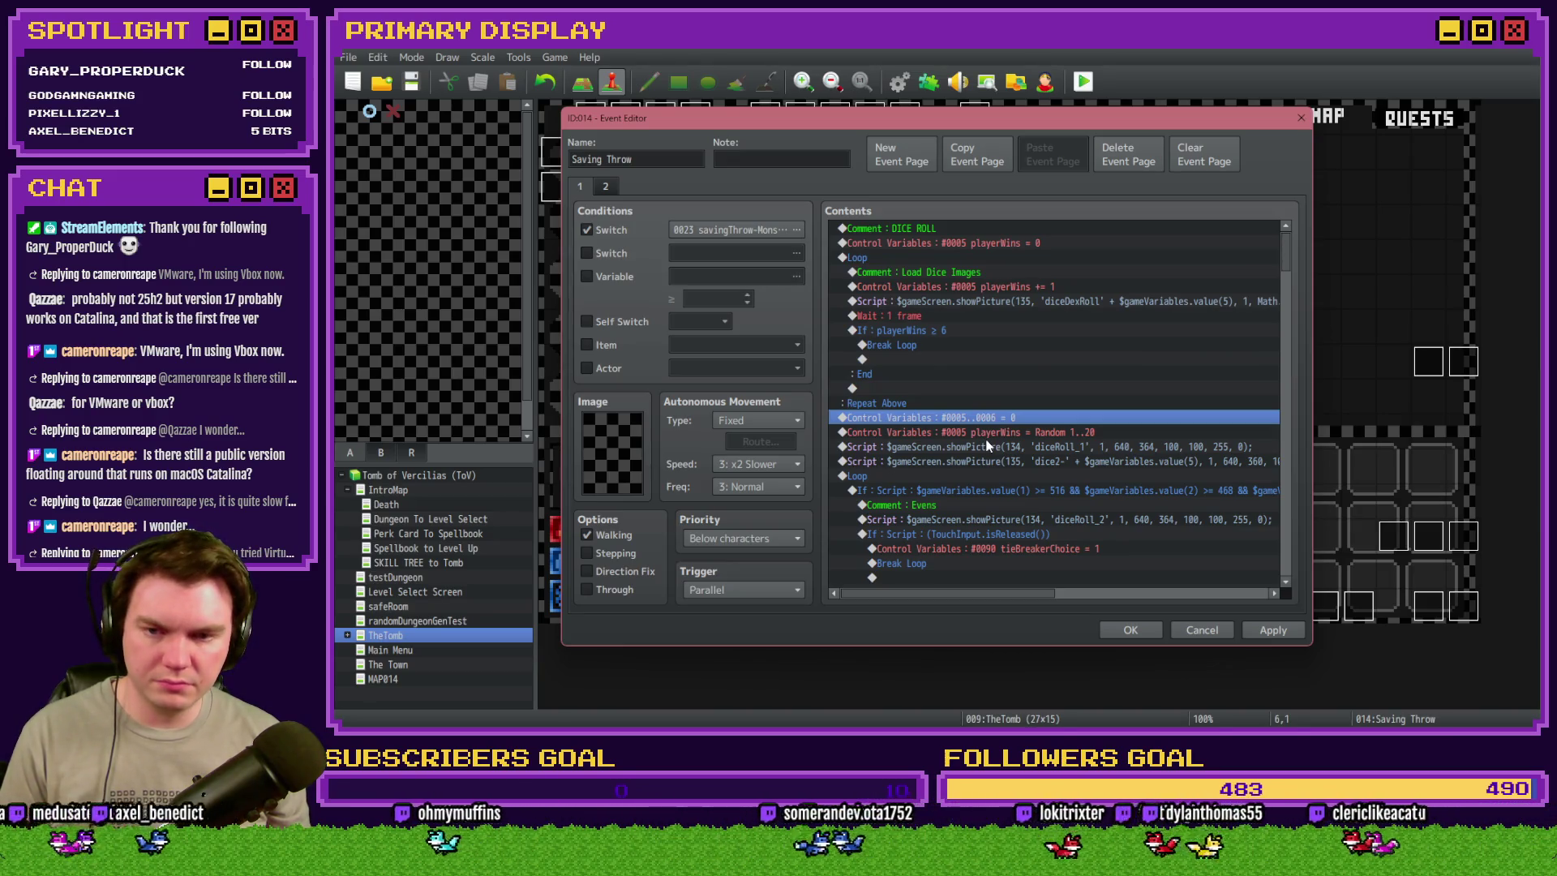
{"action": "left_click", "coordinate": [990, 435]}
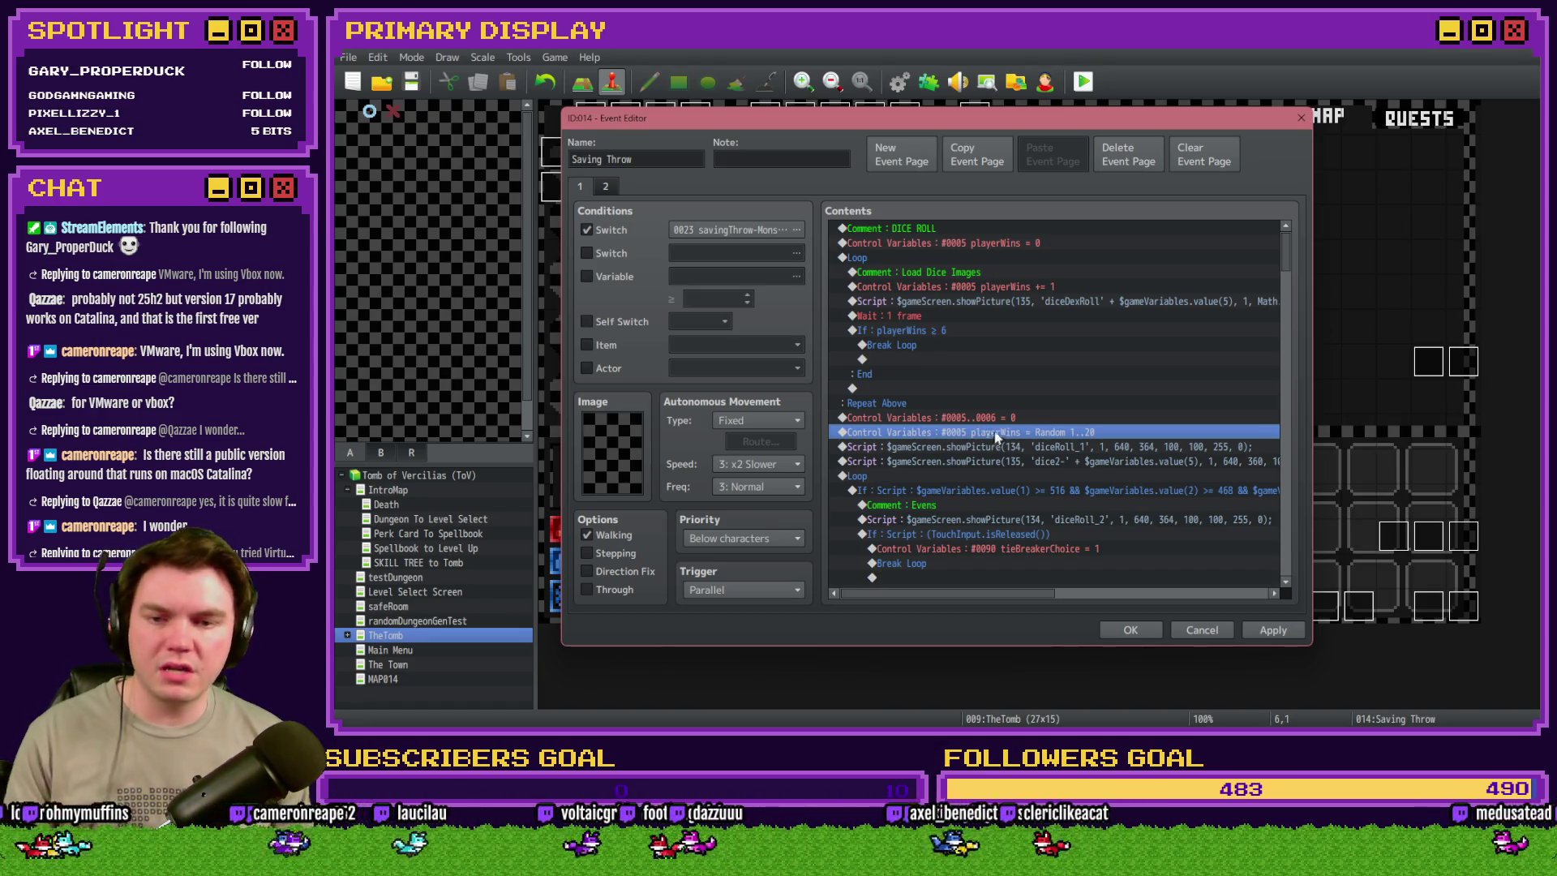
{"action": "left_click", "coordinate": [996, 448]}
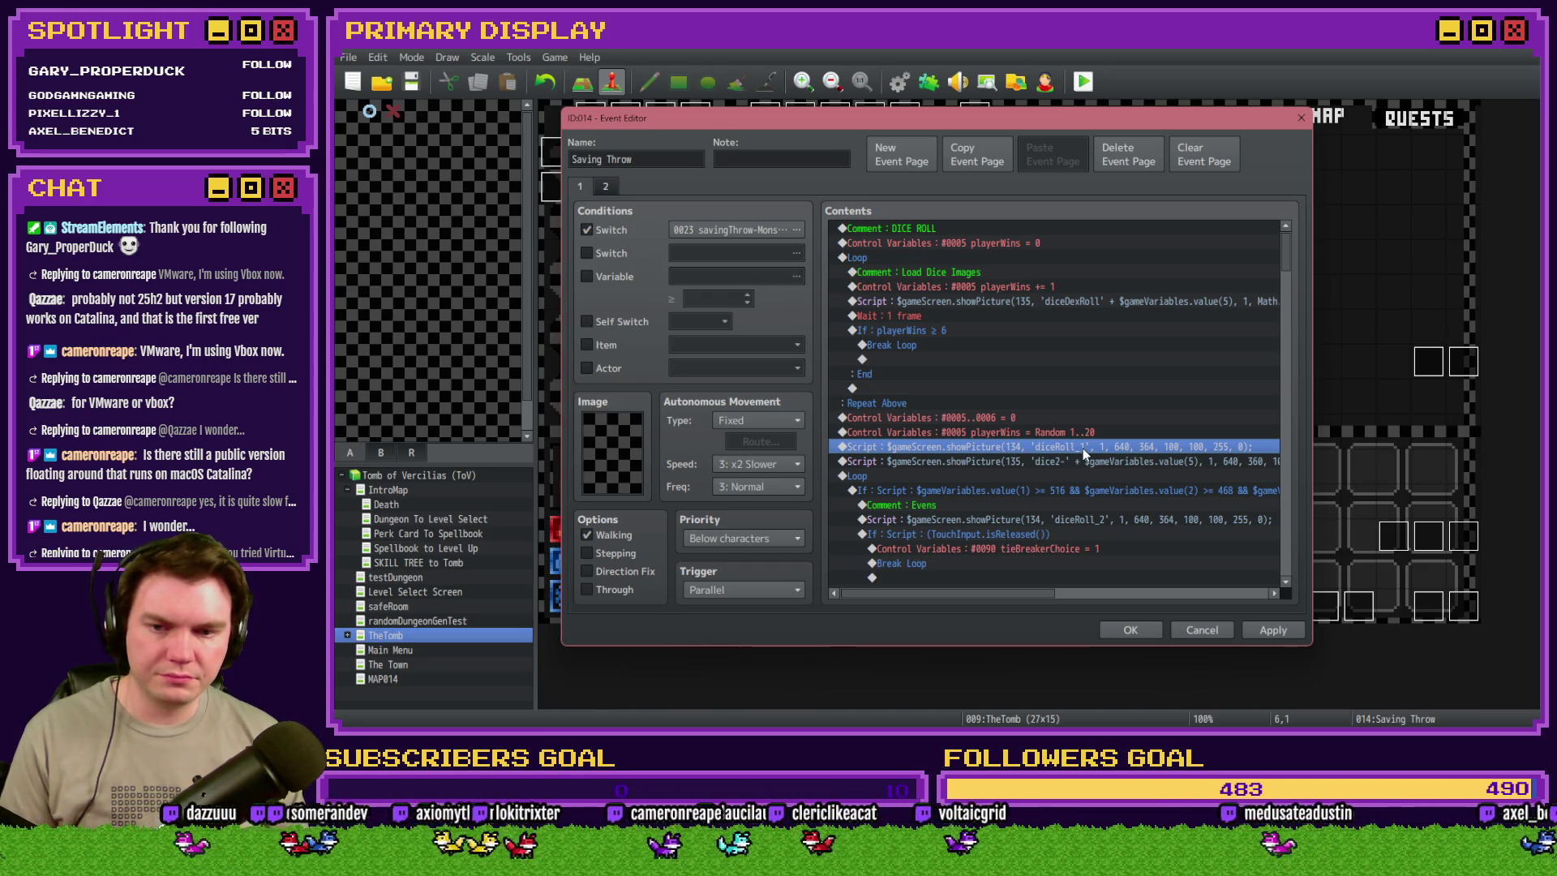
{"action": "key", "text": "alt+Tab"}
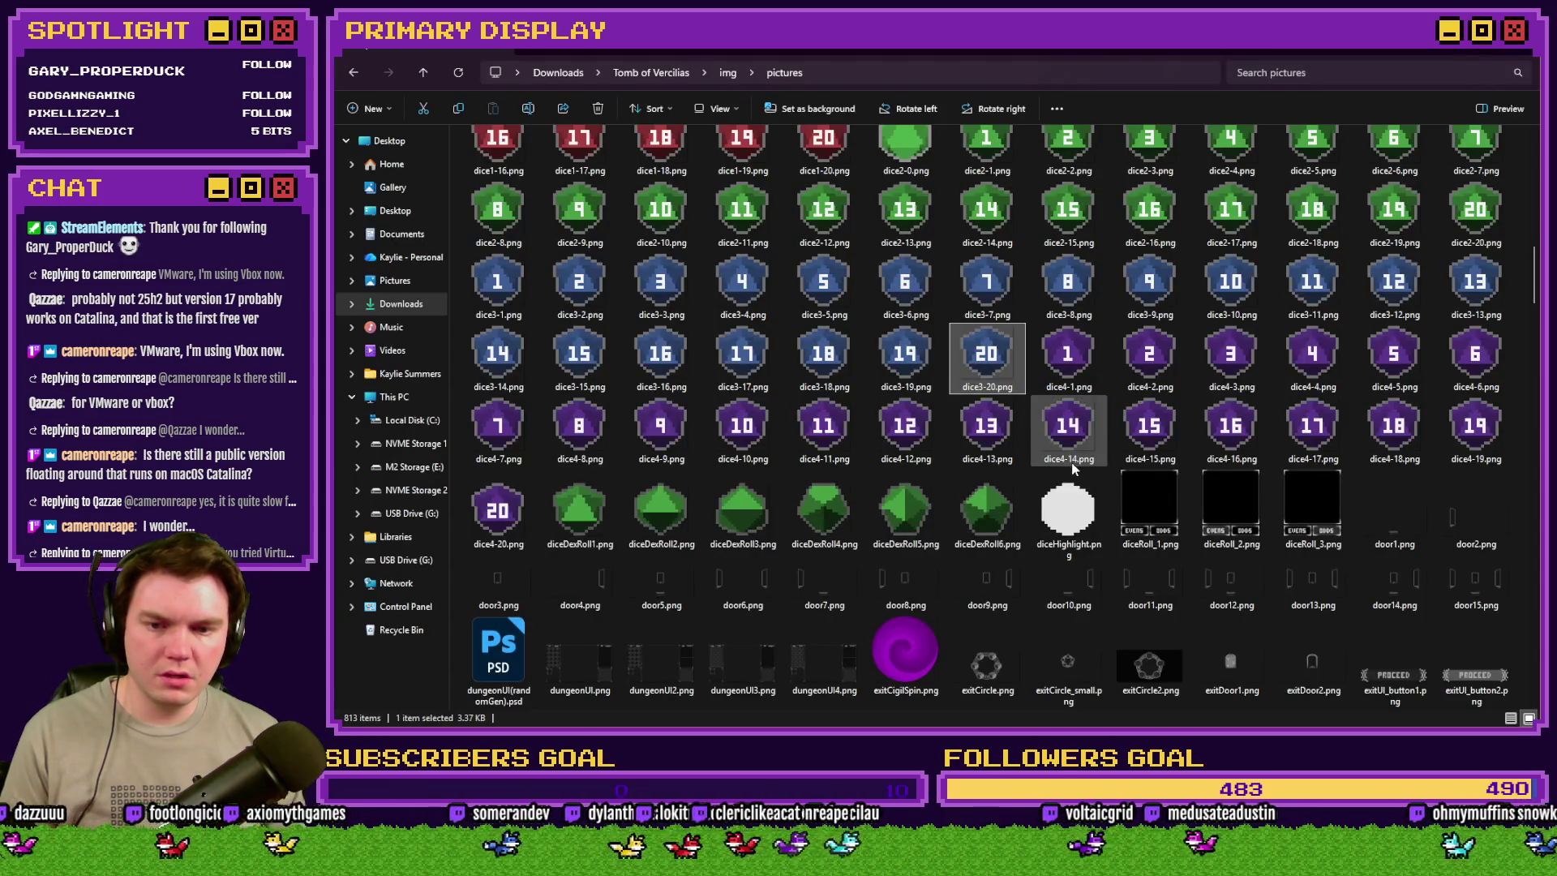
- Preview diceRoll_1.png, compare it with diceRoll_2.png, and bring it into Photoshop
{"action": "left_click", "coordinate": [1154, 513]}
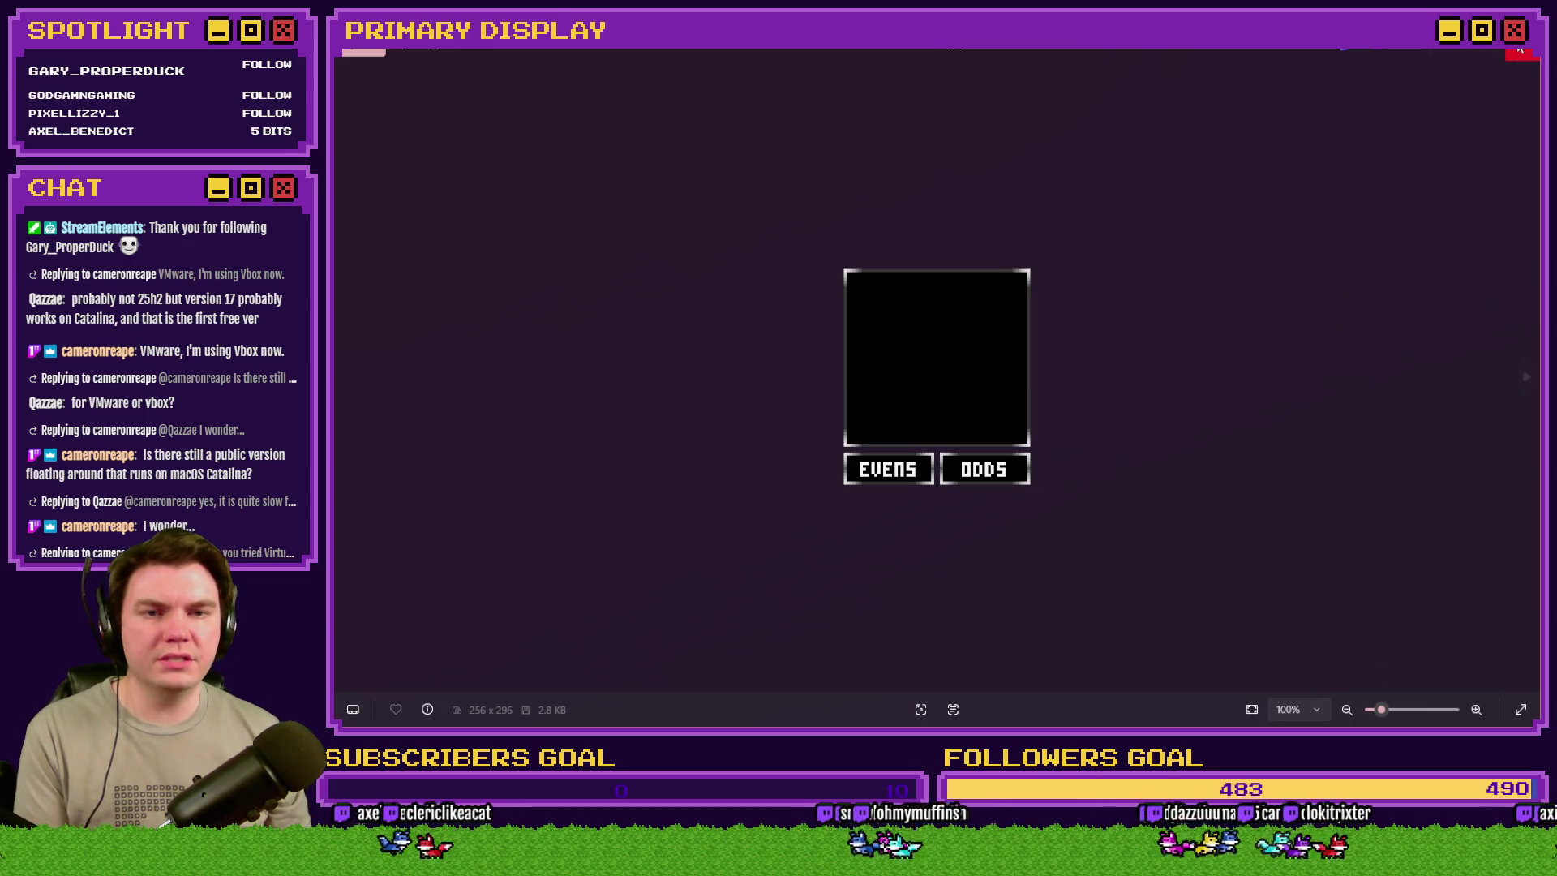
{"action": "left_click", "coordinate": [1521, 51]}
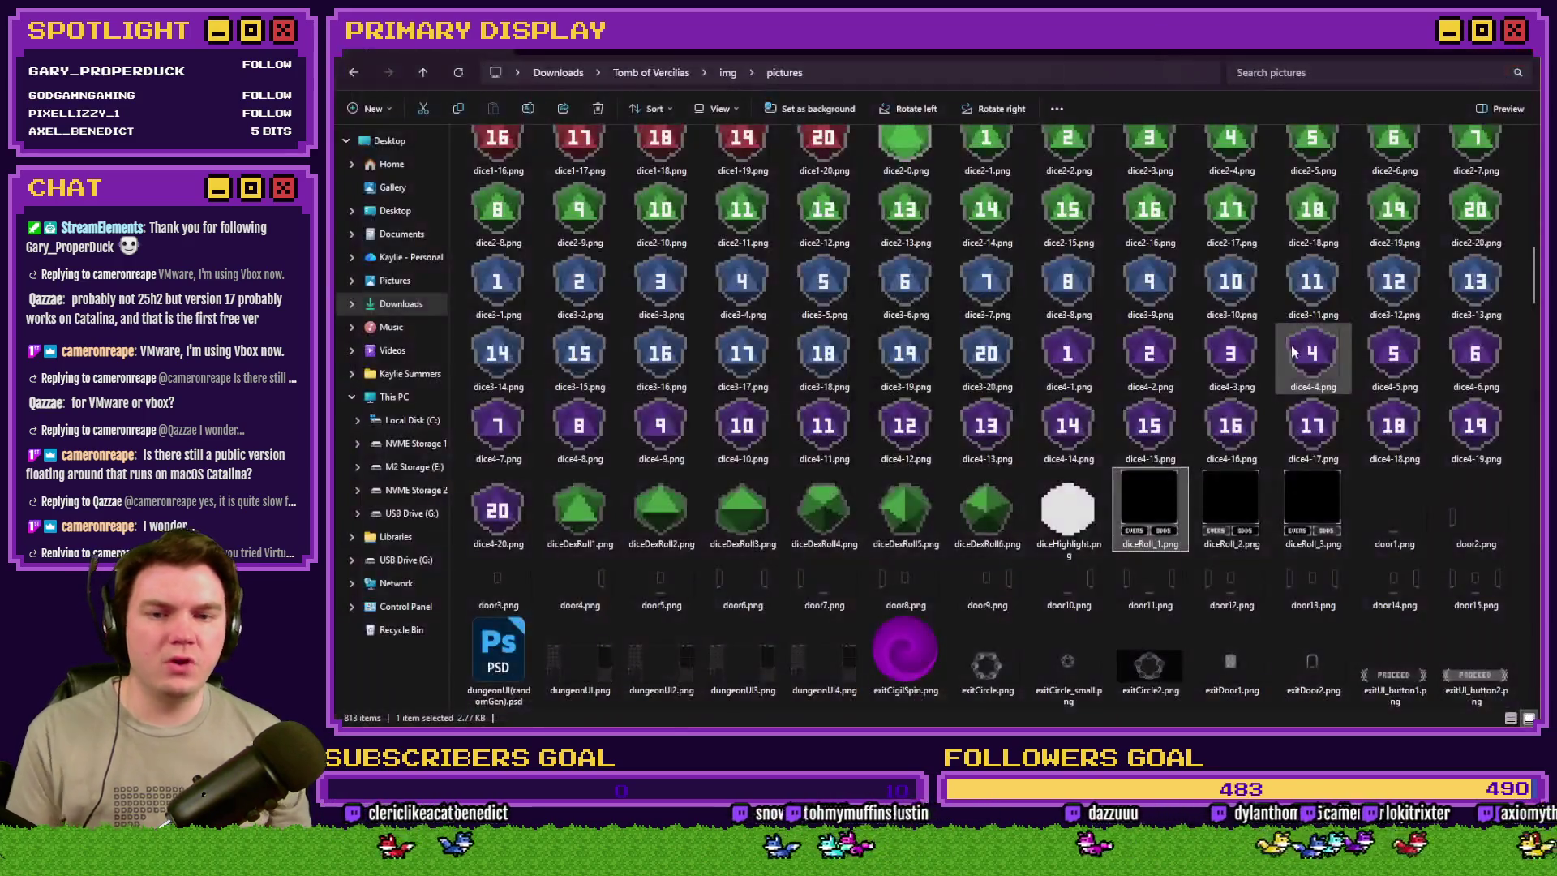
{"action": "left_click", "coordinate": [1253, 509]}
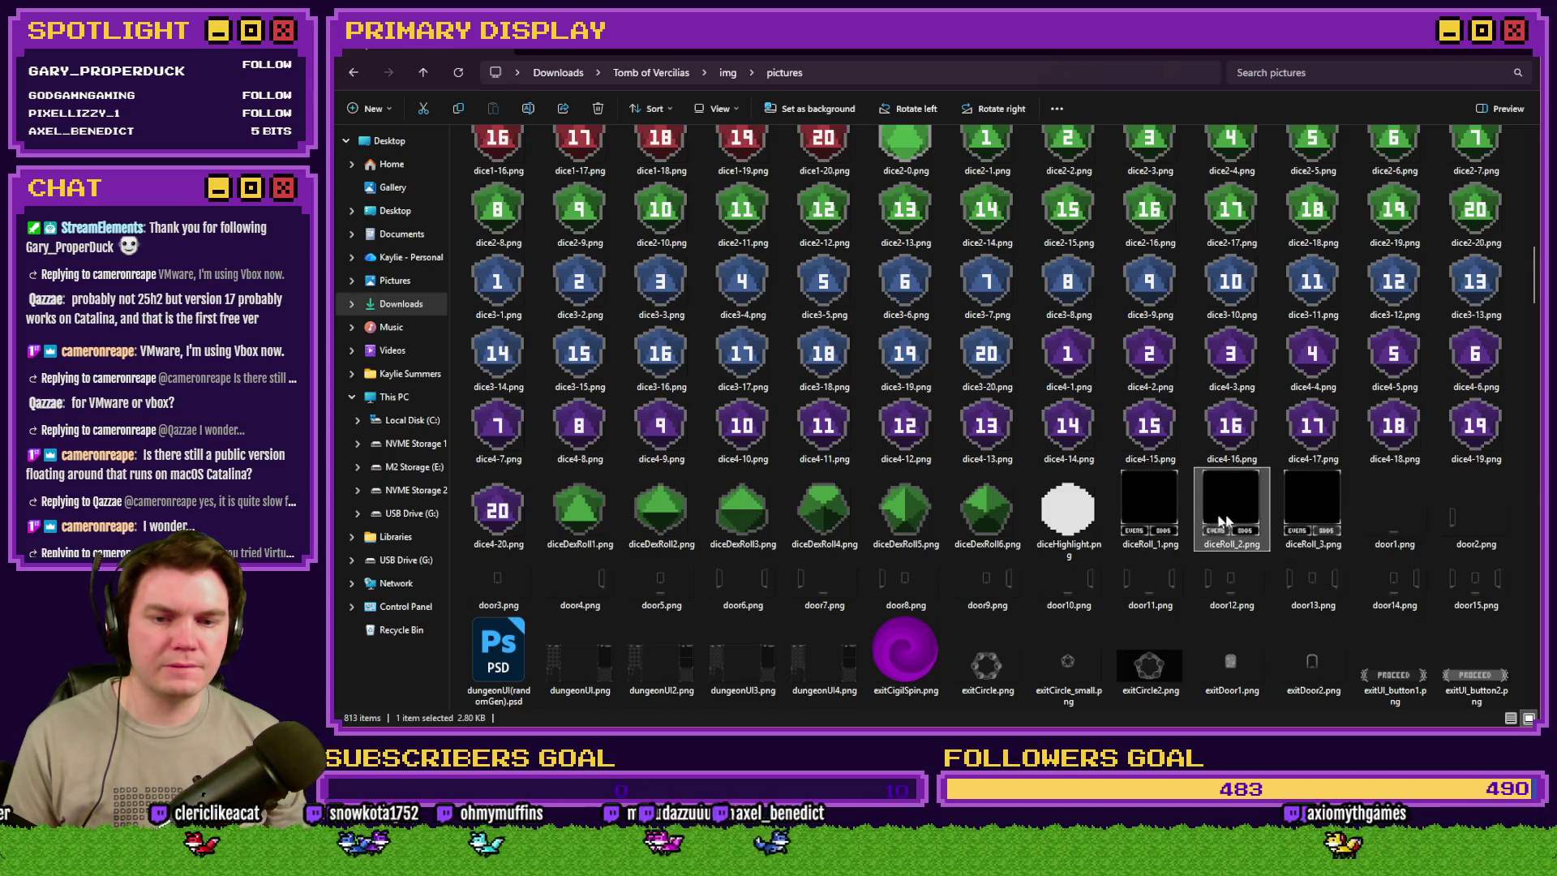
{"action": "left_click", "coordinate": [1152, 519]}
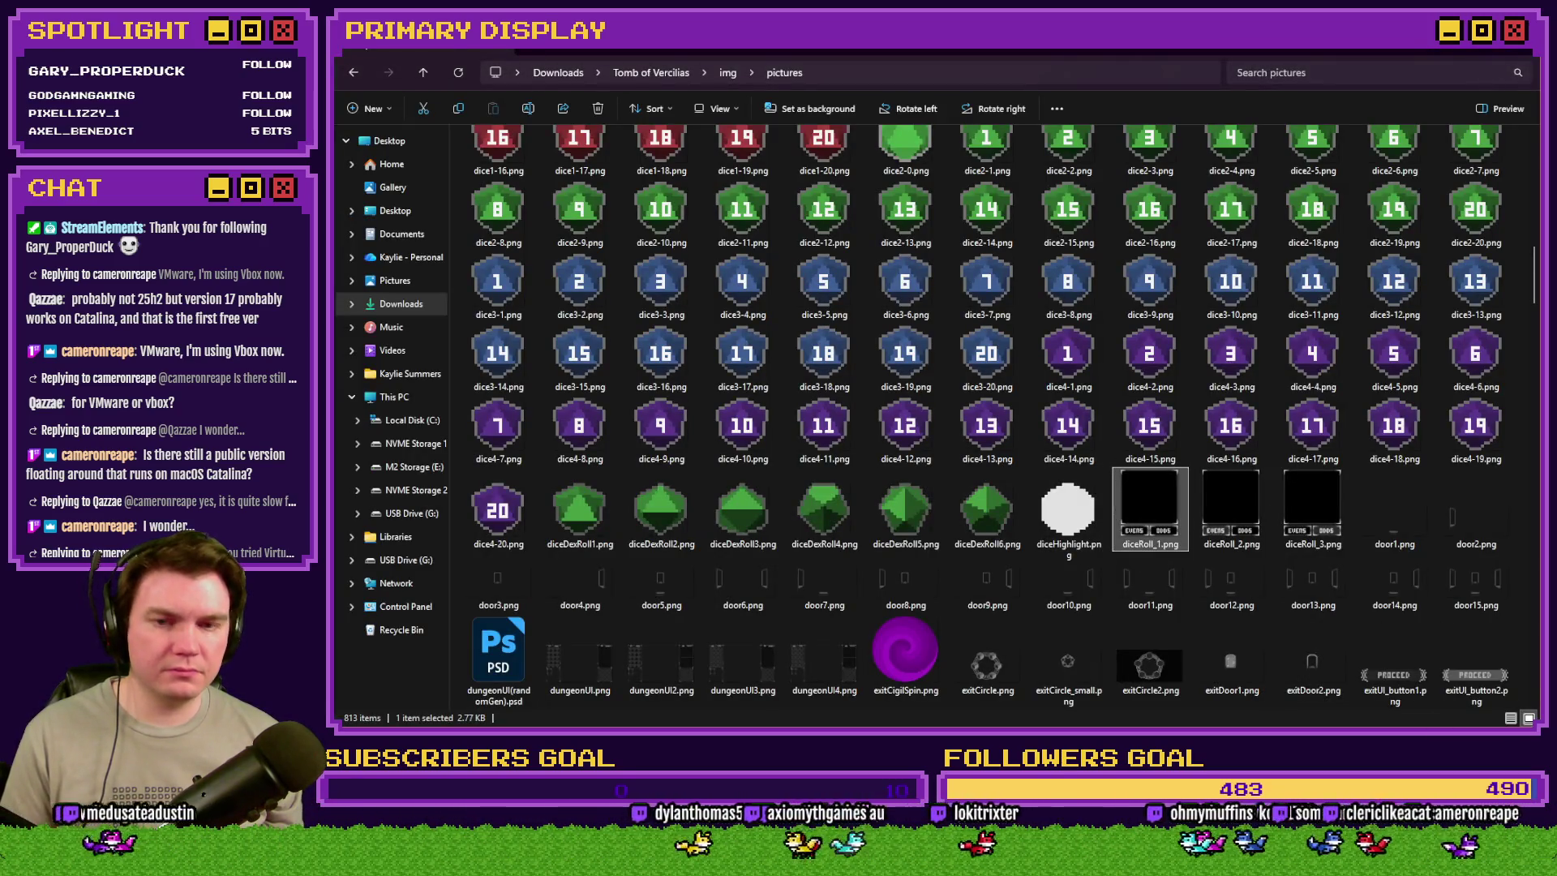
{"action": "key", "text": "alt+Tab"}
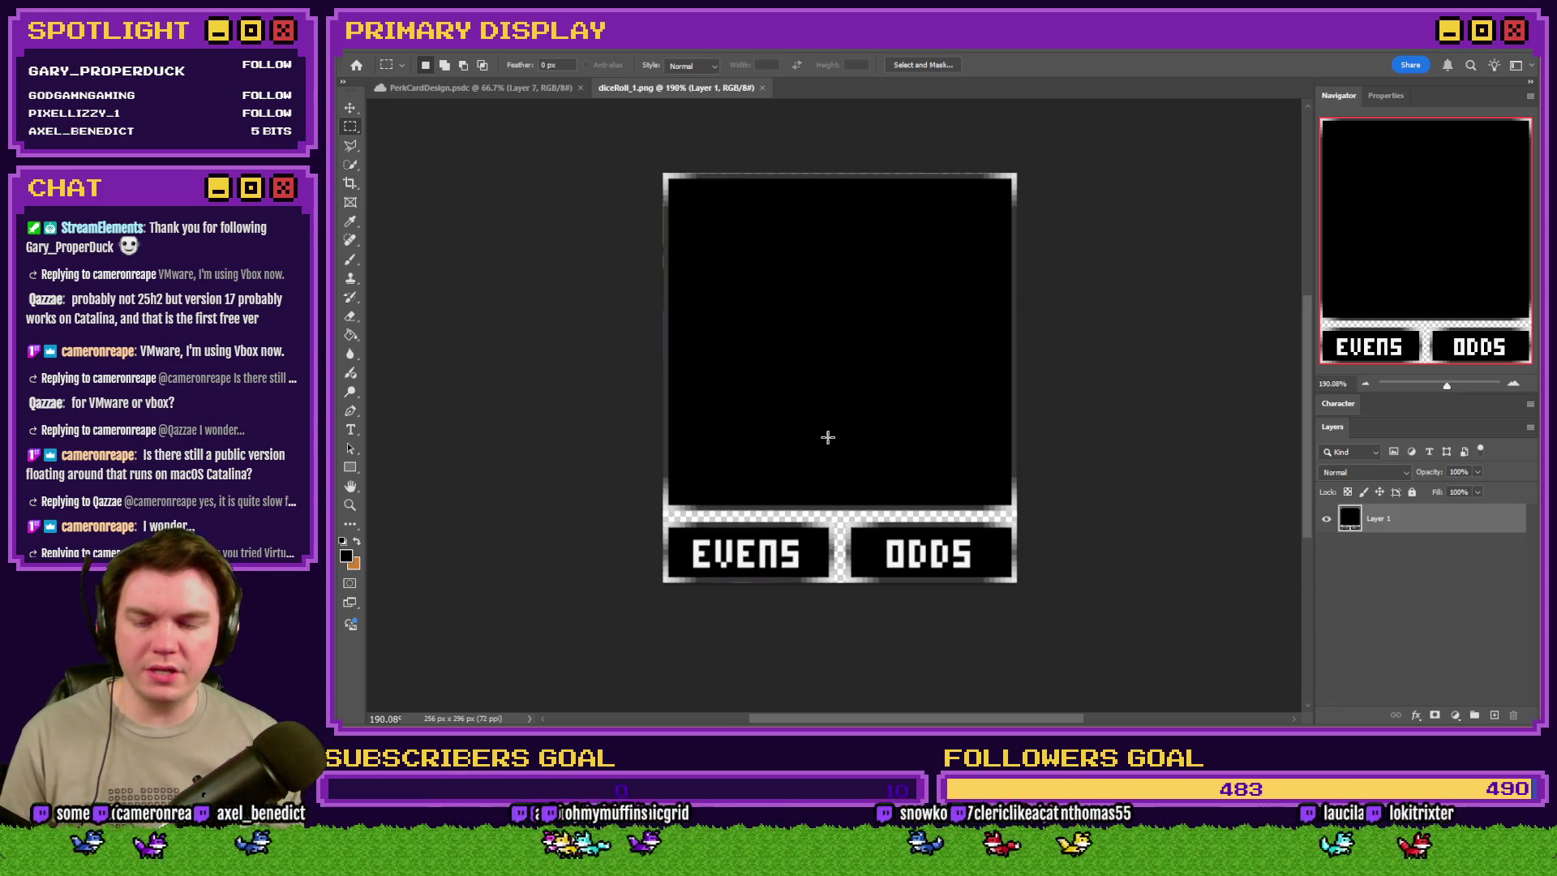
- Resize diceRoll_1 to 25%, giving 64x74 pixels
{"action": "key", "text": "ctrl+alt+i"}
{"action": "type", "text": "25"}
{"action": "key", "text": "Return"}
{"action": "key", "text": "ctrl+0"}
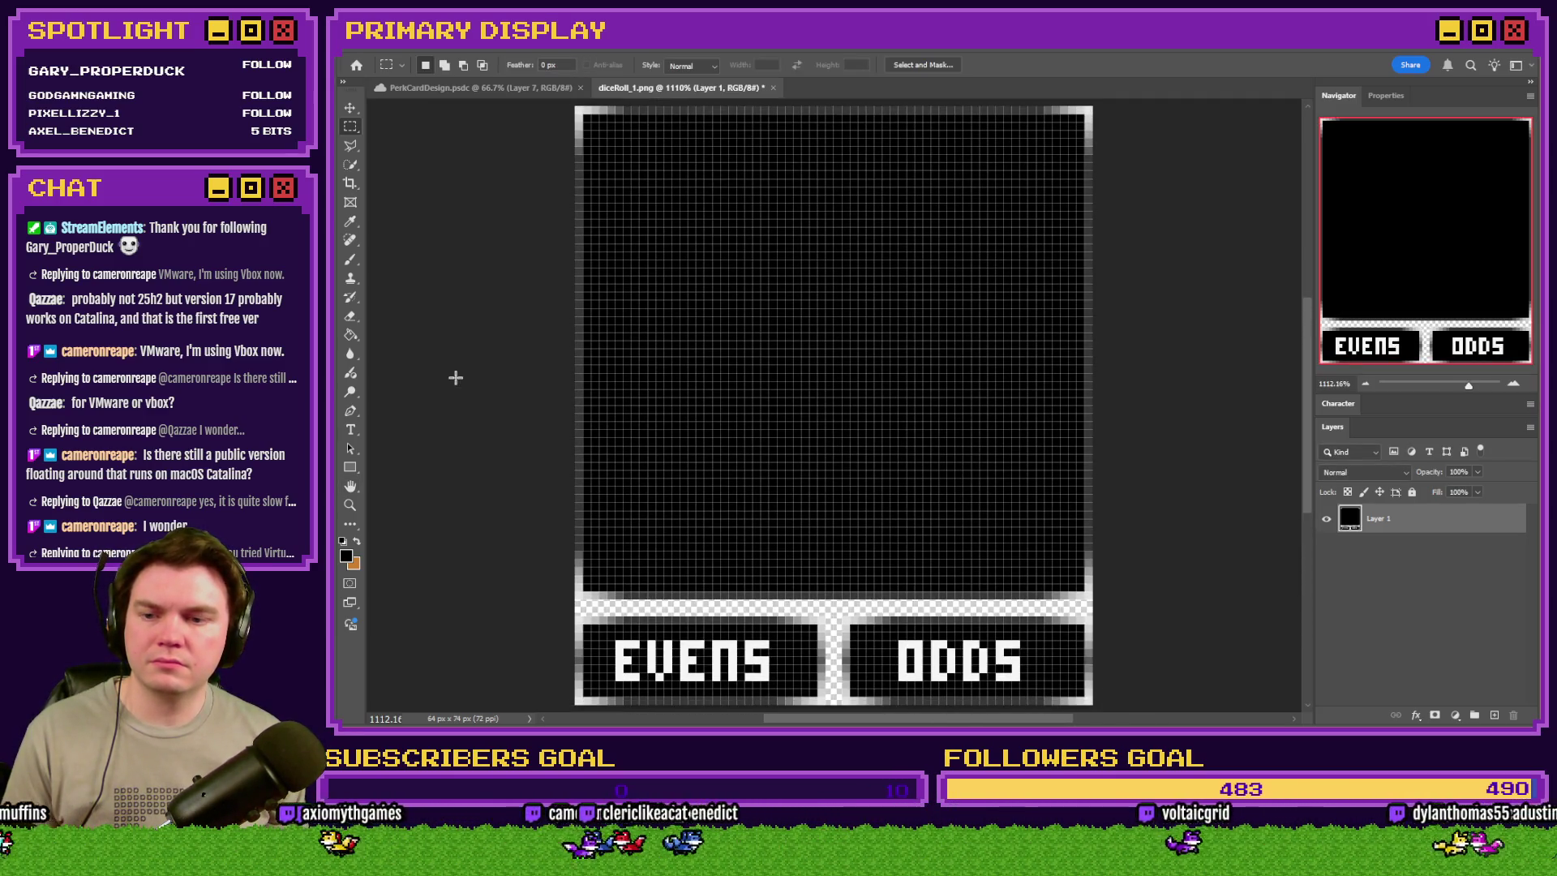
- With a 1-pixel pencil, blacken the grey top and bottom rows between EVENS and ODDS
{"action": "left_click", "coordinate": [349, 260]}
{"action": "right_click", "coordinate": [350, 259]}
{"action": "left_click", "coordinate": [418, 274]}
{"action": "scroll", "coordinate": [811, 527], "scroll_direction": "up", "scroll_amount": 3}
{"action": "right_click", "coordinate": [781, 489]}
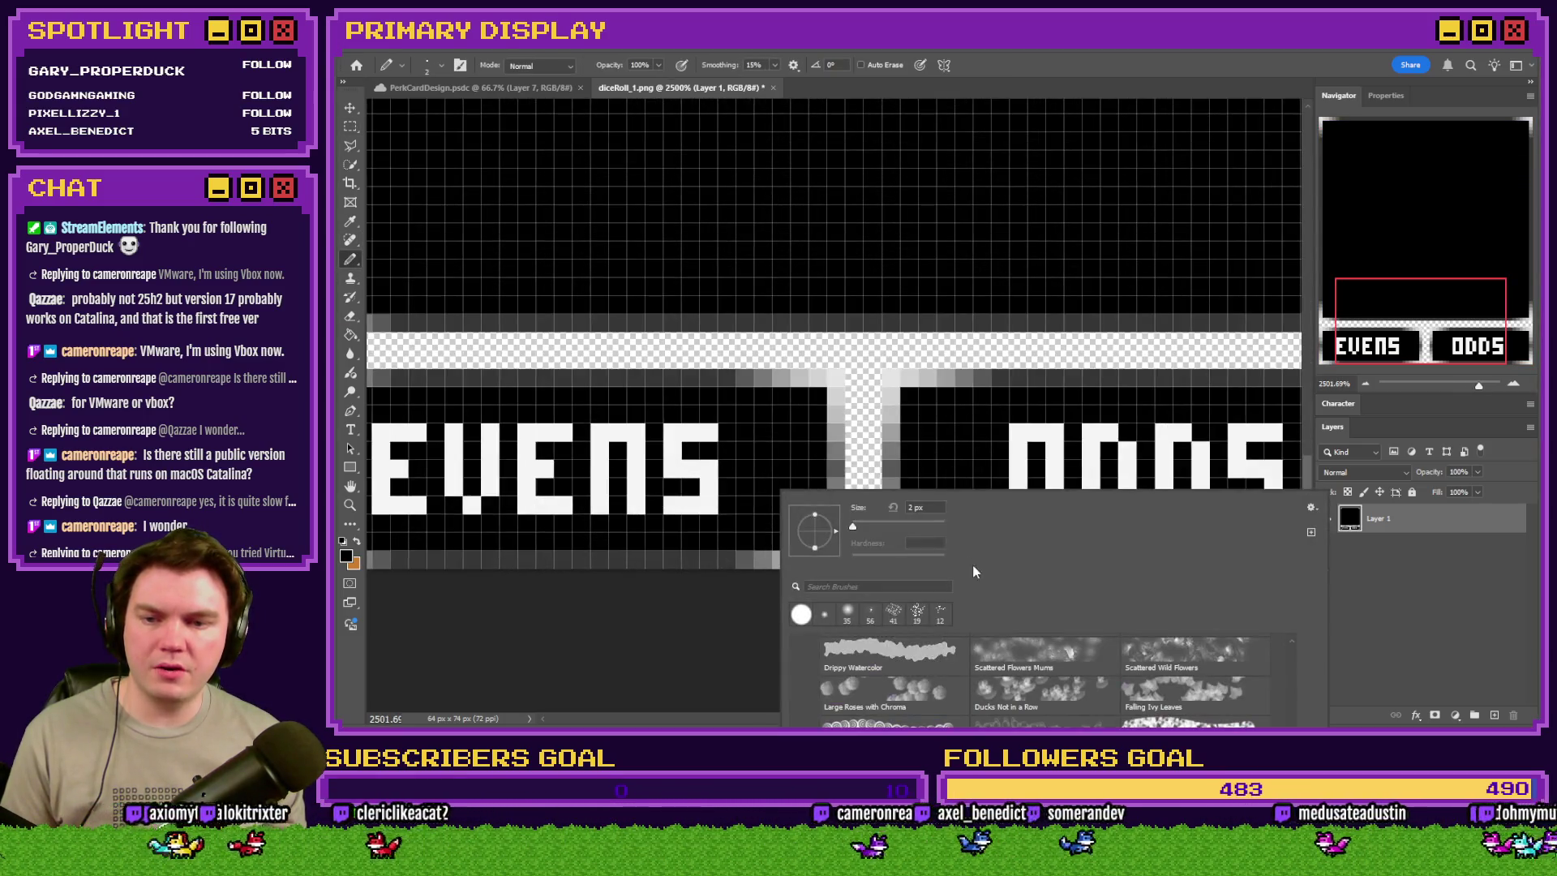
{"action": "key", "text": "bracketleft"}
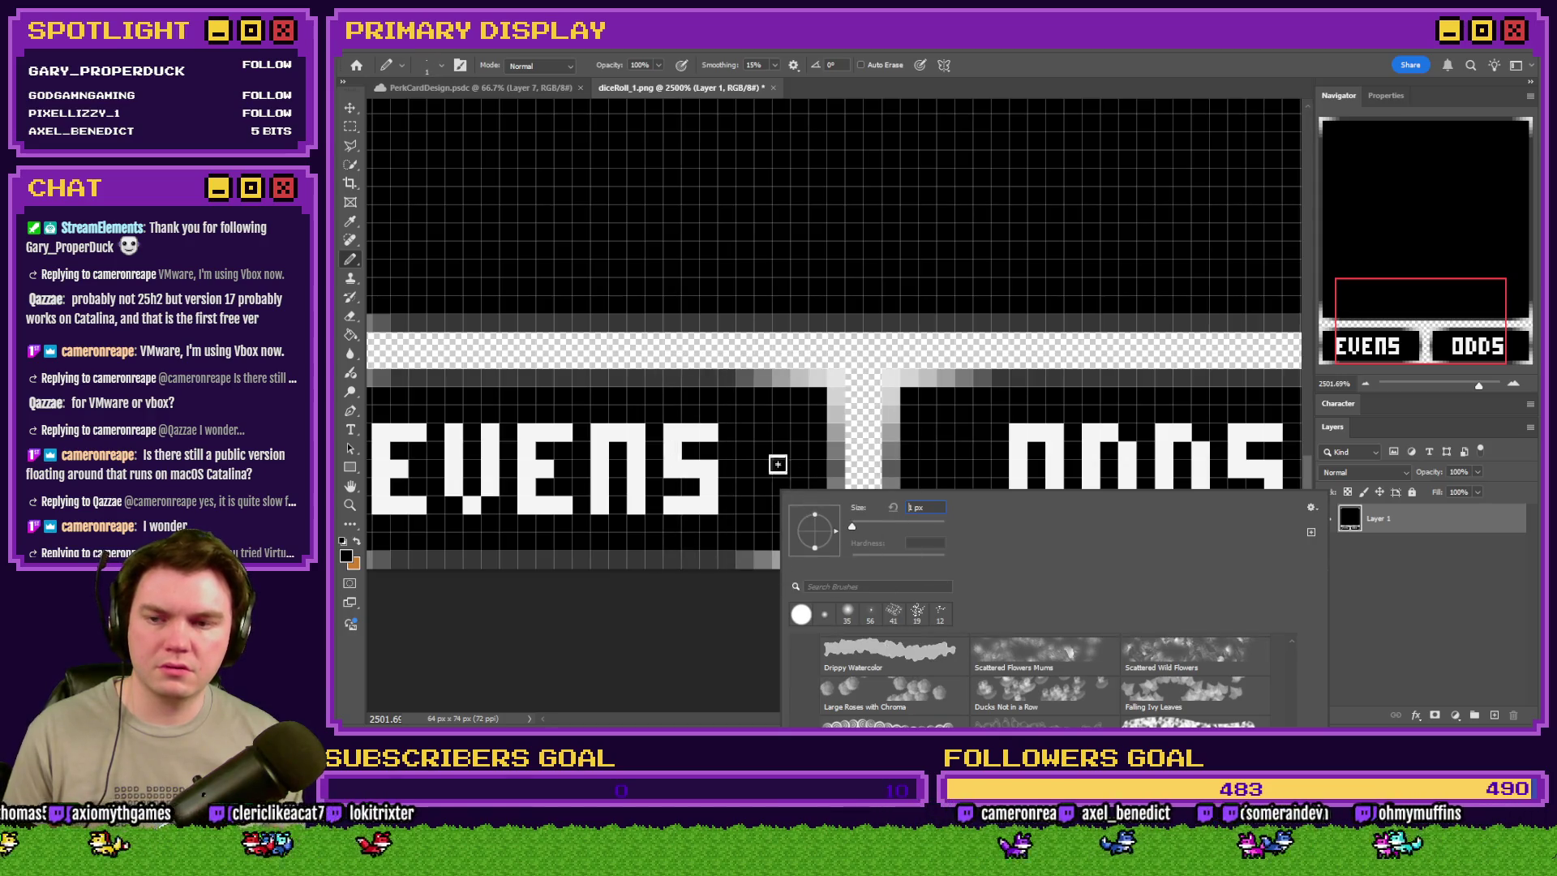
{"action": "key", "text": "Return"}
{"action": "left_click_drag", "start_coordinate": [688, 376], "coordinate": [1019, 400]}
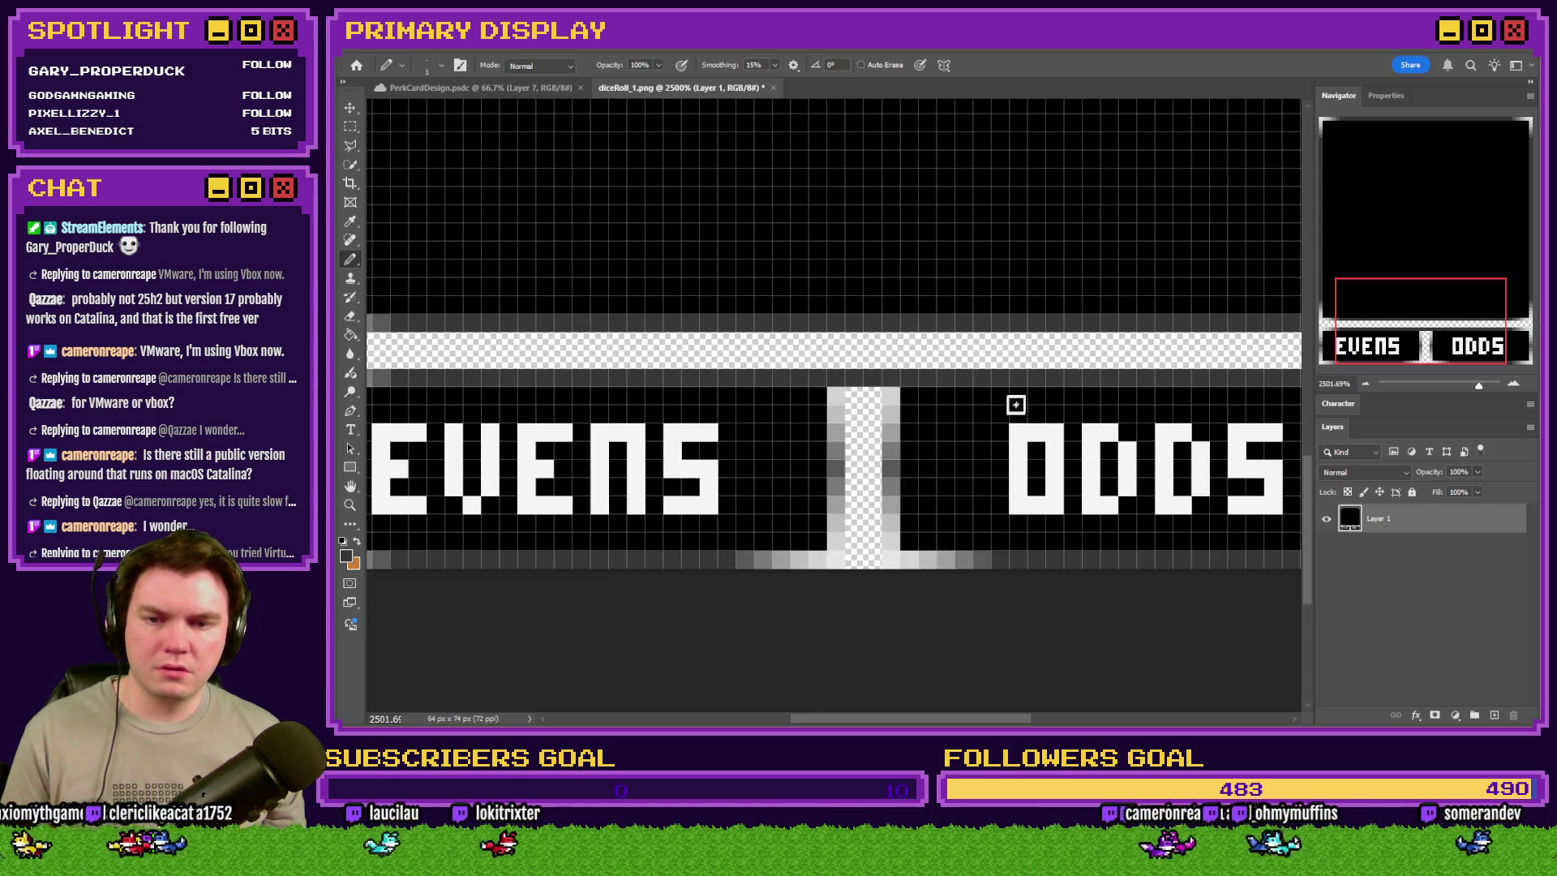
{"action": "left_click_drag", "start_coordinate": [1032, 560], "coordinate": [673, 559]}
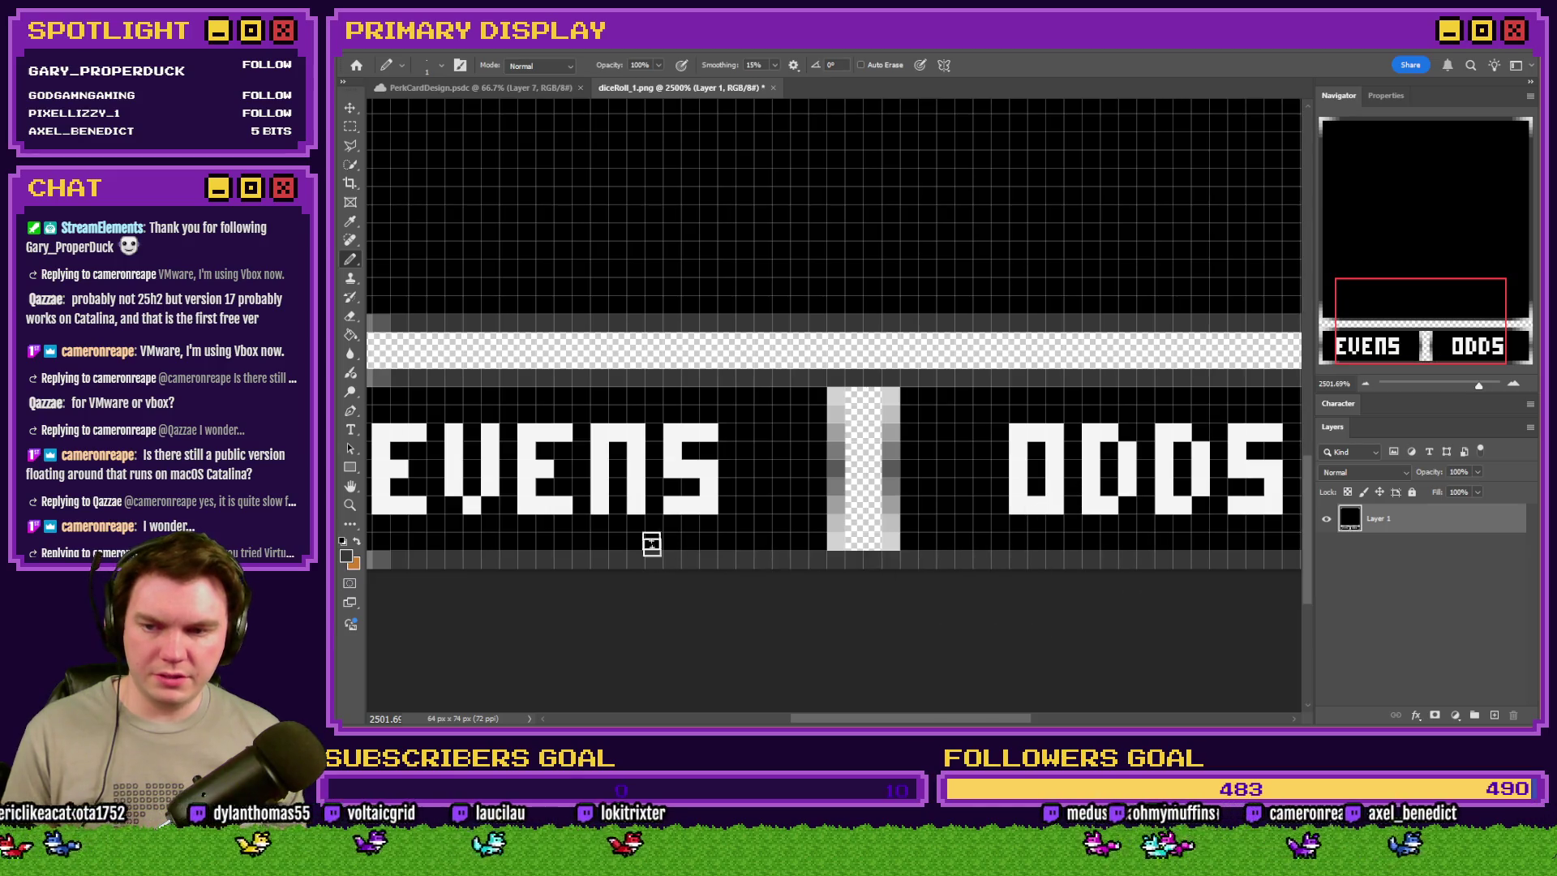
- Paint over the EVENS and ODDS labels in black with a 9-pixel square brush
{"action": "scroll", "coordinate": [767, 436], "scroll_direction": "down", "scroll_amount": 2}
{"action": "right_click", "coordinate": [770, 435]}
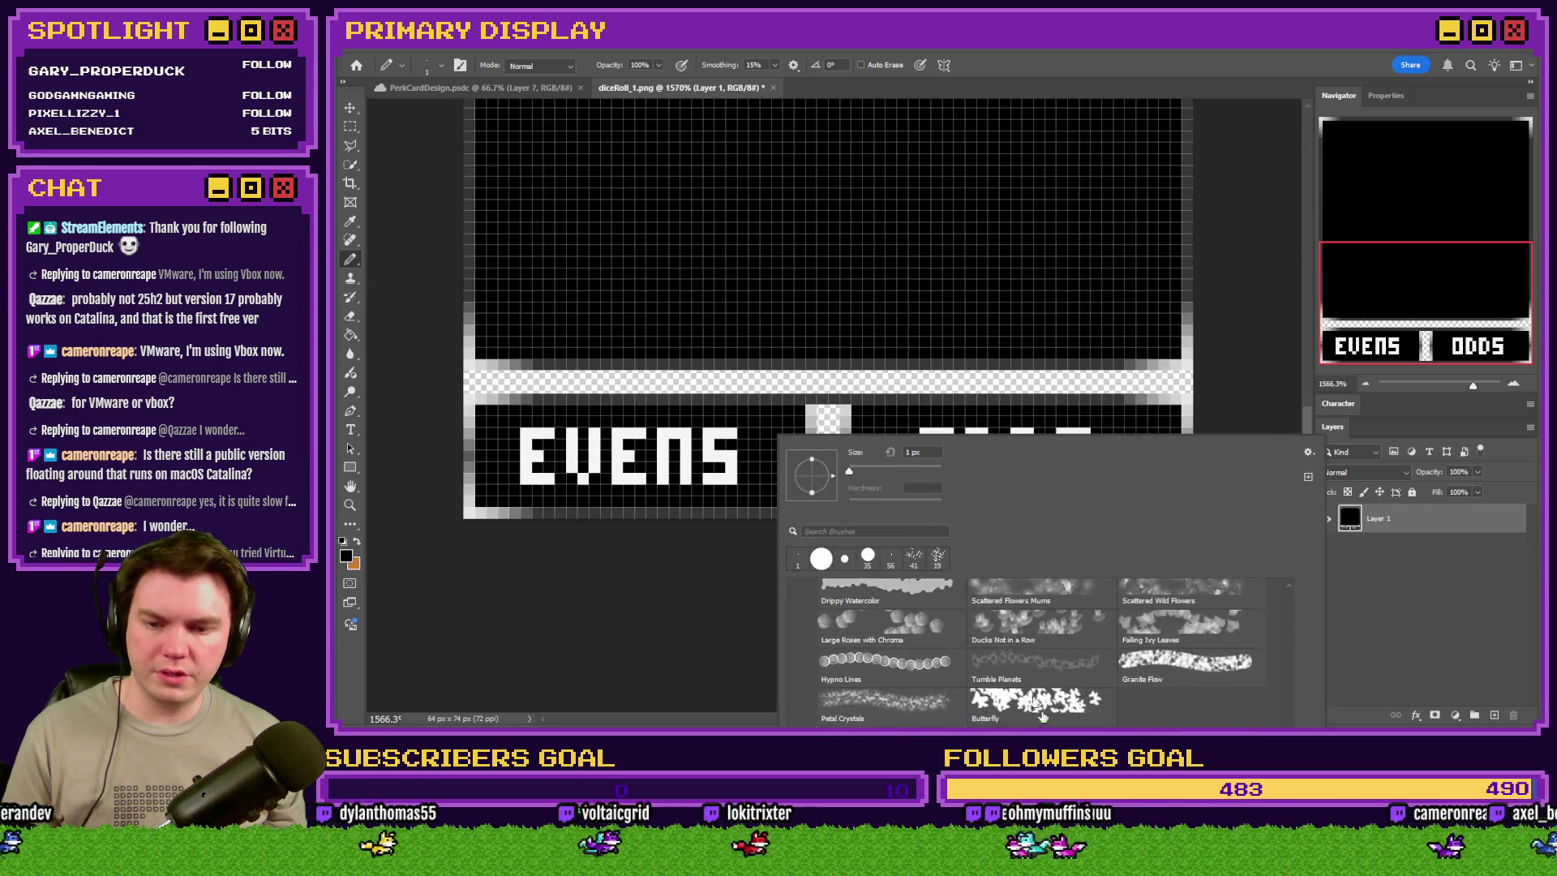
{"action": "left_click", "coordinate": [1042, 649]}
{"action": "key", "text": "bracketright"}
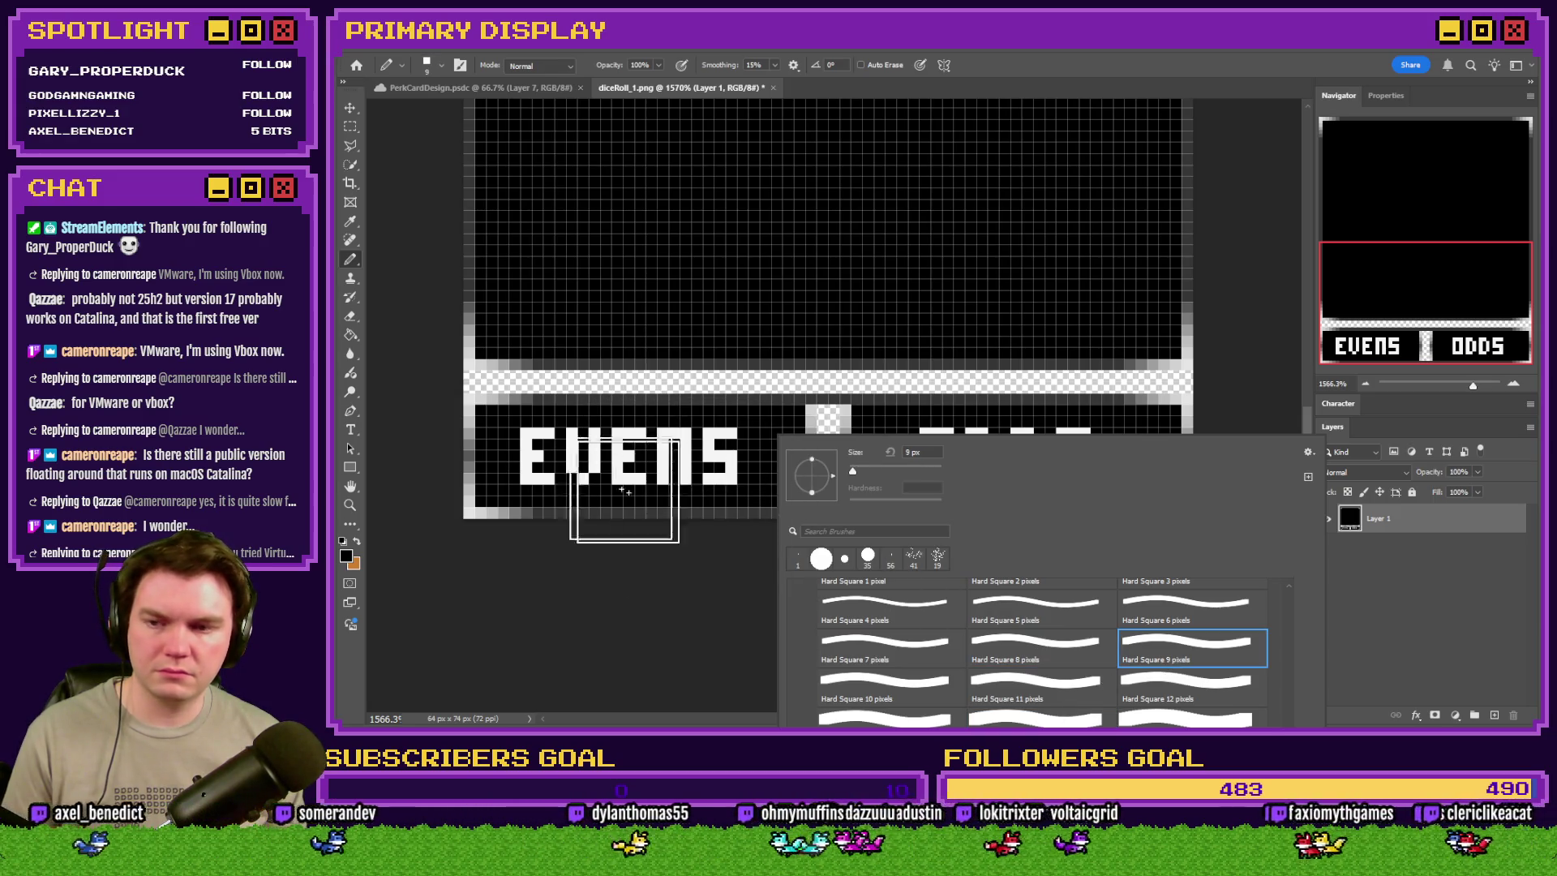
{"action": "mouse_move", "coordinate": [527, 455]}
{"action": "left_mouse_down"}
{"action": "mouse_move", "coordinate": [1020, 459]}
{"action": "mouse_move", "coordinate": [948, 459]}
{"action": "left_mouse_up"}
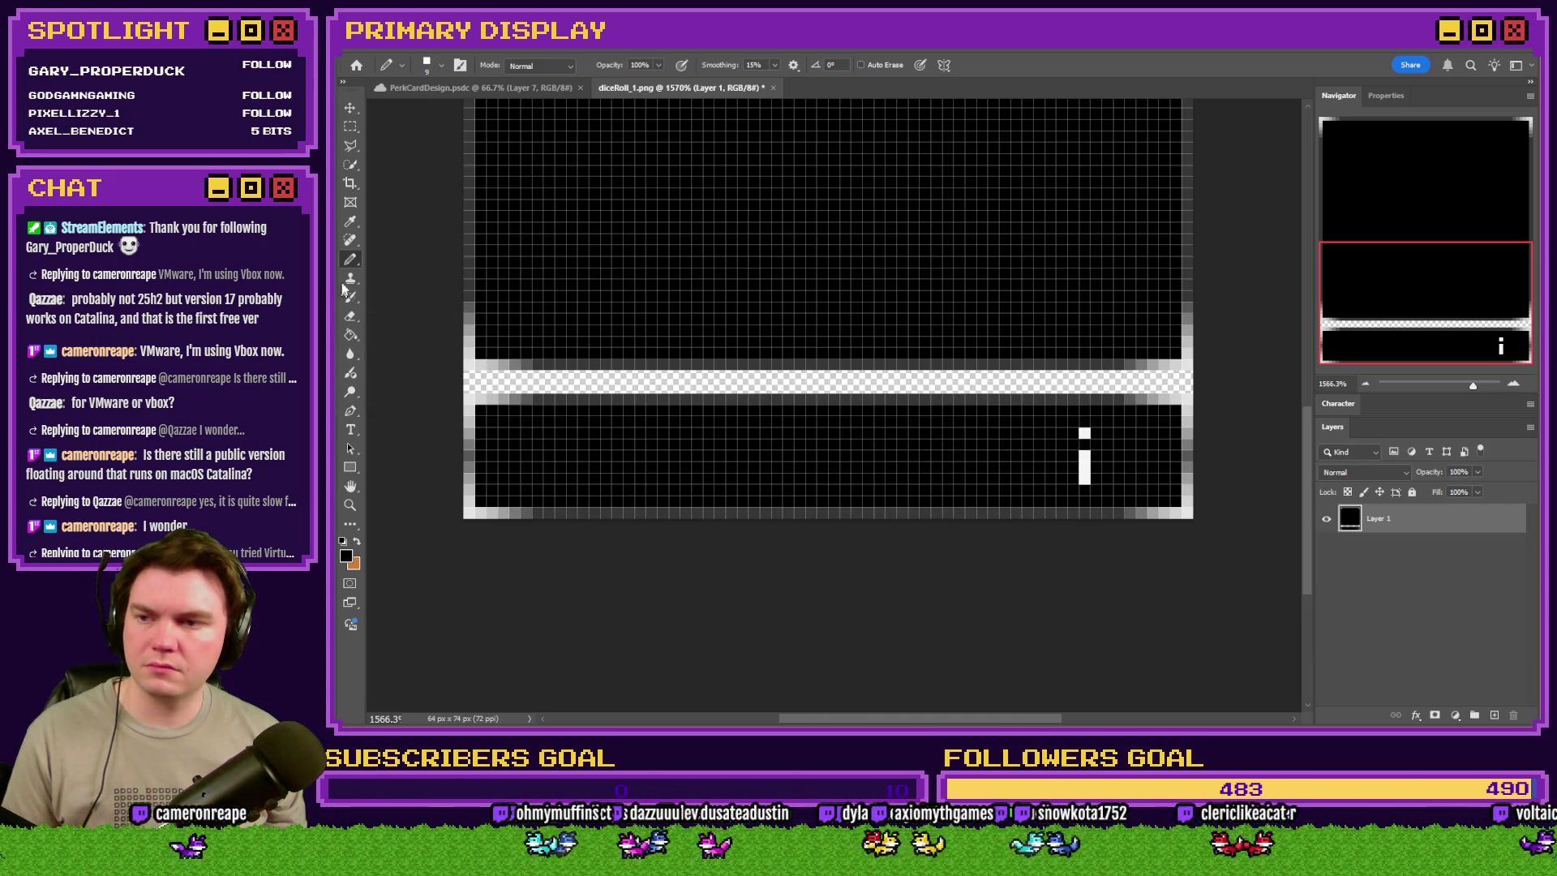
{"action": "left_click", "coordinate": [342, 541]}
{"action": "left_click", "coordinate": [357, 541]}
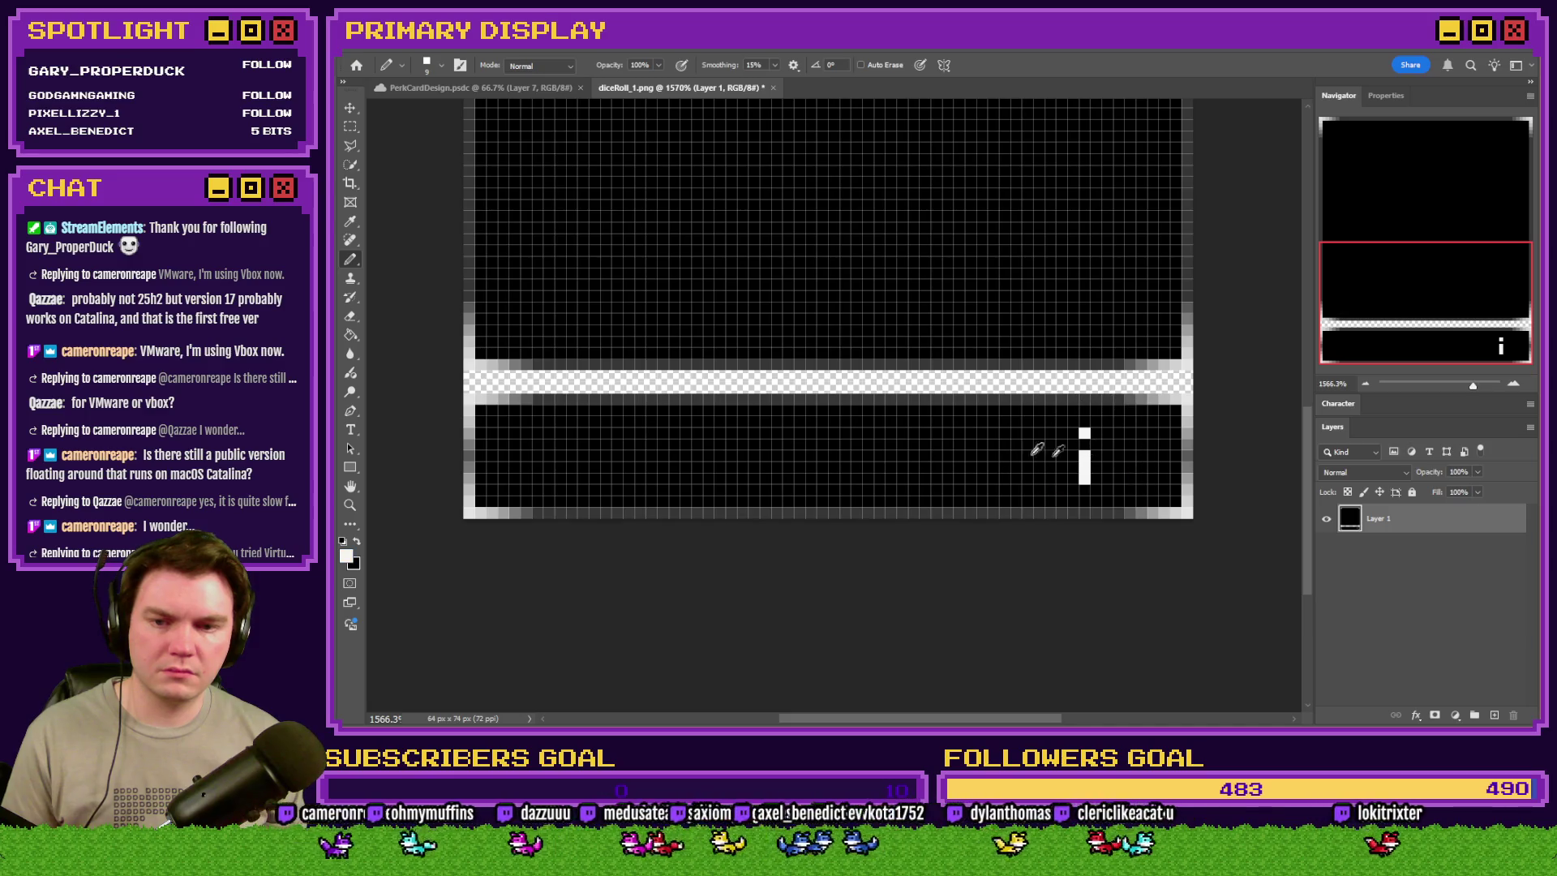
{"action": "left_click", "coordinate": [357, 540]}
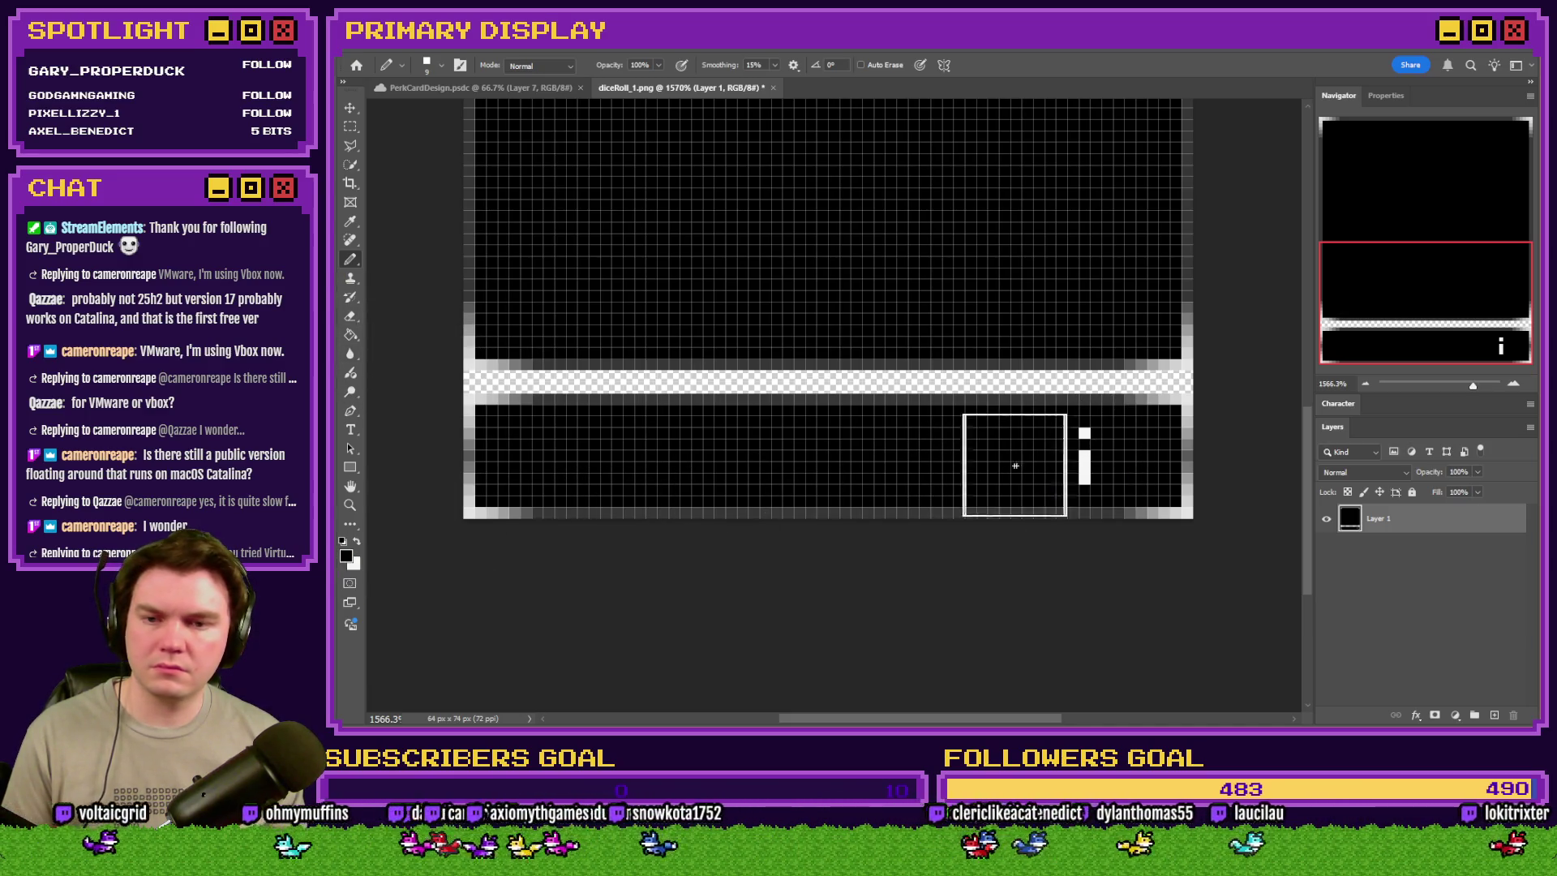
{"action": "left_click", "coordinate": [1054, 460]}
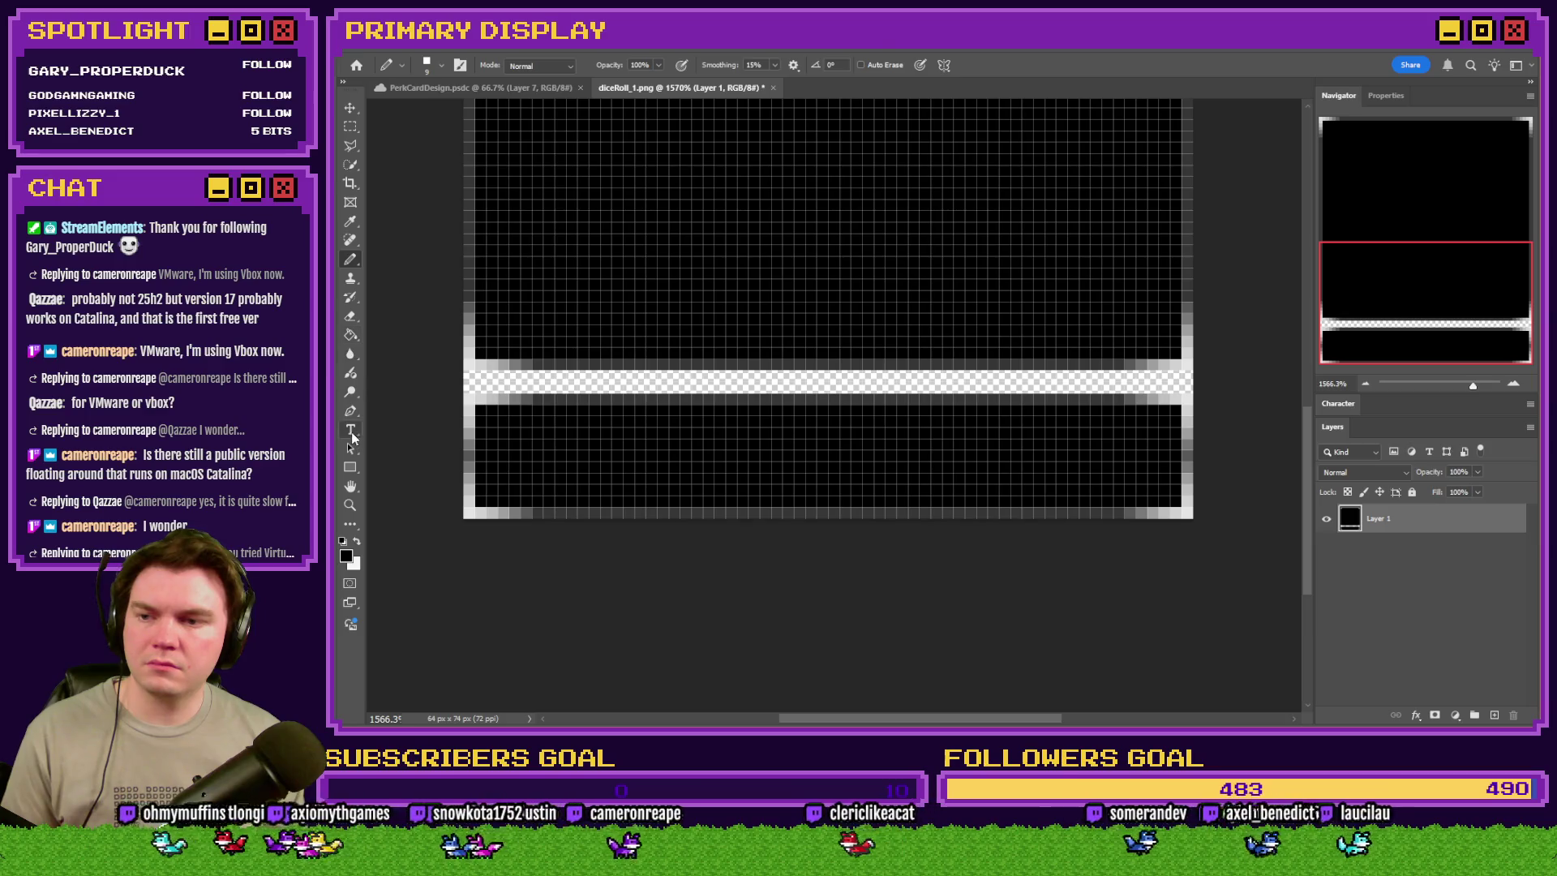
- Set white as the text colour and pick the rectangular selection tool
{"action": "left_click", "coordinate": [350, 430]}
{"action": "left_click", "coordinate": [357, 540]}
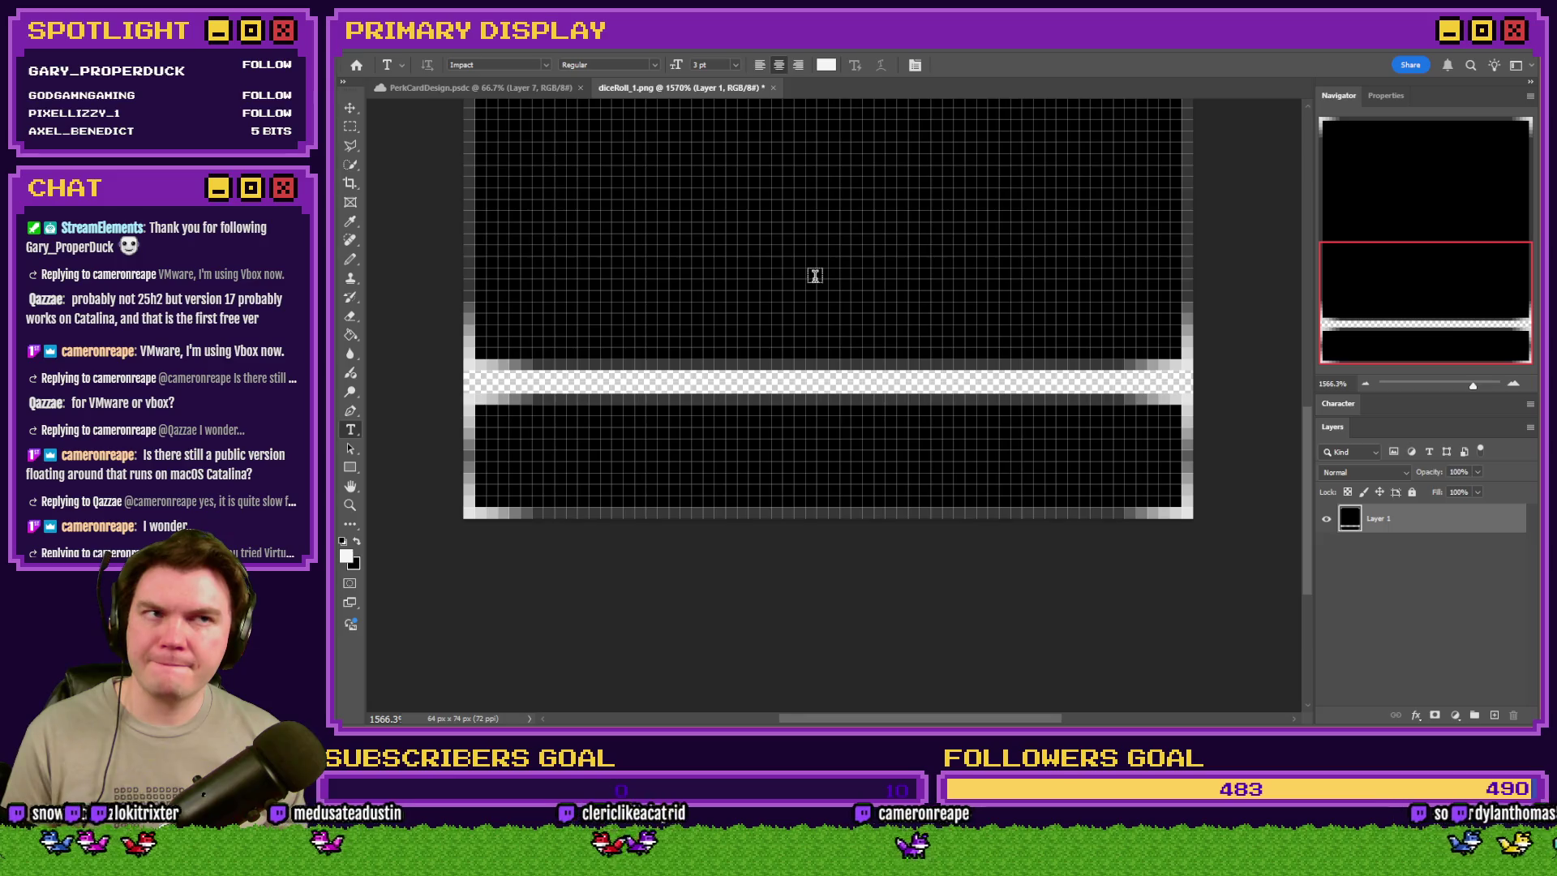
{"action": "left_click", "coordinate": [350, 126]}
{"action": "scroll", "coordinate": [703, 371], "scroll_direction": "up", "scroll_amount": 2}
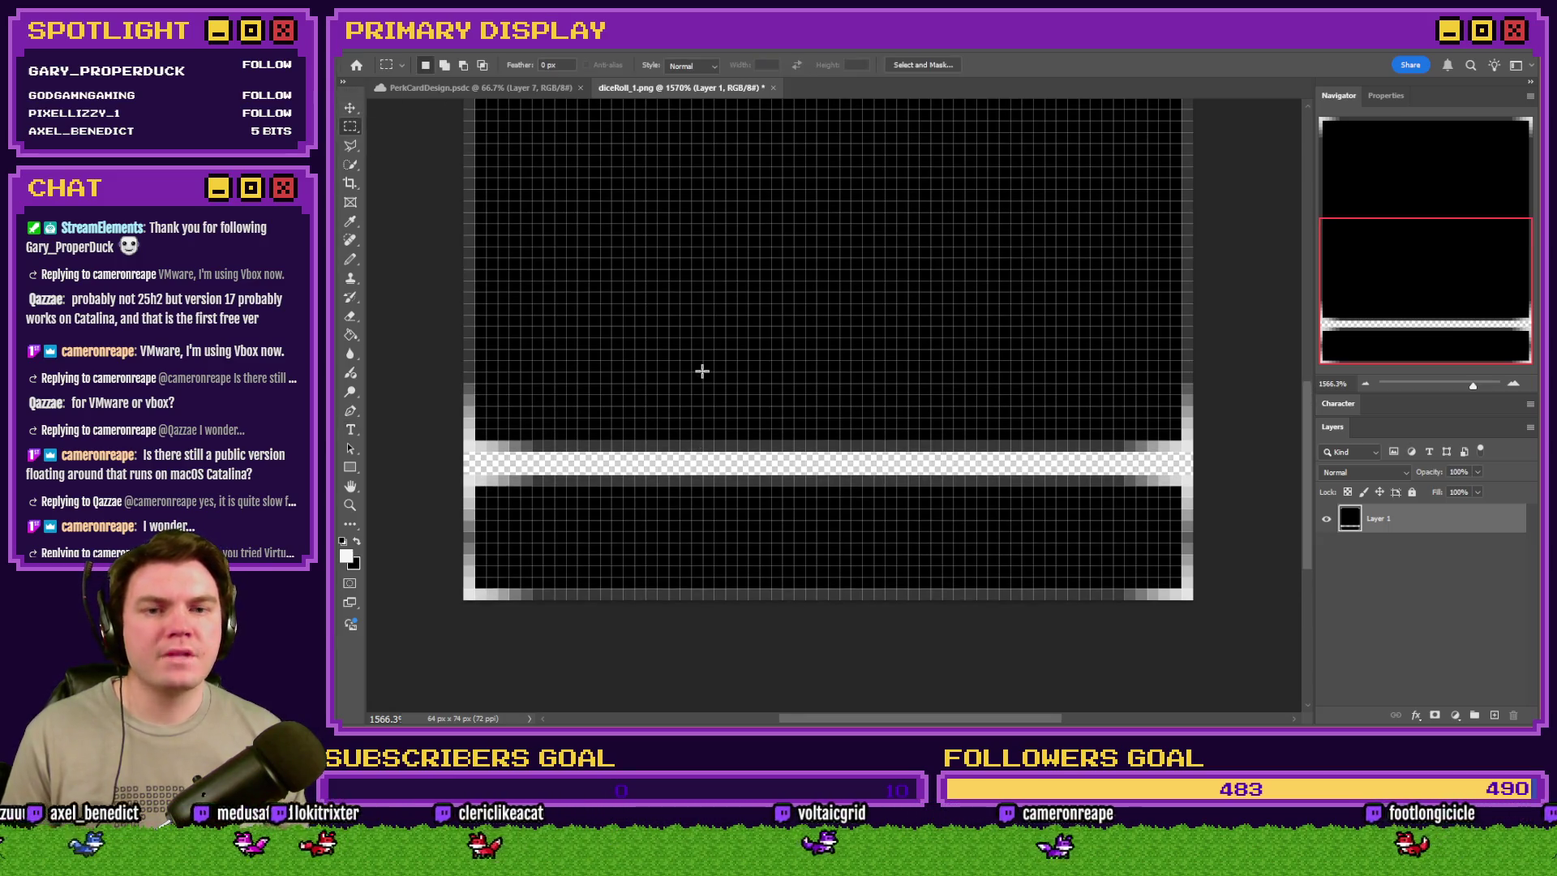
{"action": "scroll", "coordinate": [702, 370], "scroll_direction": "down", "scroll_amount": 2}
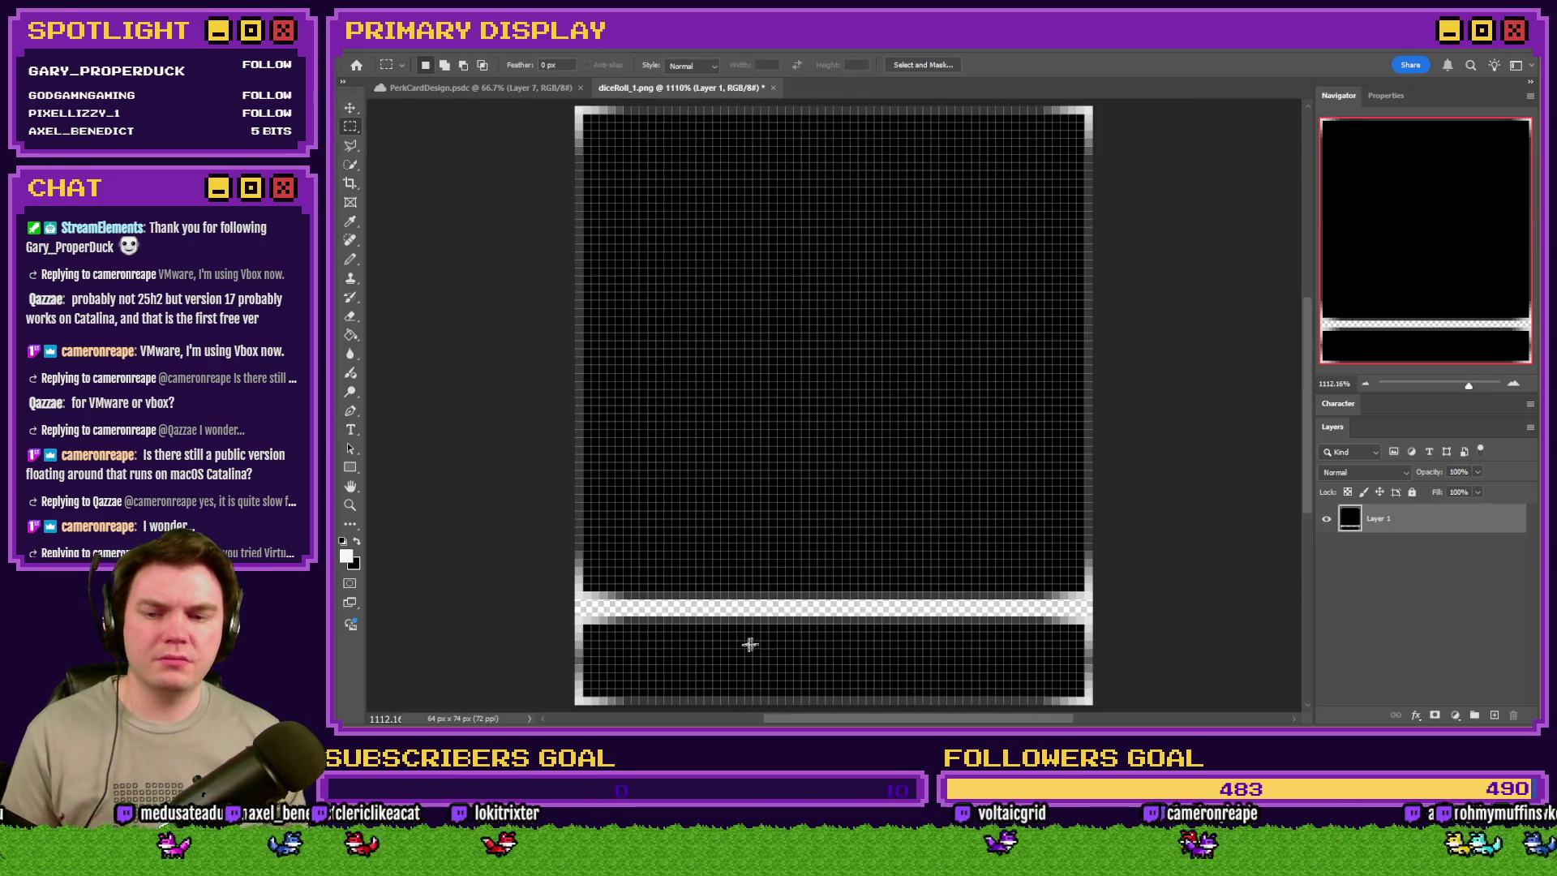
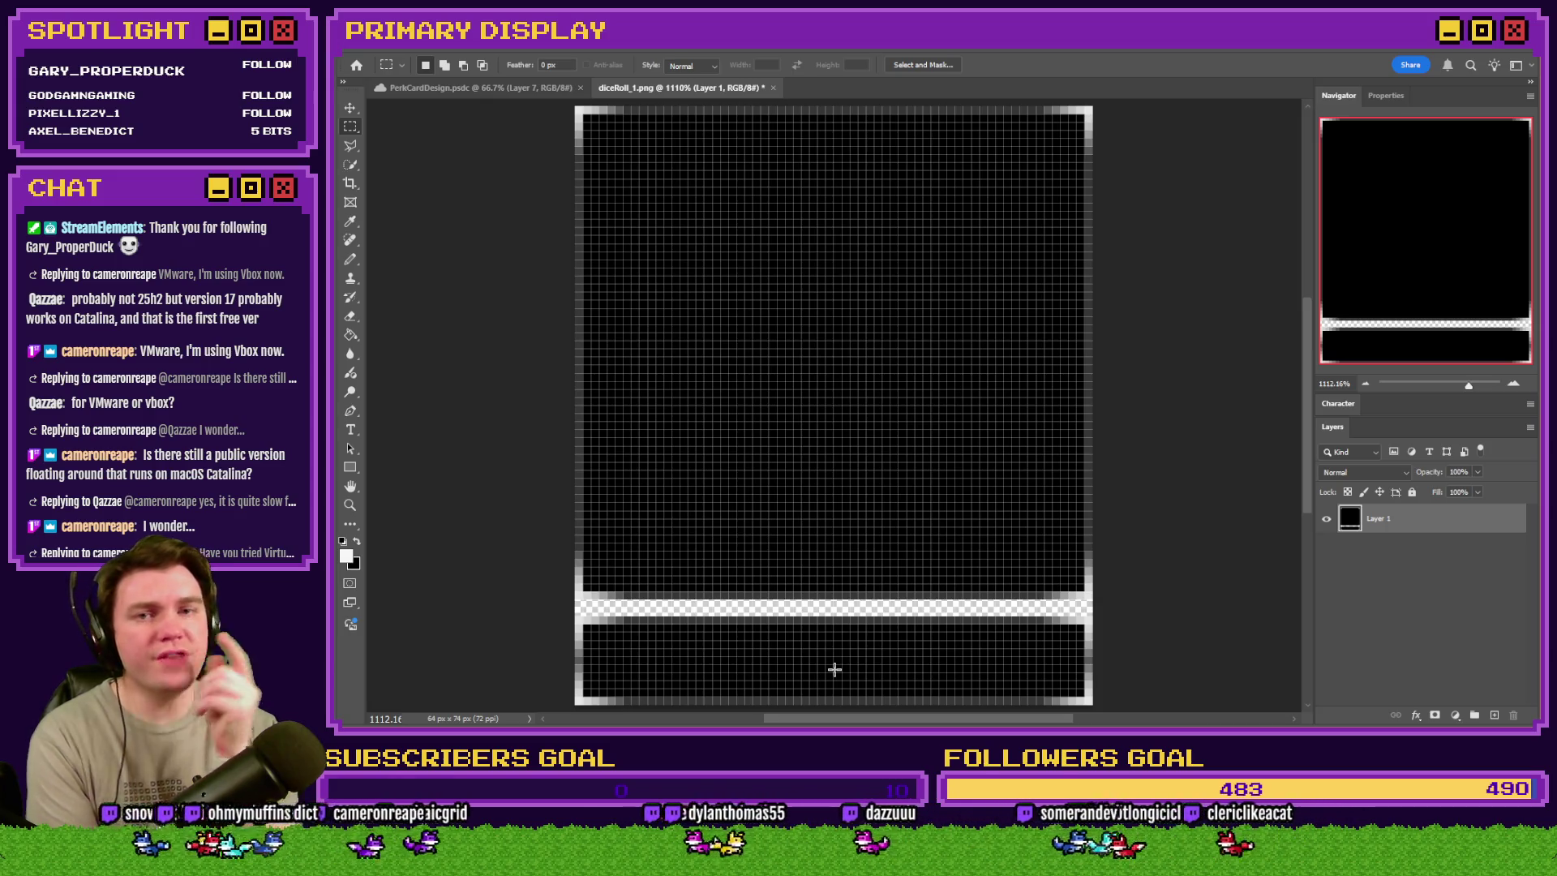
- Back in RPG Maker MZ, close the Saving Throw event editor and open the Database
{"action": "key", "text": "alt+Tab"}
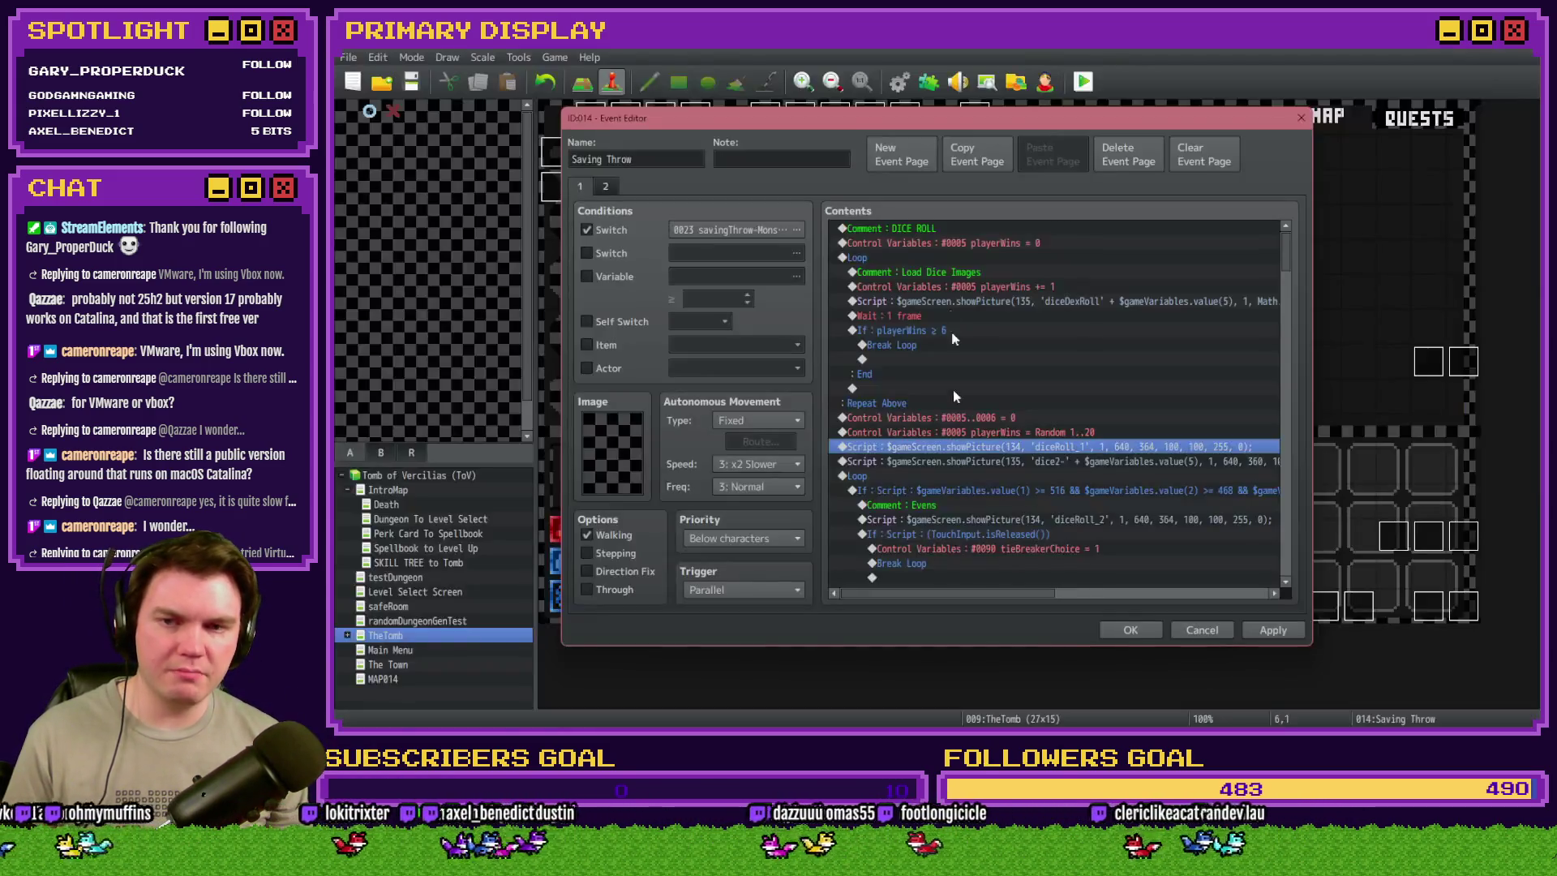
{"action": "left_click", "coordinate": [1132, 631]}
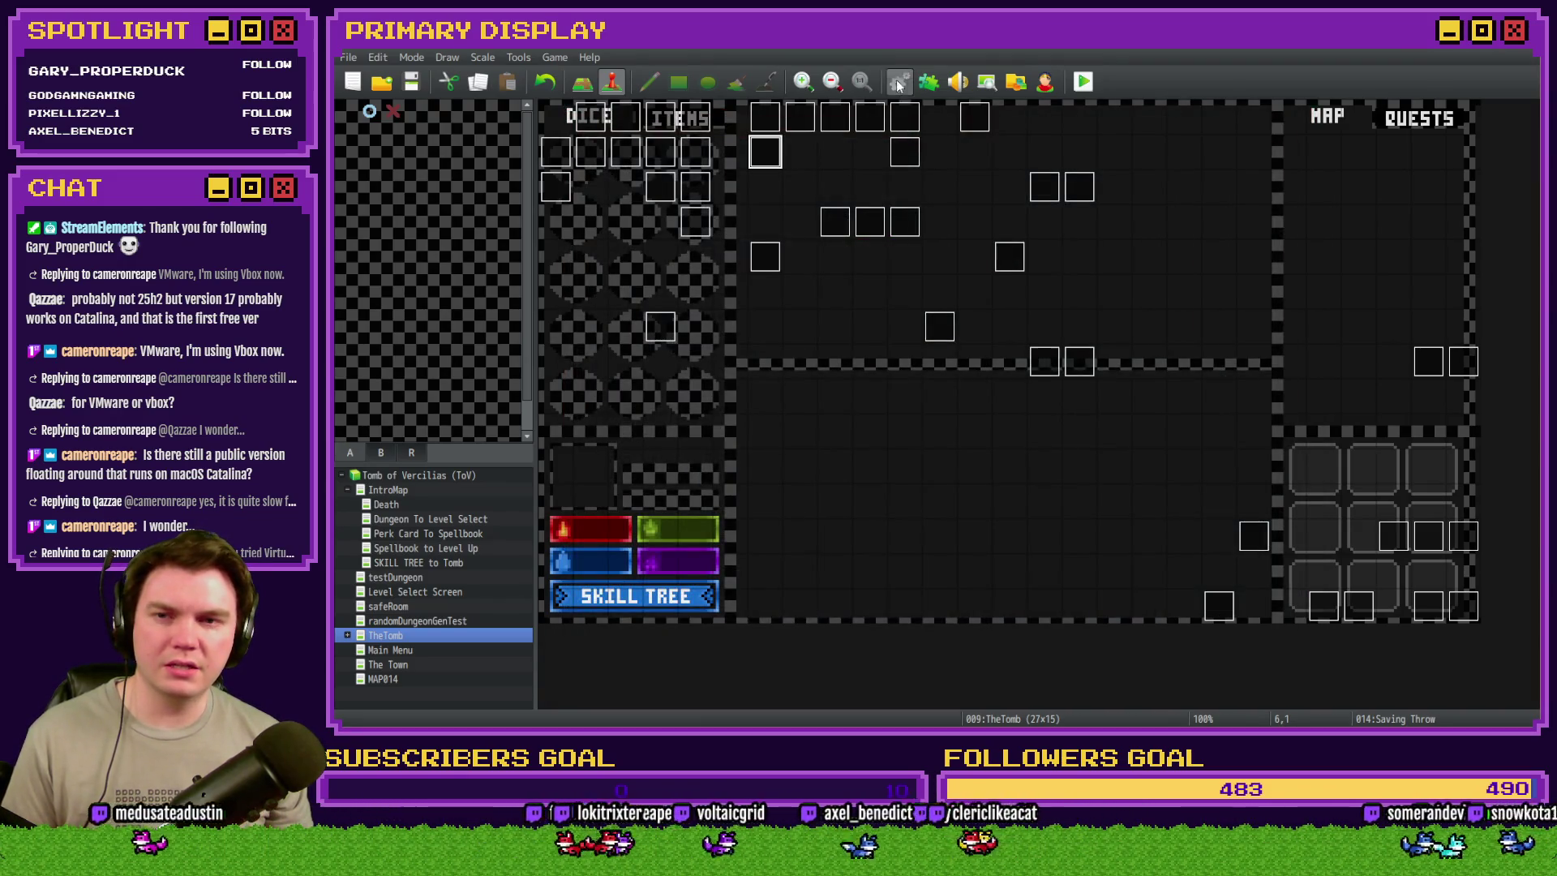
{"action": "left_click", "coordinate": [899, 81]}
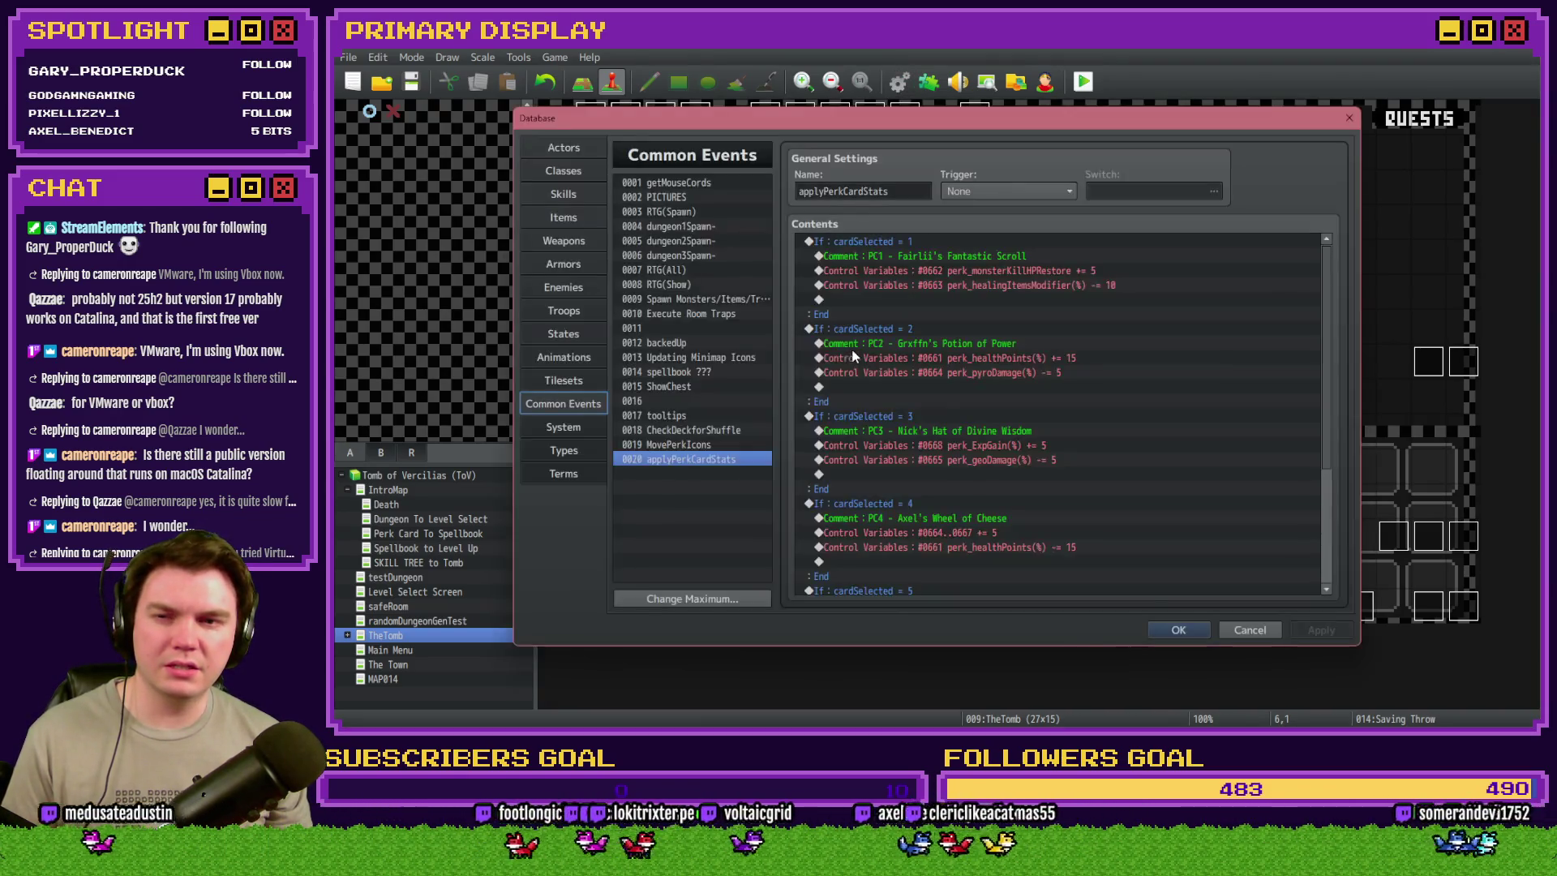
- Browse Weapons, Armors and Enemies, settle on 0001 Rancid Skull, then return to Photoshop
{"action": "left_click", "coordinate": [564, 237]}
{"action": "left_click", "coordinate": [572, 261]}
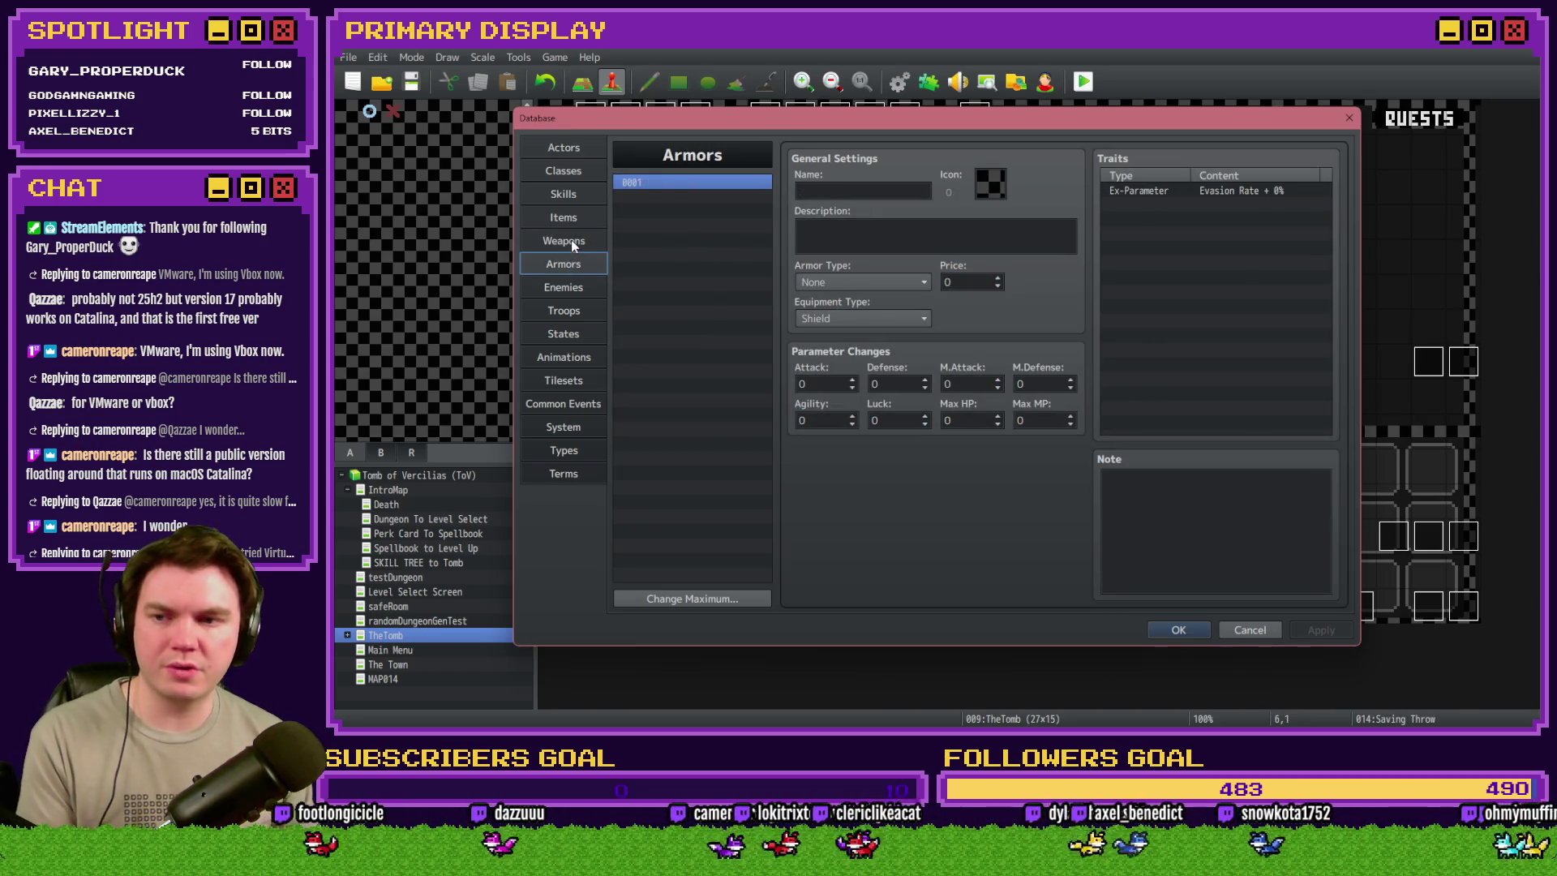
{"action": "left_click", "coordinate": [563, 288]}
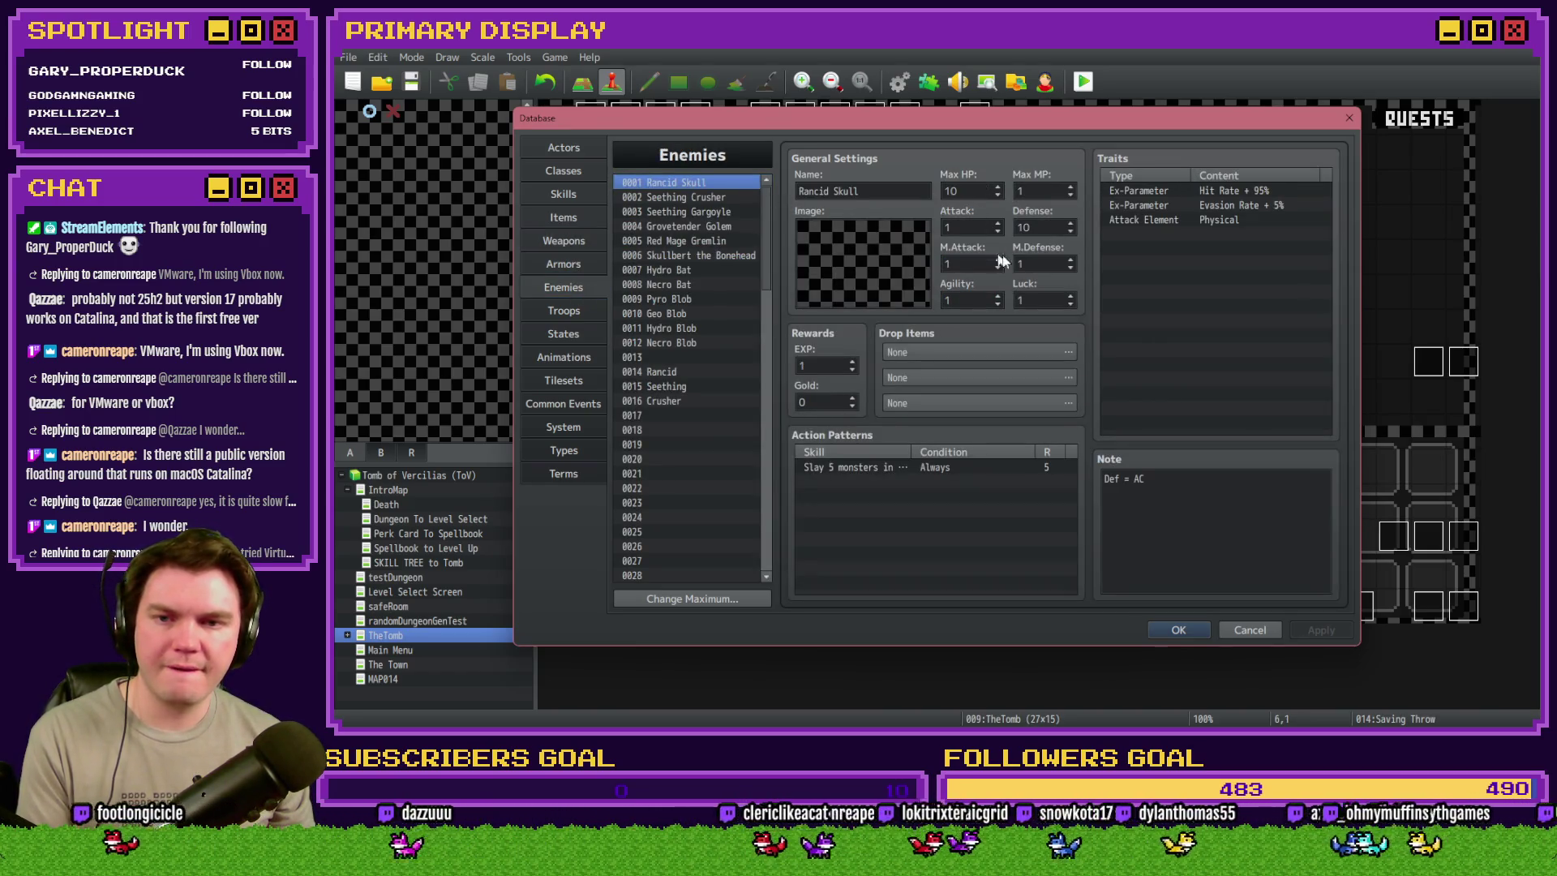
{"action": "left_click", "coordinate": [653, 197]}
{"action": "left_click", "coordinate": [665, 182]}
{"action": "left_click", "coordinate": [665, 197]}
{"action": "left_click", "coordinate": [665, 211]}
{"action": "left_click", "coordinate": [670, 183]}
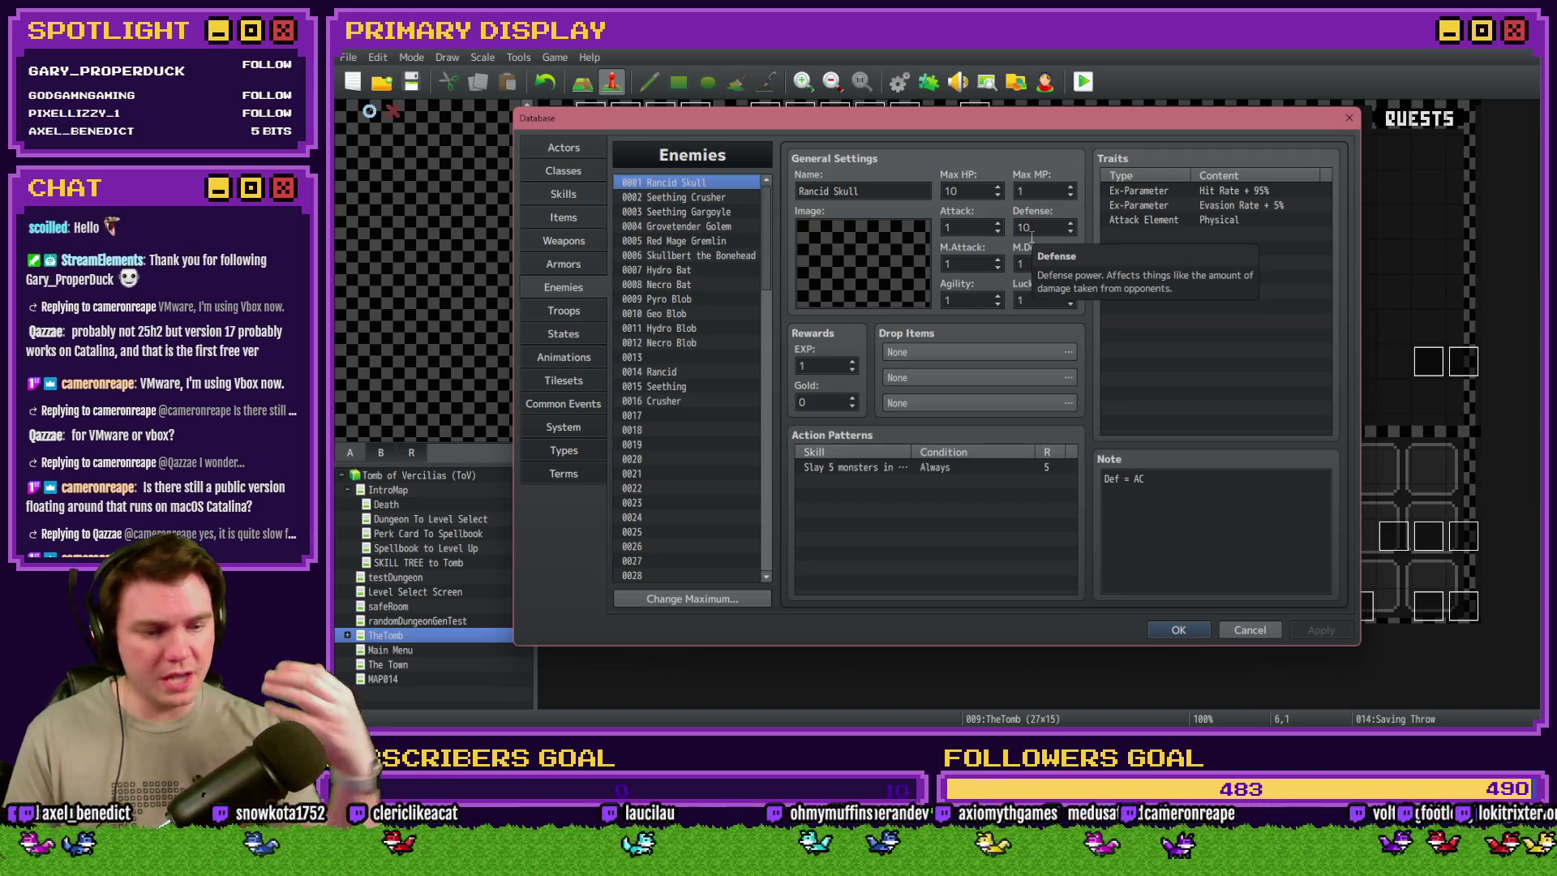
{"action": "key", "text": "alt+Tab"}
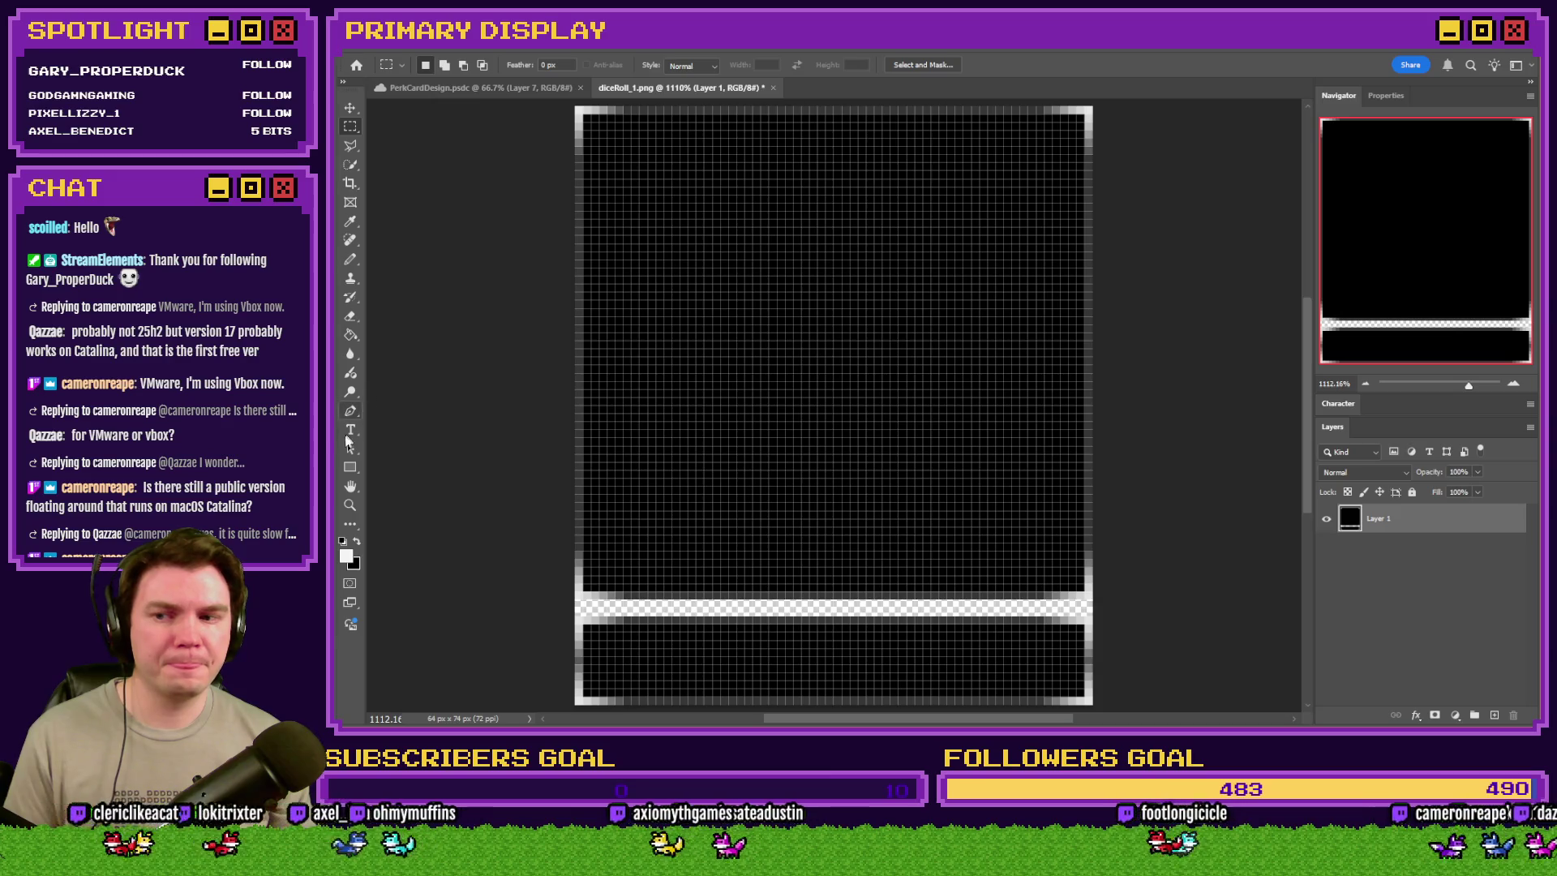
- Add the text label 'Difficulty:' to the dice image's bottom band and save it as PNG
{"action": "left_click", "coordinate": [350, 432]}
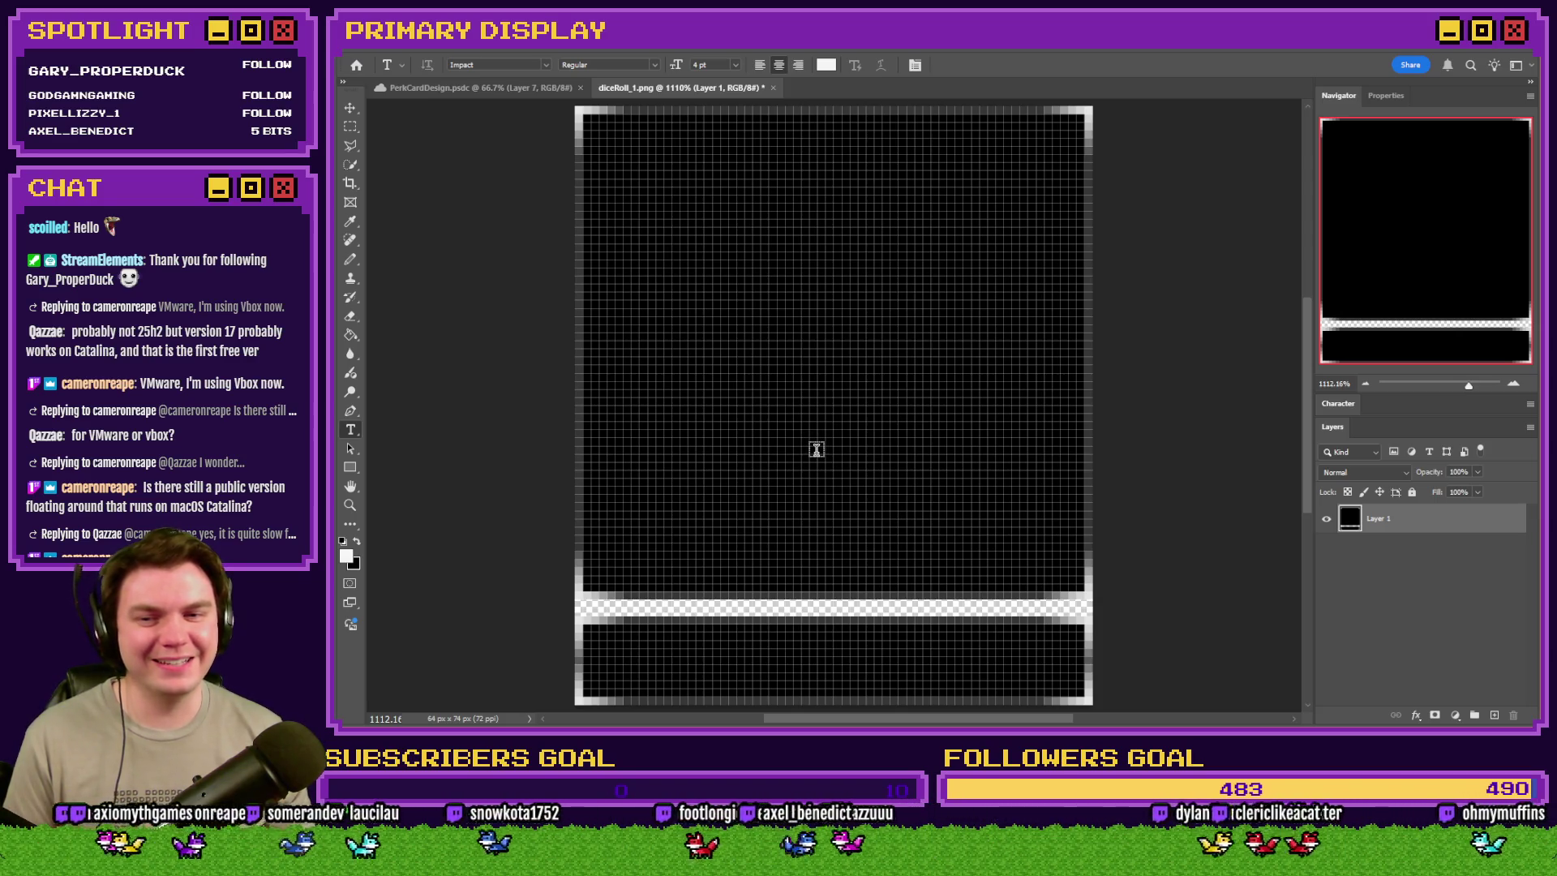
{"action": "left_click", "coordinate": [816, 446]}
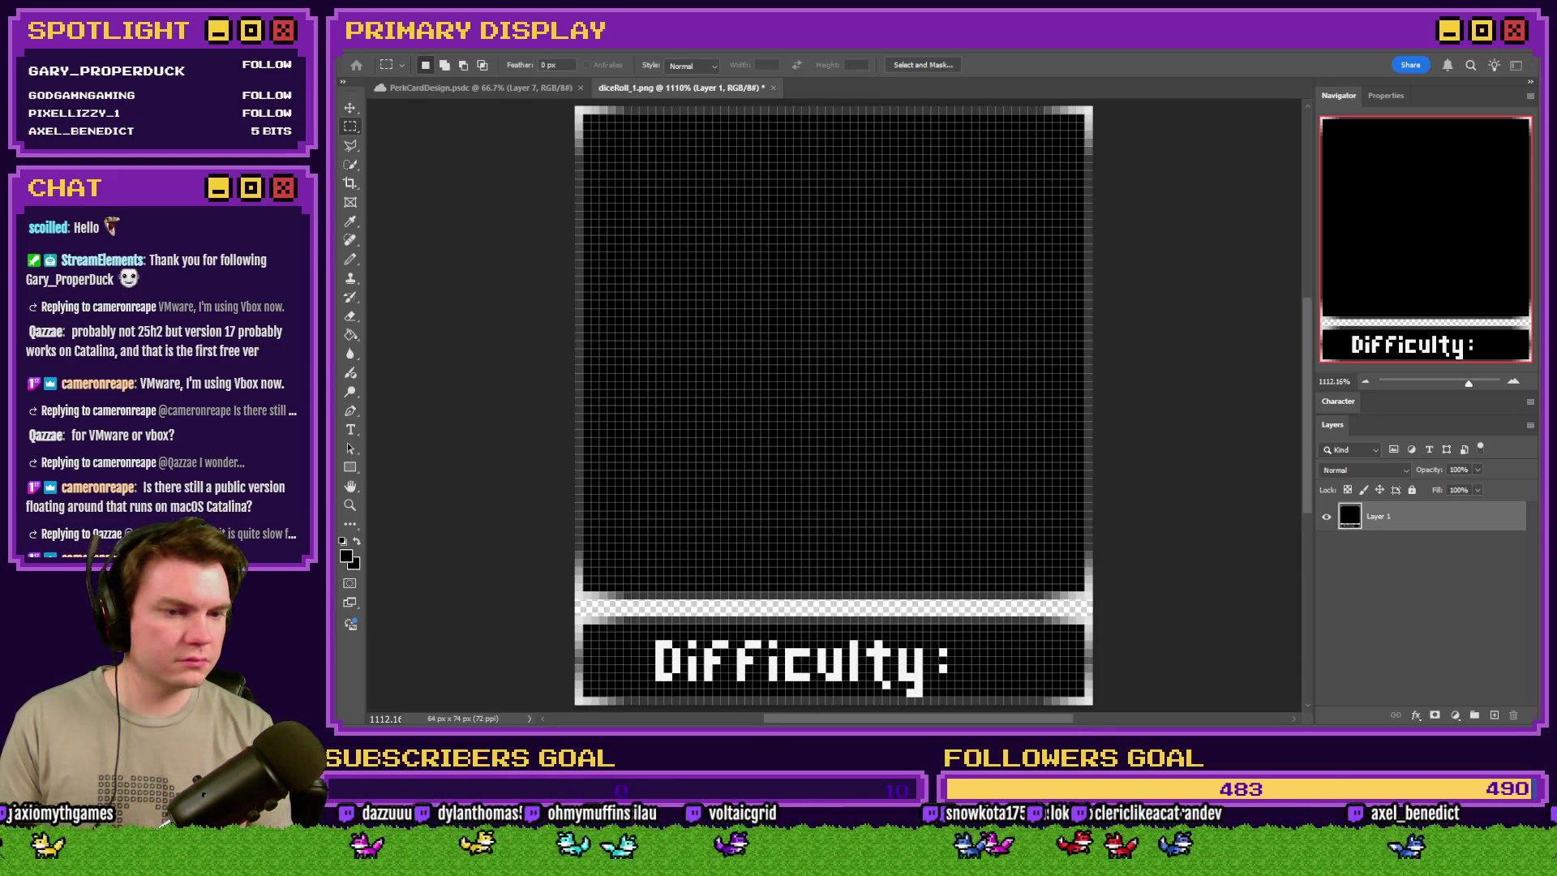
{"action": "key", "text": "ctrl+s"}
{"action": "key", "text": "Return"}
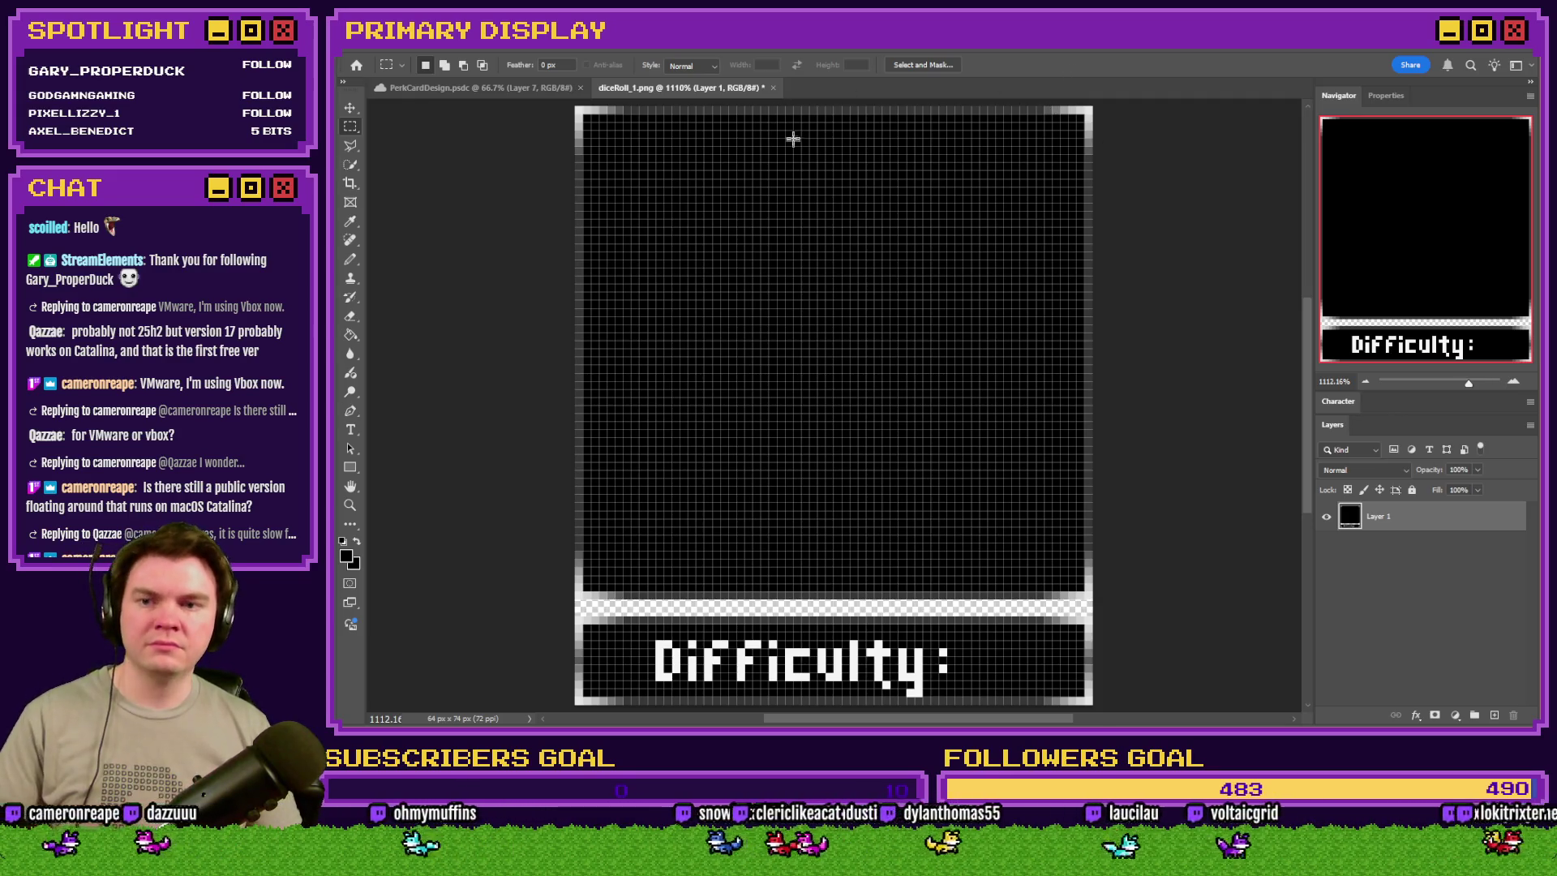
{"action": "key", "text": "ctrl+alt+i"}
- Enlarge the image to 400 percent, overwrite diceRoll_4.png, and go back to RPG Maker MZ
{"action": "type", "text": "400"}
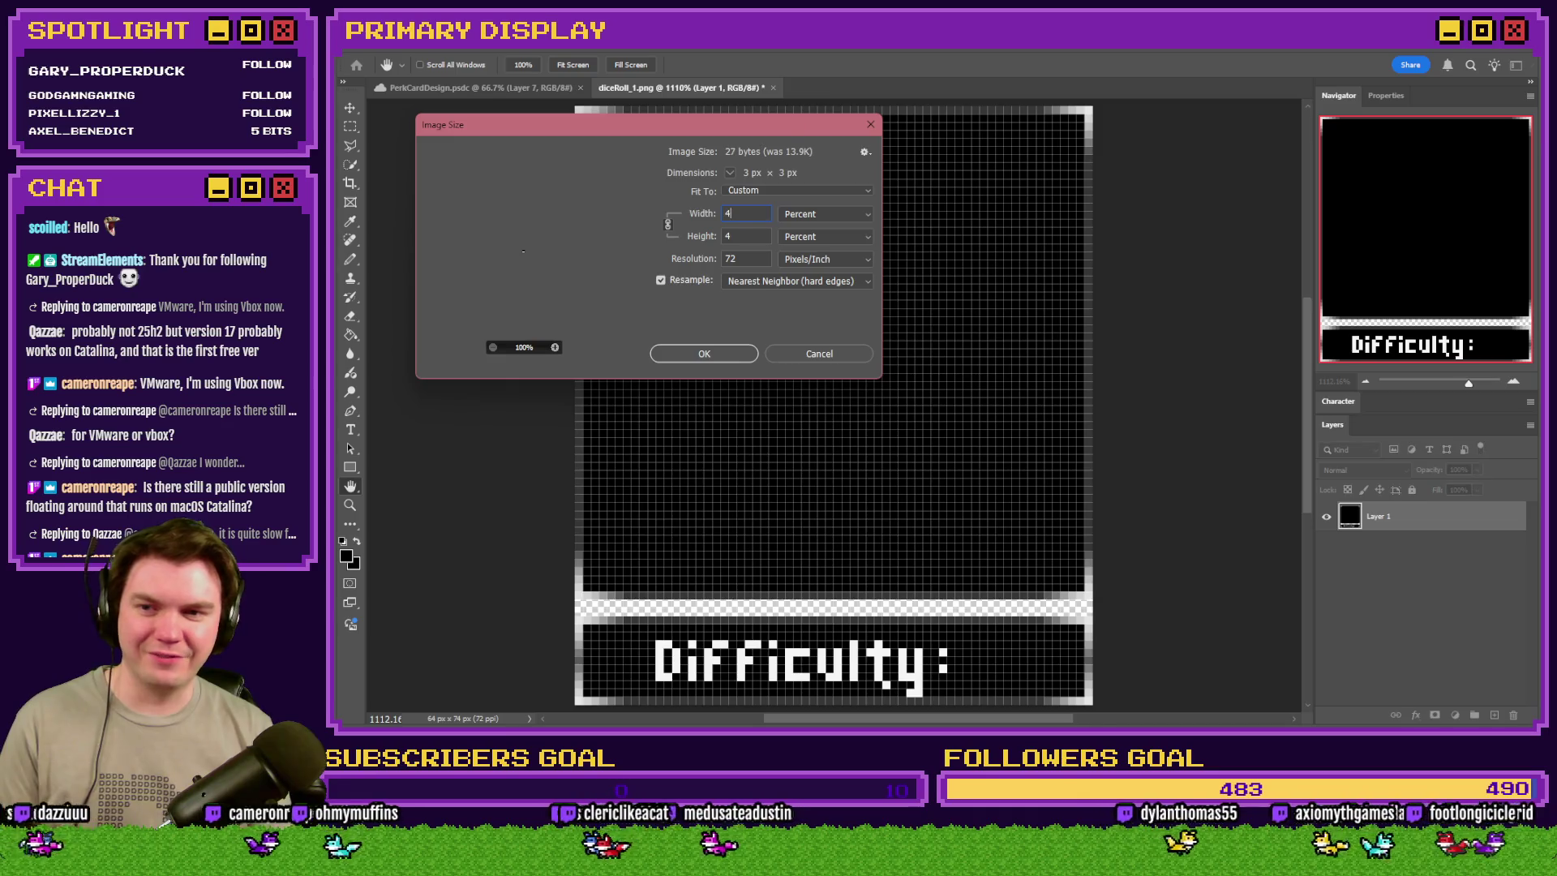
{"action": "key", "text": "Return"}
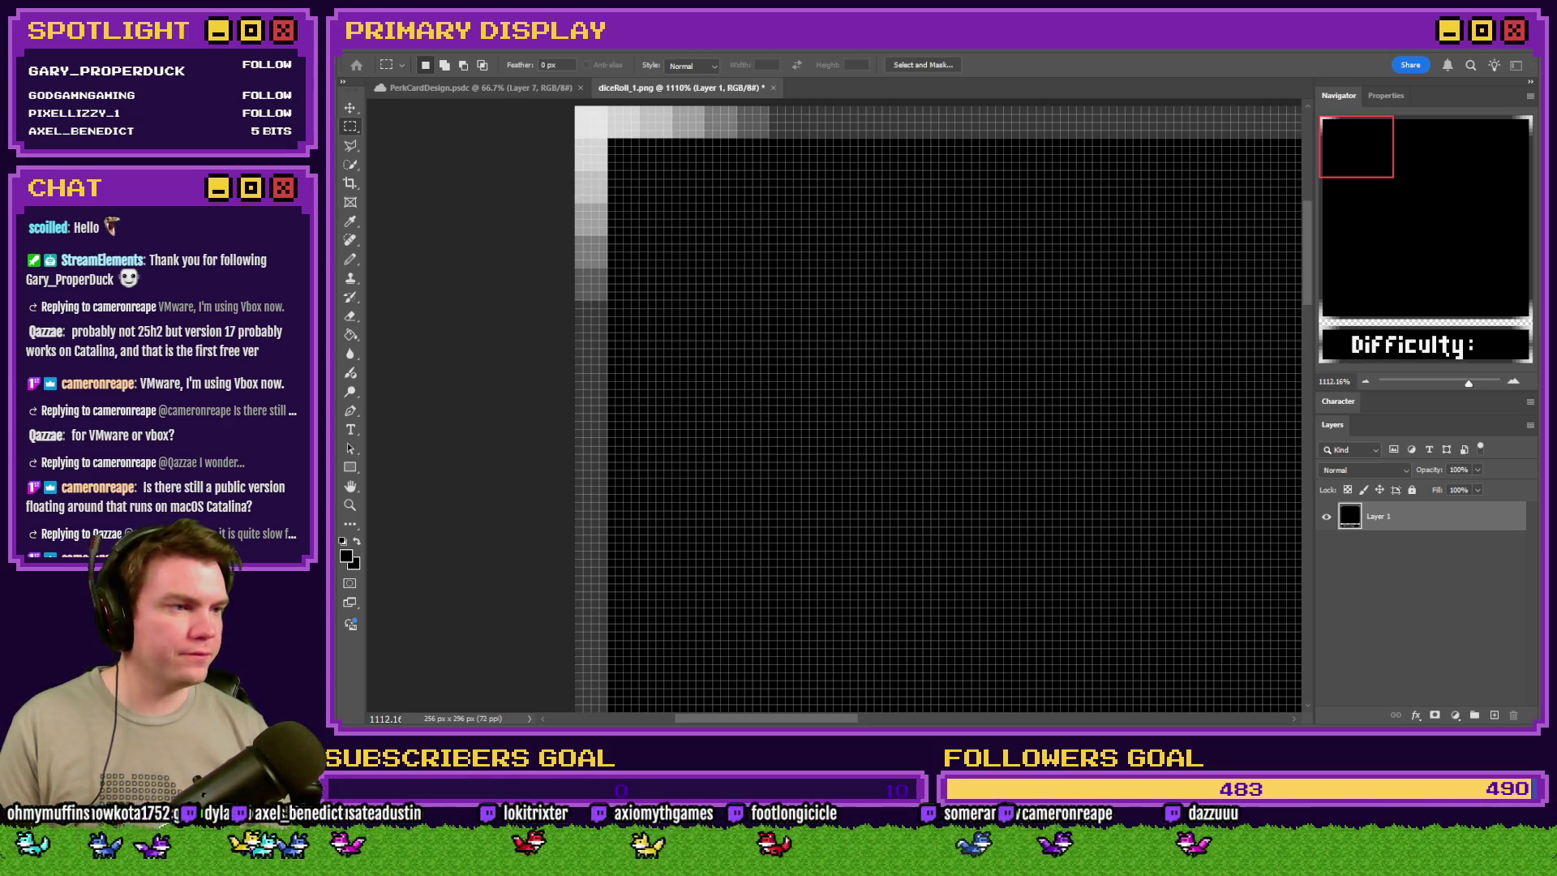
{"action": "key", "text": "Return"}
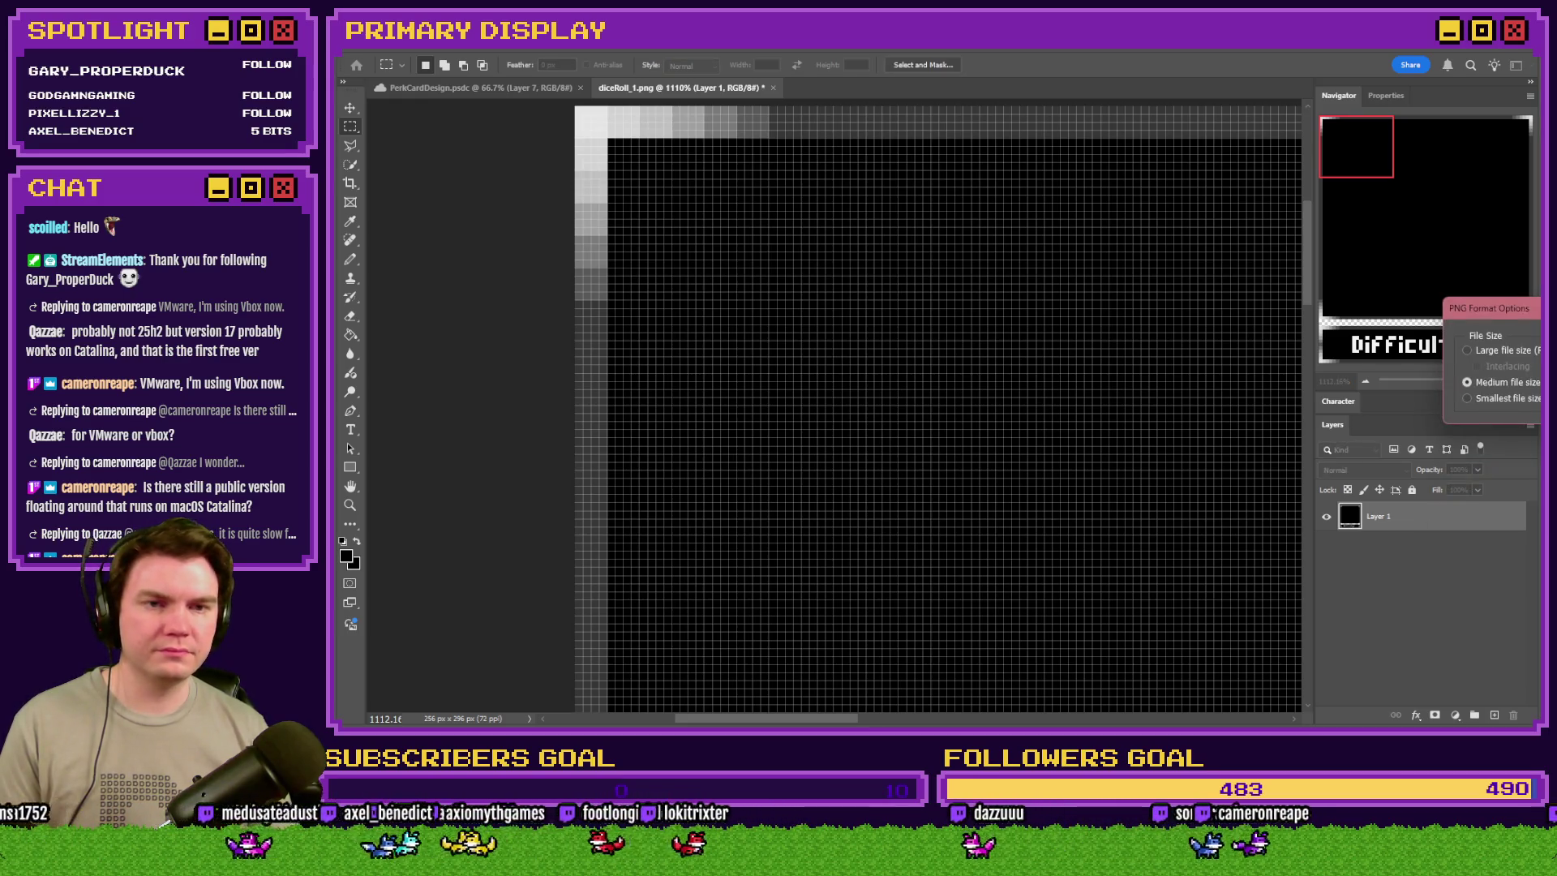
{"action": "key", "text": "y"}
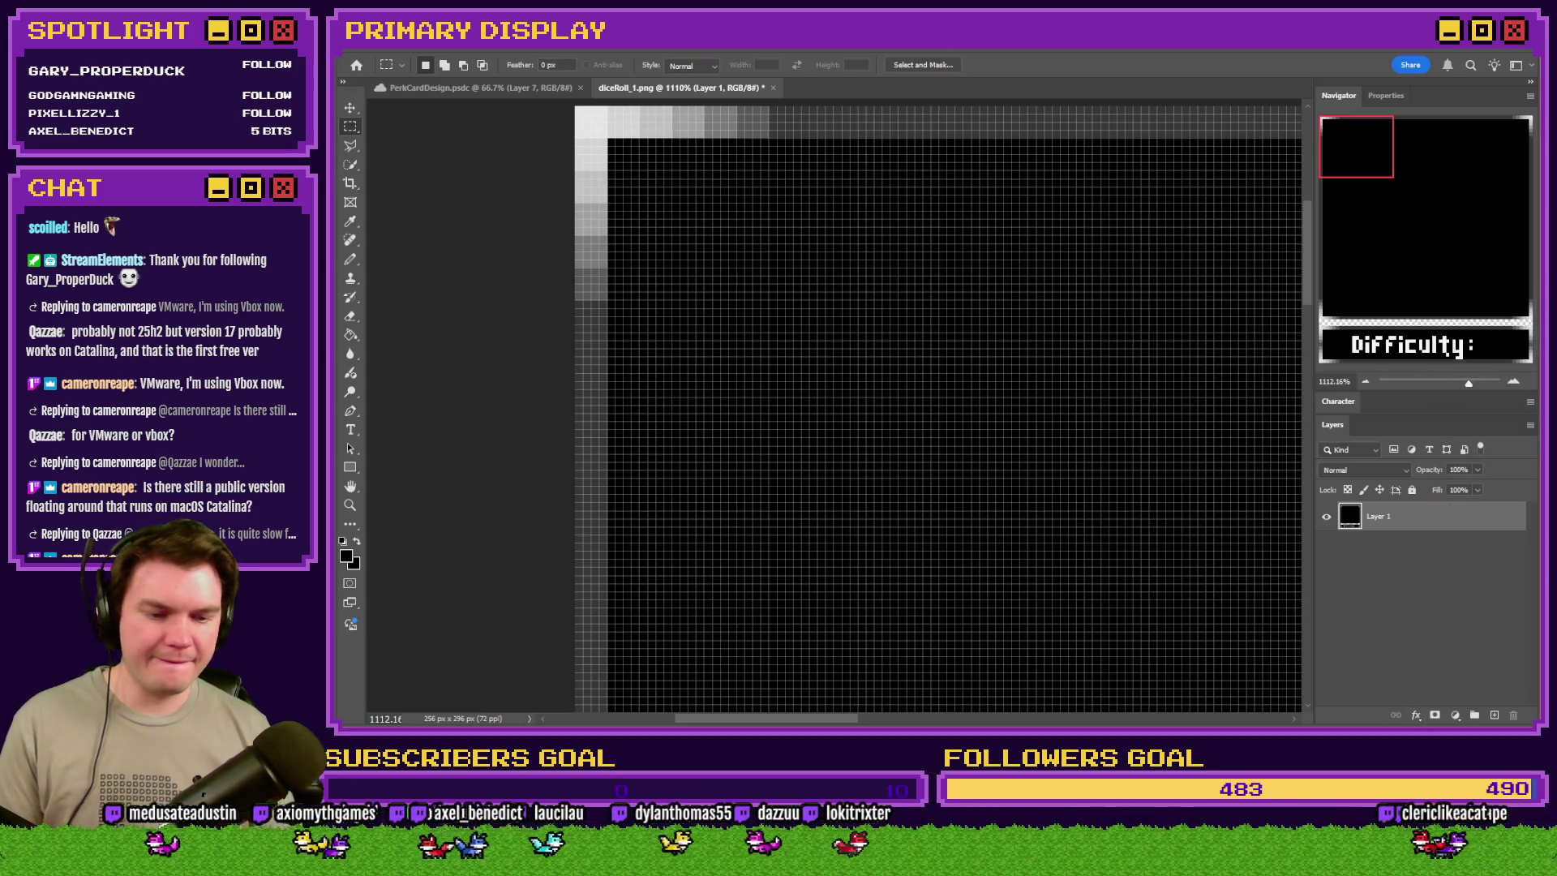
{"action": "key", "text": "alt+Tab"}
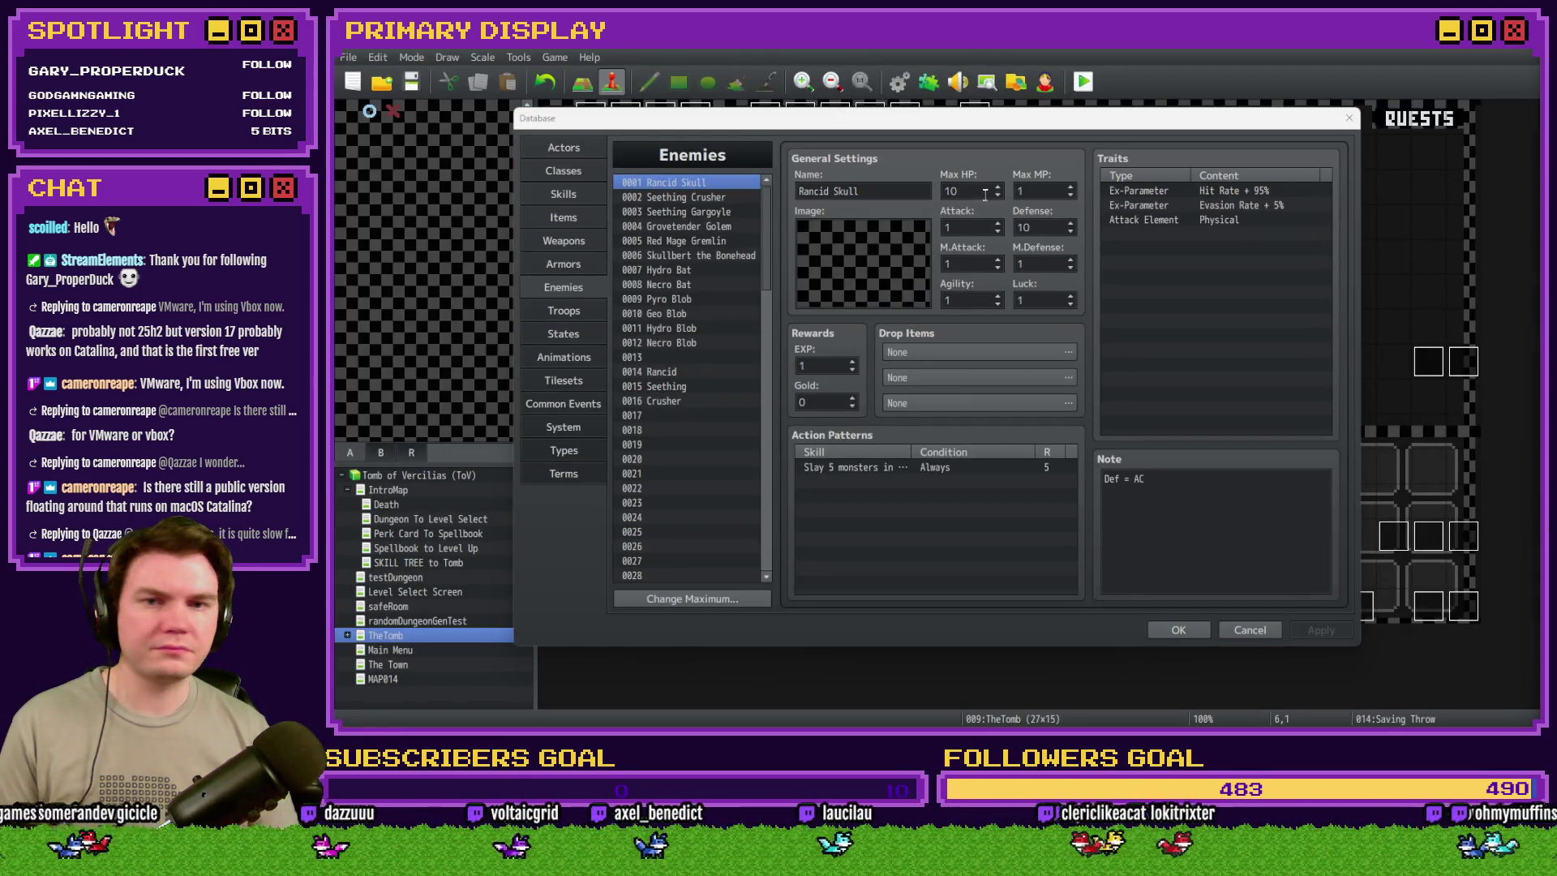
- Close the Database and open the Saving Throw event's diceRoll_1 showPicture script line
{"action": "left_click", "coordinate": [989, 140]}
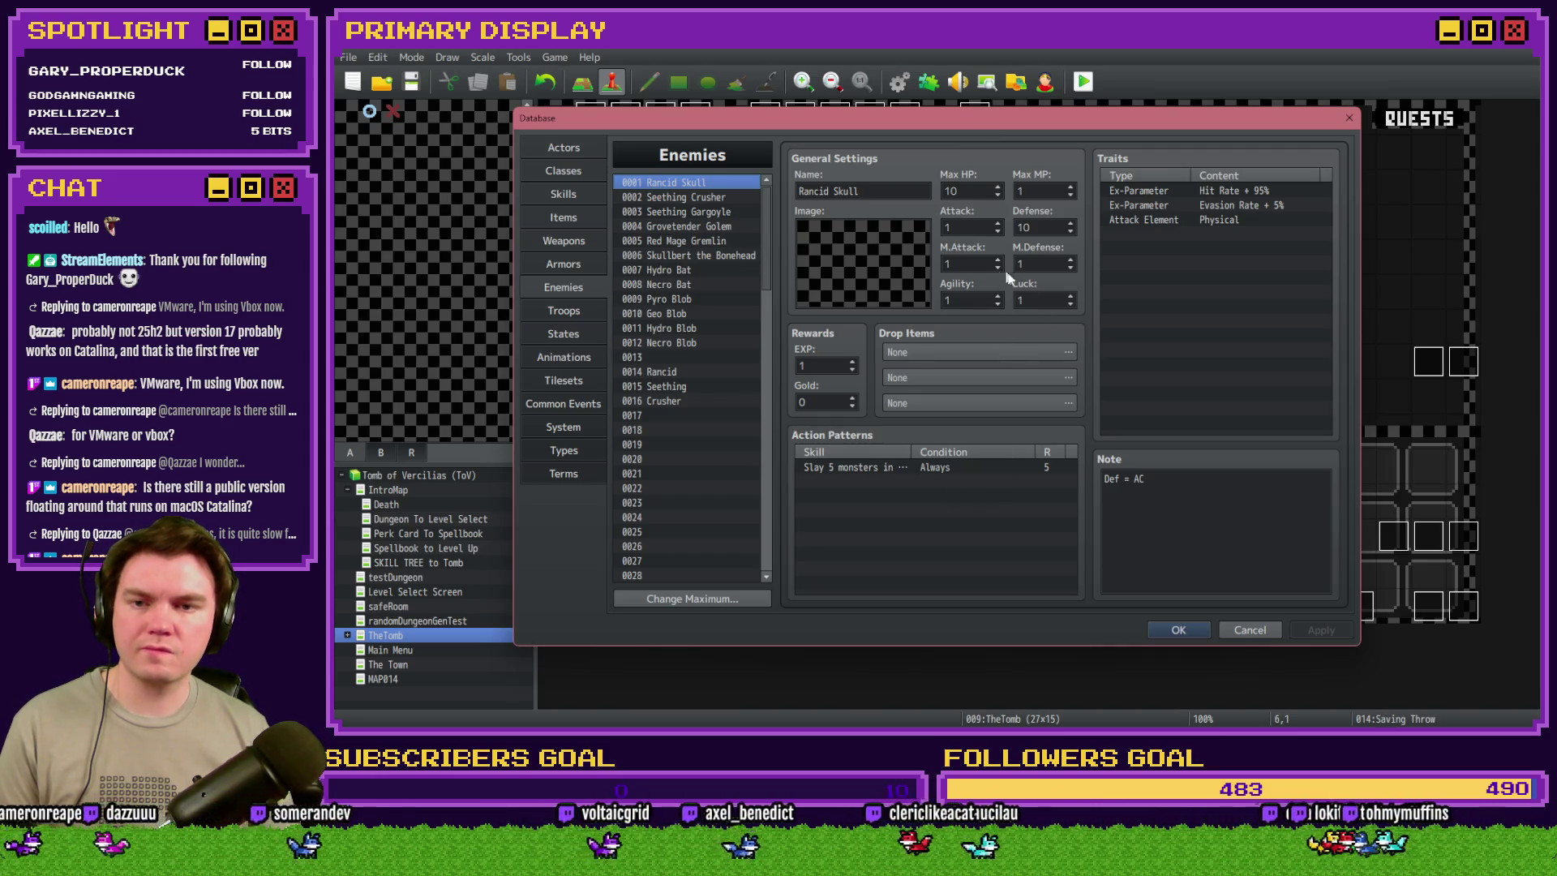
{"action": "left_click", "coordinate": [1190, 630]}
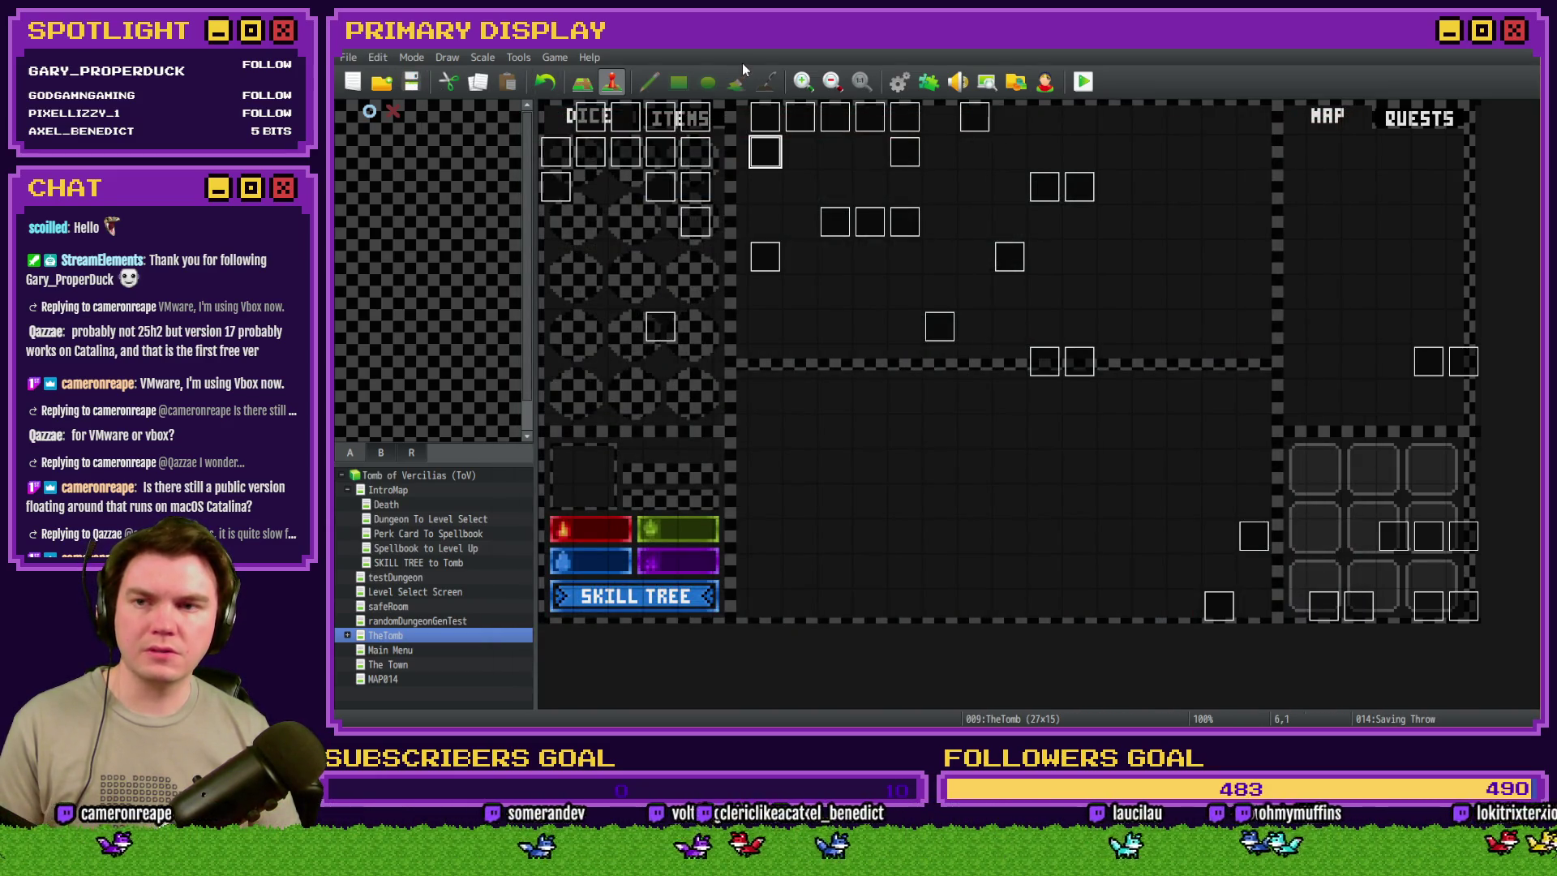
{"action": "double_click", "coordinate": [768, 154]}
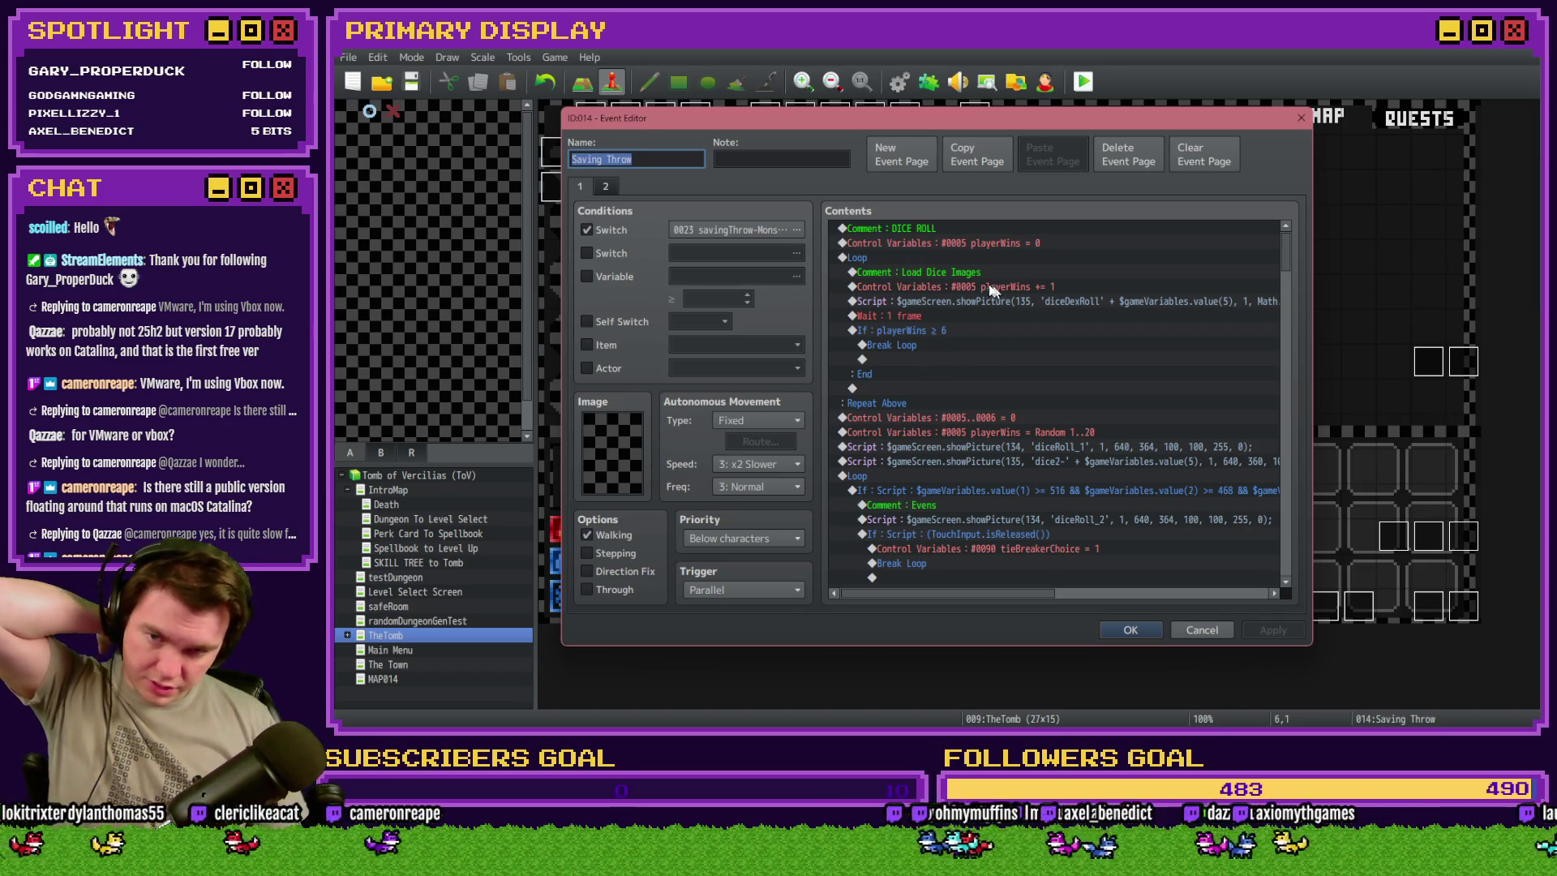
{"action": "double_click", "coordinate": [974, 445]}
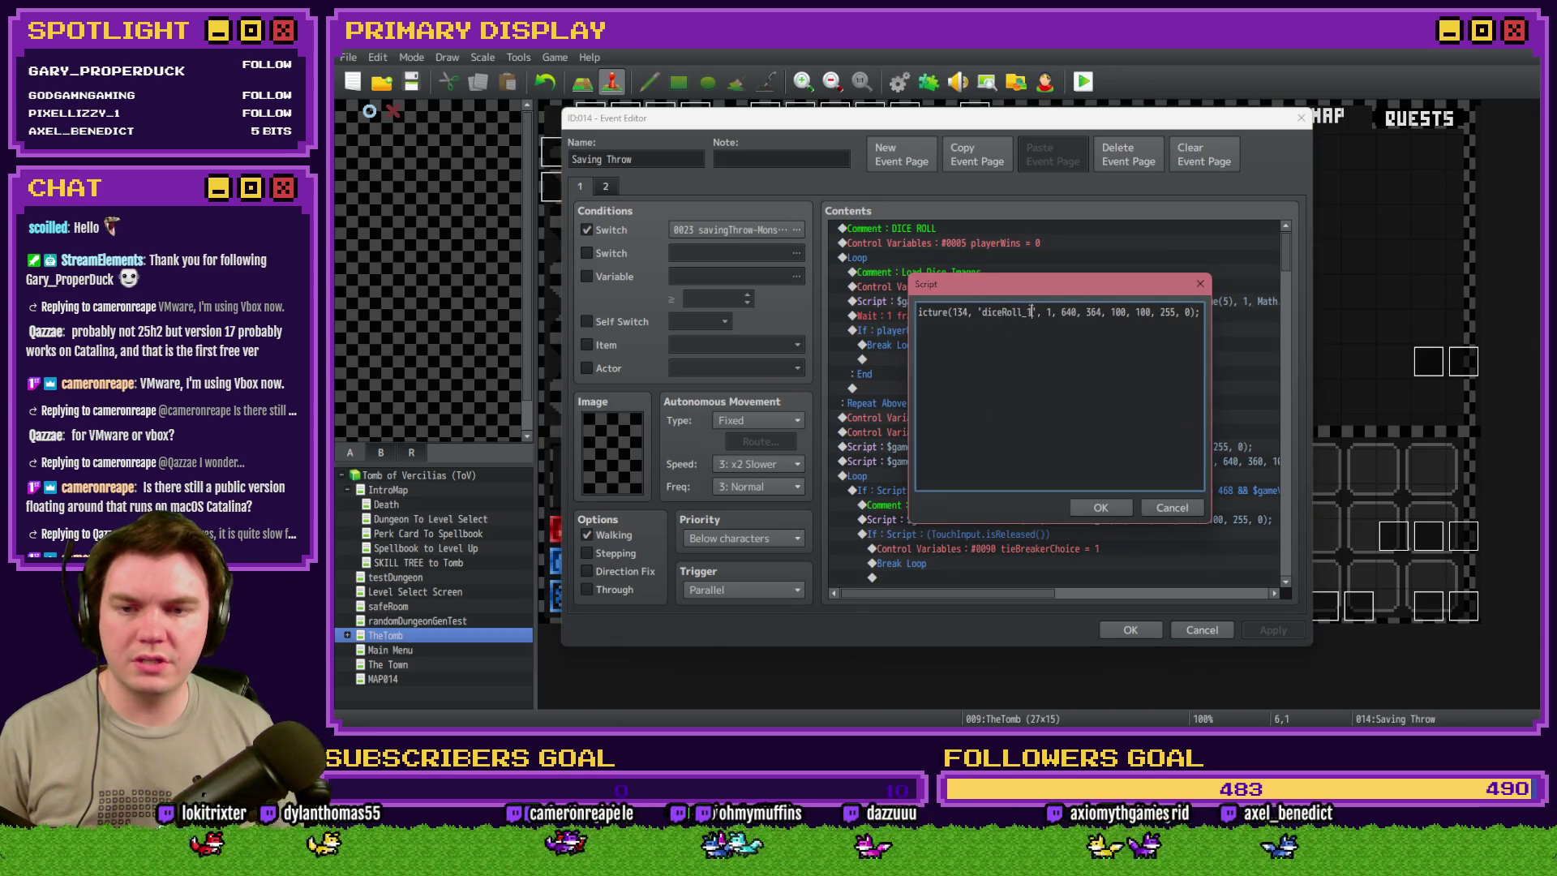
- Change the showPicture script's image from diceRoll_1 to diceRoll_4
{"action": "key", "text": "BackSpace"}
{"action": "type", "text": "4"}
{"action": "key", "text": "ctrl+Return"}
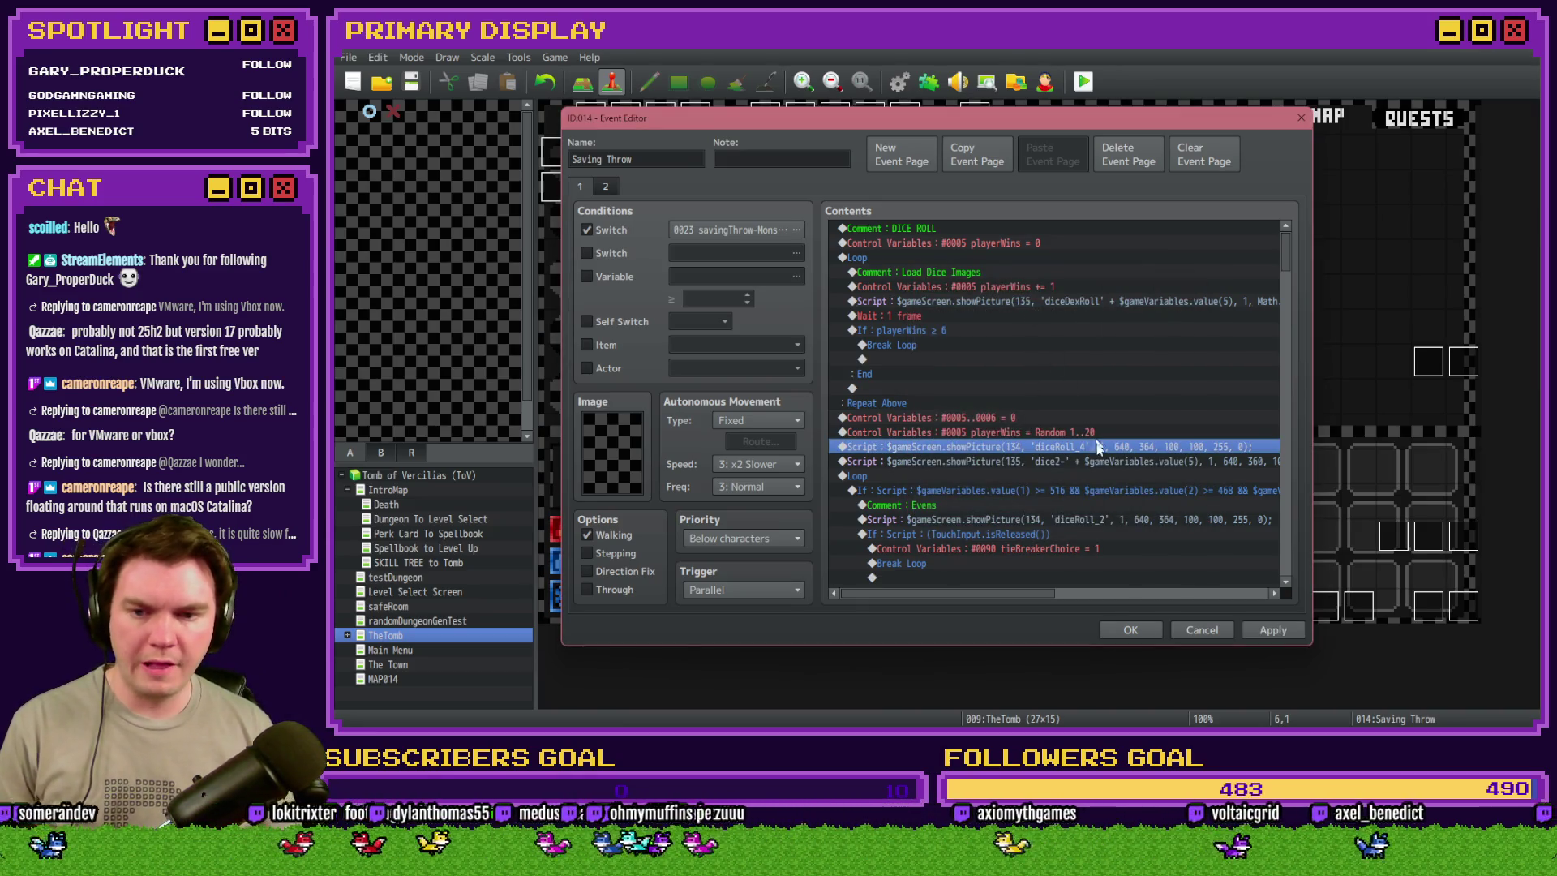
- Select the old tie-breaker Loop block and delete it
{"action": "left_click", "coordinate": [1073, 465]}
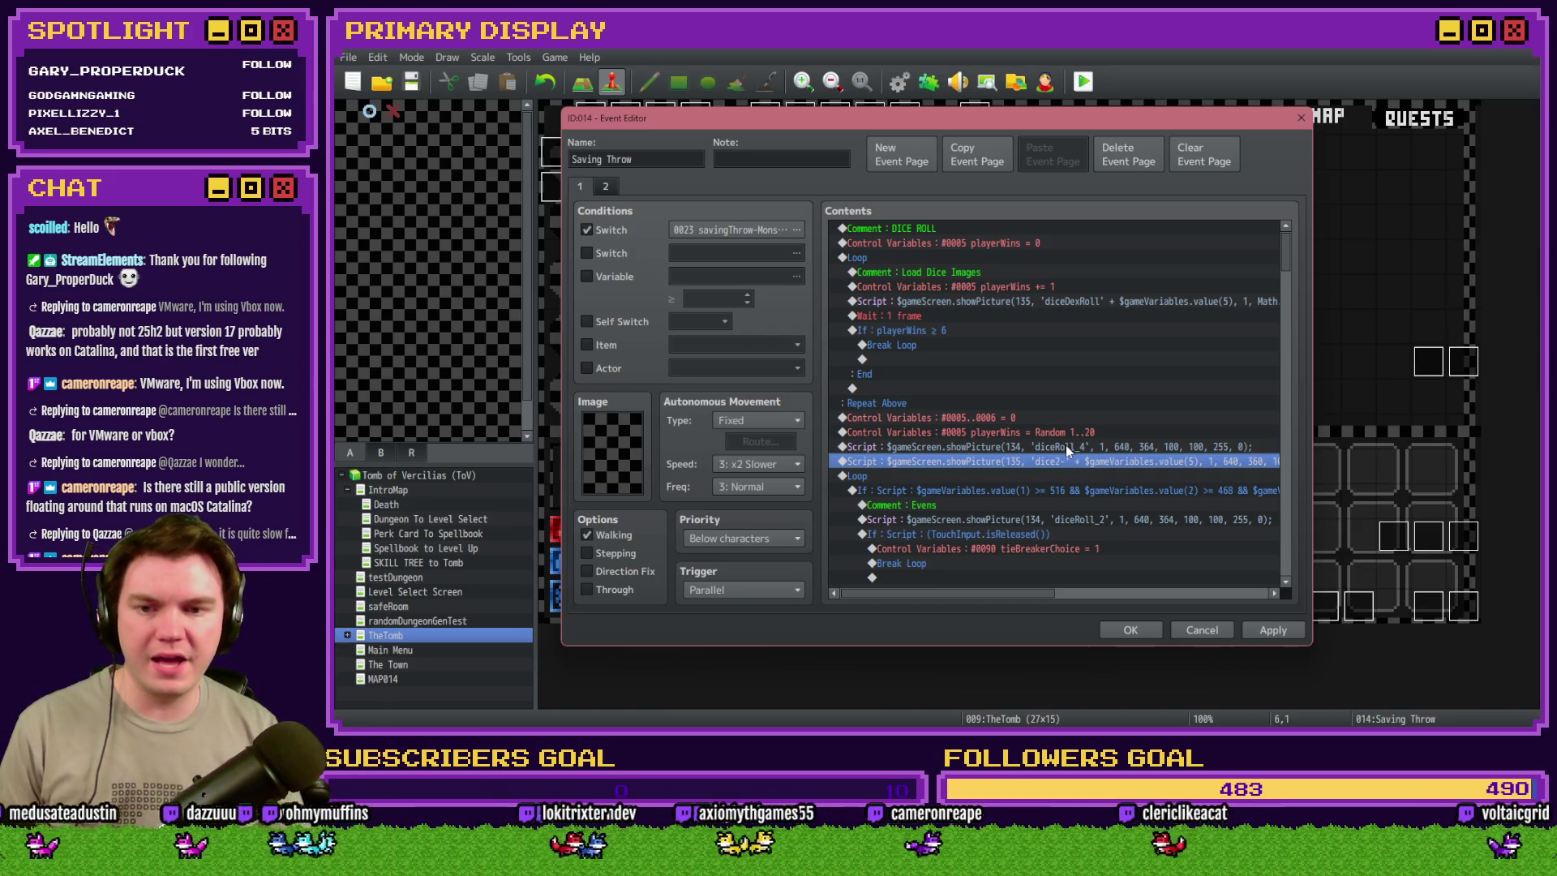
{"action": "left_click", "coordinate": [1067, 430]}
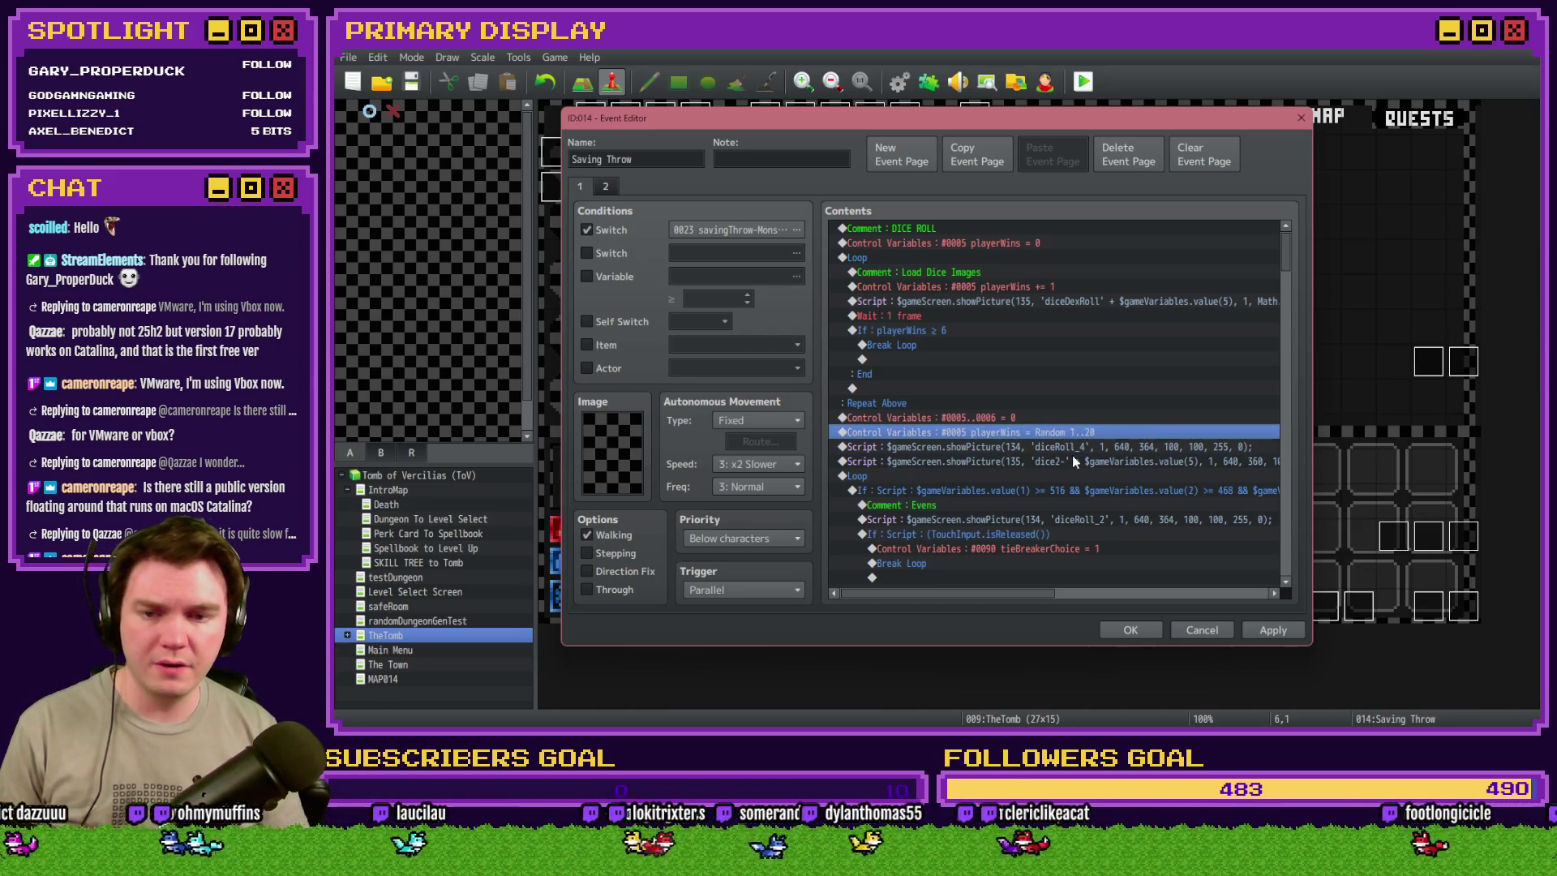
{"action": "left_click", "coordinate": [1024, 479]}
{"action": "scroll", "coordinate": [1054, 495], "scroll_direction": "down", "scroll_amount": 2}
{"action": "scroll", "coordinate": [1059, 510], "scroll_direction": "down", "scroll_amount": 6}
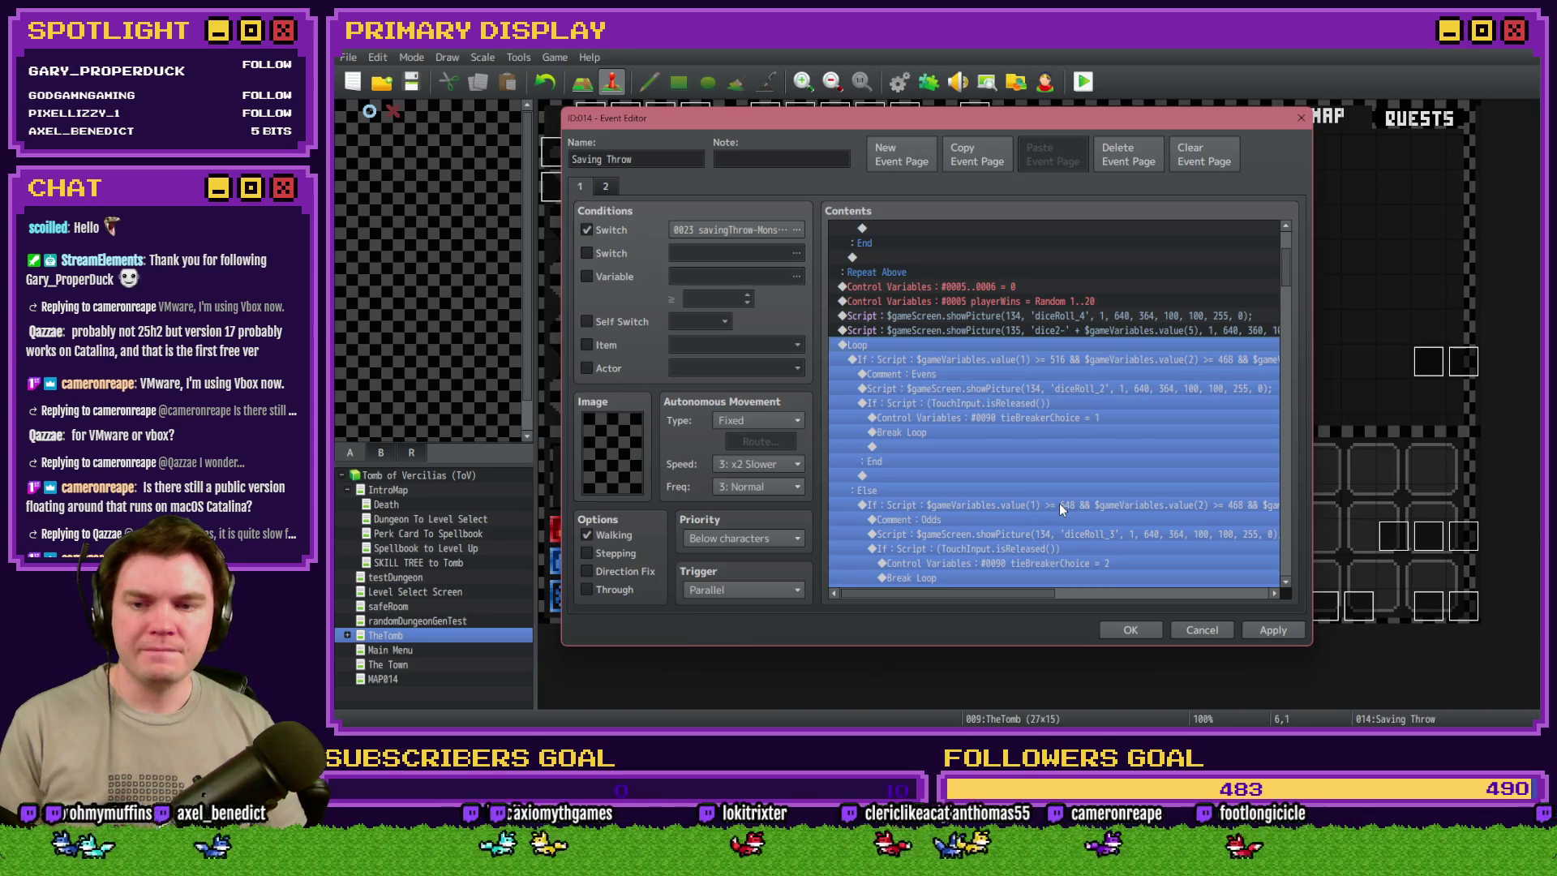
{"action": "scroll", "coordinate": [1073, 471], "scroll_direction": "up", "scroll_amount": 4}
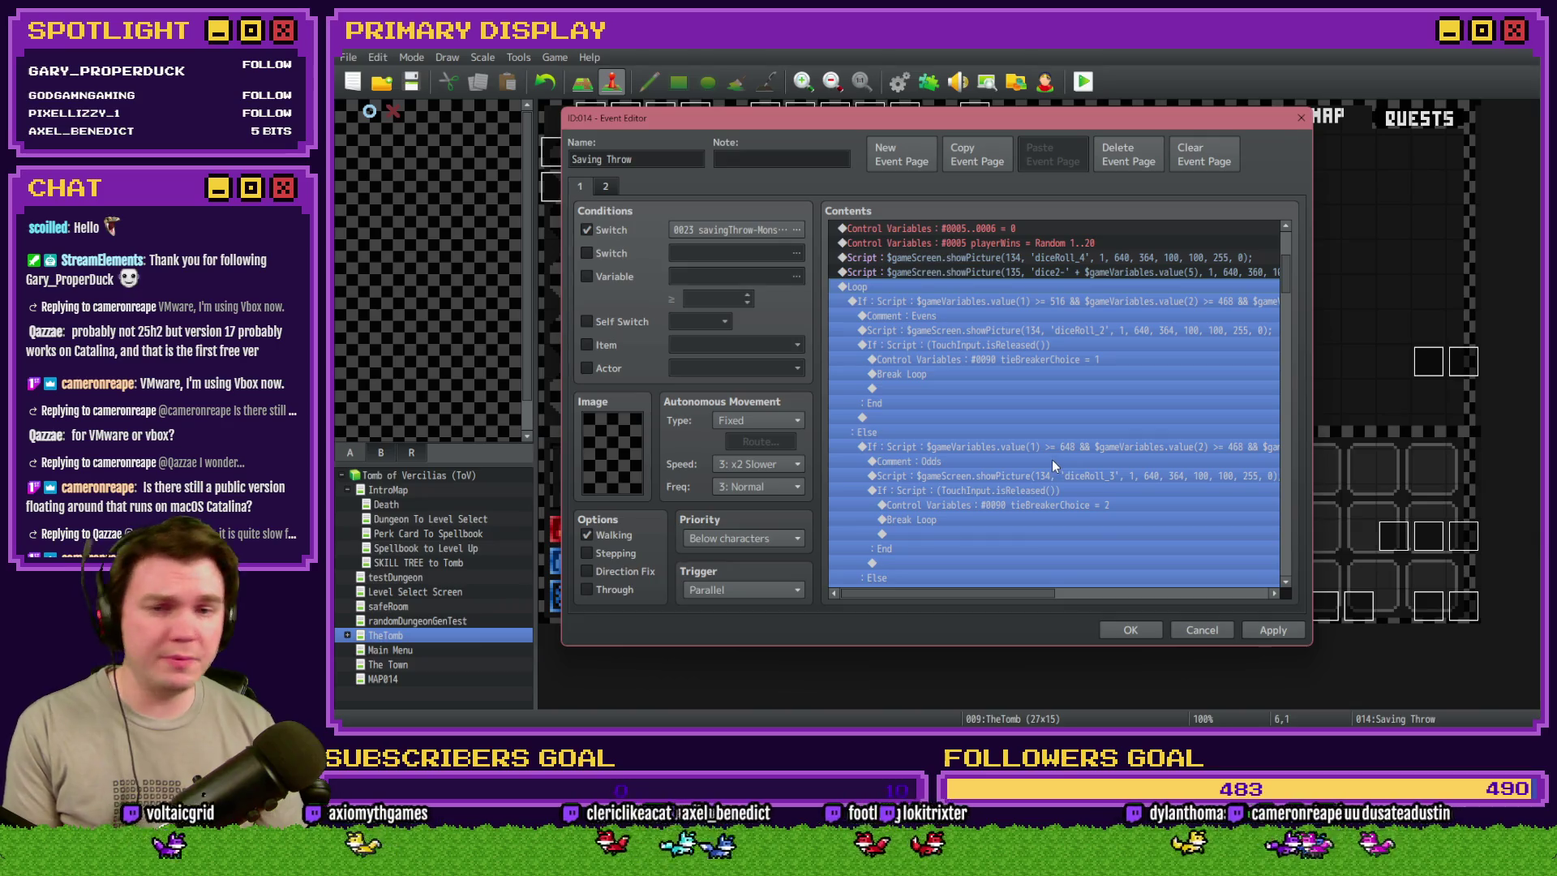
{"action": "key", "text": "Delete"}
- Insert a 30-frame Wait command before the Play it out! comment
{"action": "double_click", "coordinate": [961, 276]}
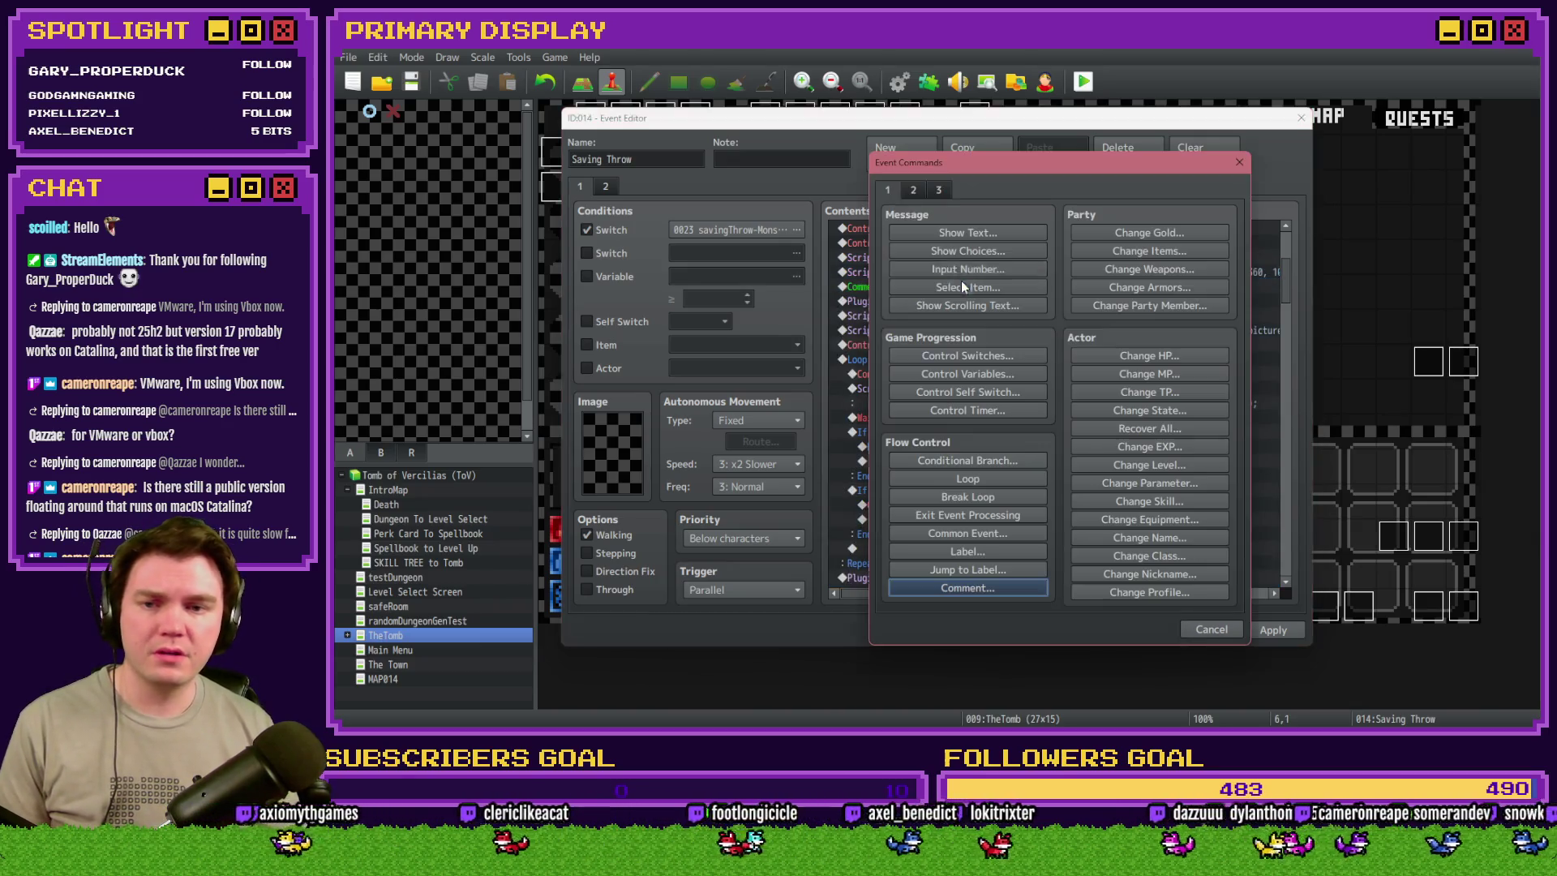
{"action": "left_click", "coordinate": [913, 189]}
{"action": "left_click", "coordinate": [1156, 232]}
{"action": "type", "text": "3"}
{"action": "left_click", "coordinate": [1036, 434]}
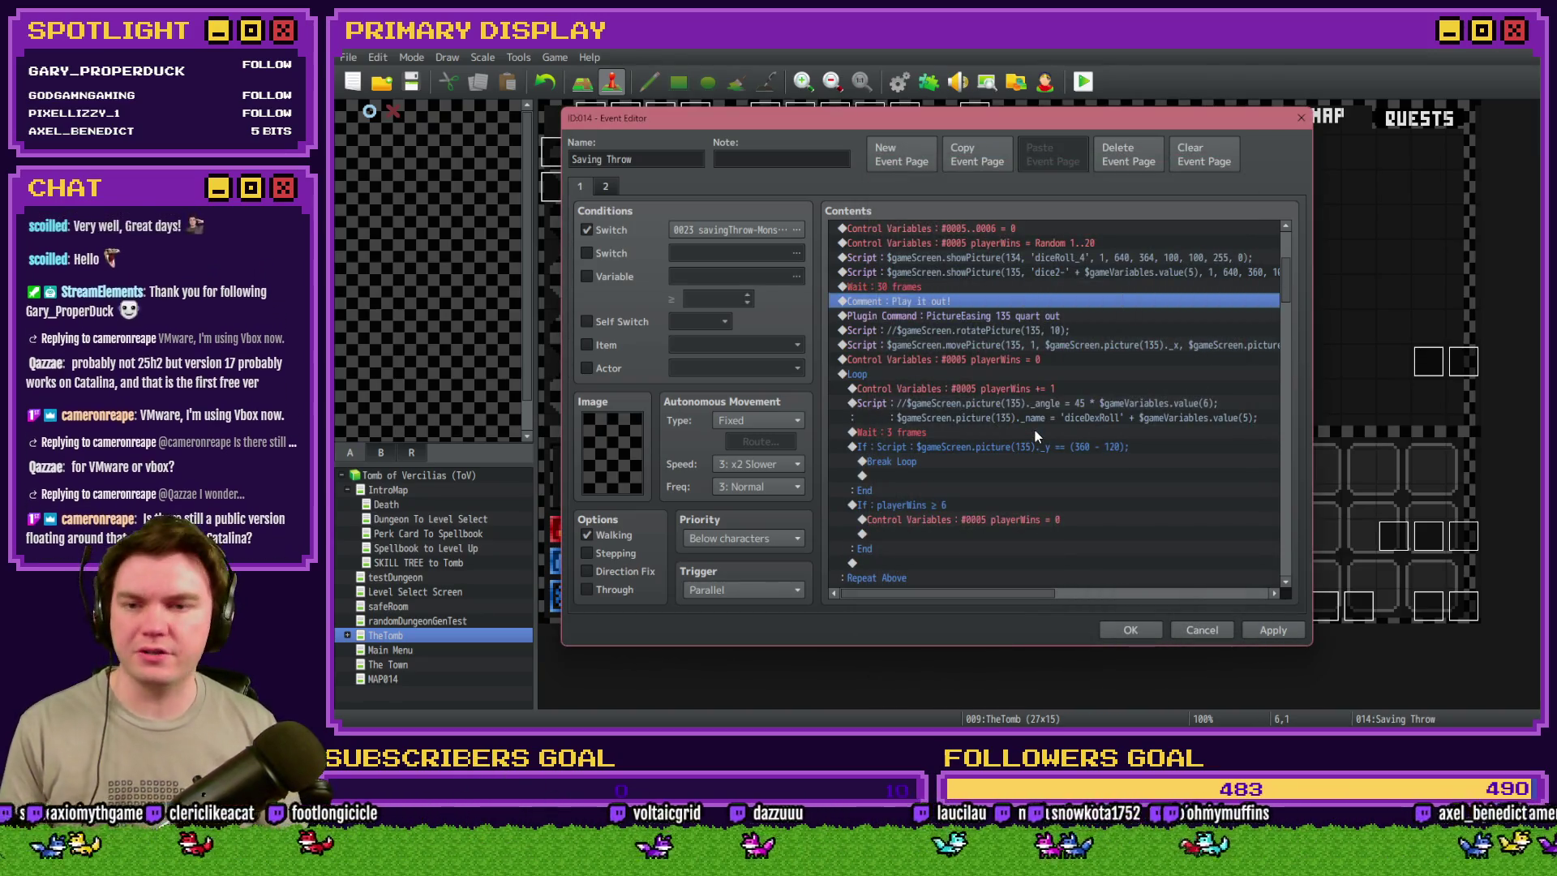
- Review the following lines: easing plugin, rotatePicture, movePicture, playerWins reset and dice rolling loop
{"action": "left_click", "coordinate": [961, 288]}
{"action": "scroll", "coordinate": [956, 357], "scroll_direction": "up", "scroll_amount": 2}
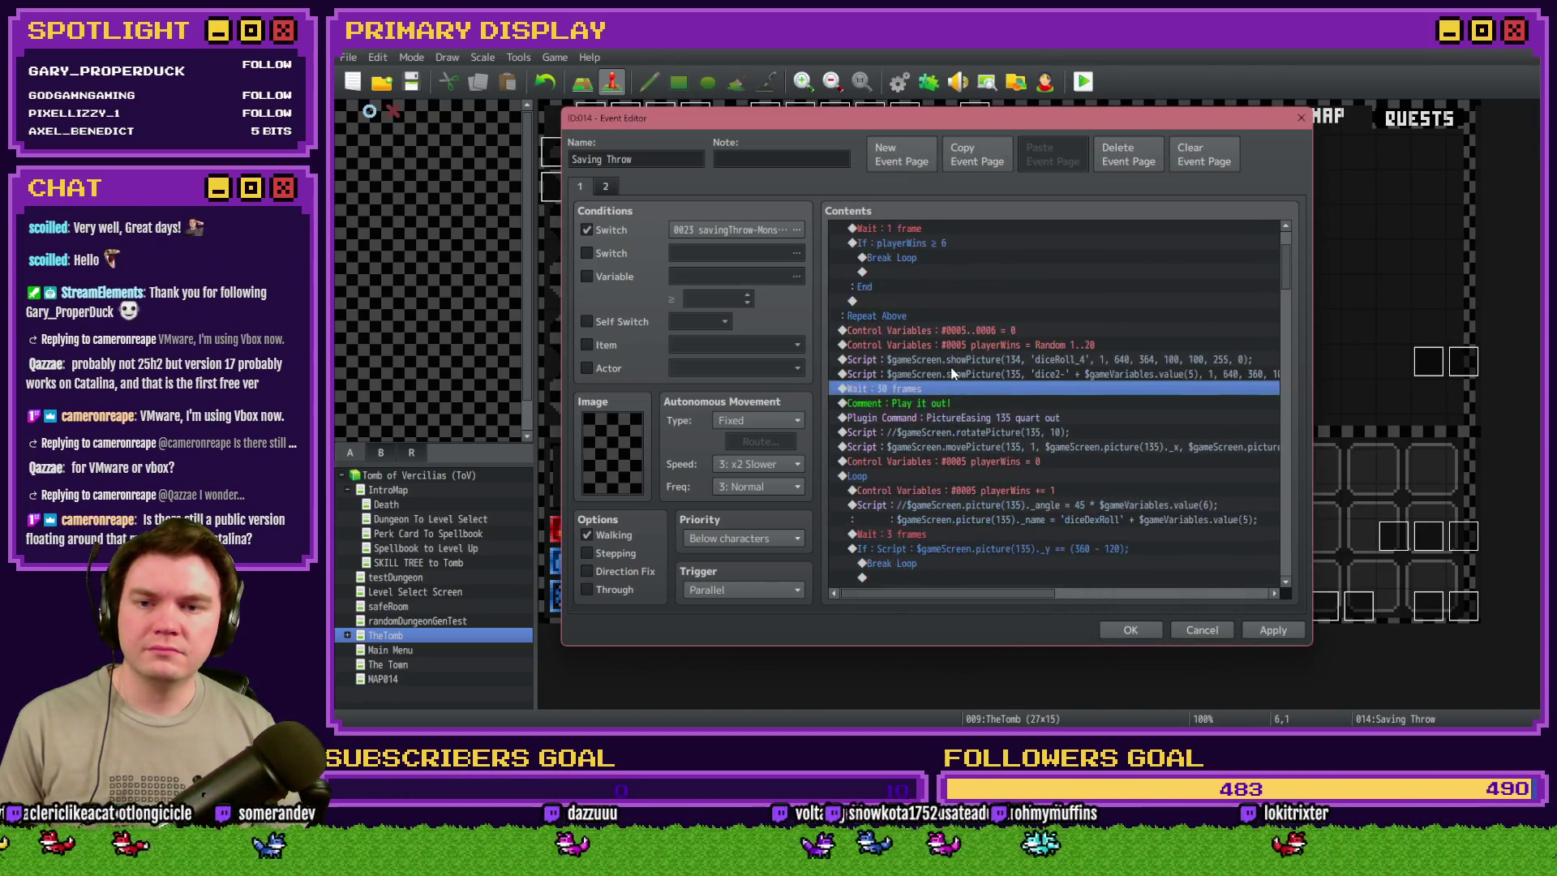
{"action": "left_click", "coordinate": [960, 403]}
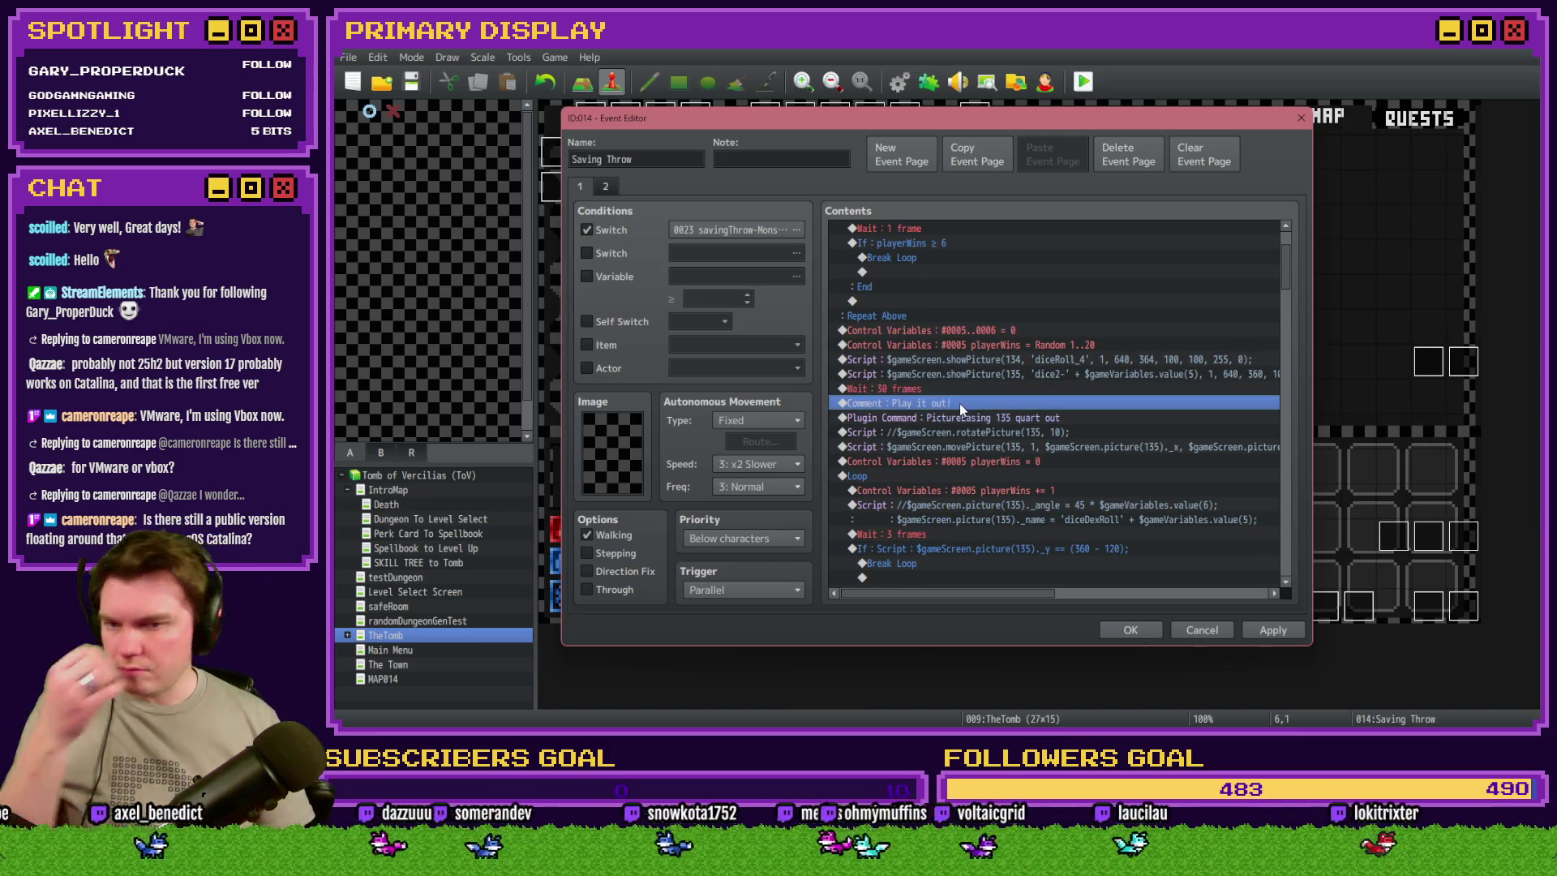
{"action": "left_click", "coordinate": [960, 417]}
{"action": "left_click", "coordinate": [967, 432]}
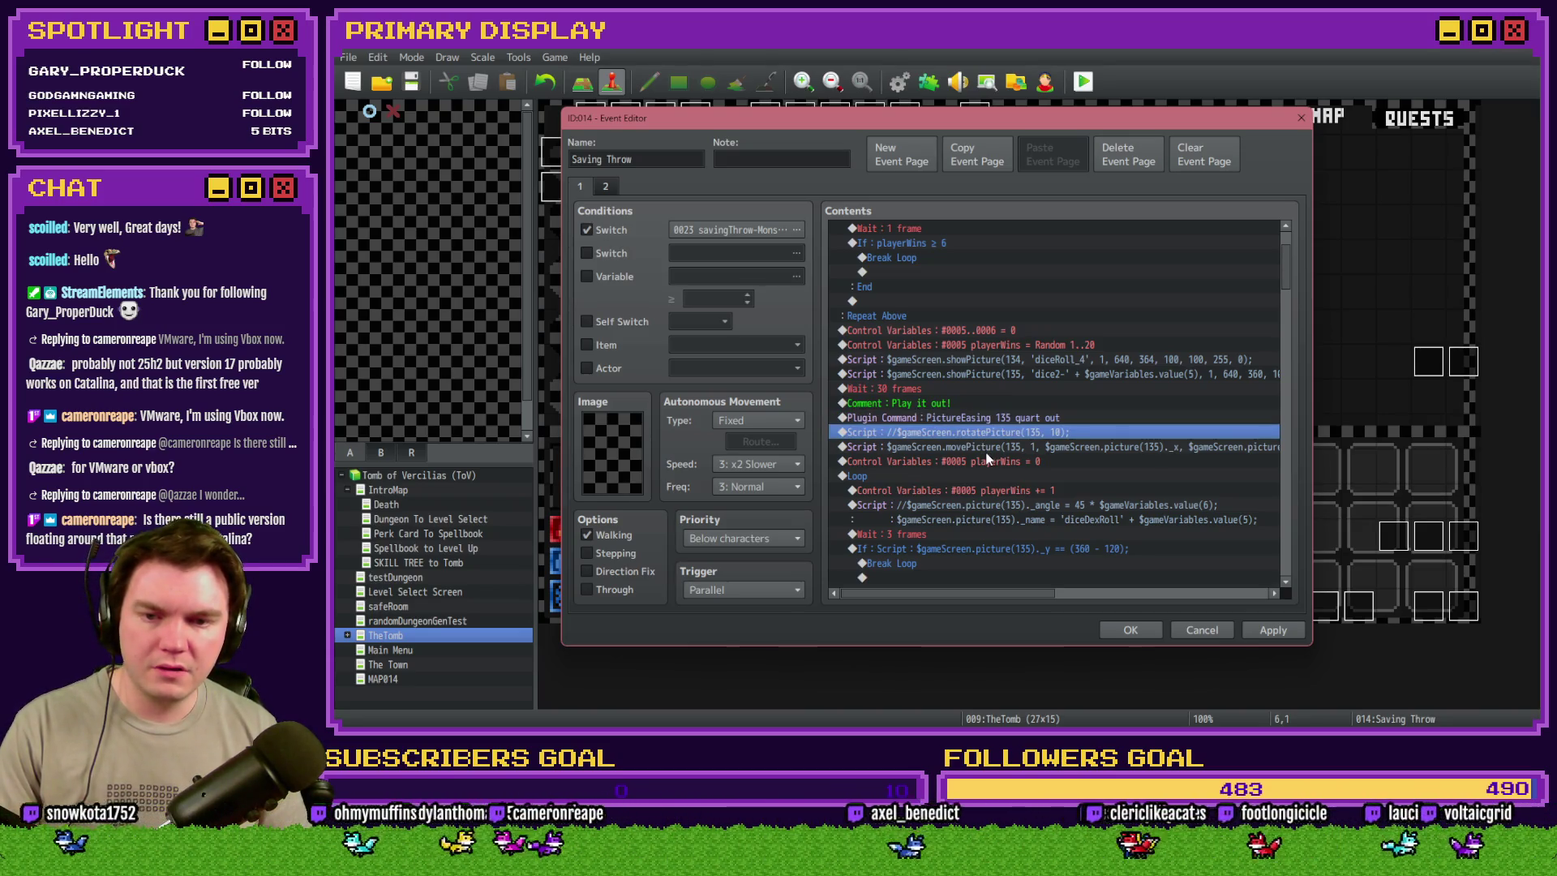
{"action": "left_click", "coordinate": [988, 447]}
{"action": "left_click", "coordinate": [987, 462]}
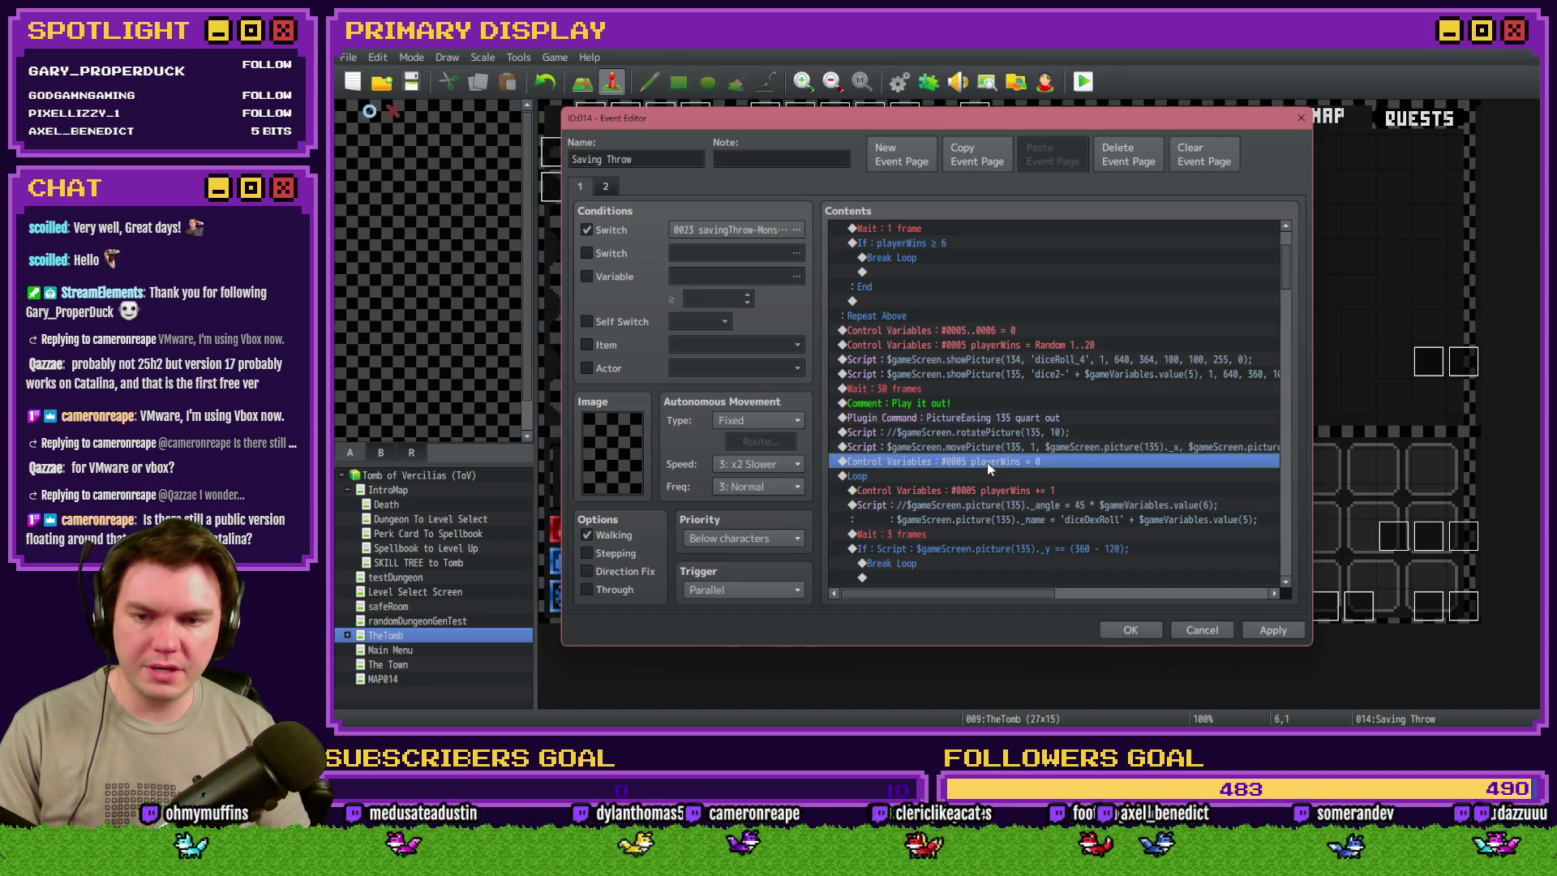
{"action": "scroll", "coordinate": [985, 474], "scroll_direction": "down", "scroll_amount": 3}
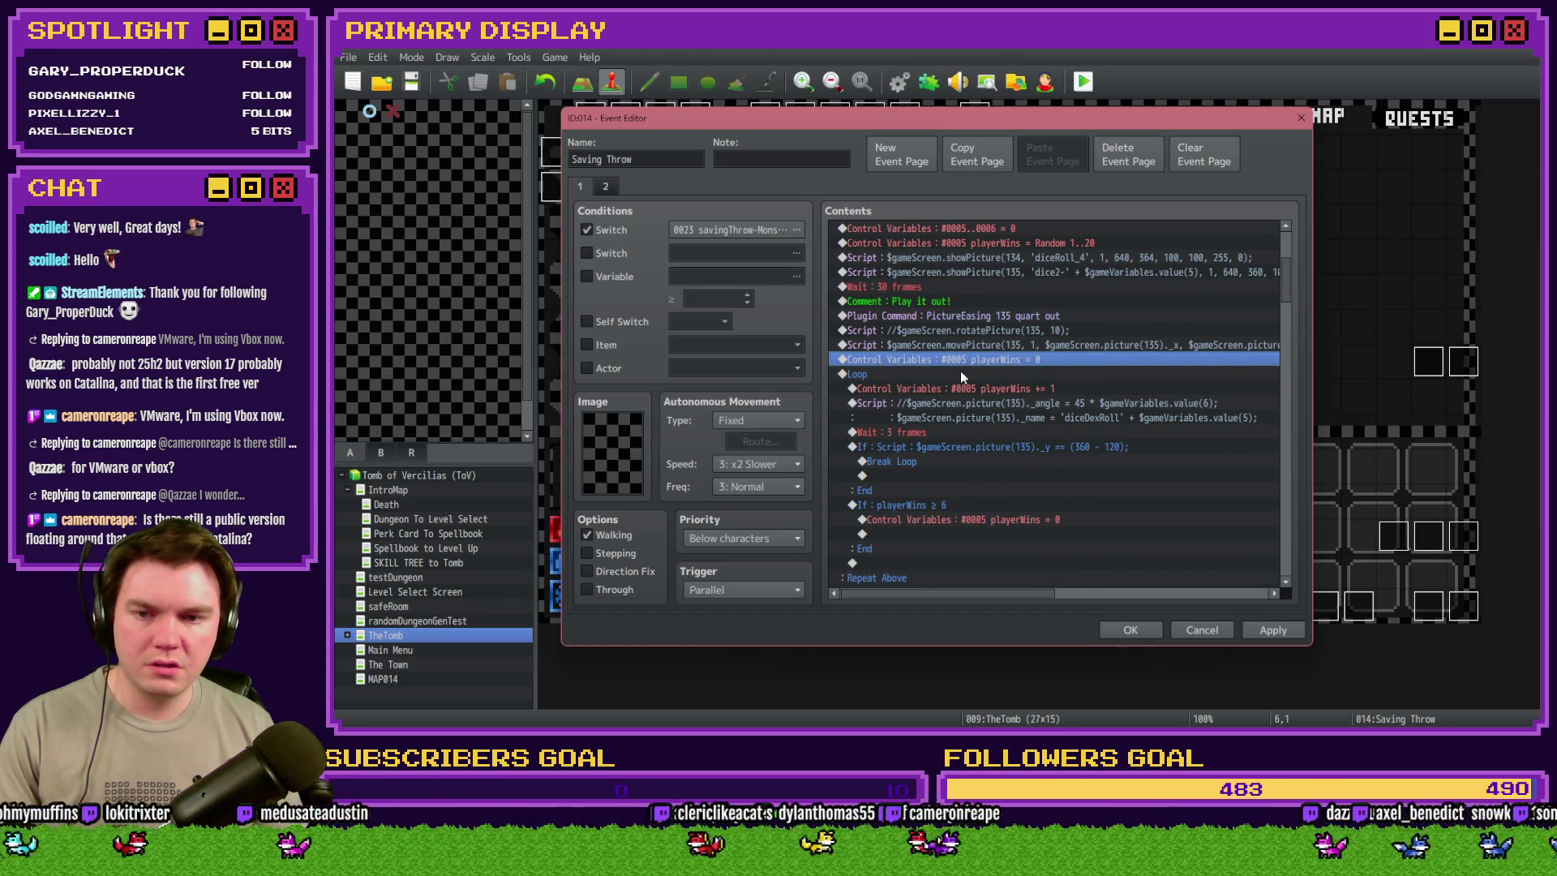
{"action": "left_click", "coordinate": [962, 373]}
{"action": "left_click", "coordinate": [973, 390]}
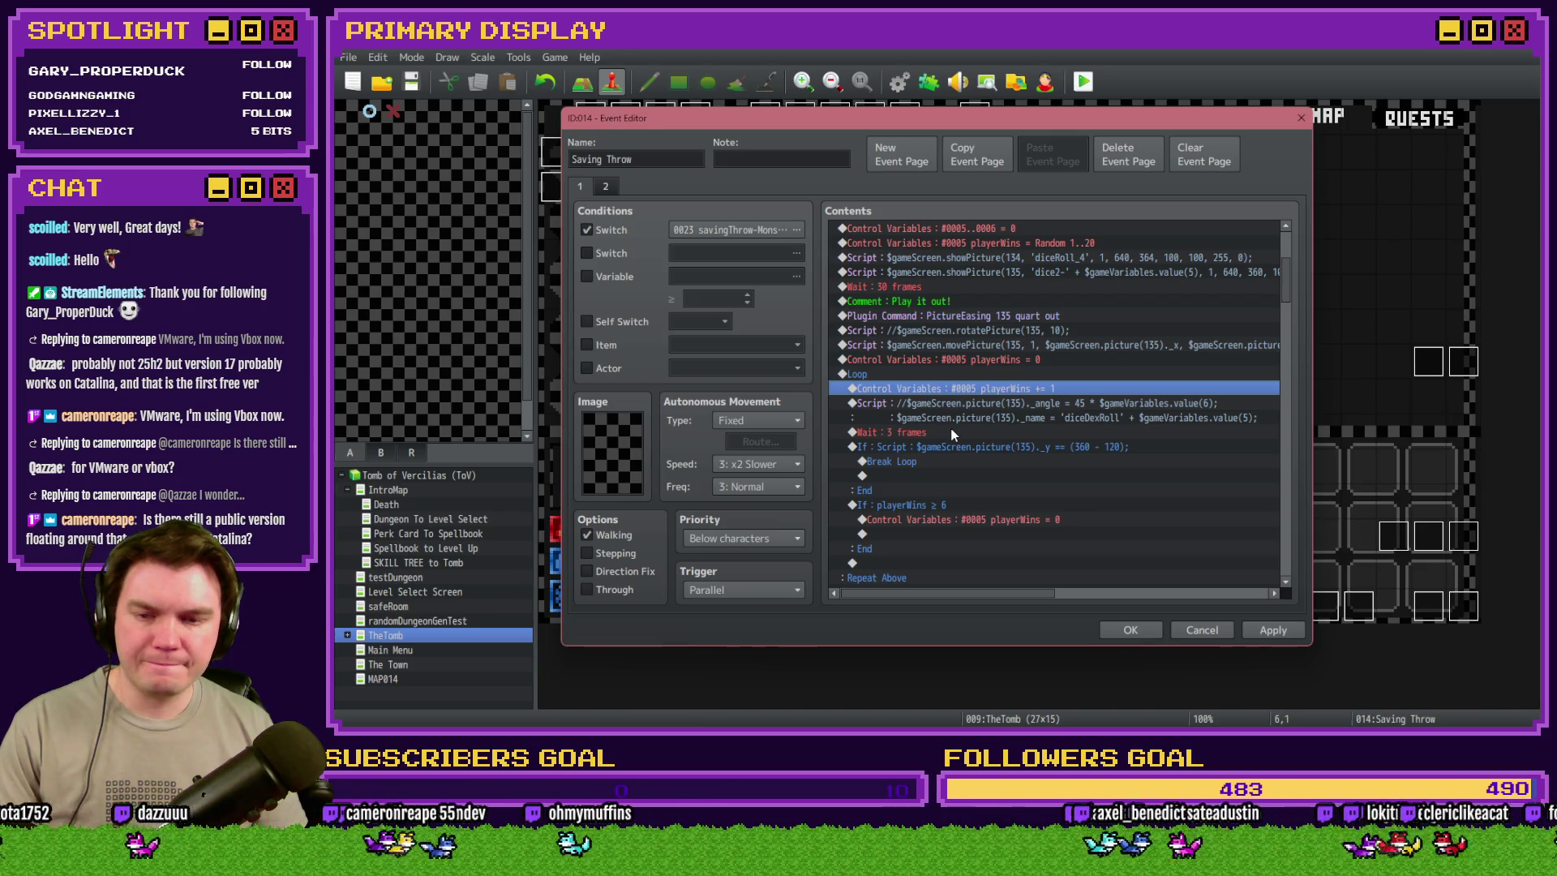
- Look through the two dice-roll loop blocks down to the 40-frame wait
{"action": "scroll", "coordinate": [953, 434], "scroll_direction": "down", "scroll_amount": 2}
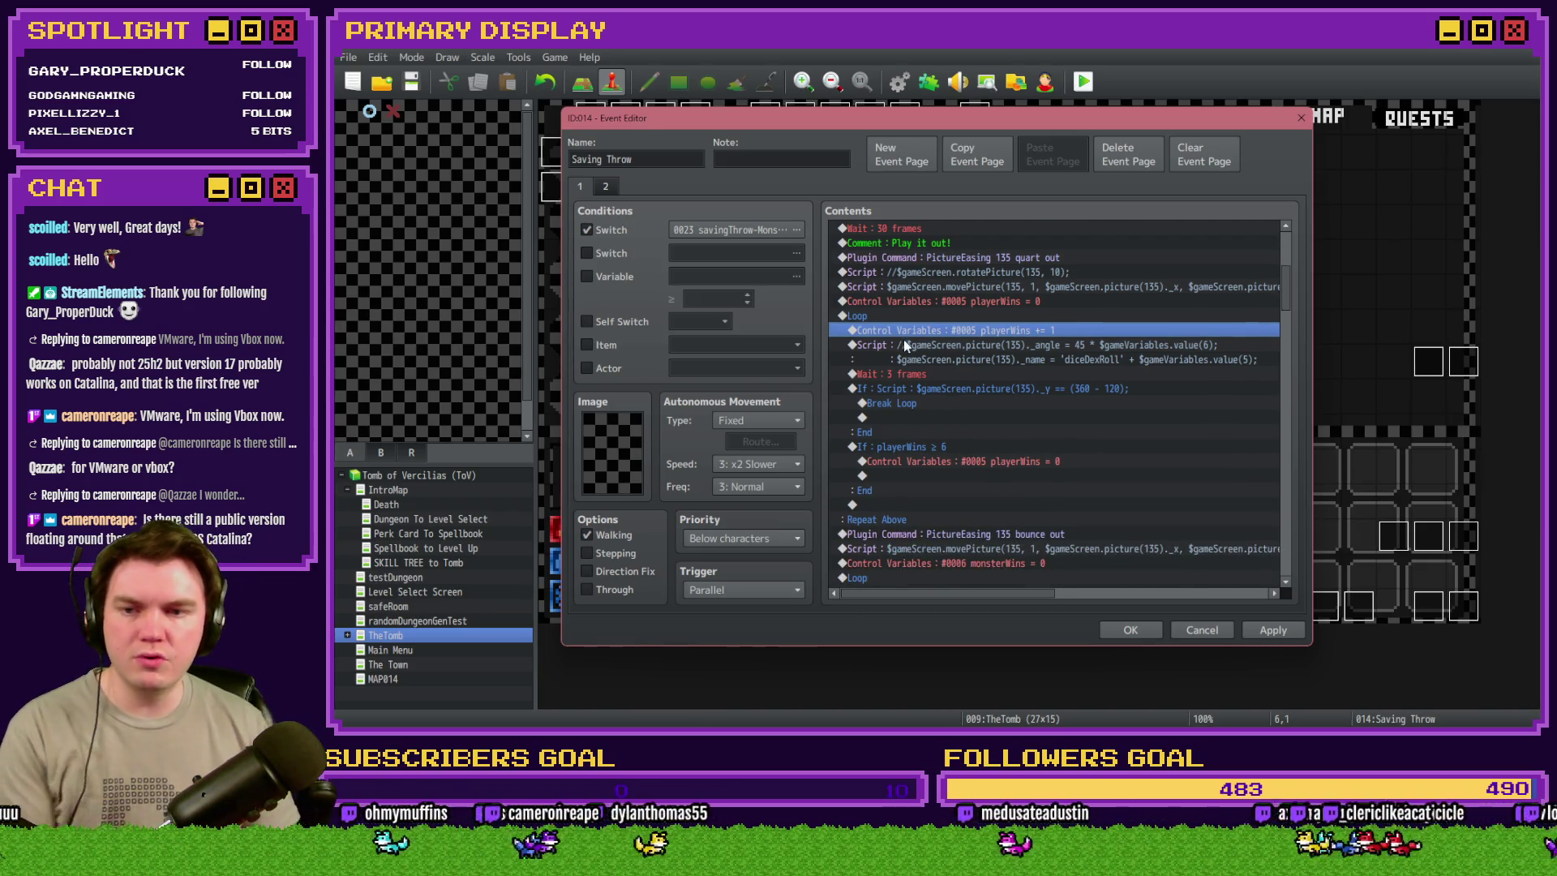
{"action": "left_click", "coordinate": [904, 318]}
{"action": "scroll", "coordinate": [941, 365], "scroll_direction": "down", "scroll_amount": 2}
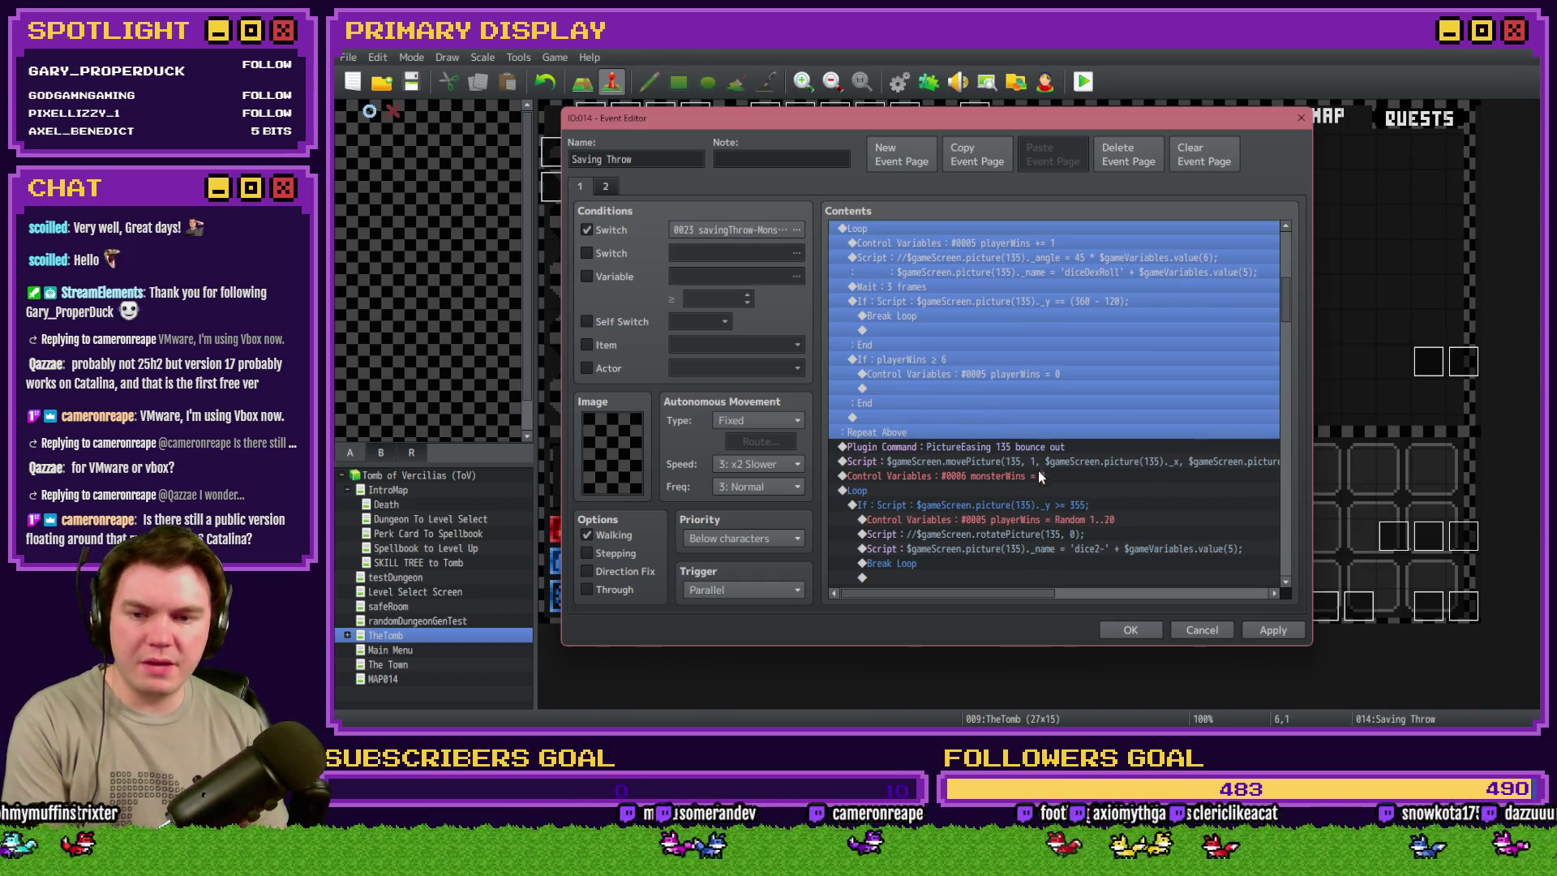
{"action": "scroll", "coordinate": [1043, 480], "scroll_direction": "down", "scroll_amount": 2}
{"action": "left_click", "coordinate": [1014, 404]}
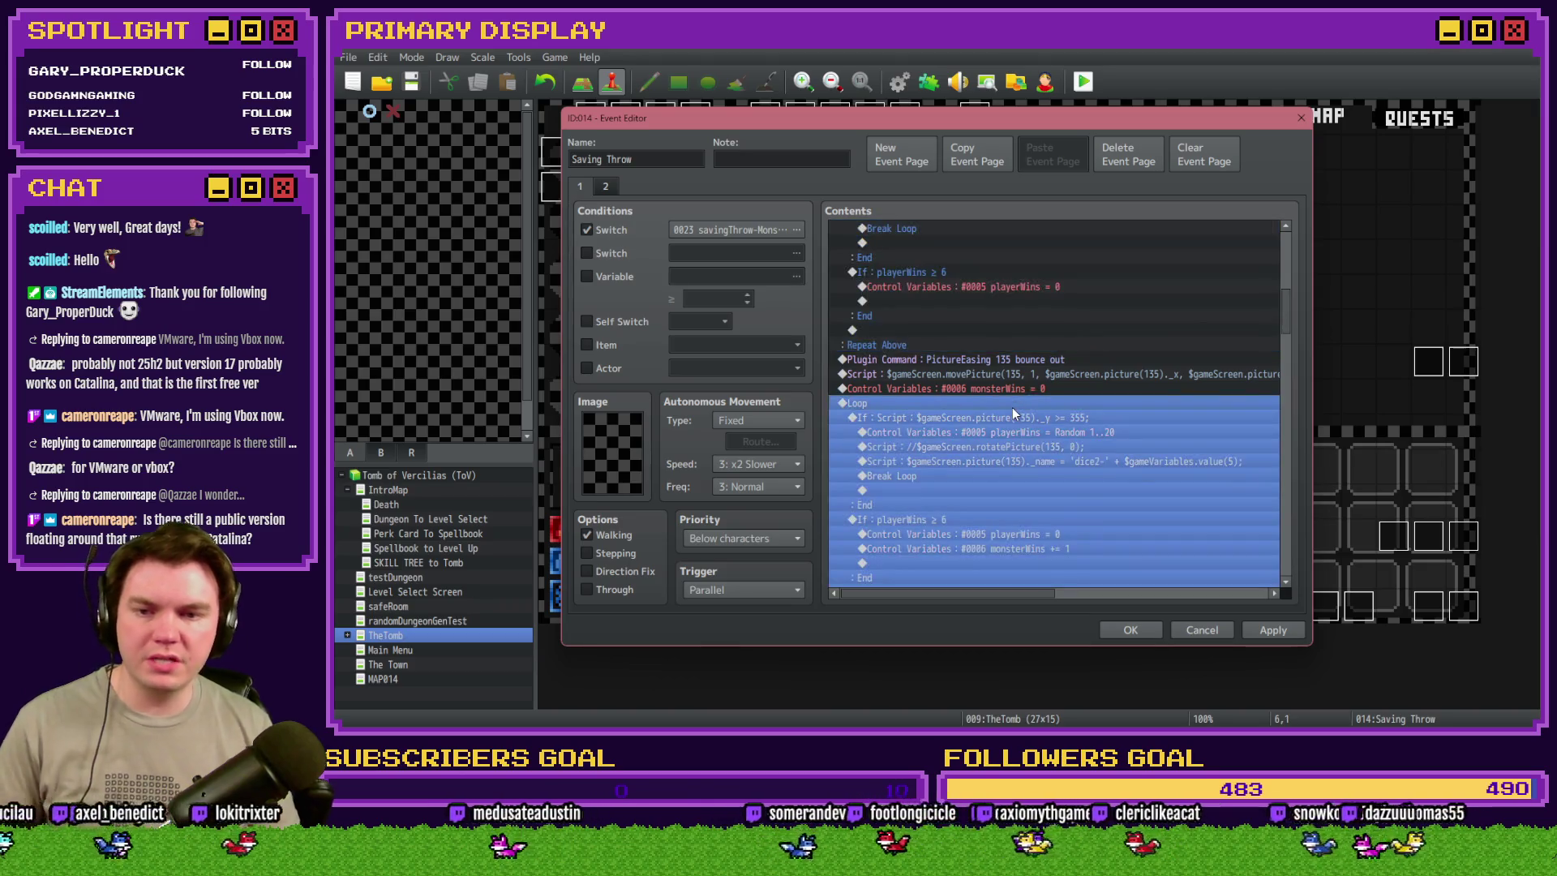
{"action": "scroll", "coordinate": [1012, 407], "scroll_direction": "down", "scroll_amount": 8}
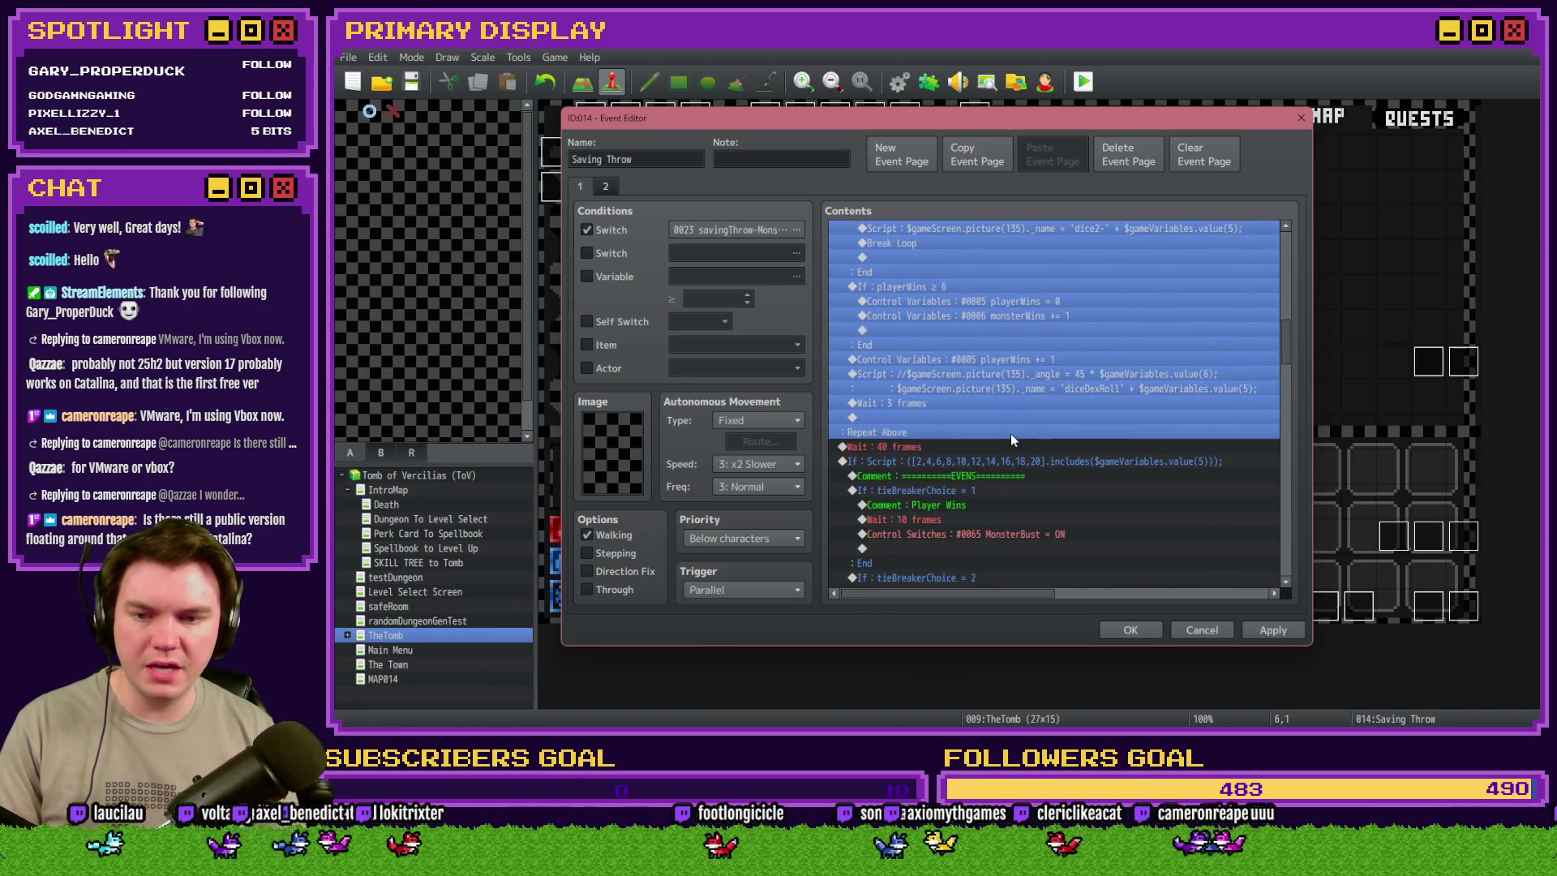
{"action": "left_click", "coordinate": [936, 344]}
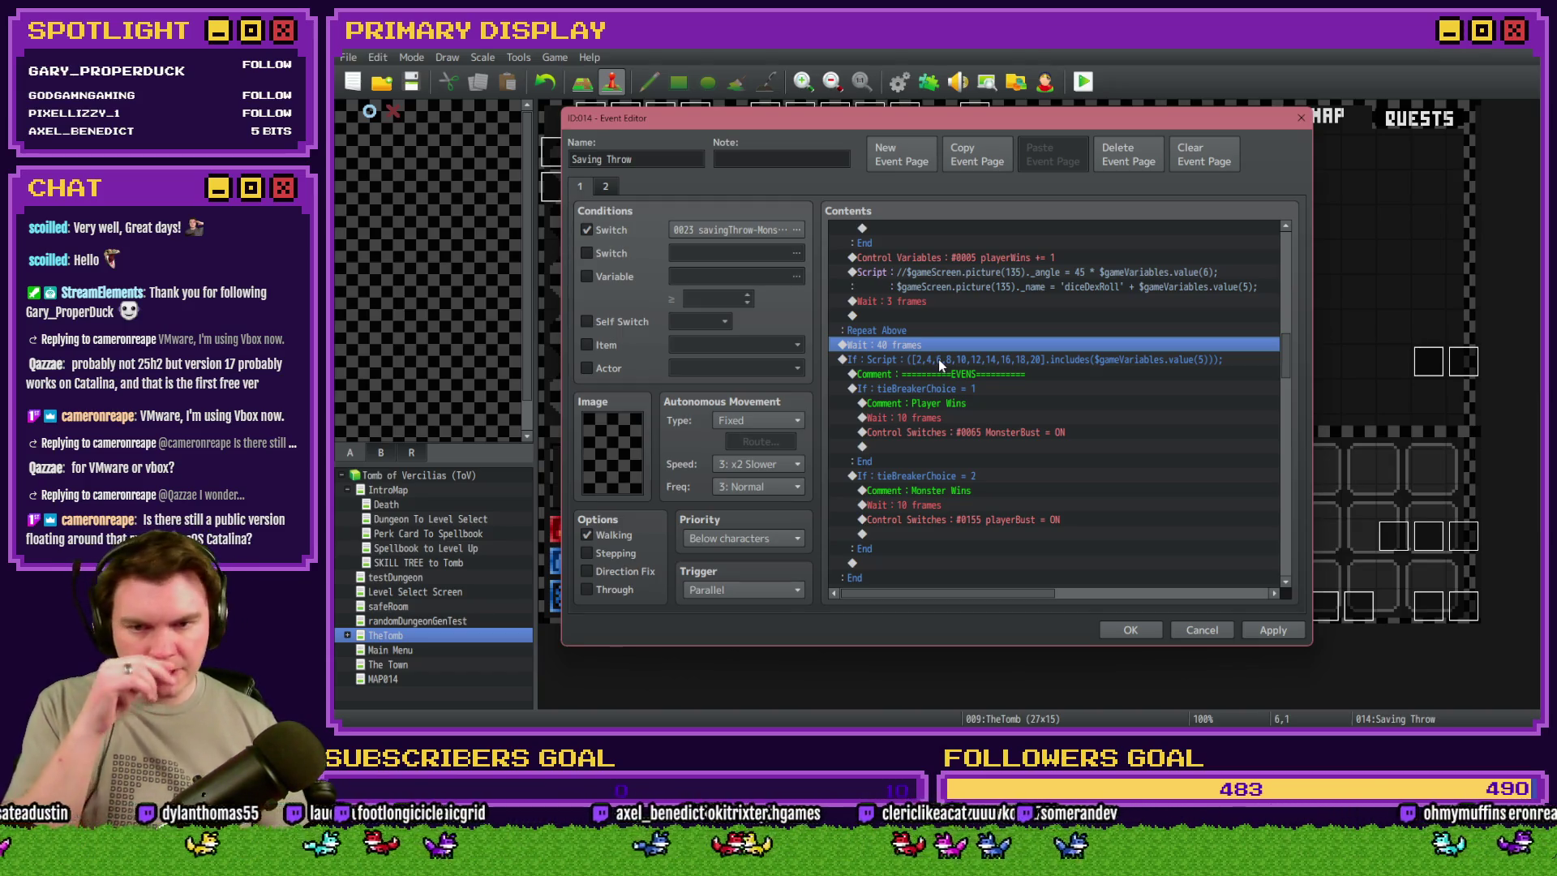
- Delete the EVENS and ODDS tie-breaker branches and the 10-frame wait
{"action": "left_click", "coordinate": [938, 359]}
{"action": "scroll", "coordinate": [938, 360], "scroll_direction": "down", "scroll_amount": 2}
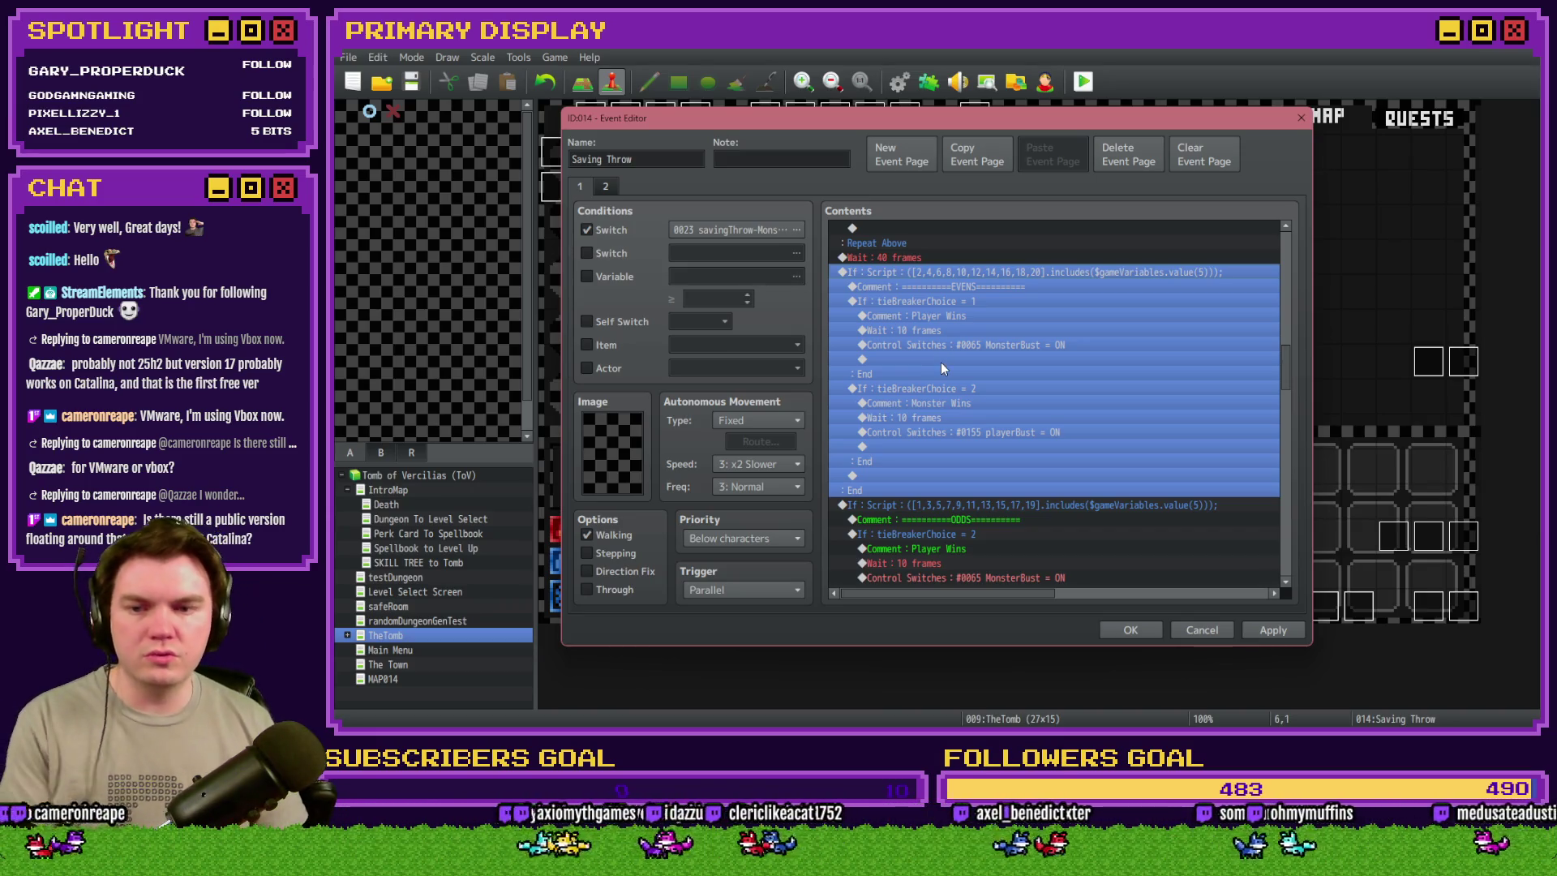
{"action": "scroll", "coordinate": [941, 363], "scroll_direction": "up", "scroll_amount": 2}
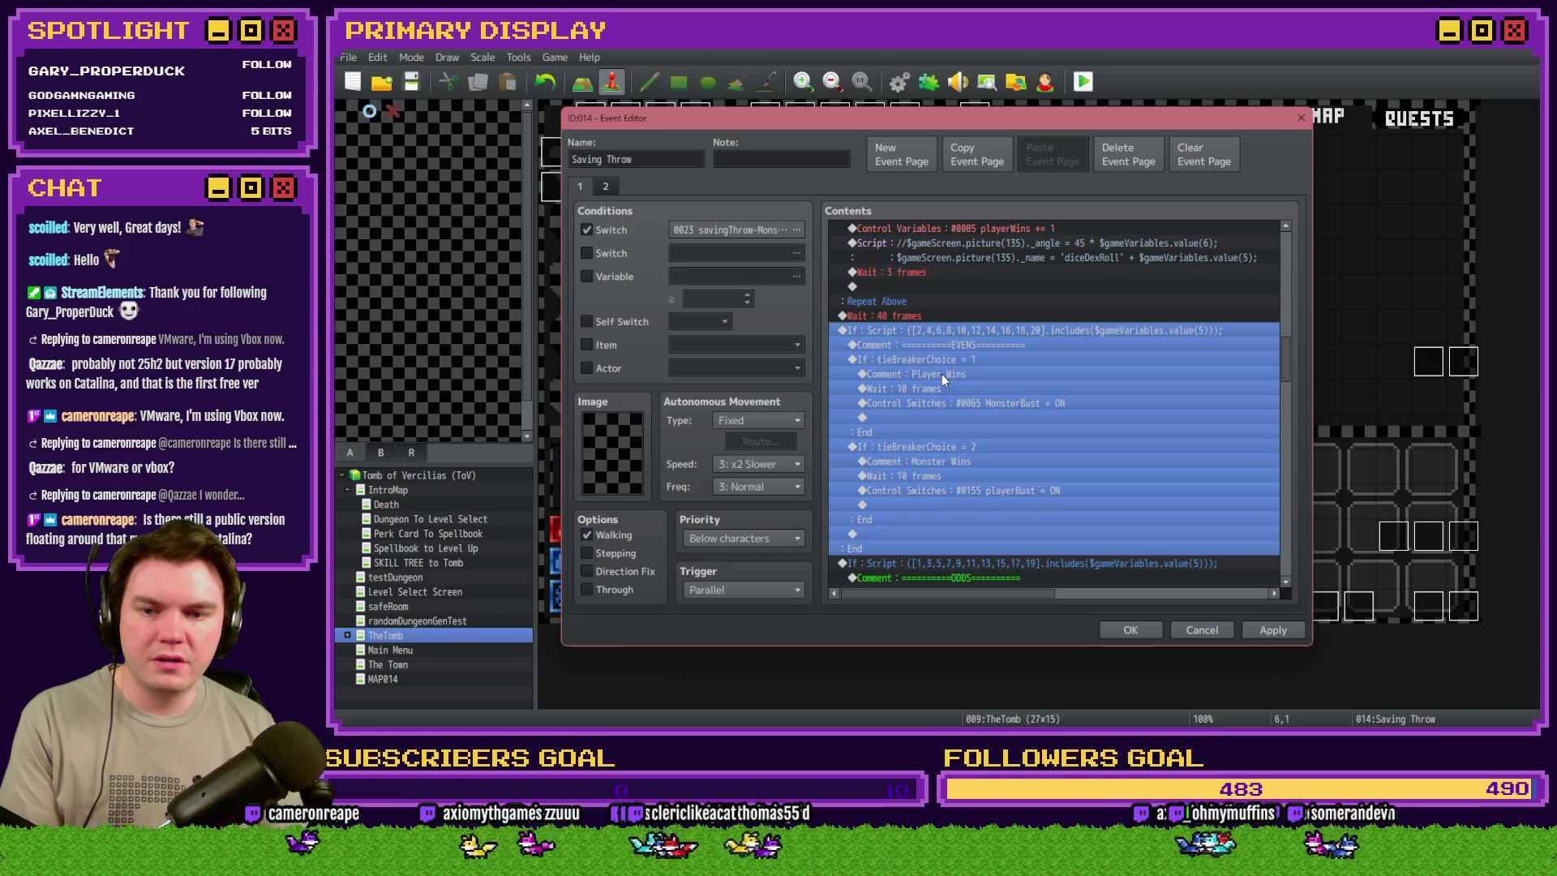
{"action": "key", "text": "Delete"}
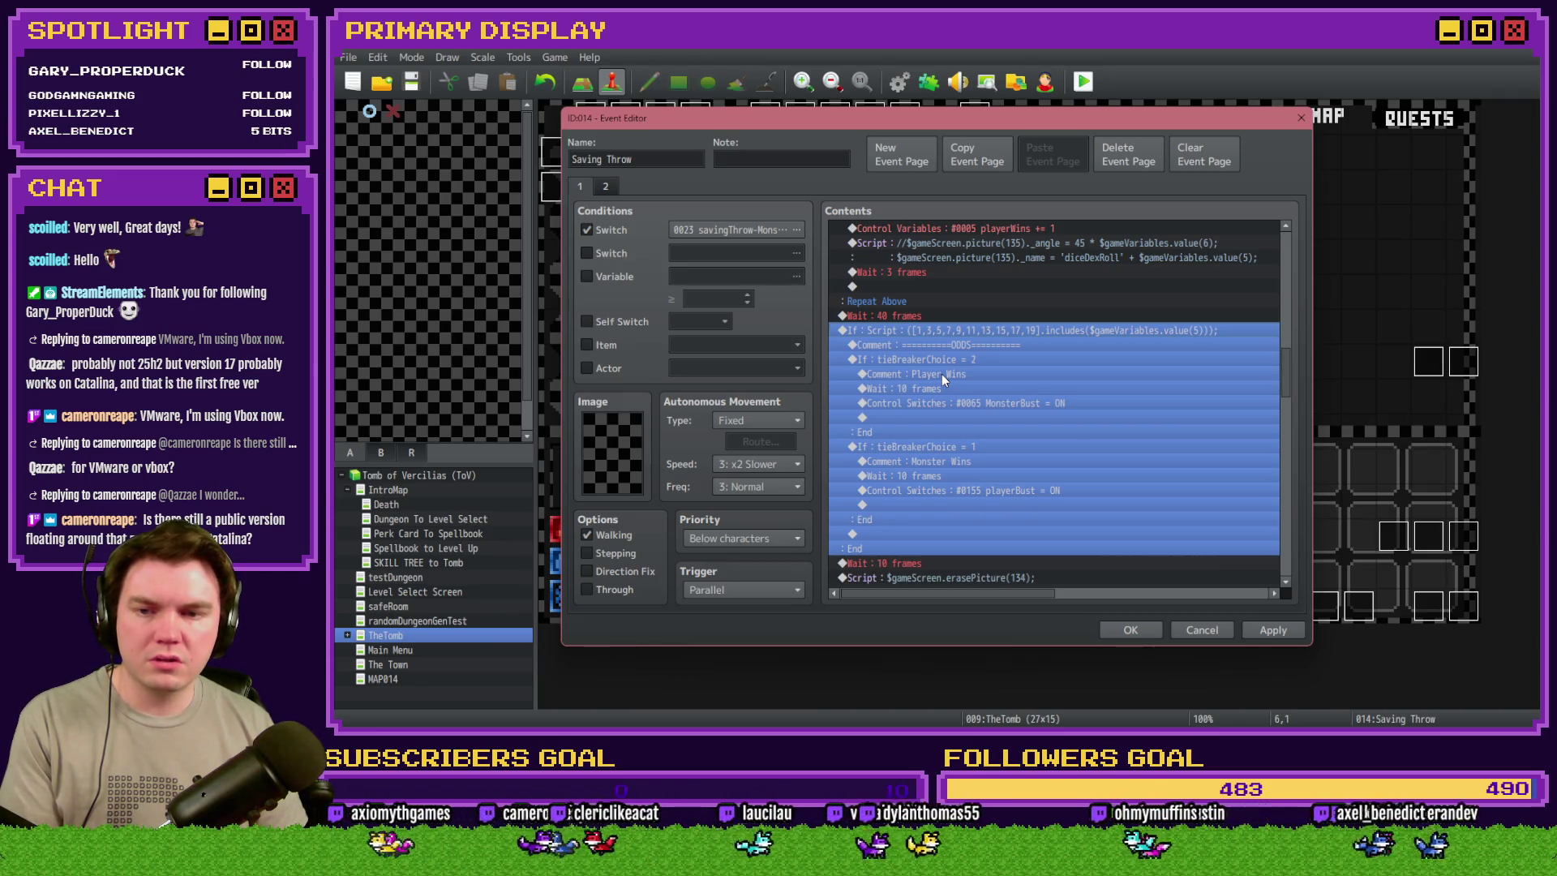
{"action": "key", "text": "Delete"}
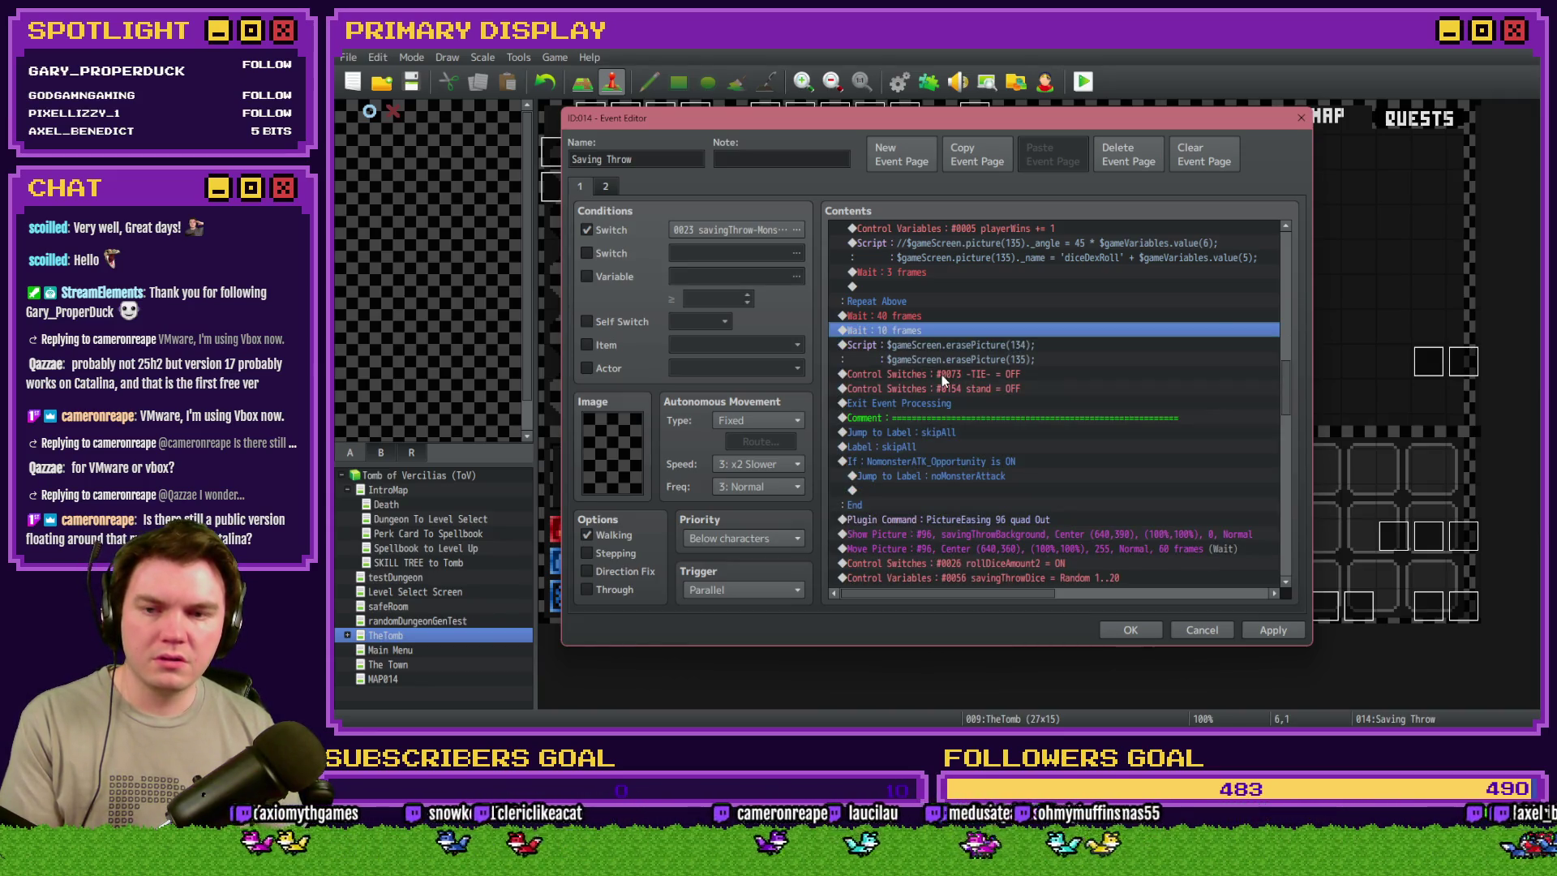
{"action": "key", "text": "Delete"}
{"action": "left_click", "coordinate": [926, 315]}
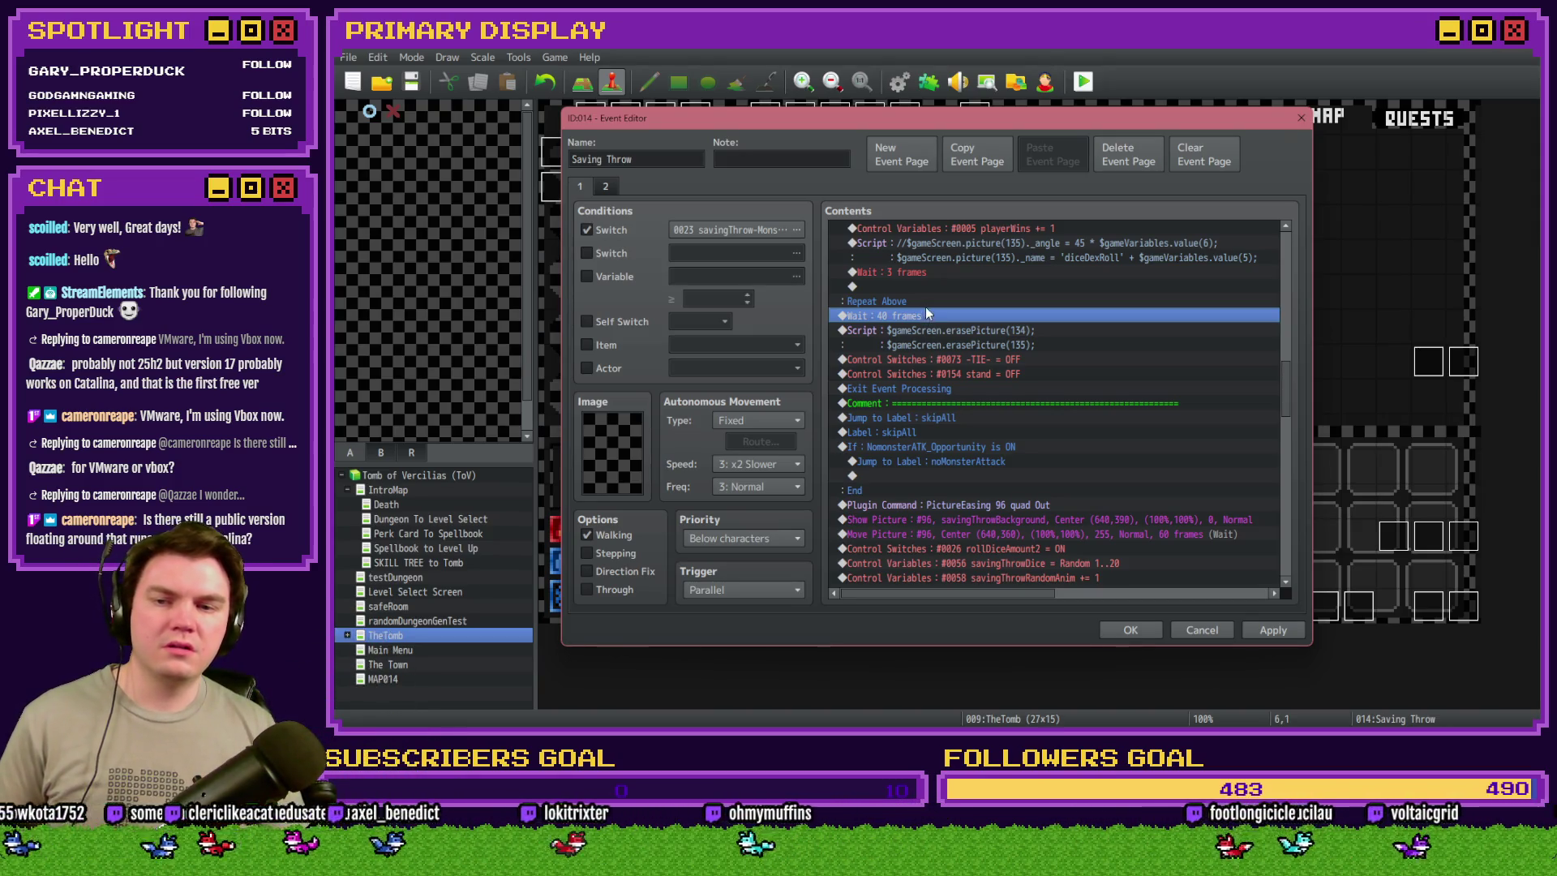
- Change the 40-frame wait to 20 frames and close the Saving Throw editor with OK
{"action": "double_click", "coordinate": [924, 318]}
{"action": "type", "text": "20"}
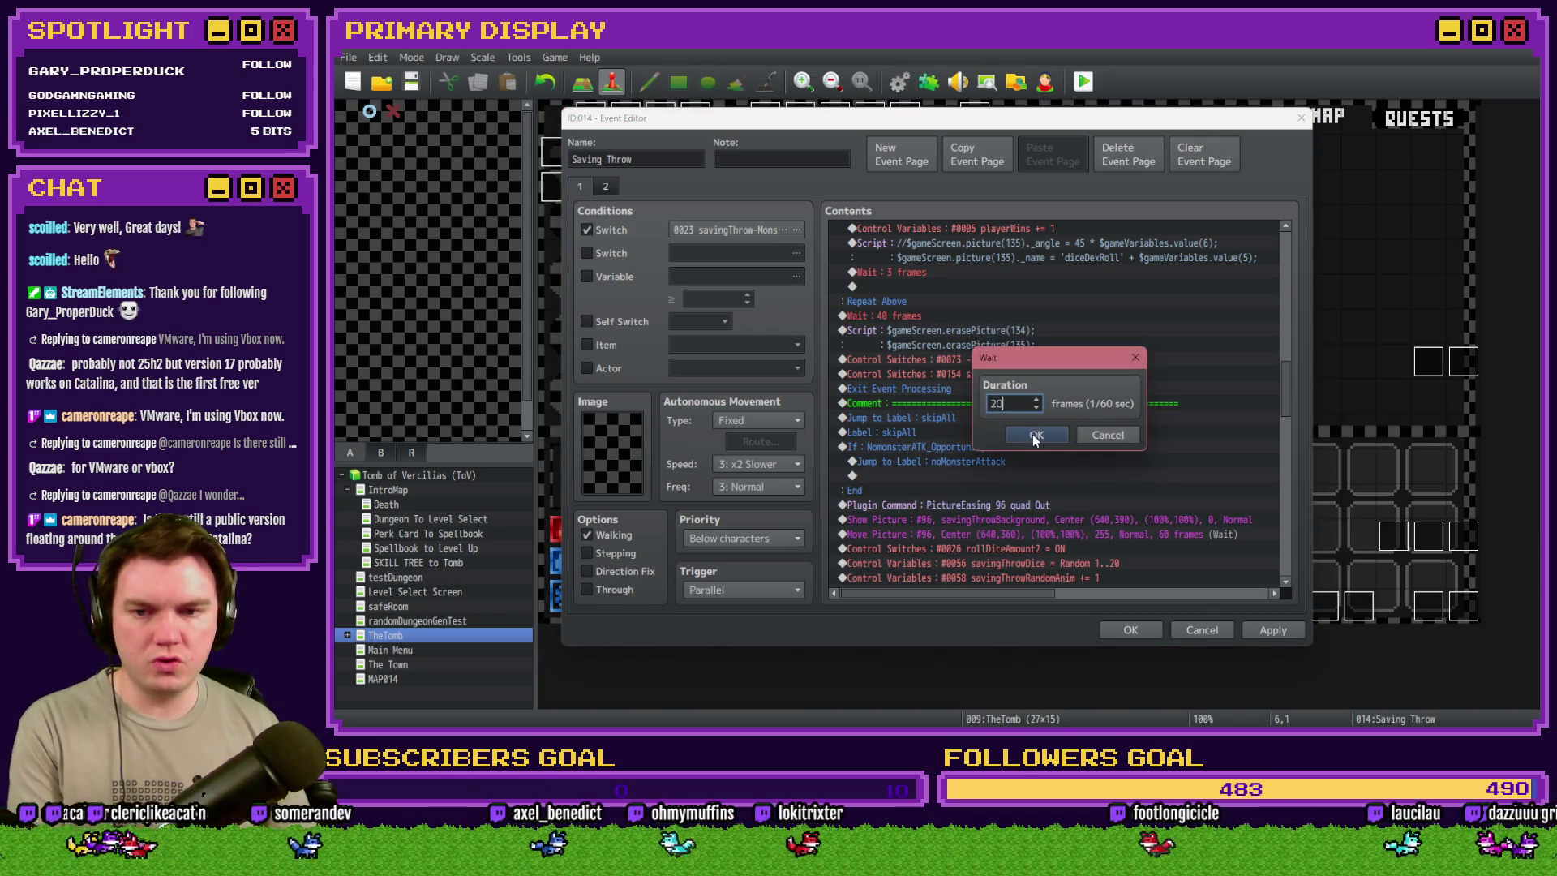
{"action": "left_click", "coordinate": [1031, 432]}
{"action": "left_click", "coordinate": [960, 301]}
{"action": "left_click", "coordinate": [958, 316]}
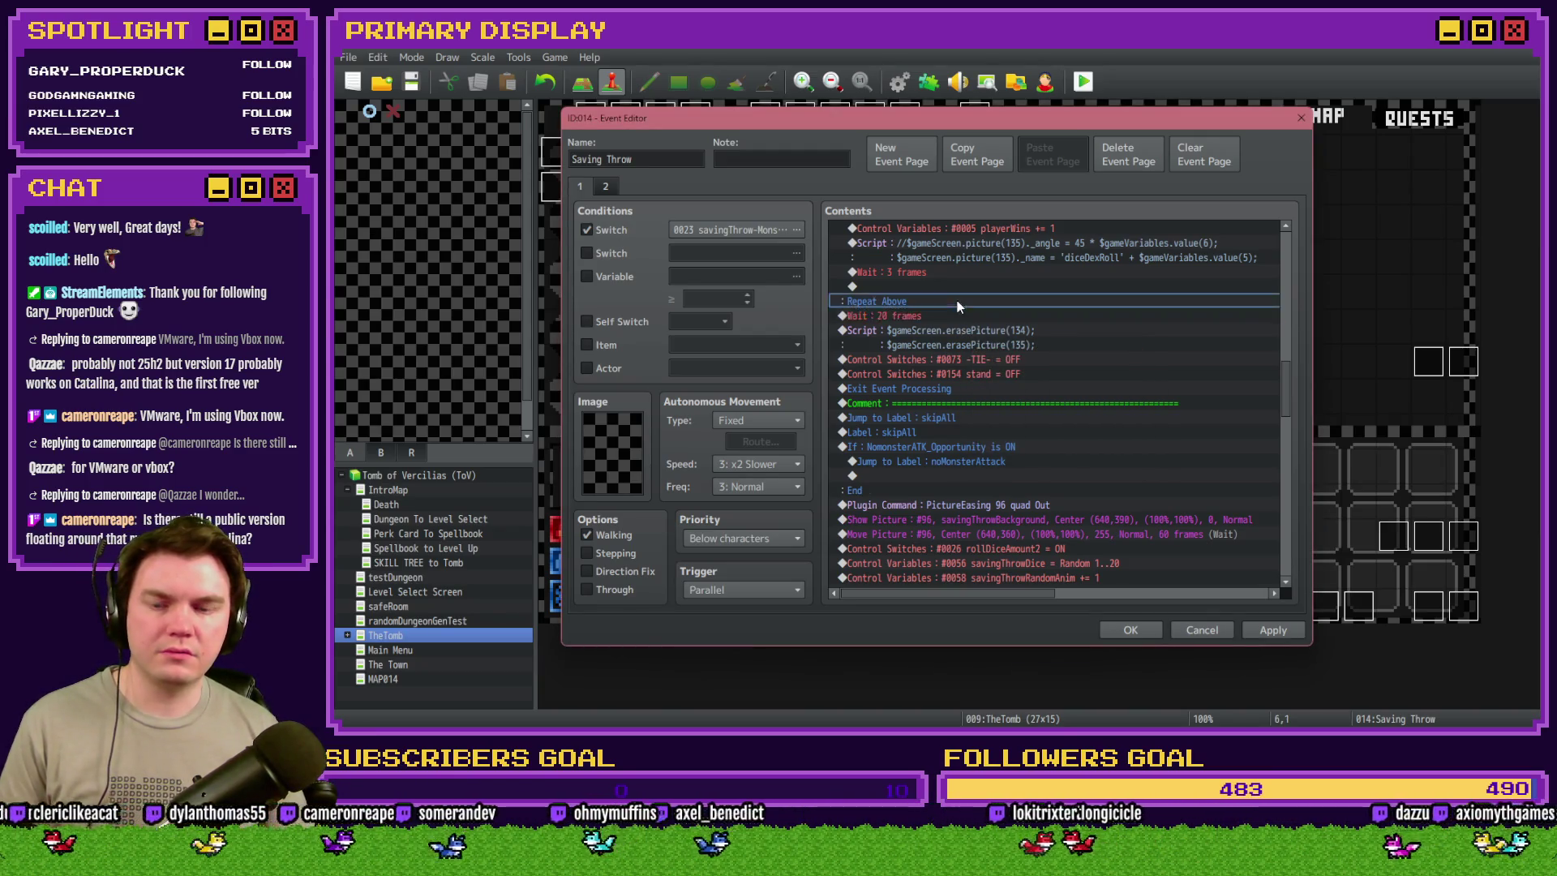
{"action": "left_click", "coordinate": [954, 328]}
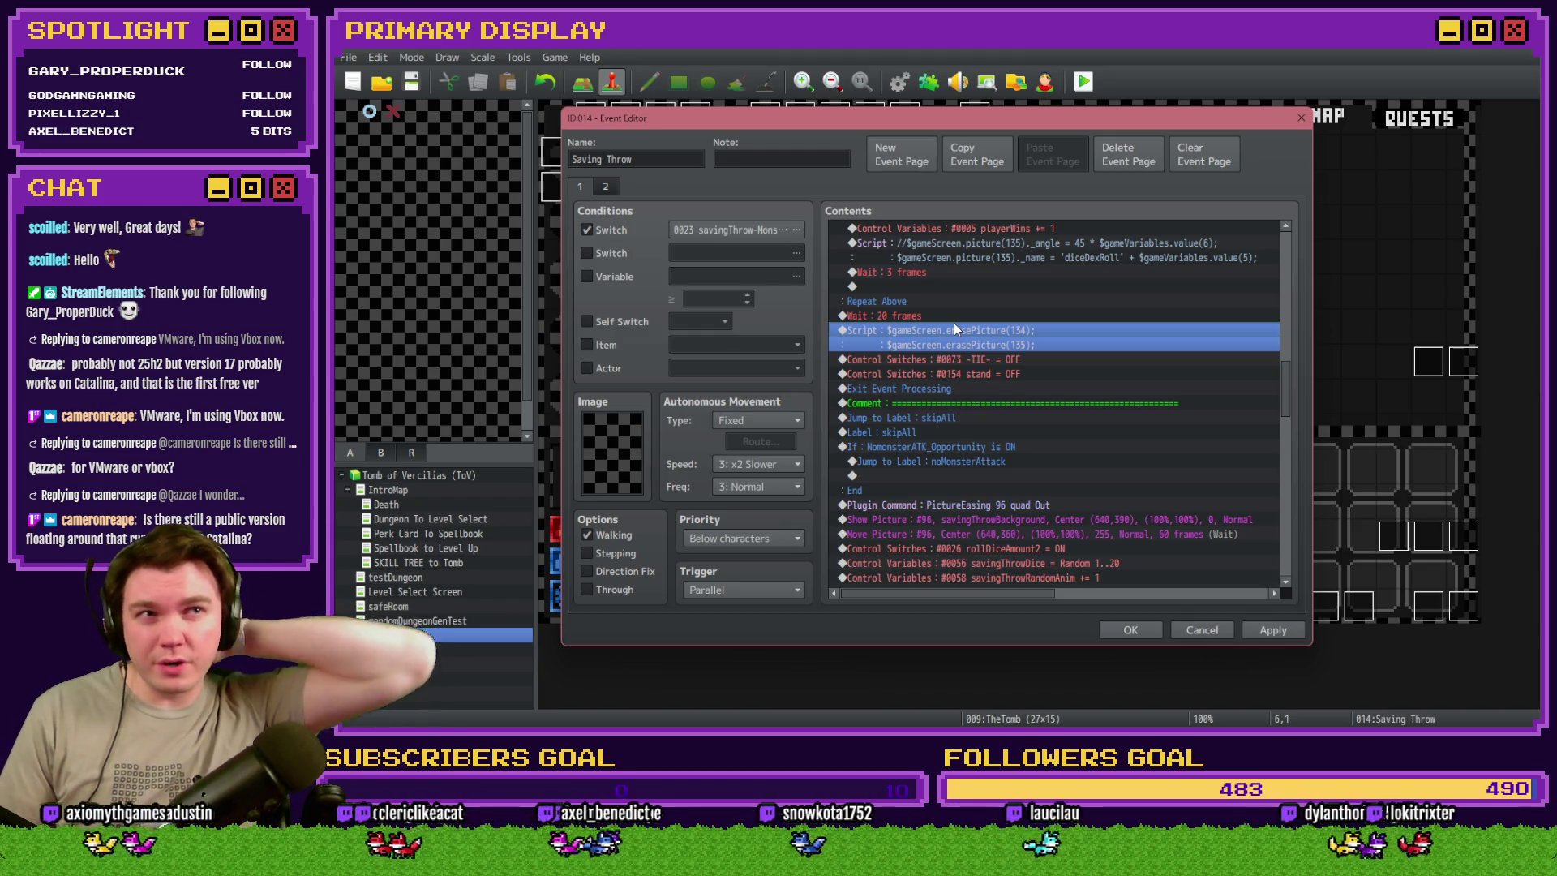
{"action": "left_click", "coordinate": [1144, 630]}
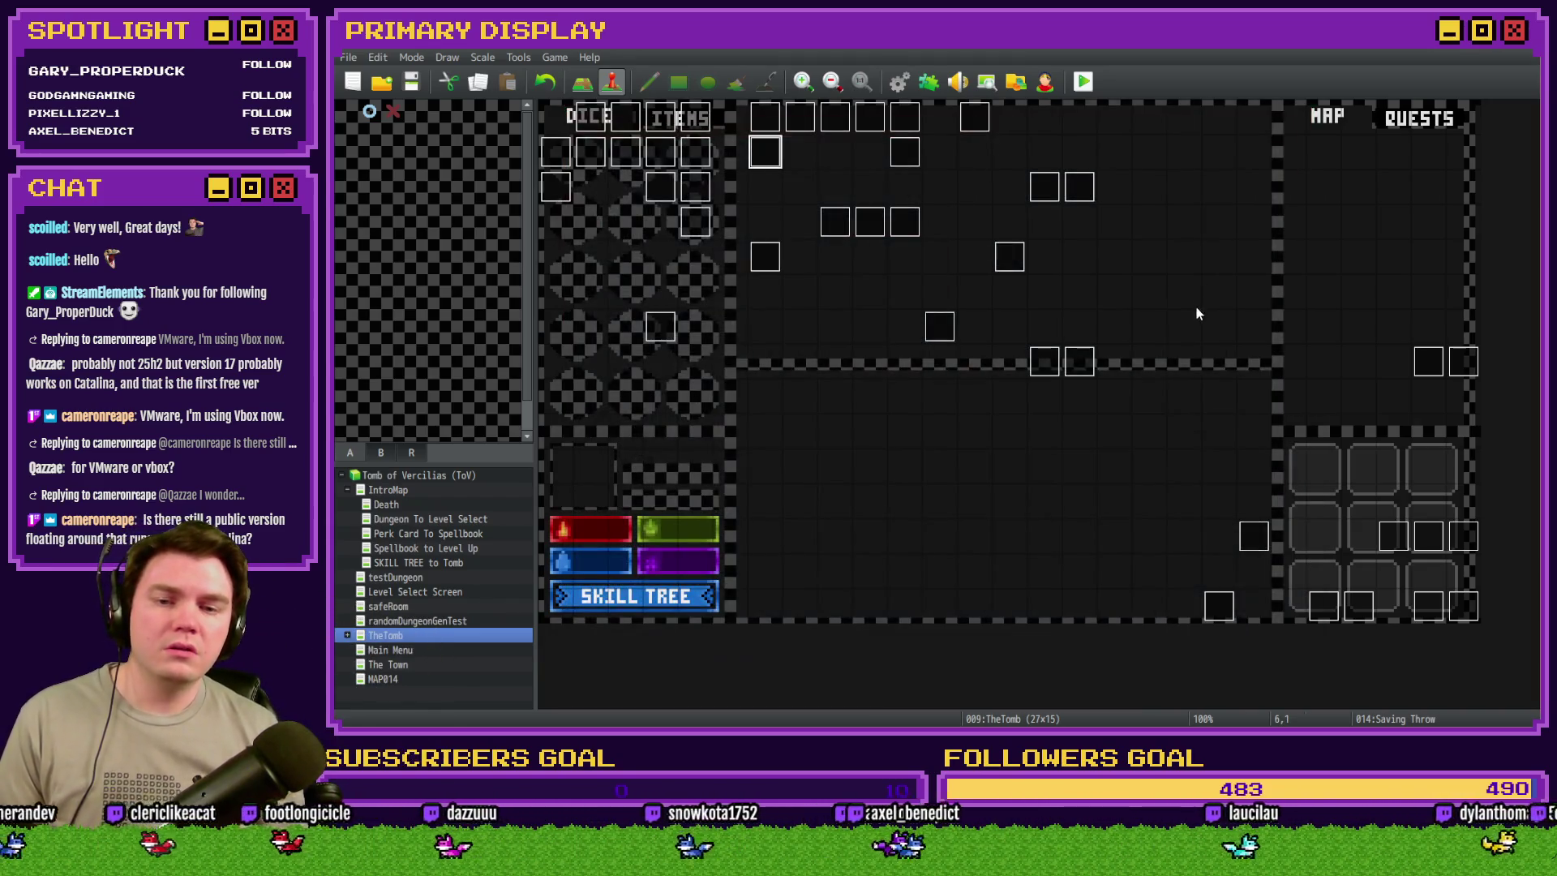
- Copy the variable 67 setValue script from page 5 of the Draw And Attack event
{"action": "double_click", "coordinate": [1426, 605]}
{"action": "left_click", "coordinate": [681, 187]}
{"action": "scroll", "coordinate": [975, 438], "scroll_direction": "down", "scroll_amount": 10}
{"action": "left_click", "coordinate": [1089, 300]}
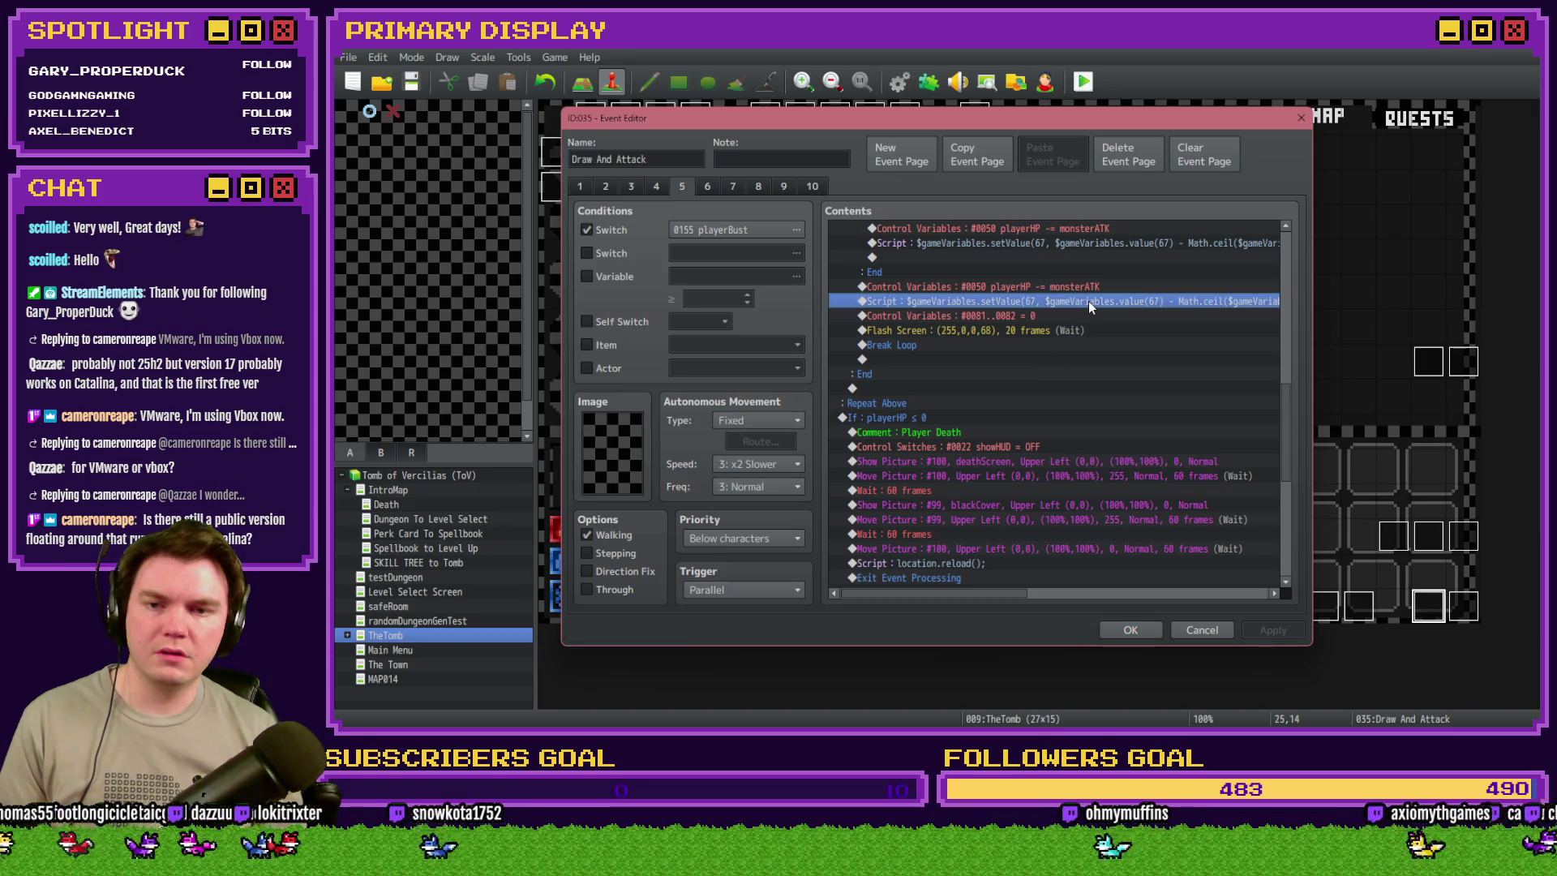
{"action": "left_click", "coordinate": [1130, 629]}
- Paste the damage script into Saving Throw right after the 20-frame wait and open it for editing
{"action": "double_click", "coordinate": [759, 144]}
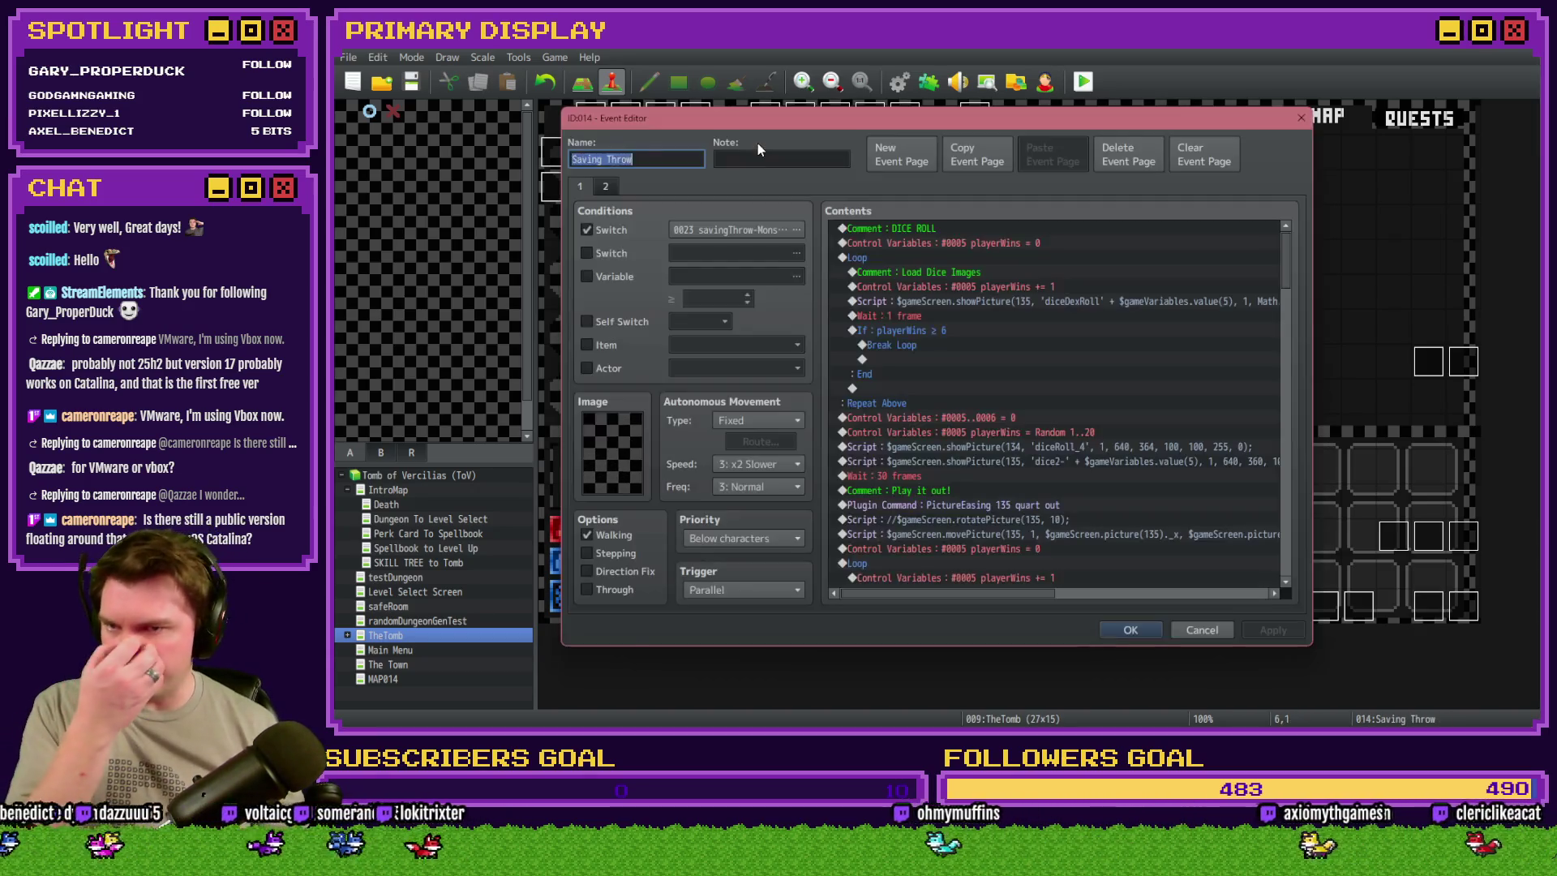
{"action": "scroll", "coordinate": [984, 438], "scroll_direction": "down", "scroll_amount": 3}
{"action": "scroll", "coordinate": [985, 437], "scroll_direction": "down", "scroll_amount": 2}
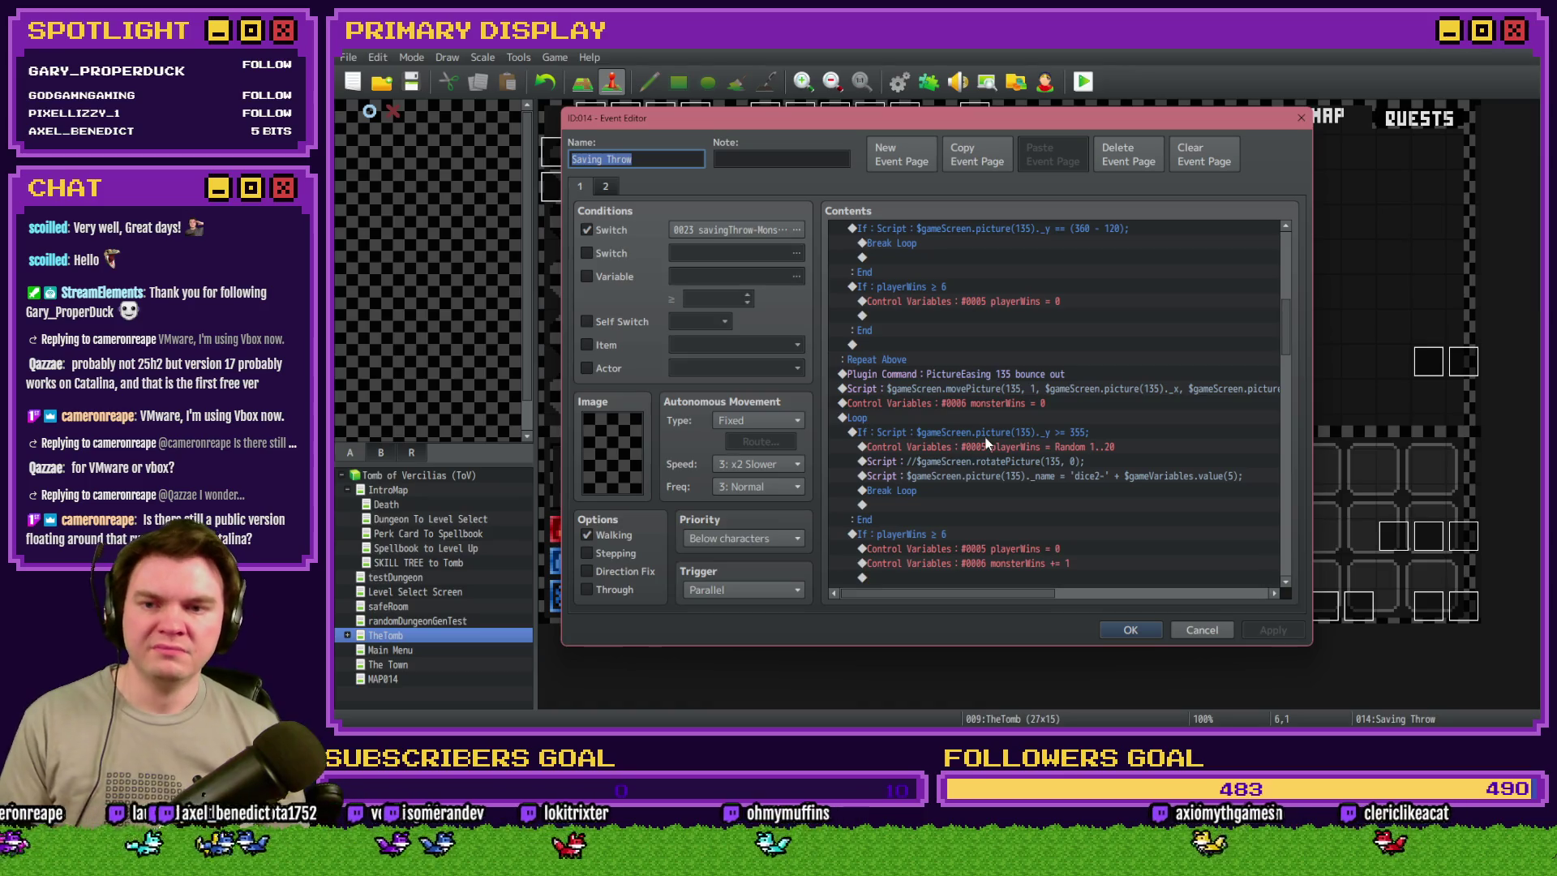
{"action": "scroll", "coordinate": [987, 428], "scroll_direction": "down", "scroll_amount": 5}
{"action": "scroll", "coordinate": [988, 436], "scroll_direction": "down", "scroll_amount": 2}
{"action": "left_click", "coordinate": [931, 363]}
{"action": "left_click", "coordinate": [957, 377]}
{"action": "key", "text": "ctrl+v"}
{"action": "left_click", "coordinate": [965, 375]}
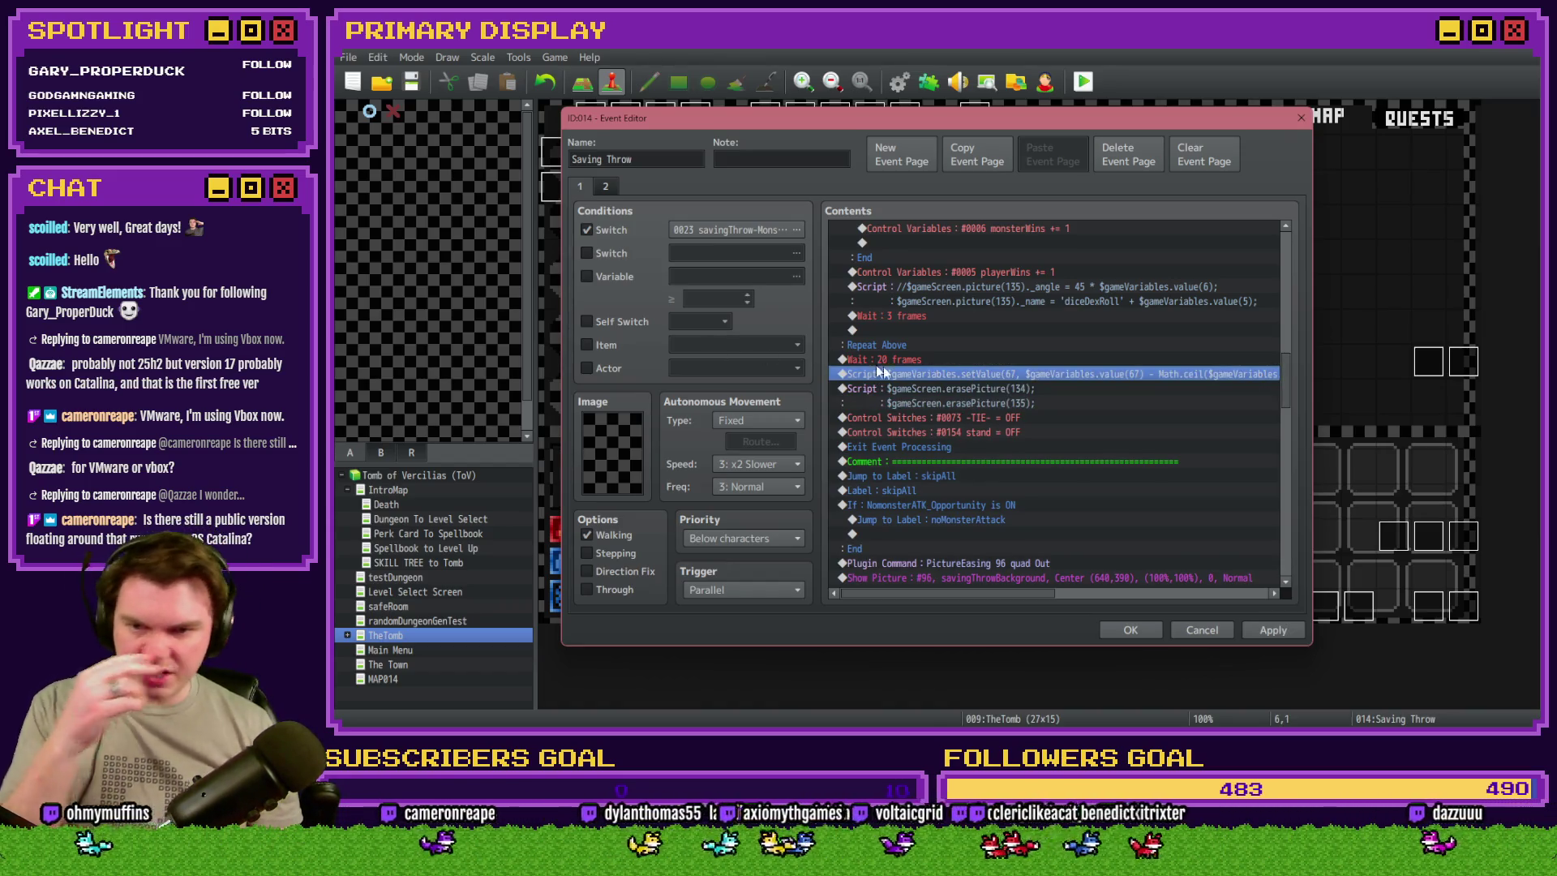
{"action": "scroll", "coordinate": [1028, 386], "scroll_direction": "up", "scroll_amount": 2}
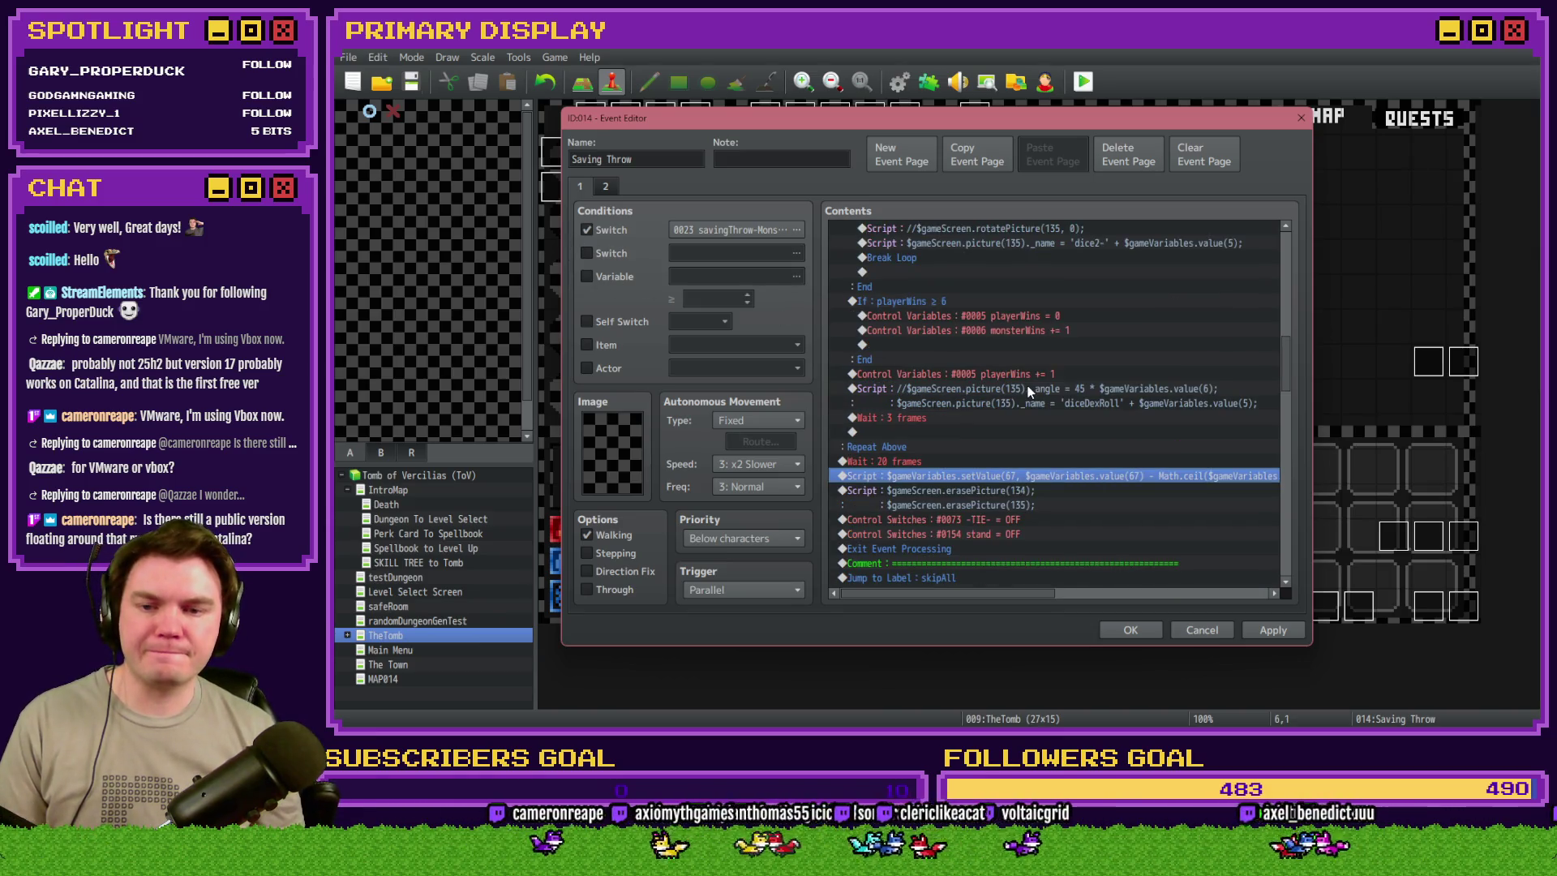
{"action": "scroll", "coordinate": [1032, 475], "scroll_direction": "up", "scroll_amount": 8}
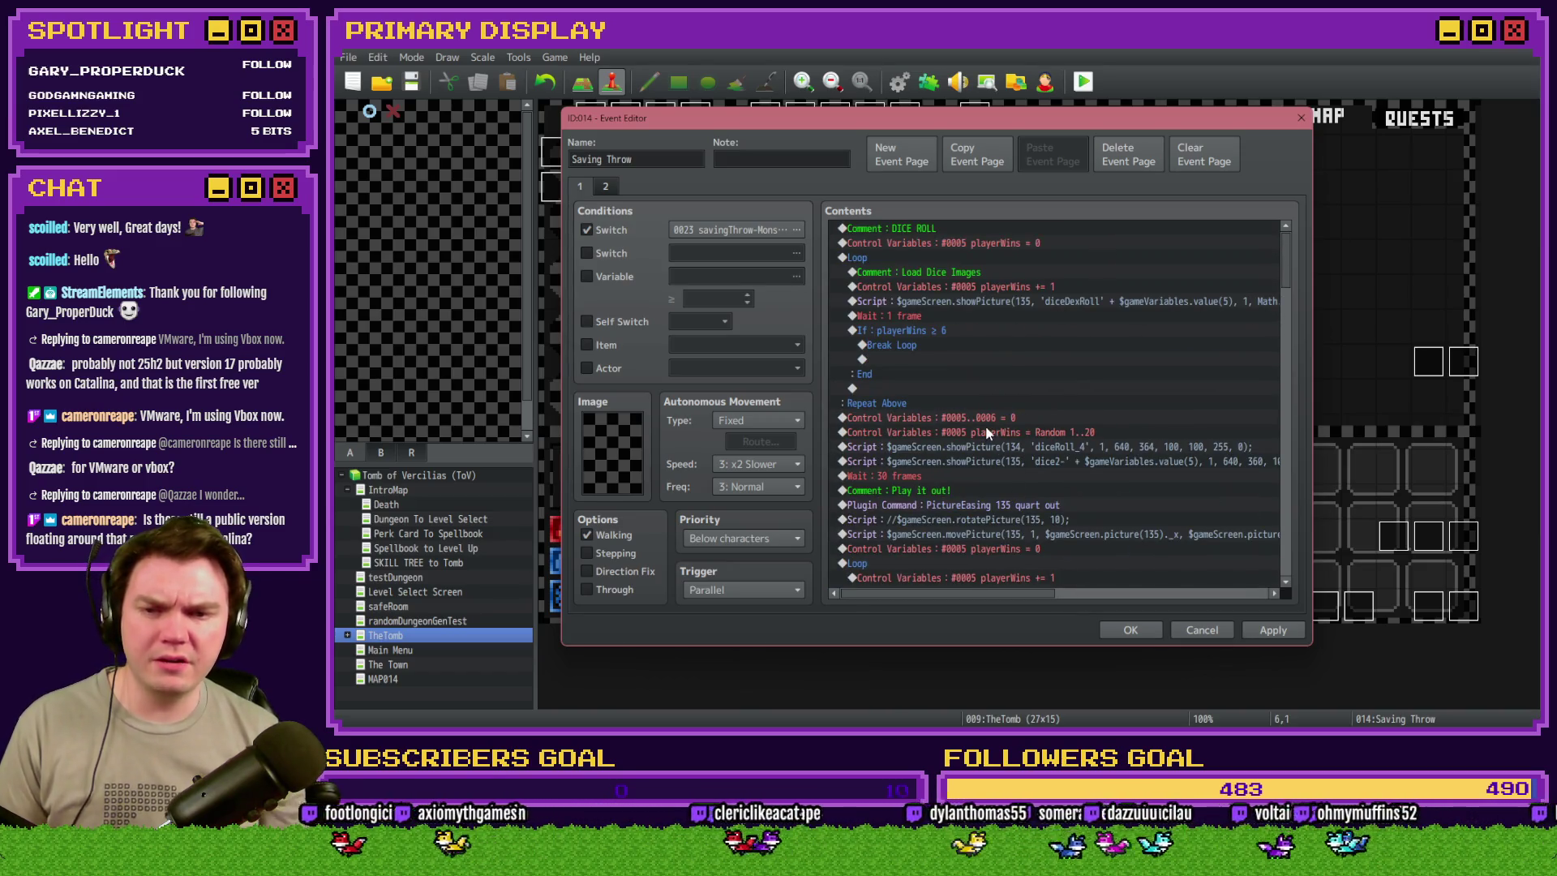
{"action": "scroll", "coordinate": [1033, 451], "scroll_direction": "down", "scroll_amount": 10}
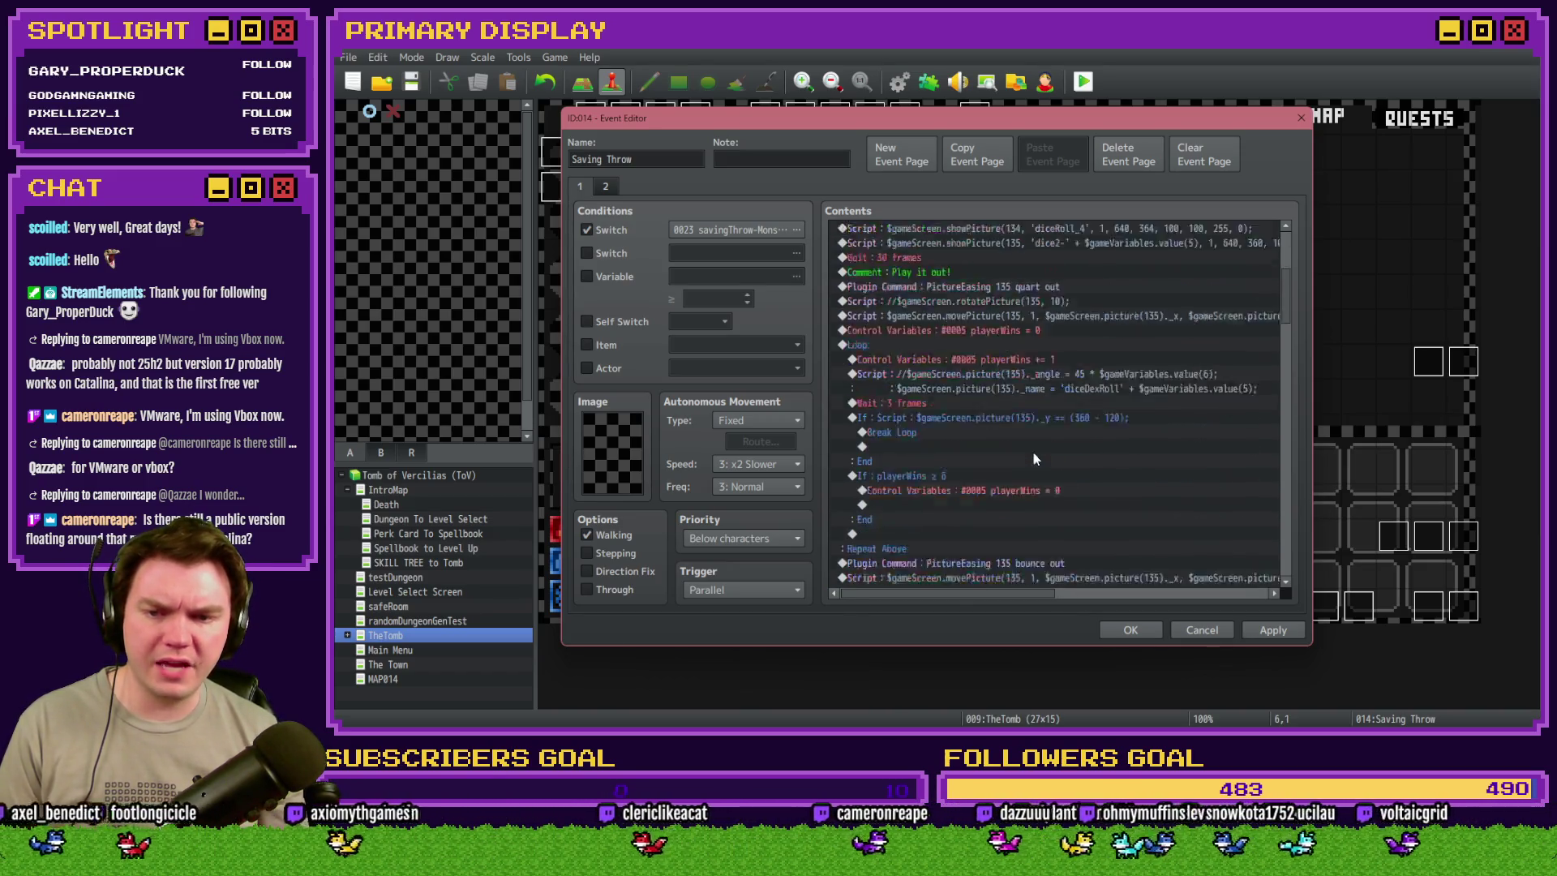
{"action": "double_click", "coordinate": [1043, 457]}
- Replace both 67 variable references in the pasted script with 5
{"action": "triple_click", "coordinate": [977, 312]}
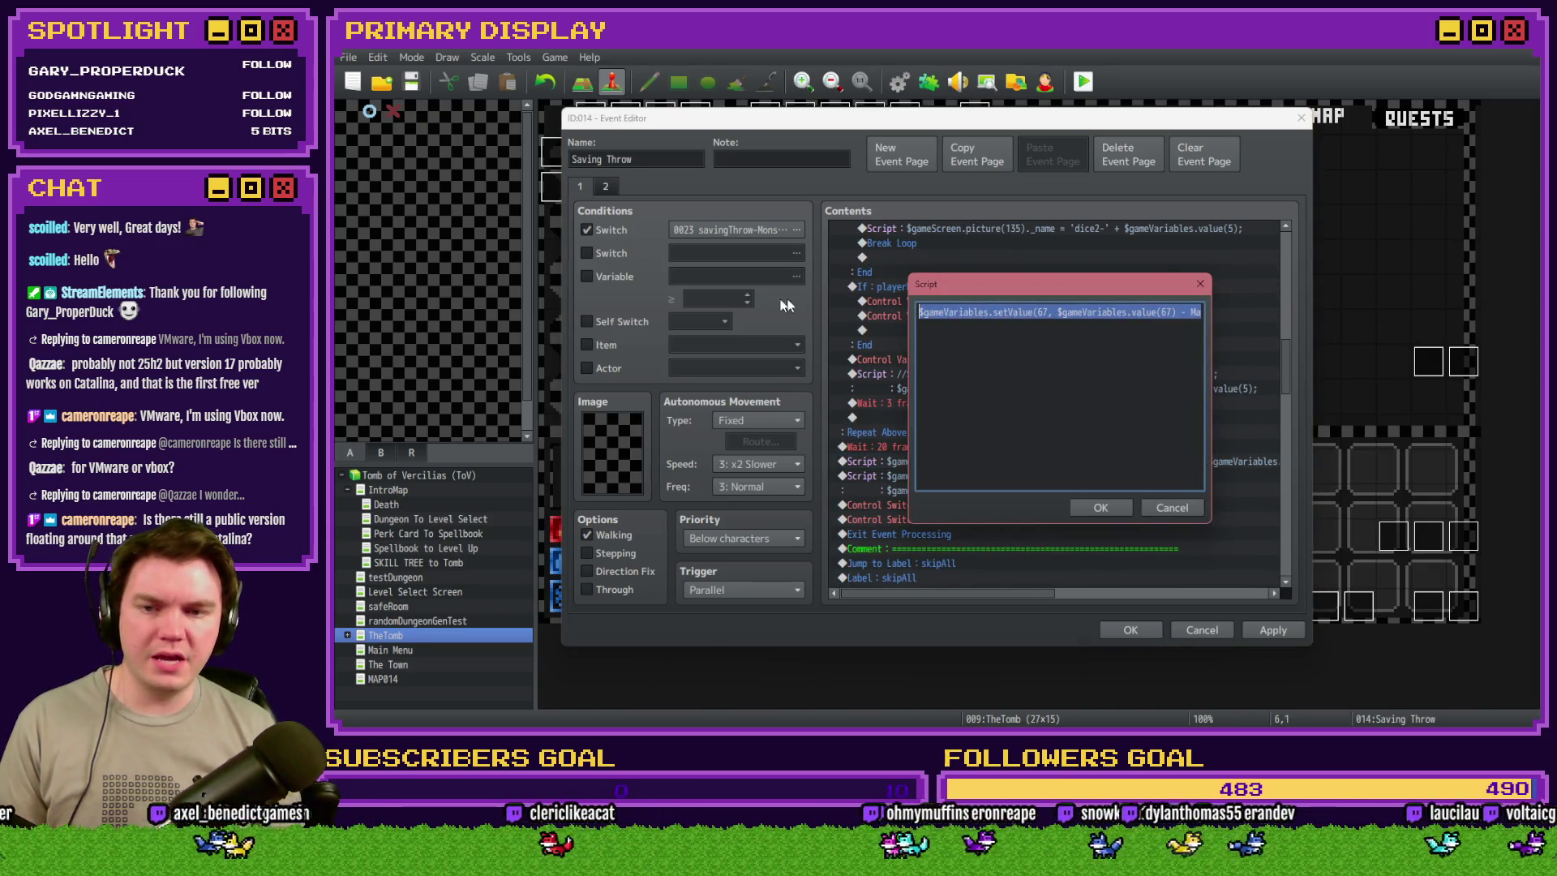
{"action": "left_click", "coordinate": [1048, 312]}
{"action": "key", "text": "BackSpace"}
{"action": "key", "text": "BackSpace"}
{"action": "type", "text": "5"}
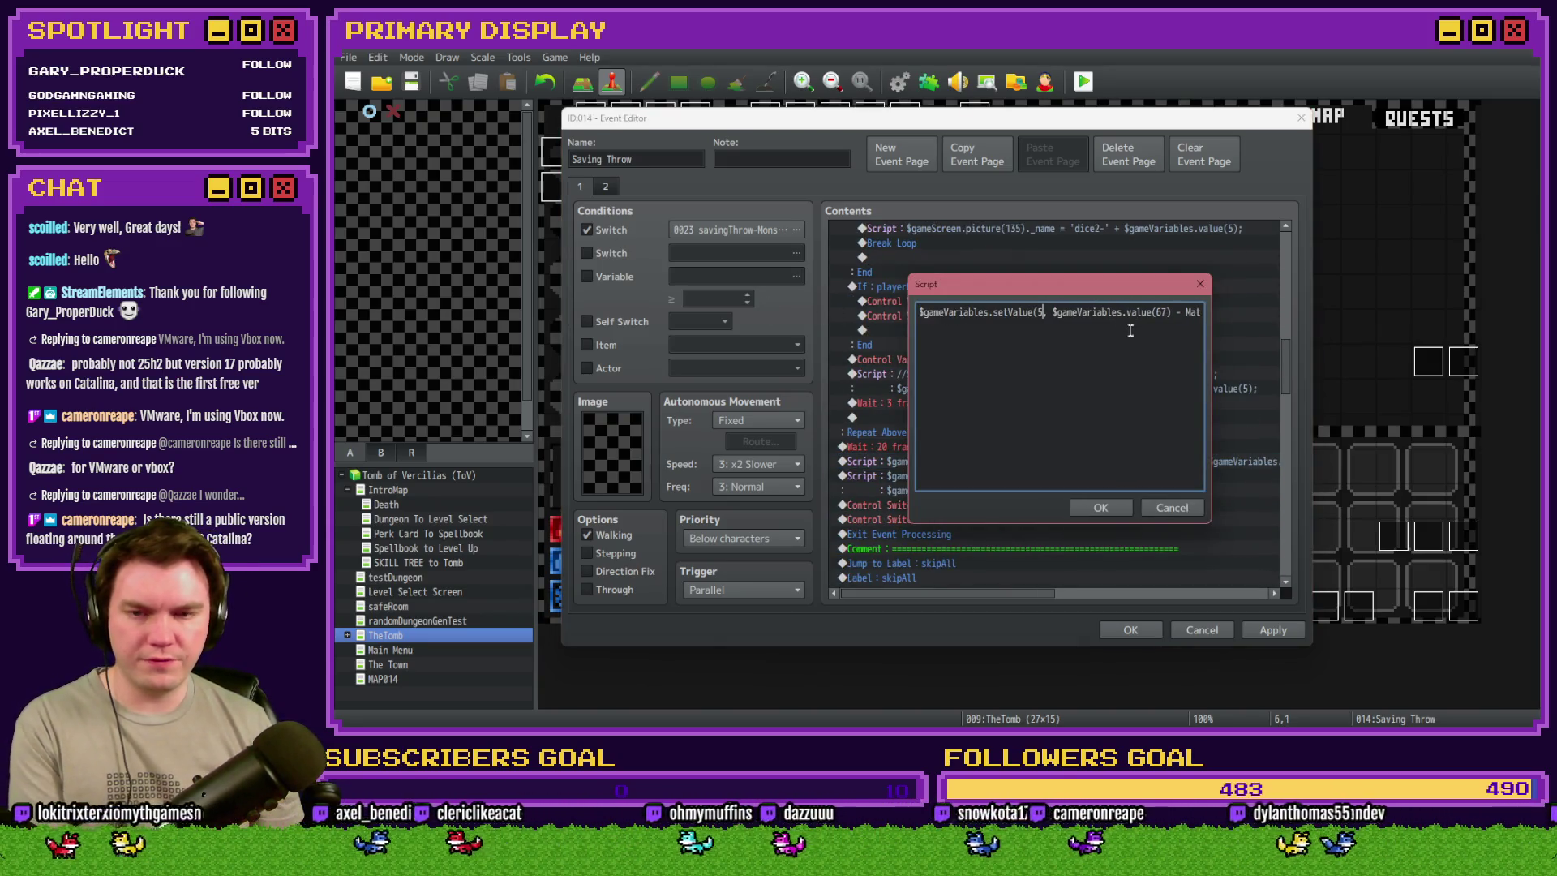
{"action": "left_click", "coordinate": [1171, 312]}
{"action": "key", "text": "BackSpace"}
{"action": "key", "text": "BackSpace"}
{"action": "type", "text": "5"}
{"action": "key", "text": "Right"}
{"action": "key", "text": "Right"}
{"action": "key", "text": "Right"}
{"action": "key", "text": "Right"}
{"action": "key", "text": "Right"}
{"action": "key", "text": "Right"}
- Inspect the damage formula, selecting ceil and the variable 68 references
{"action": "double_click", "coordinate": [1027, 312]}
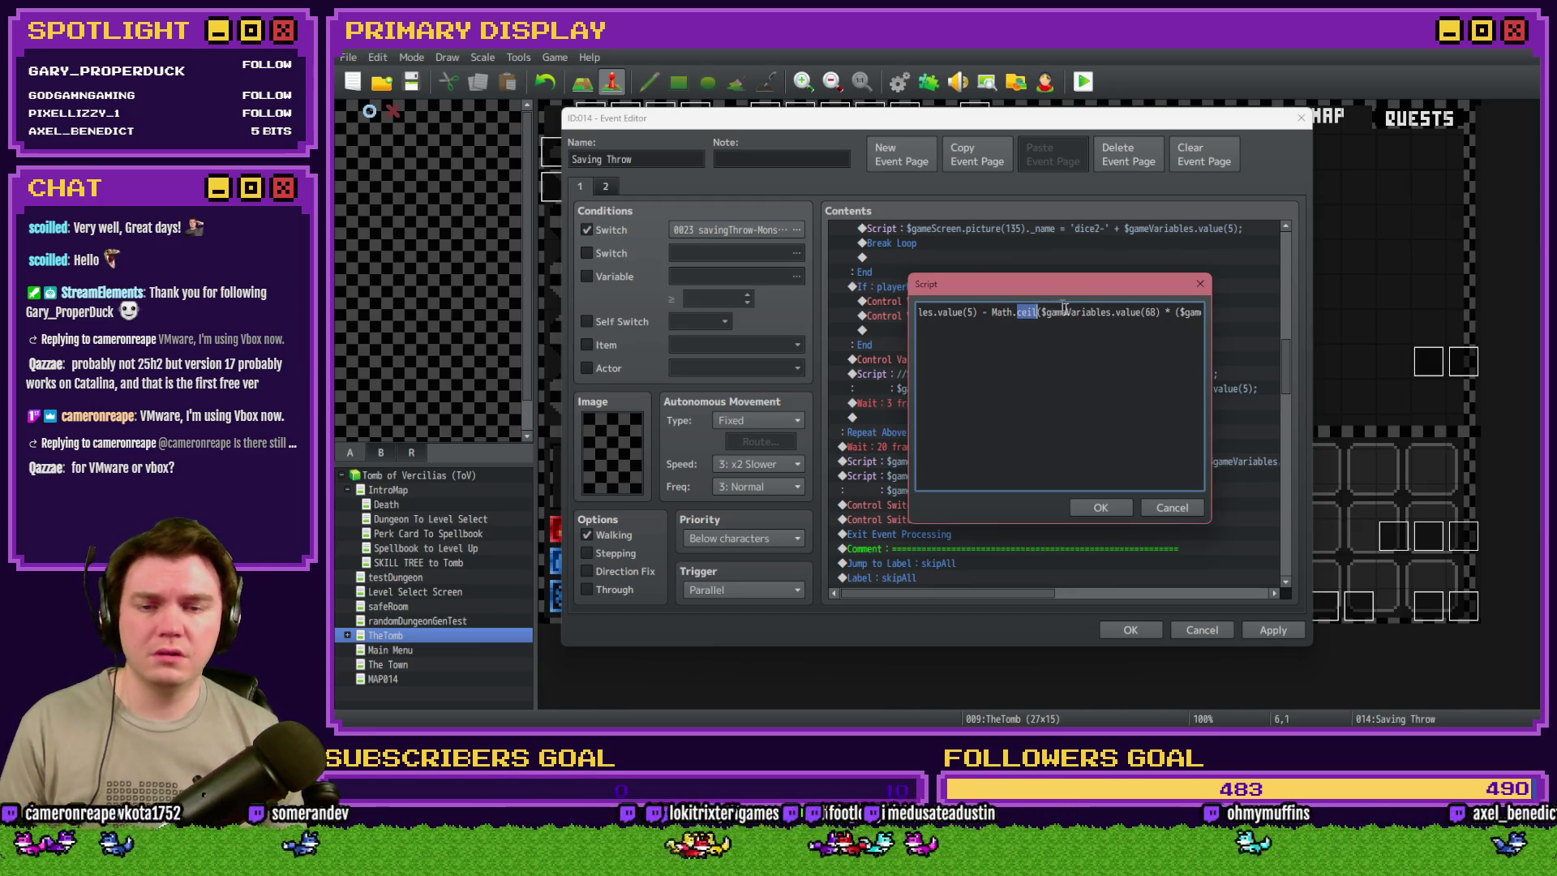
{"action": "double_click", "coordinate": [1151, 312]}
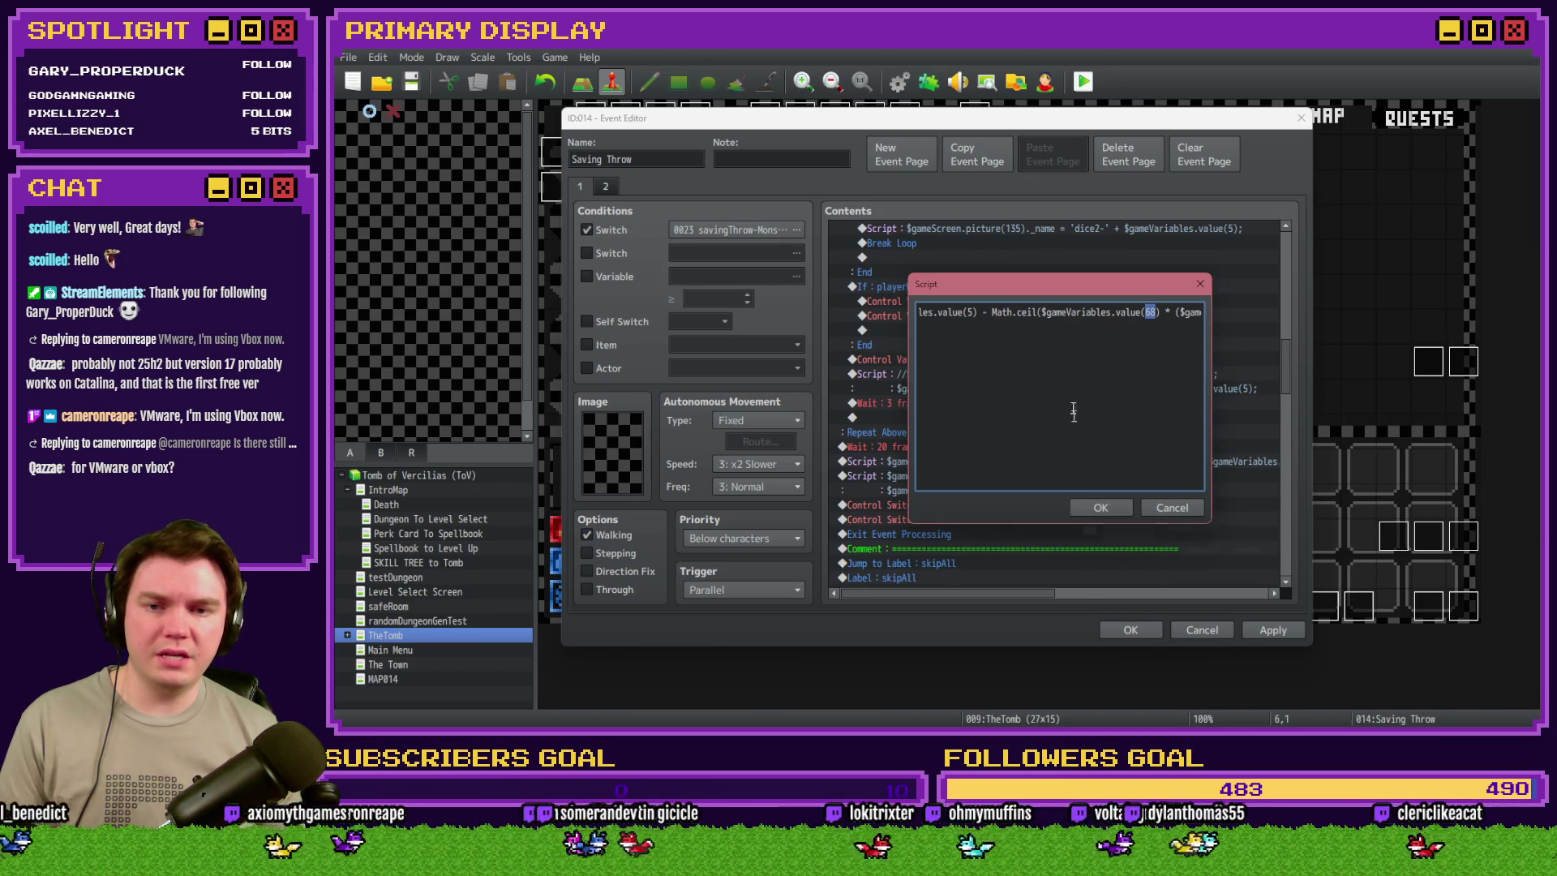
{"action": "left_click_drag", "start_coordinate": [980, 312], "coordinate": [897, 304]}
{"action": "mouse_move", "coordinate": [1028, 287]}
{"action": "left_mouse_down"}
{"action": "mouse_move", "coordinate": [1010, 649]}
{"action": "mouse_move", "coordinate": [1022, 253]}
{"action": "left_mouse_up"}
{"action": "key", "text": "End"}
{"action": "double_click", "coordinate": [992, 282]}
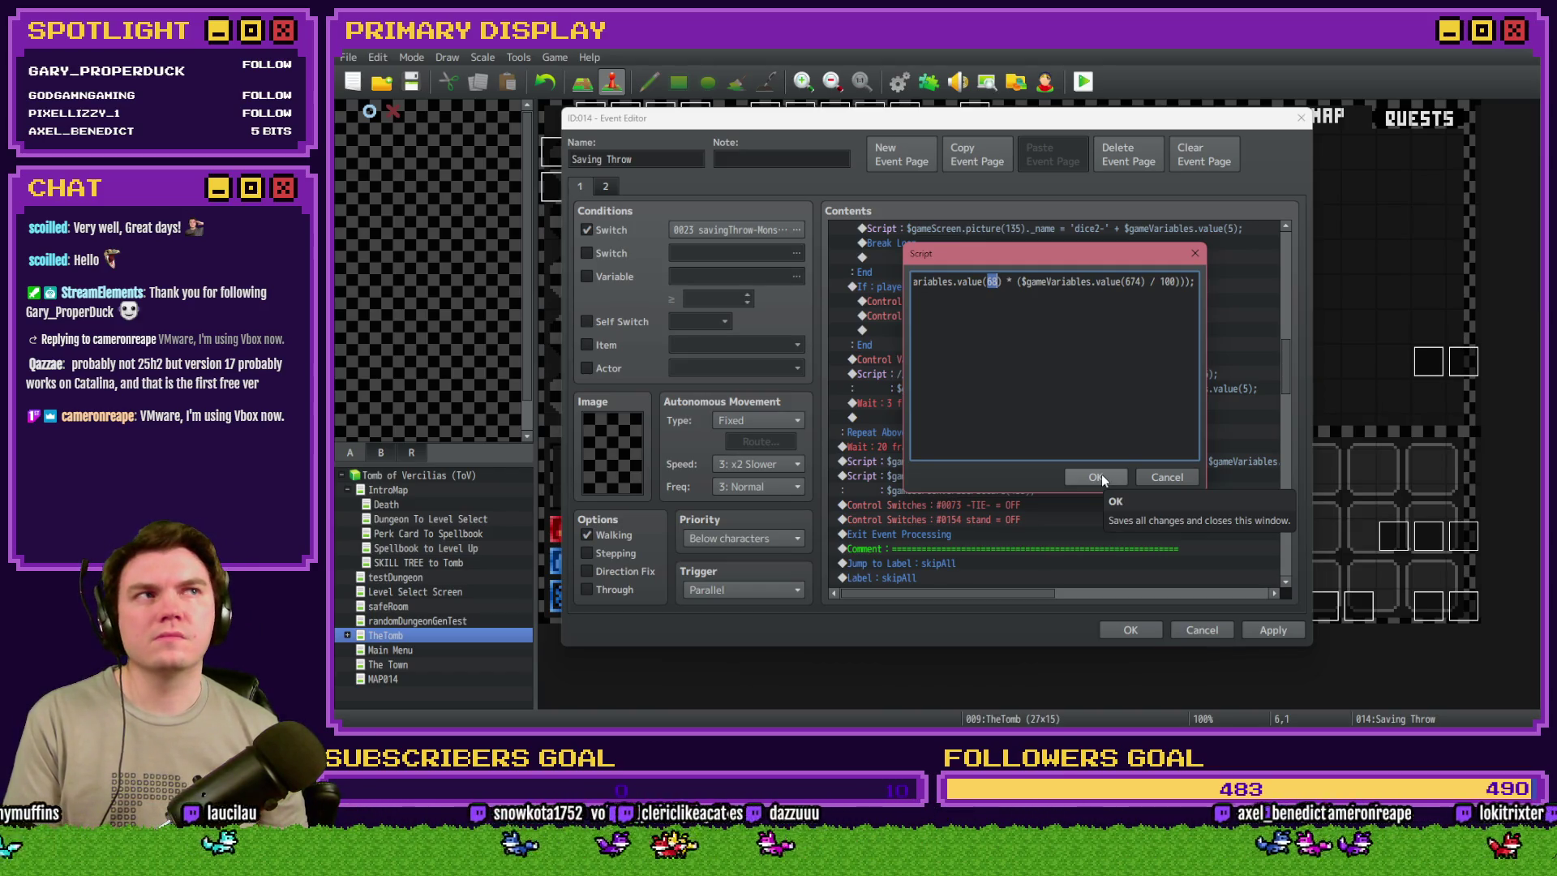
{"action": "left_click", "coordinate": [944, 281]}
- Edit the setValue script so variable 5 drops by Math.ceil(20 * (value(673) / 100))
{"action": "key", "text": "Left"}
{"action": "key", "text": "Left"}
{"action": "key", "text": "Left"}
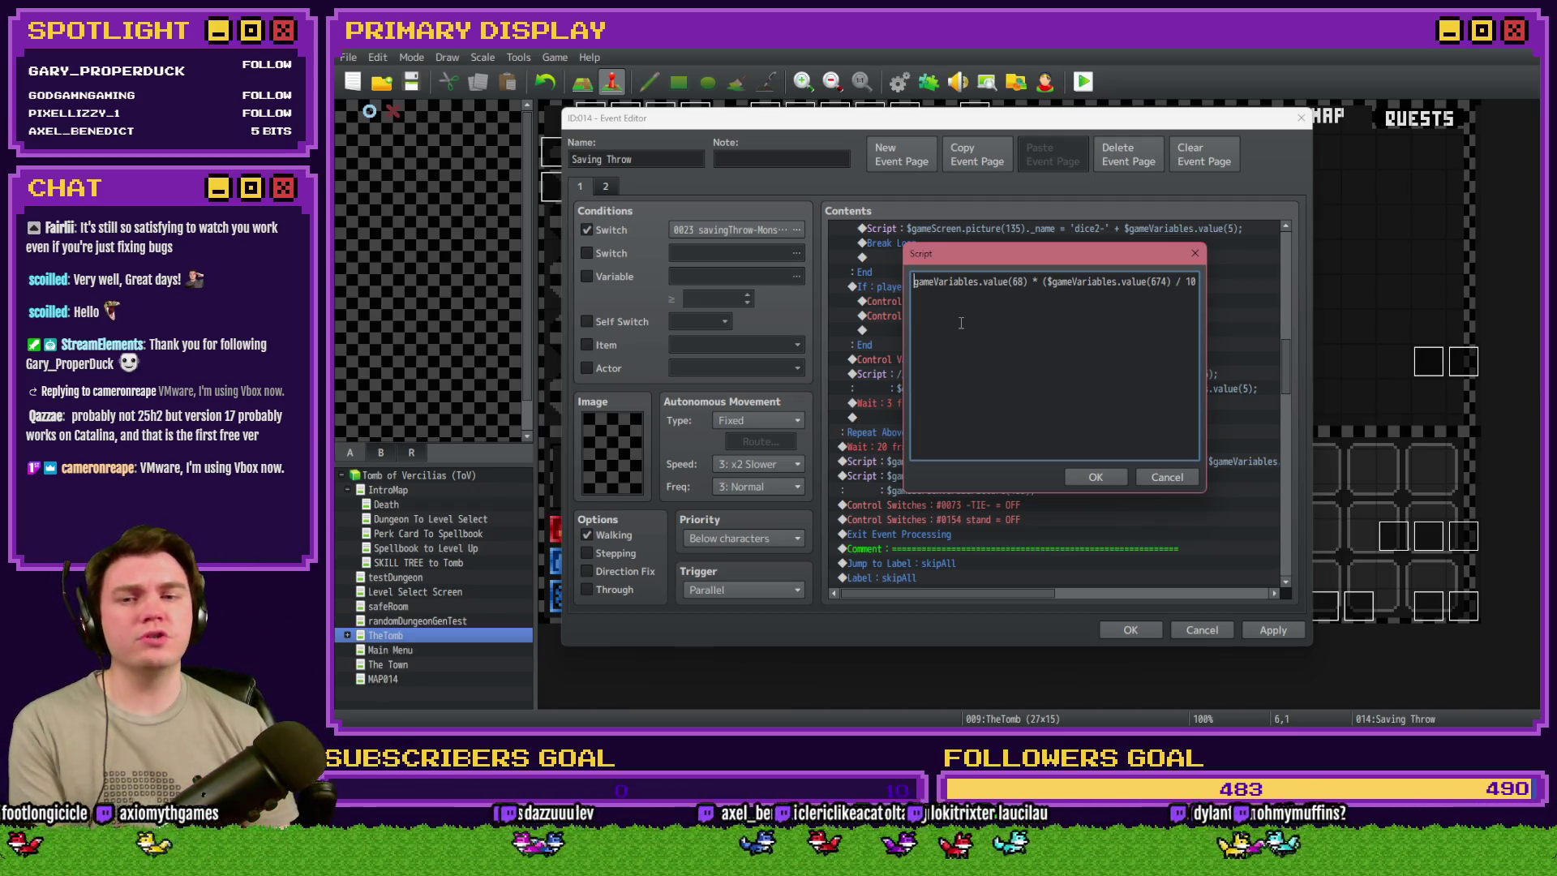
{"action": "left_click", "coordinate": [967, 305]}
{"action": "key", "text": "Left"}
{"action": "key", "text": "Left"}
{"action": "key", "text": "Left"}
{"action": "key", "text": "Left"}
{"action": "left_click_drag", "start_coordinate": [1003, 282], "coordinate": [1123, 280]}
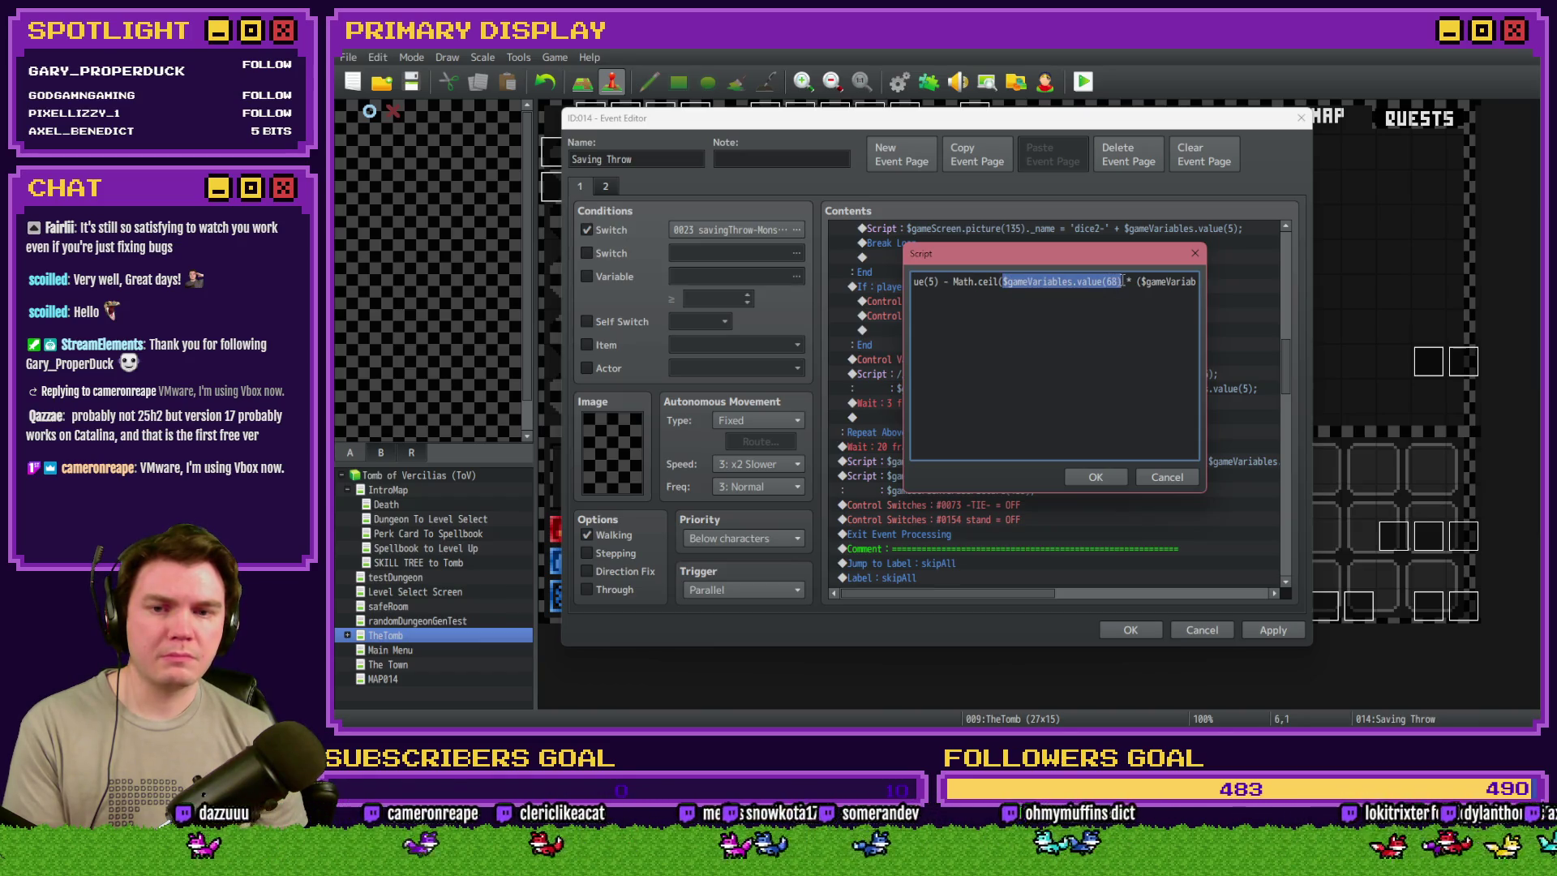
{"action": "type", "text": "20 *"}
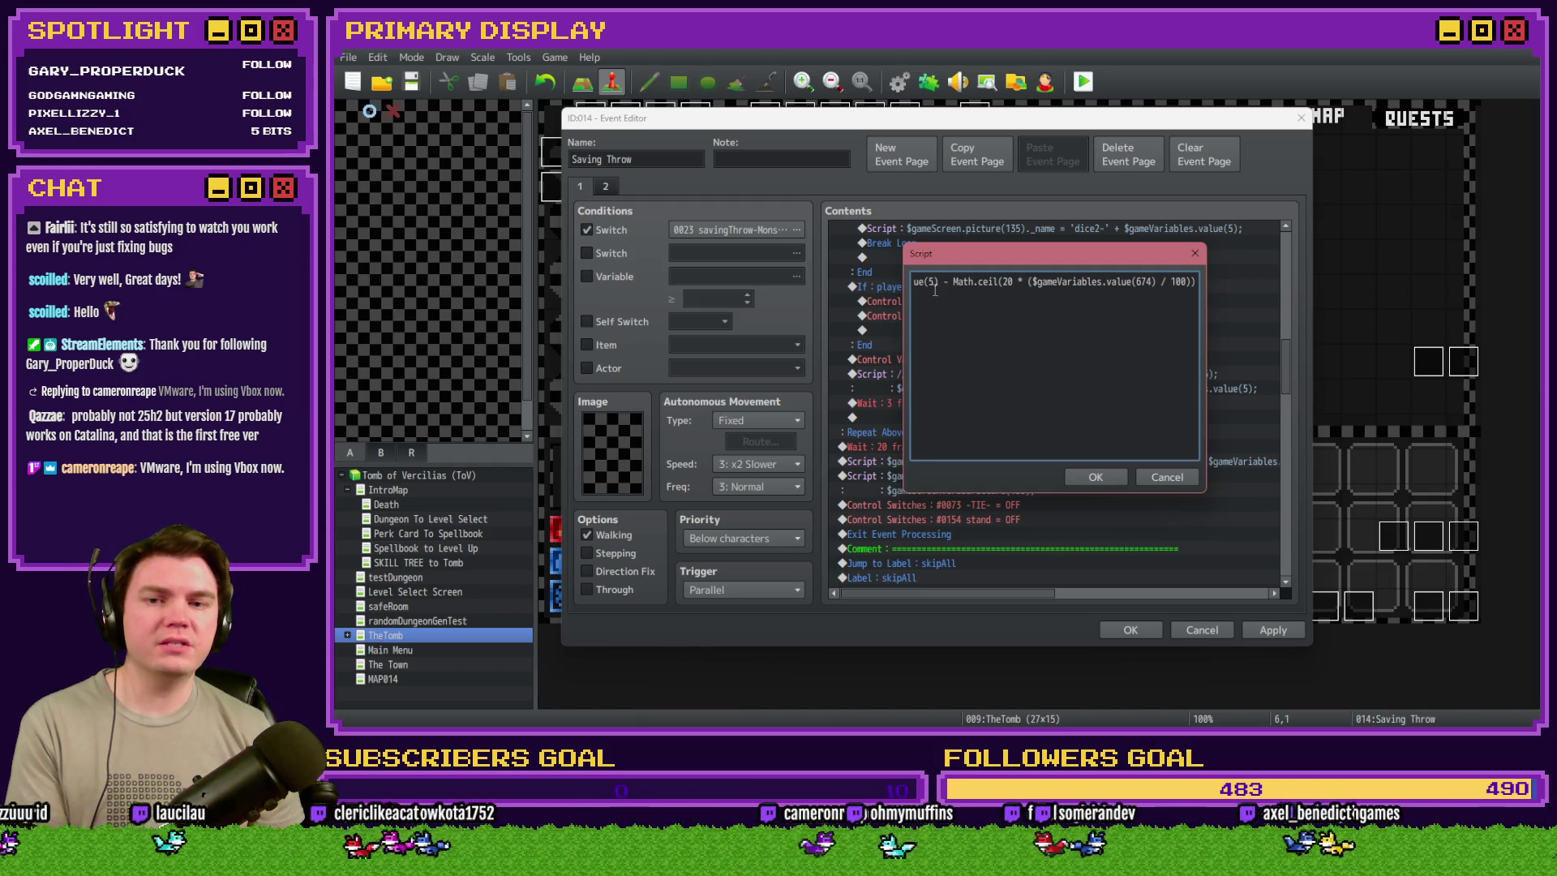
{"action": "left_click", "coordinate": [1152, 282]}
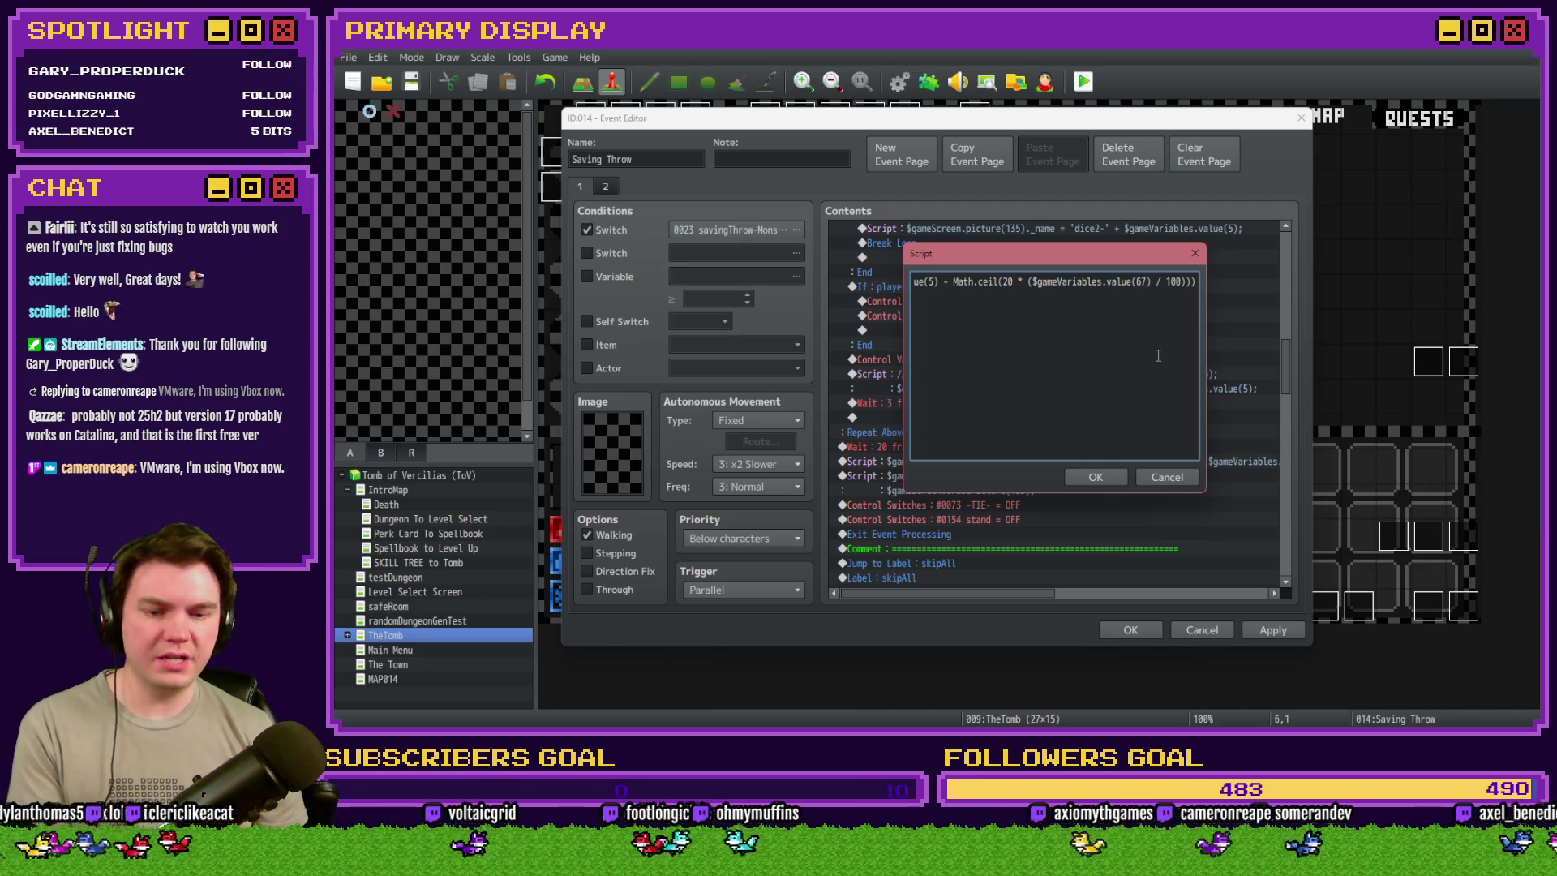
{"action": "key", "text": "BackSpace"}
{"action": "type", "text": "3"}
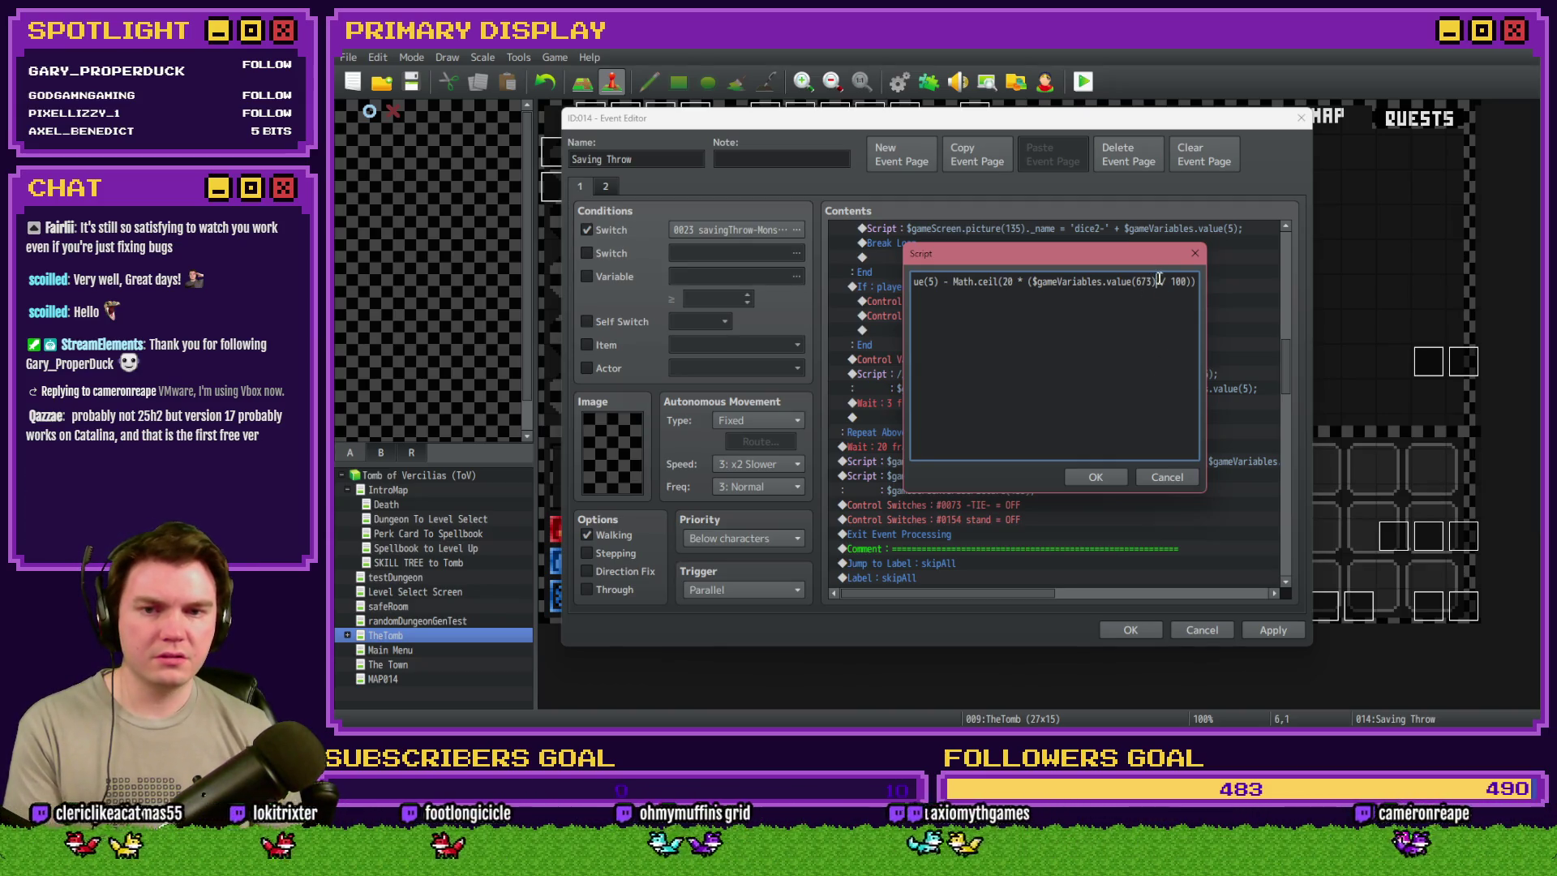
{"action": "left_click", "coordinate": [1096, 477]}
- Browse the Variable Selector to find perk_DexSavingThrow(%) listed as variable 0675
{"action": "left_click", "coordinate": [617, 277]}
{"action": "left_click", "coordinate": [769, 276]}
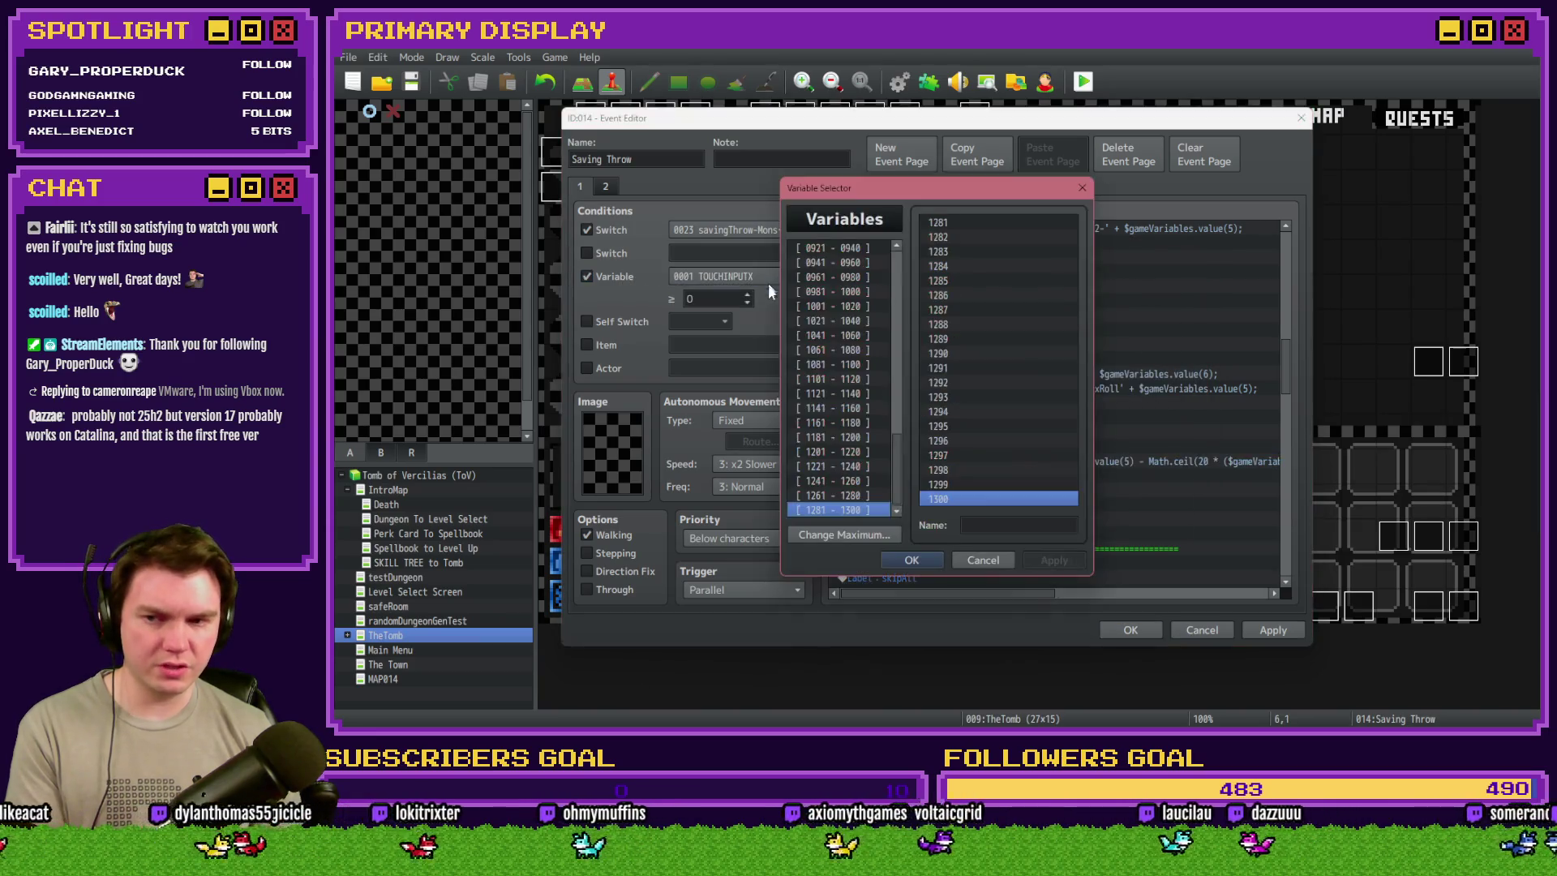
{"action": "scroll", "coordinate": [892, 470], "scroll_direction": "up", "scroll_amount": 12}
{"action": "left_click", "coordinate": [836, 311]}
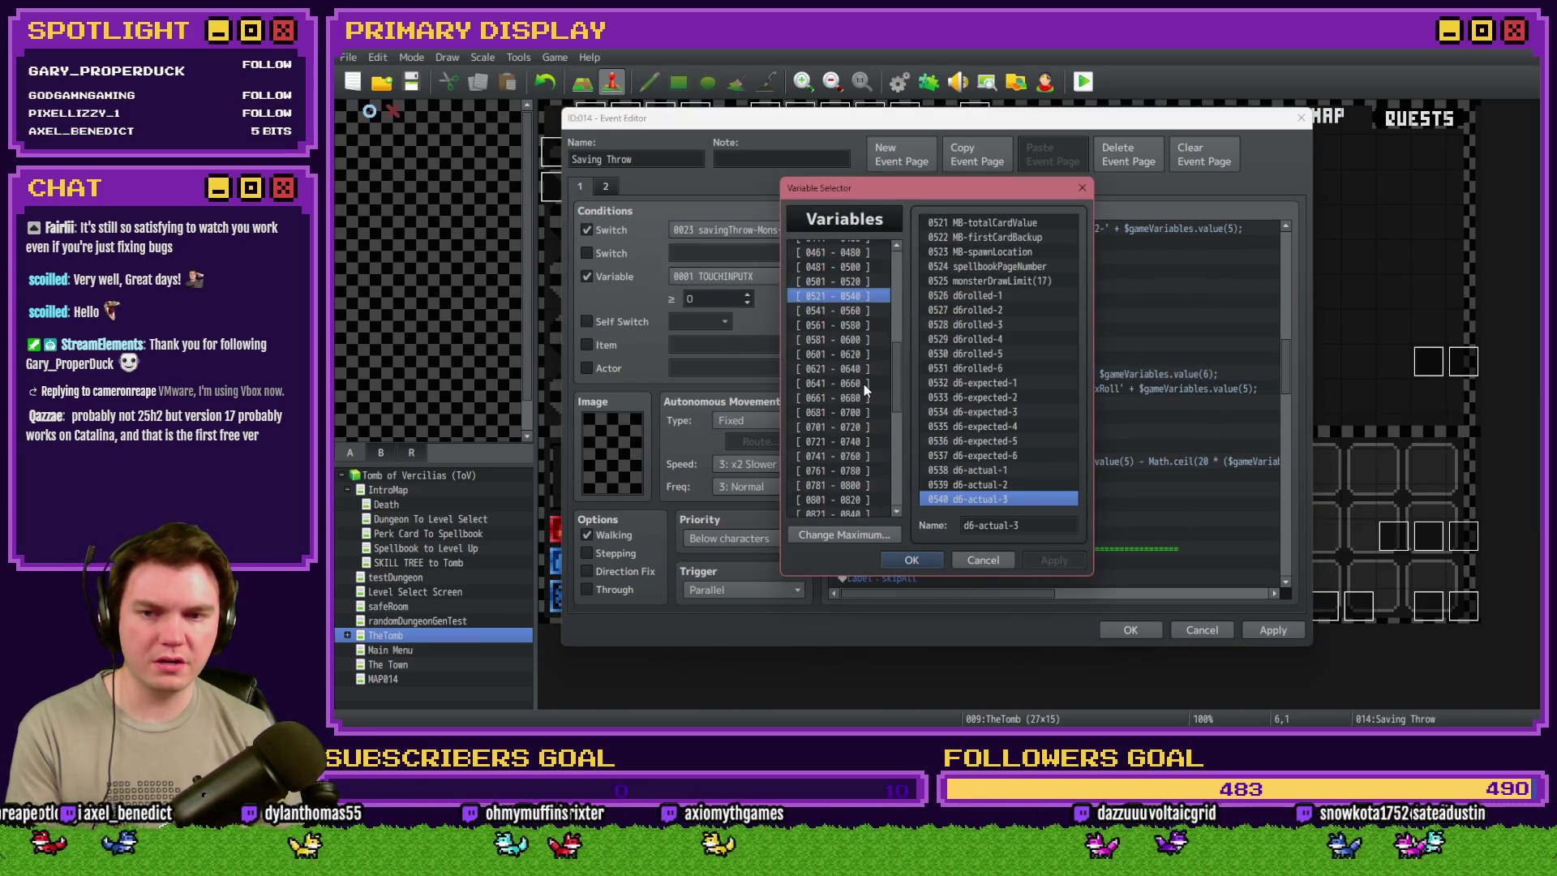
{"action": "key", "text": "Down"}
{"action": "key", "text": "Down"}
{"action": "key", "text": "Down"}
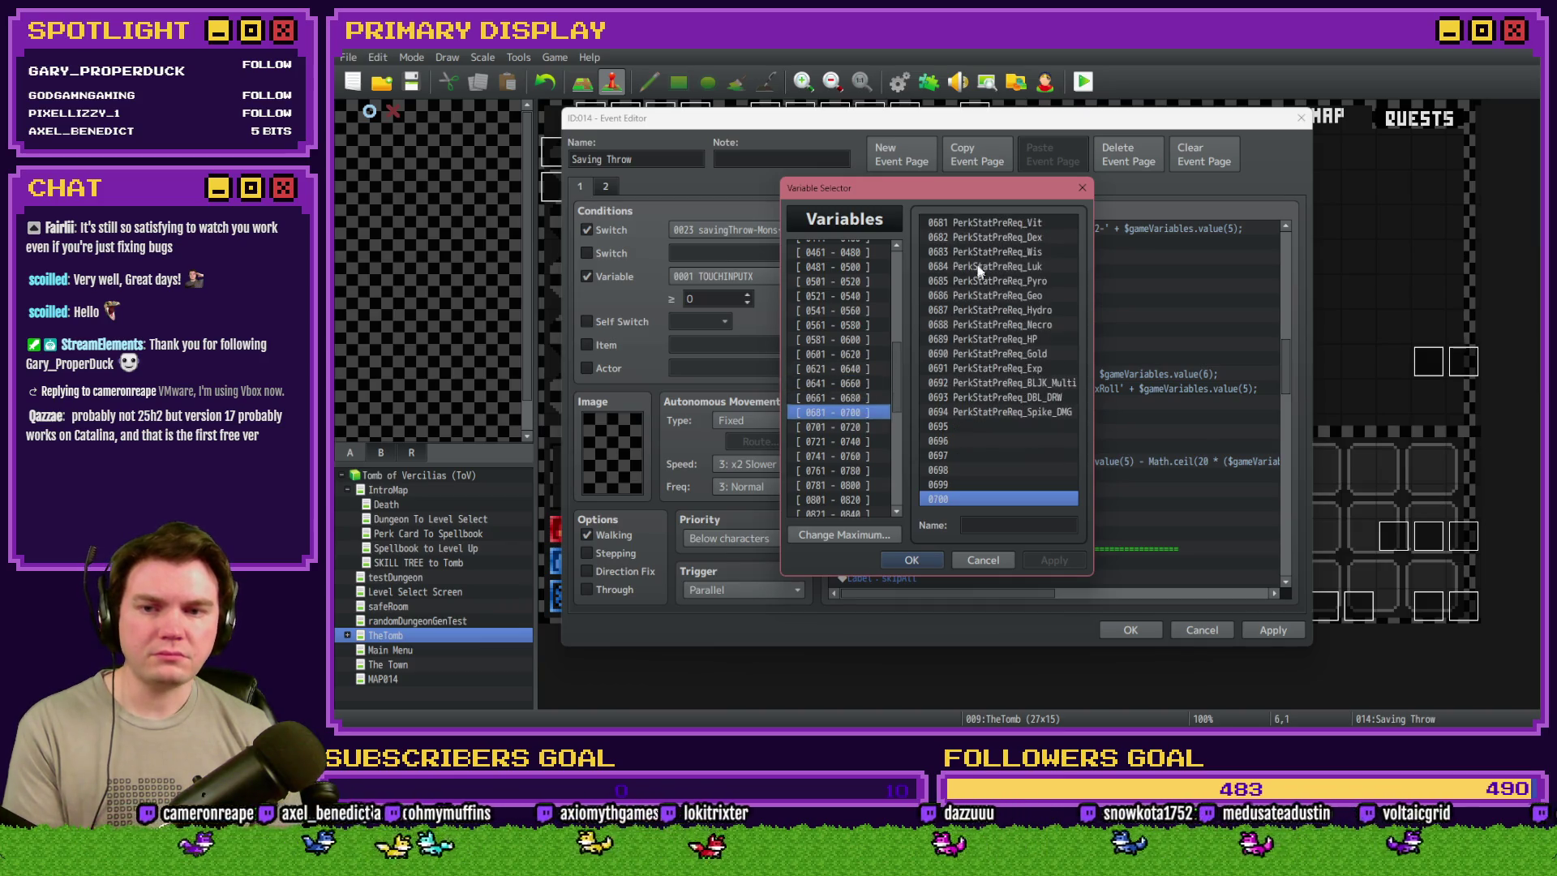
{"action": "key", "text": "Up"}
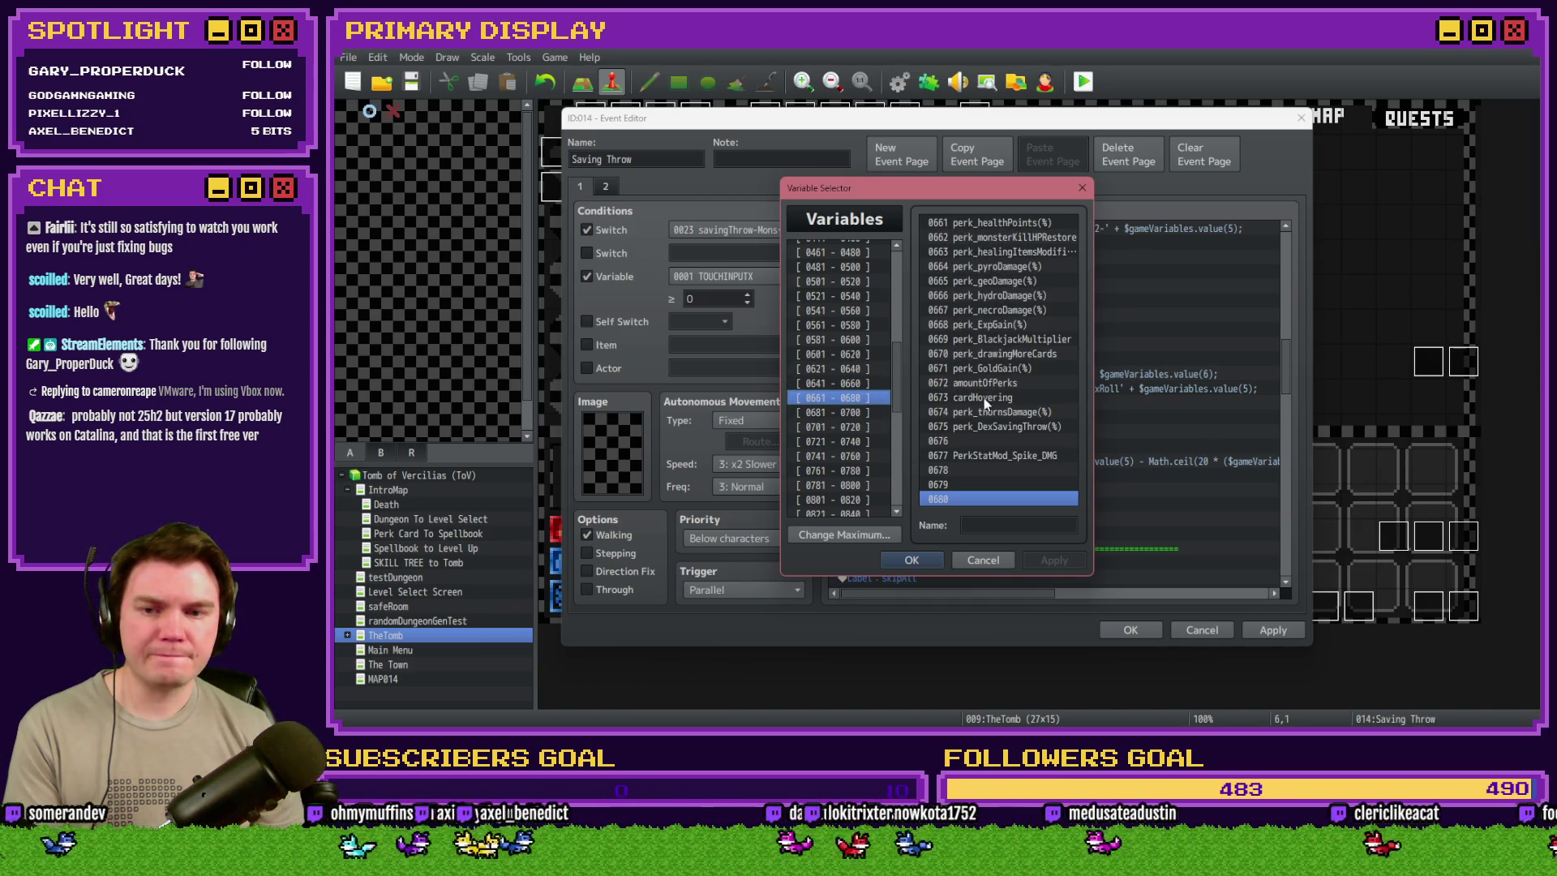
{"action": "left_click", "coordinate": [959, 401]}
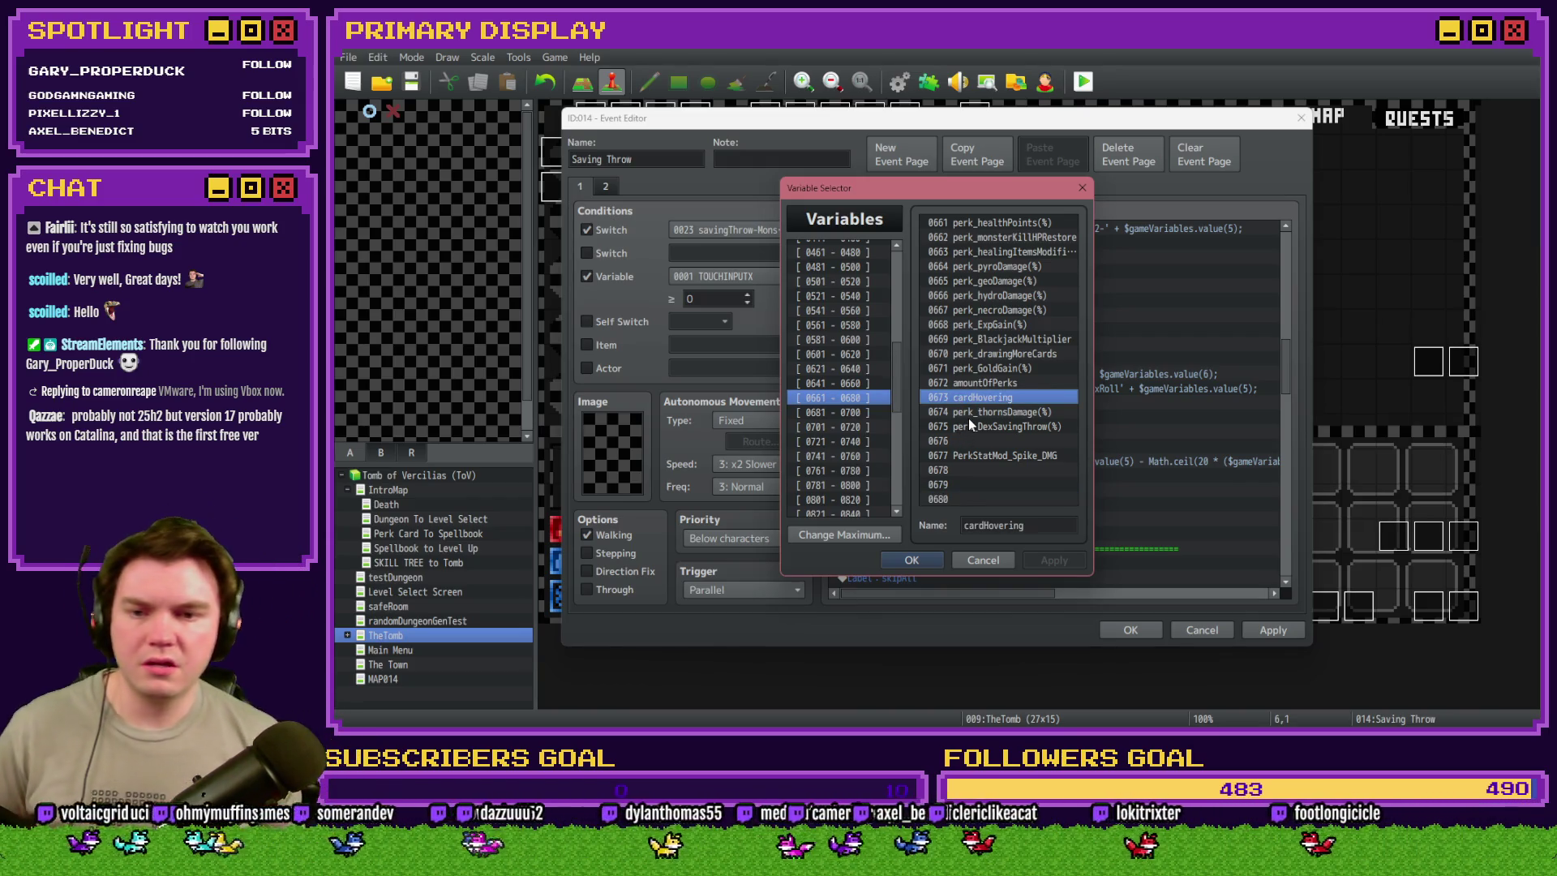
{"action": "left_click", "coordinate": [976, 414]}
{"action": "left_click", "coordinate": [976, 429]}
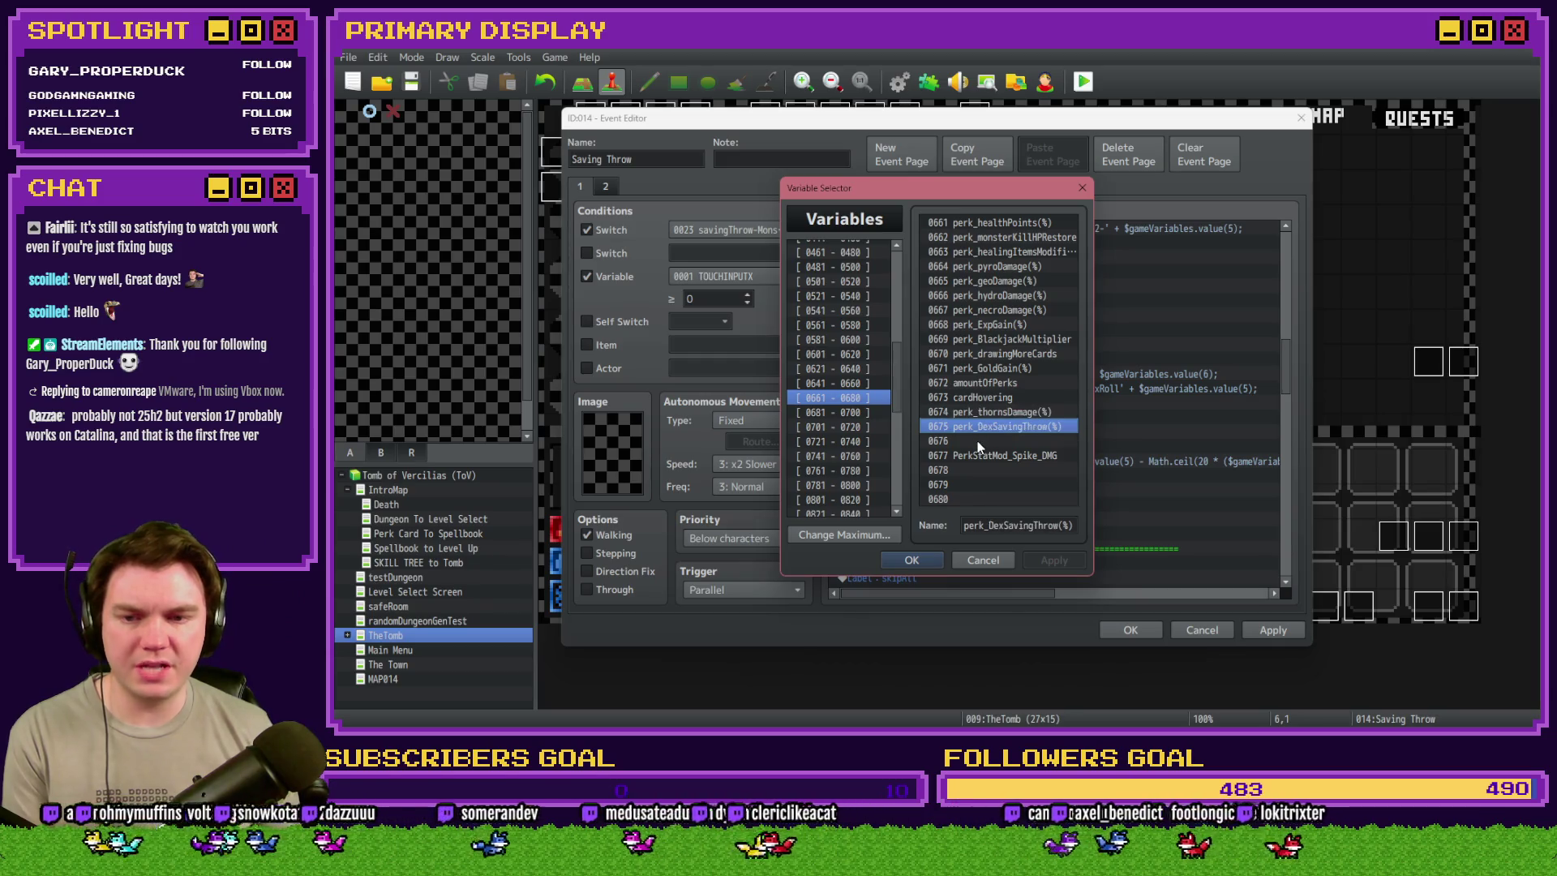
- Cancel the lookup, untick the Variable condition and reopen the setValue script
{"action": "key", "text": "Escape"}
{"action": "left_click", "coordinate": [615, 279]}
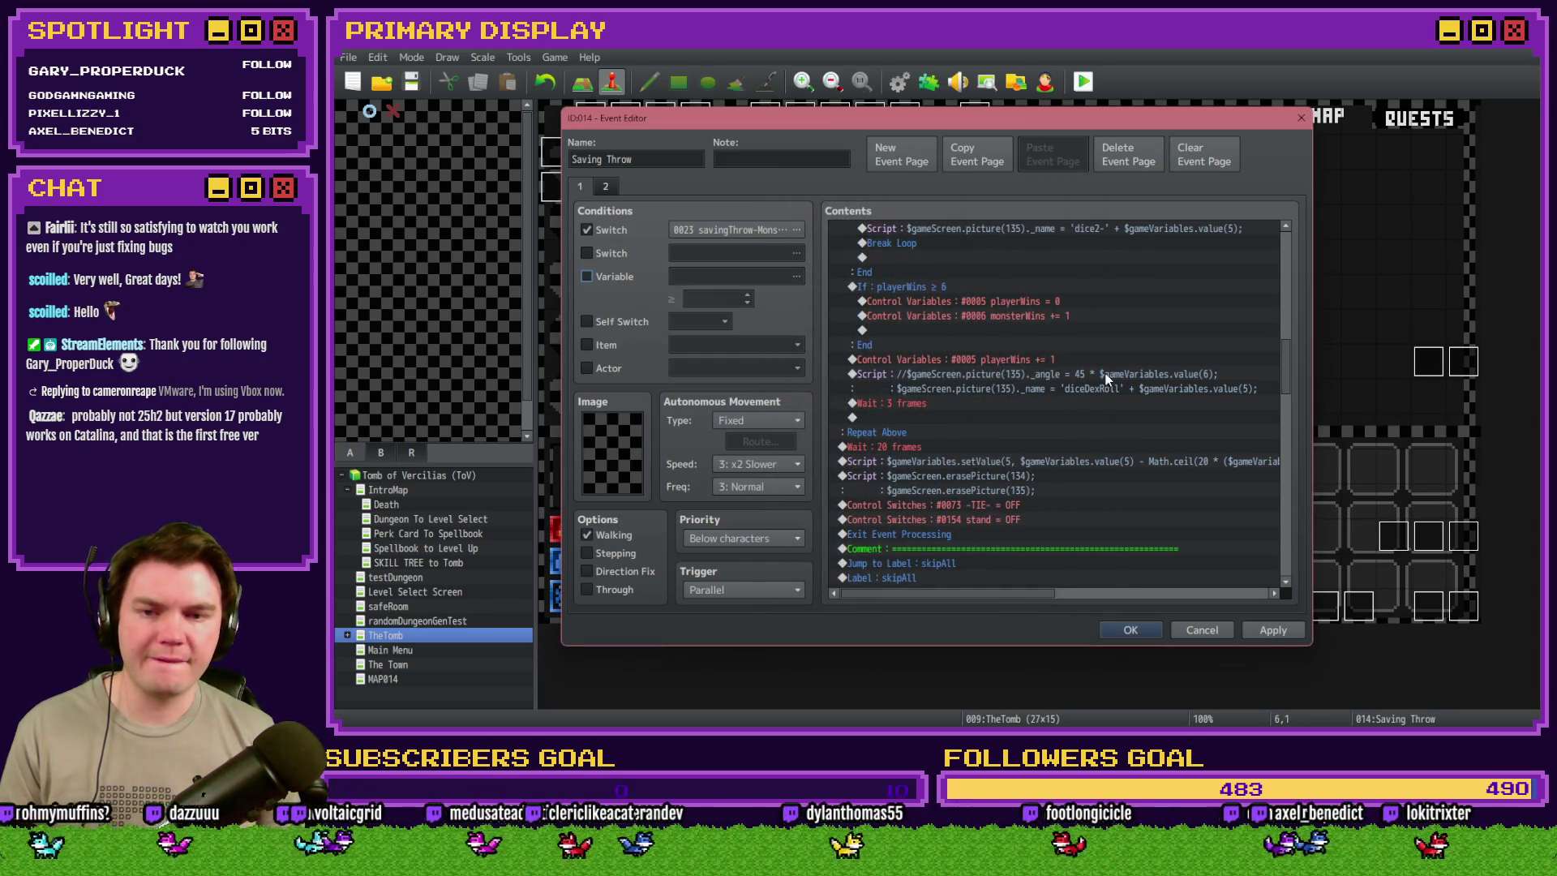
{"action": "double_click", "coordinate": [1106, 459]}
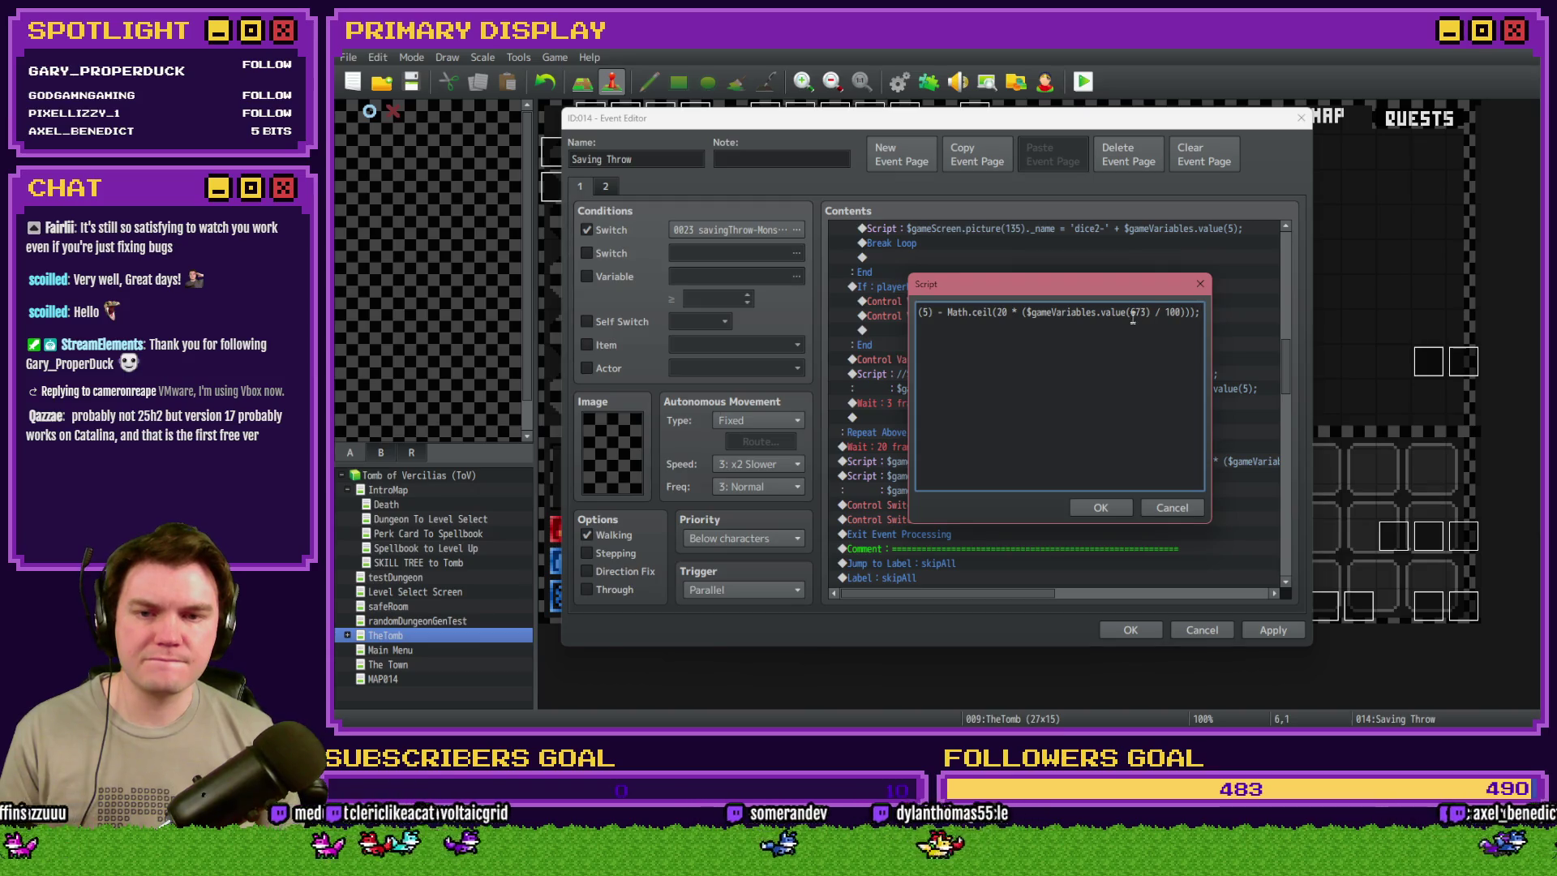
- Change value(673) to value(675) in the variable-5 script and confirm it
{"action": "left_click", "coordinate": [1146, 313]}
{"action": "key", "text": "BackSpace"}
{"action": "type", "text": "5"}
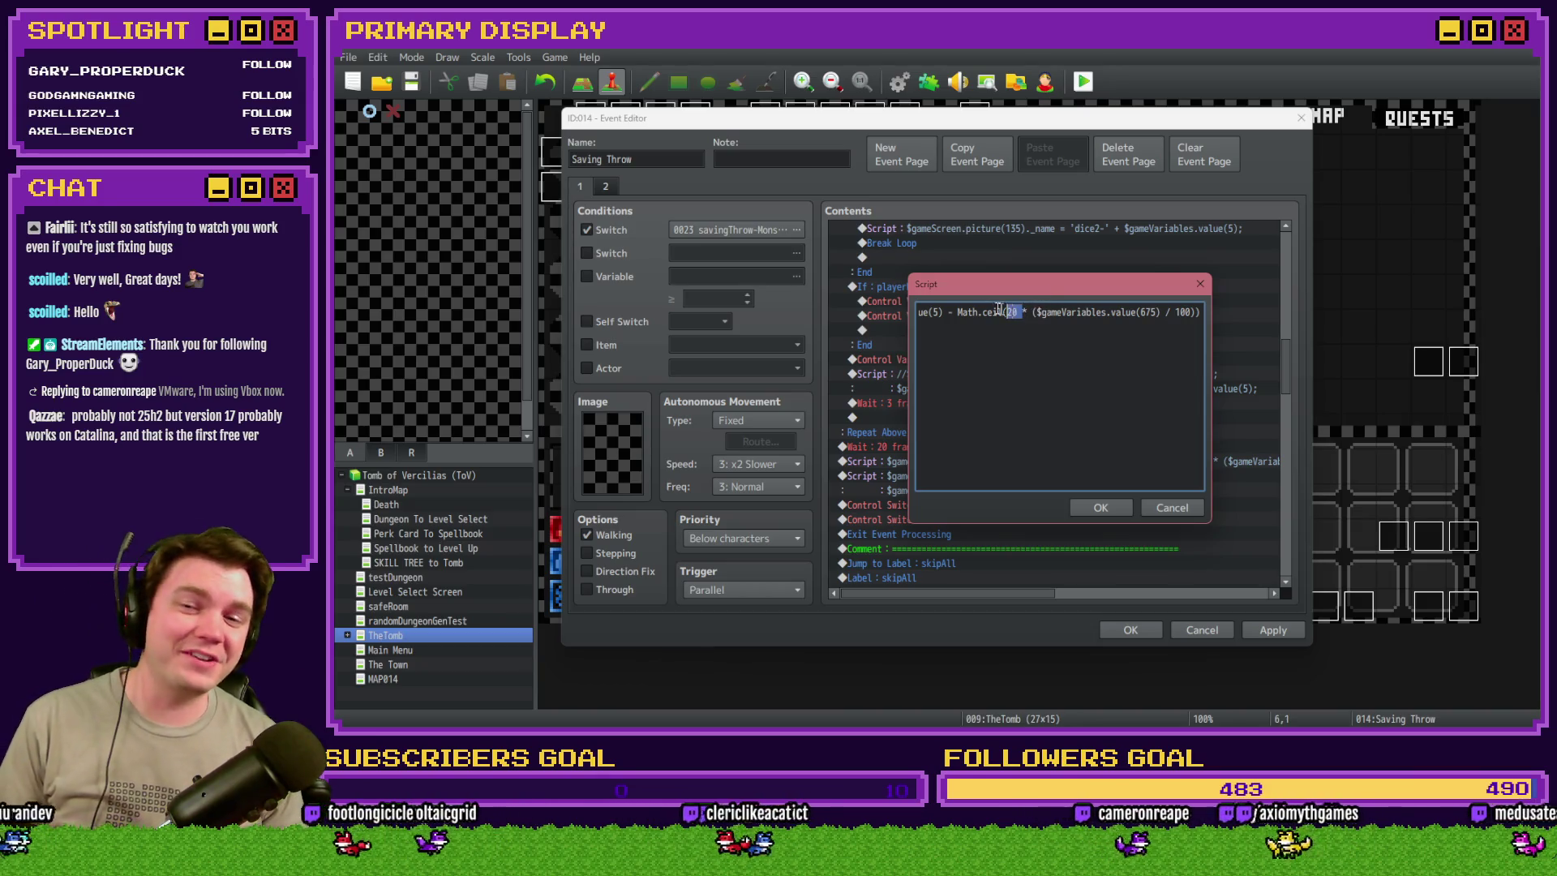
{"action": "key", "text": "Left"}
{"action": "key", "text": "Left"}
{"action": "key", "text": "Left"}
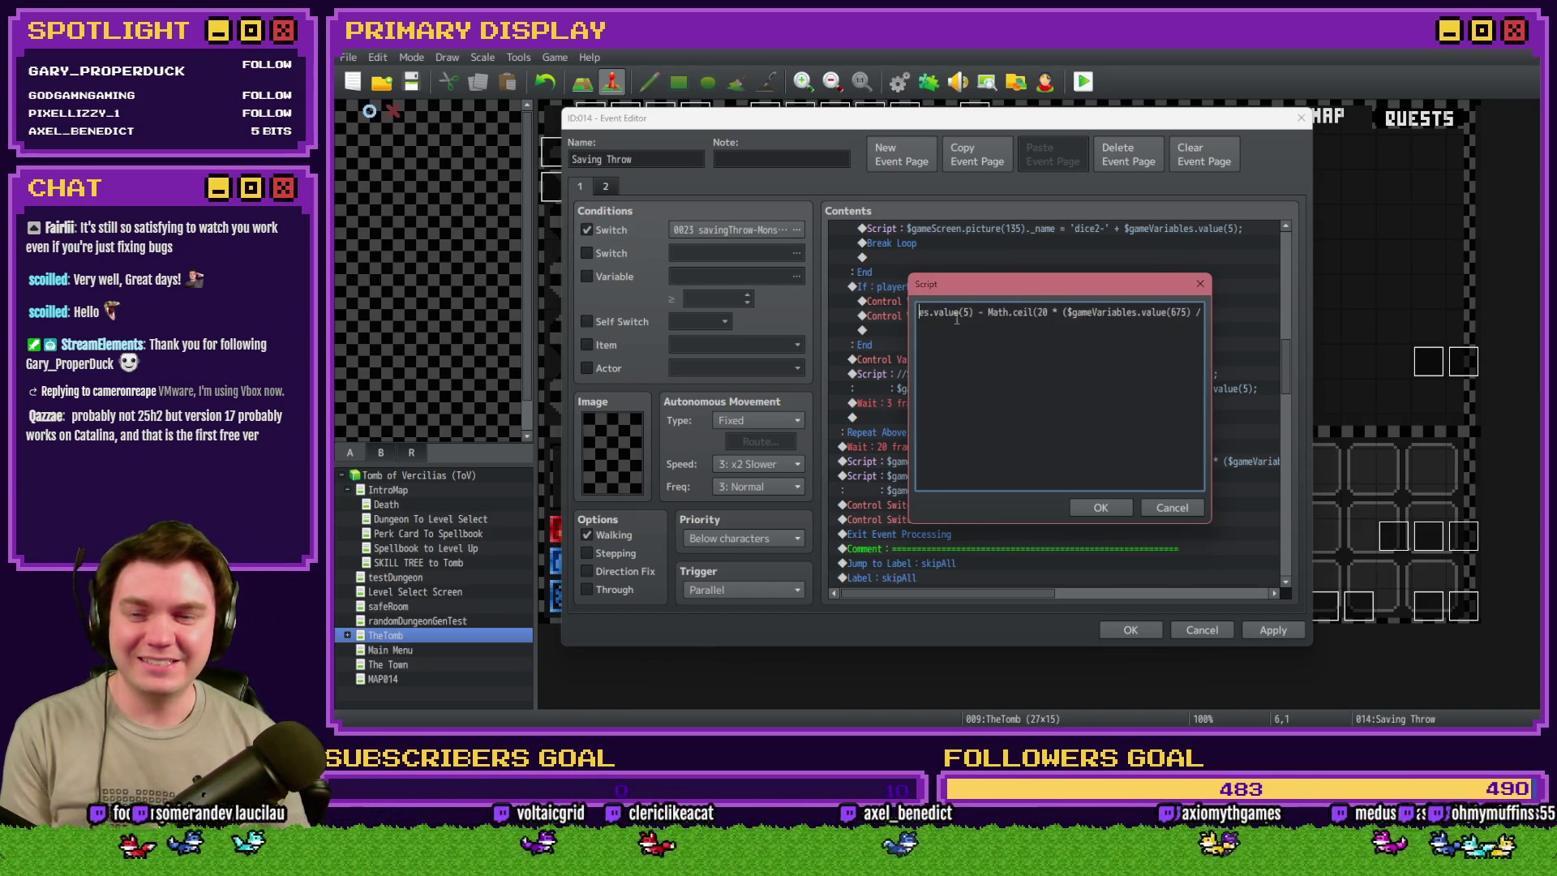
{"action": "key", "text": "Left"}
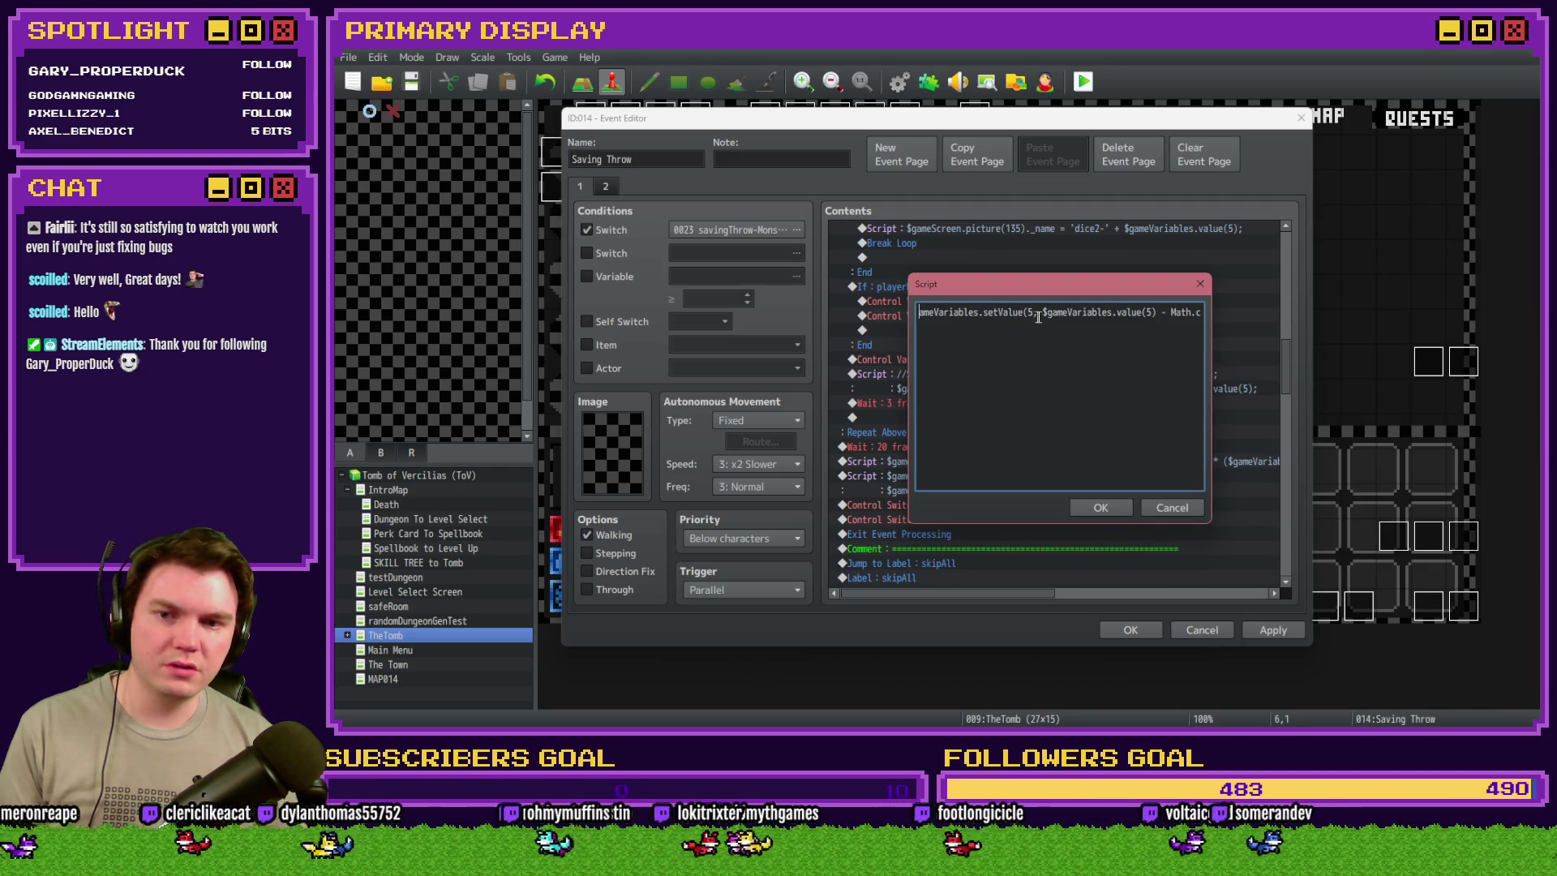
{"action": "left_click_drag", "start_coordinate": [1169, 312], "coordinate": [1207, 312]}
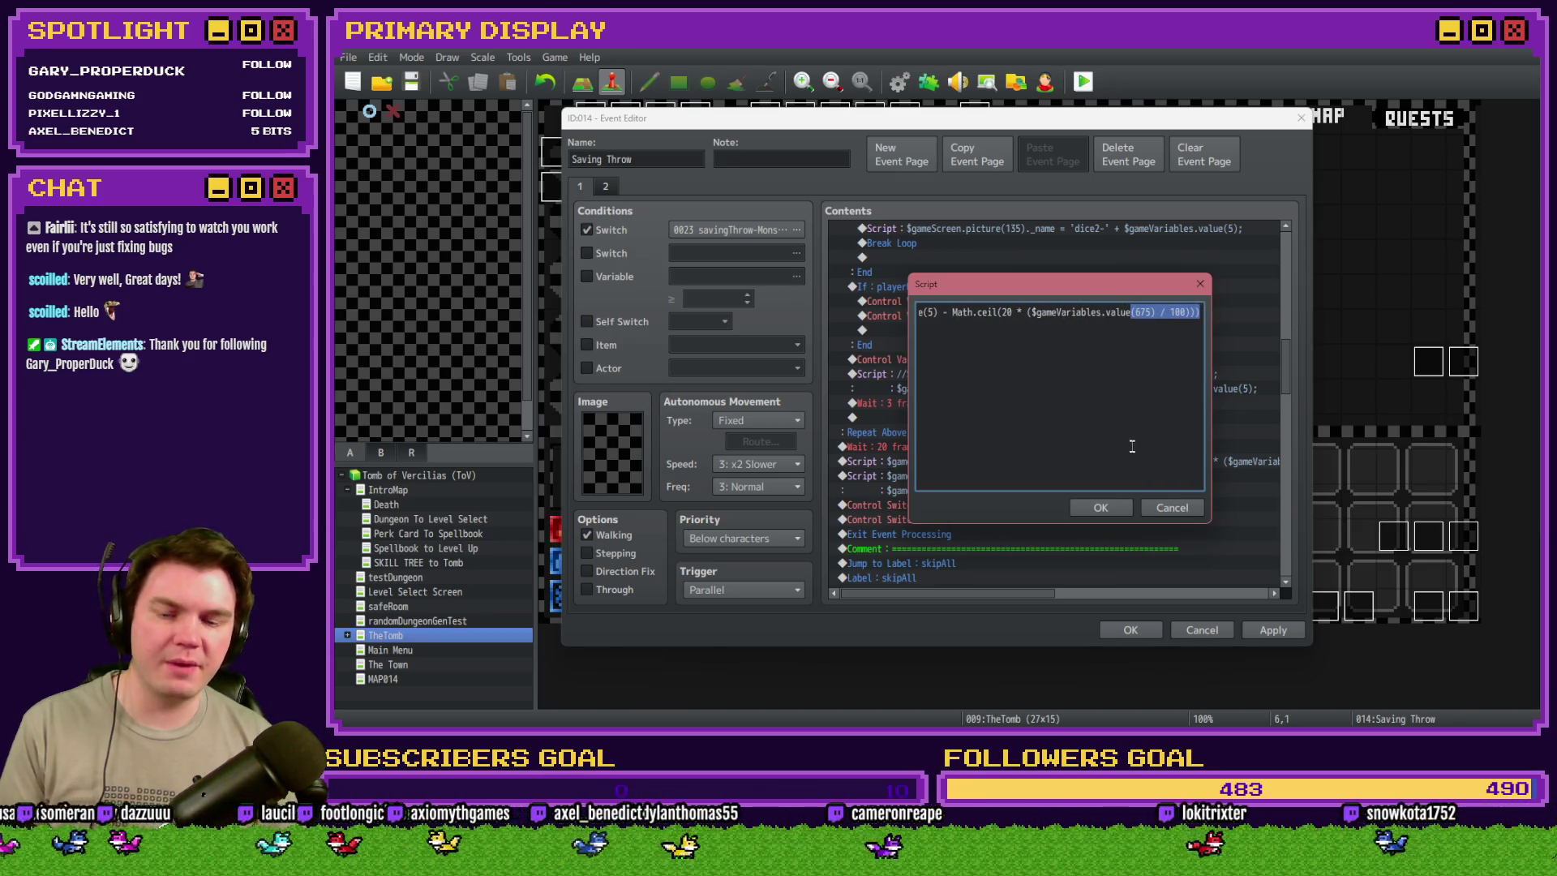
{"action": "left_click", "coordinate": [1100, 507]}
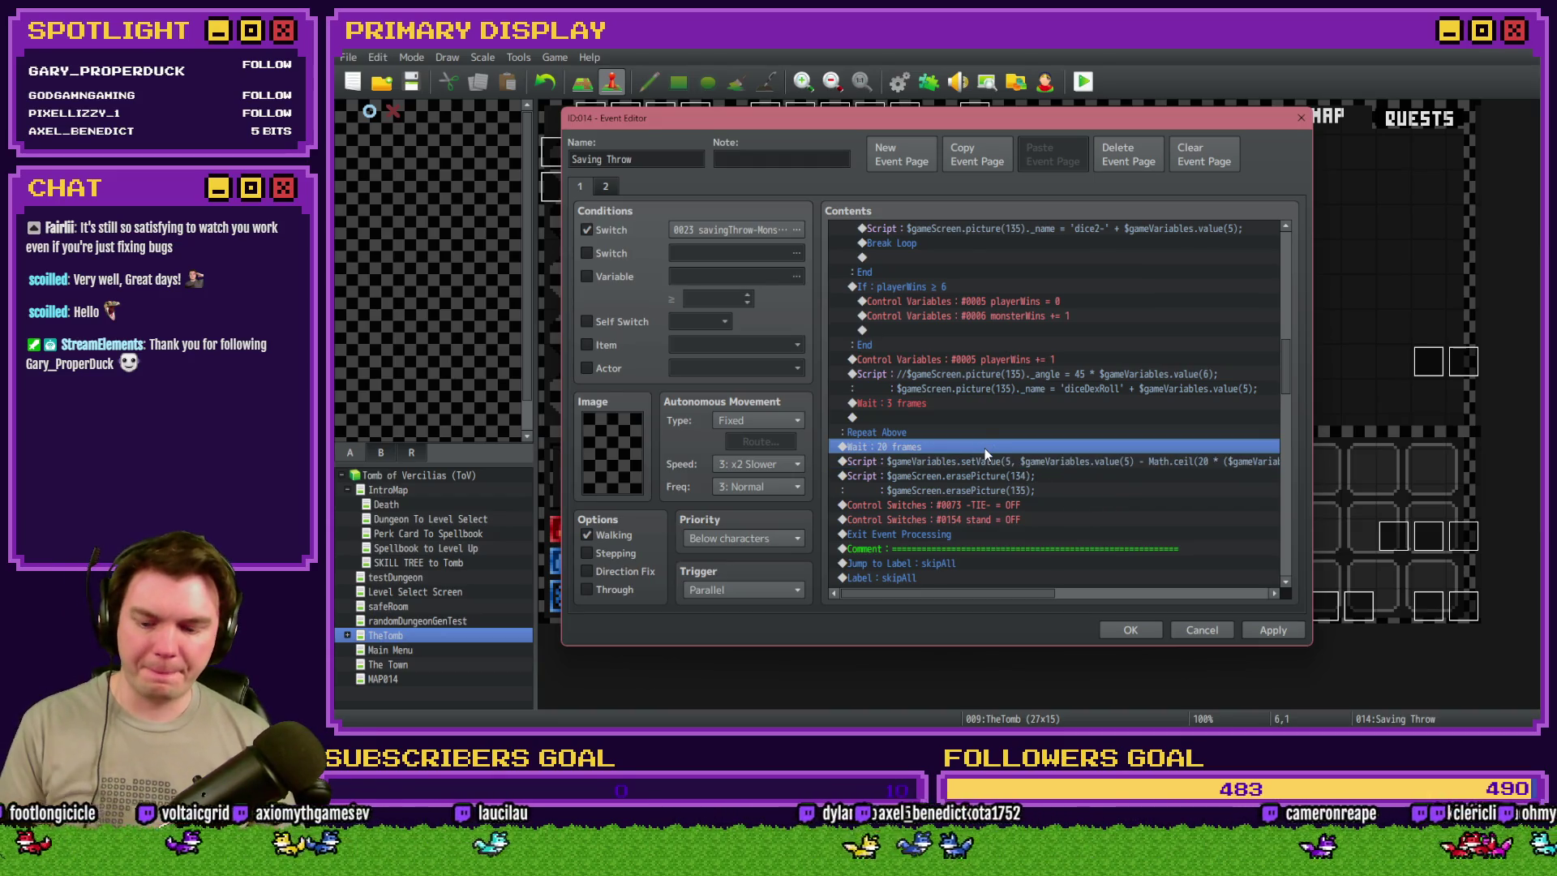
- Insert a Wait: 20 frames command above the erasePicture script
{"action": "left_click", "coordinate": [1003, 488]}
{"action": "key", "text": "ctrl+v"}
{"action": "scroll", "coordinate": [1283, 394], "scroll_direction": "down", "scroll_amount": 3}
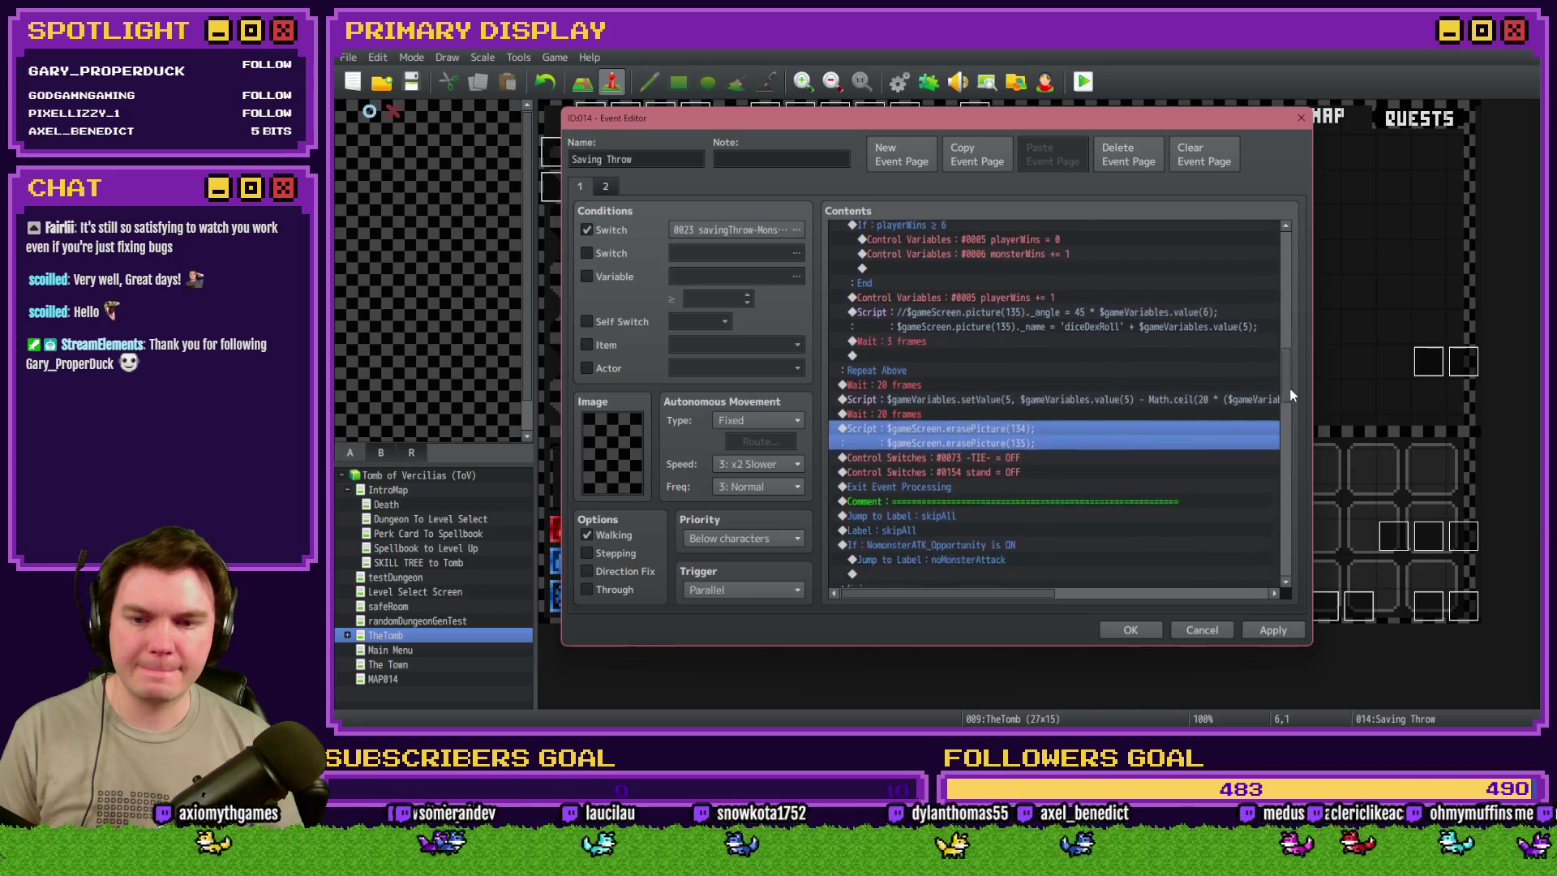
{"action": "left_click_drag", "start_coordinate": [1291, 401], "coordinate": [1290, 404]}
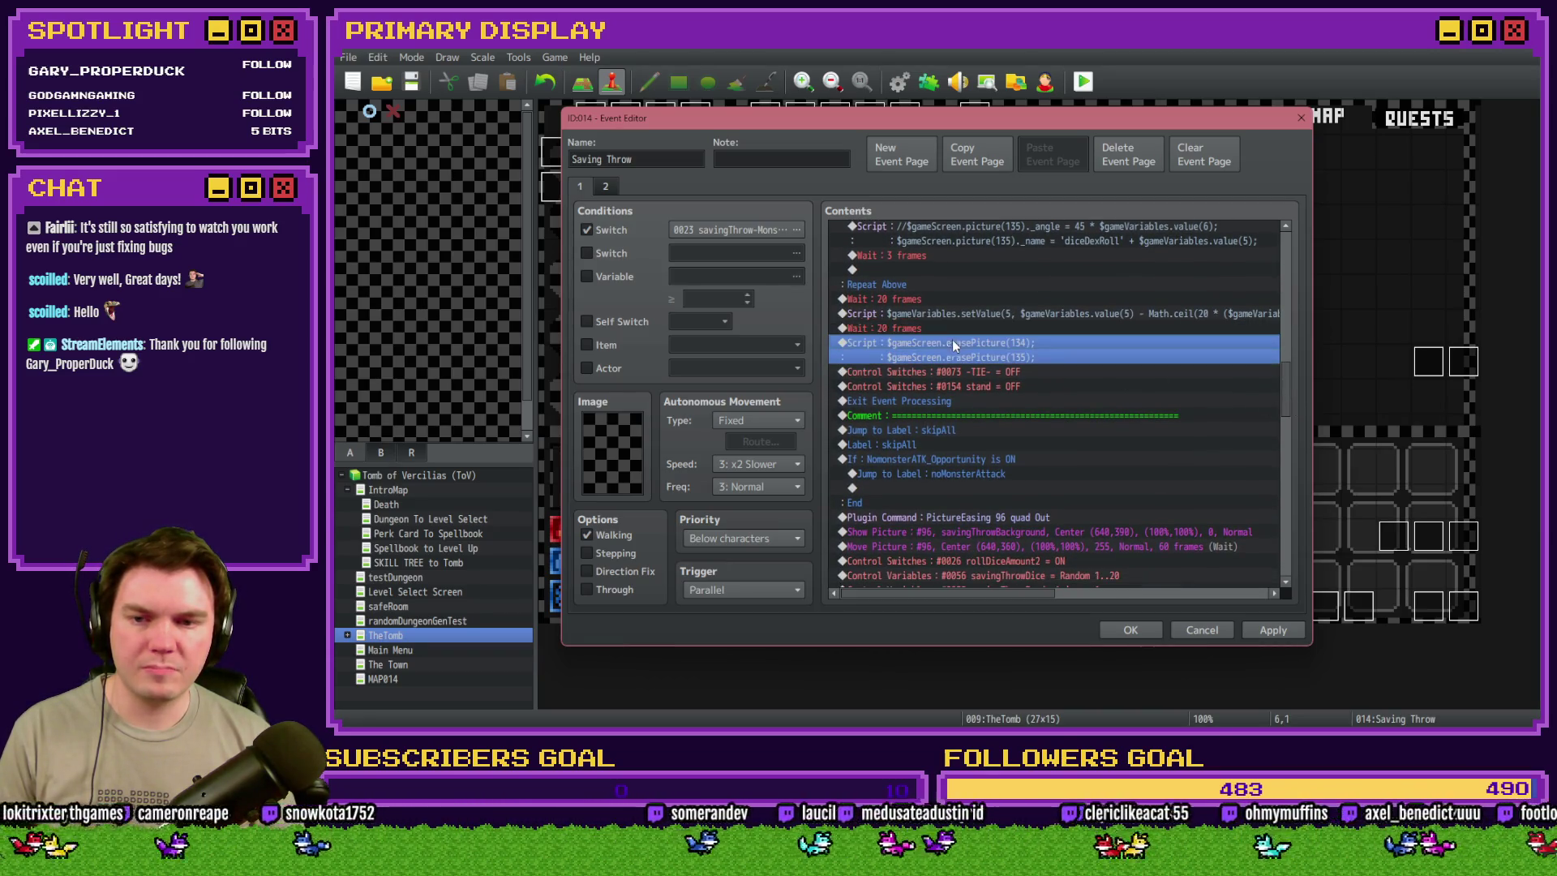
- Delete the -TIE- switch-off command and review the picture commands below it
{"action": "left_click", "coordinate": [953, 373]}
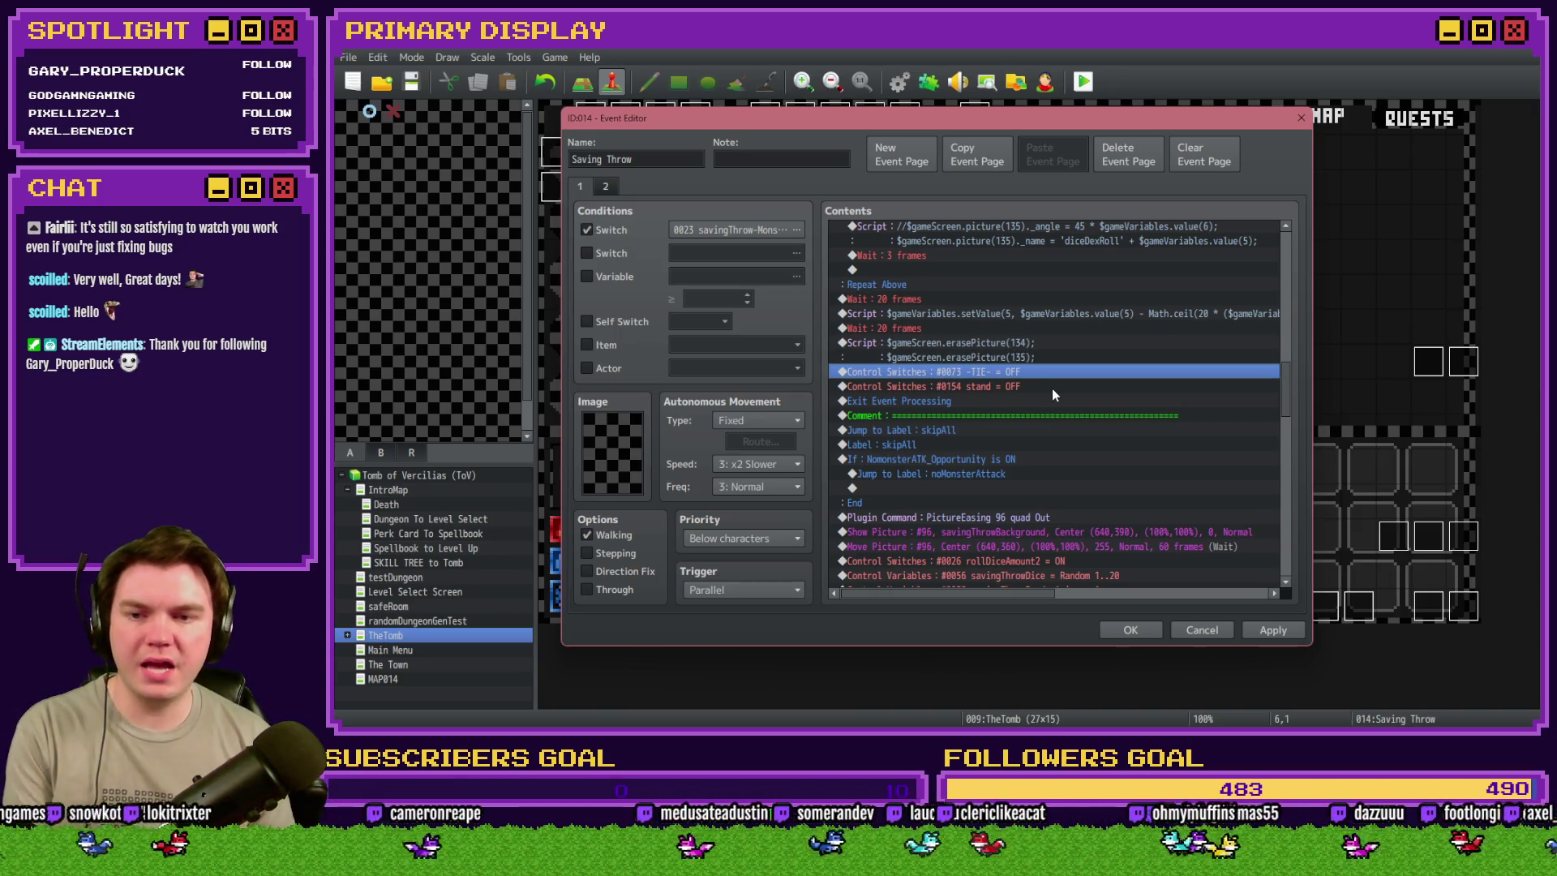
{"action": "key", "text": "Delete"}
{"action": "key", "text": "Delete"}
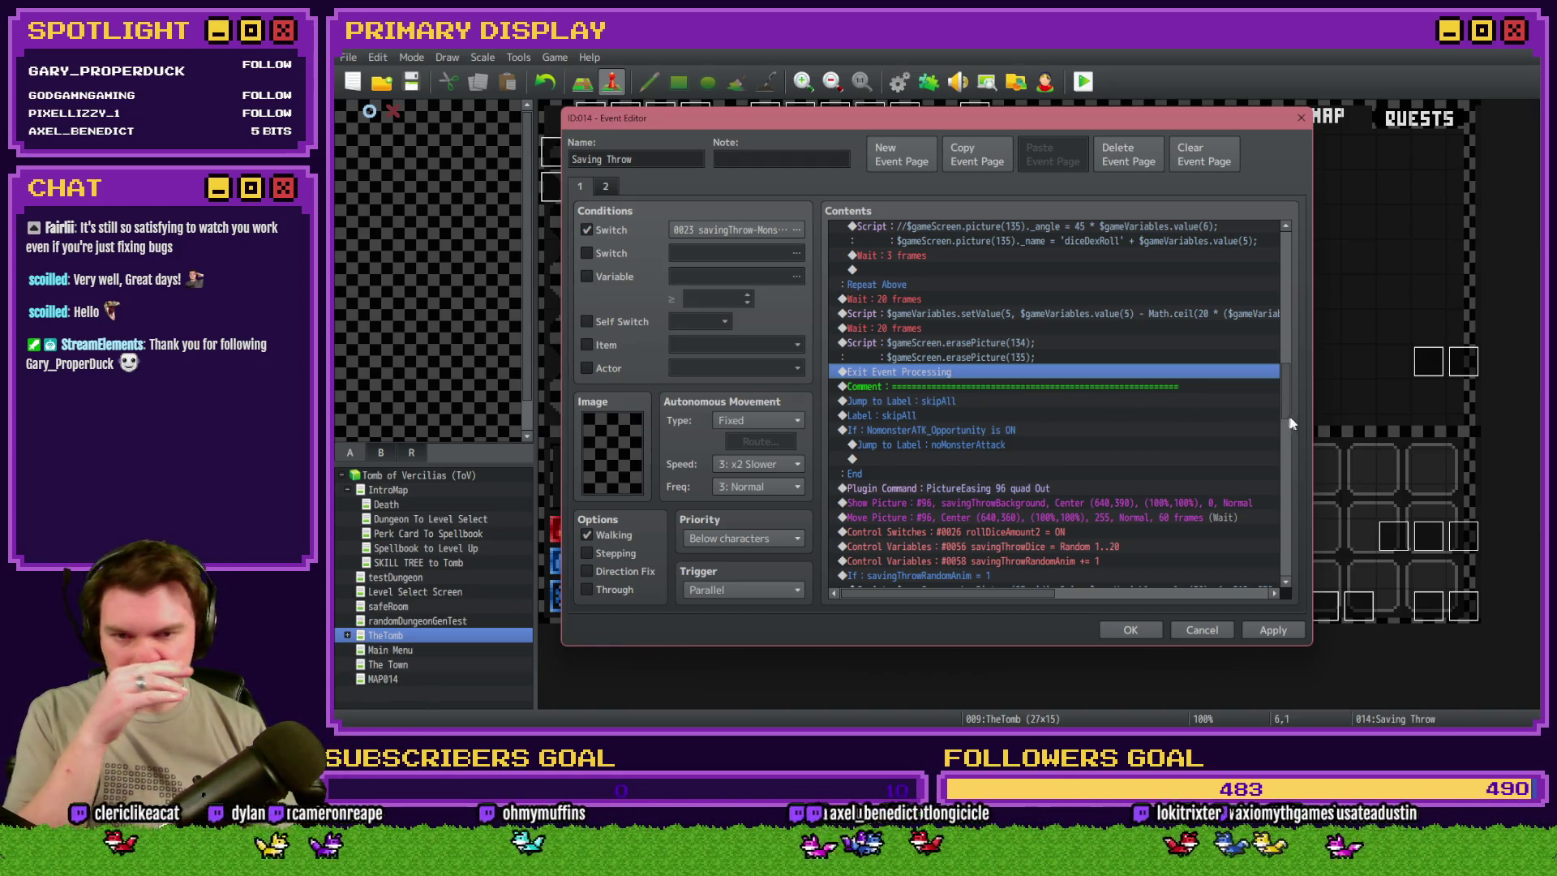
{"action": "left_click_drag", "start_coordinate": [1285, 403], "coordinate": [1300, 521]}
{"action": "left_click", "coordinate": [1057, 389]}
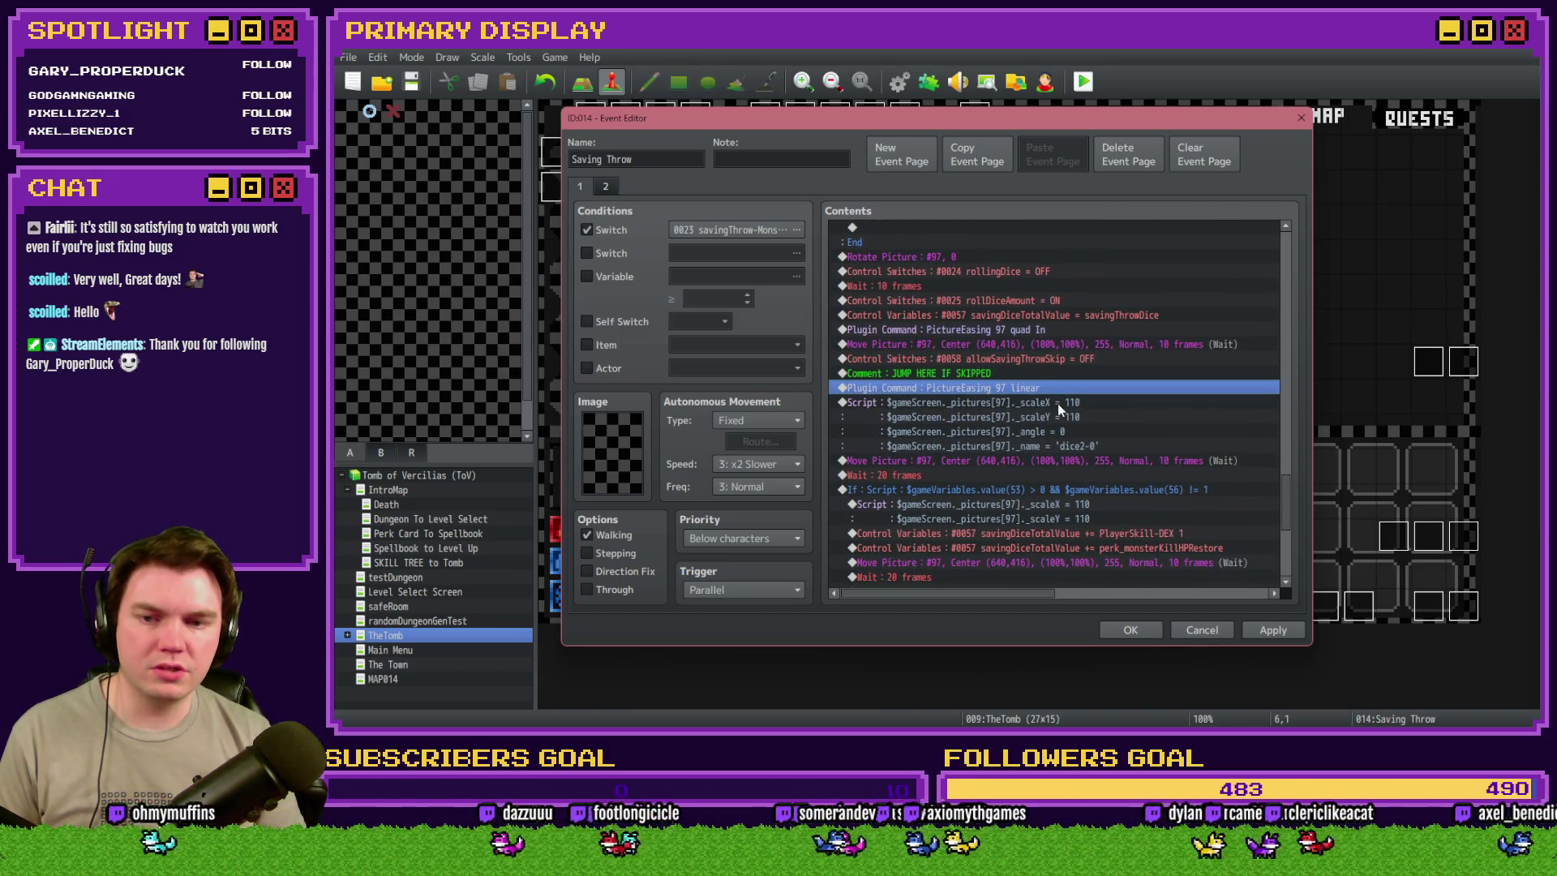
{"action": "left_click", "coordinate": [1057, 402]}
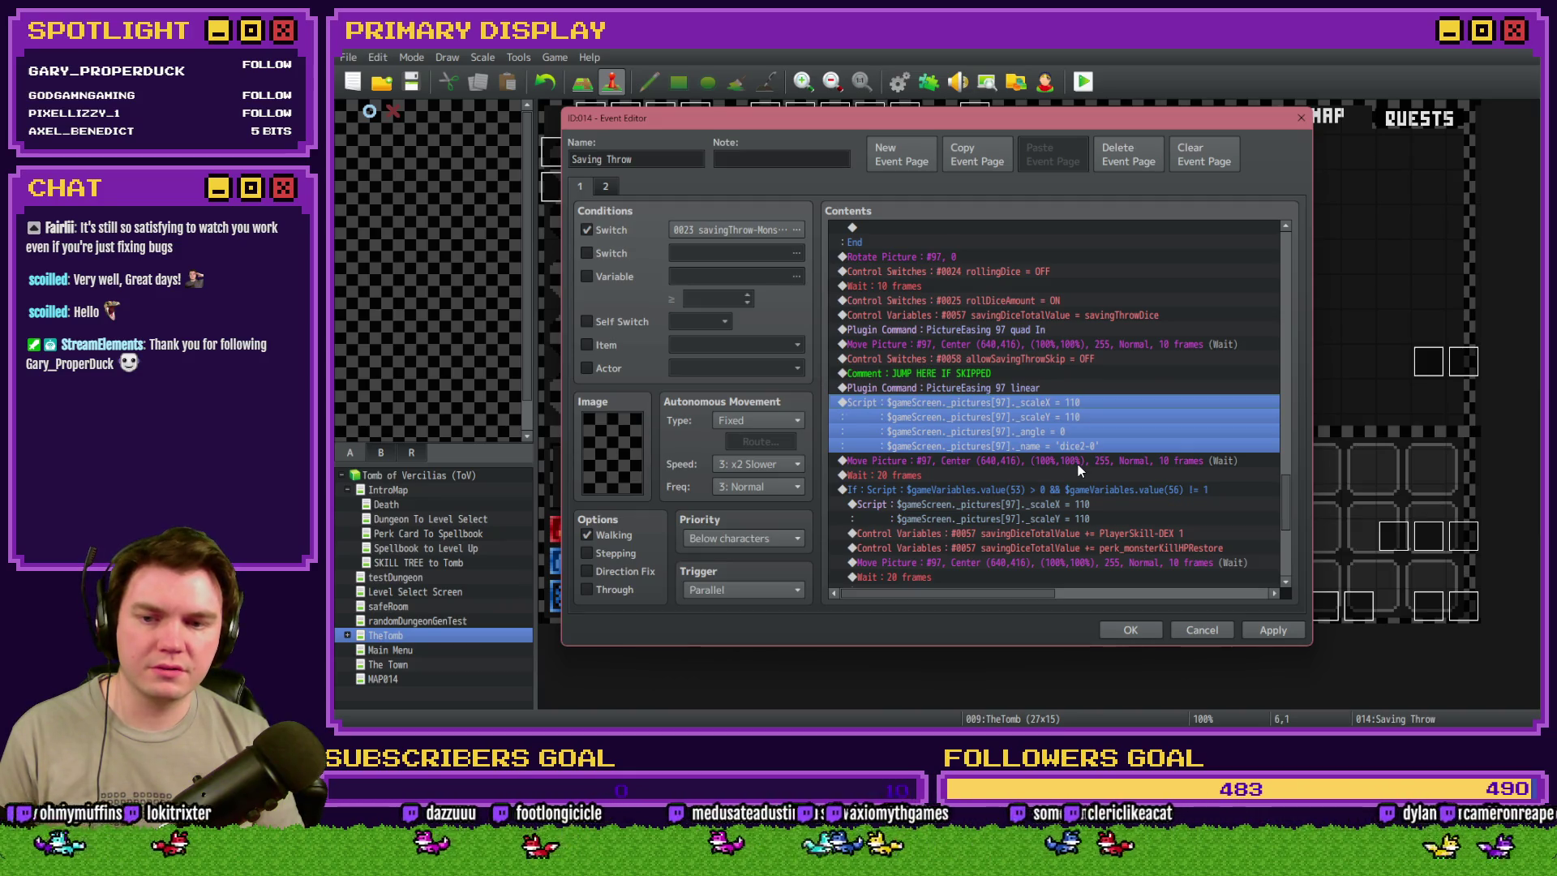
{"action": "mouse_move", "coordinate": [1286, 499]}
{"action": "left_mouse_down"}
{"action": "mouse_move", "coordinate": [1291, 314]}
{"action": "mouse_move", "coordinate": [1293, 377]}
{"action": "left_mouse_up"}
- Paste the copied picture script and Move Picture after the setValue script
{"action": "left_click", "coordinate": [951, 427]}
{"action": "left_click", "coordinate": [947, 441]}
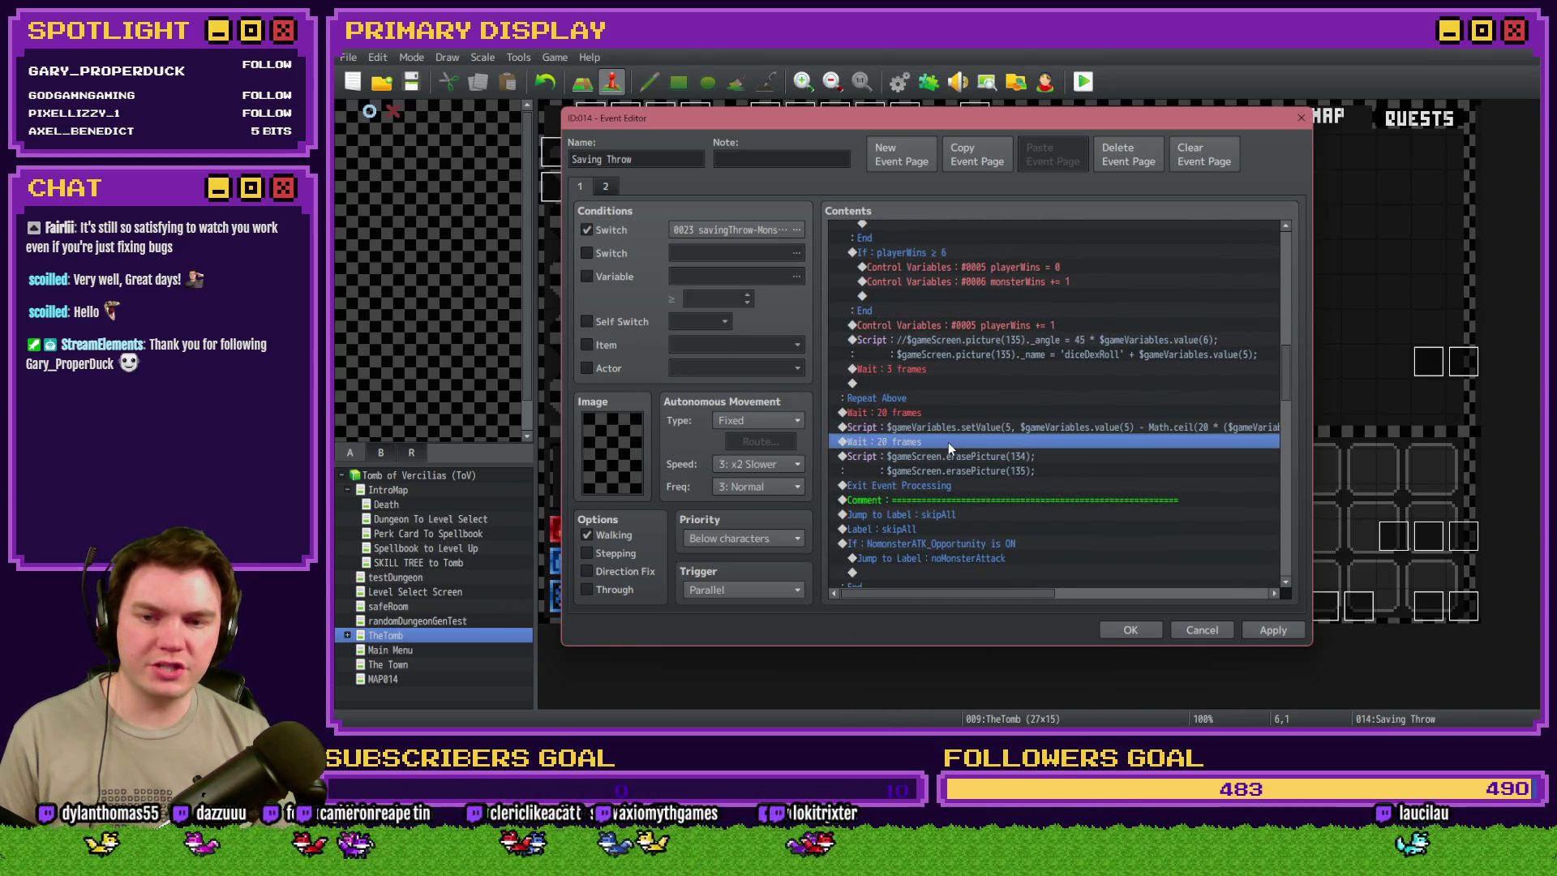
{"action": "key", "text": "ctrl+v"}
{"action": "left_click", "coordinate": [991, 441]}
{"action": "double_click", "coordinate": [996, 446]}
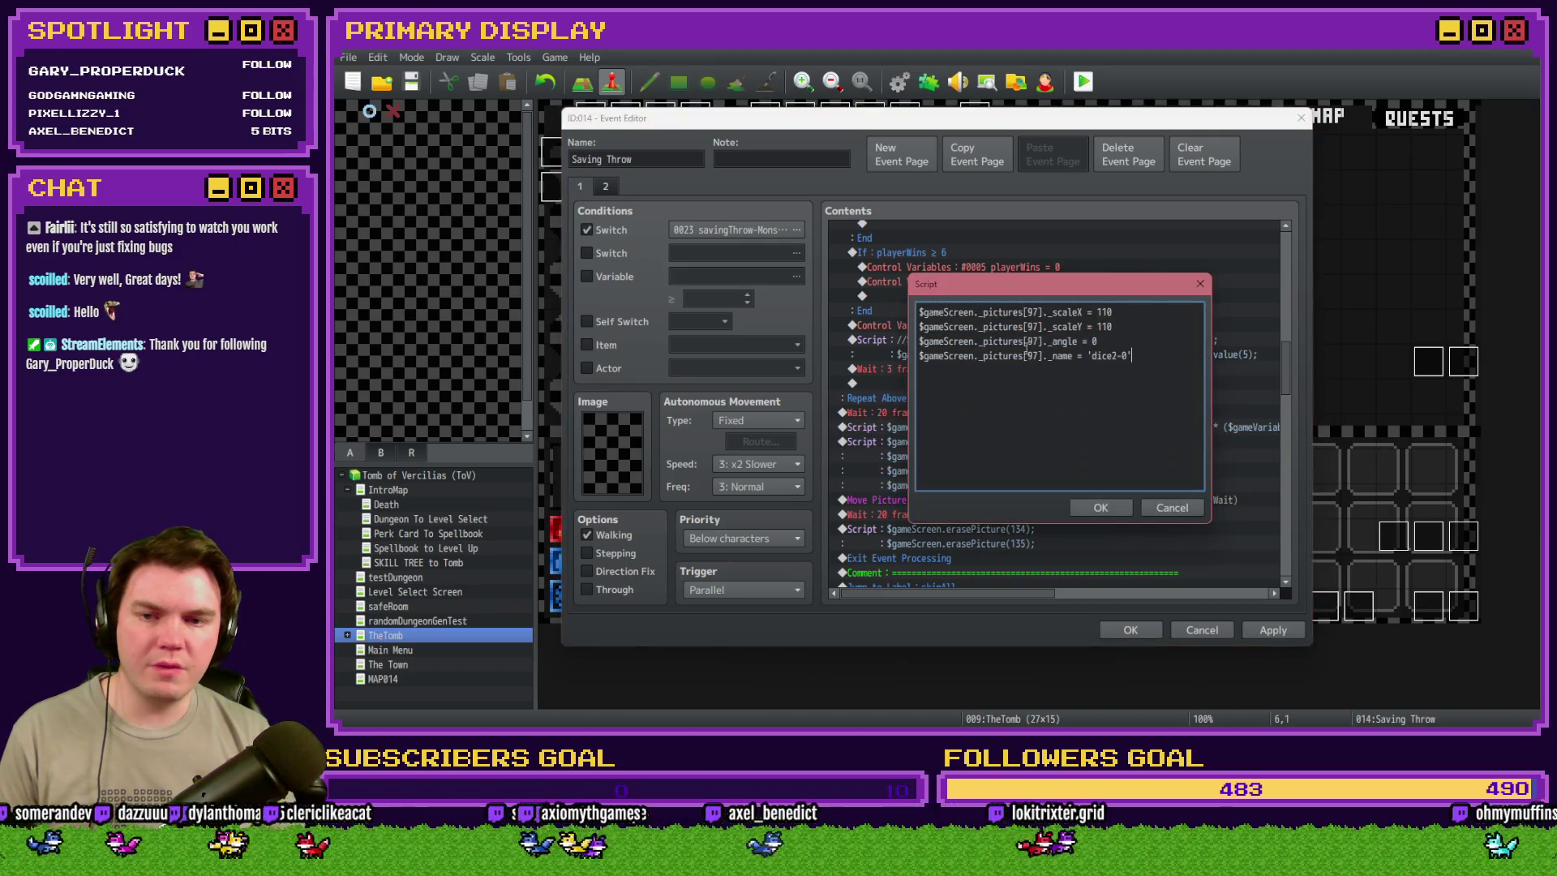
{"action": "left_click", "coordinate": [1180, 509]}
{"action": "left_click", "coordinate": [1046, 427]}
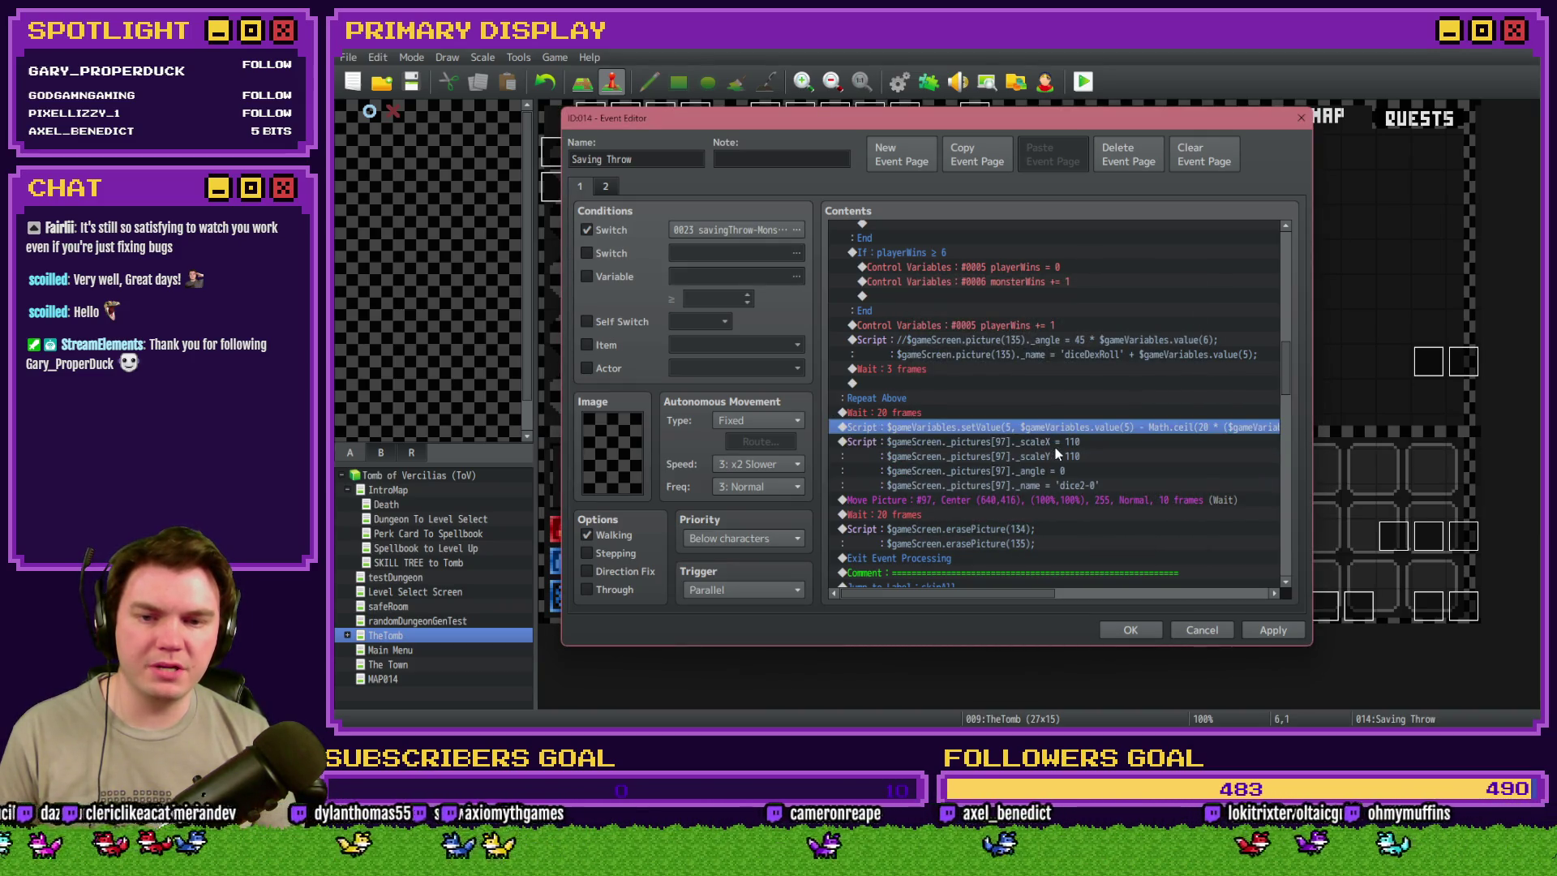
{"action": "key", "text": "Return"}
{"action": "key", "text": "Escape"}
- Change the pasted script to pictures[135] with scaleX and scaleY set to 80
{"action": "double_click", "coordinate": [1039, 444]}
{"action": "double_click", "coordinate": [1032, 311]}
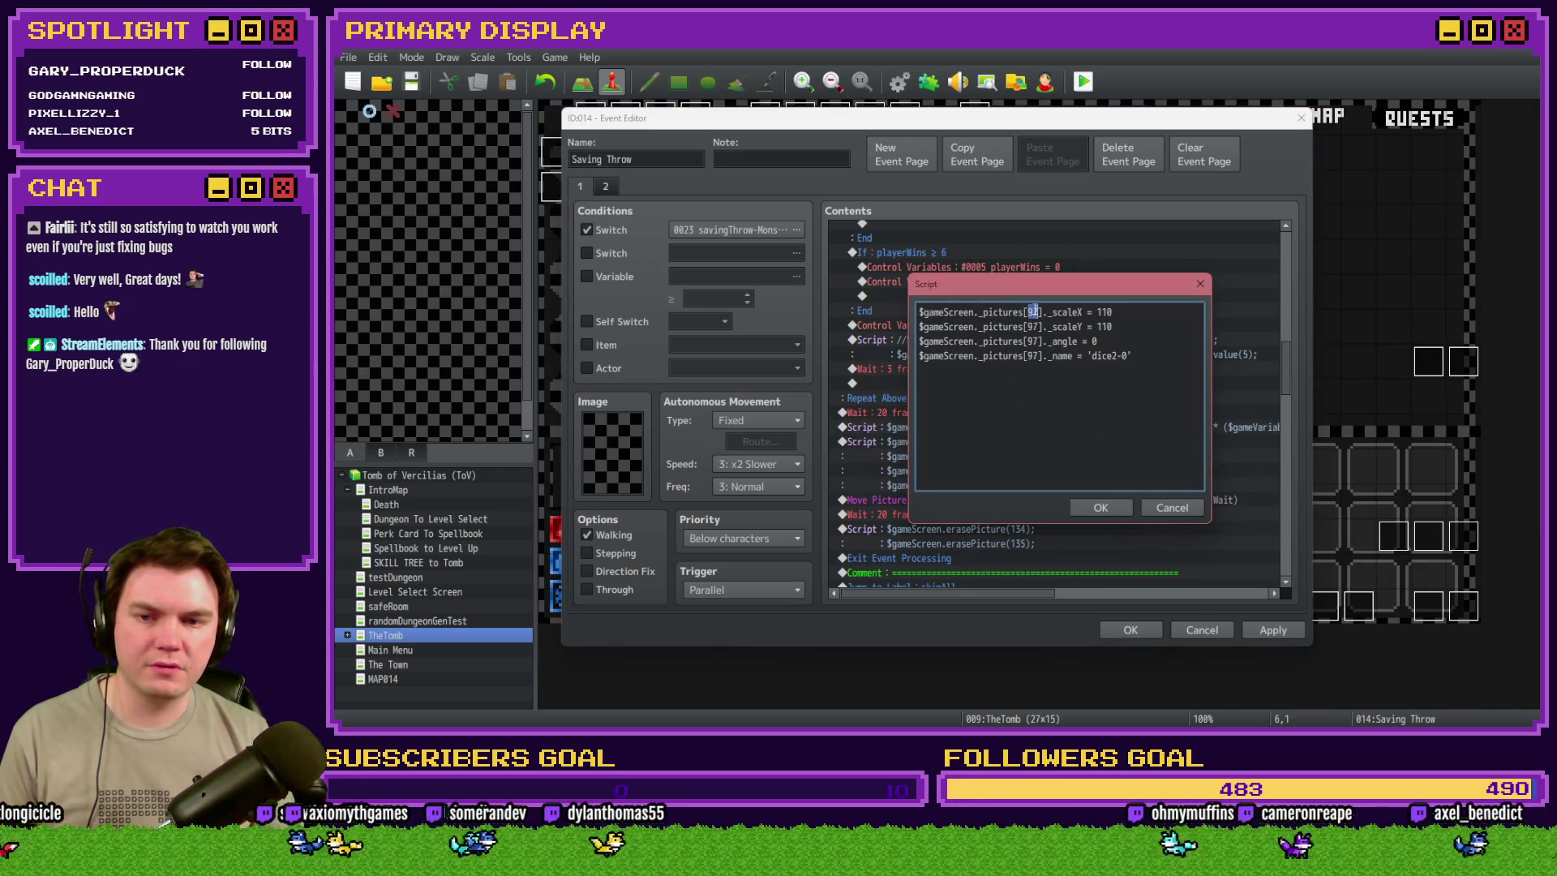
{"action": "type", "text": "135"}
{"action": "double_click", "coordinate": [1109, 313]}
{"action": "type", "text": "80"}
{"action": "double_click", "coordinate": [1032, 326]}
{"action": "type", "text": "135"}
{"action": "double_click", "coordinate": [1109, 326]}
{"action": "type", "text": "80"}
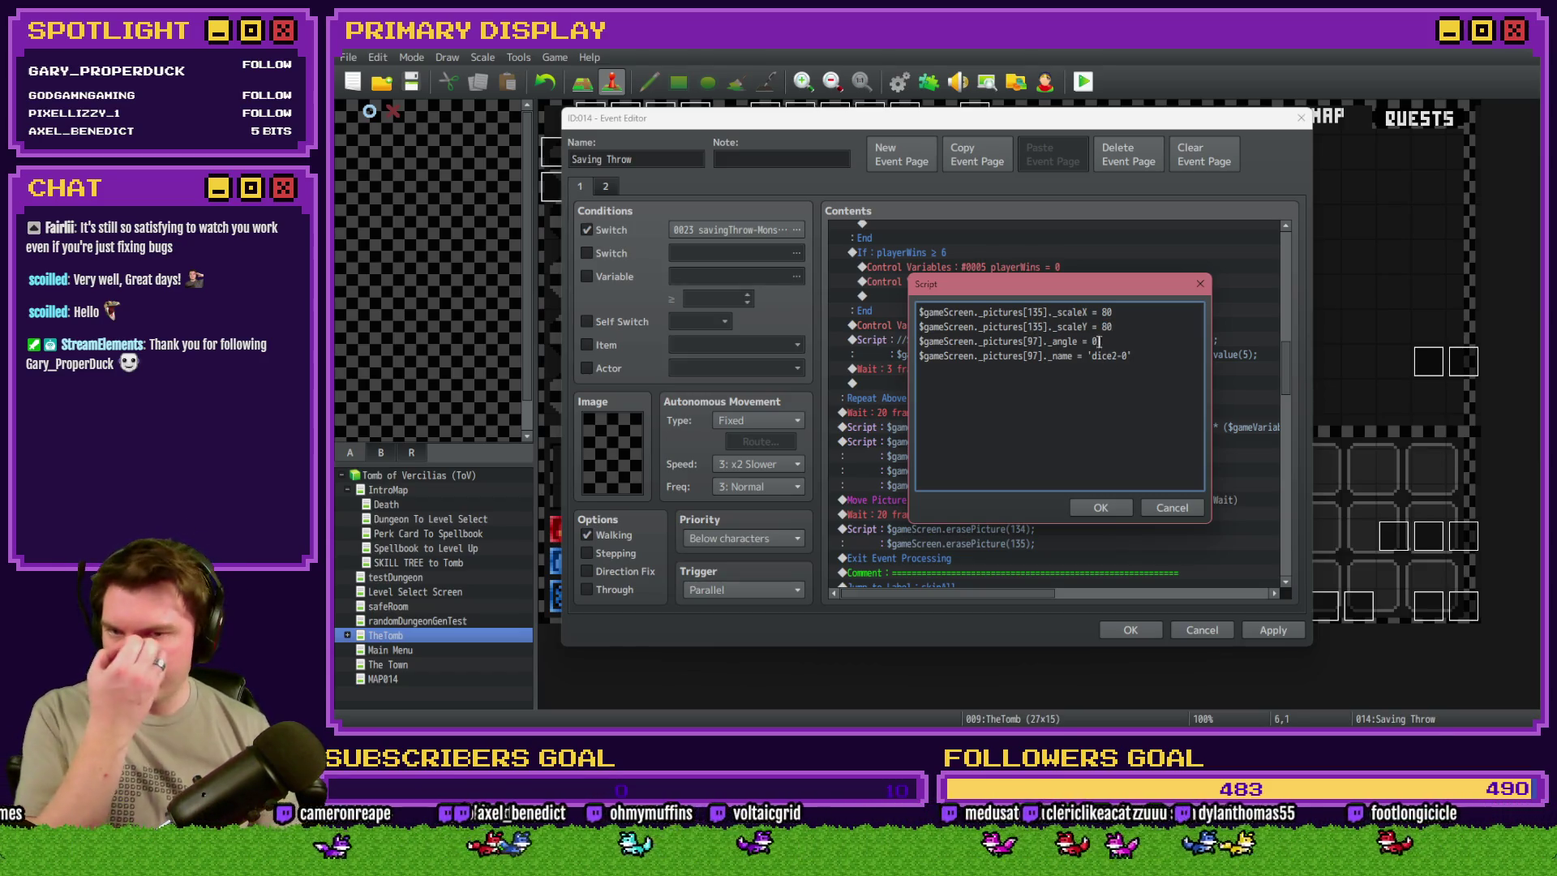
- Remove the _angle line, point the name line at picture 135, and confirm
{"action": "left_click_drag", "start_coordinate": [1111, 341], "coordinate": [898, 339]}
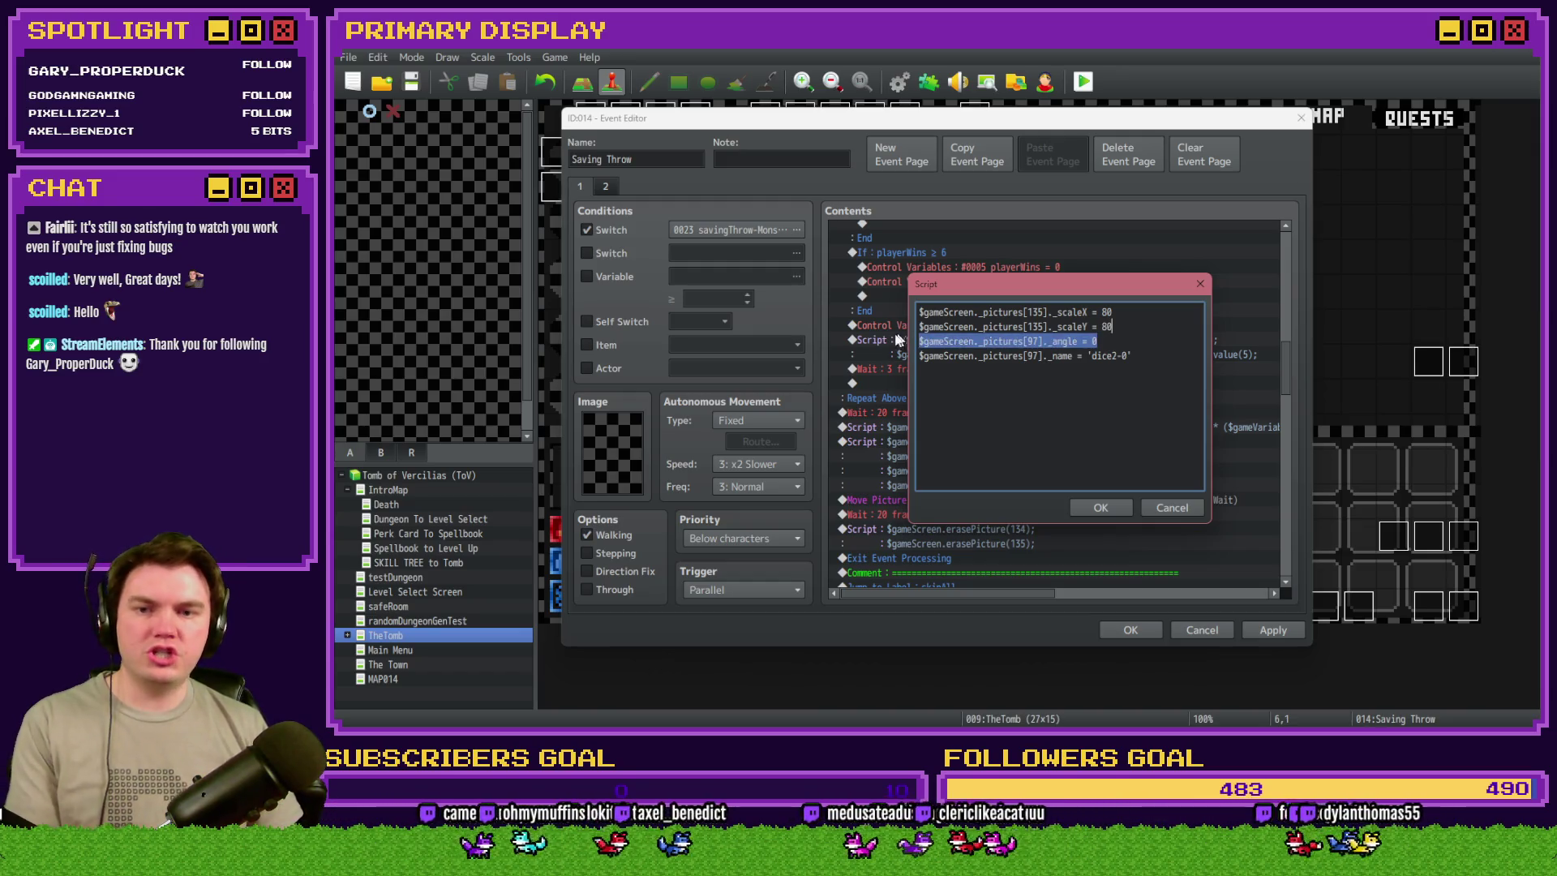
{"action": "key", "text": "BackSpace"}
{"action": "key", "text": "BackSpace"}
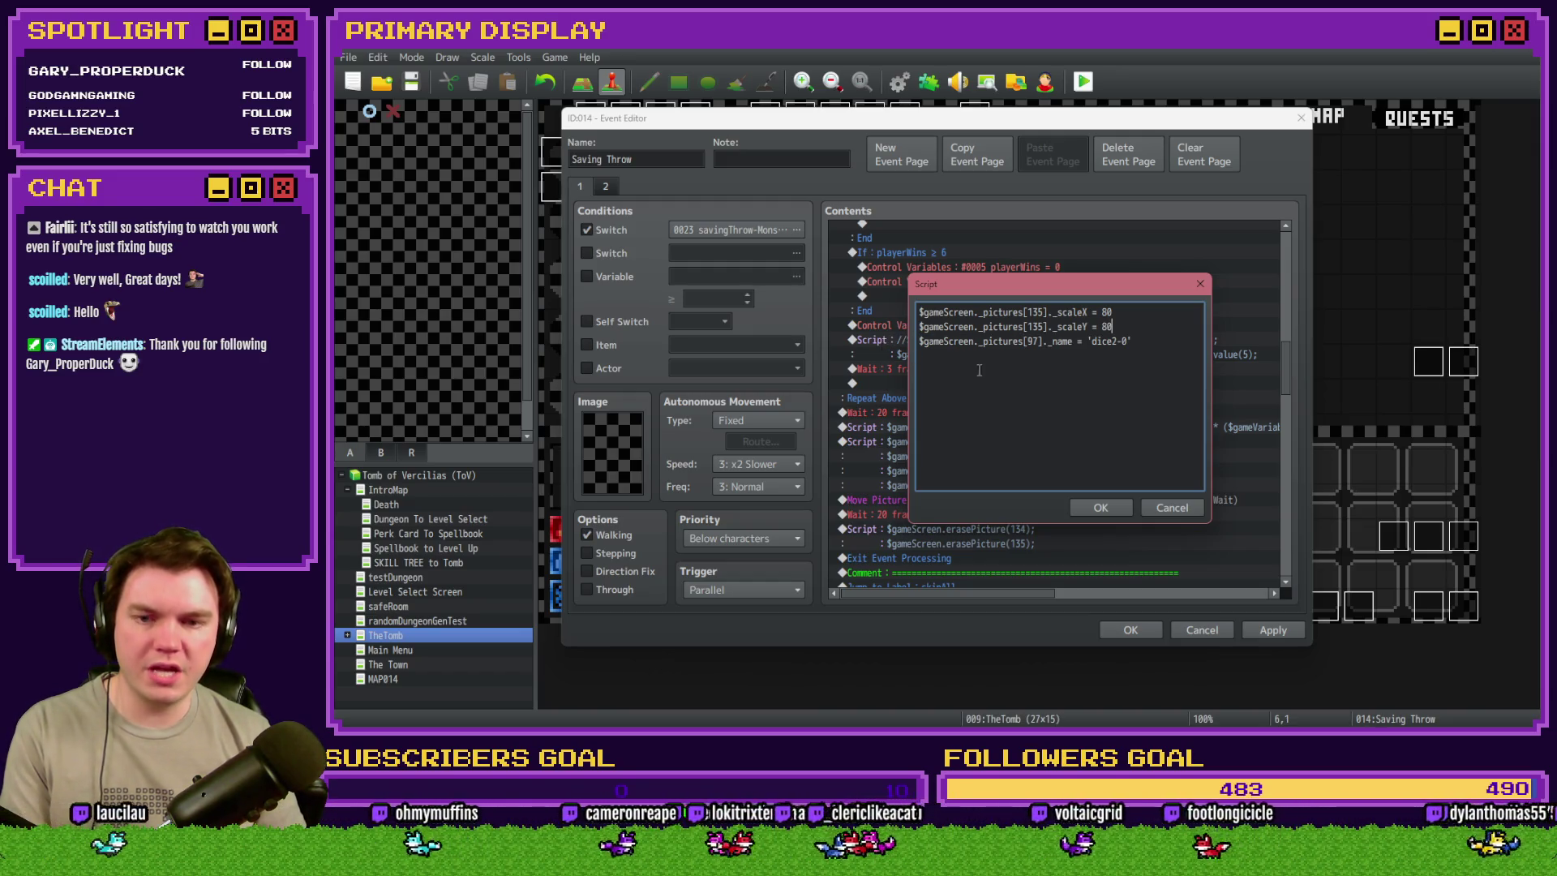
{"action": "double_click", "coordinate": [1031, 341]}
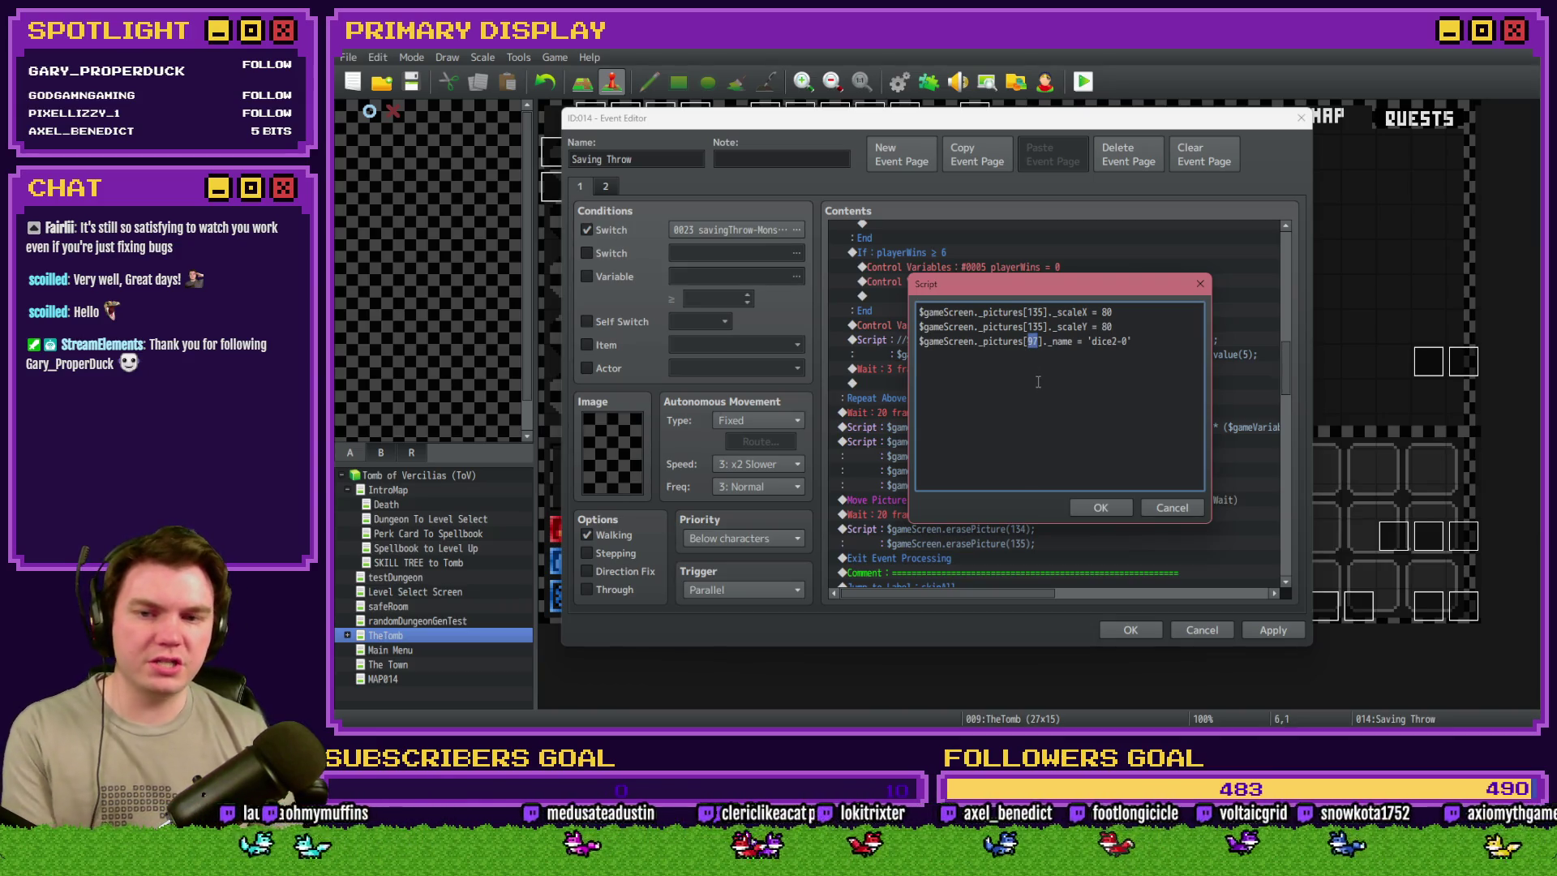
{"action": "type", "text": "135"}
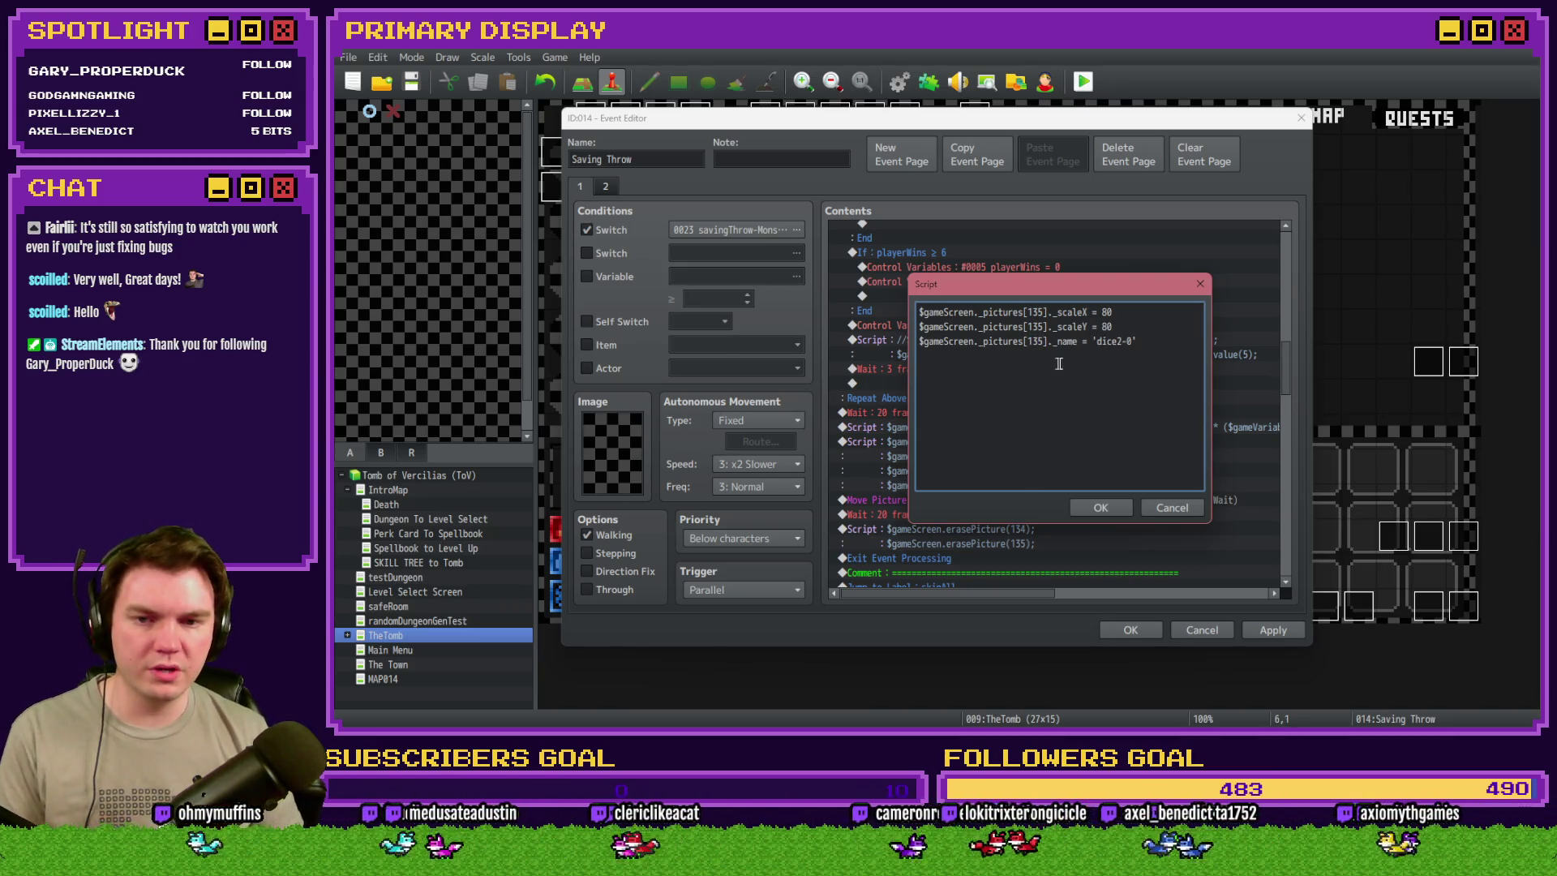
{"action": "left_click_drag", "start_coordinate": [1122, 293], "coordinate": [814, 201]}
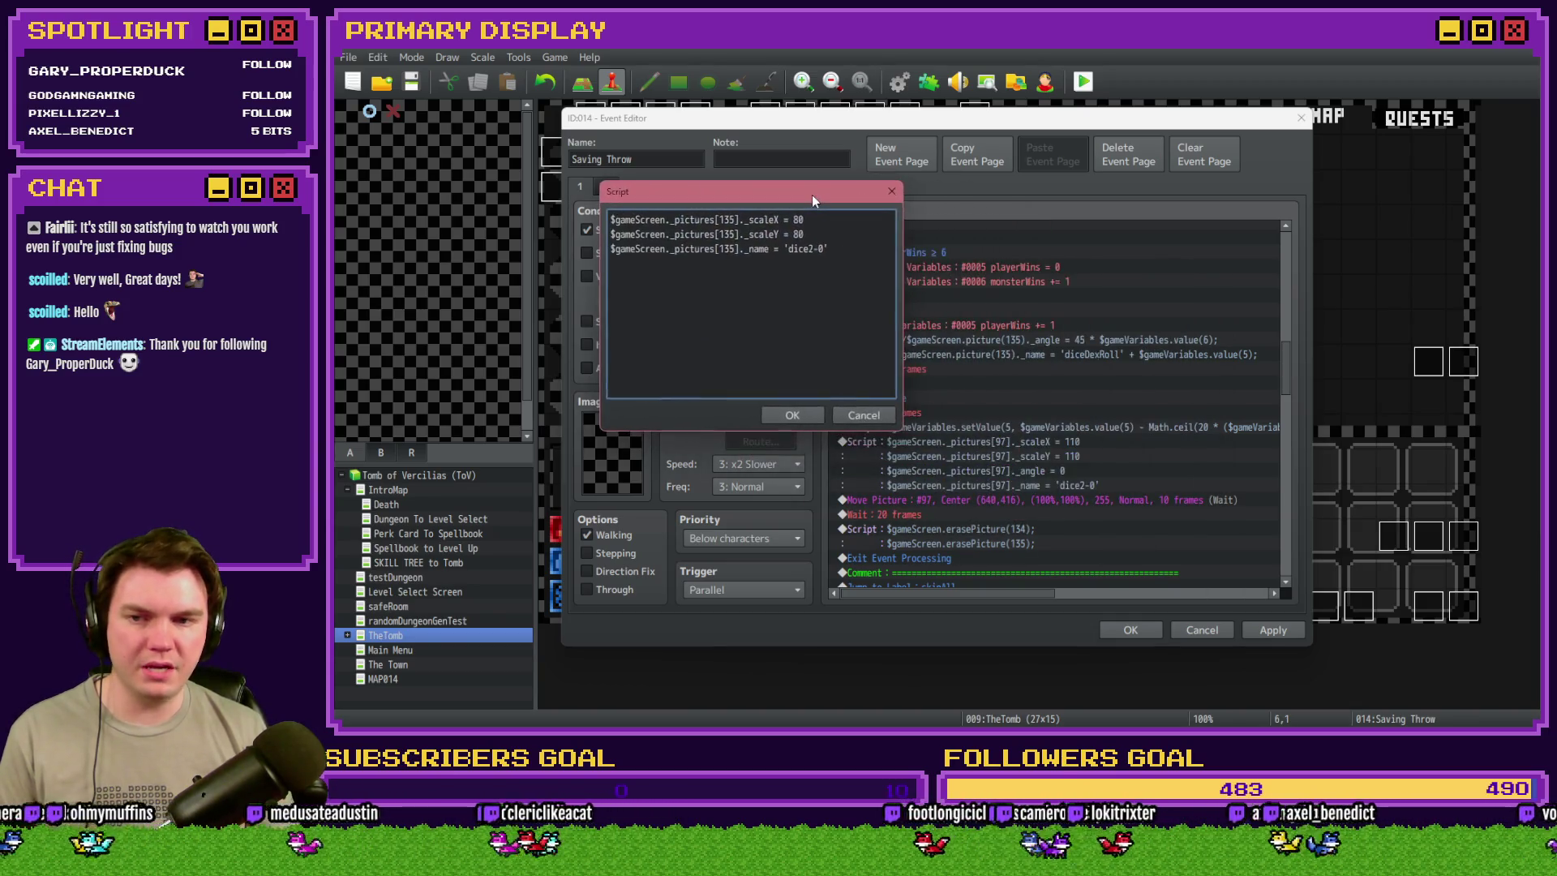
{"action": "left_click", "coordinate": [793, 414]}
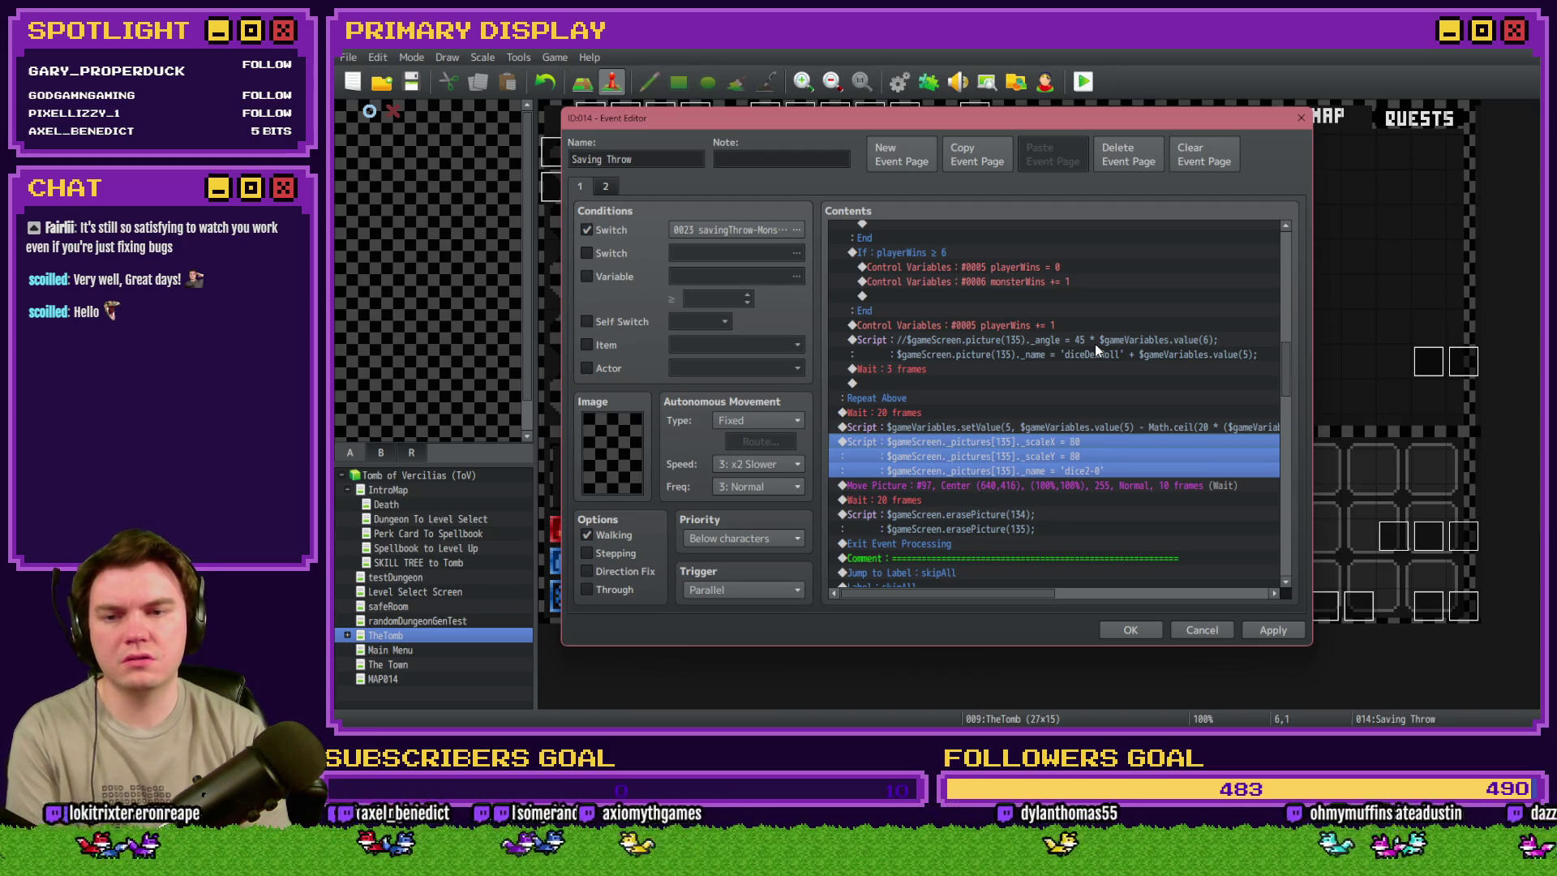
- Copy the _name line from the dice loop's picture name script
{"action": "scroll", "coordinate": [1097, 386], "scroll_direction": "up", "scroll_amount": 3}
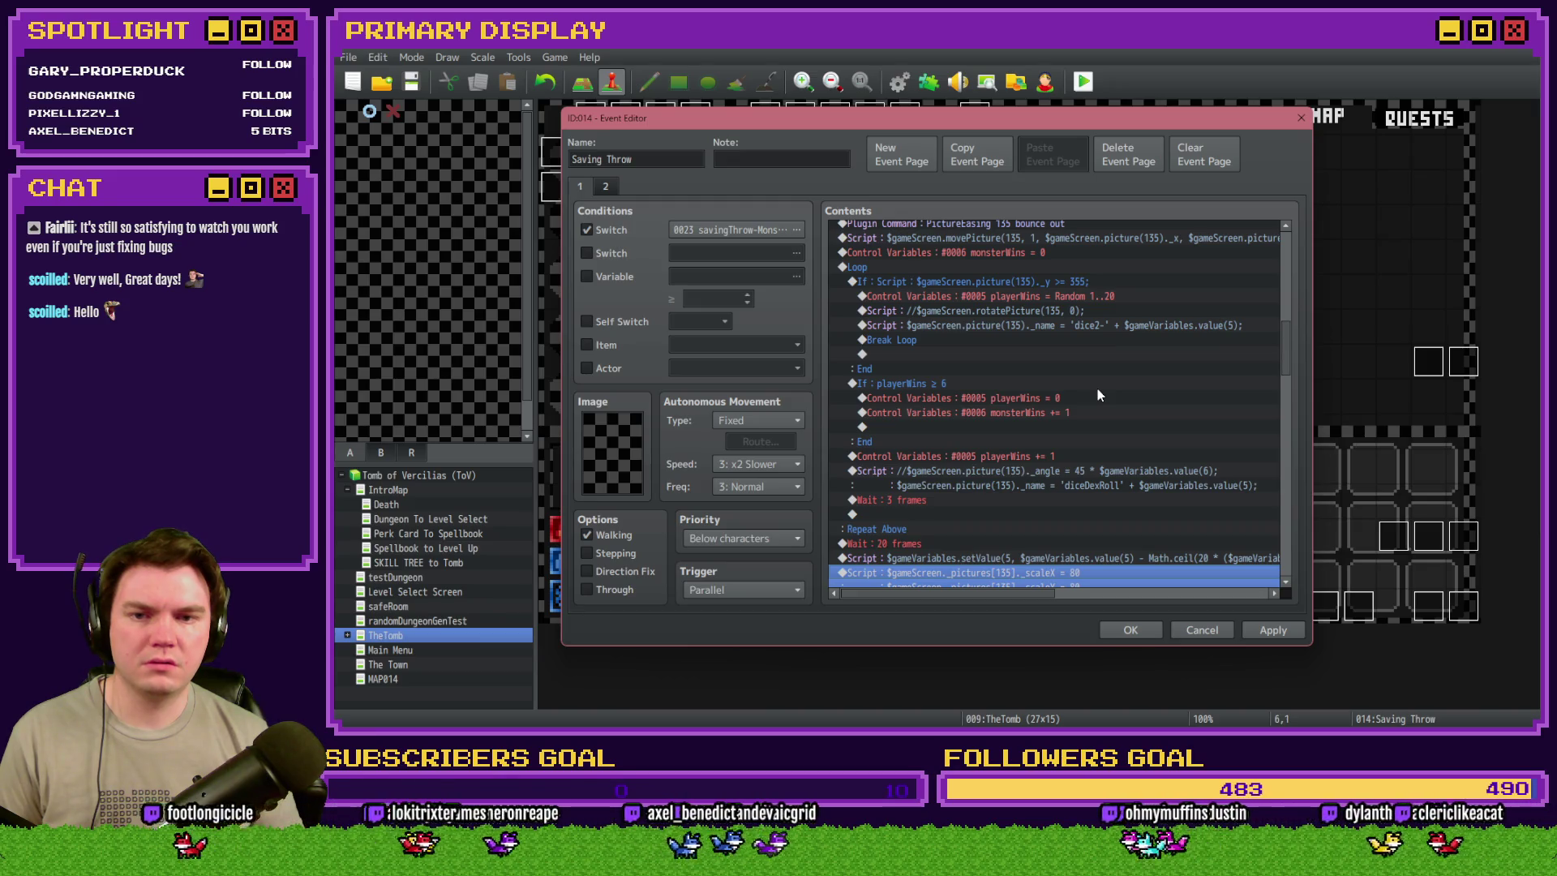
{"action": "scroll", "coordinate": [1097, 388], "scroll_direction": "up", "scroll_amount": 1}
{"action": "left_click", "coordinate": [1085, 341]}
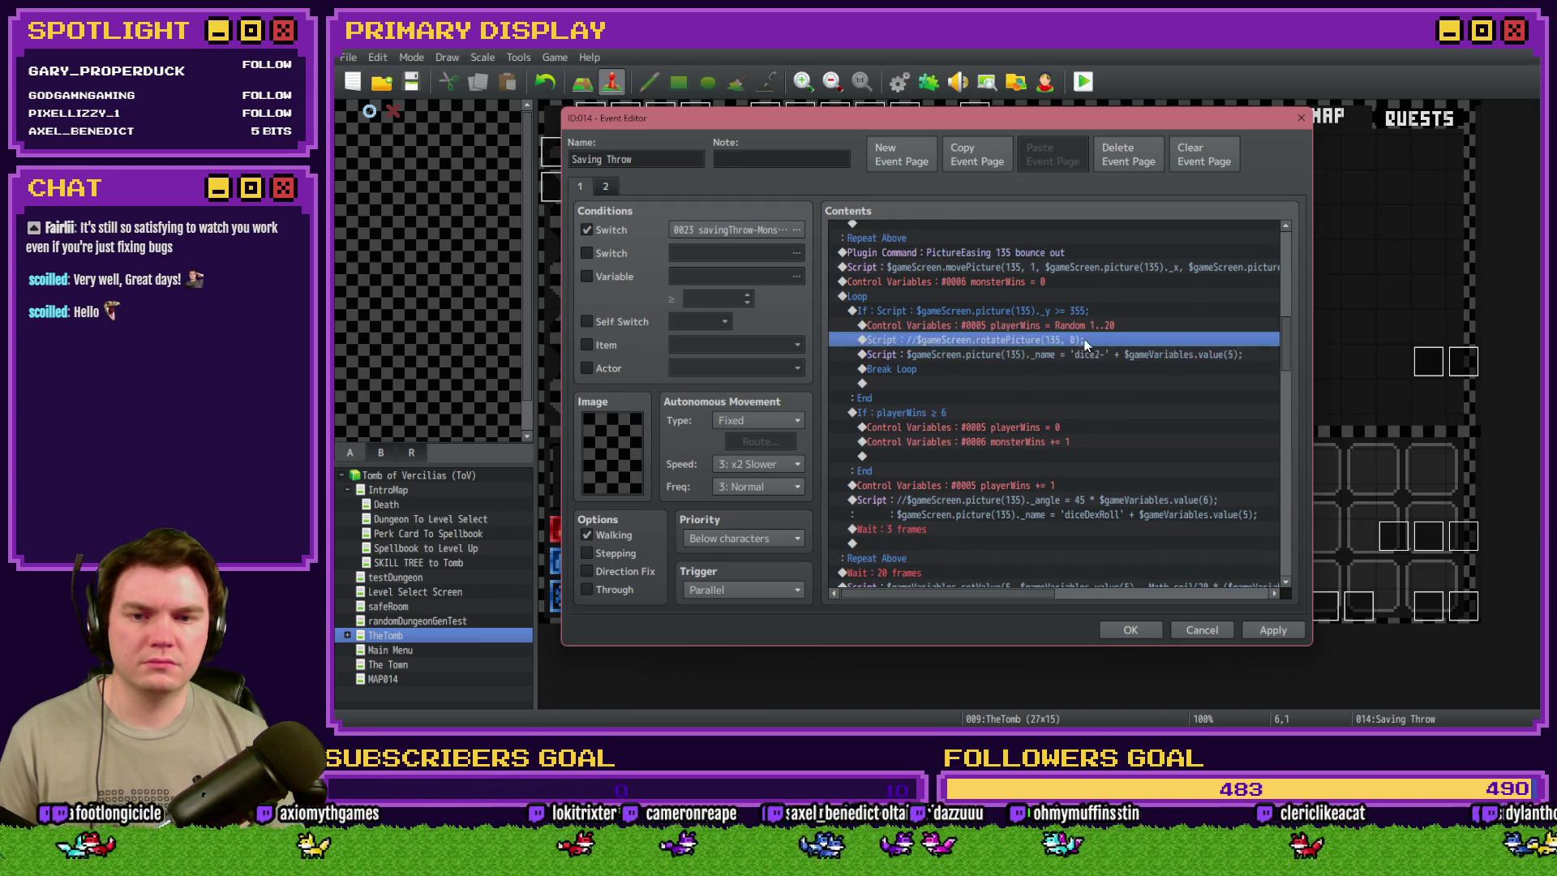
{"action": "double_click", "coordinate": [1086, 357]}
{"action": "key", "text": "ctrl+a"}
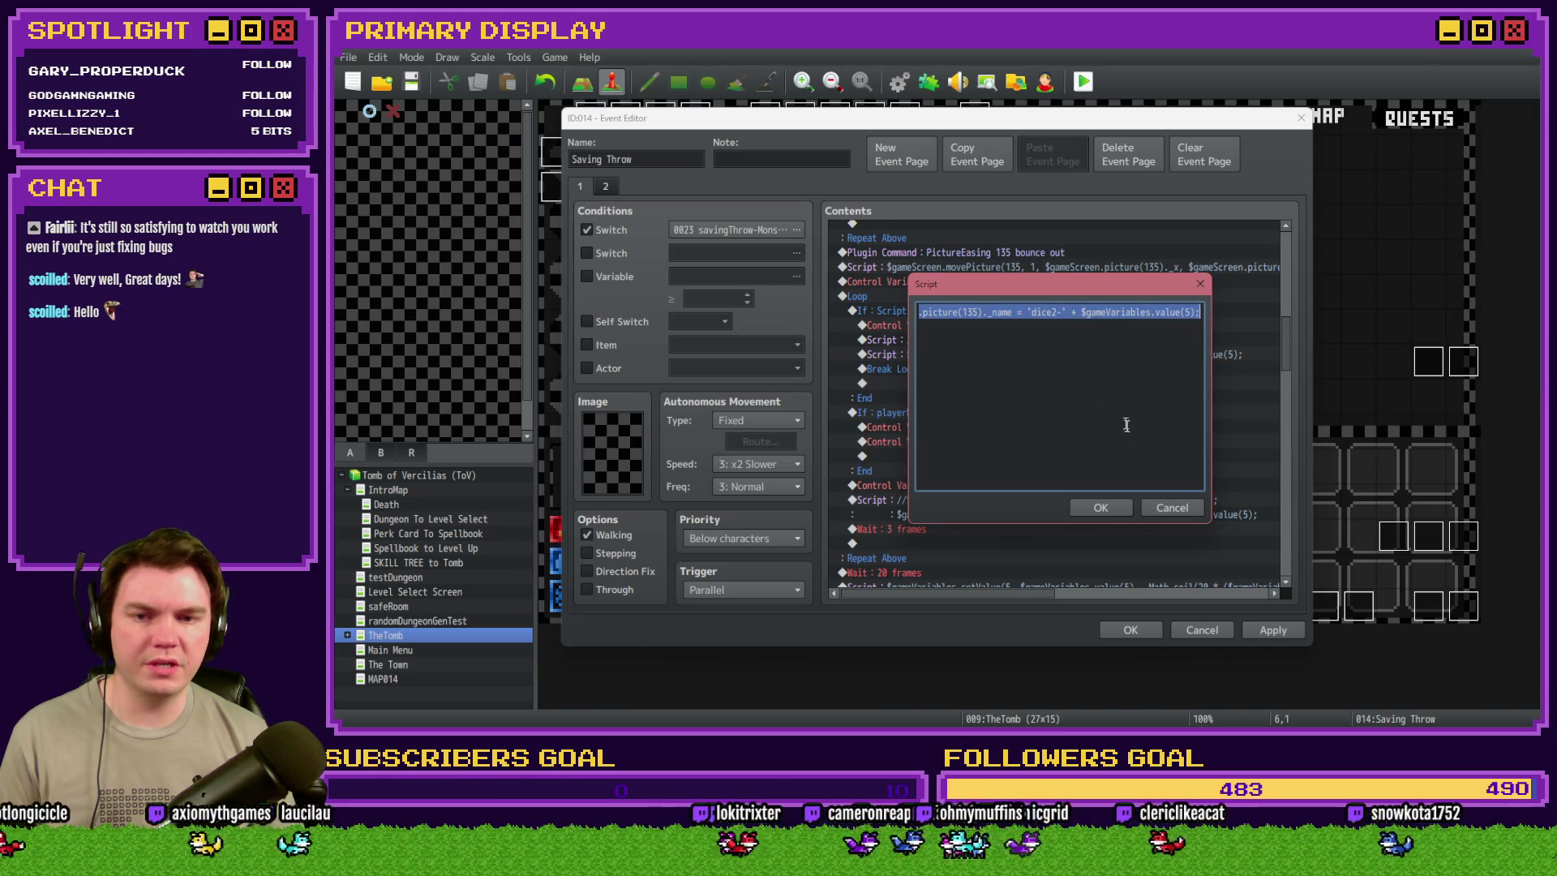
{"action": "left_click", "coordinate": [1101, 507]}
- Paste it over the 'dice2-0' line in the final scale script and confirm
{"action": "scroll", "coordinate": [1096, 486], "scroll_direction": "down", "scroll_amount": 3}
{"action": "left_click", "coordinate": [1093, 457]}
{"action": "double_click", "coordinate": [1093, 456]}
{"action": "key", "text": "ctrl+v"}
{"action": "left_click", "coordinate": [970, 349]}
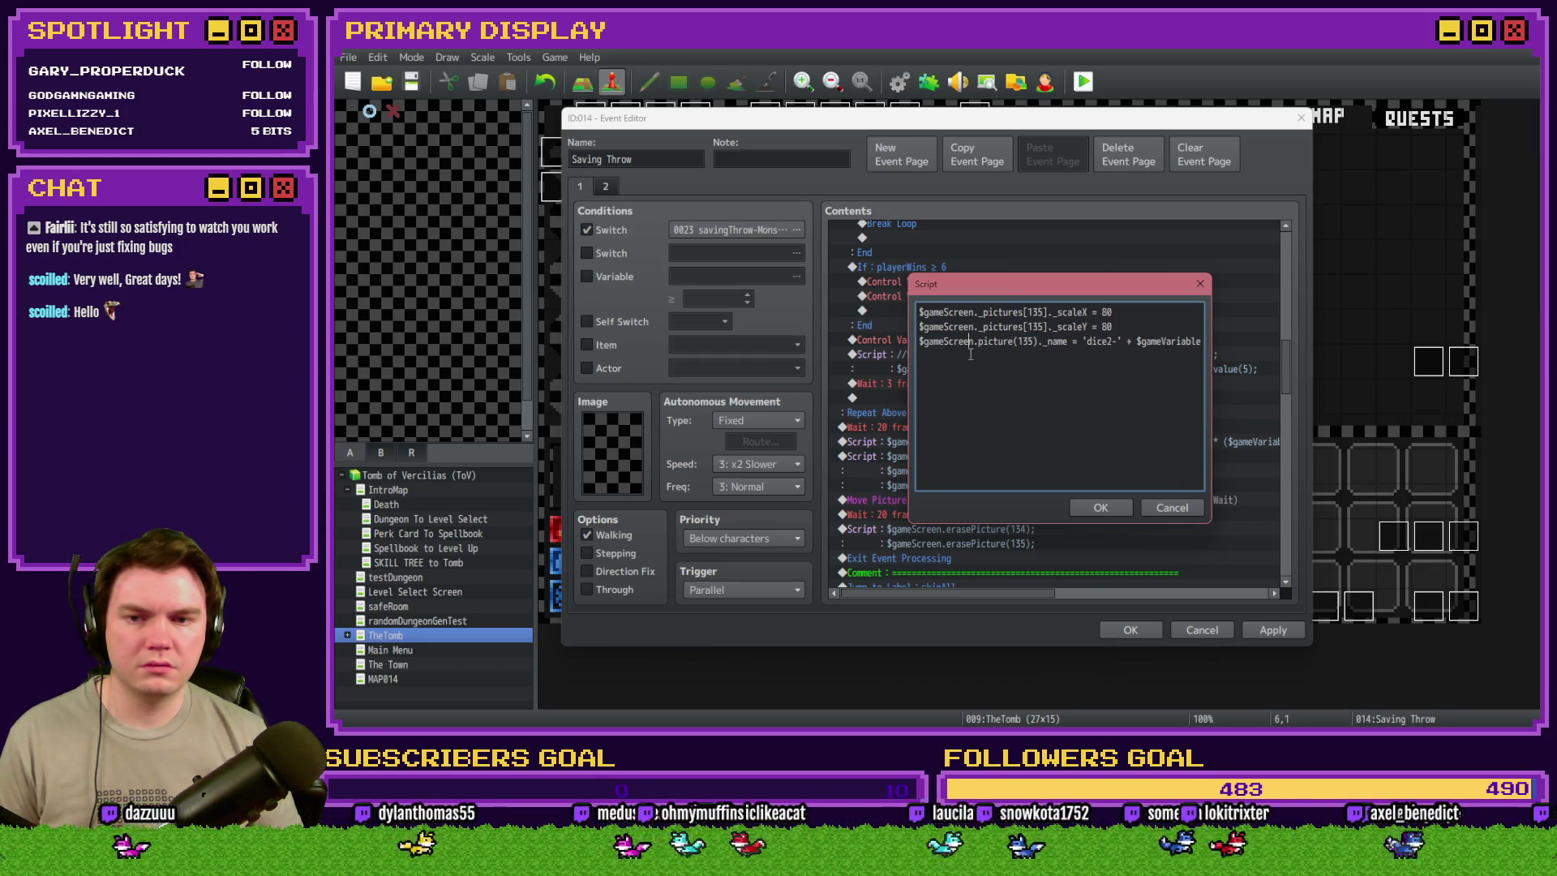
{"action": "mouse_move", "coordinate": [1032, 289]}
{"action": "left_mouse_down"}
{"action": "mouse_move", "coordinate": [1078, 180]}
{"action": "mouse_move", "coordinate": [1072, 200]}
{"action": "left_mouse_up"}
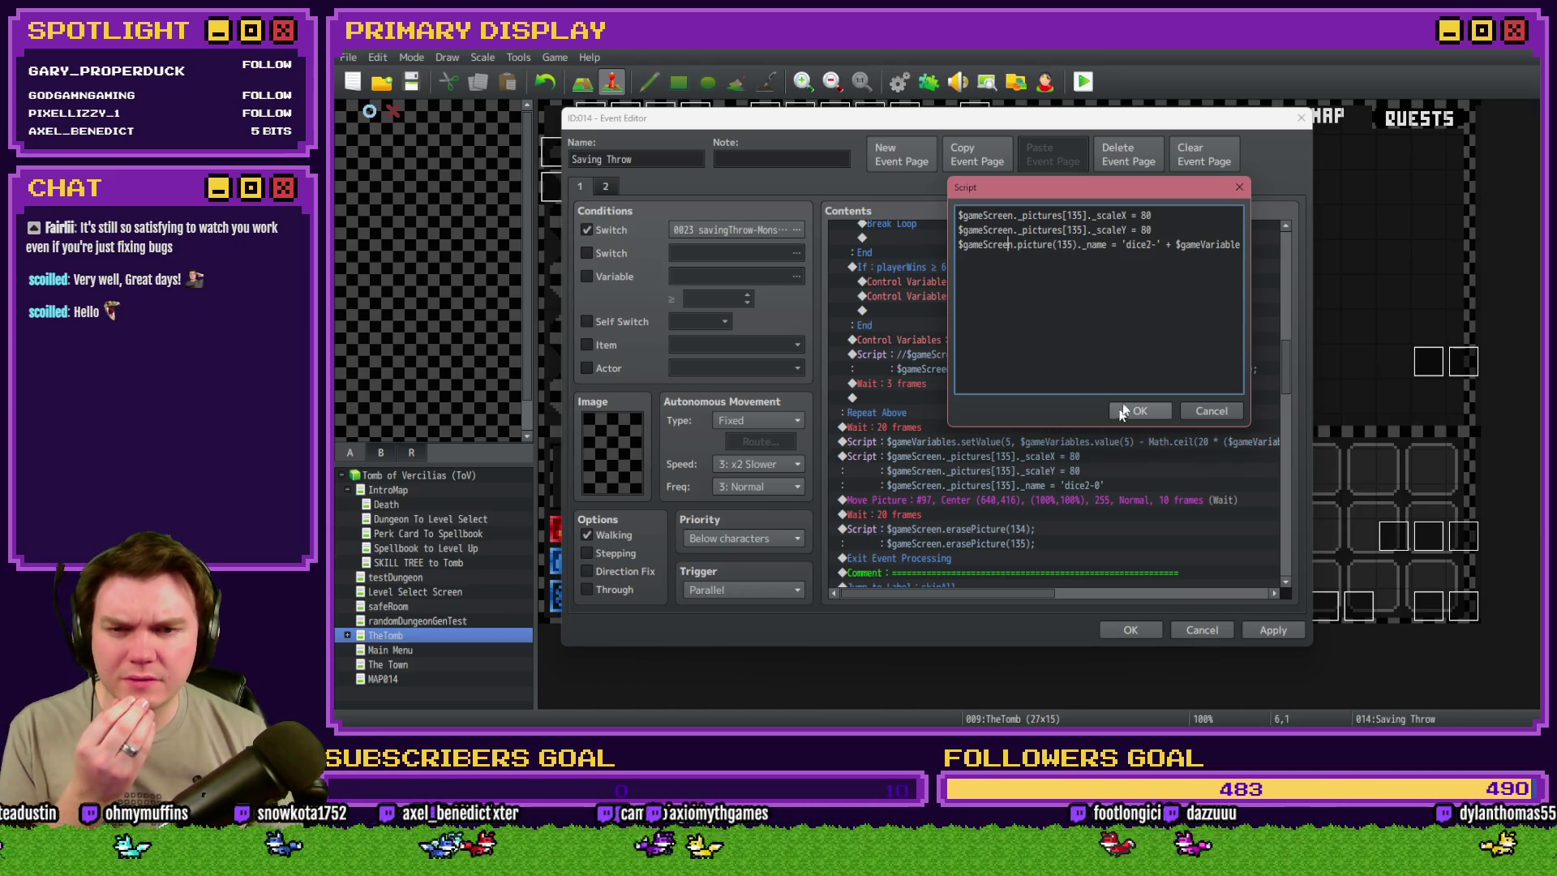
{"action": "key", "text": "shift+End"}
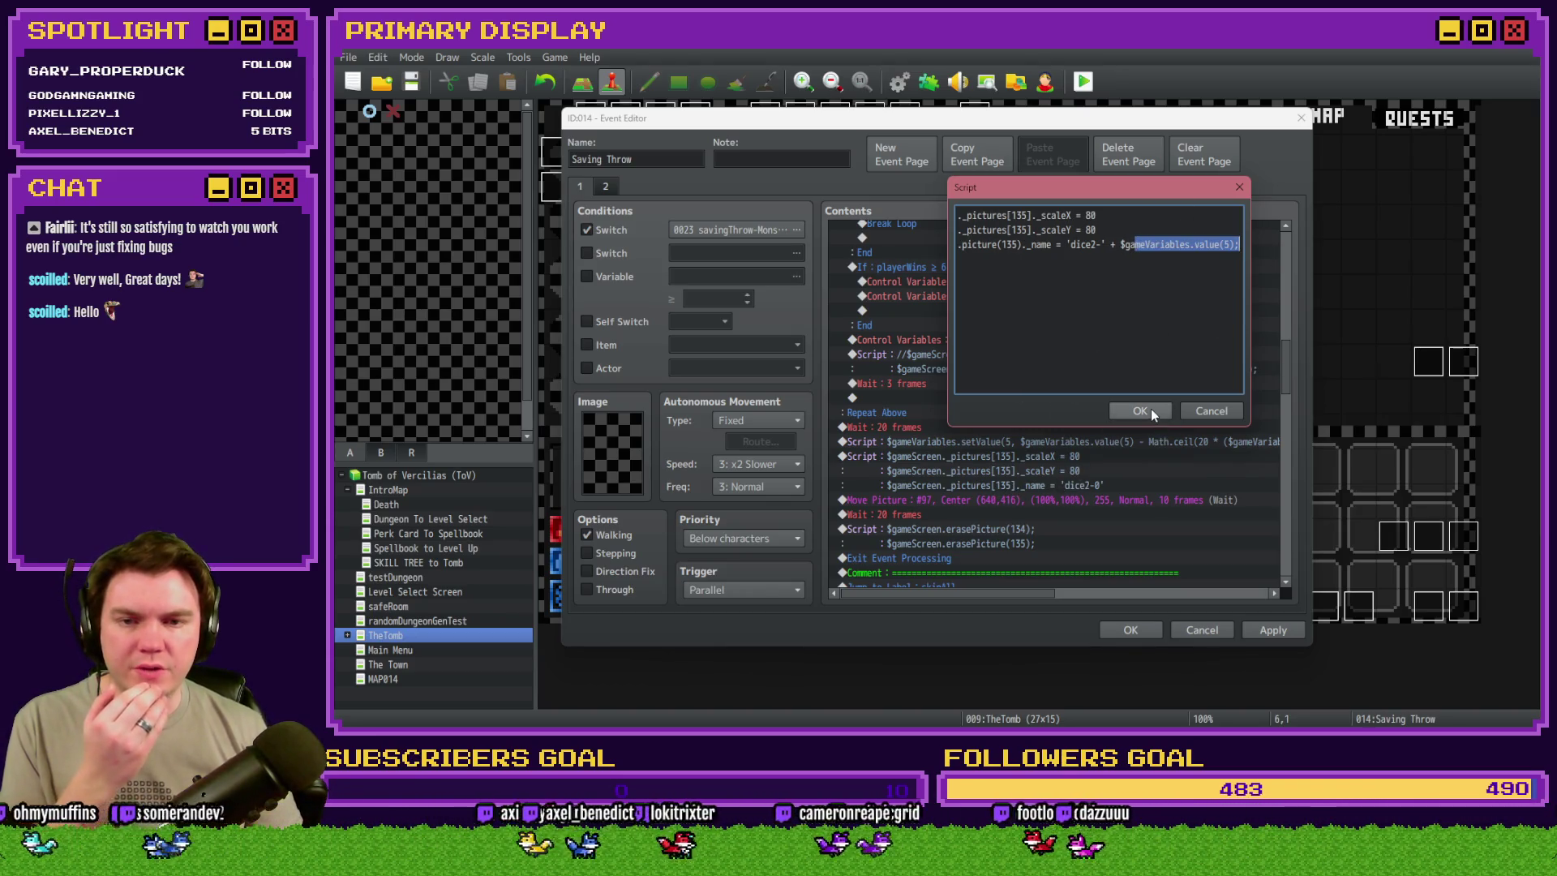
{"action": "left_click", "coordinate": [1150, 410]}
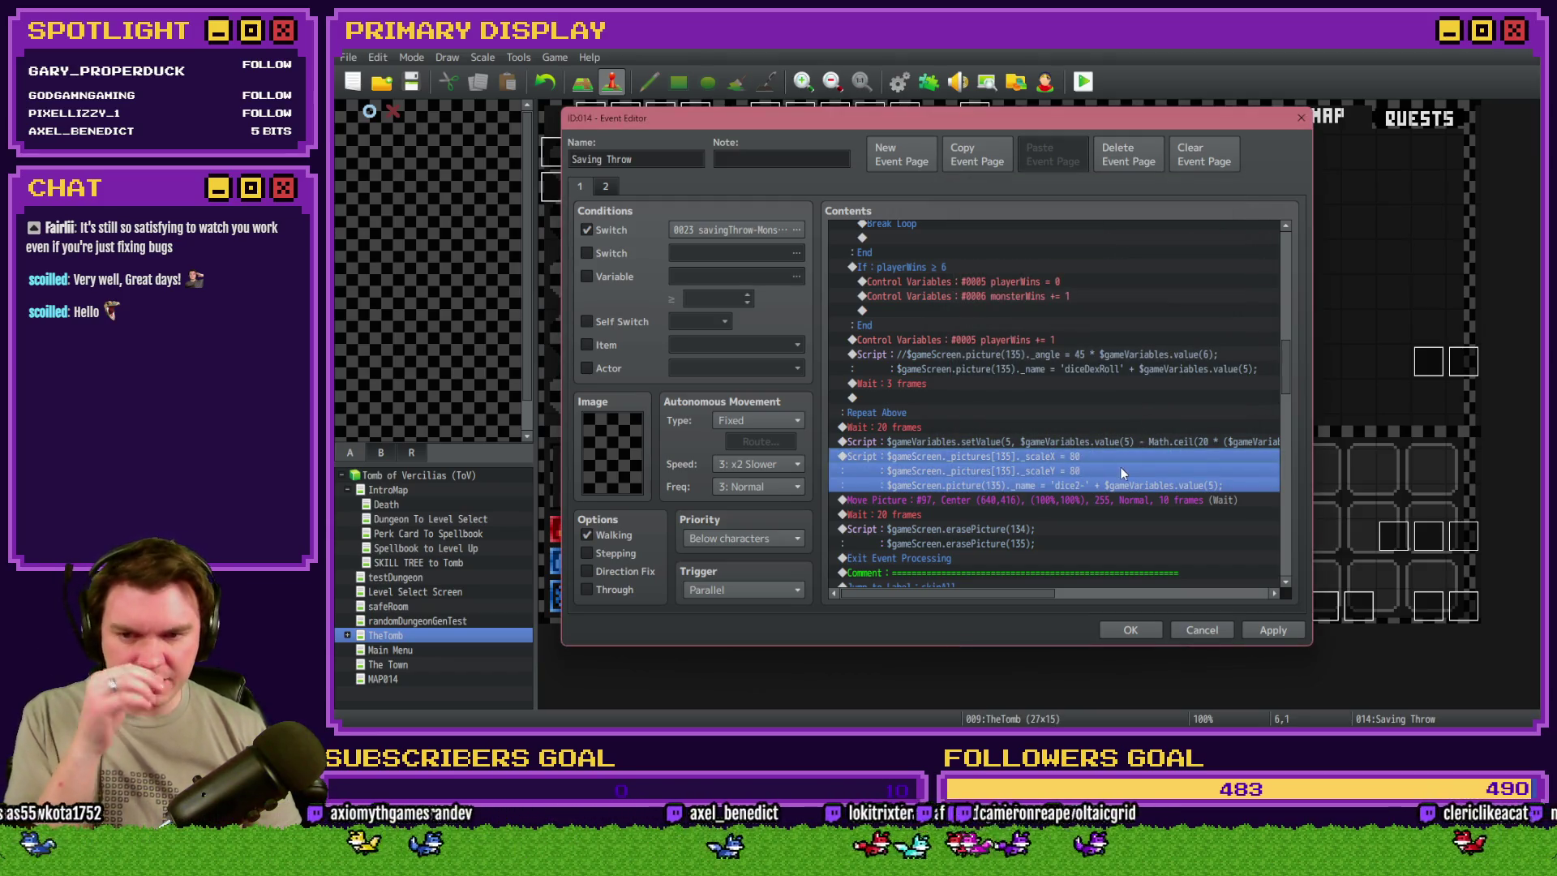
- Delete the closing Move Picture command
{"action": "left_click", "coordinate": [1115, 501]}
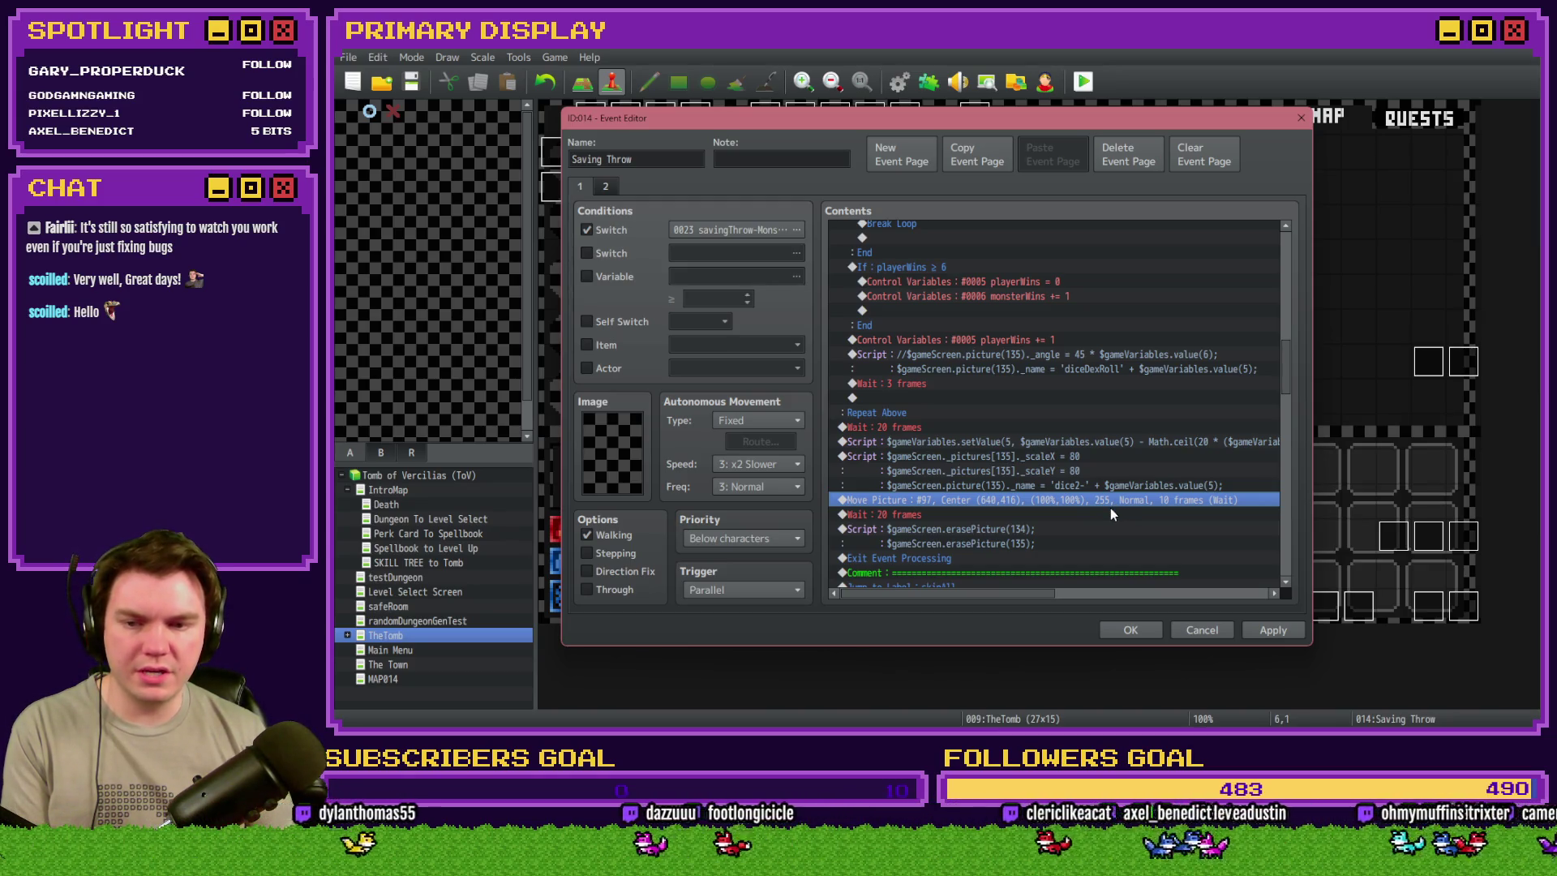
{"action": "key", "text": "Delete"}
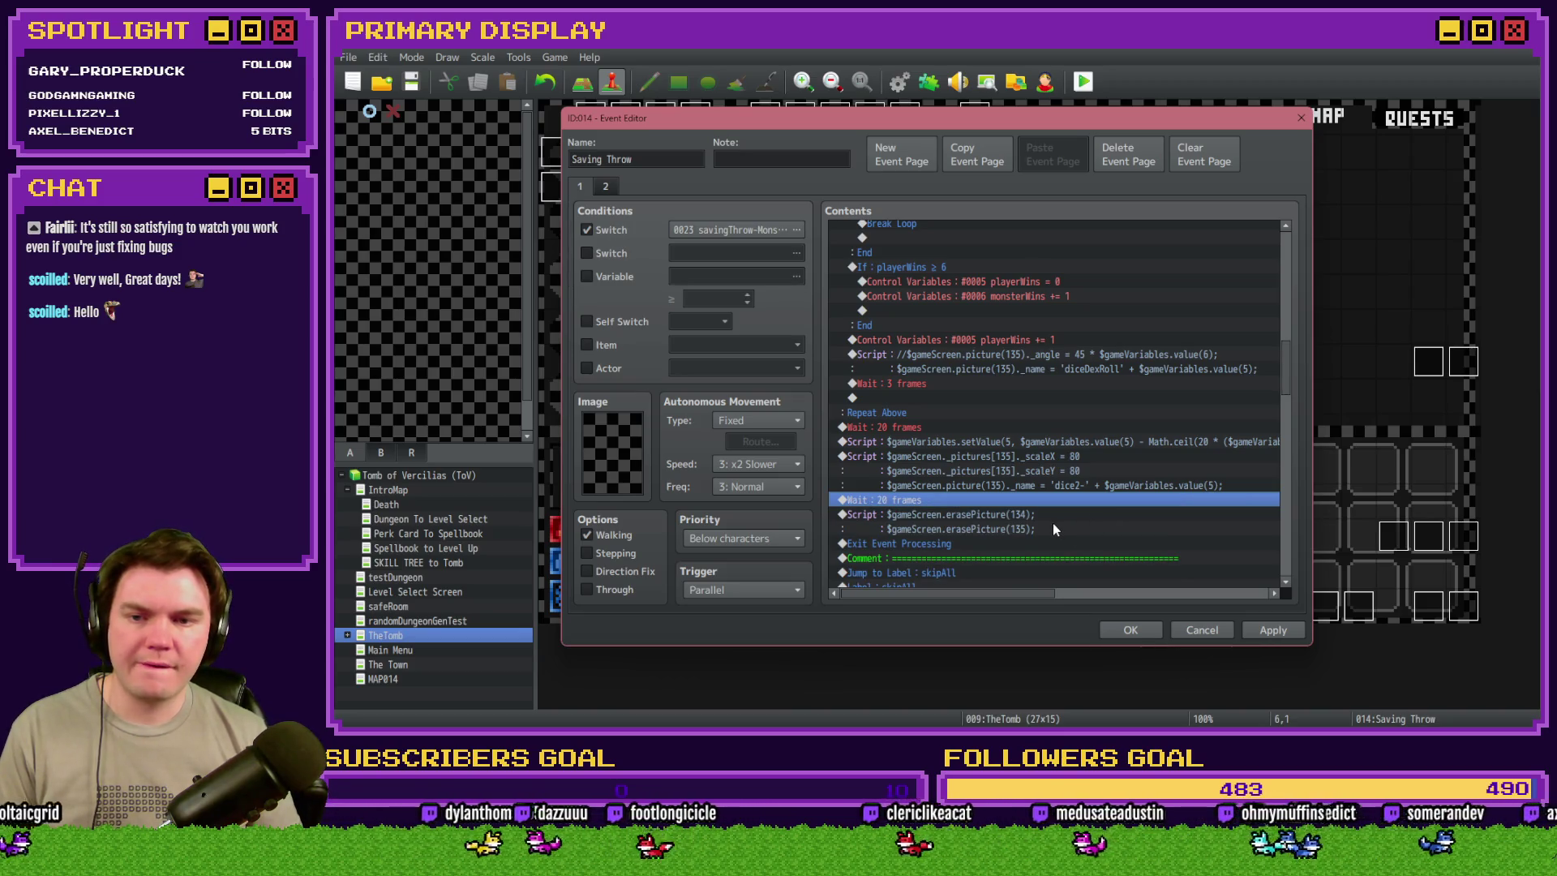
{"action": "scroll", "coordinate": [1054, 529], "scroll_direction": "up", "scroll_amount": 3}
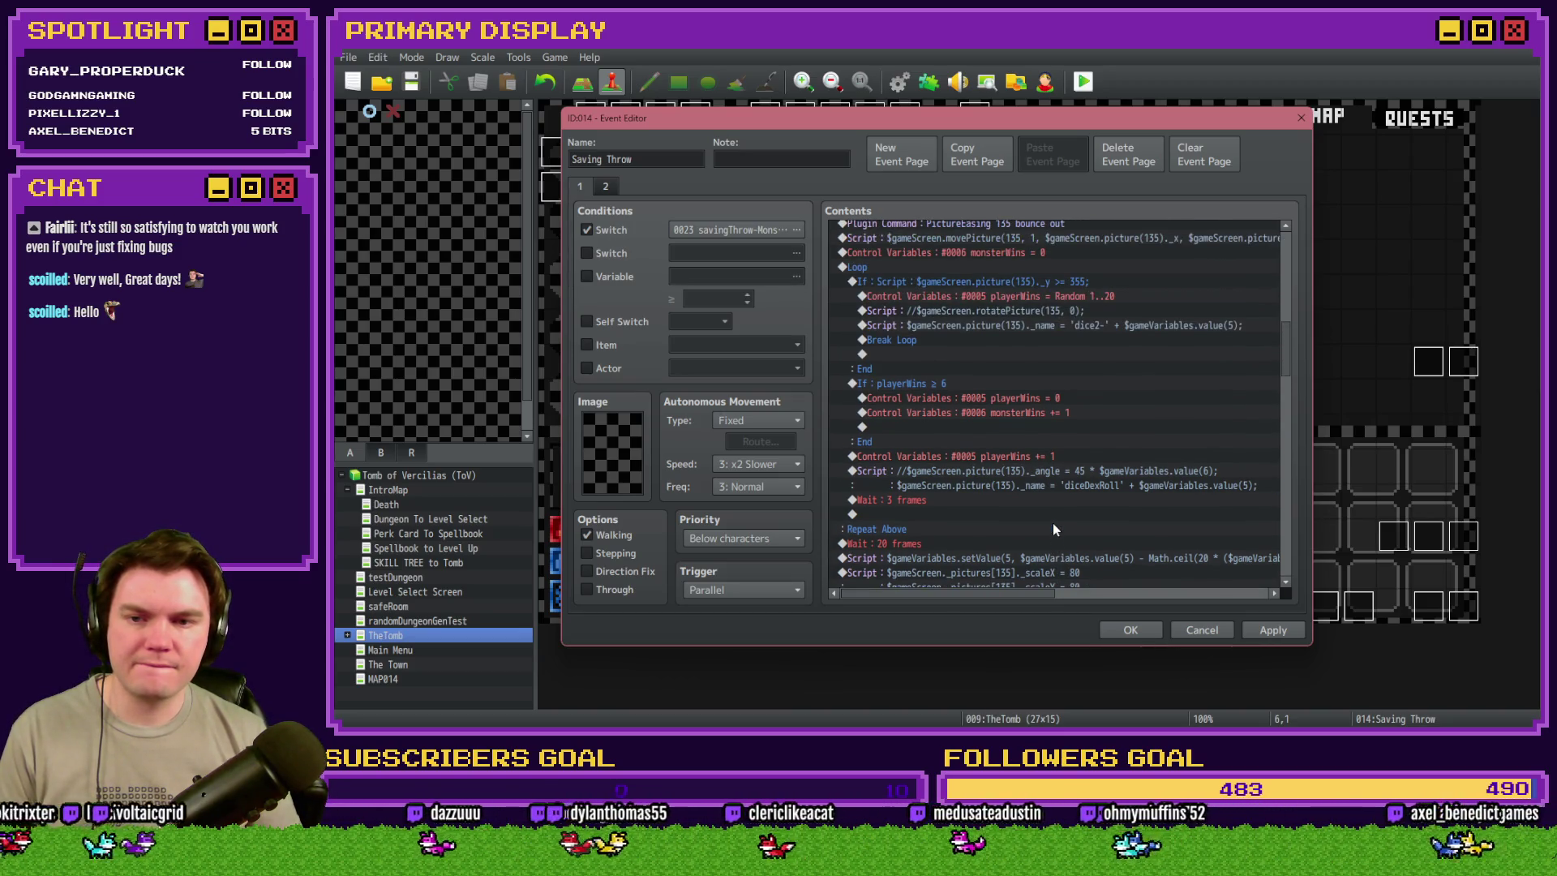
{"action": "scroll", "coordinate": [1053, 523], "scroll_direction": "down", "scroll_amount": 4}
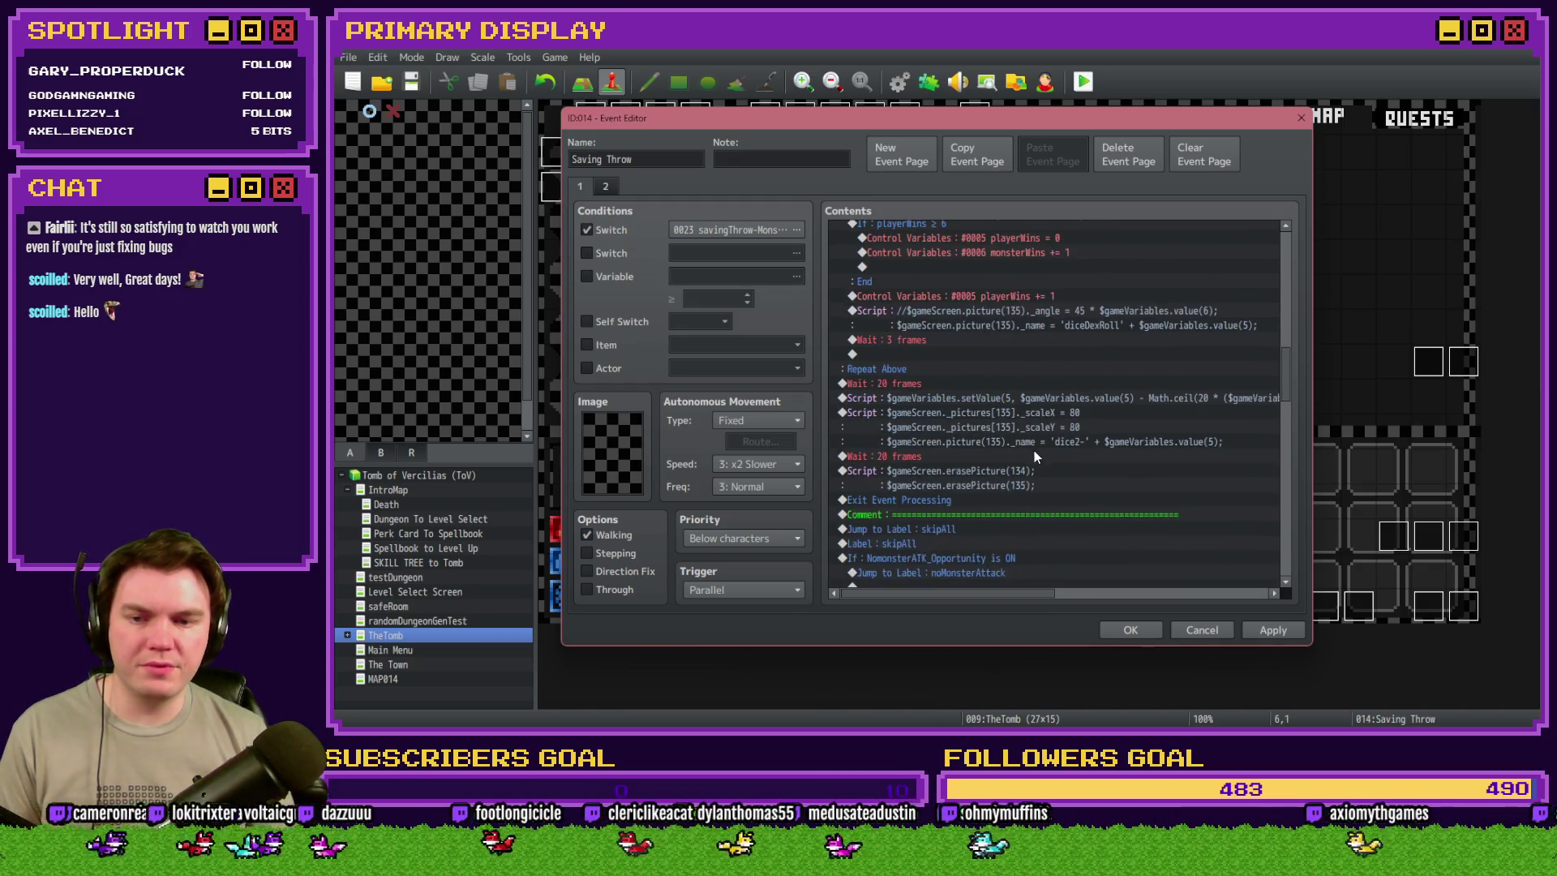
- Paste the movePicture script above the wait and remove its ' + 120' y offset
{"action": "left_click", "coordinate": [1004, 457]}
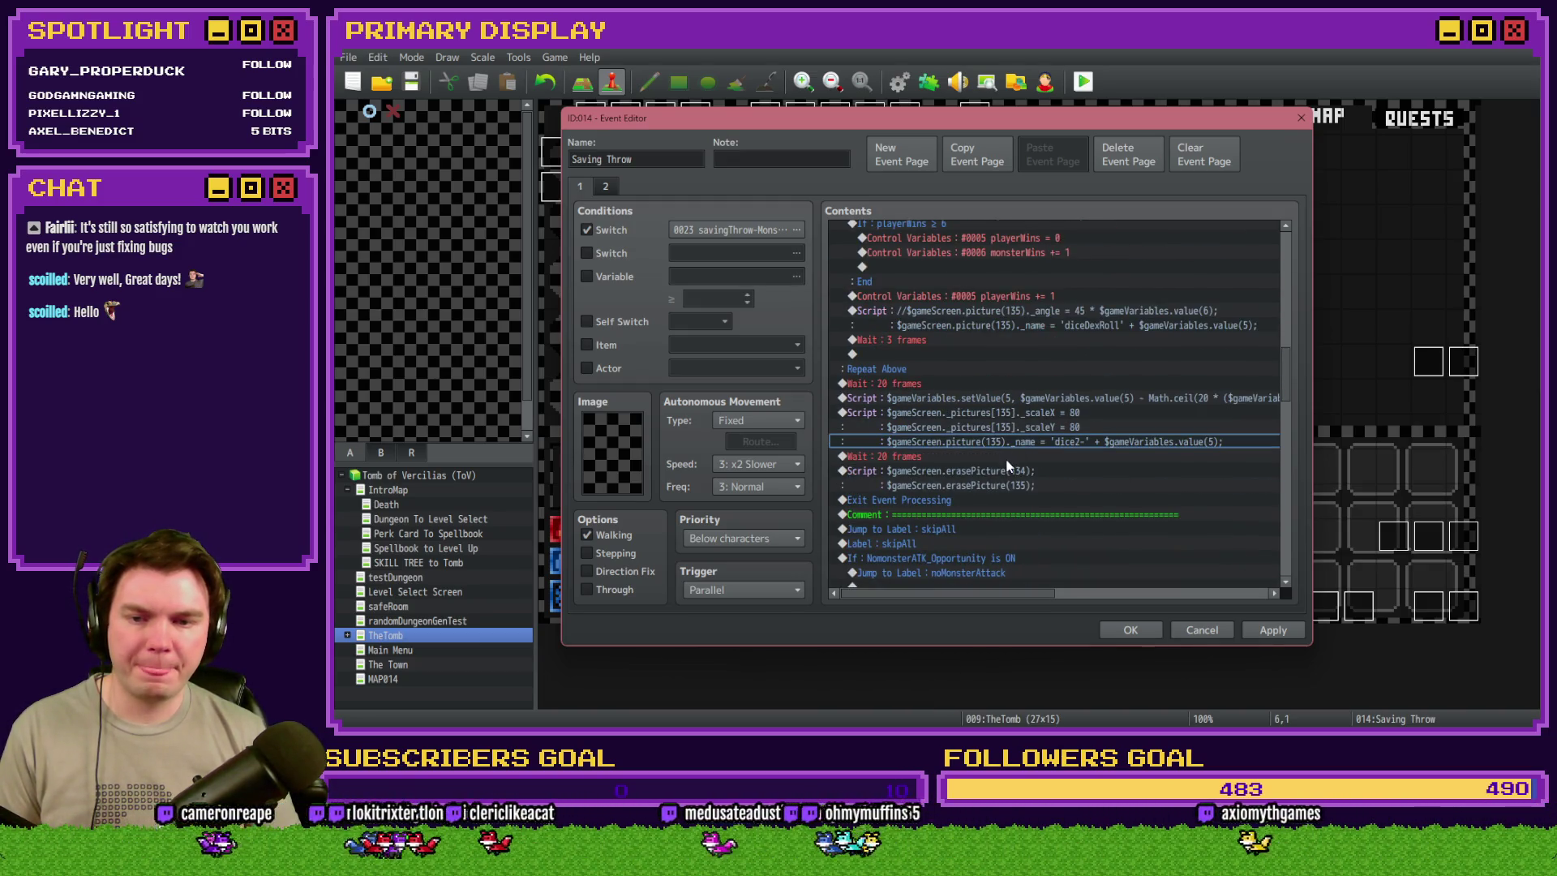
{"action": "key", "text": "ctrl+v"}
{"action": "double_click", "coordinate": [1008, 457]}
{"action": "left_click", "coordinate": [990, 313]}
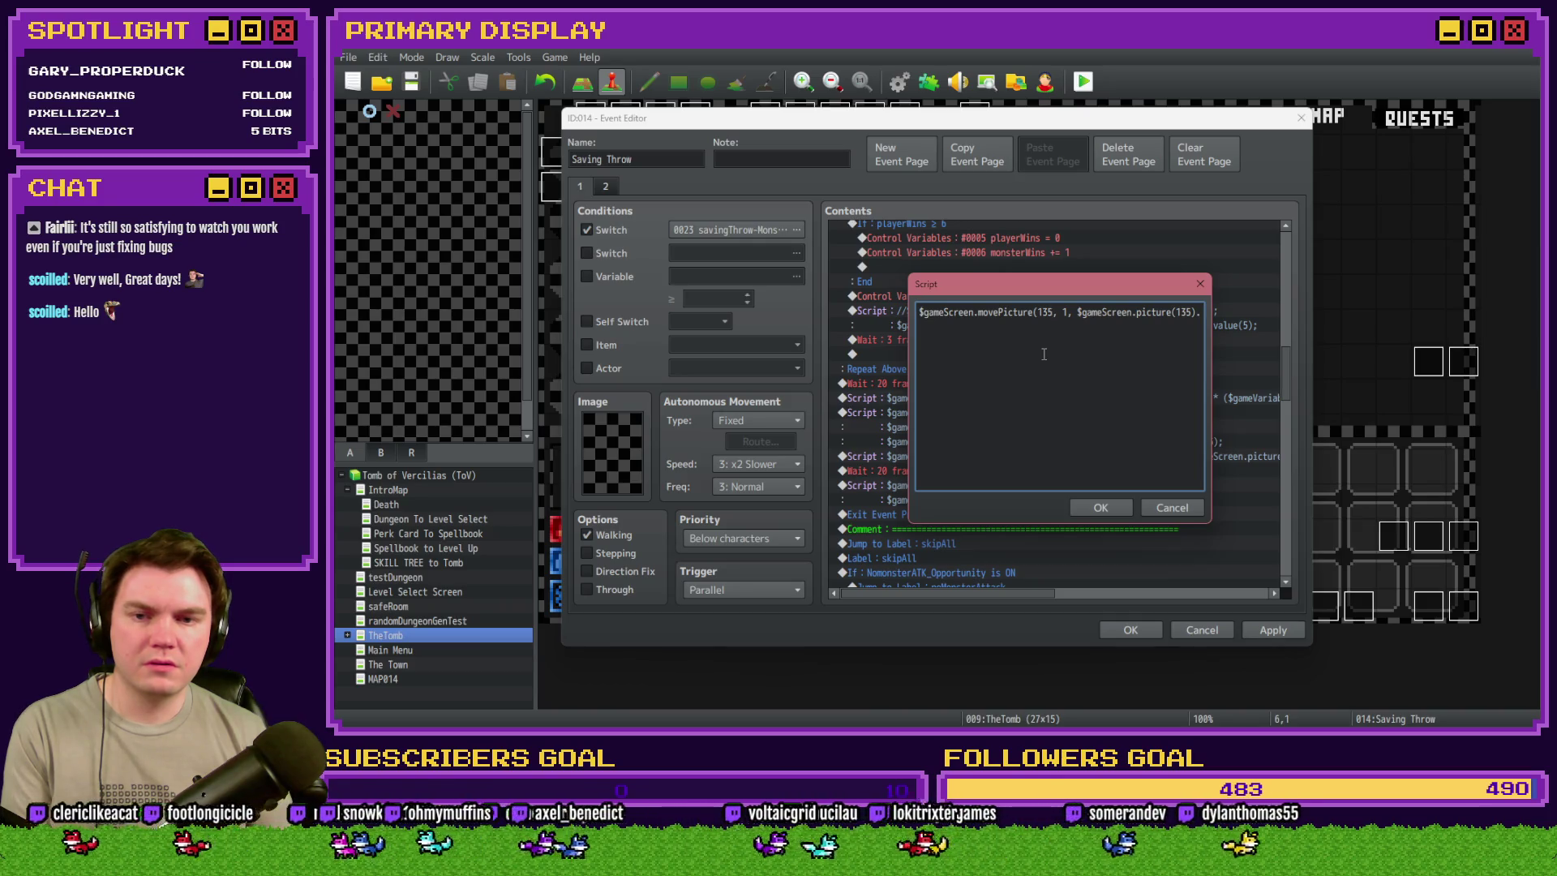
{"action": "key", "text": "Right"}
{"action": "key", "text": "Right"}
{"action": "key", "text": "Right"}
{"action": "key", "text": "Right"}
{"action": "key", "text": "Right"}
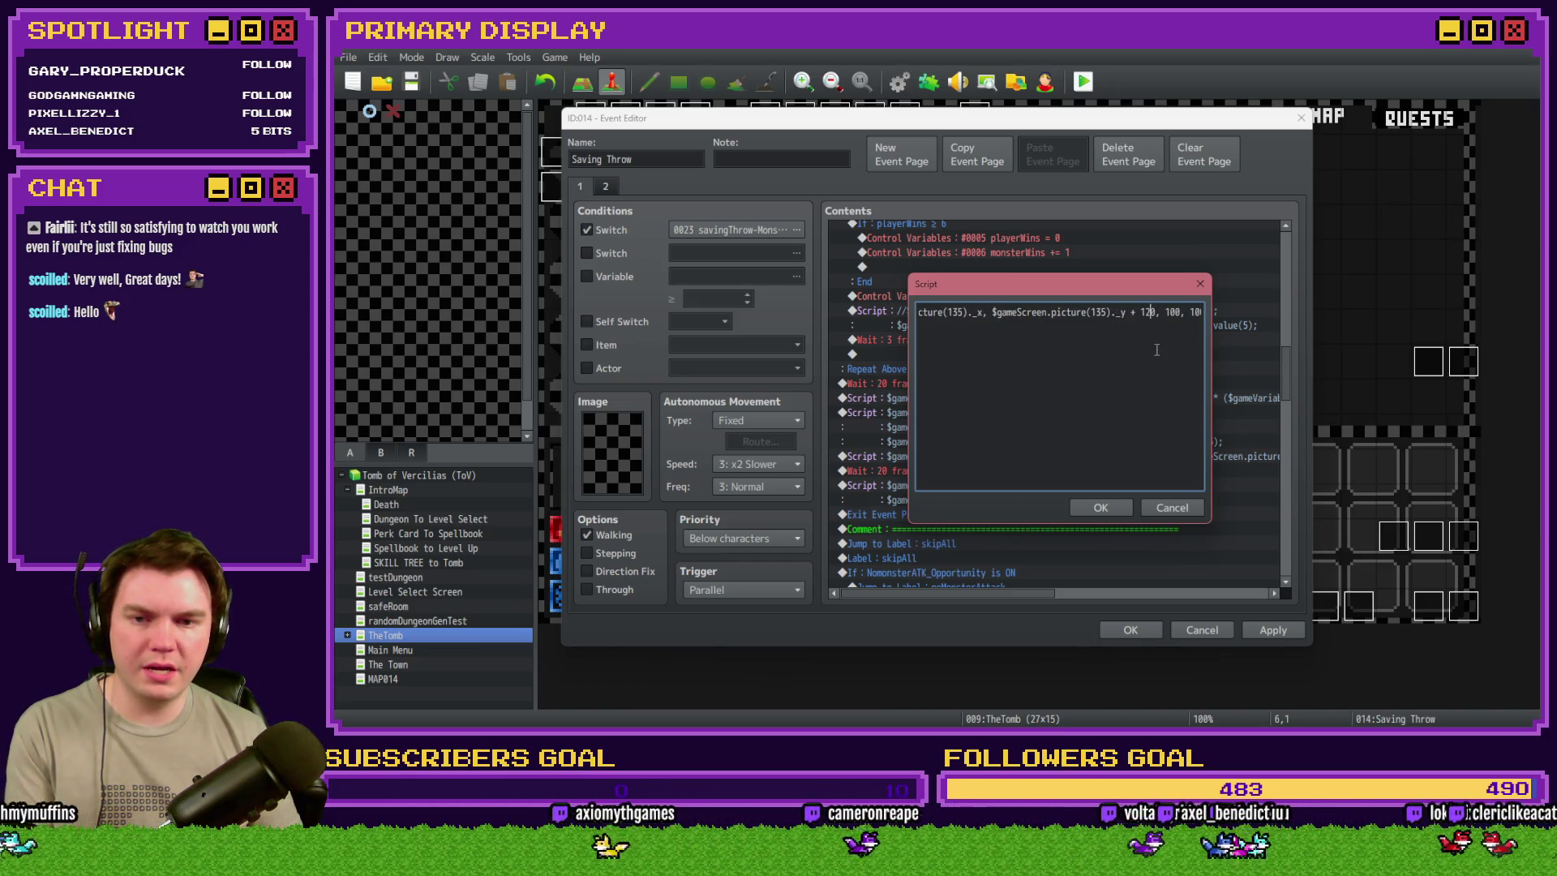
{"action": "key", "text": "Right"}
{"action": "key", "text": "BackSpace"}
{"action": "key", "text": "BackSpace"}
{"action": "key", "text": "BackSpace"}
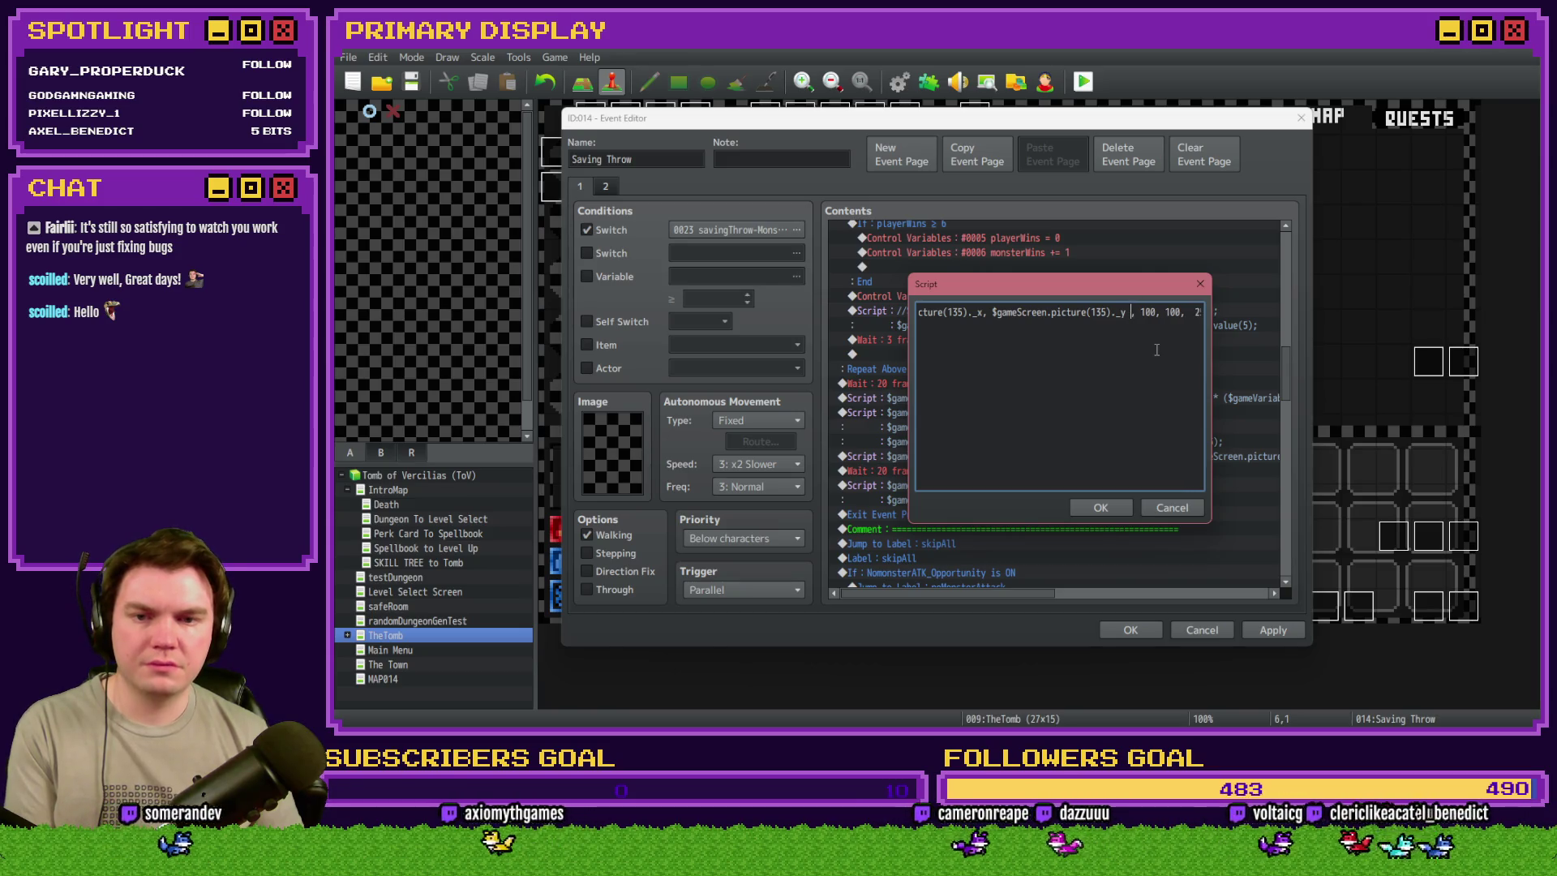
{"action": "left_click", "coordinate": [1214, 309]}
{"action": "double_click", "coordinate": [1185, 312]}
{"action": "left_click", "coordinate": [1104, 506]}
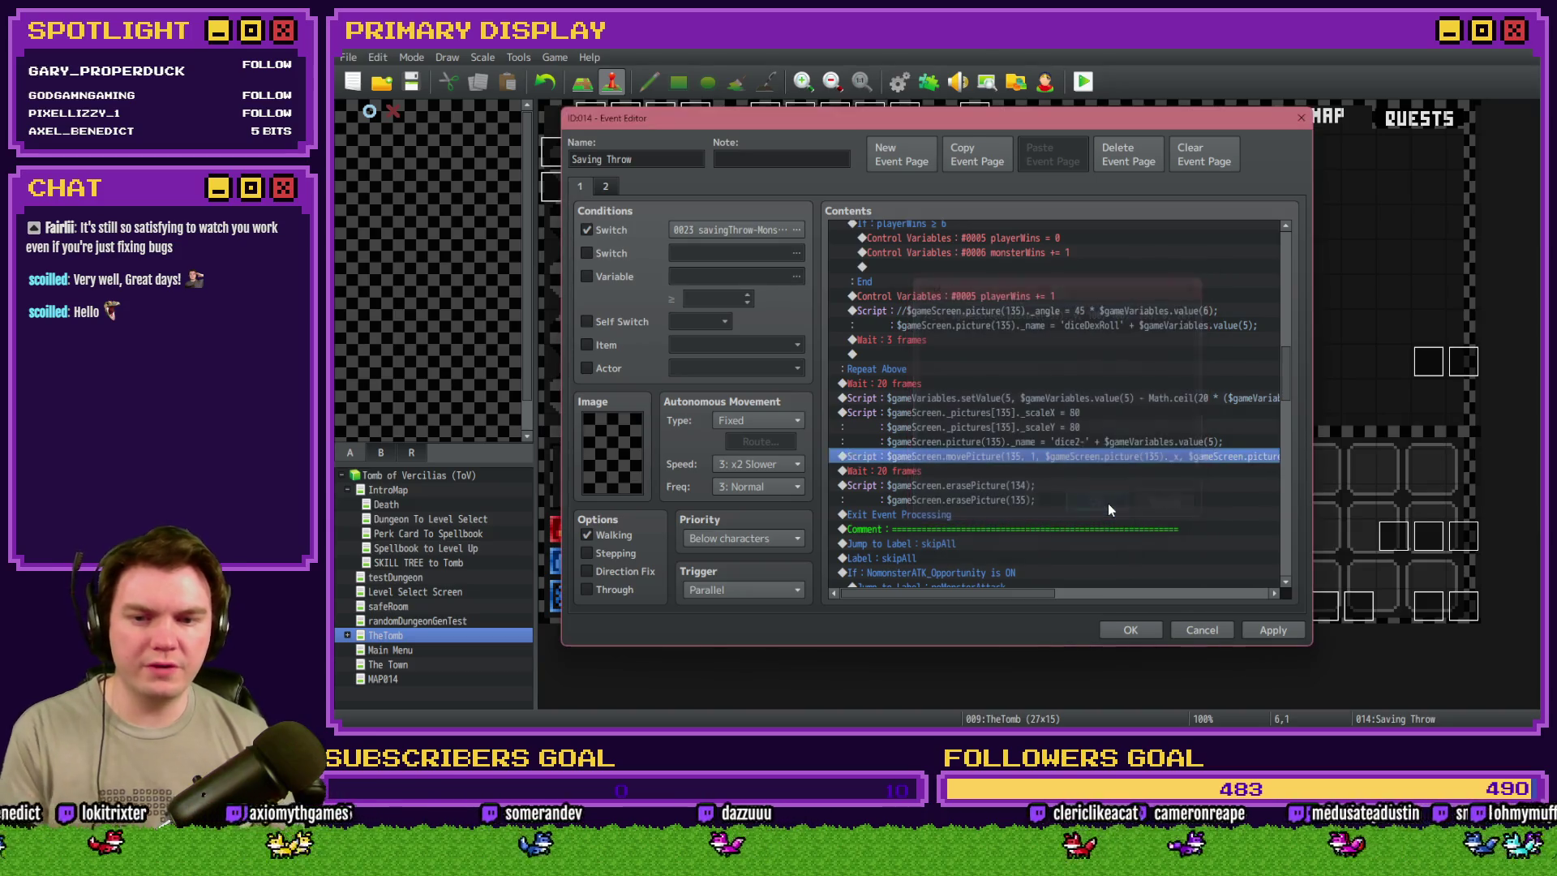
- Change the following wait to 60 frames and apply the event changes
{"action": "left_click", "coordinate": [1057, 472]}
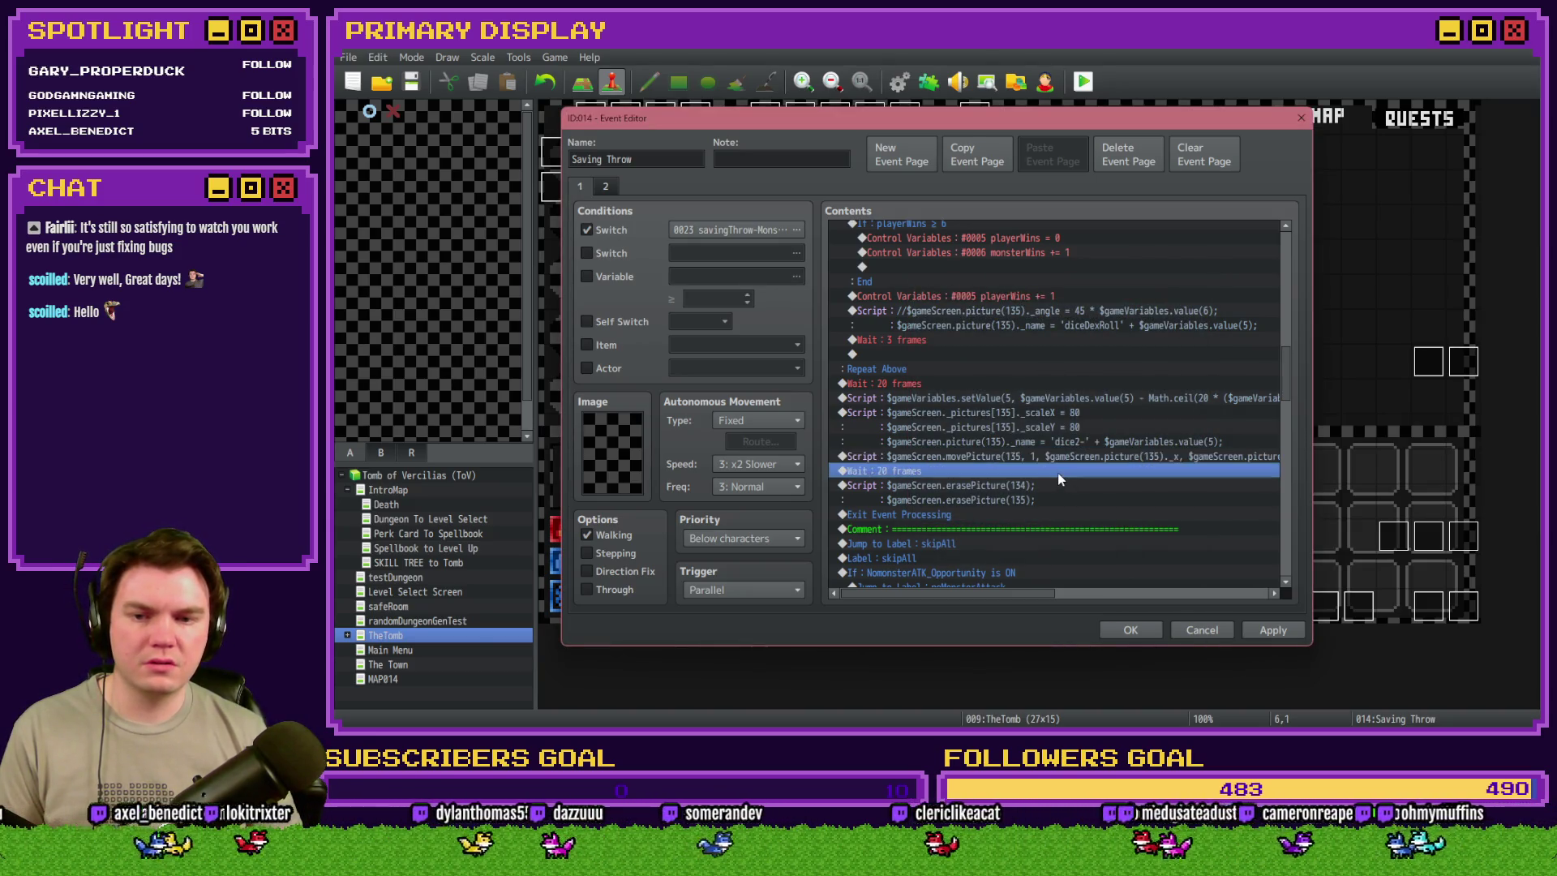
{"action": "double_click", "coordinate": [1057, 471]}
{"action": "type", "text": "60"}
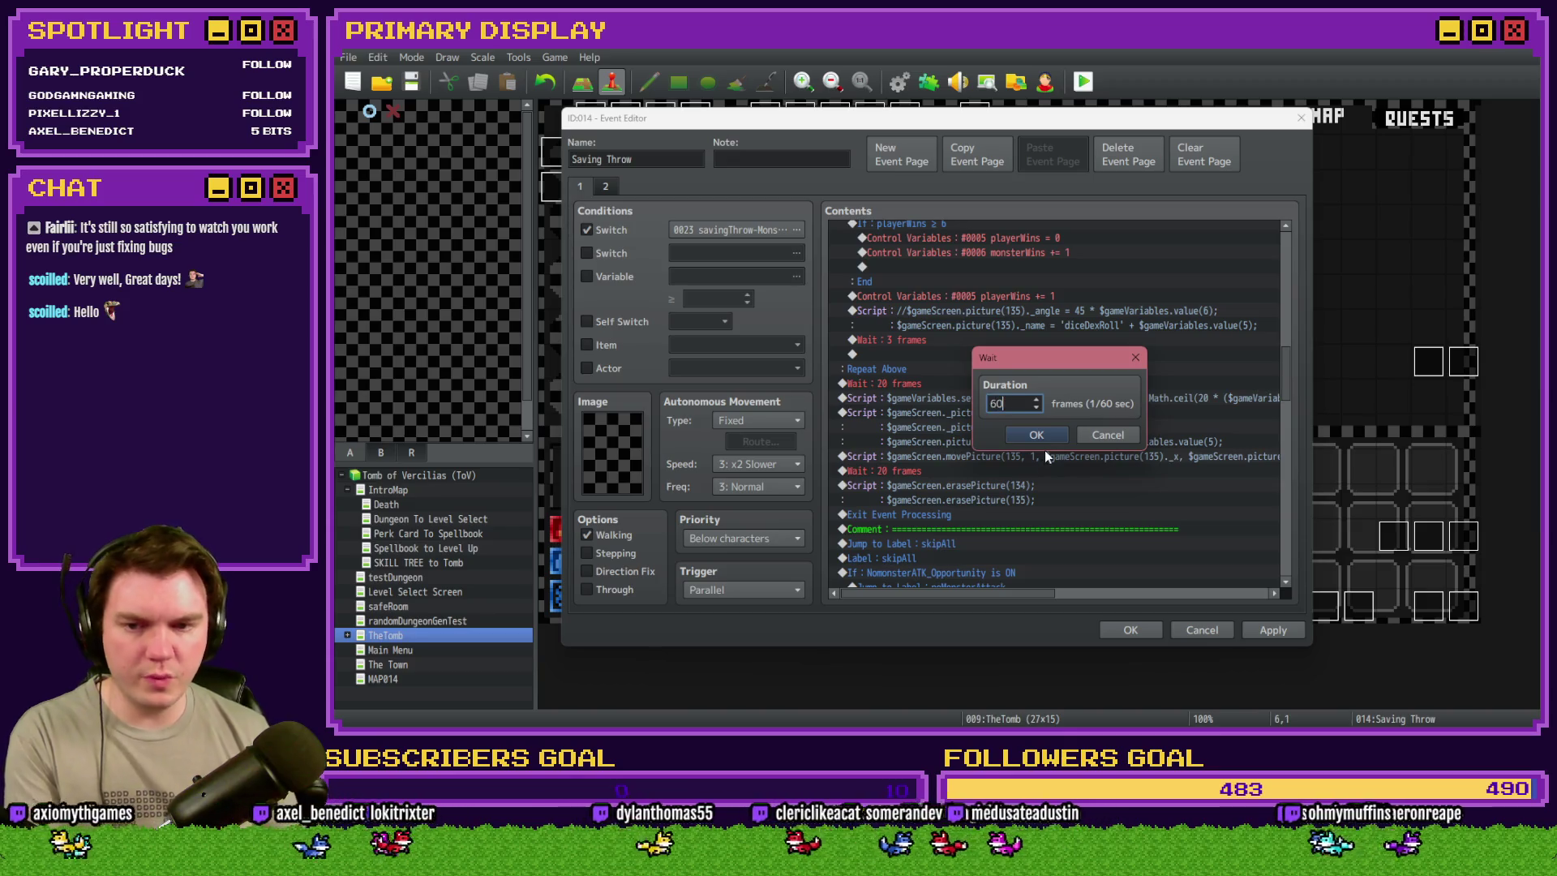
{"action": "left_click", "coordinate": [1045, 441]}
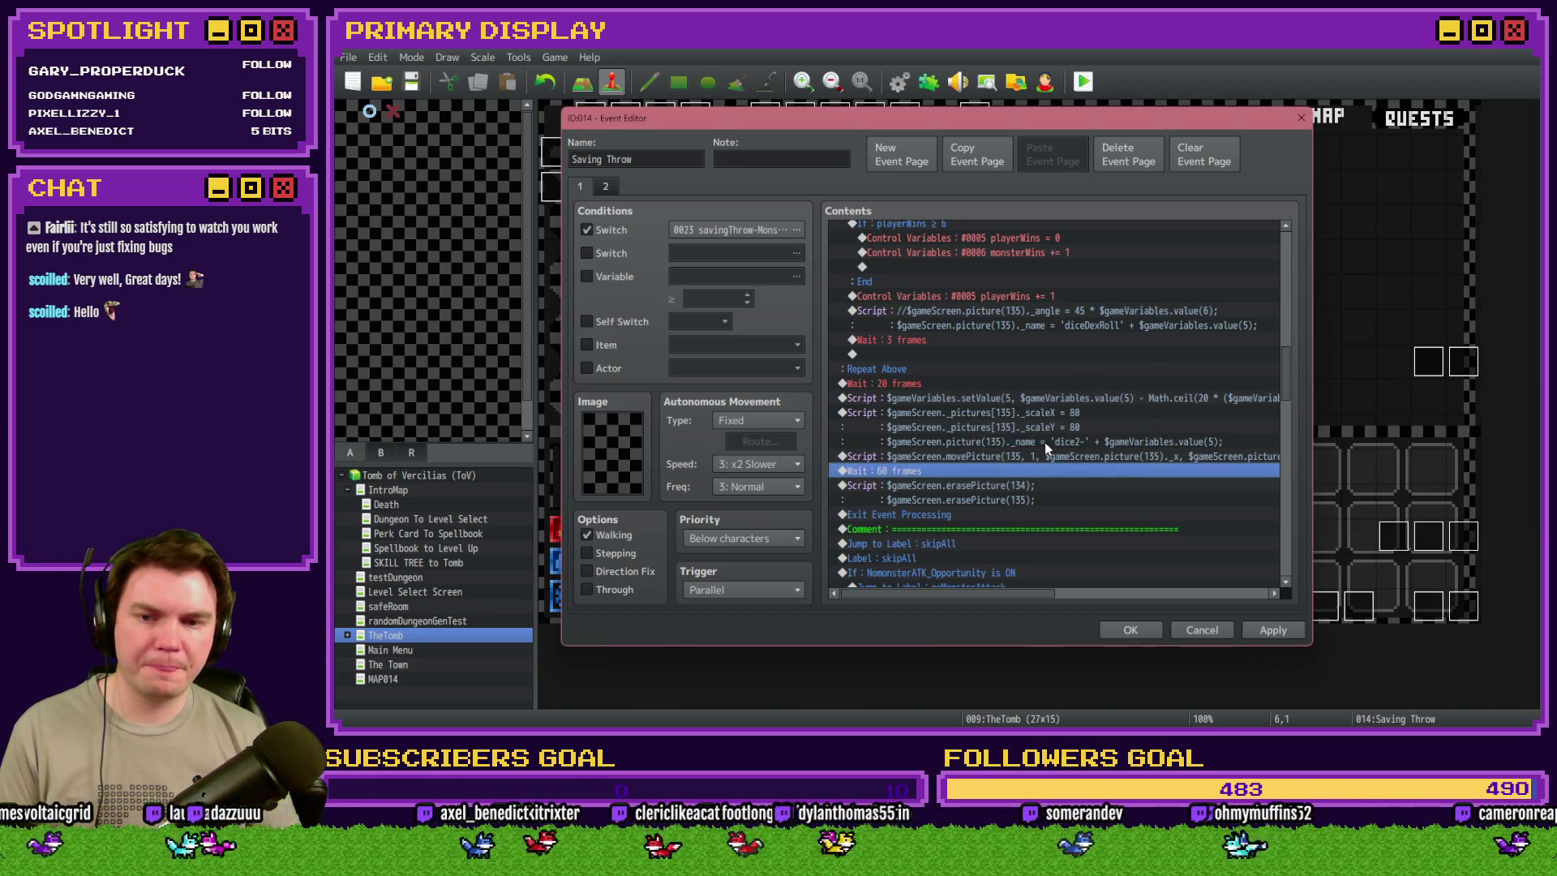
{"action": "left_click", "coordinate": [1270, 629]}
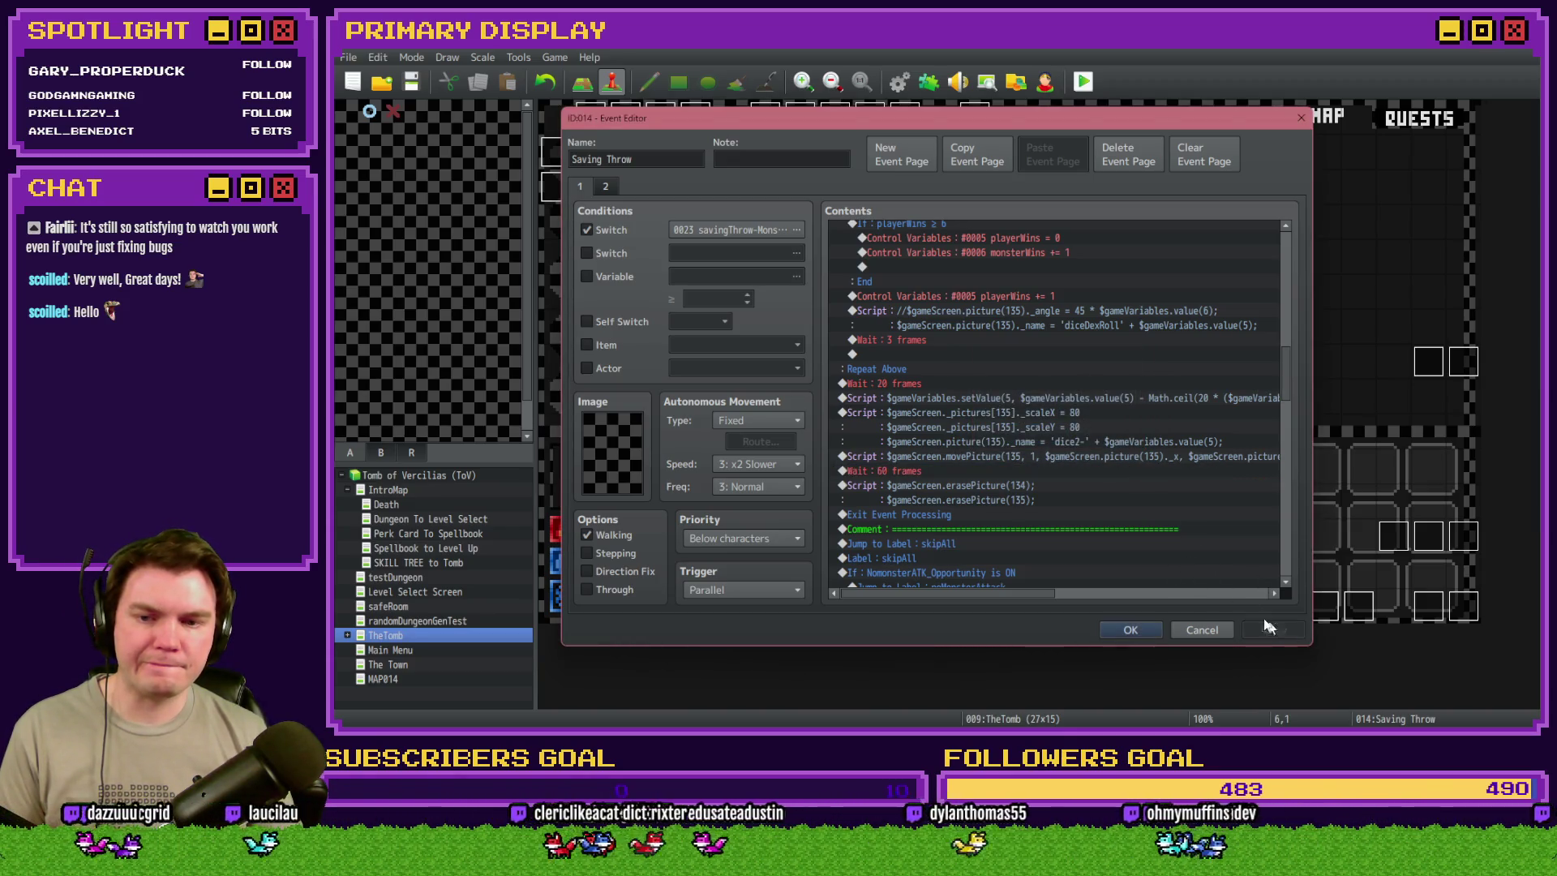
{"action": "left_click", "coordinate": [933, 515]}
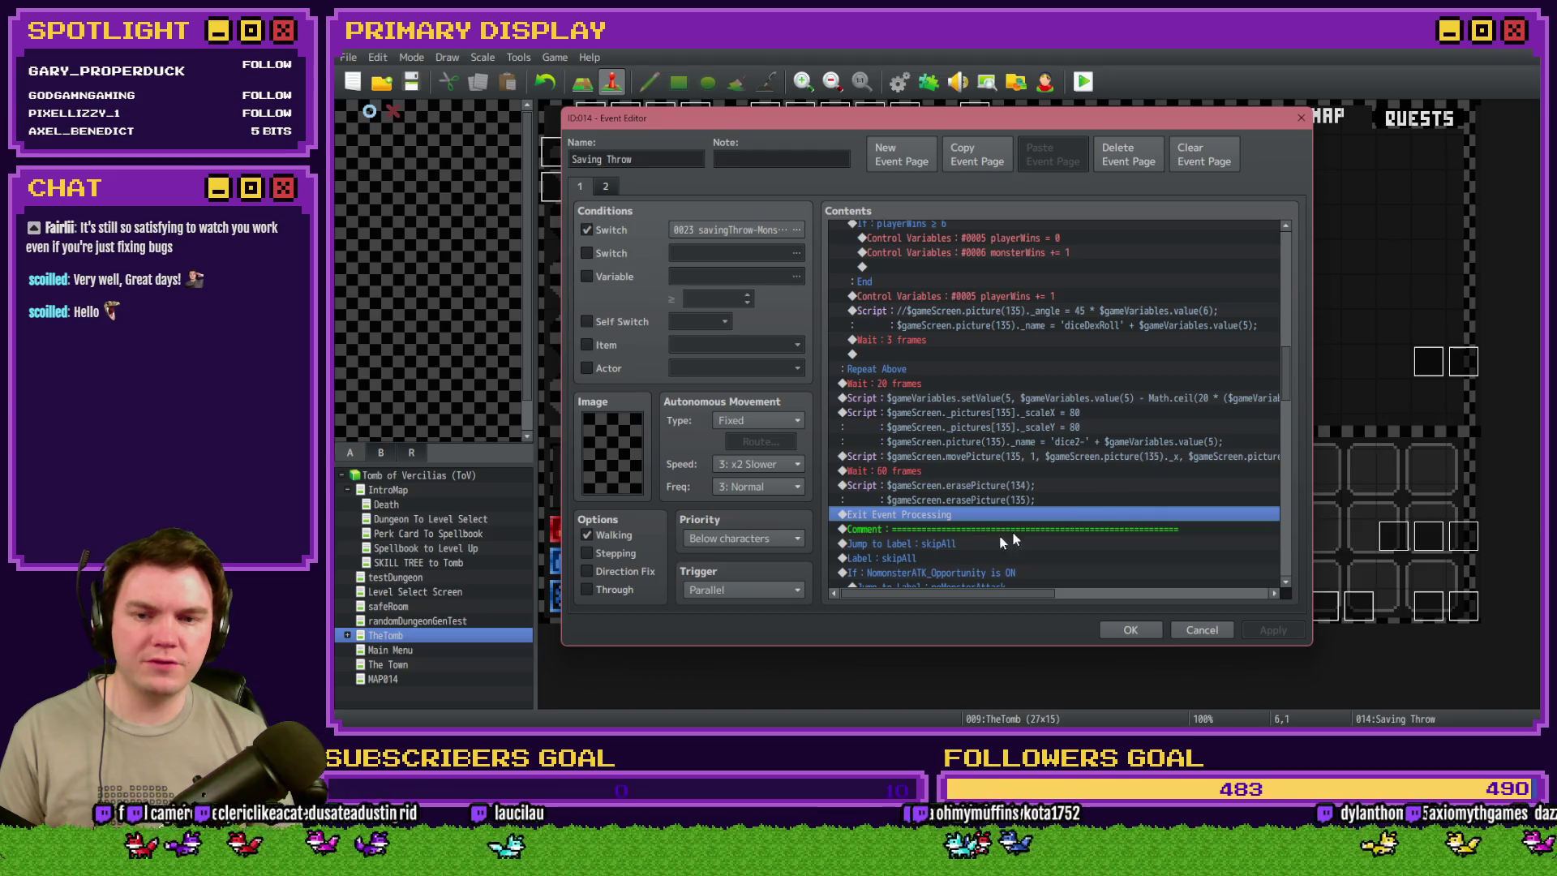
- Add Control Switches: #0023 savingThrow-Monster = OFF
{"action": "double_click", "coordinate": [974, 536]}
{"action": "left_click", "coordinate": [887, 192]}
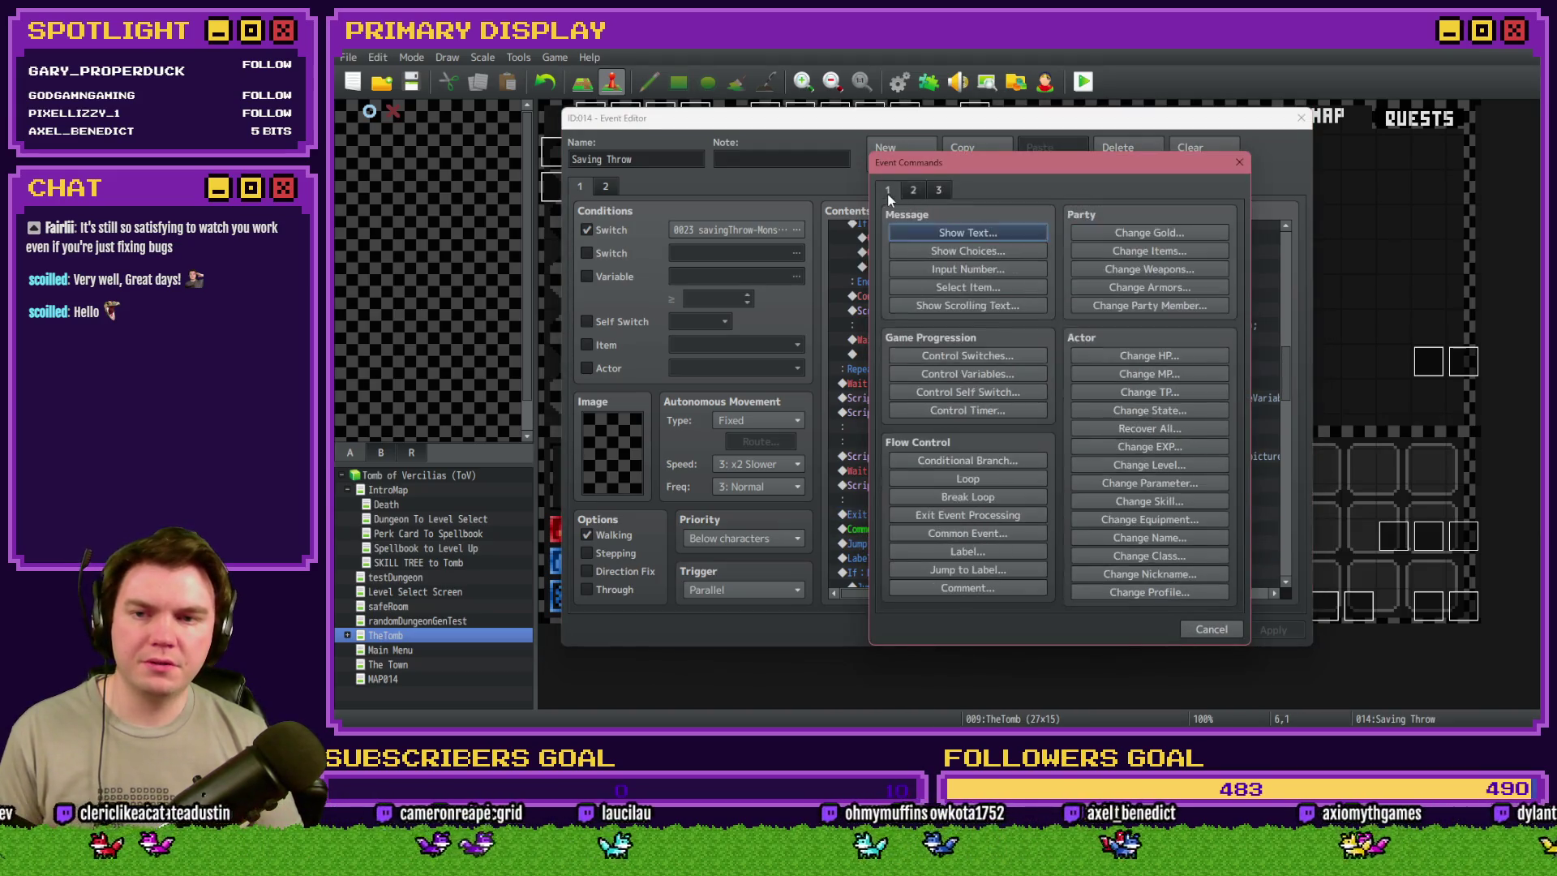
{"action": "left_click", "coordinate": [1007, 357]}
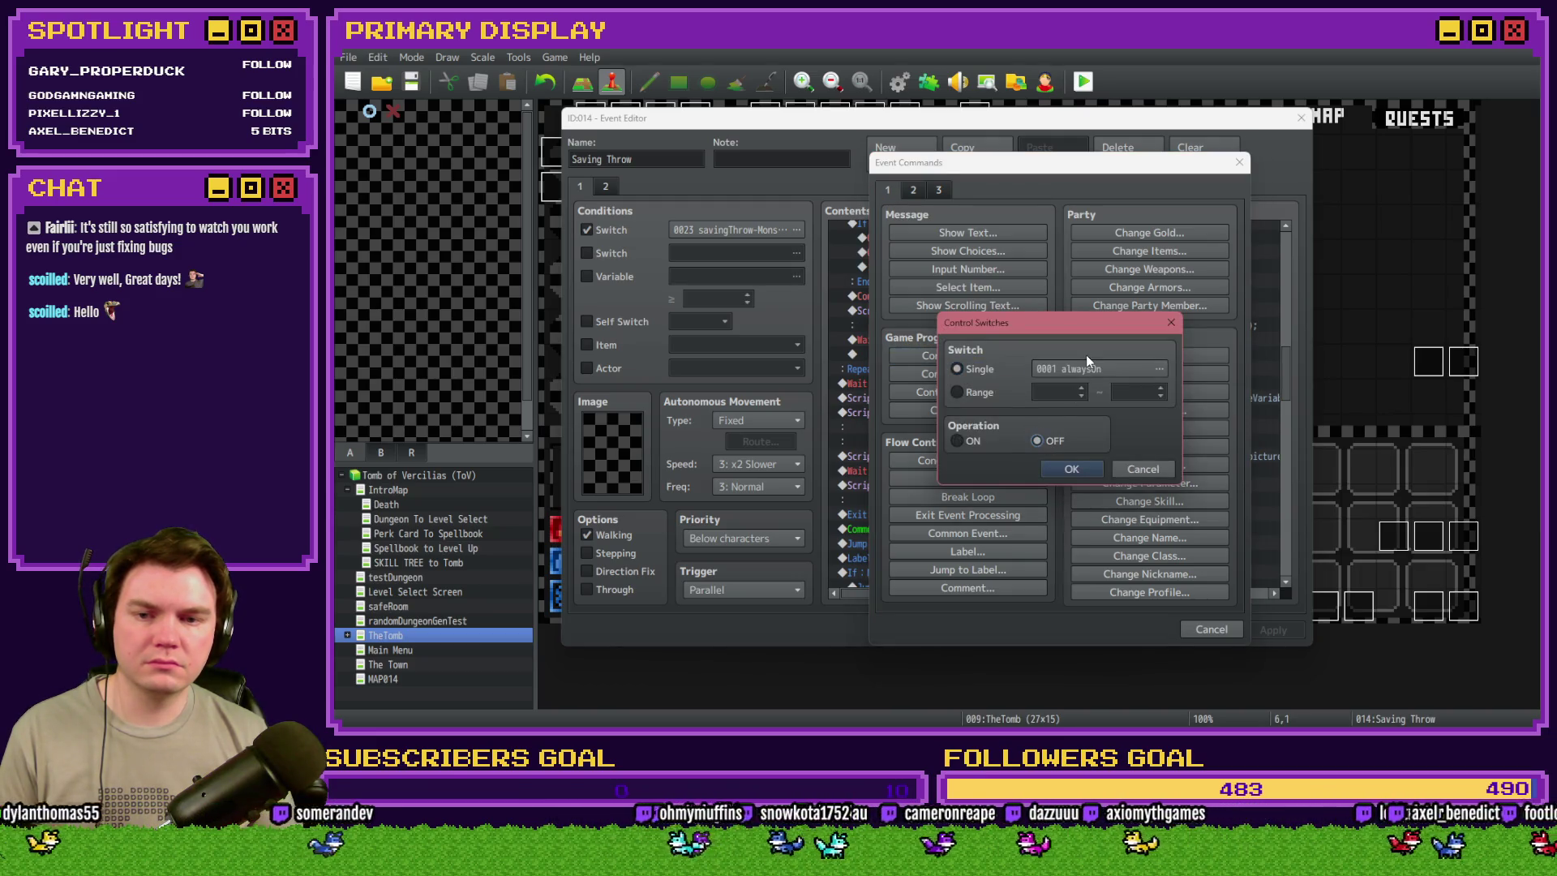
{"action": "left_click", "coordinate": [1152, 368]}
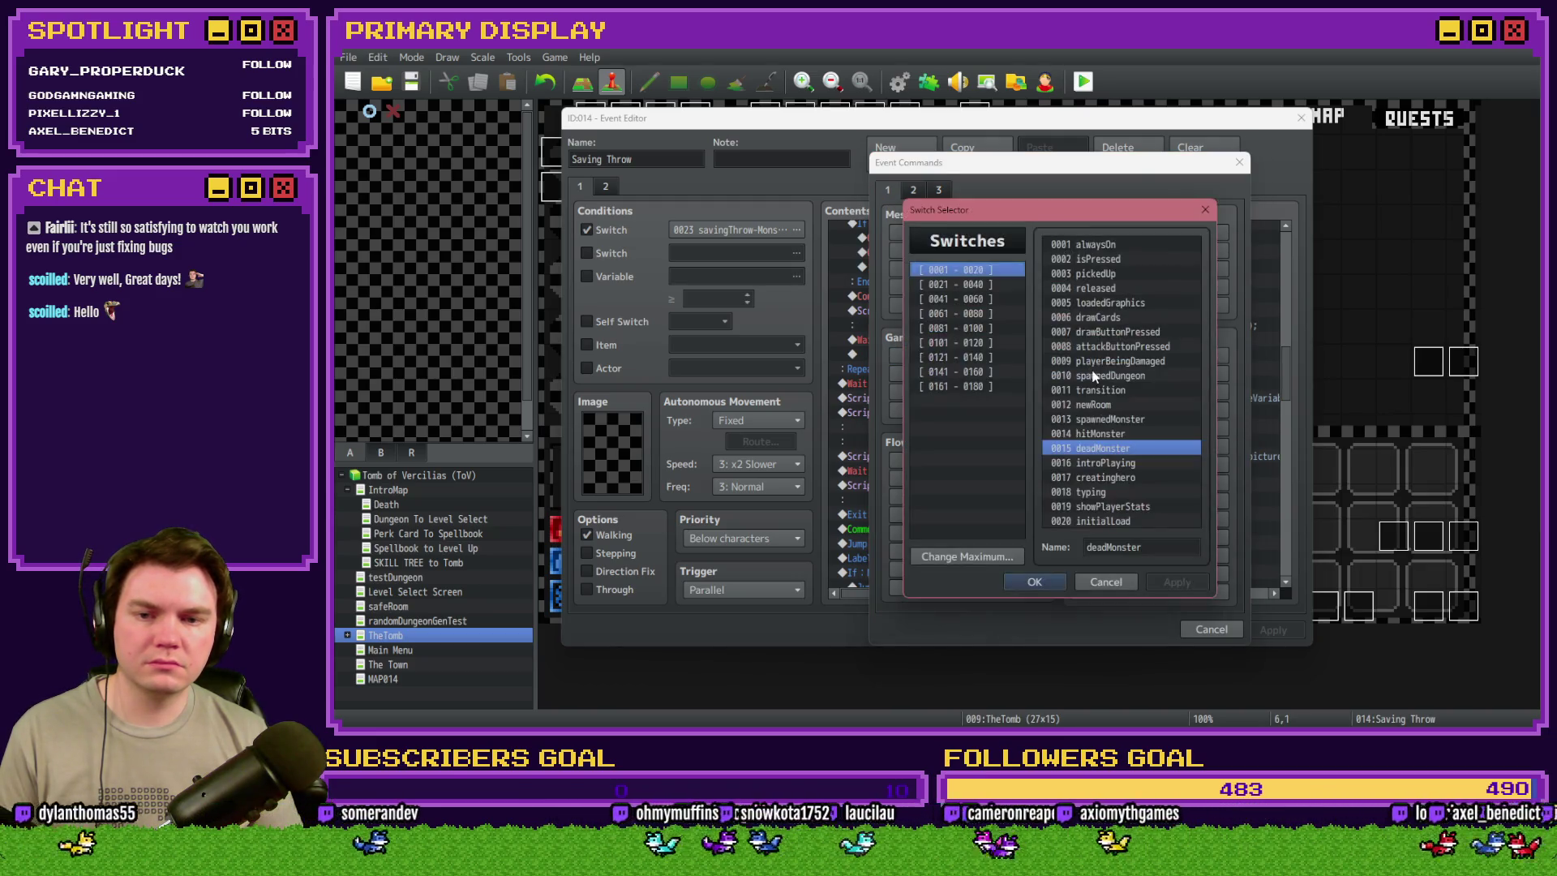
{"action": "left_click", "coordinate": [991, 284]}
{"action": "double_click", "coordinate": [1108, 276]}
{"action": "left_click", "coordinate": [1096, 473]}
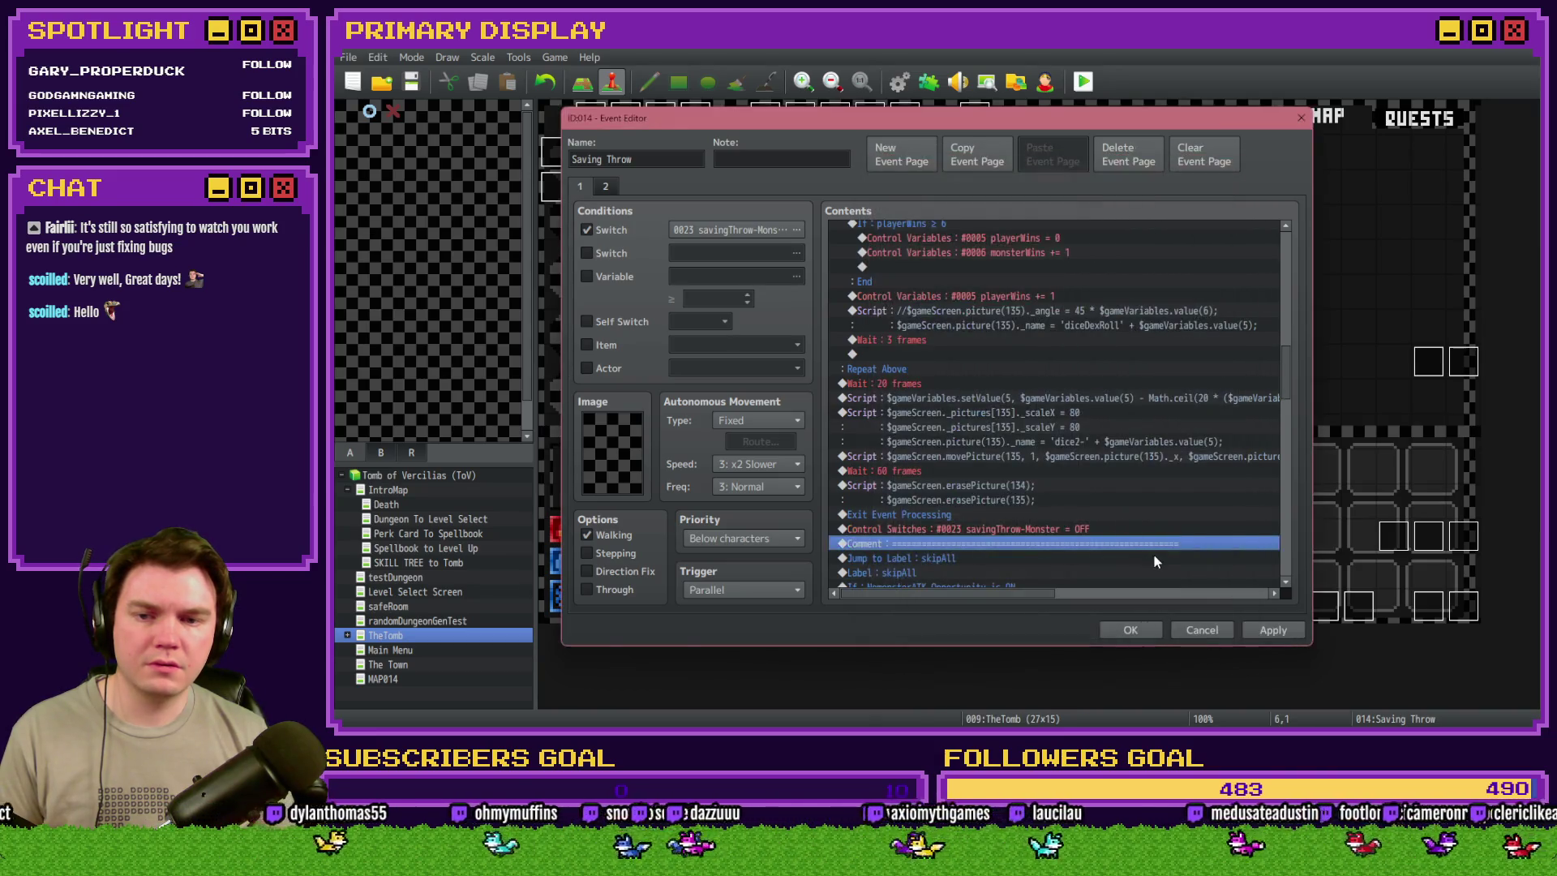
- Move the switch command above Exit Event Processing, apply, close, and start a playtest
{"action": "left_click", "coordinate": [1050, 529]}
{"action": "key", "text": "ctrl+x"}
{"action": "left_click", "coordinate": [1038, 515]}
{"action": "key", "text": "ctrl+v"}
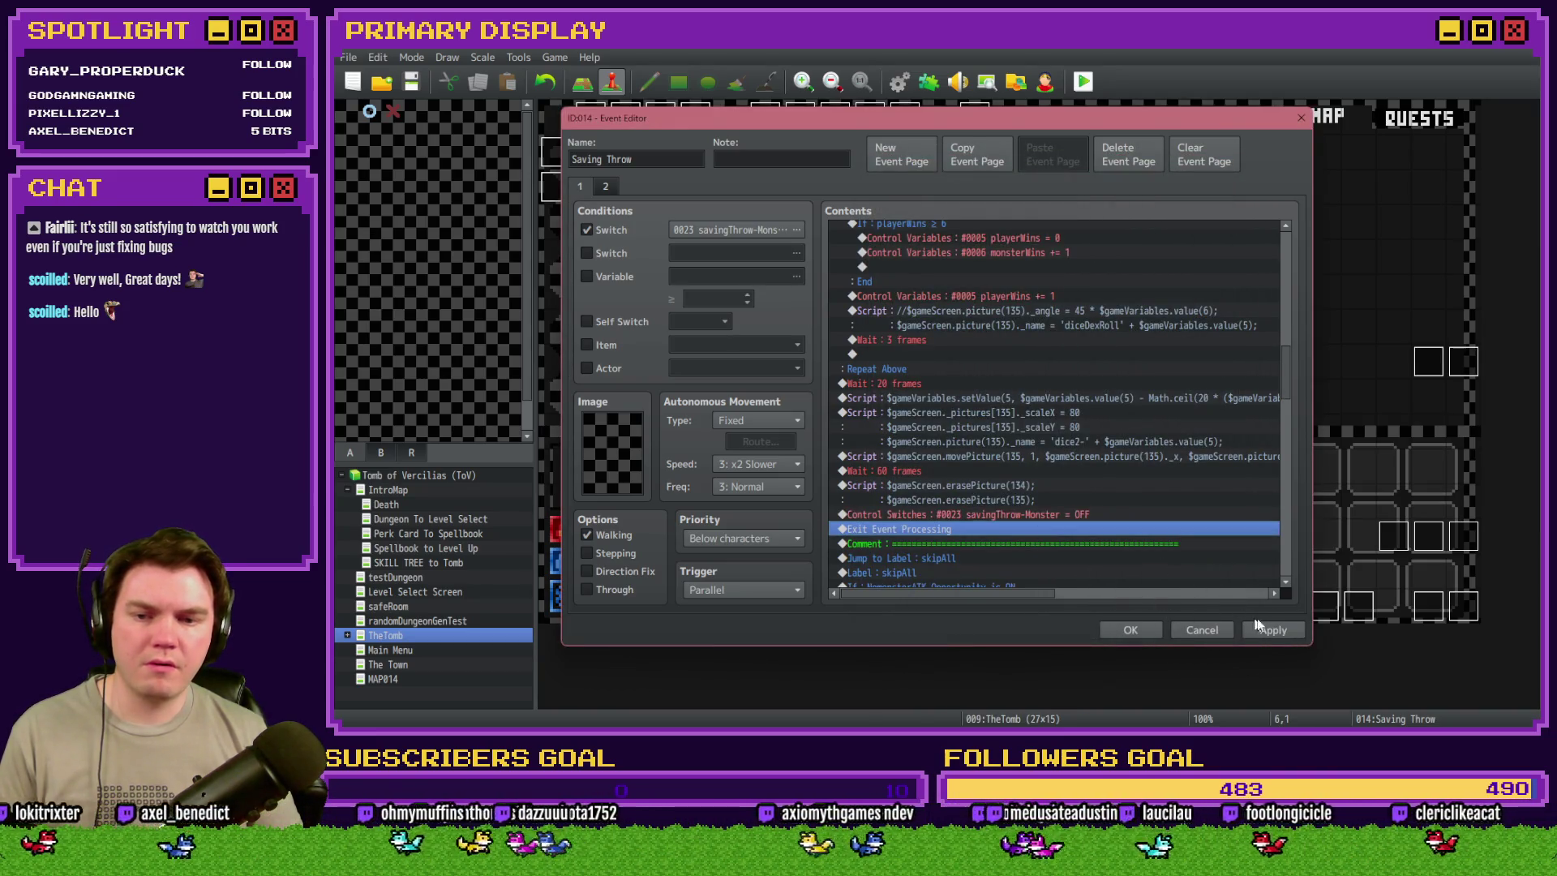
{"action": "left_click", "coordinate": [1277, 629]}
{"action": "left_click", "coordinate": [1130, 630]}
{"action": "left_click", "coordinate": [1083, 84]}
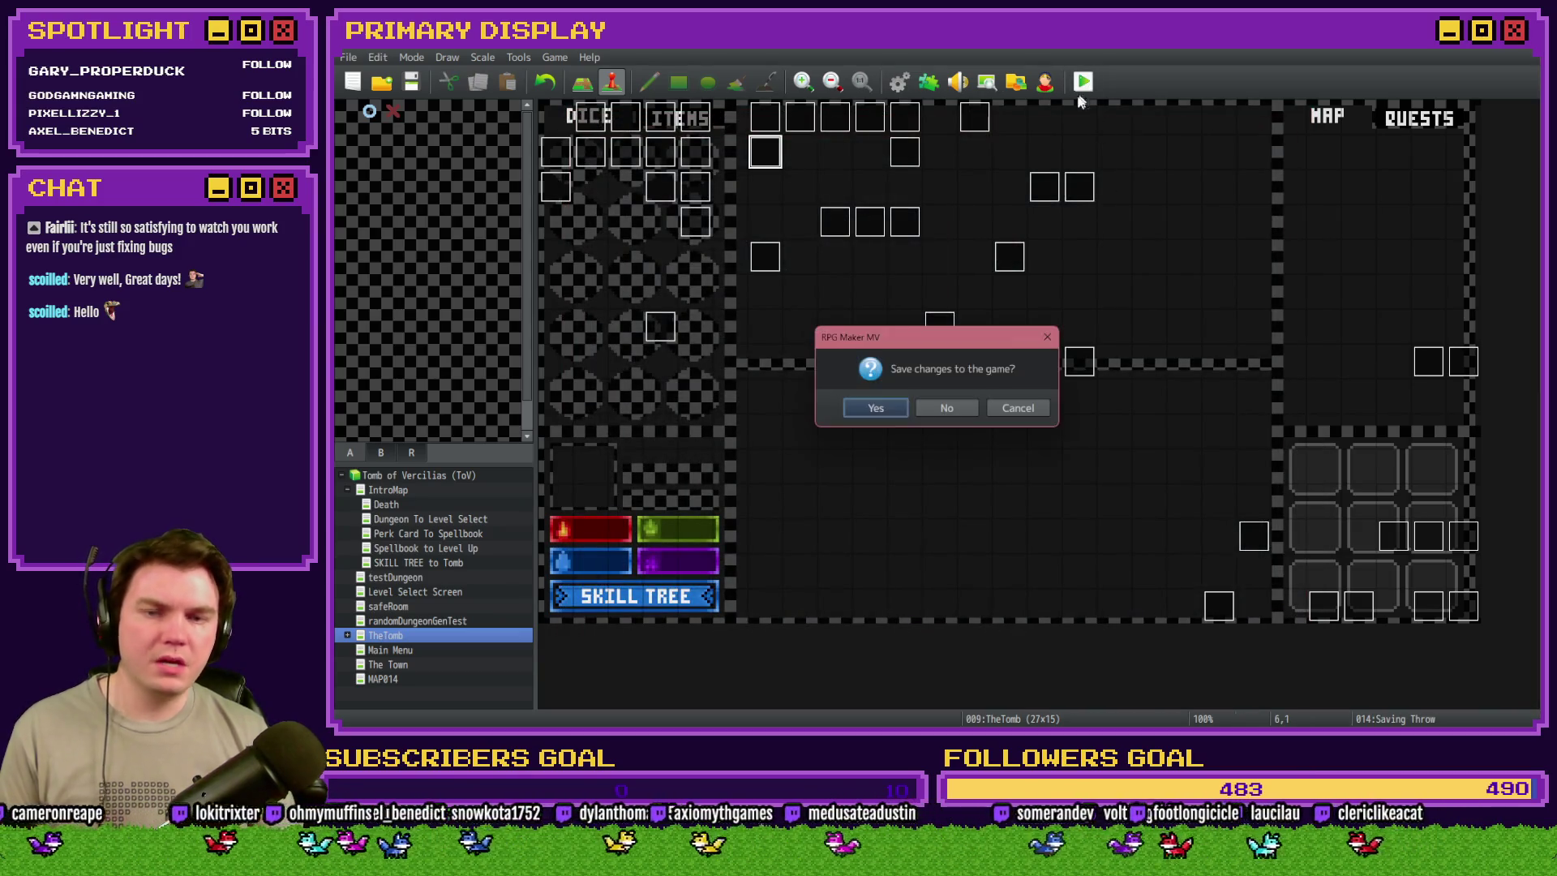
- Save, pick the scroll perk card, enter the skull enemy's room, then close the playtest
{"action": "left_click", "coordinate": [861, 407]}
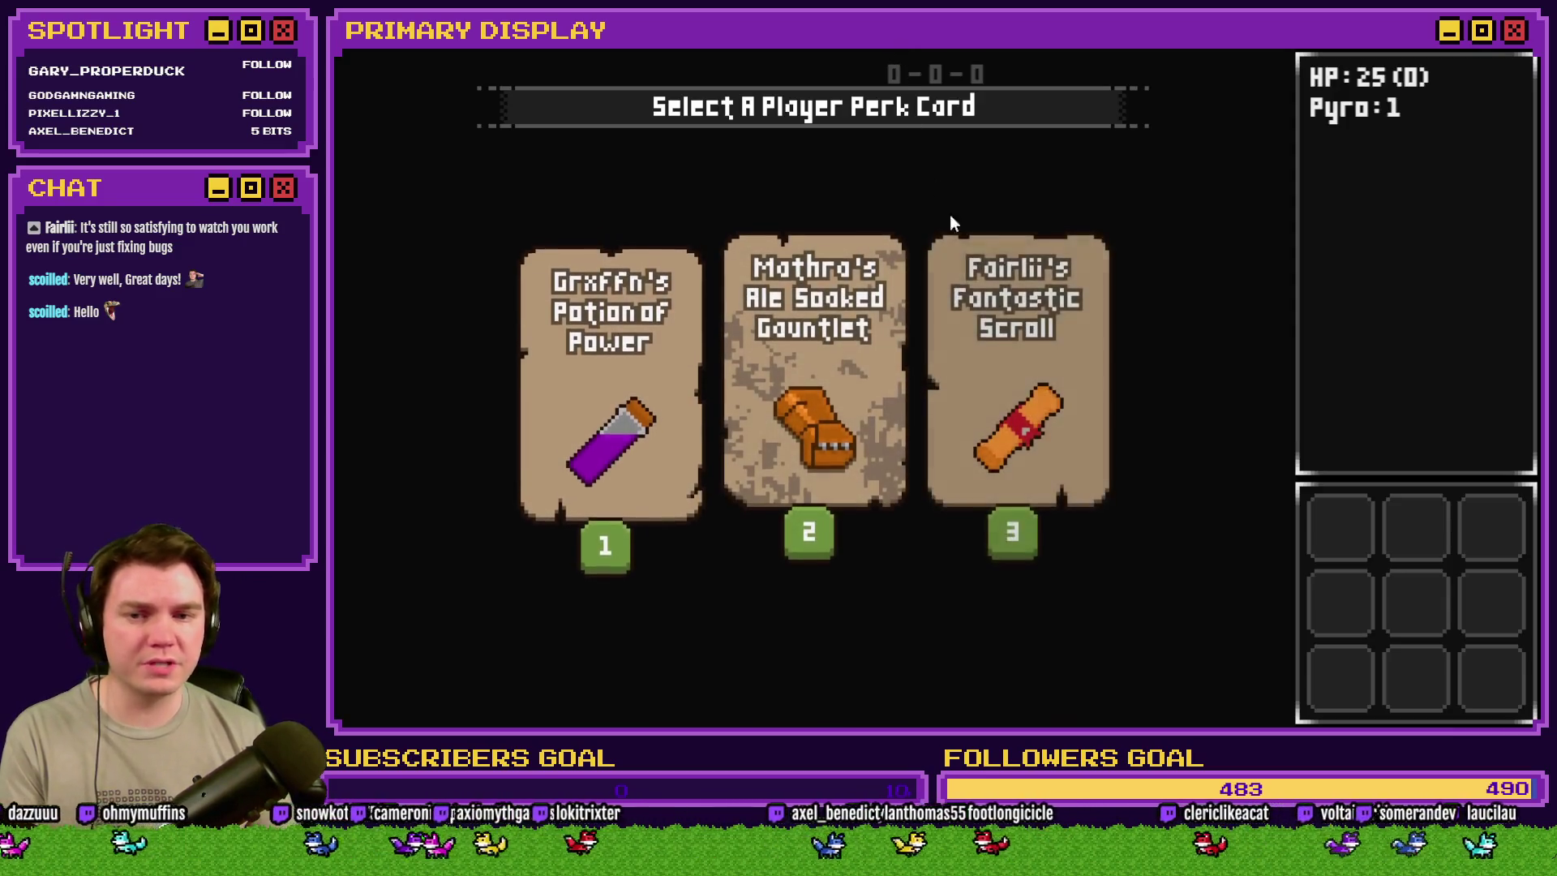
{"action": "left_click", "coordinate": [1004, 258]}
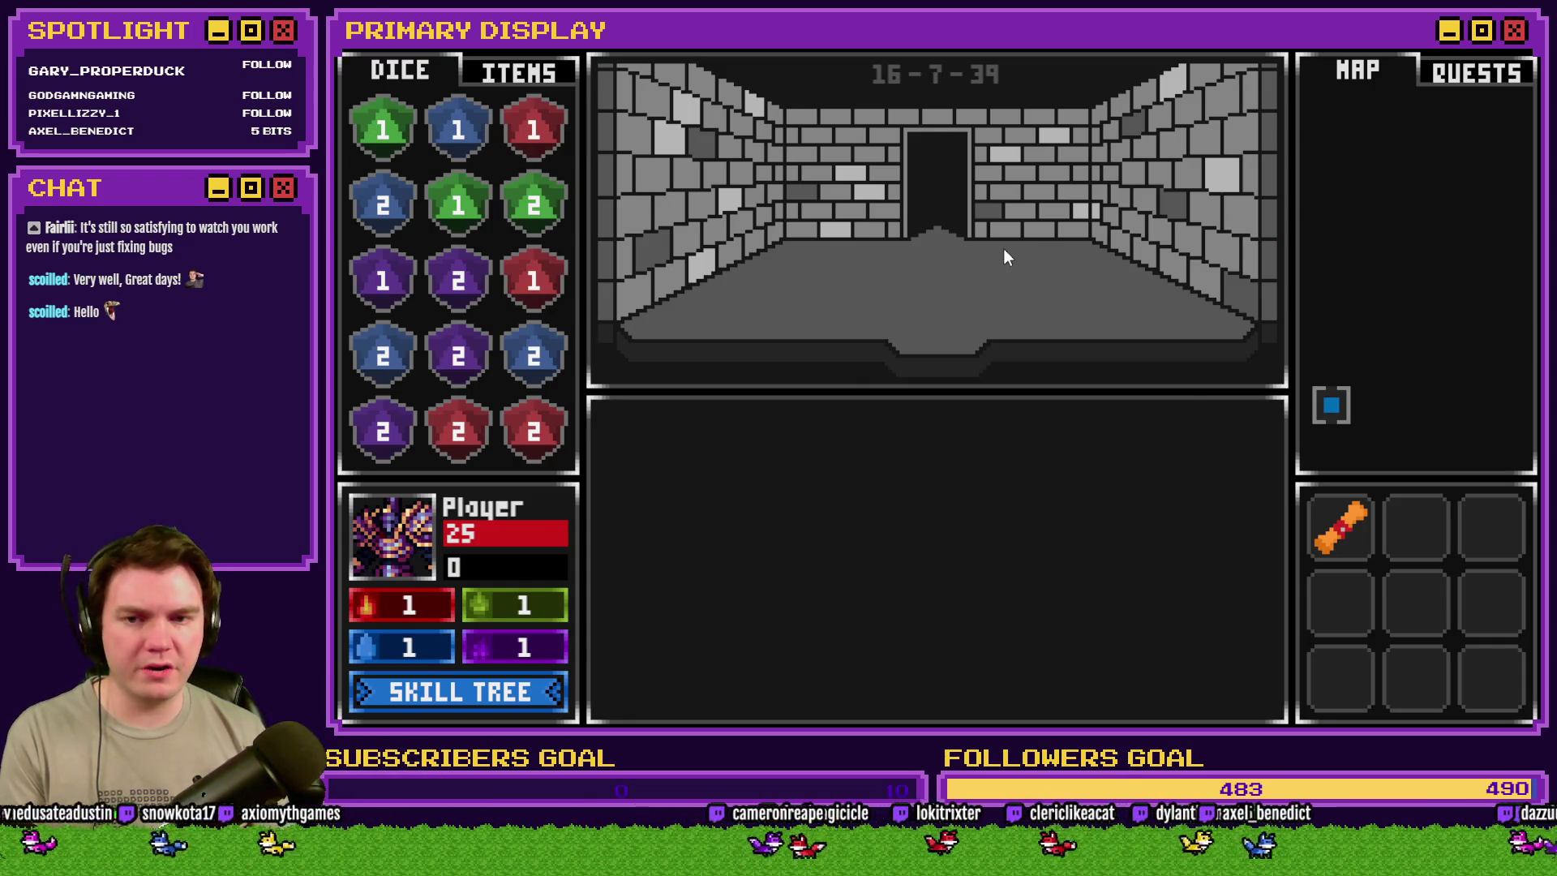
{"action": "left_click", "coordinate": [1004, 257]}
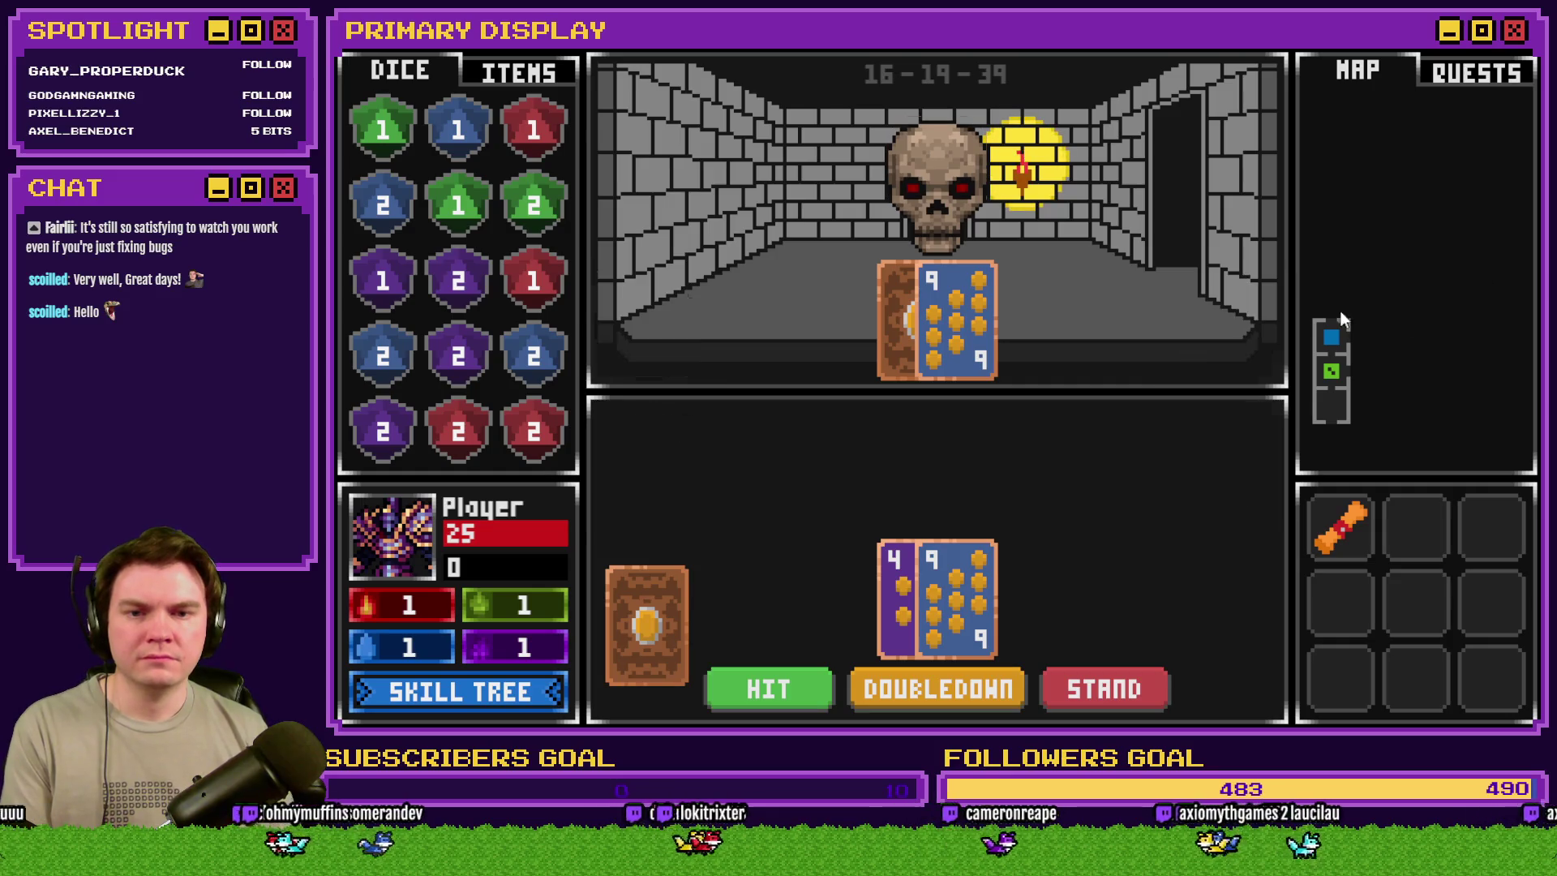
{"action": "key", "text": "alt+F4"}
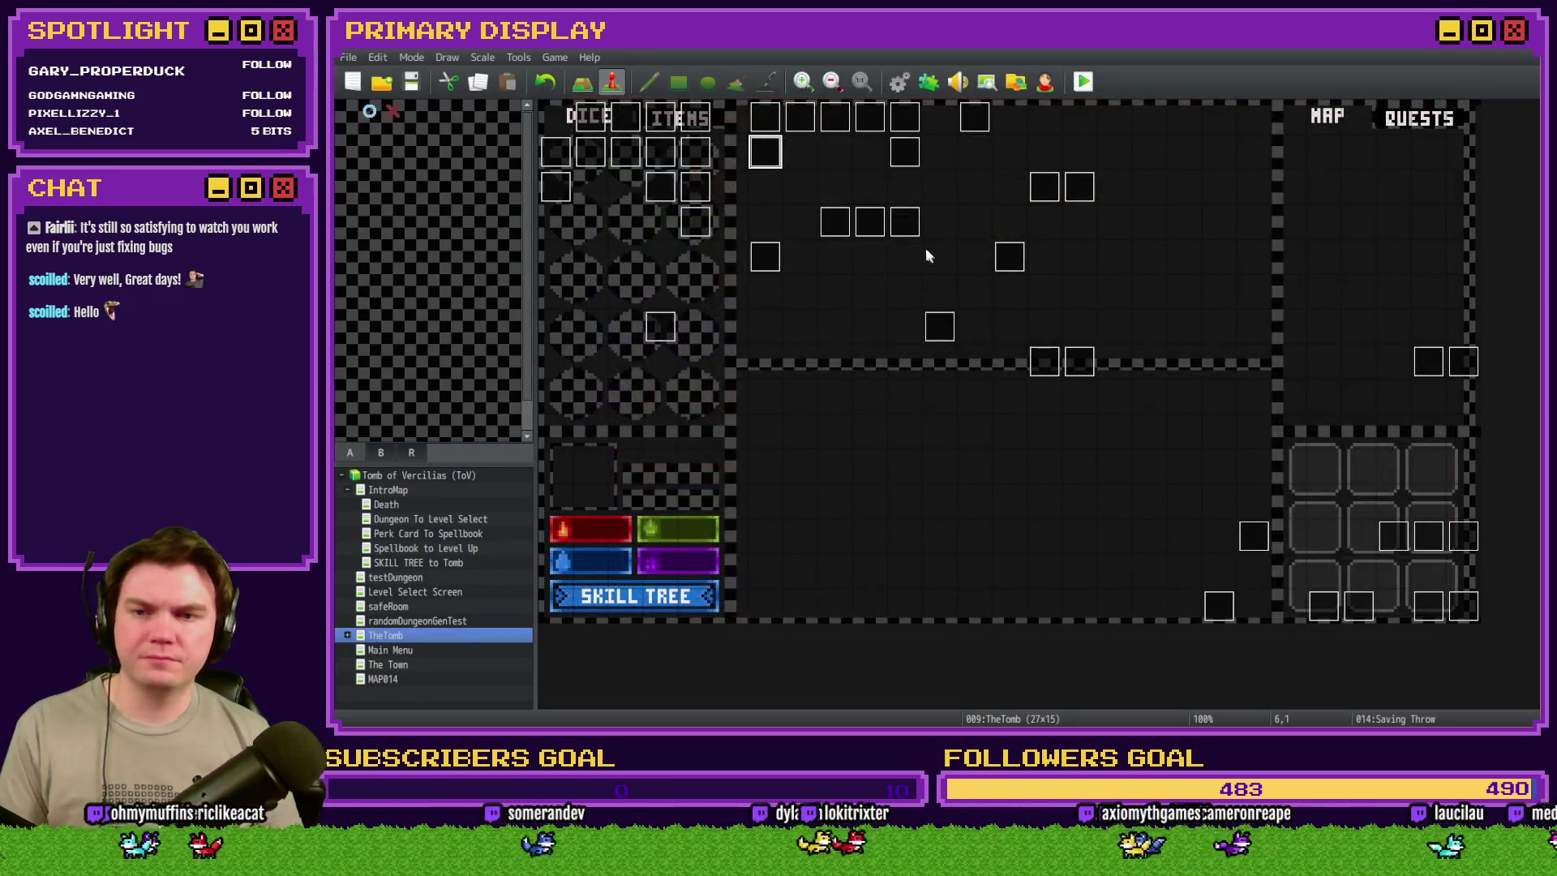
- Reopen the Saving Throw event and select its 'Wait : 30 frames' command
{"action": "key", "text": "Return"}
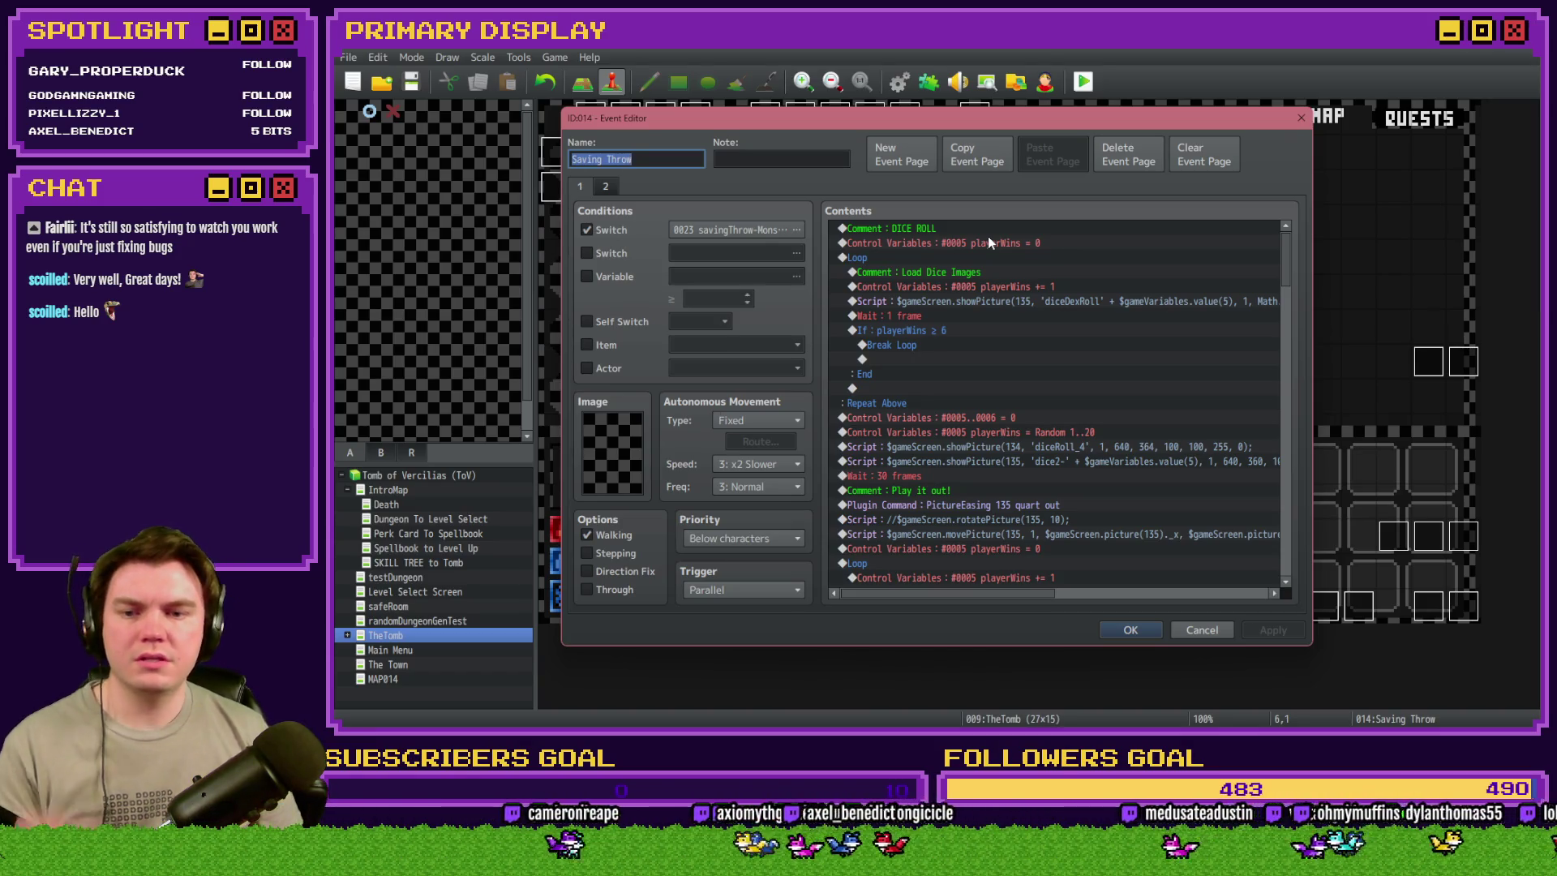
{"action": "scroll", "coordinate": [991, 248], "scroll_direction": "down", "scroll_amount": 5}
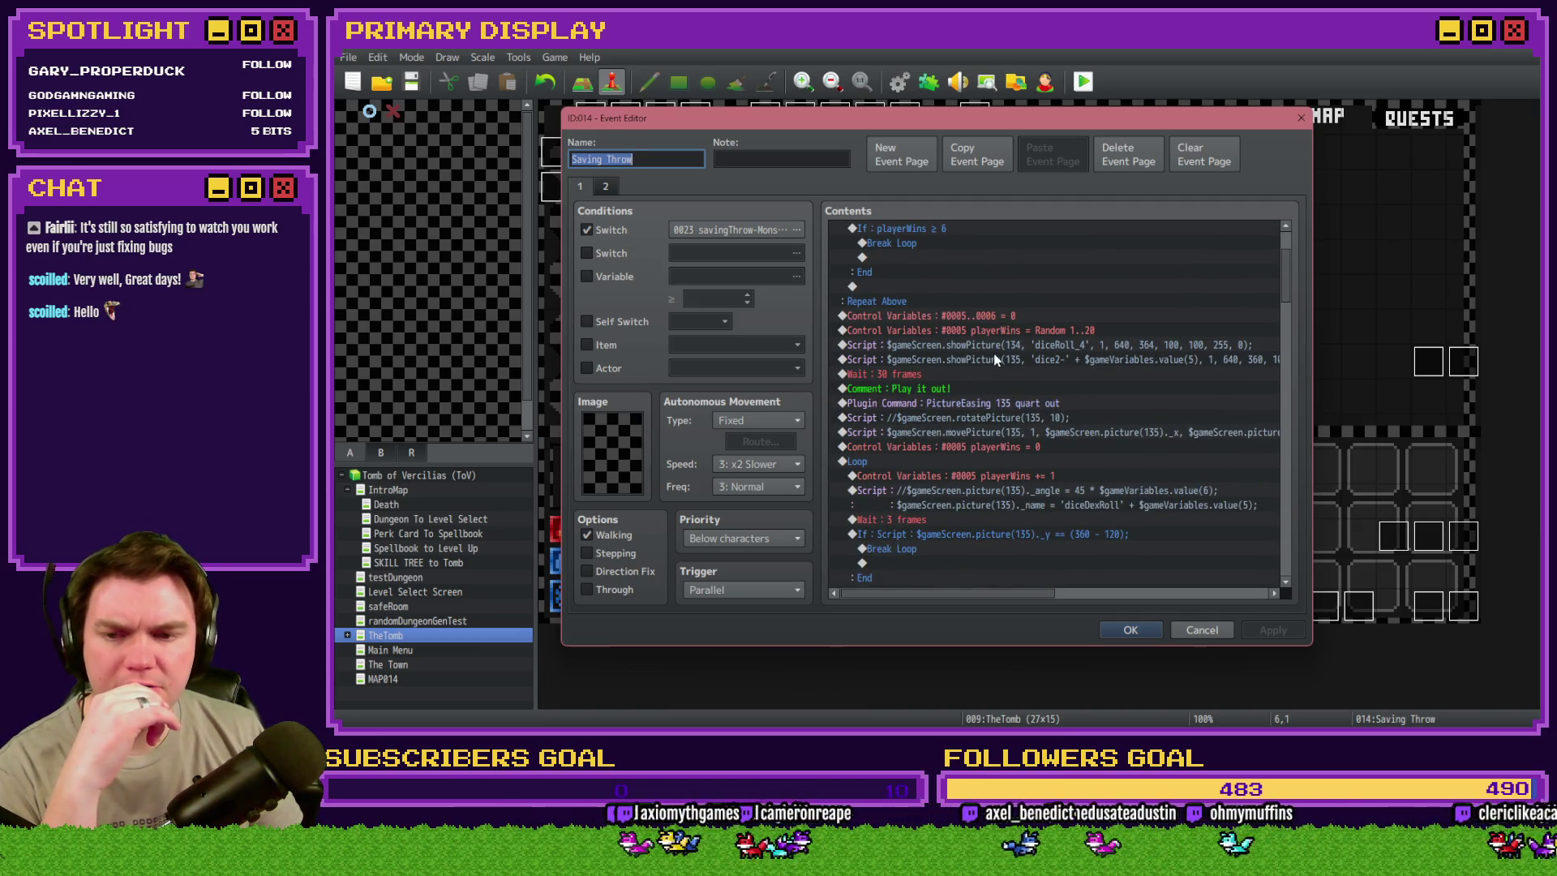
{"action": "scroll", "coordinate": [996, 358], "scroll_direction": "up", "scroll_amount": 5}
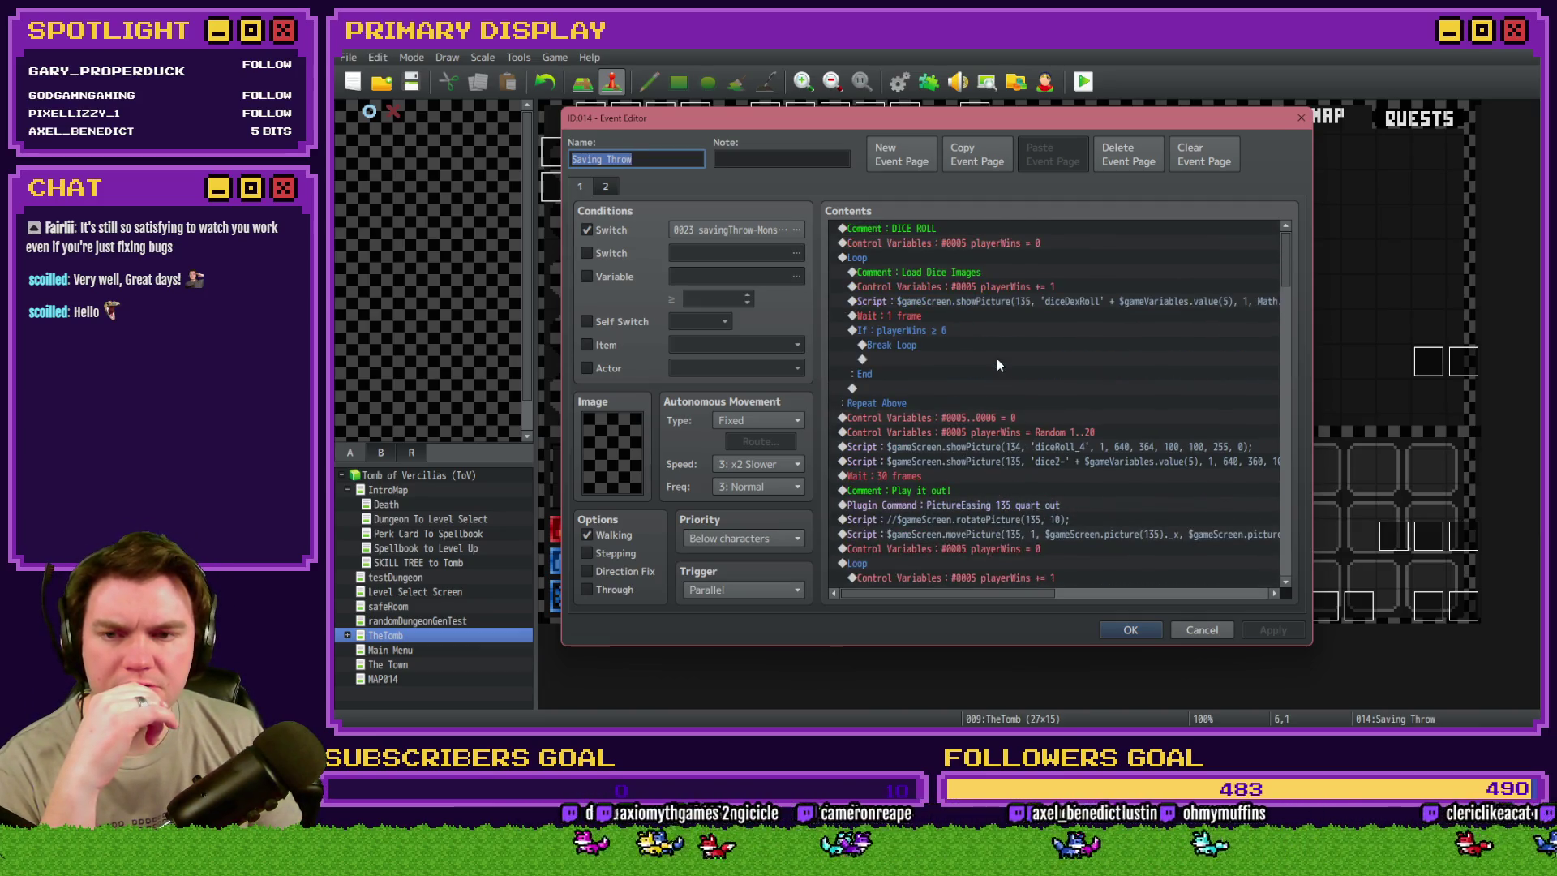
{"action": "left_click", "coordinate": [942, 231]}
{"action": "double_click", "coordinate": [942, 242]}
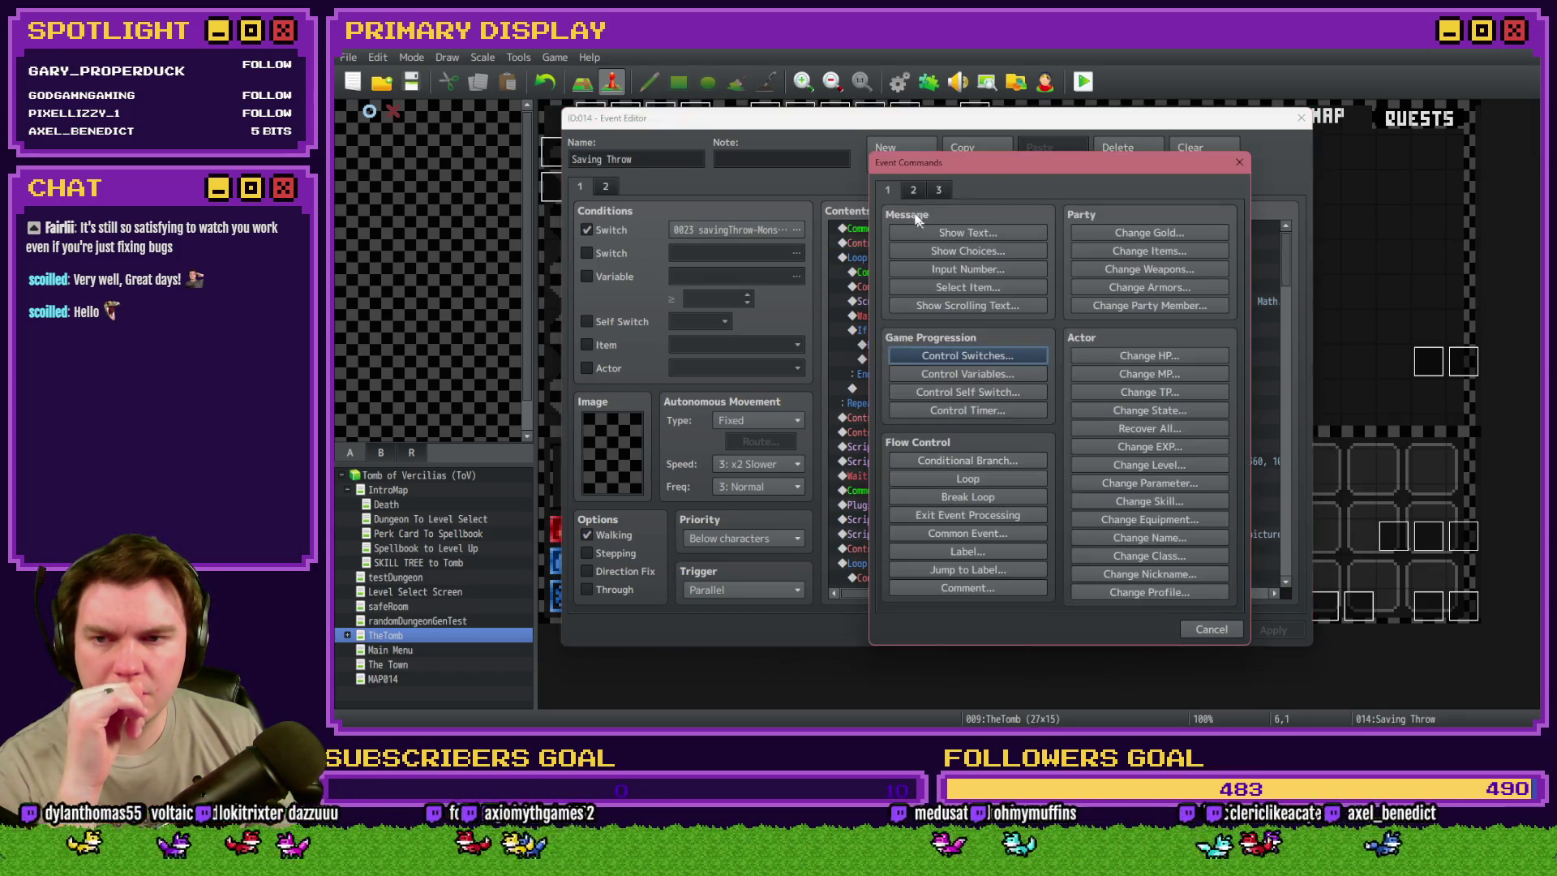
{"action": "left_click", "coordinate": [1239, 163]}
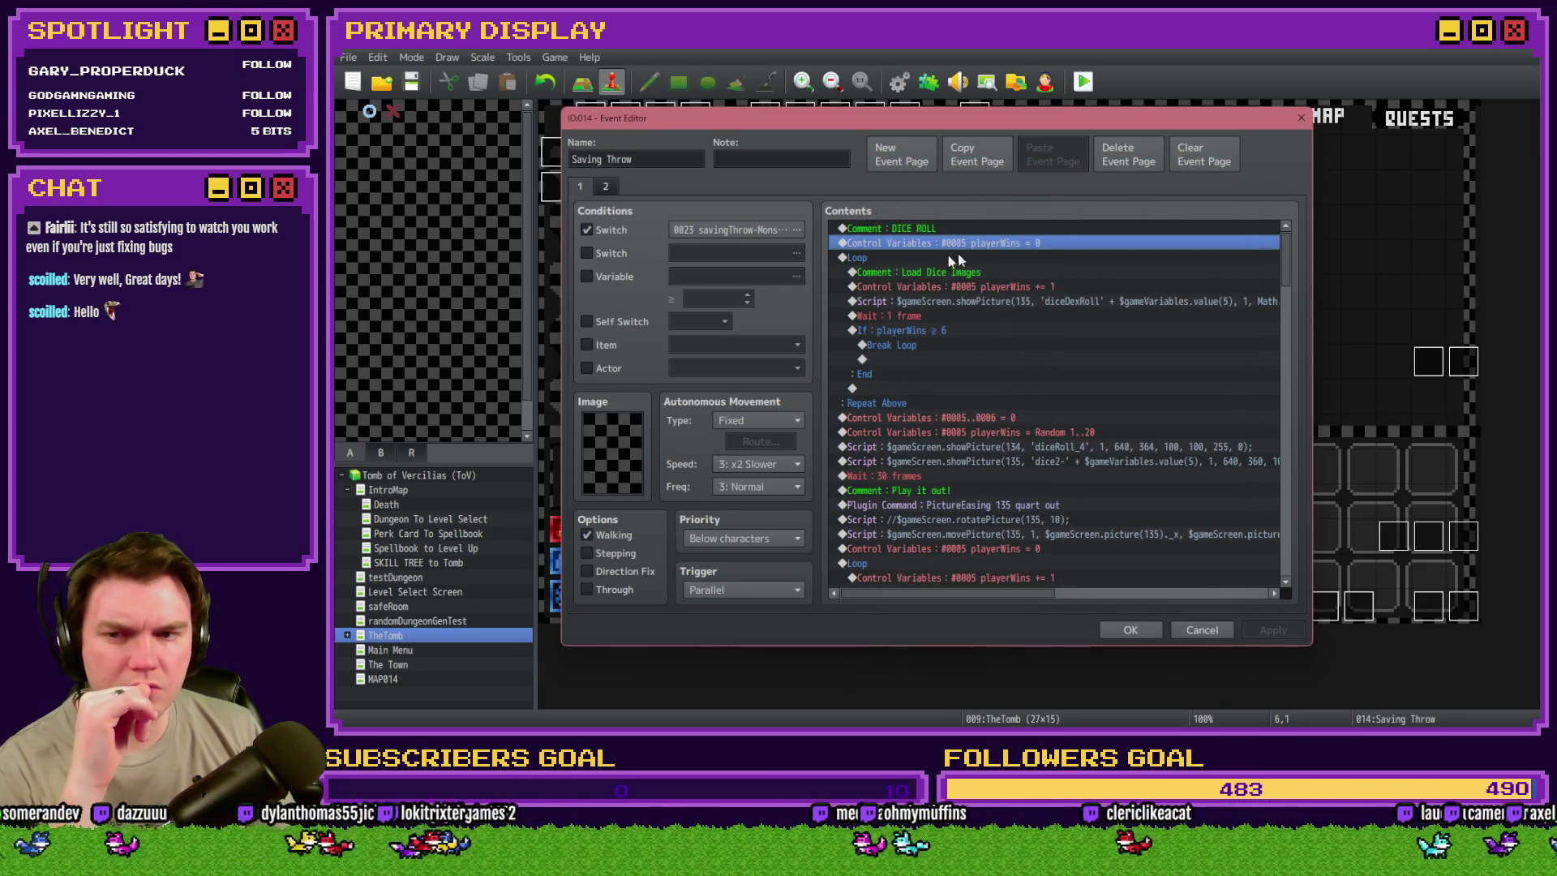
{"action": "left_click", "coordinate": [881, 258]}
{"action": "left_click", "coordinate": [932, 419]}
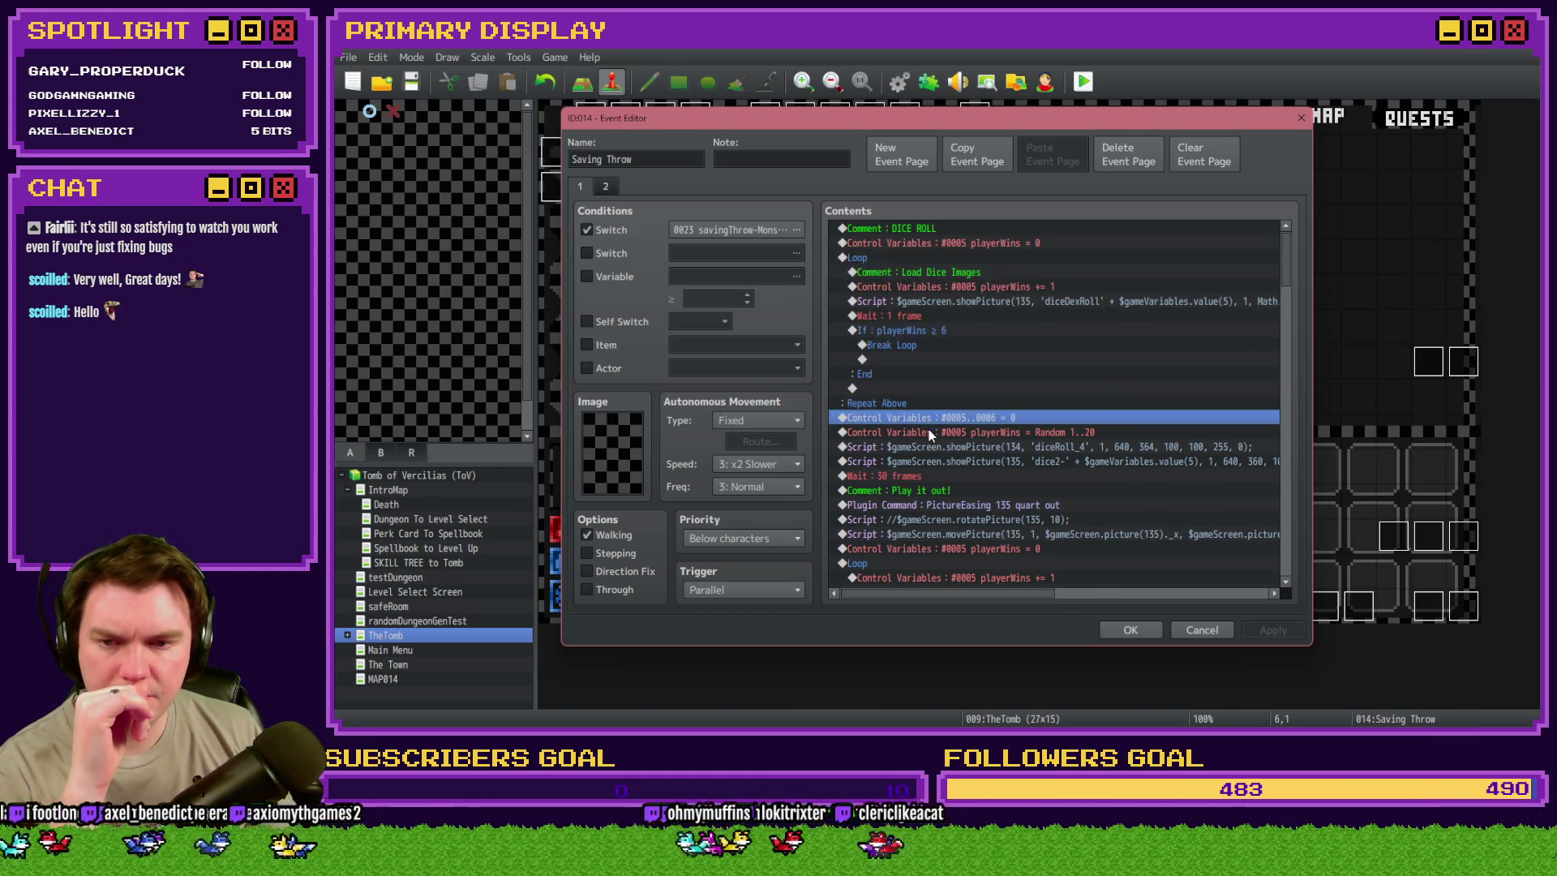
{"action": "left_click", "coordinate": [928, 431]}
{"action": "left_click", "coordinate": [927, 446]}
{"action": "left_click", "coordinate": [924, 462]}
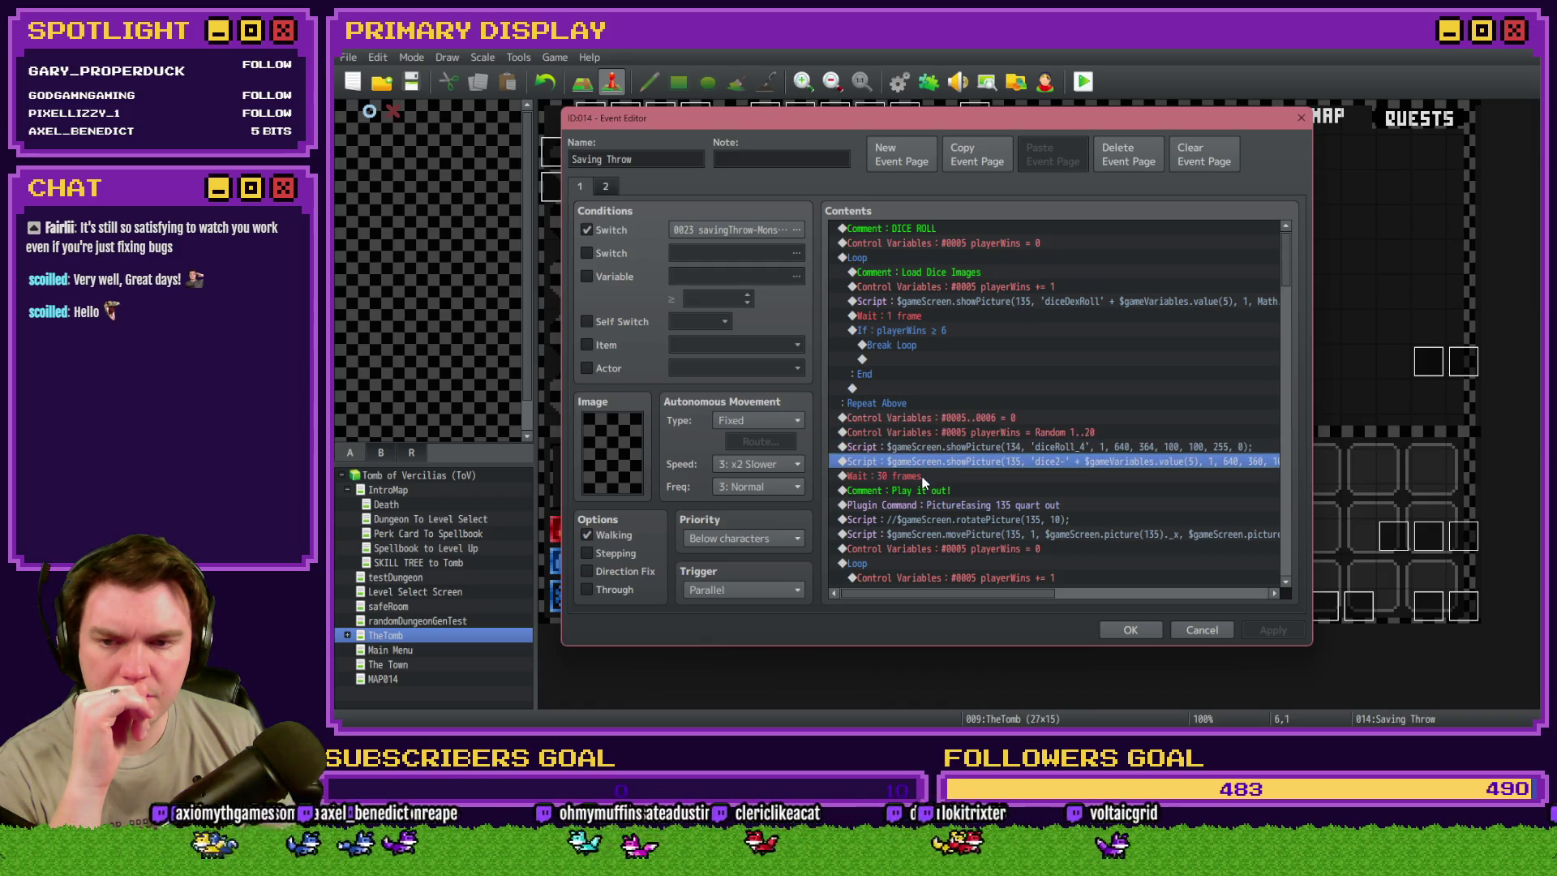
{"action": "left_click", "coordinate": [922, 477]}
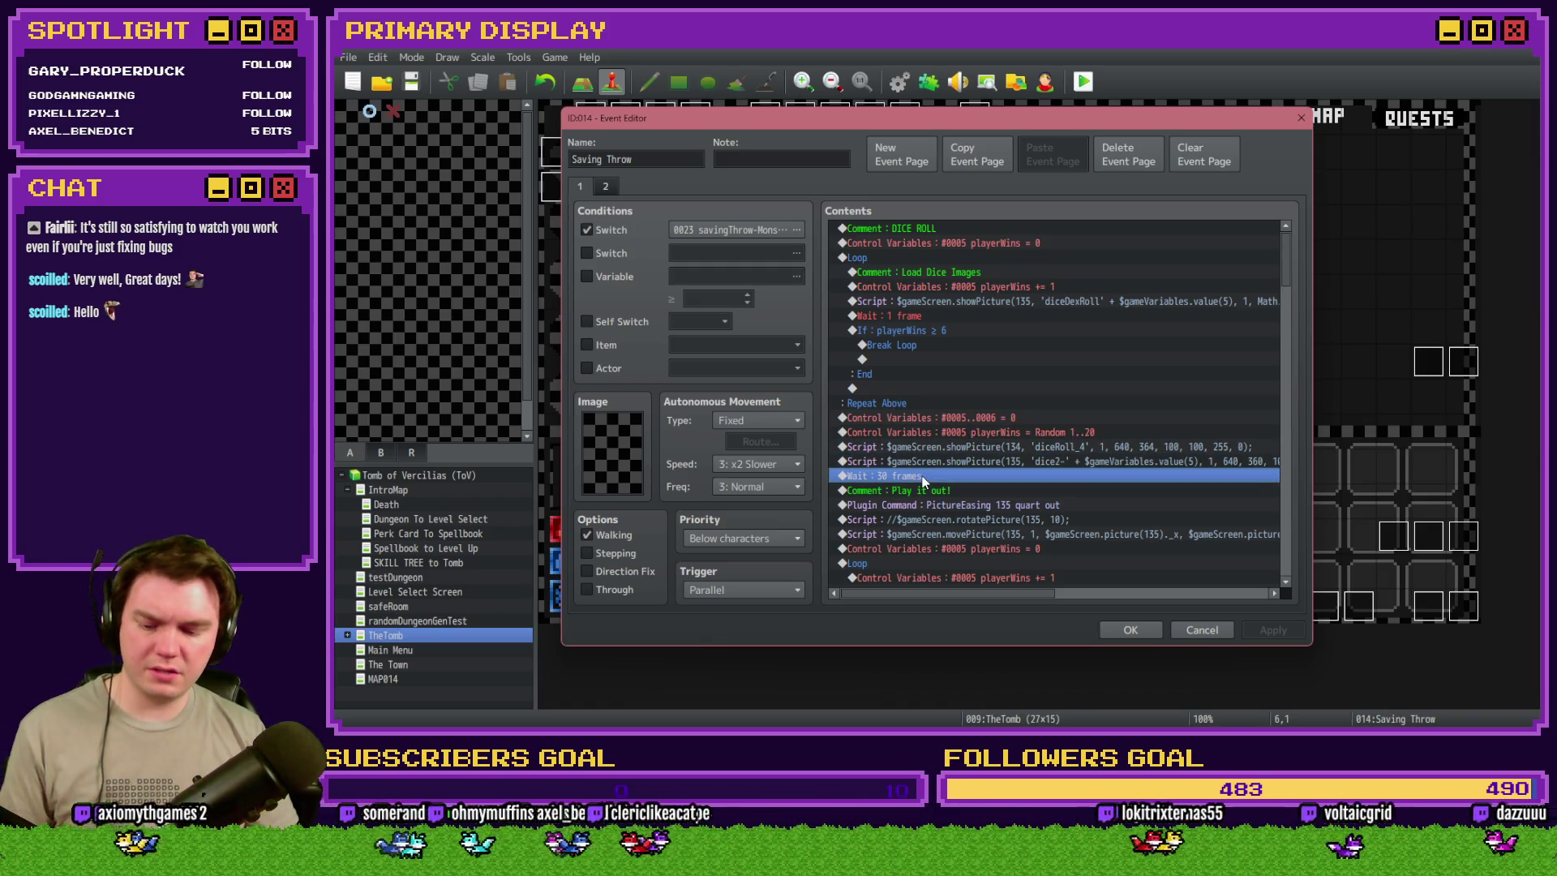
- Duplicate the wait as a 999-frame wait, close the editor, and playtest
{"action": "key", "text": "ctrl+c"}
{"action": "key", "text": "ctrl+v"}
{"action": "double_click", "coordinate": [930, 475]}
{"action": "type", "text": "999"}
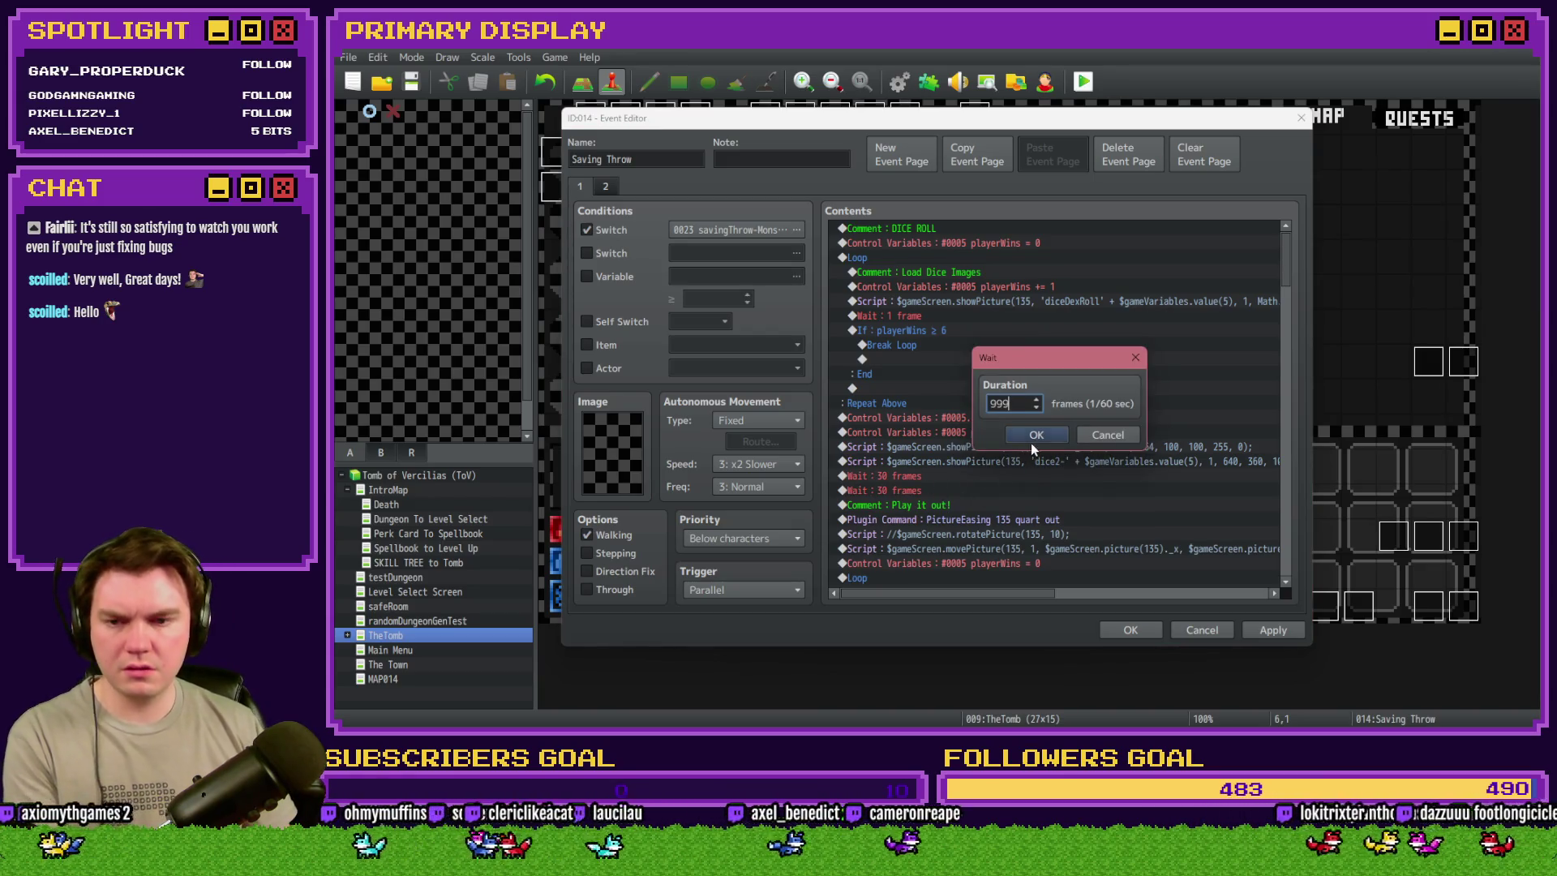
{"action": "left_click", "coordinate": [1034, 437]}
{"action": "left_click", "coordinate": [1131, 629]}
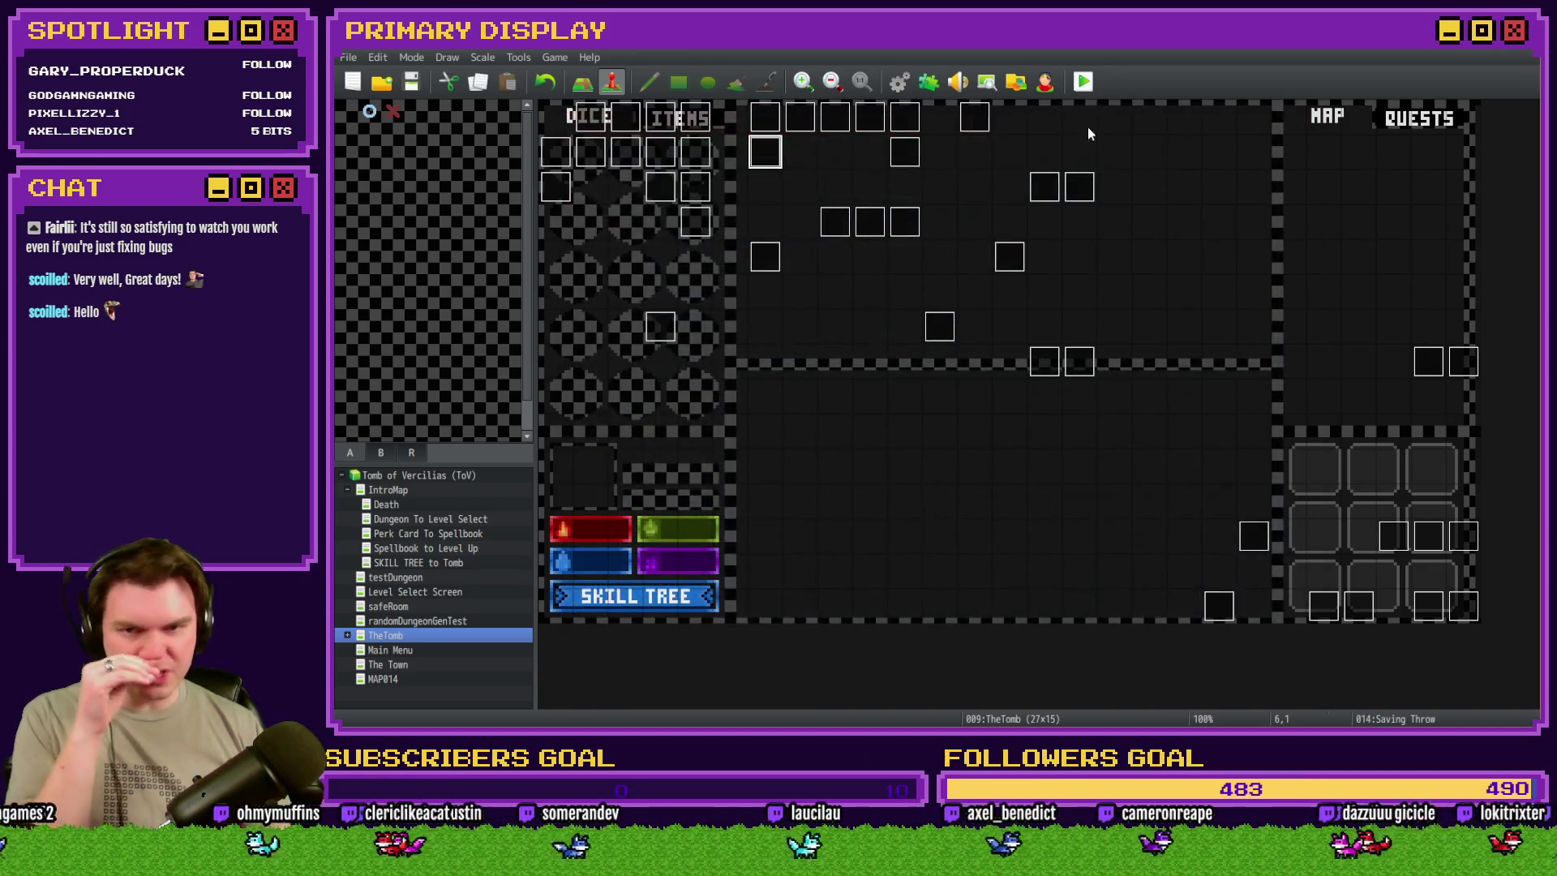
{"action": "key", "text": "ctrl+r"}
- Save, take the Wheel of Cheese perk in the playtest, walk into the skull battle, then close the game
{"action": "left_click", "coordinate": [875, 404]}
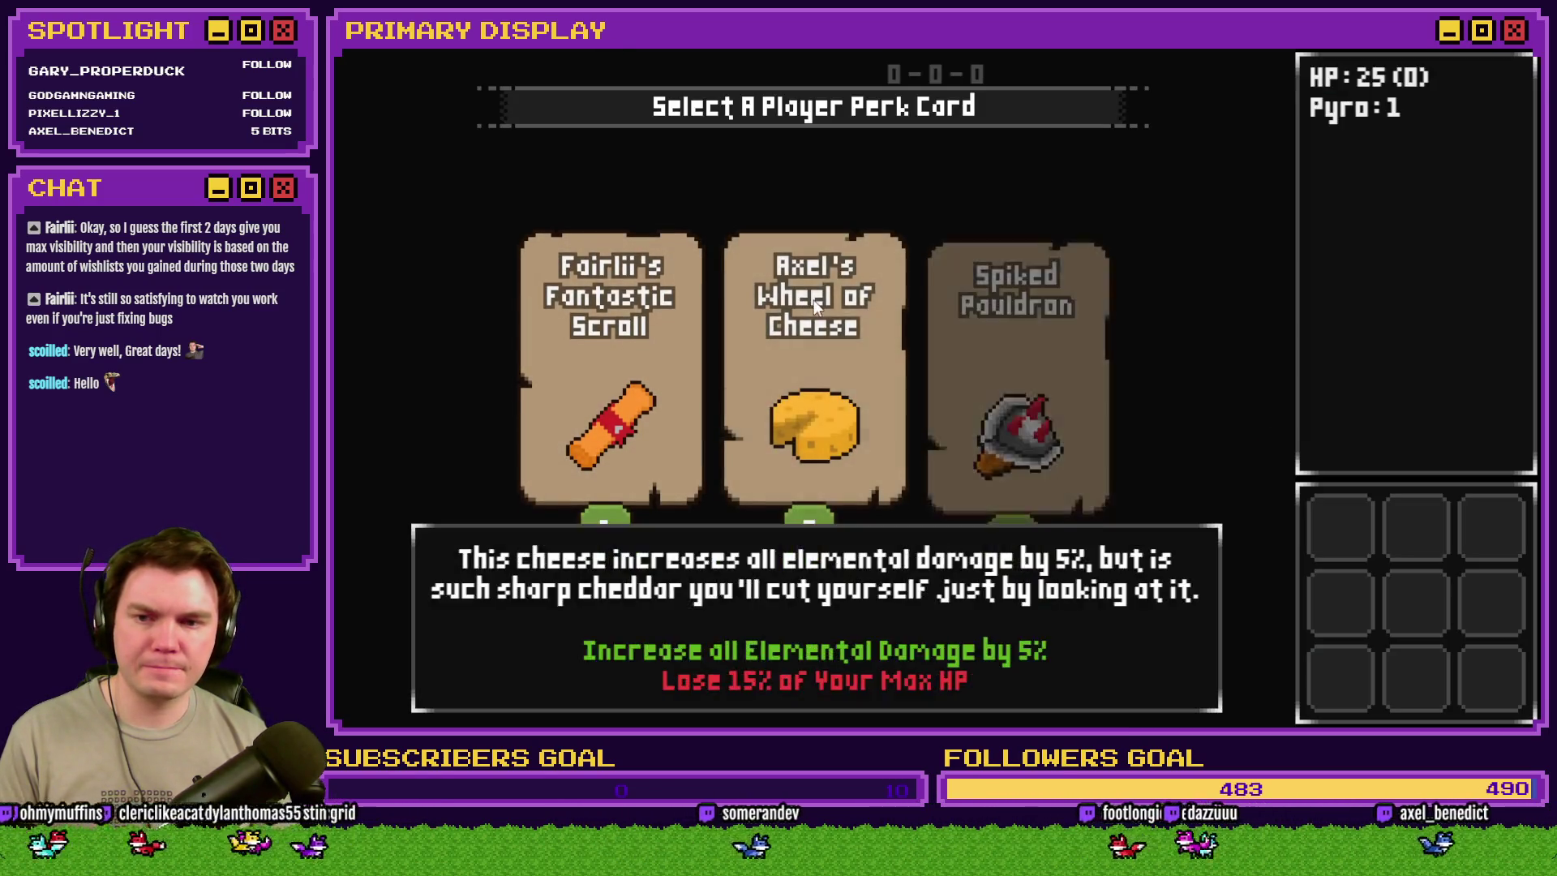
{"action": "left_click", "coordinate": [814, 299]}
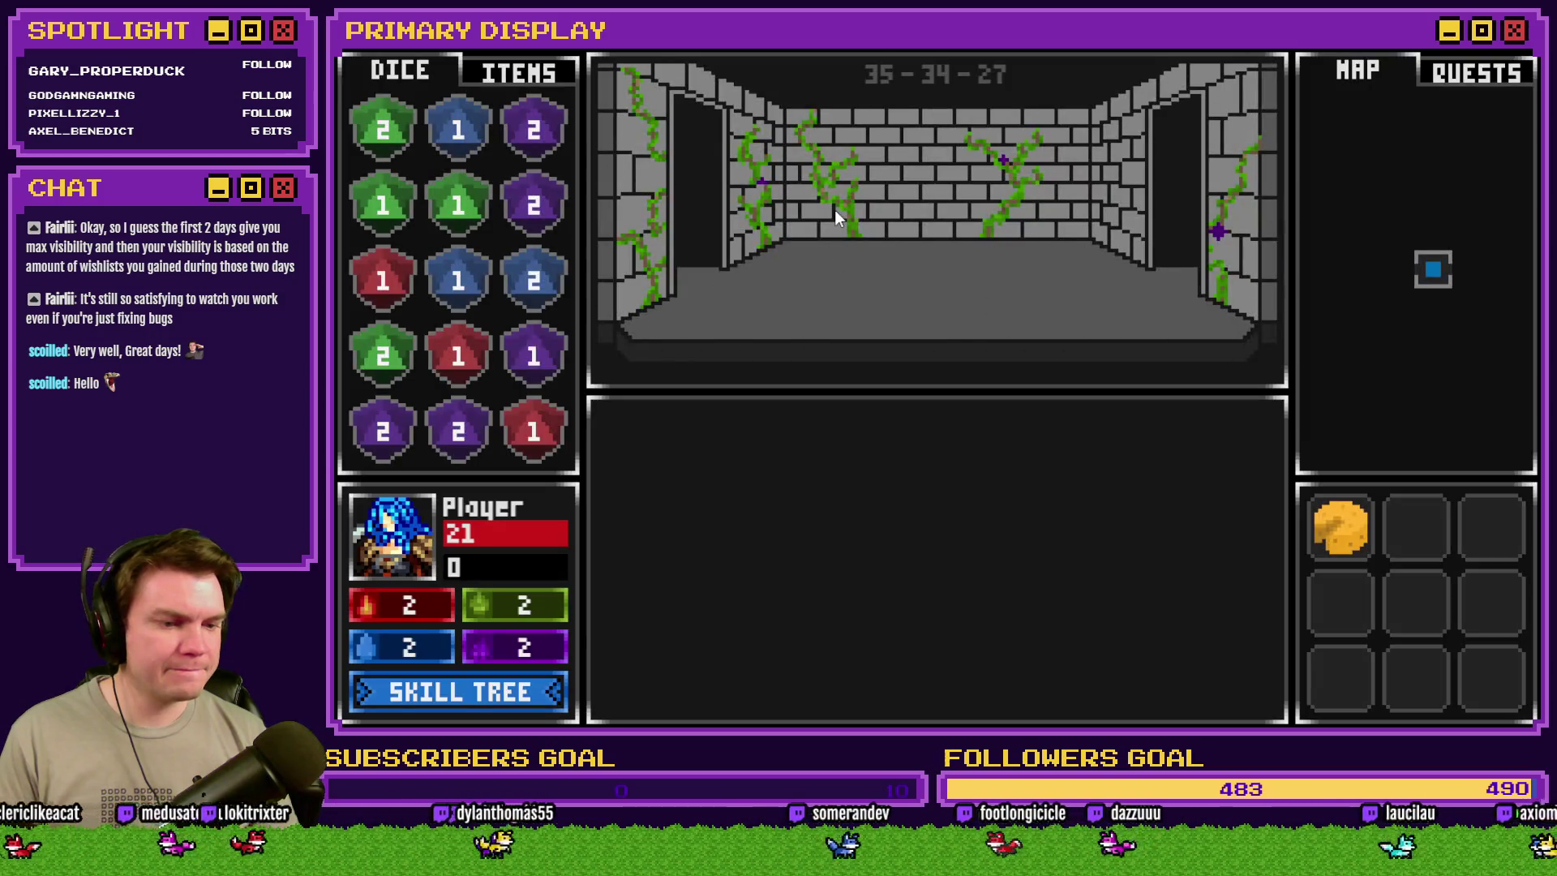
{"action": "key", "text": "w"}
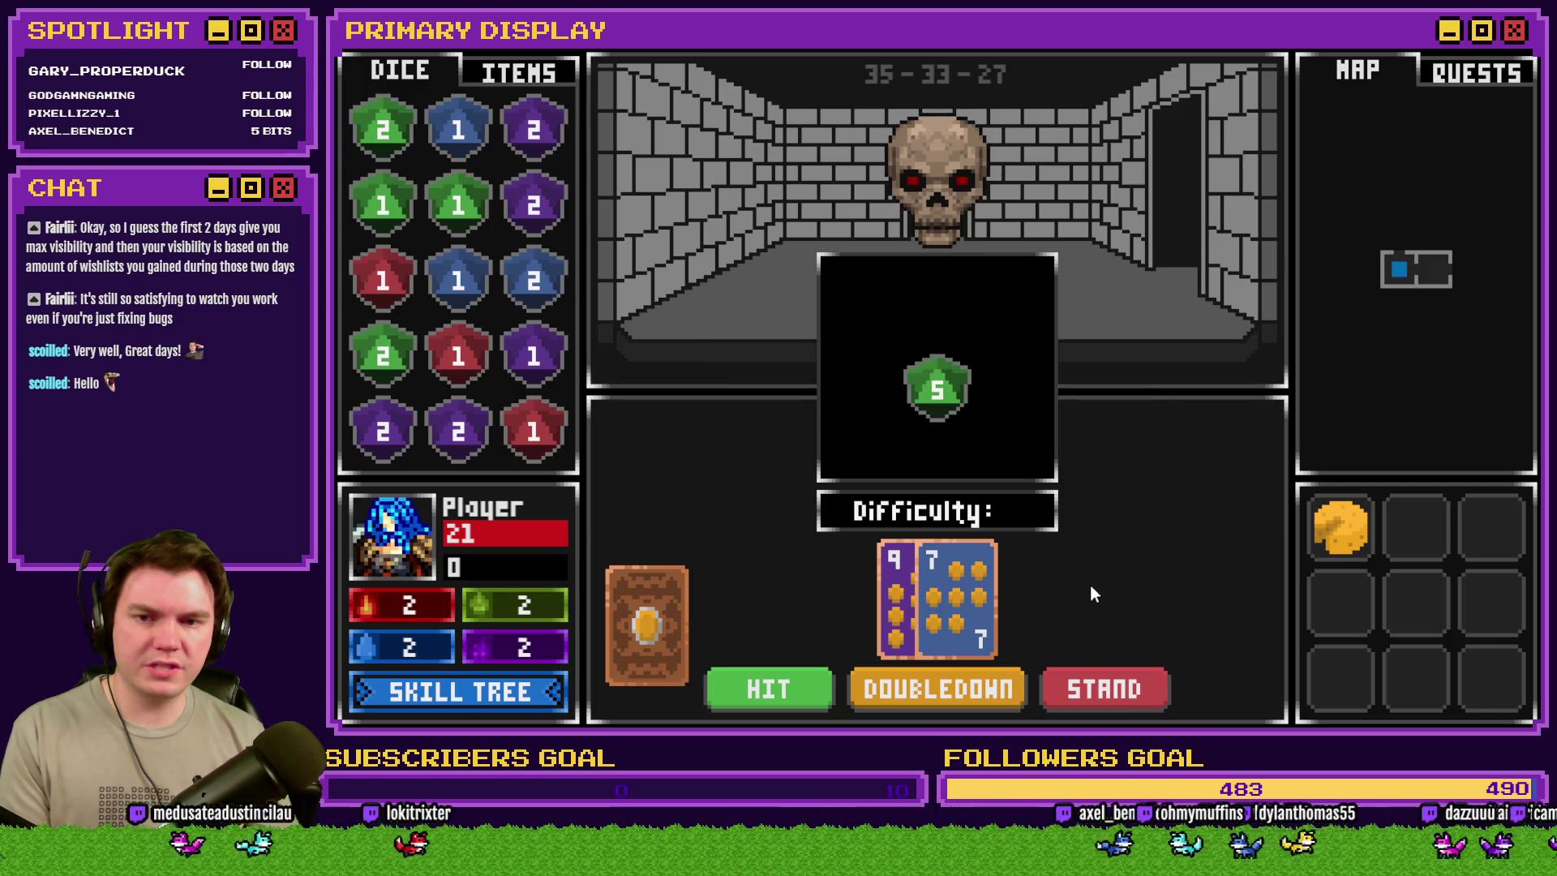
{"action": "left_click", "coordinate": [1521, 48]}
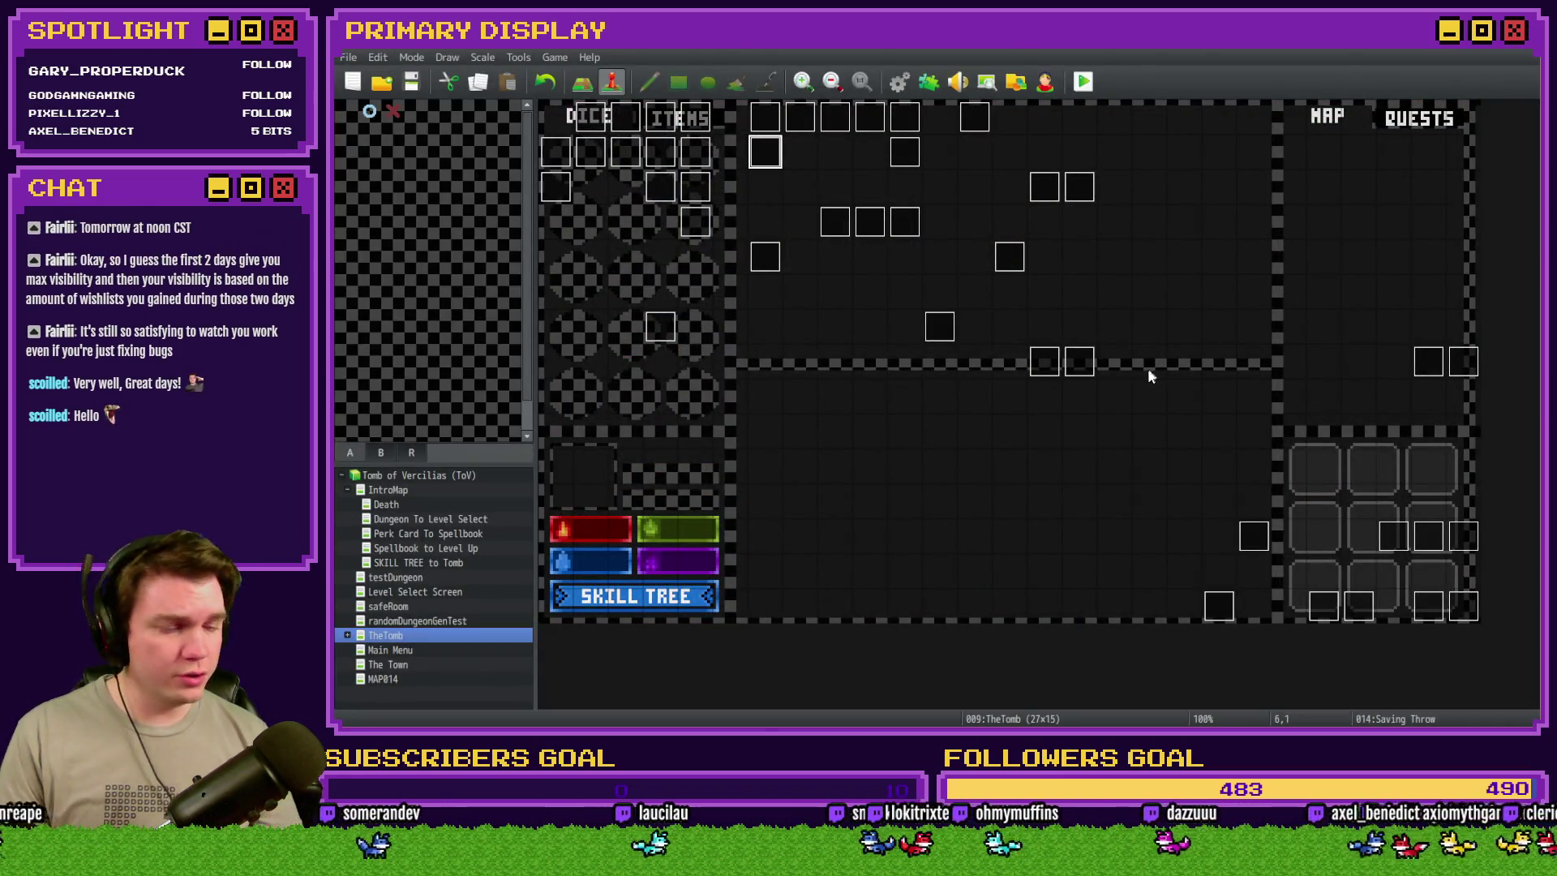
- Review the Saving Throw event's commands in the Event Editor, close it, and start another playtest
{"action": "double_click", "coordinate": [760, 143]}
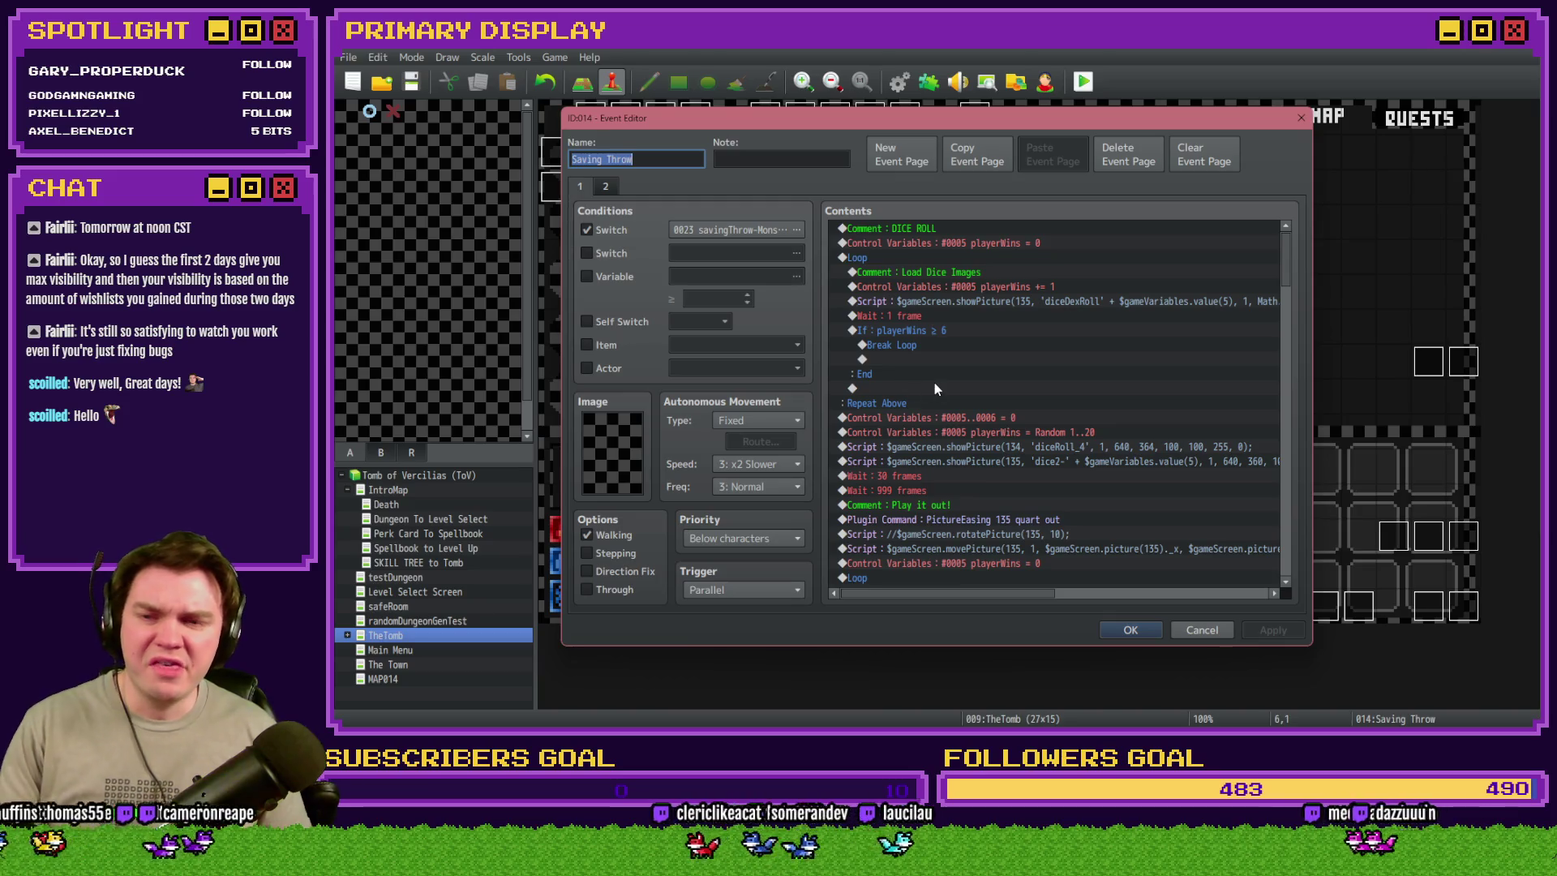
{"action": "left_click", "coordinate": [1130, 629]}
{"action": "left_click", "coordinate": [1083, 81]}
- Save the project, pick Axel's Wheel of Cheese perk, and walk forward into the skull encounter
{"action": "left_click", "coordinate": [880, 405]}
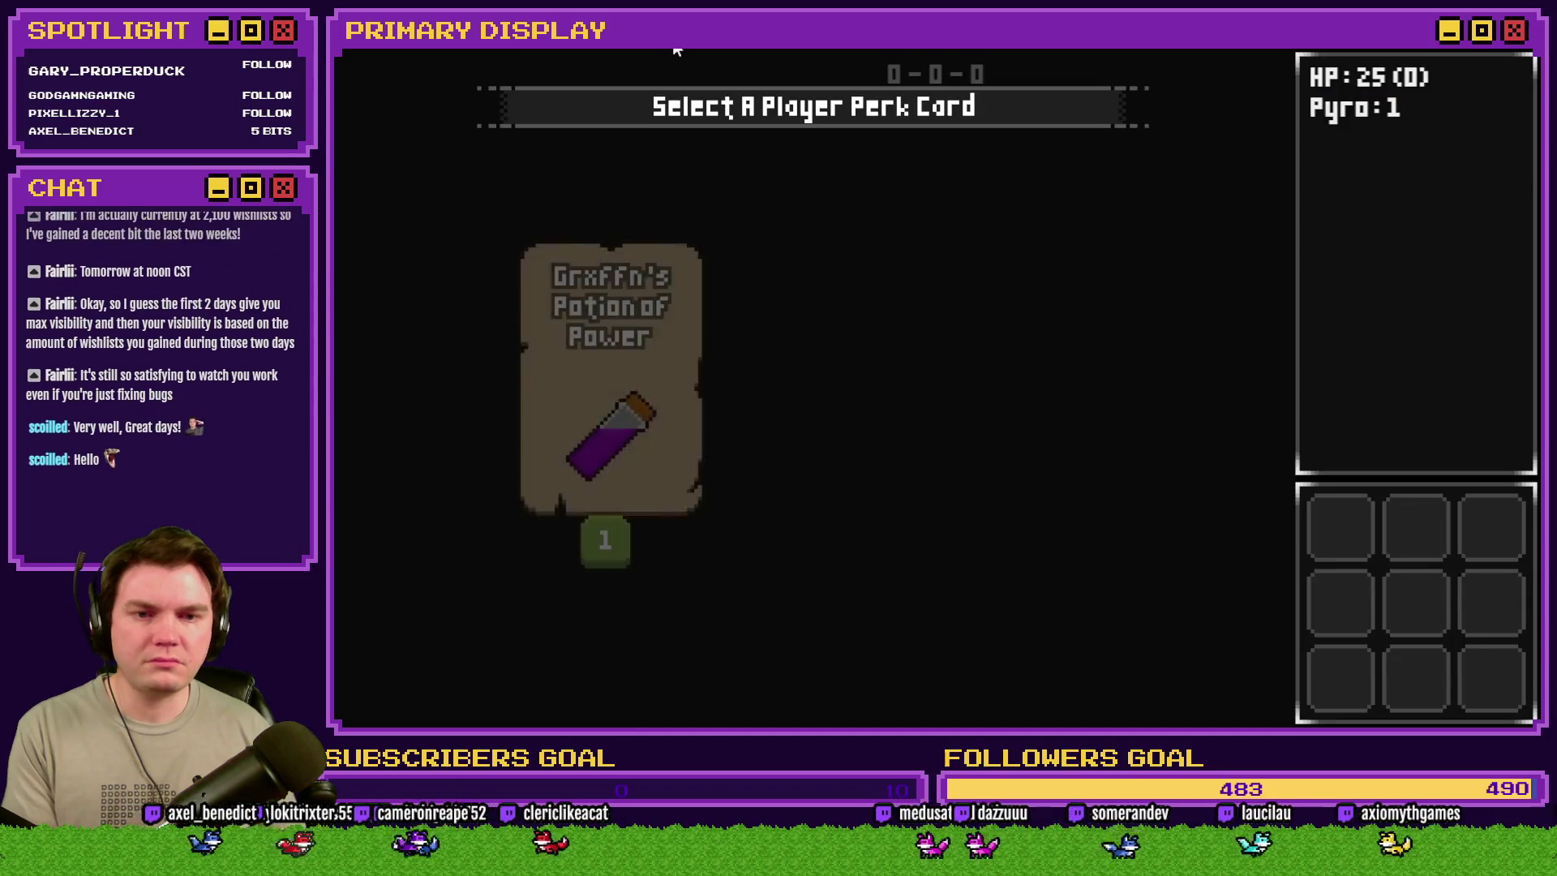
{"action": "left_click", "coordinate": [833, 284]}
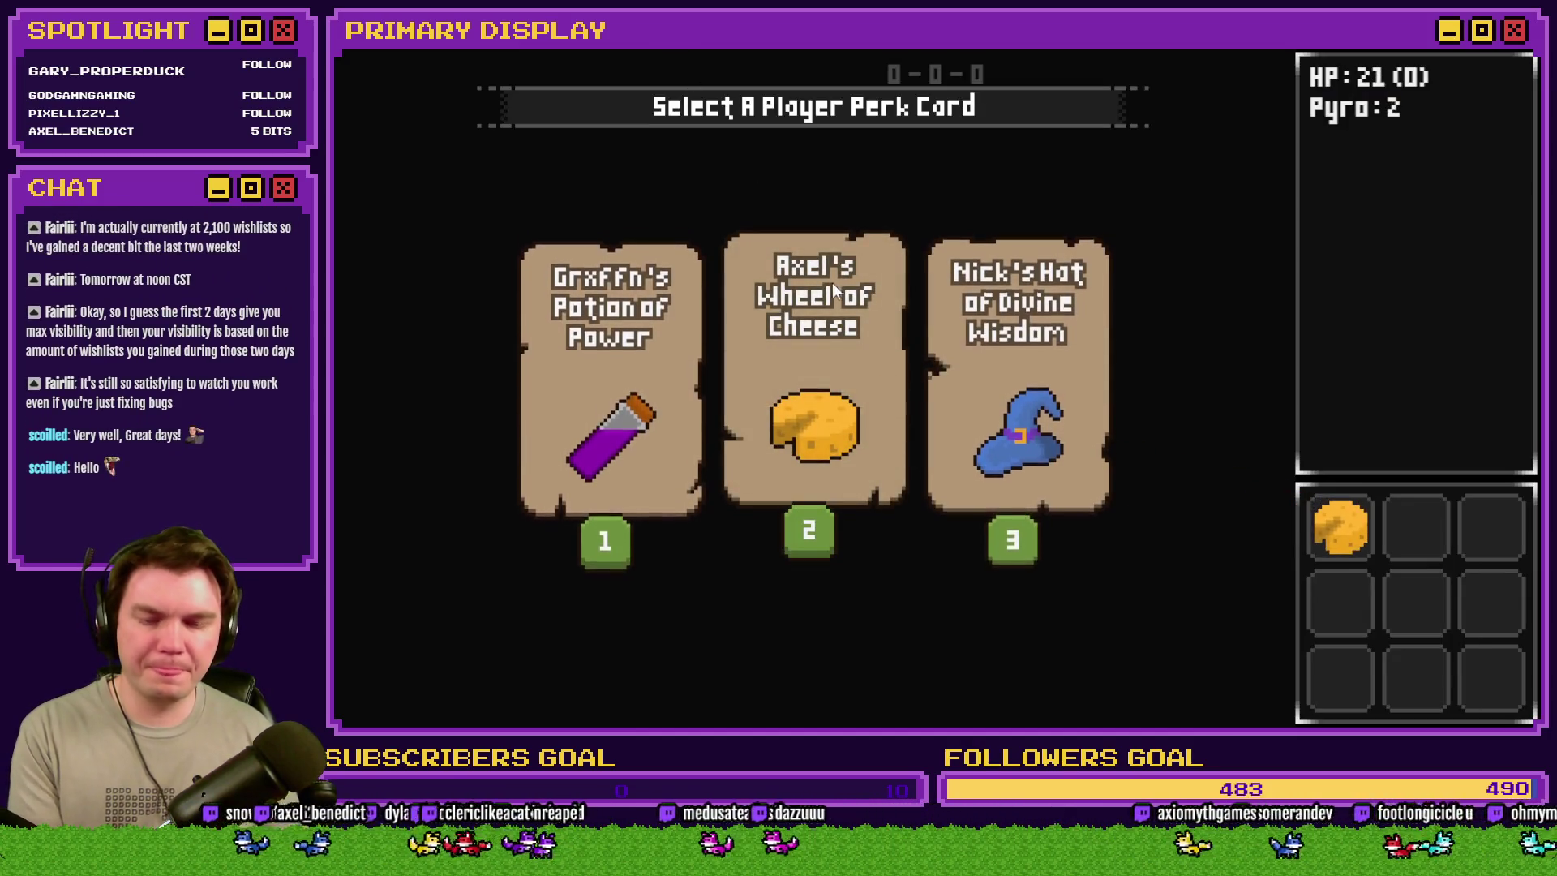
{"action": "key", "text": "w"}
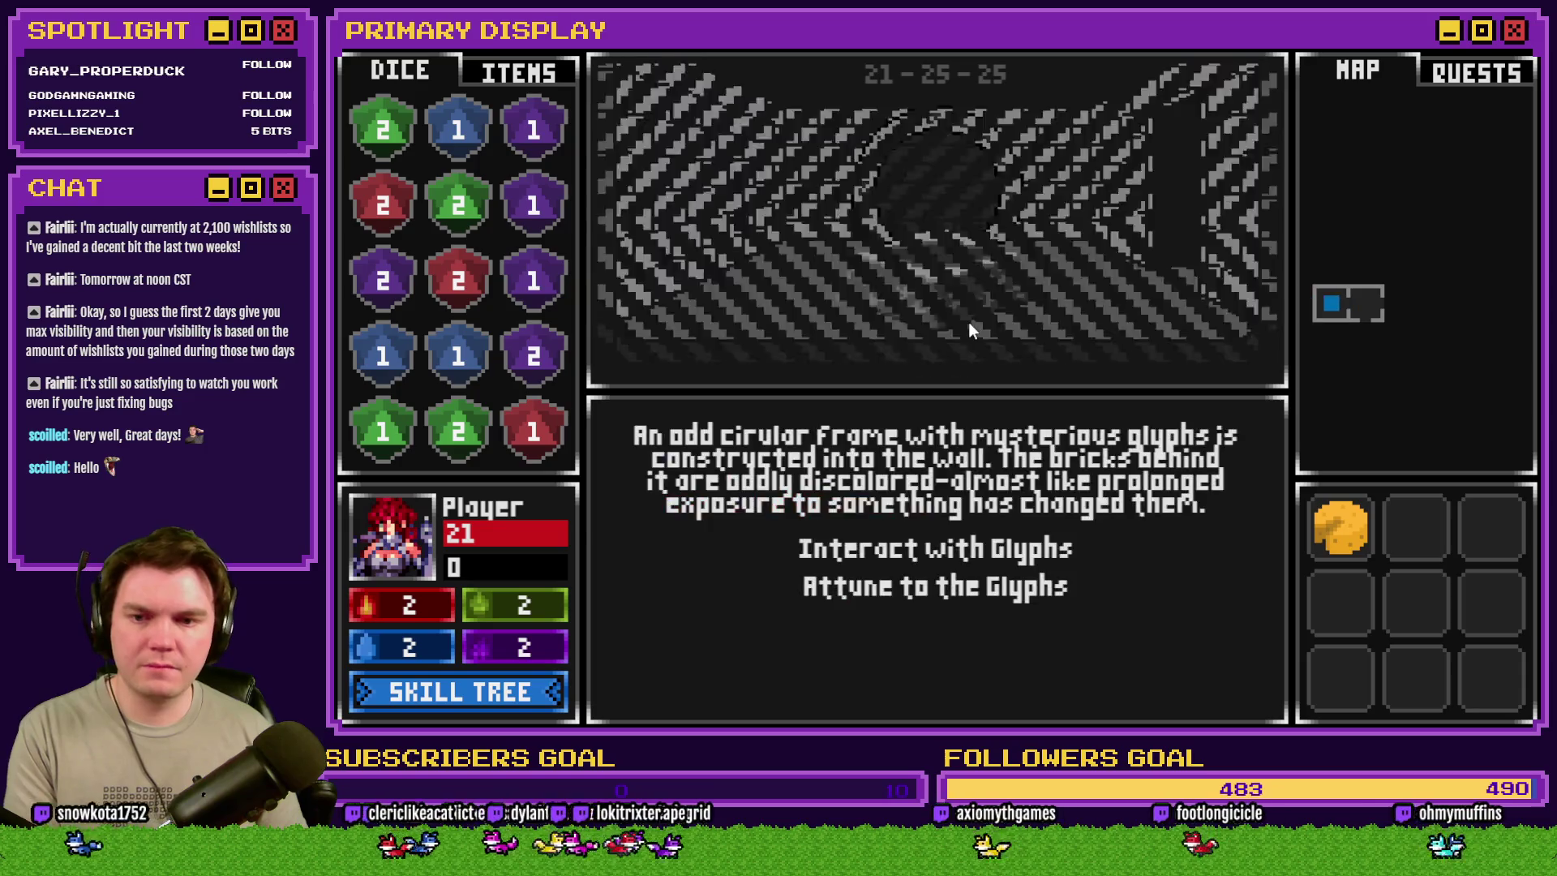
{"action": "key", "text": "s"}
{"action": "key", "text": "w"}
{"action": "key", "text": "w"}
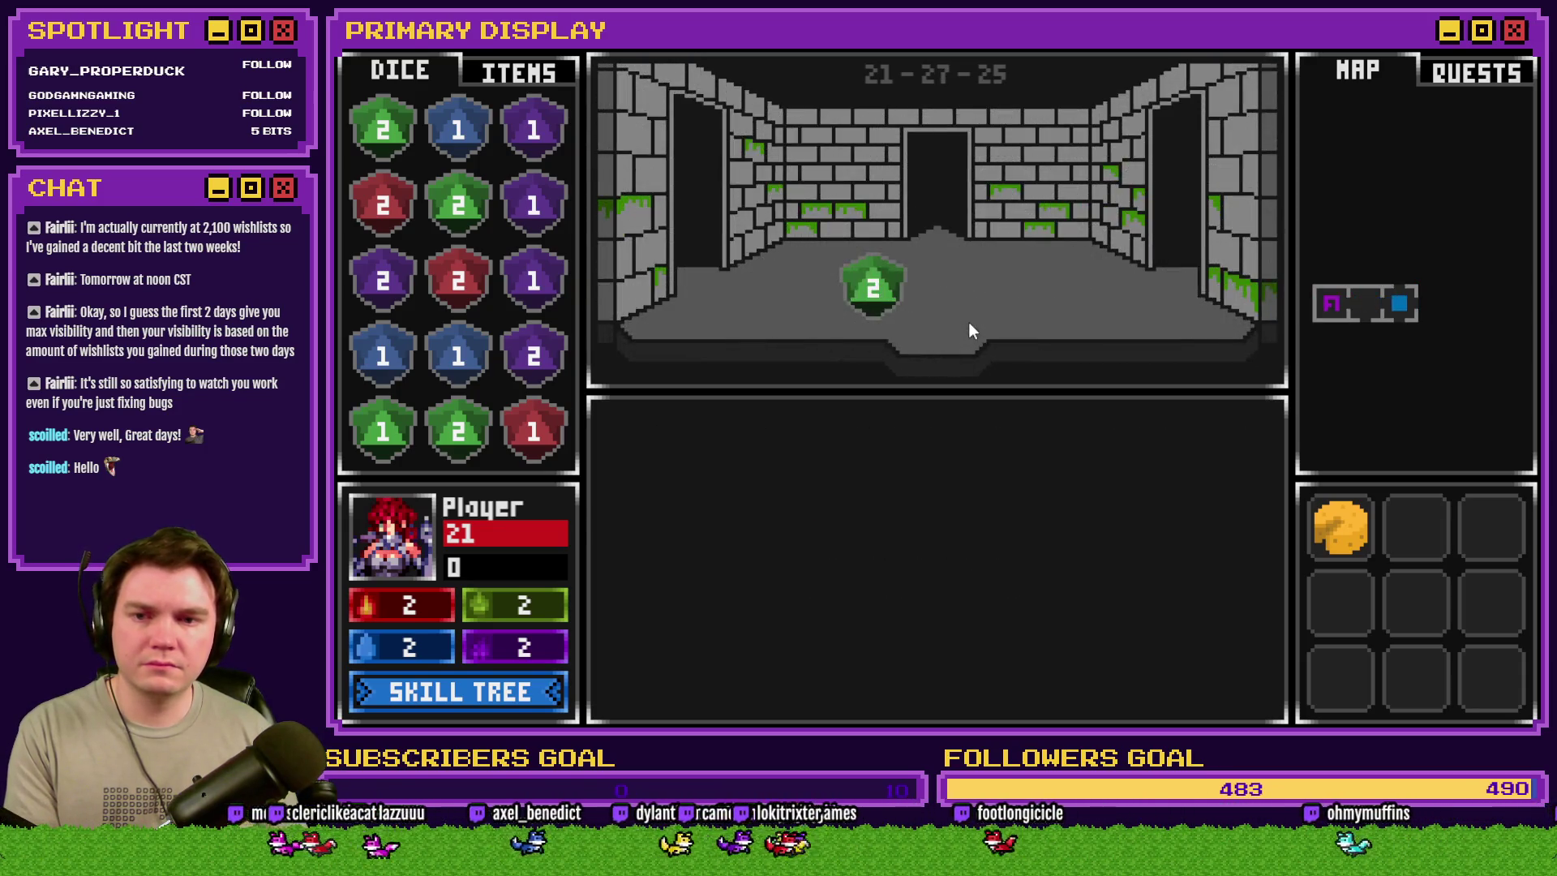
{"action": "key", "text": "w"}
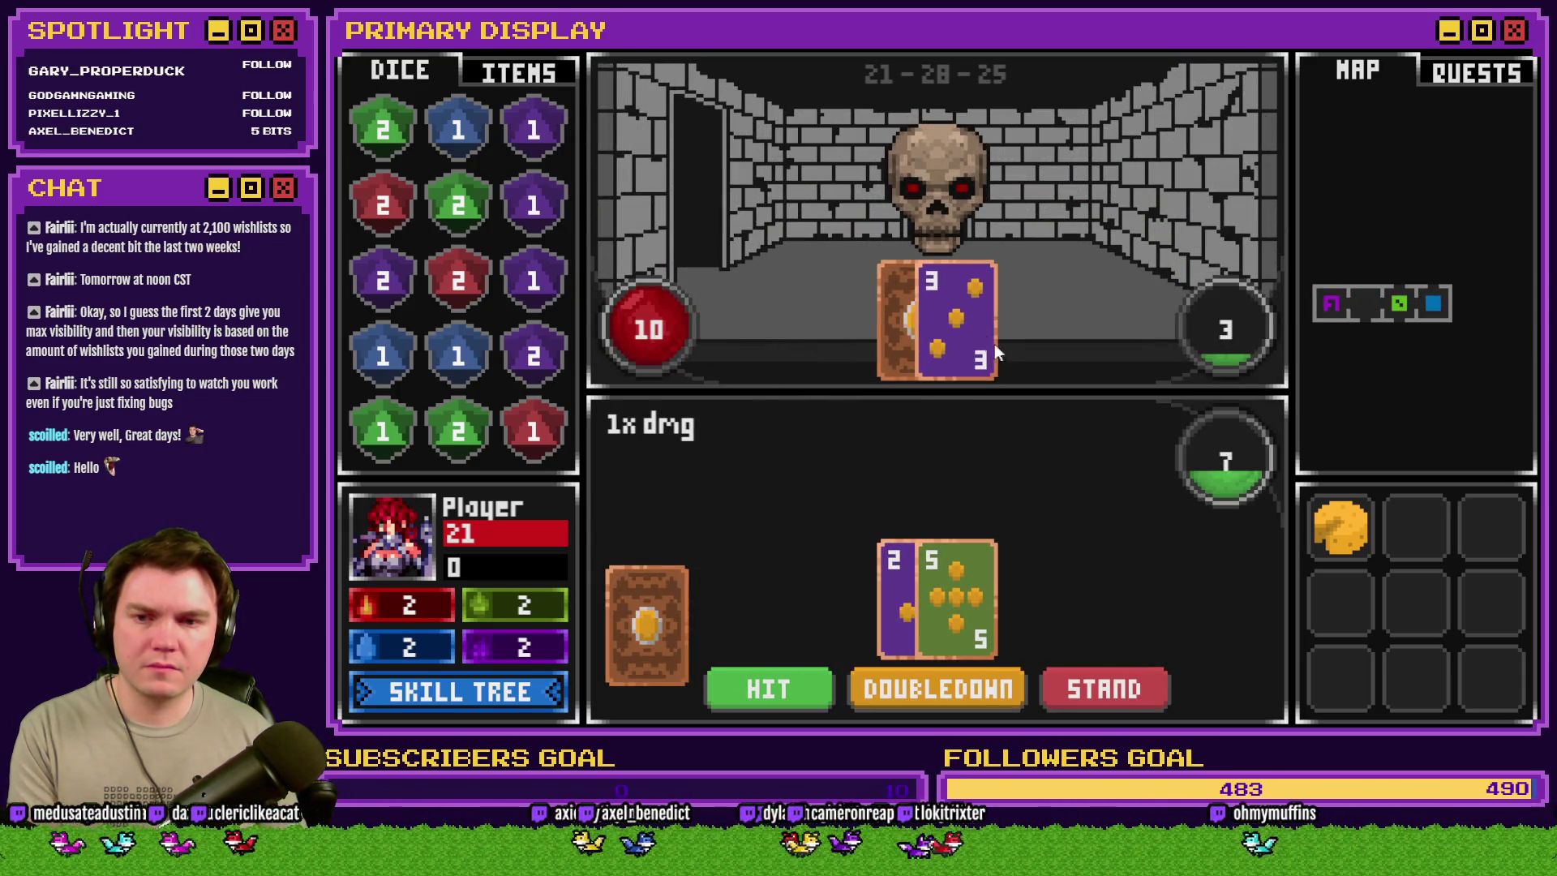
- Toggle the F1 debug overlay on and off, then take the game out of fullscreen with F4
{"action": "key", "text": "F1"}
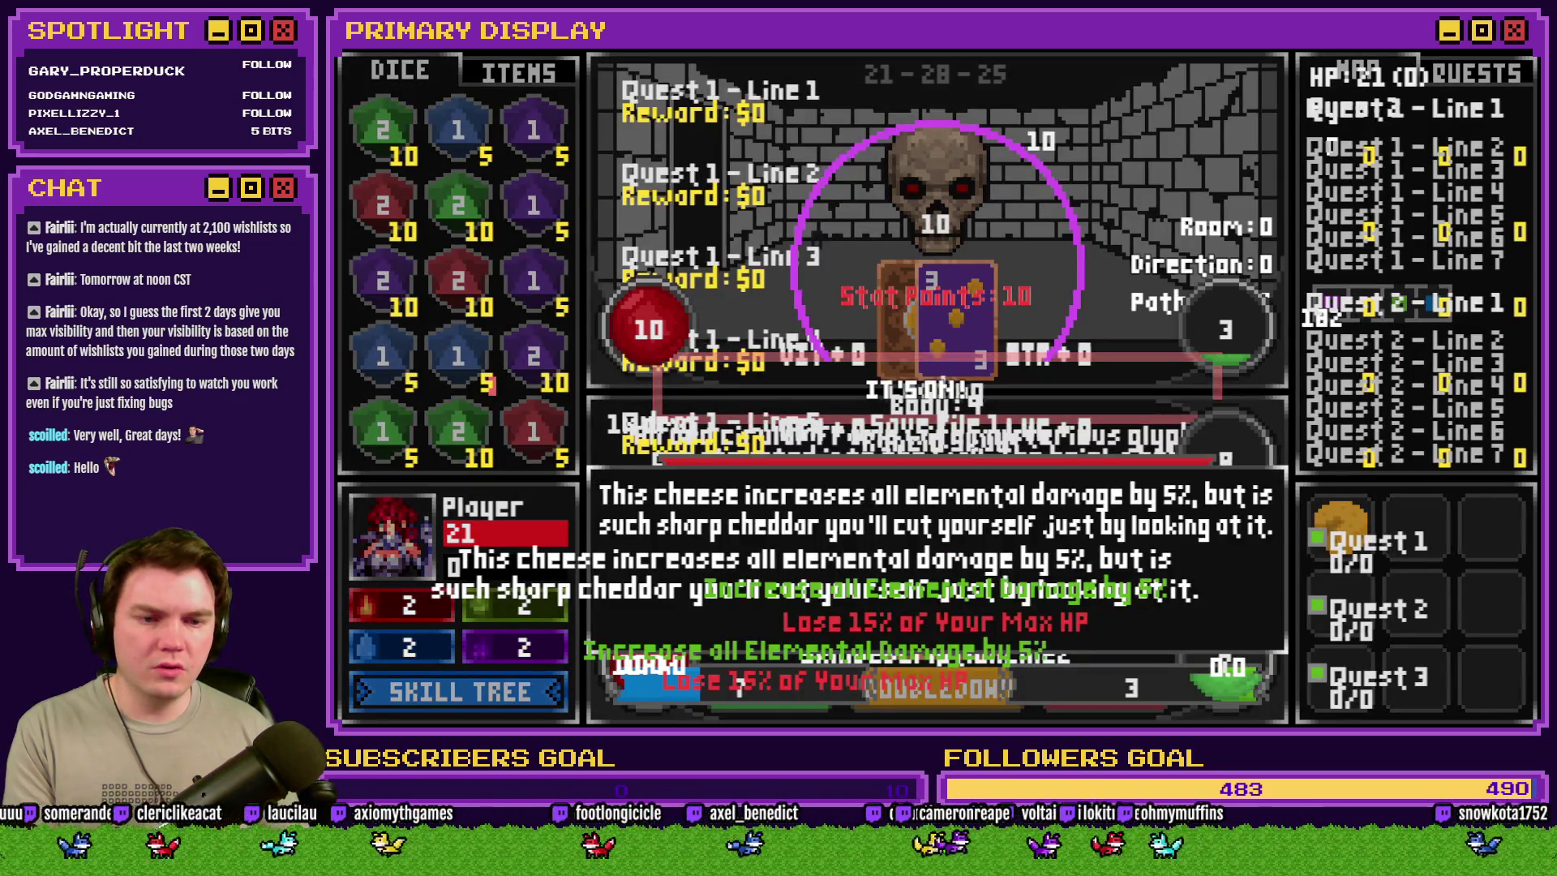
{"action": "key", "text": "F1"}
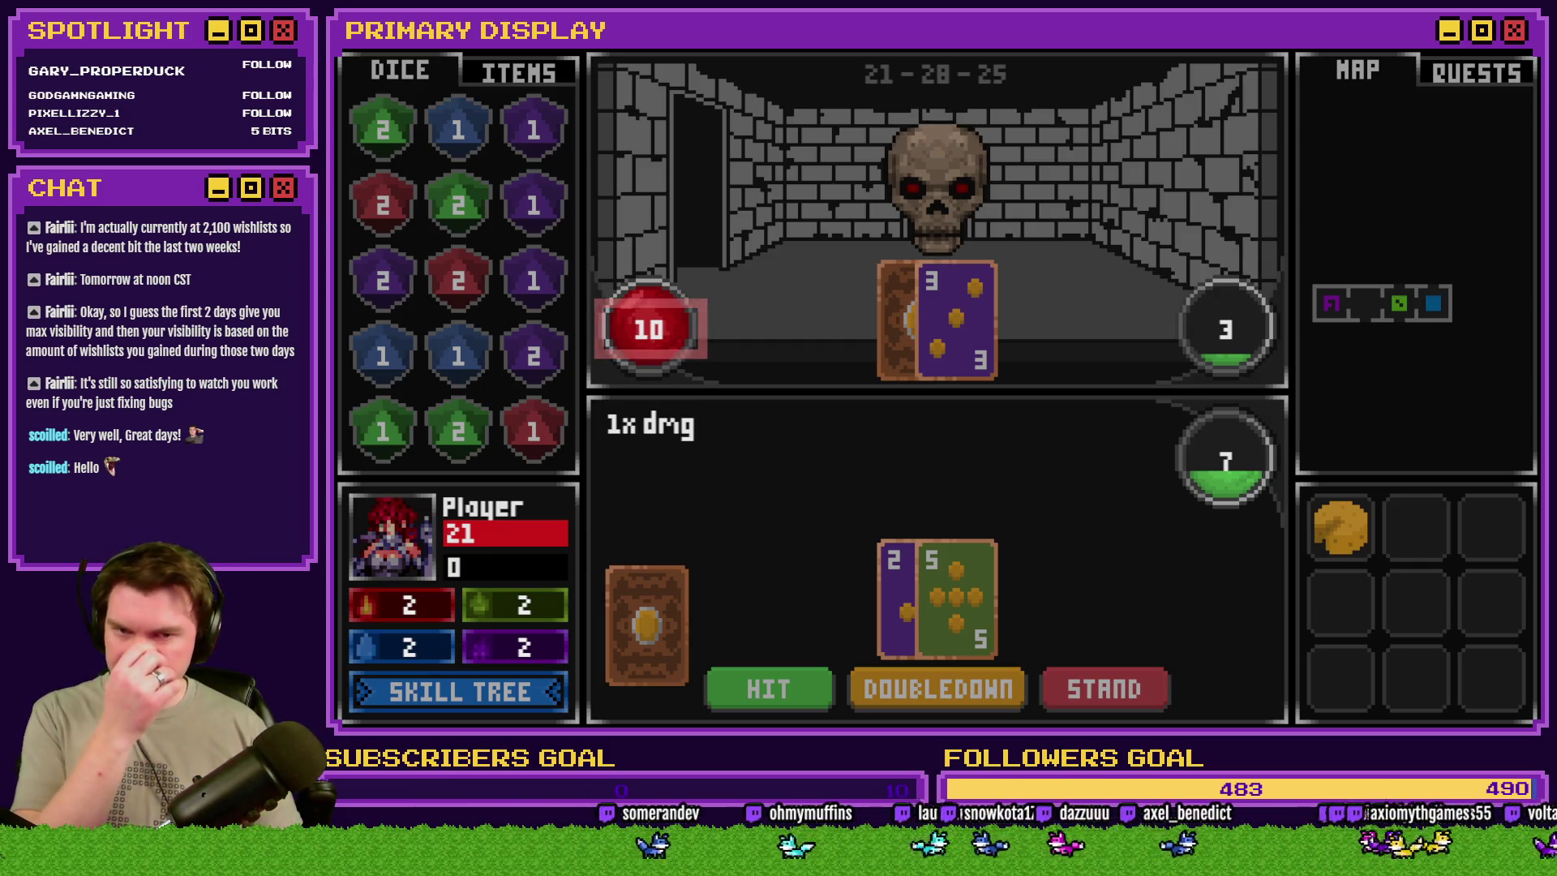
{"action": "key", "text": "F4"}
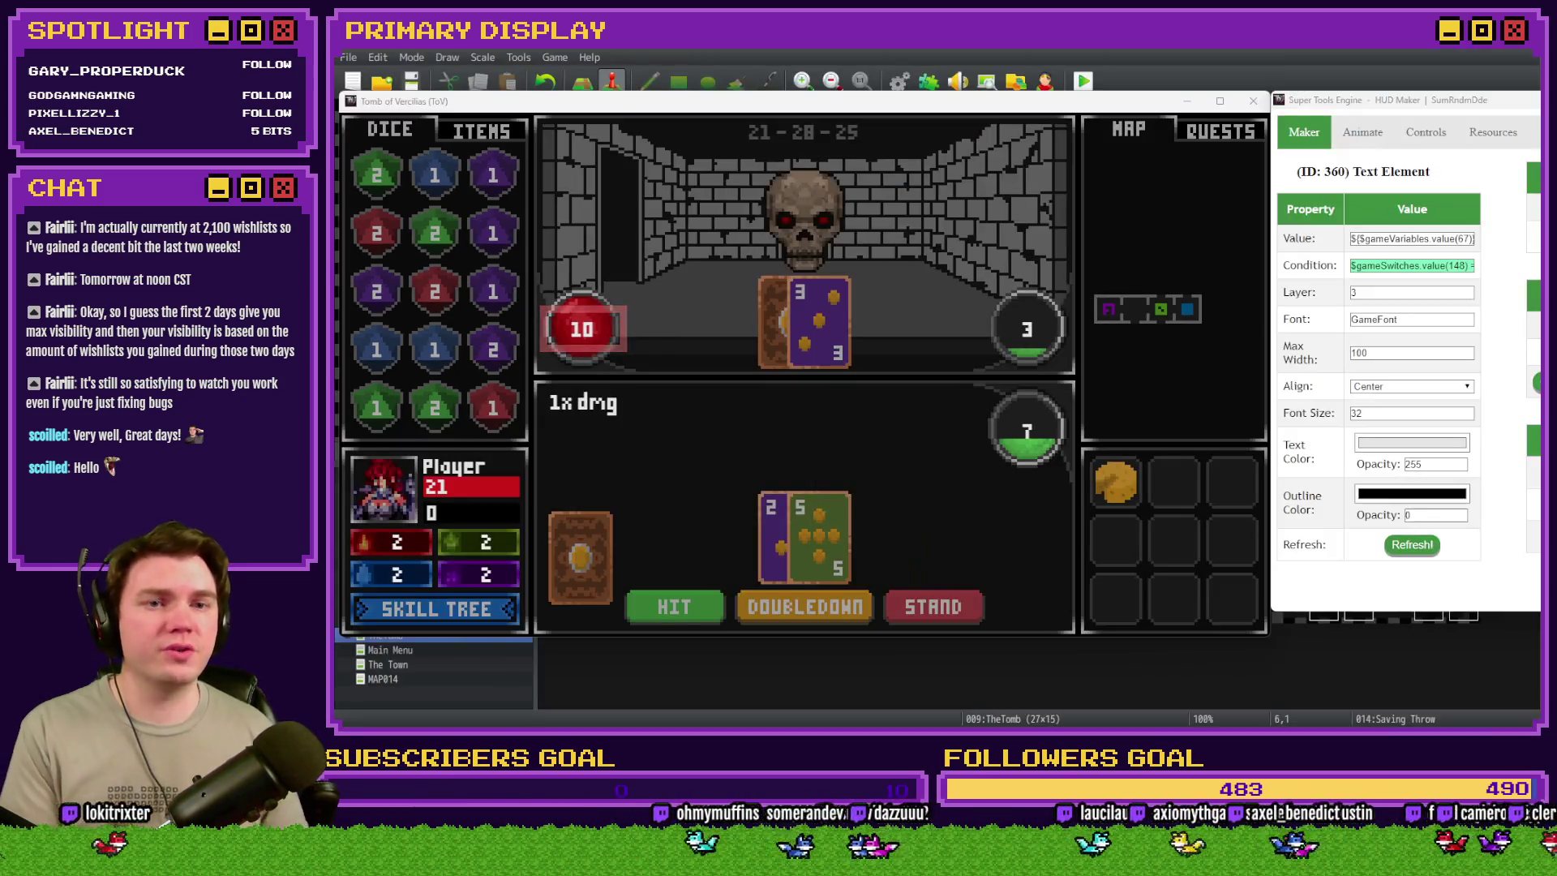
- Delete '&& $gameSwitches.value(23) == false' from text element 360's condition, refresh the HUD, and return to the Tool Kit
{"action": "left_click", "coordinate": [1236, 64]}
{"action": "left_click_drag", "start_coordinate": [1236, 64], "coordinate": [1221, 58]}
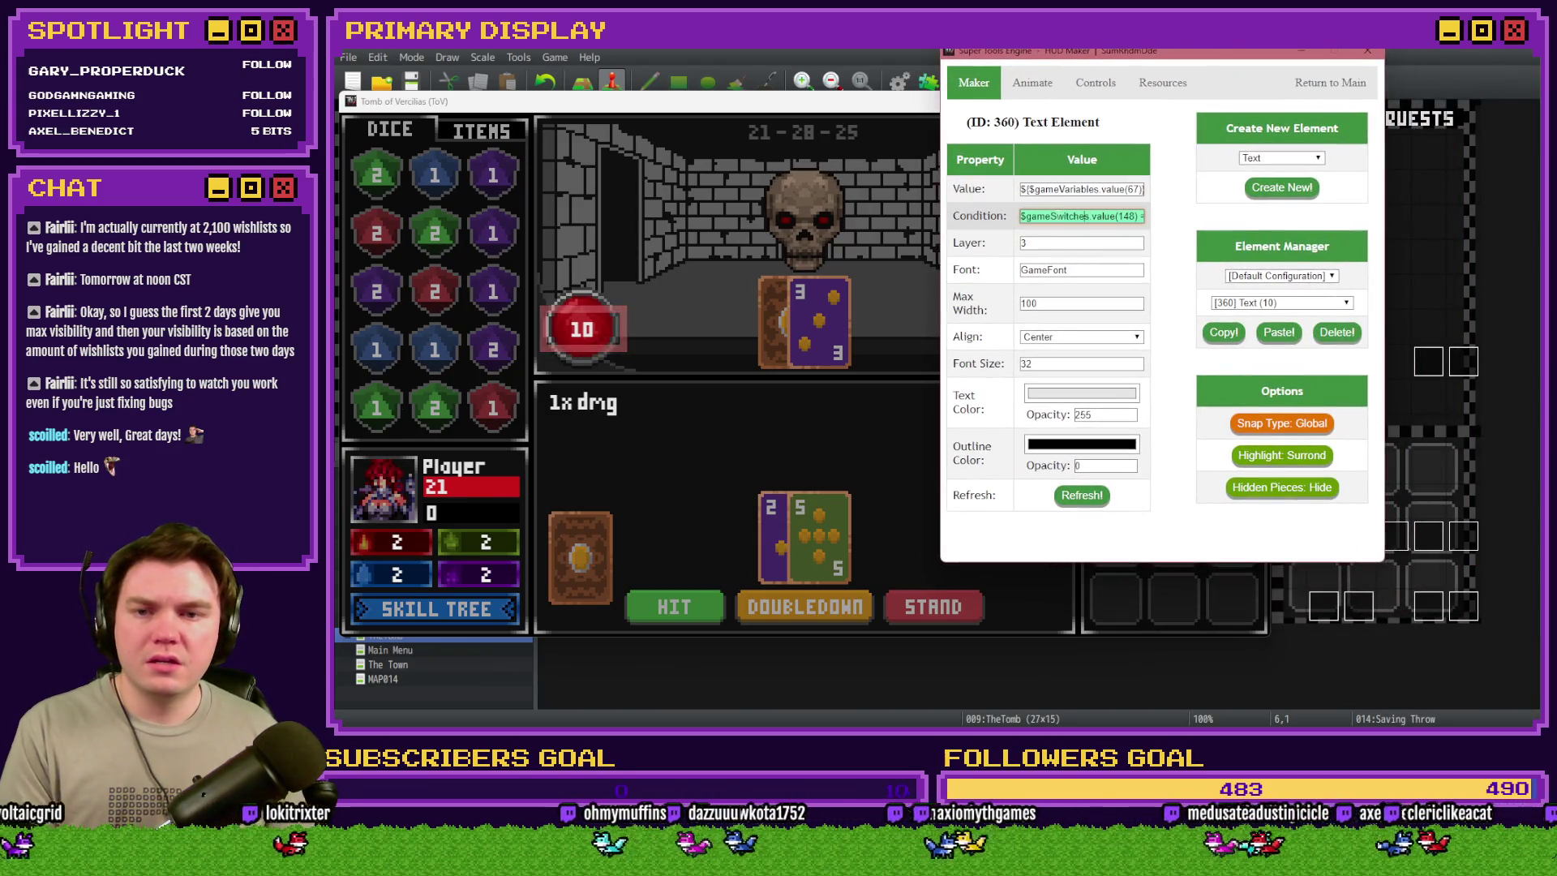
{"action": "left_click_drag", "start_coordinate": [1186, 242], "coordinate": [1186, 240]}
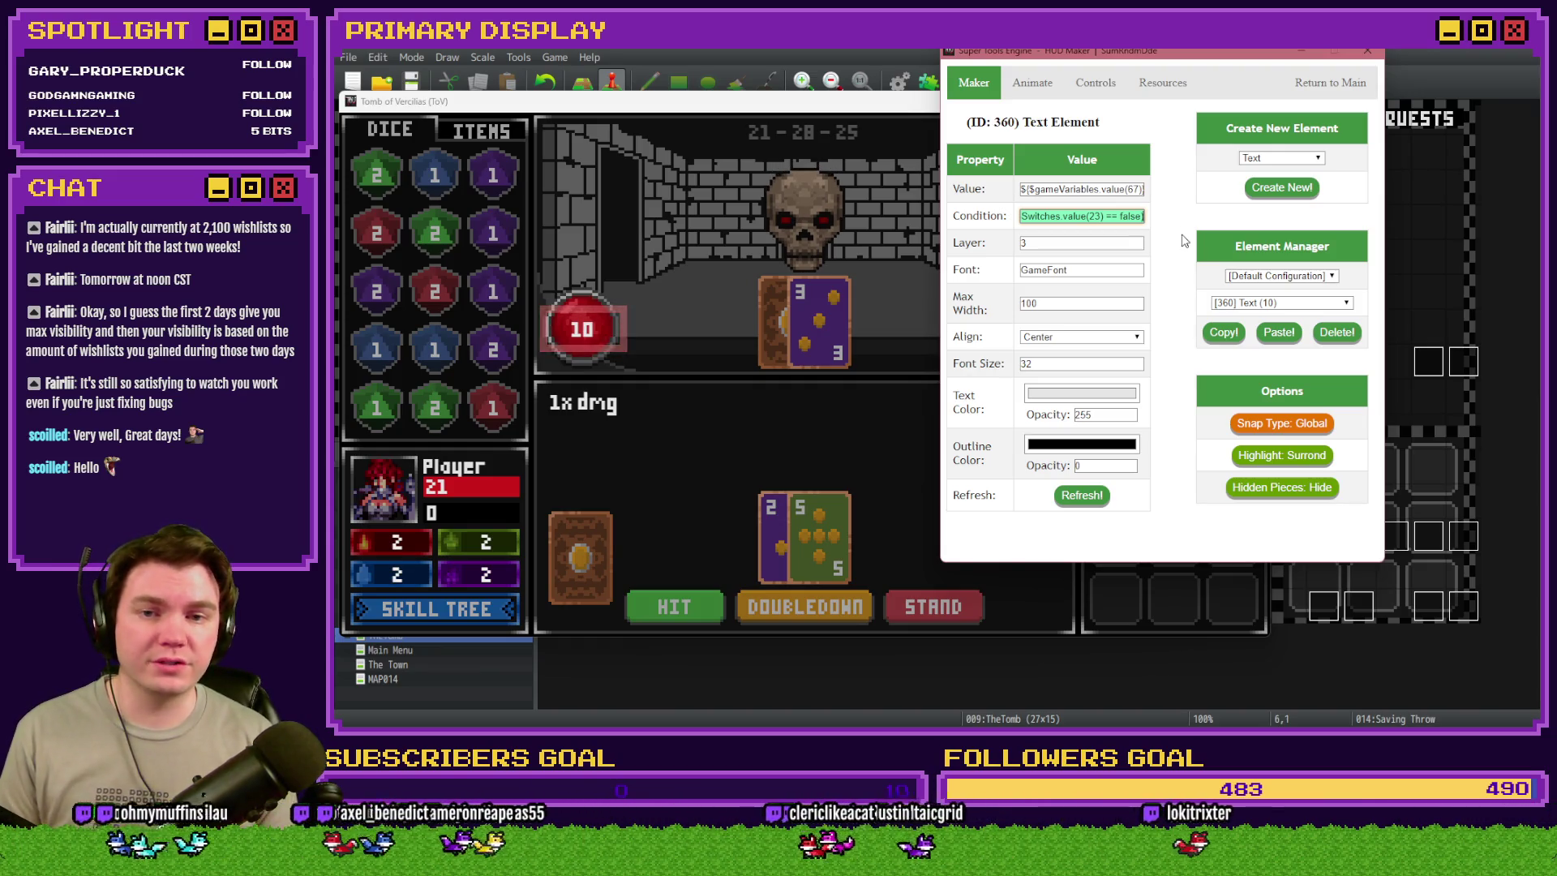
{"action": "key", "text": "shift+Left"}
{"action": "key", "text": "shift+Left"}
{"action": "key", "text": "shift+Left"}
{"action": "key", "text": "shift+Left"}
{"action": "key", "text": "shift+Left"}
{"action": "key", "text": "shift+Left"}
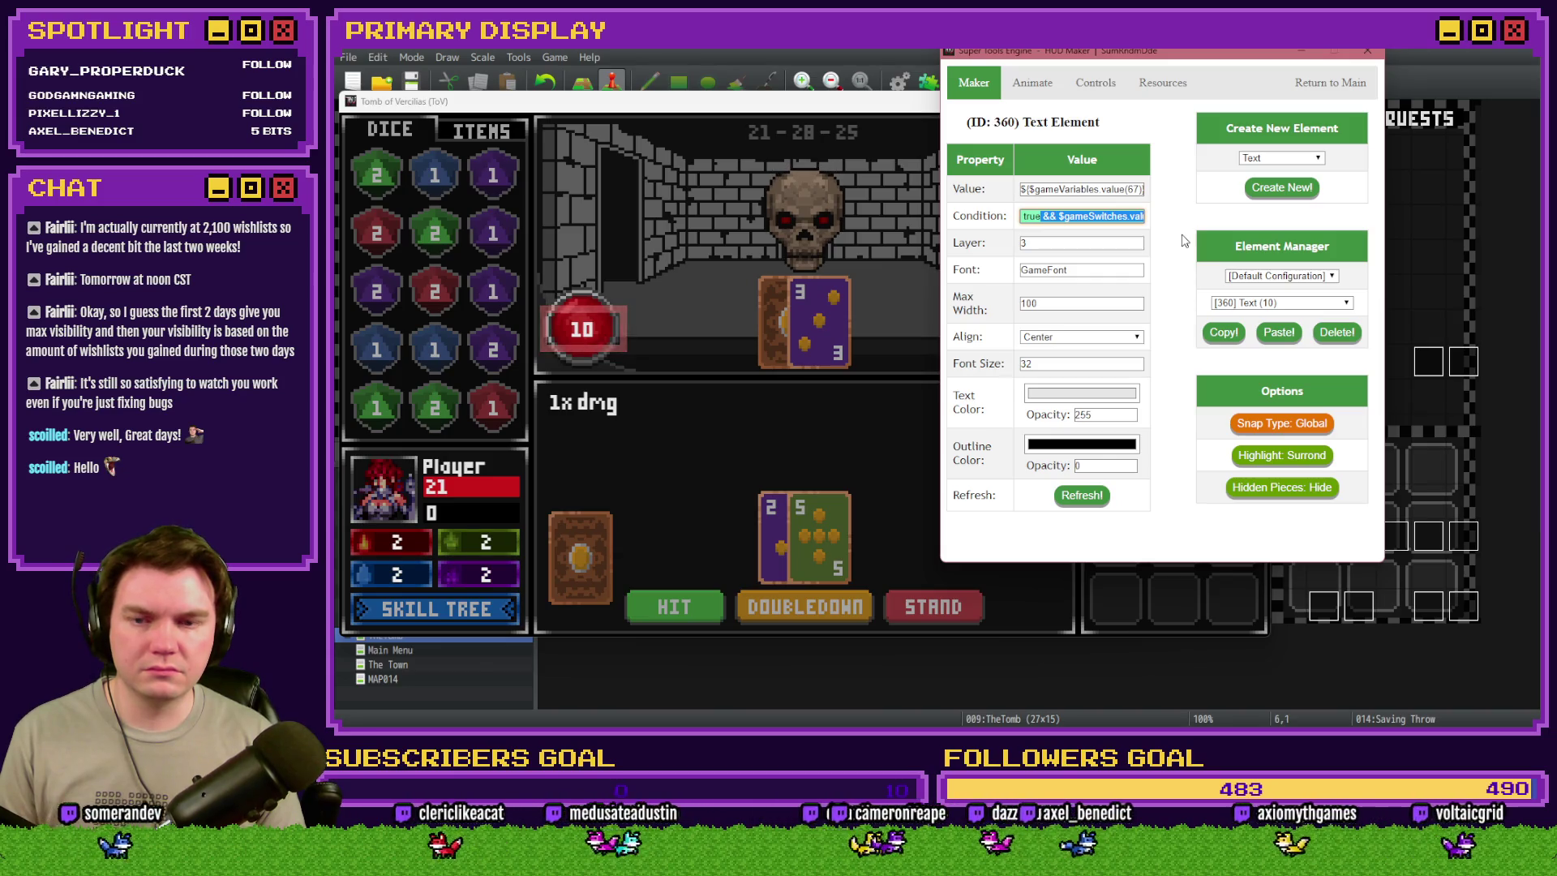
{"action": "key", "text": "BackSpace"}
{"action": "left_click", "coordinate": [1091, 497]}
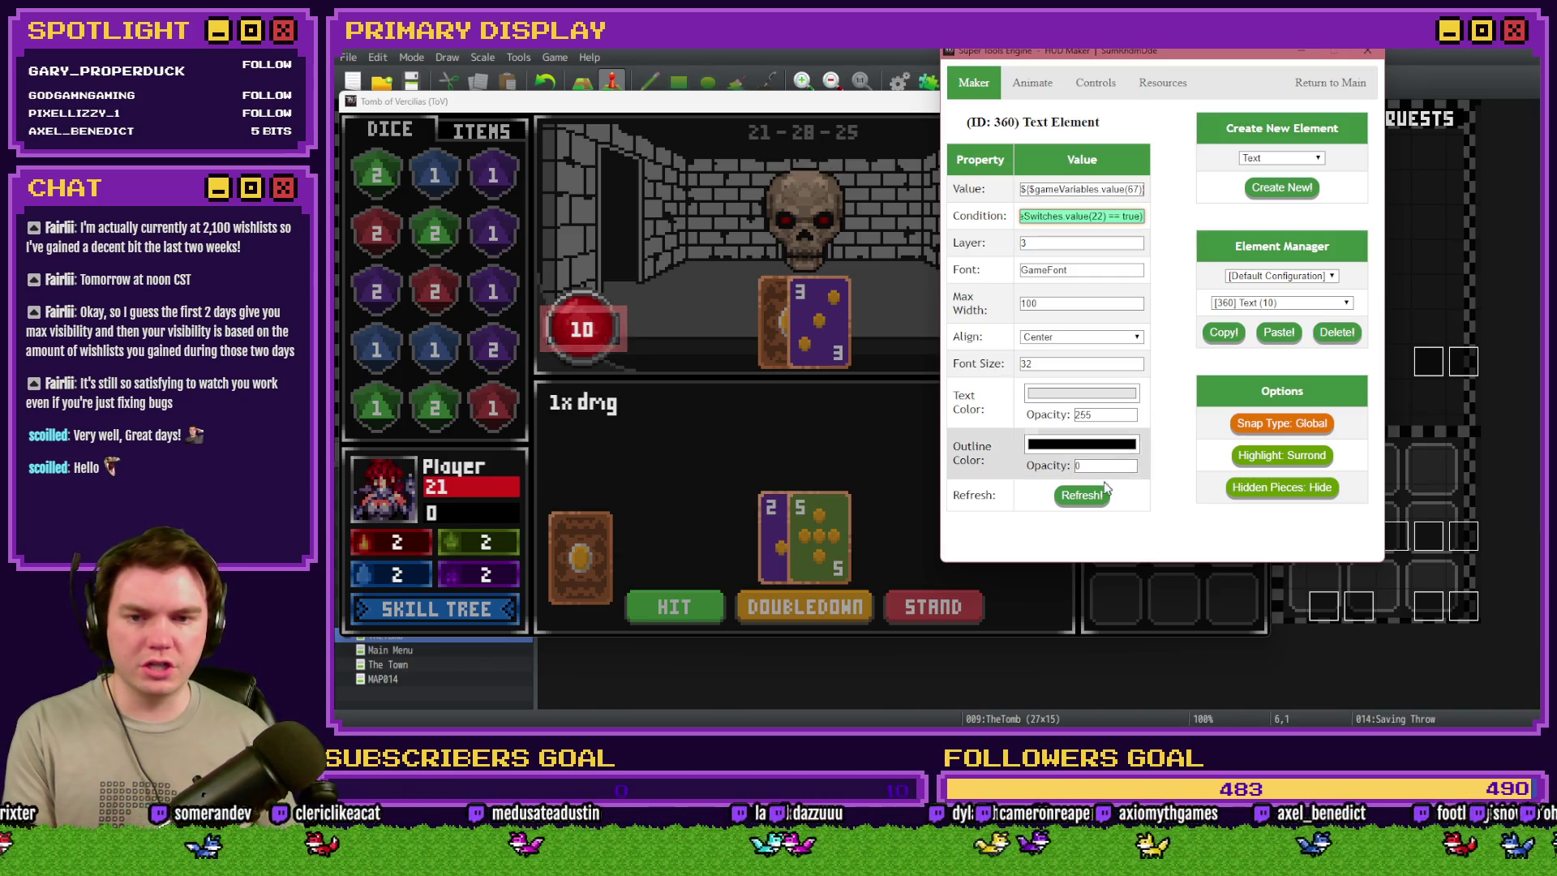
{"action": "left_click", "coordinate": [1330, 83]}
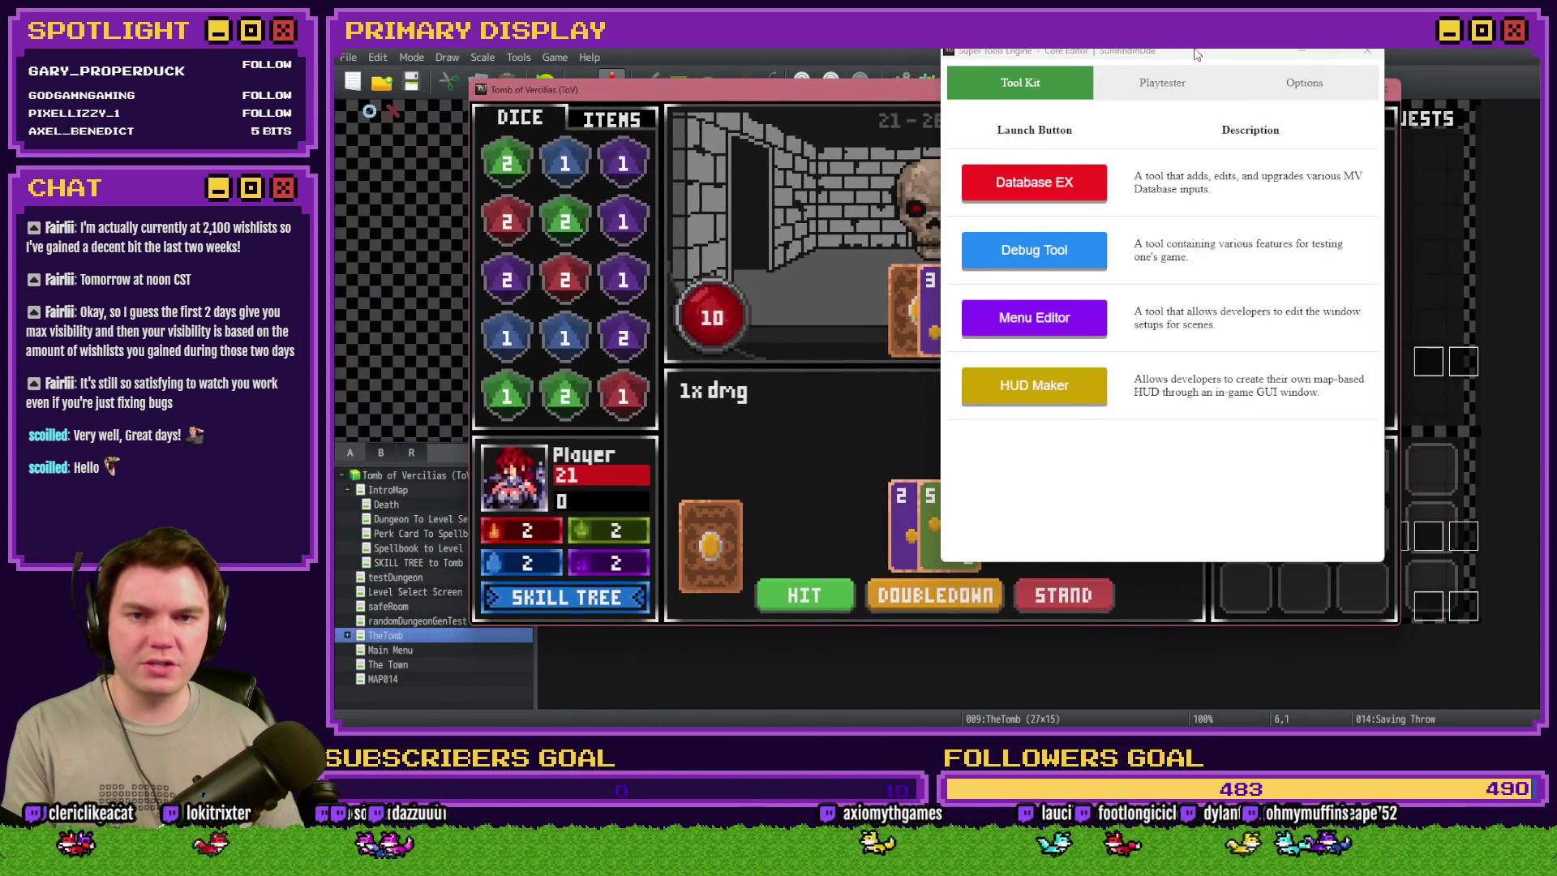
- Arrange the game and HUD Maker windows side by side, taking Fairlii's Fantastic Scroll perk in the game
{"action": "left_click_drag", "start_coordinate": [1192, 53], "coordinate": [1556, 74]}
{"action": "left_click", "coordinate": [1137, 134]}
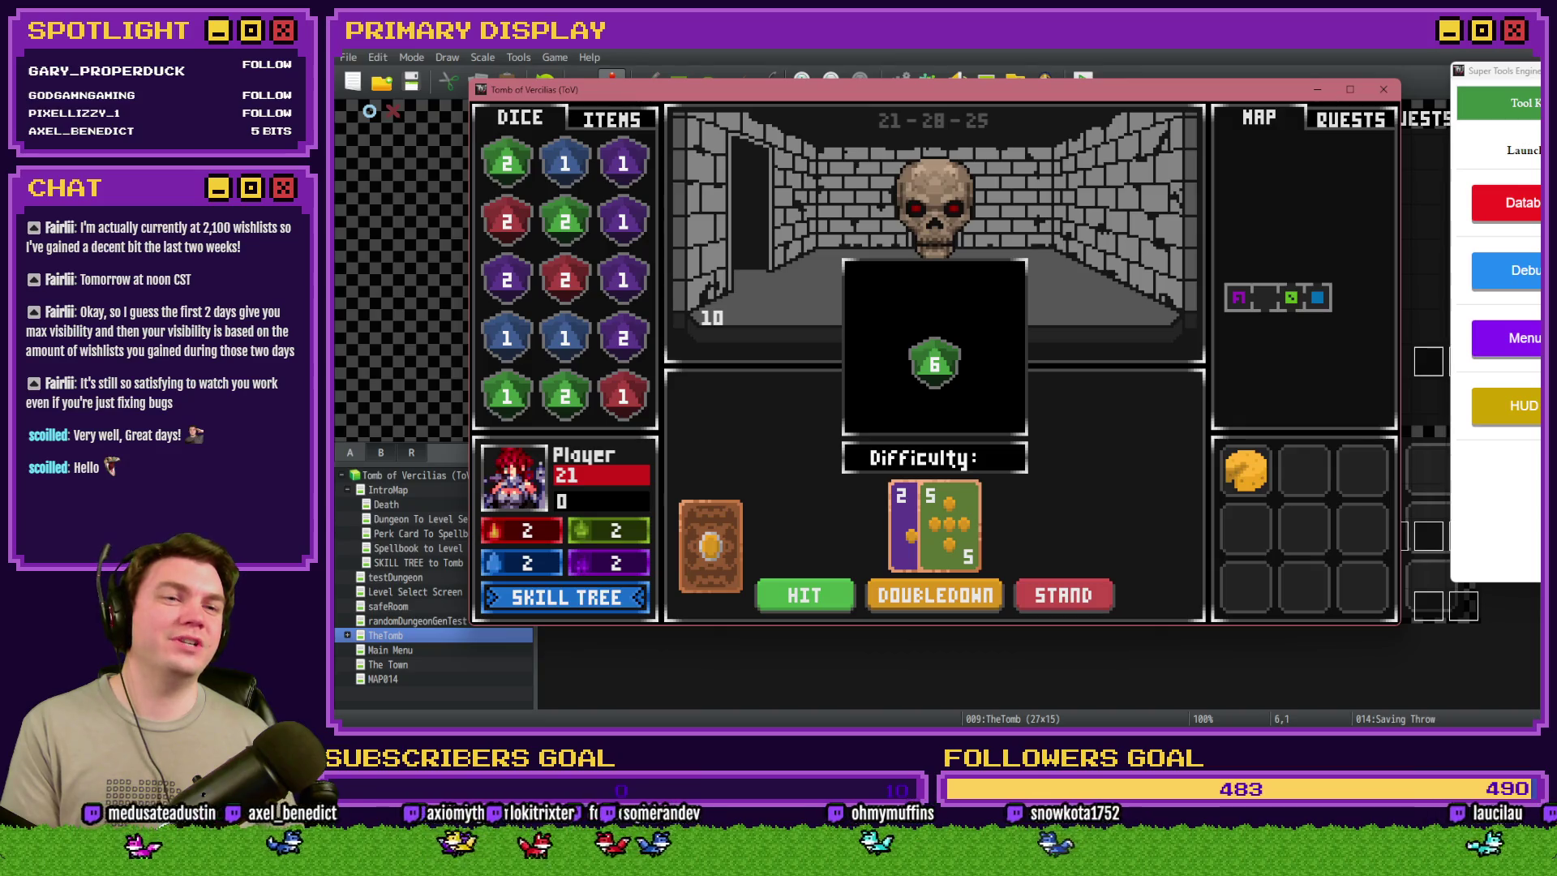
{"action": "left_click_drag", "start_coordinate": [1044, 92], "coordinate": [1259, 94]}
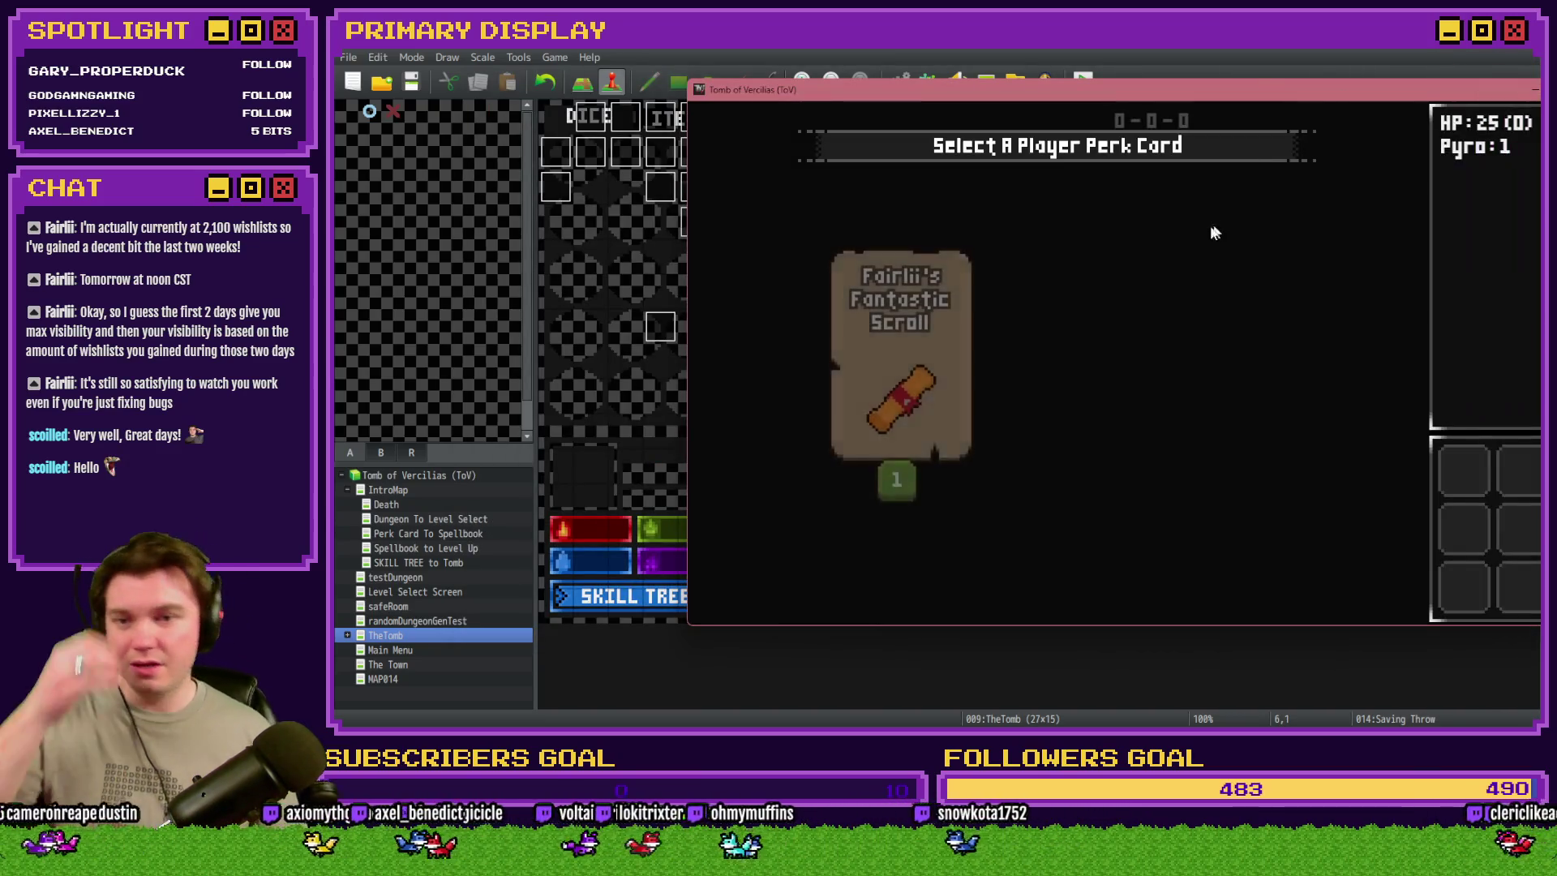
{"action": "left_click", "coordinate": [903, 310]}
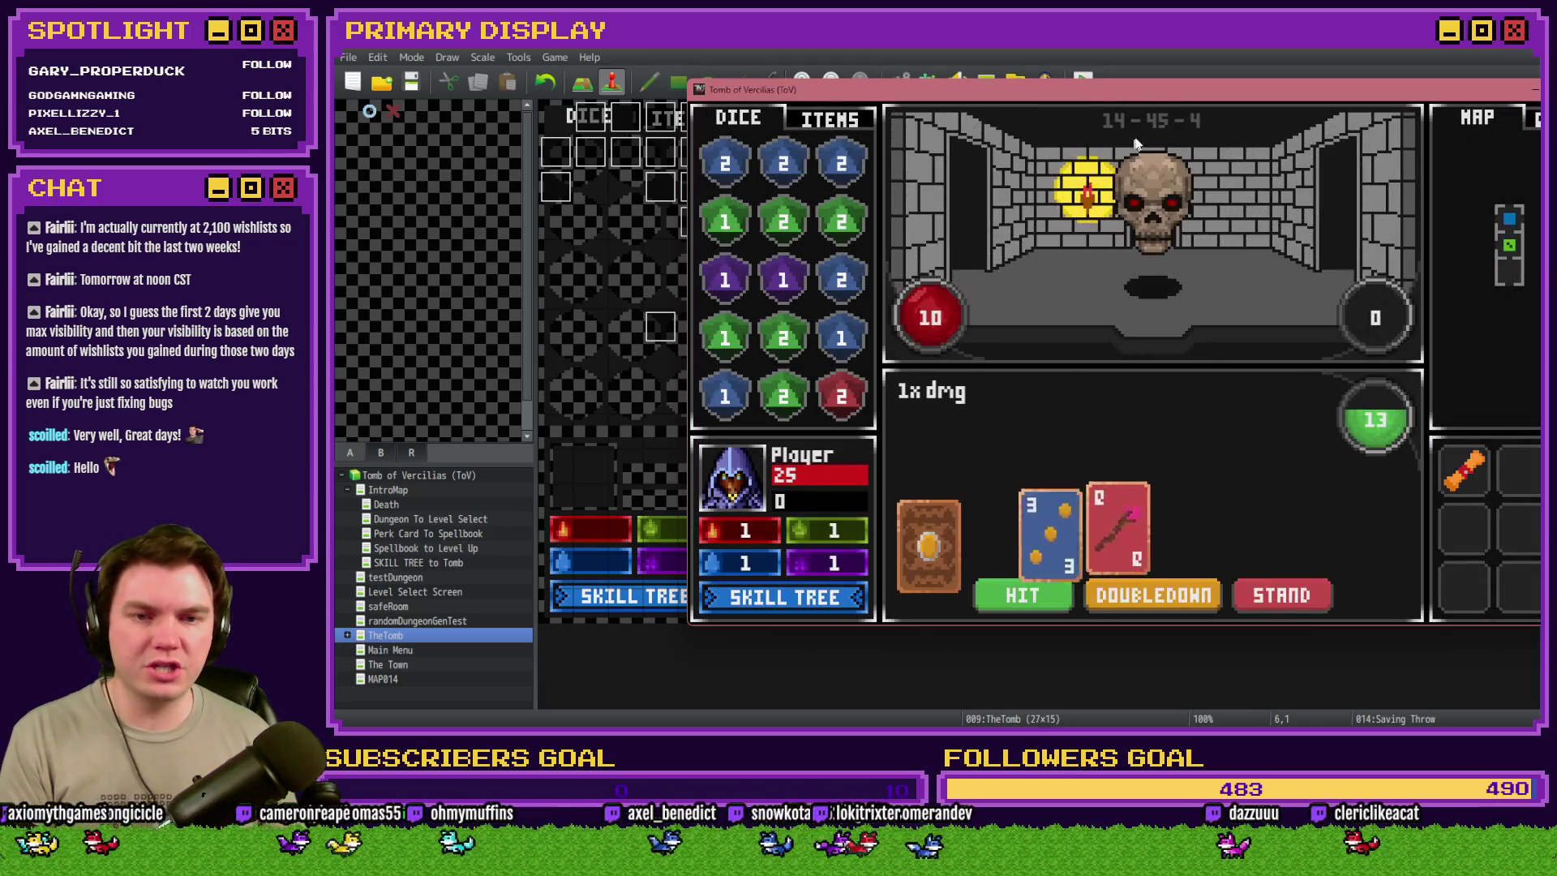
{"action": "mouse_move", "coordinate": [1159, 95]}
{"action": "left_mouse_down"}
{"action": "mouse_move", "coordinate": [831, 94]}
{"action": "mouse_move", "coordinate": [904, 84]}
{"action": "left_mouse_up"}
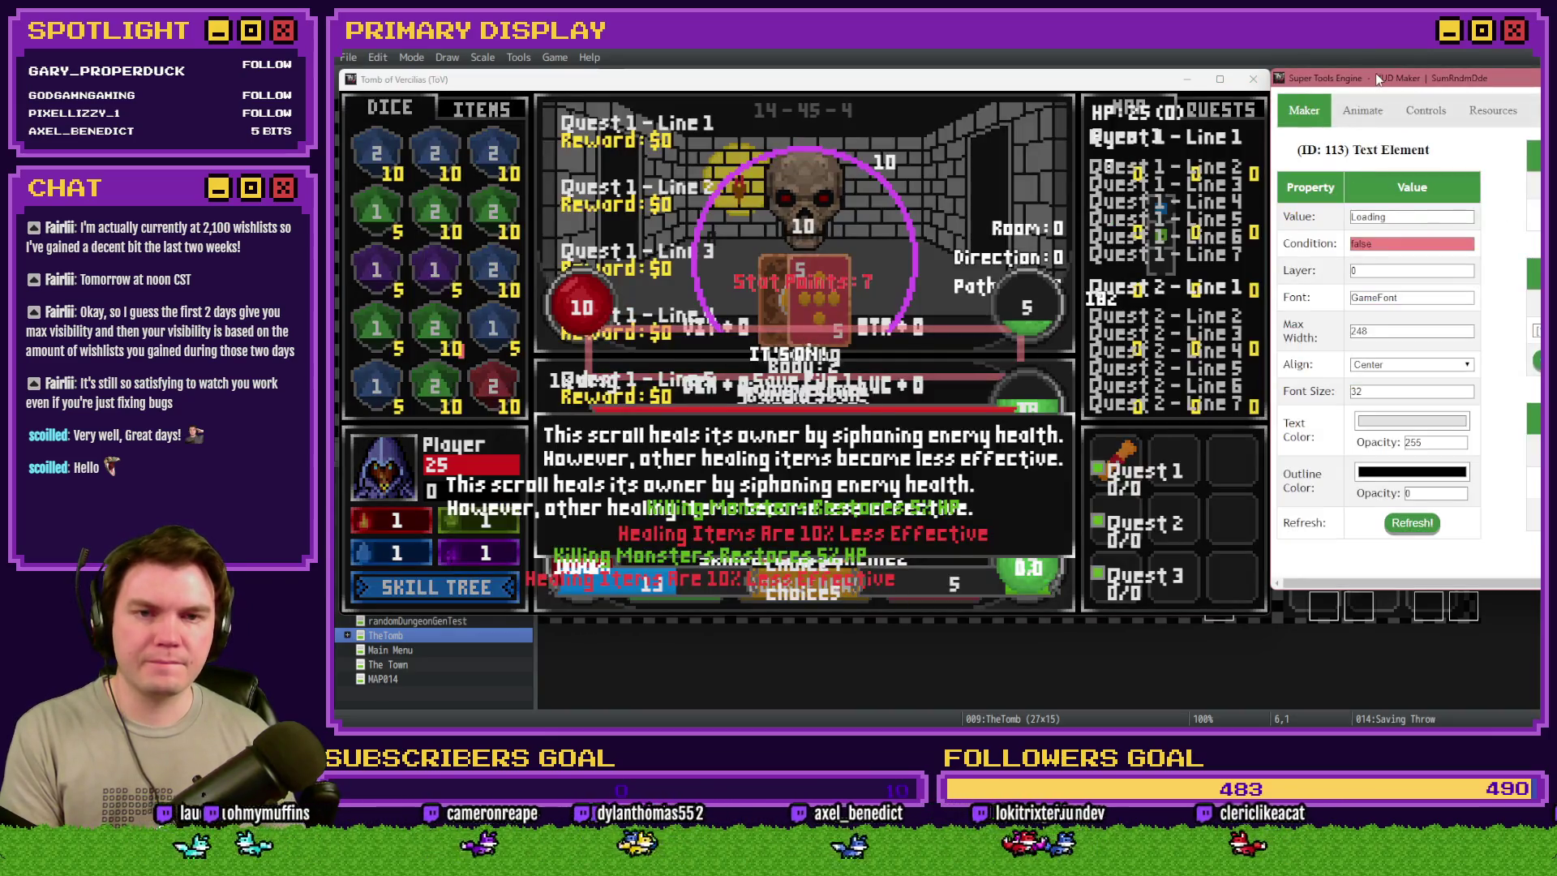
{"action": "left_click_drag", "start_coordinate": [1375, 73], "coordinate": [1208, 51]}
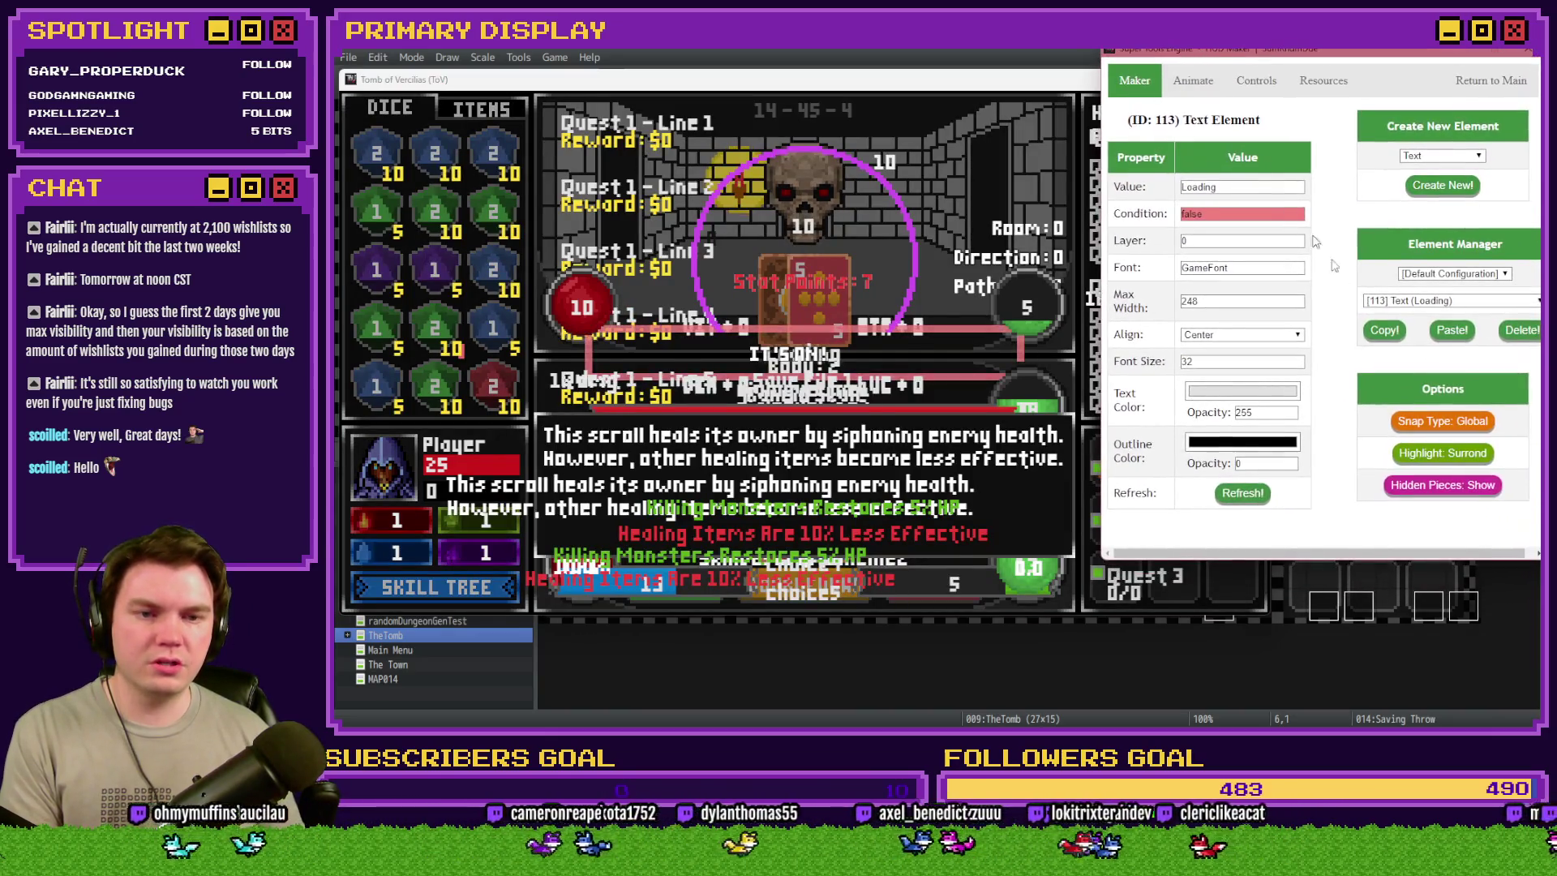
- Set Hidden Pieces to Hide and step through elements 357, 358 and 360 to PuzzleOrbLeft picture 361
{"action": "left_click", "coordinate": [1474, 485]}
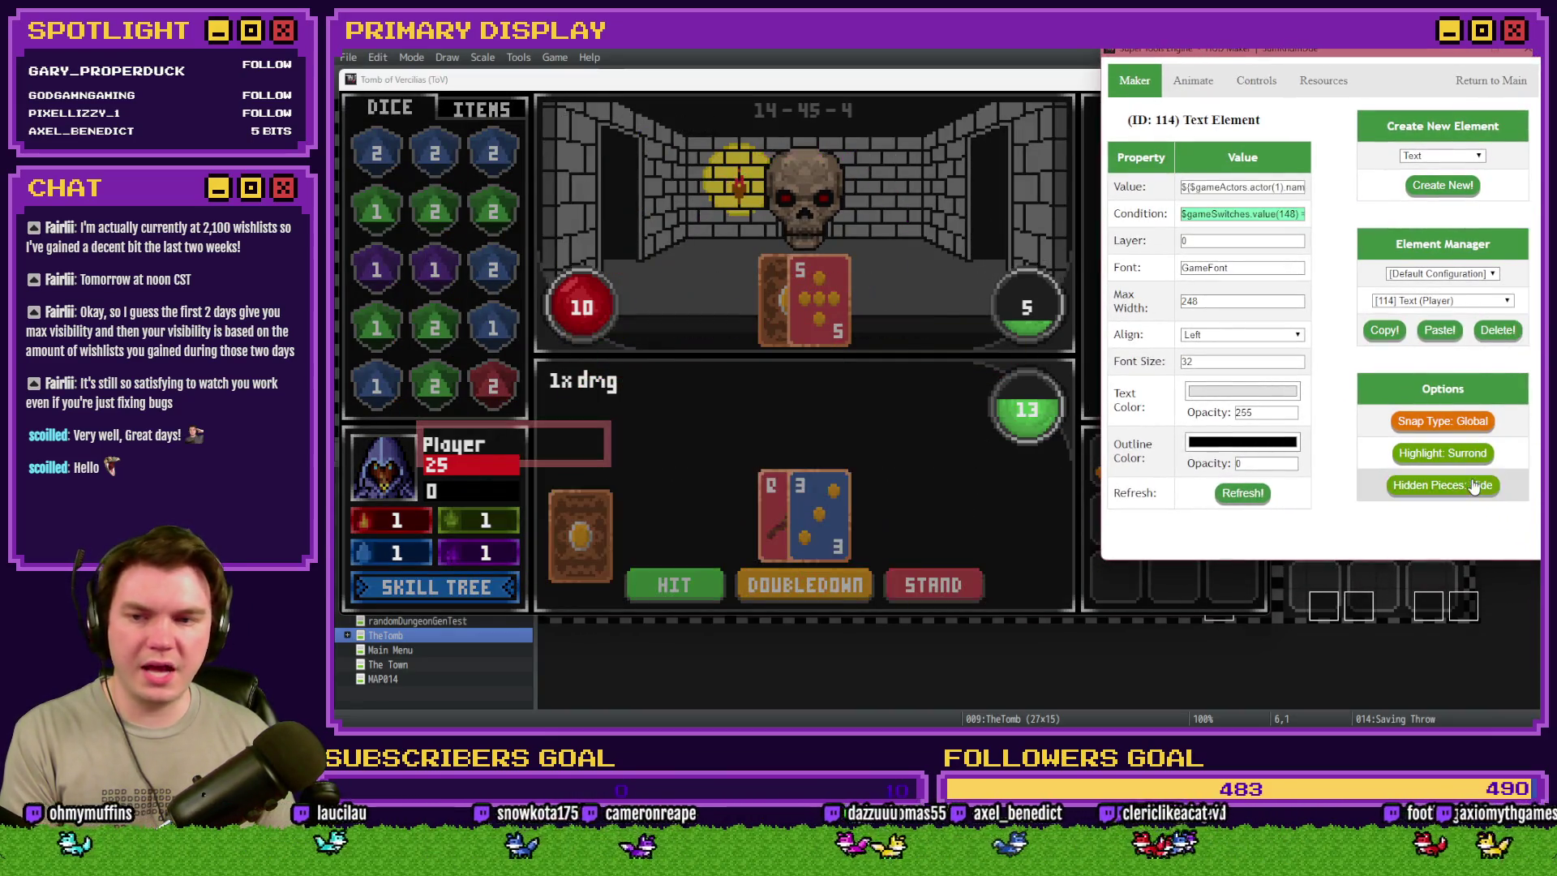
{"action": "left_click", "coordinate": [1442, 300]}
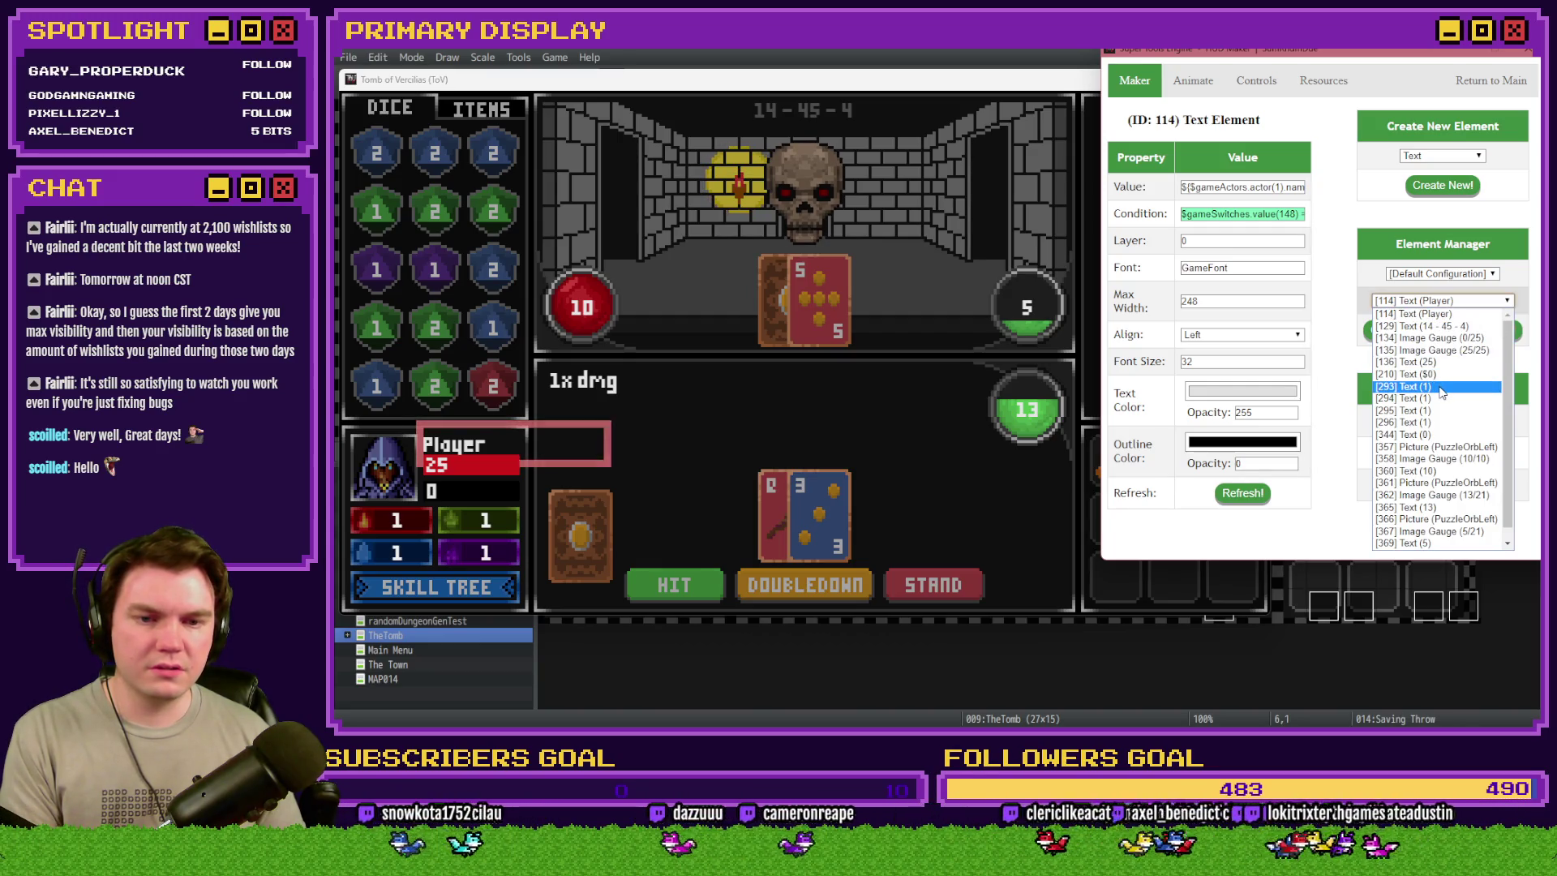
{"action": "left_click", "coordinate": [1442, 448]}
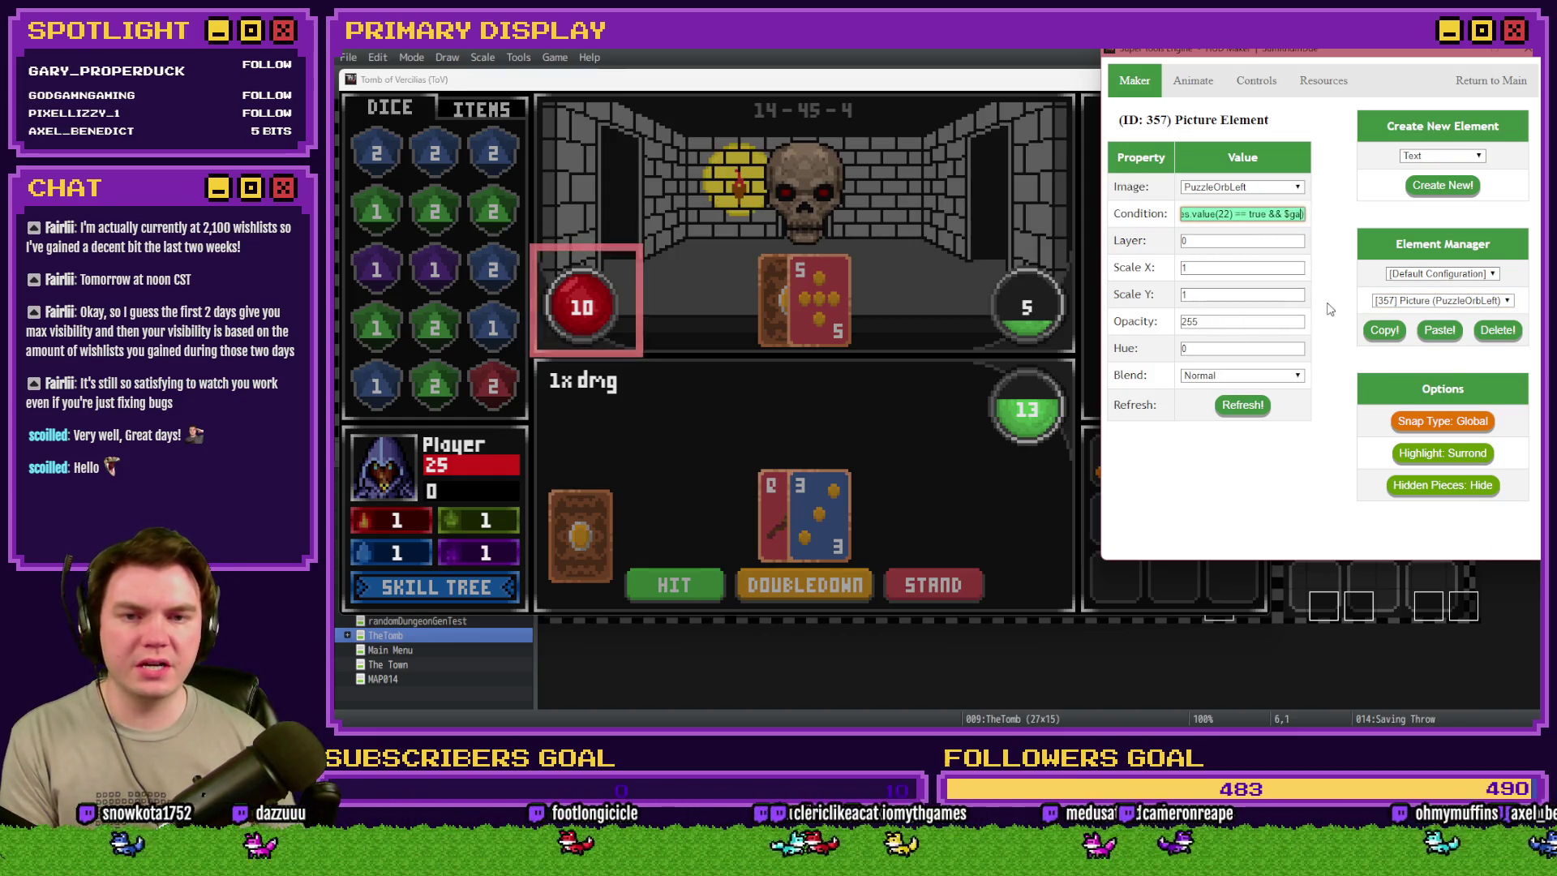
{"action": "left_click", "coordinate": [1441, 300]}
{"action": "left_click", "coordinate": [1433, 458]}
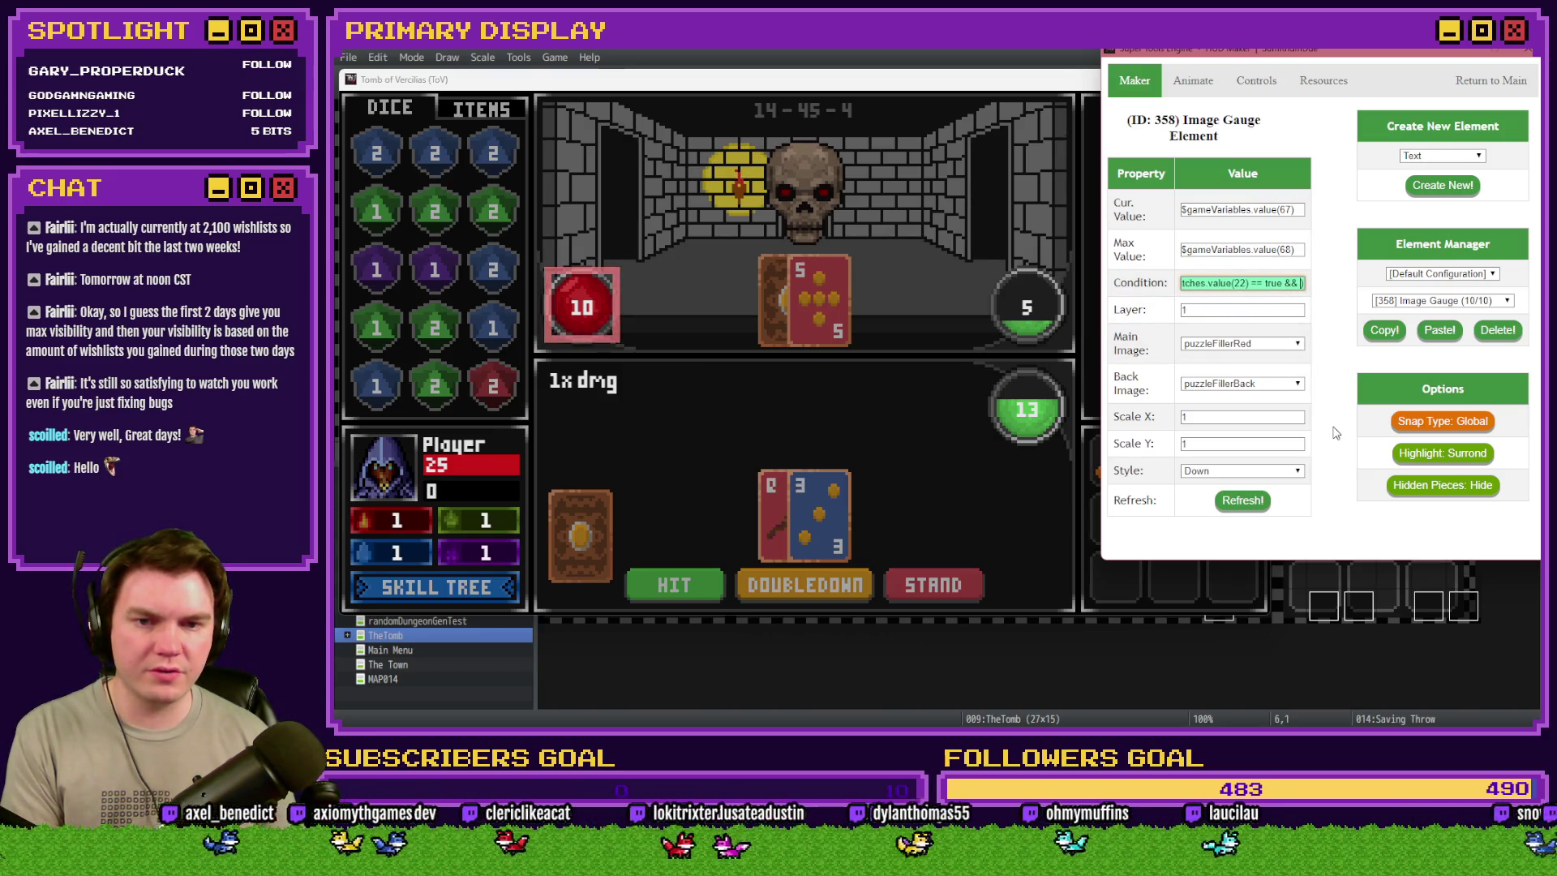
{"action": "left_click", "coordinate": [1256, 501]}
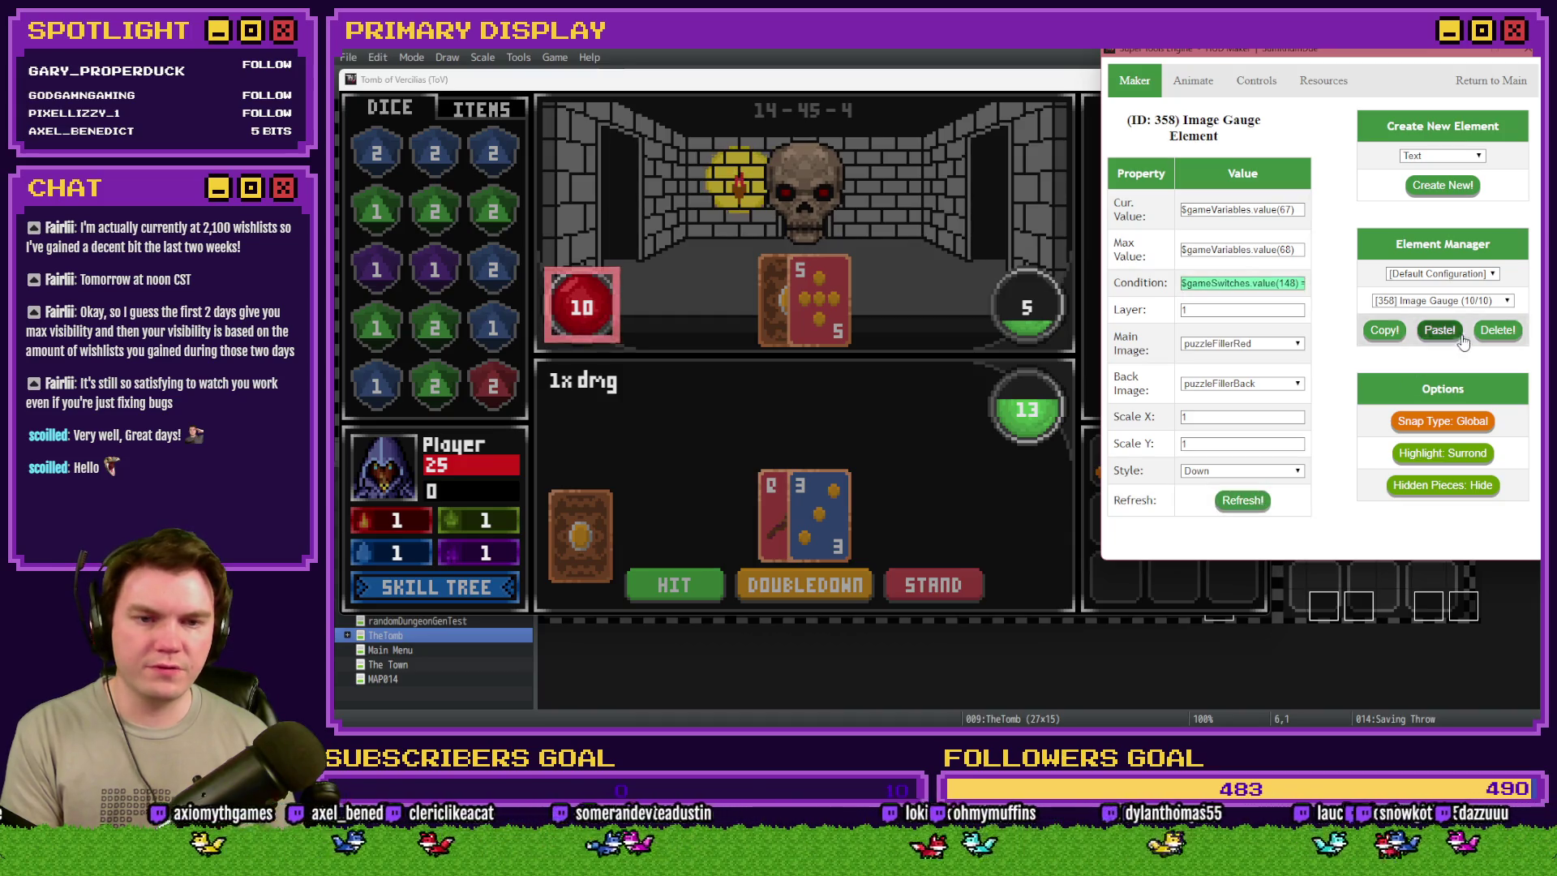
{"action": "left_click", "coordinate": [1442, 300]}
{"action": "left_click", "coordinate": [1458, 445]}
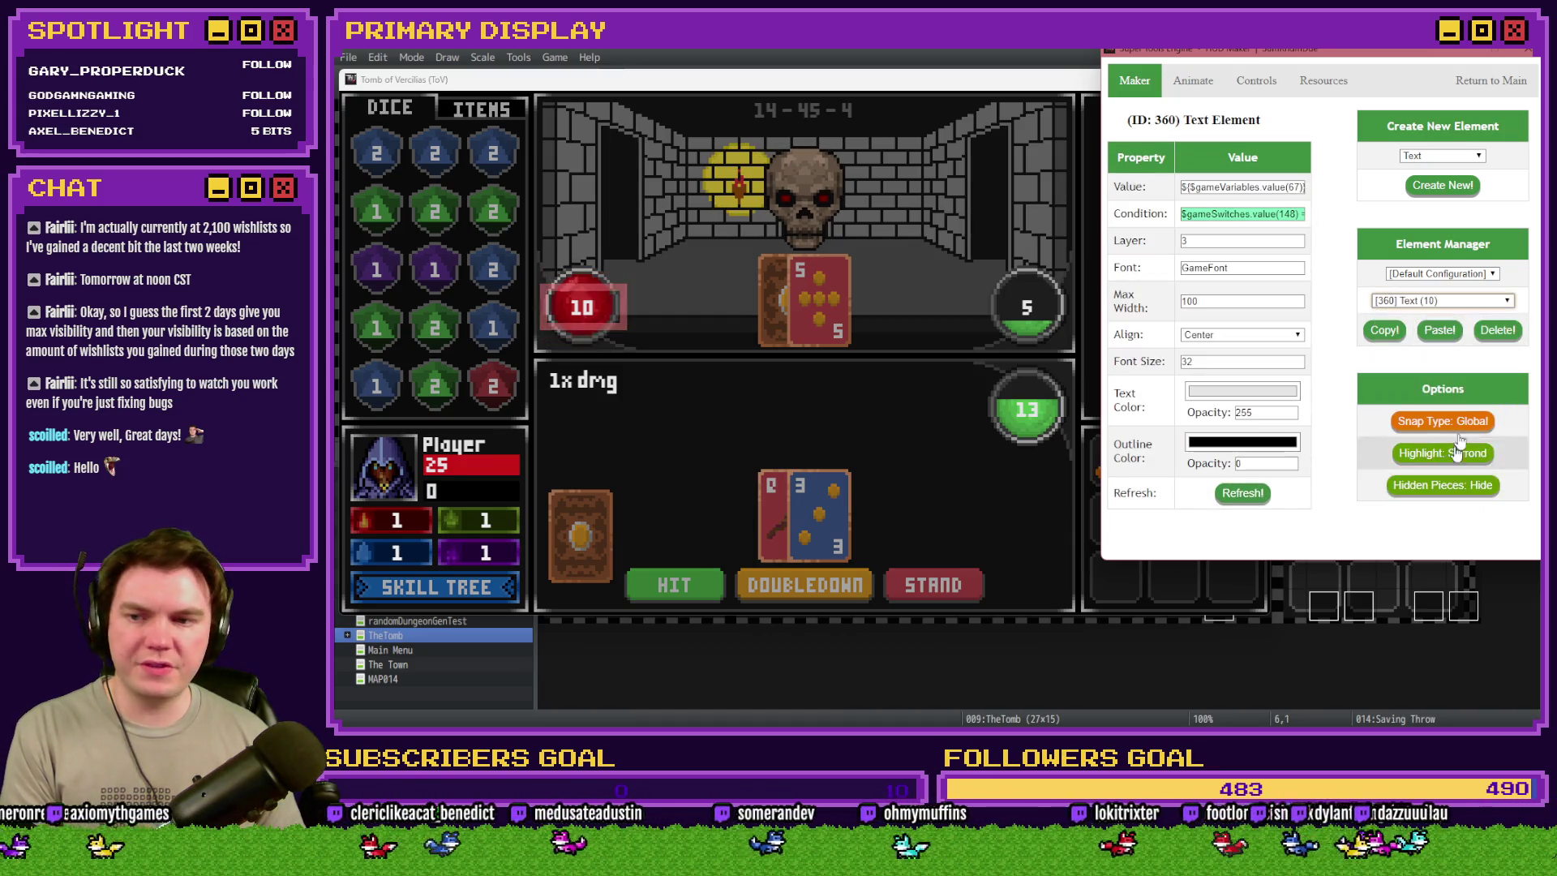
{"action": "left_click", "coordinate": [1442, 300]}
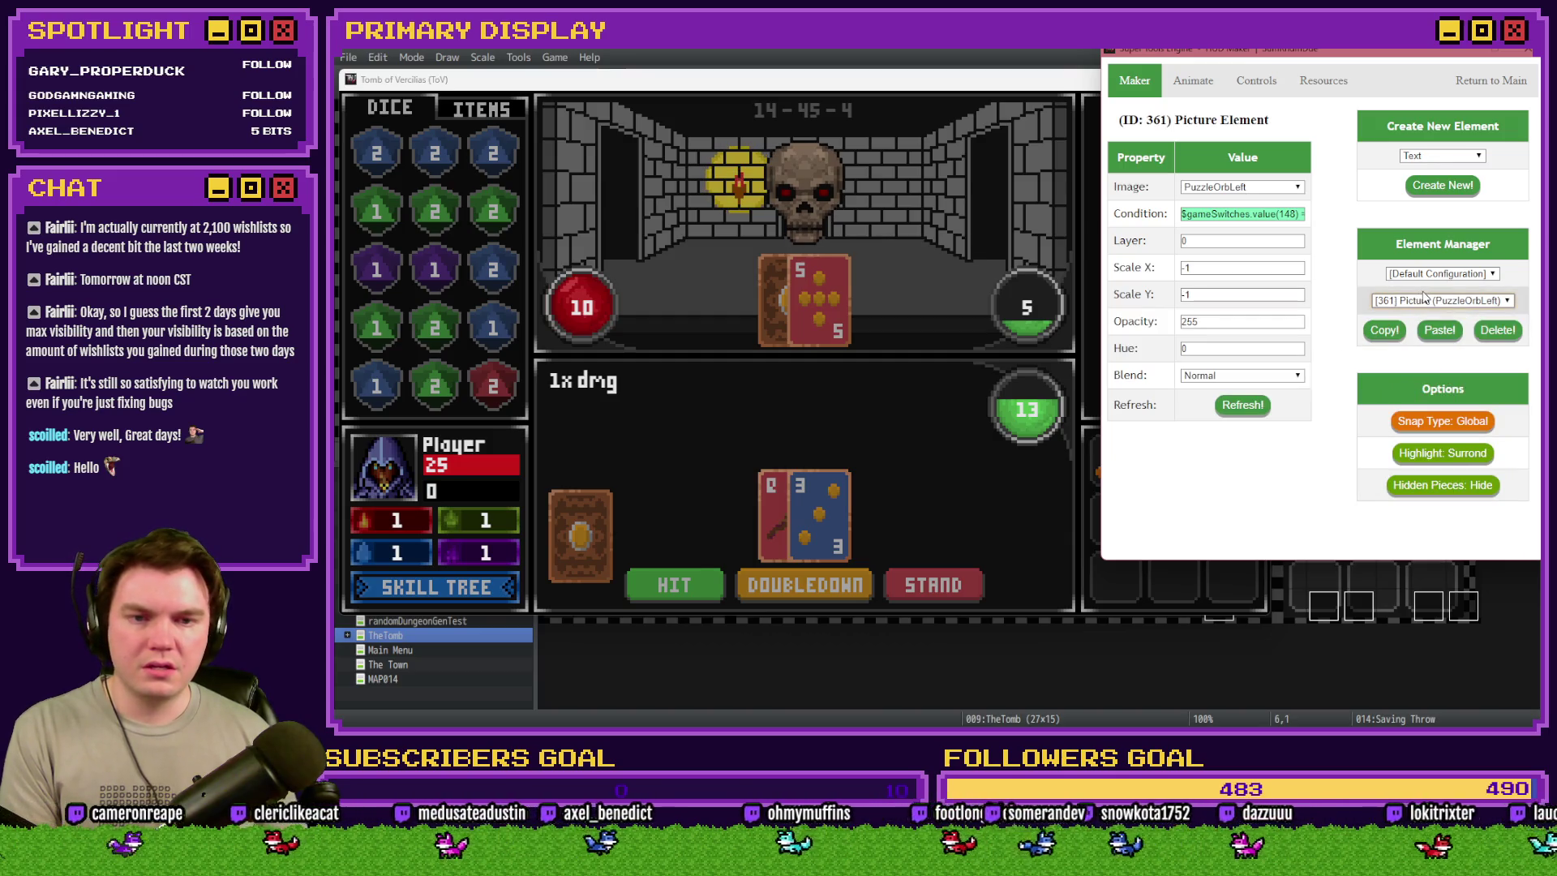
- Trim the false and switch checks in picture 361's show condition and refresh the preview
{"action": "left_click", "coordinate": [1290, 213]}
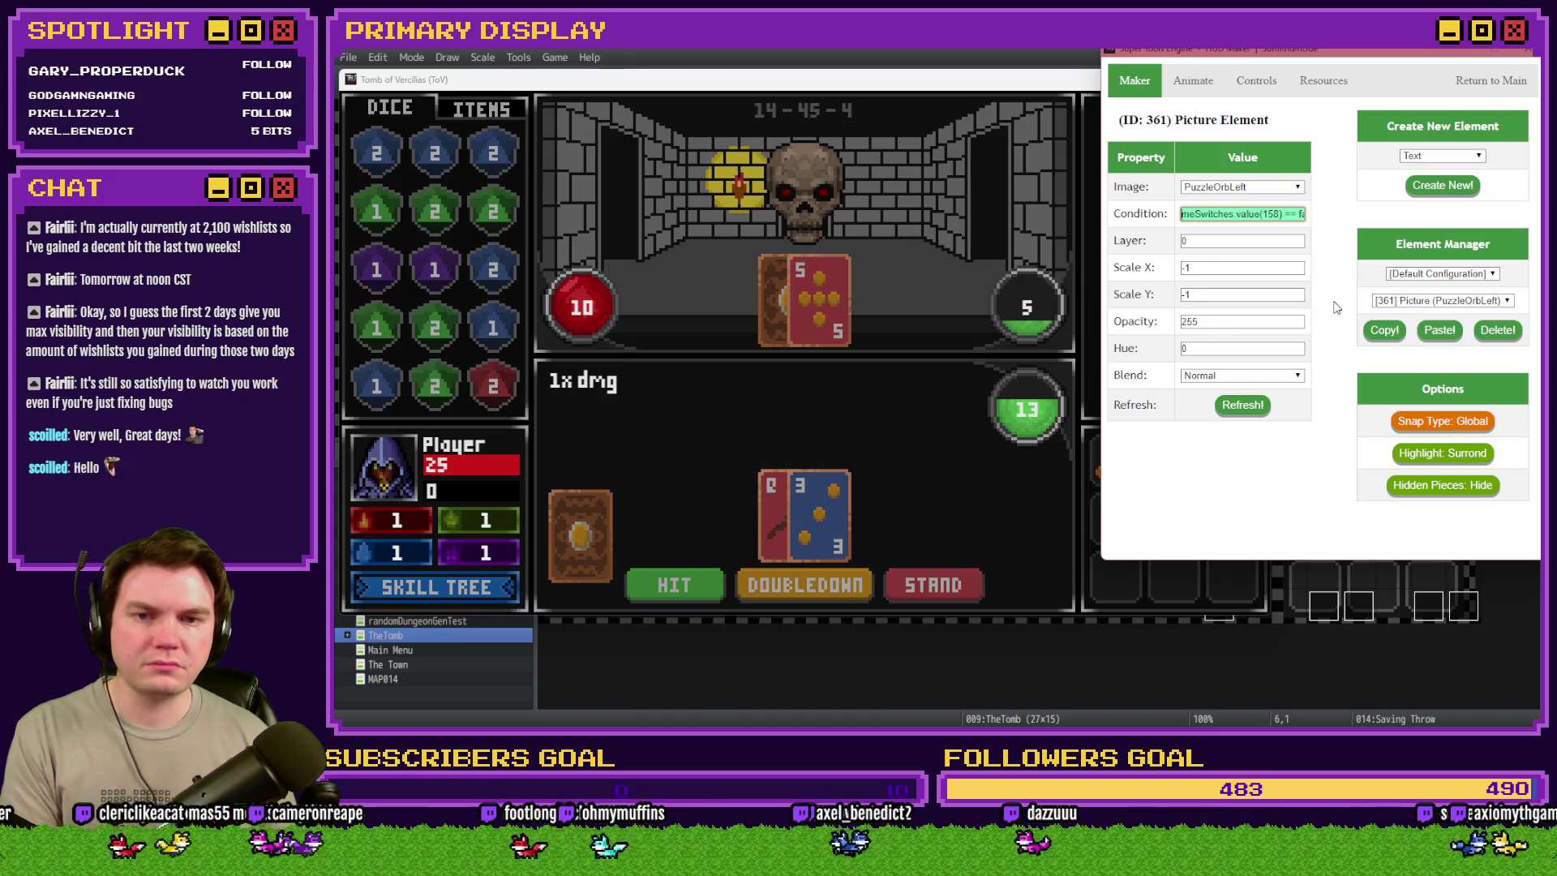
{"action": "key", "text": "BackSpace"}
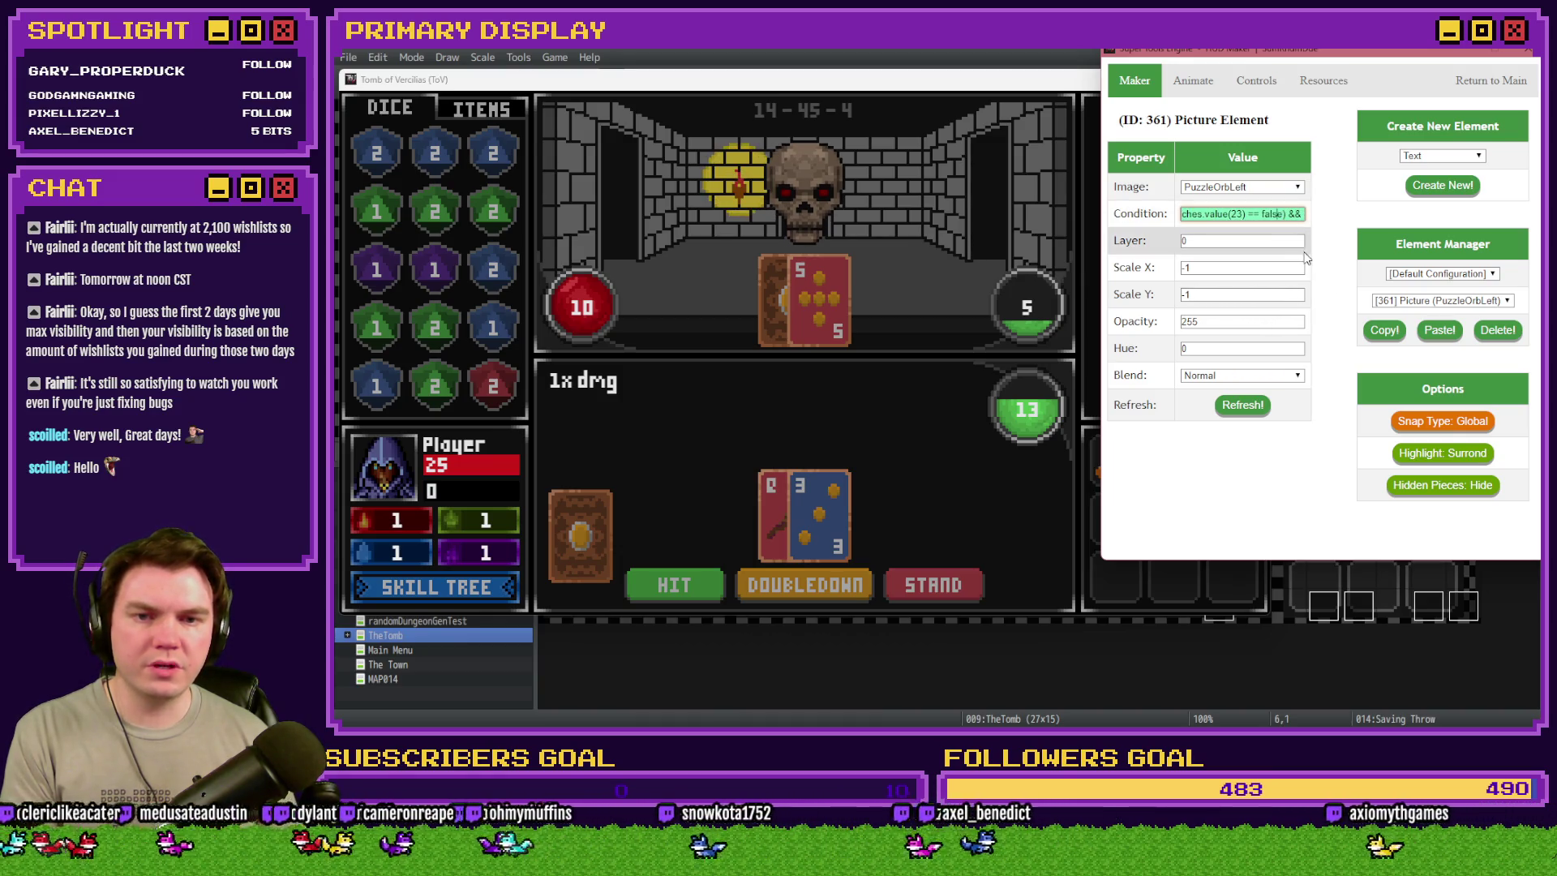
{"action": "key", "text": "BackSpace"}
{"action": "key", "text": "Right"}
{"action": "key", "text": "Right"}
{"action": "key", "text": "Right"}
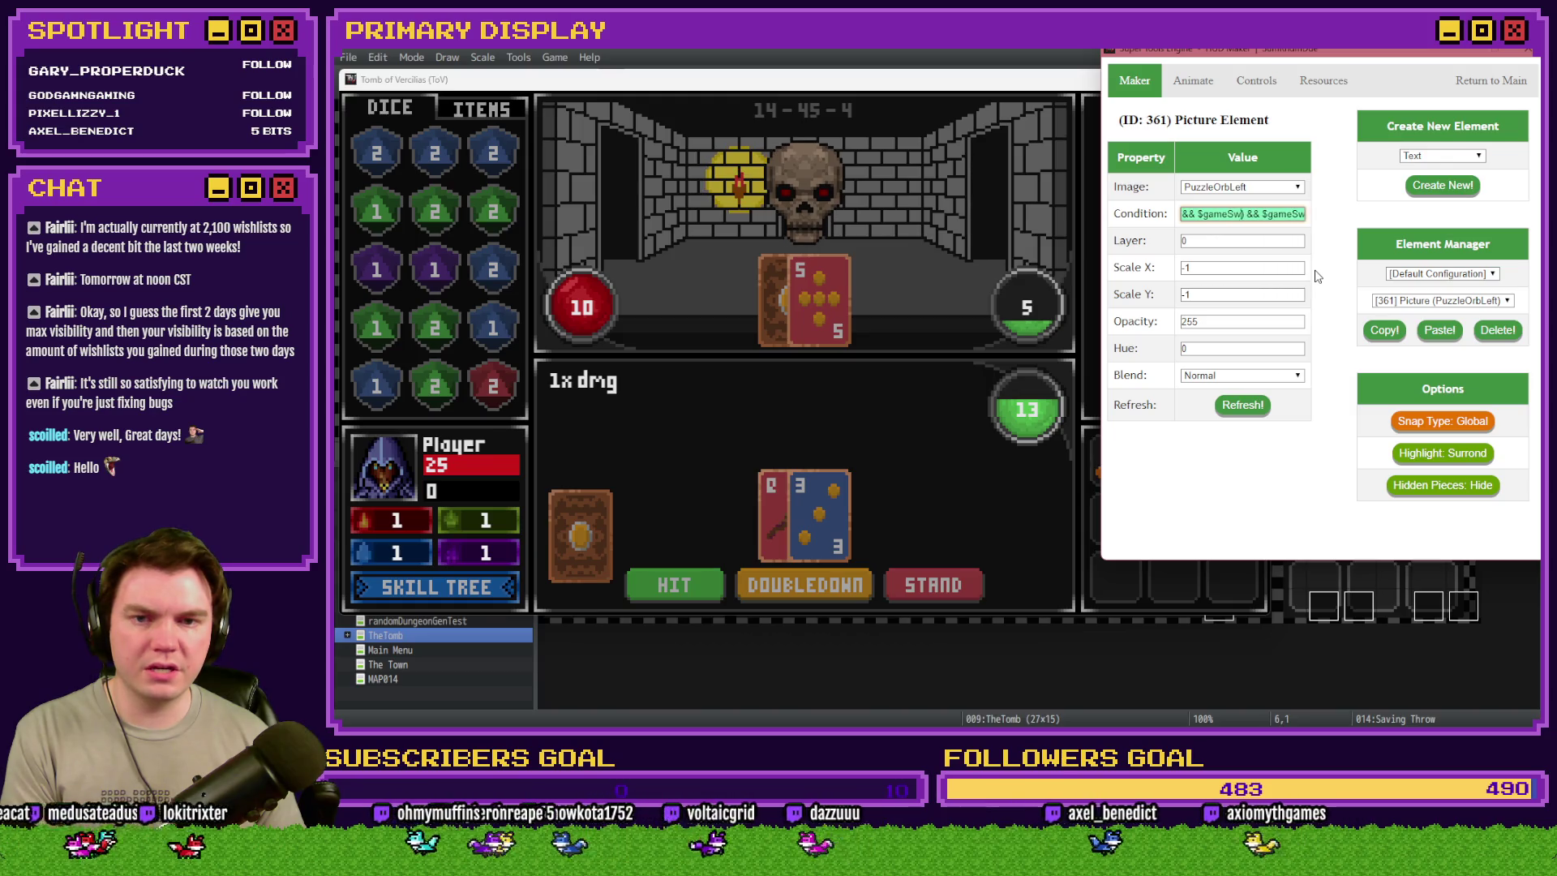
{"action": "key", "text": "BackSpace"}
{"action": "key", "text": "BackSpace"}
{"action": "key", "text": "BackSpace"}
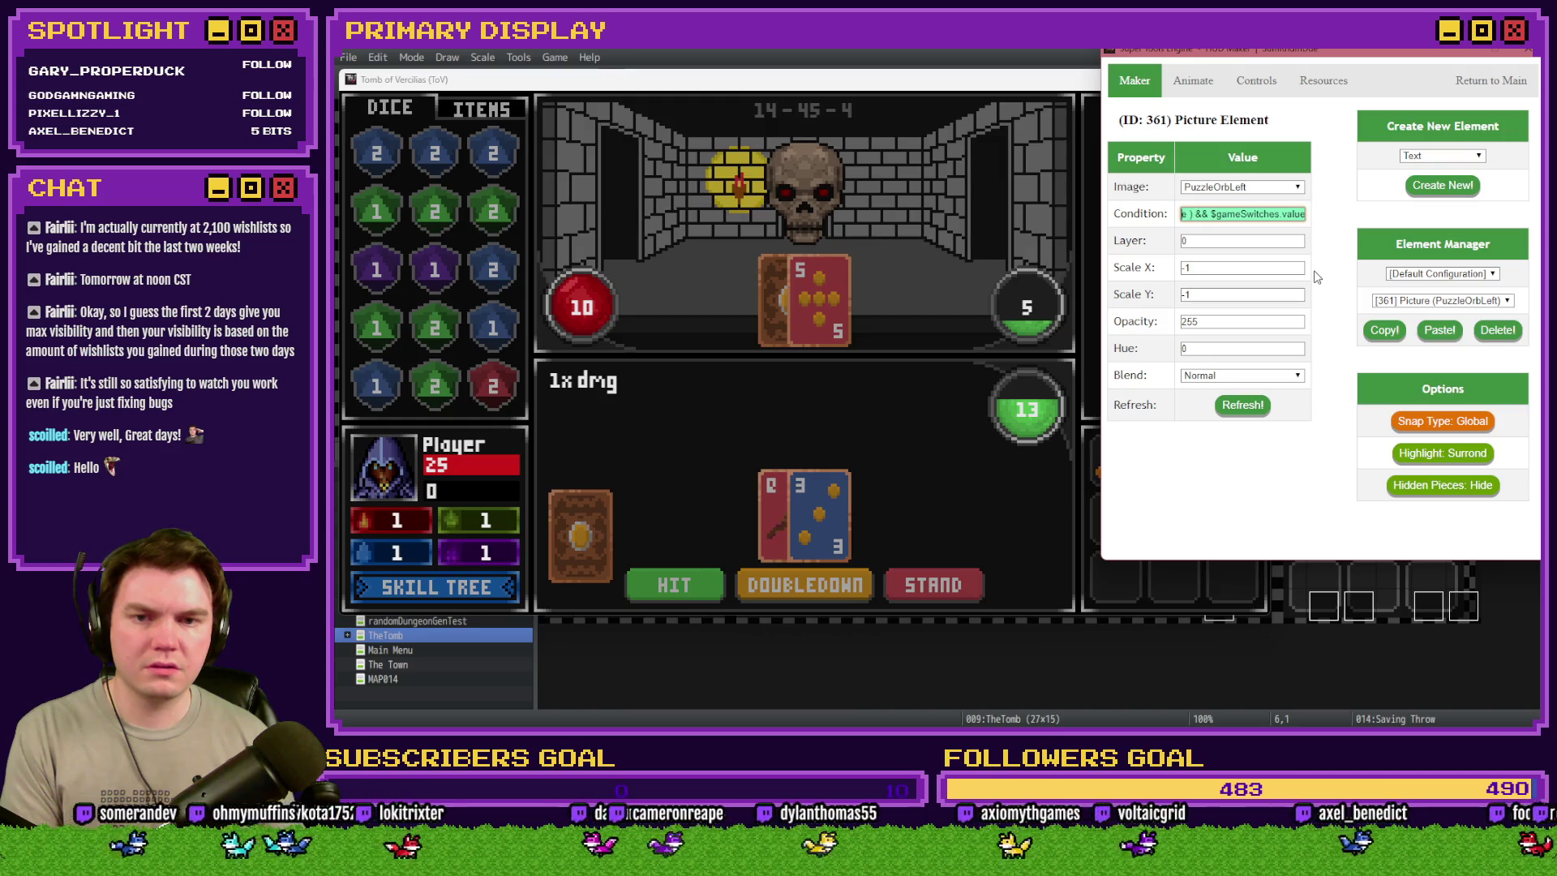
{"action": "left_click", "coordinate": [1234, 404]}
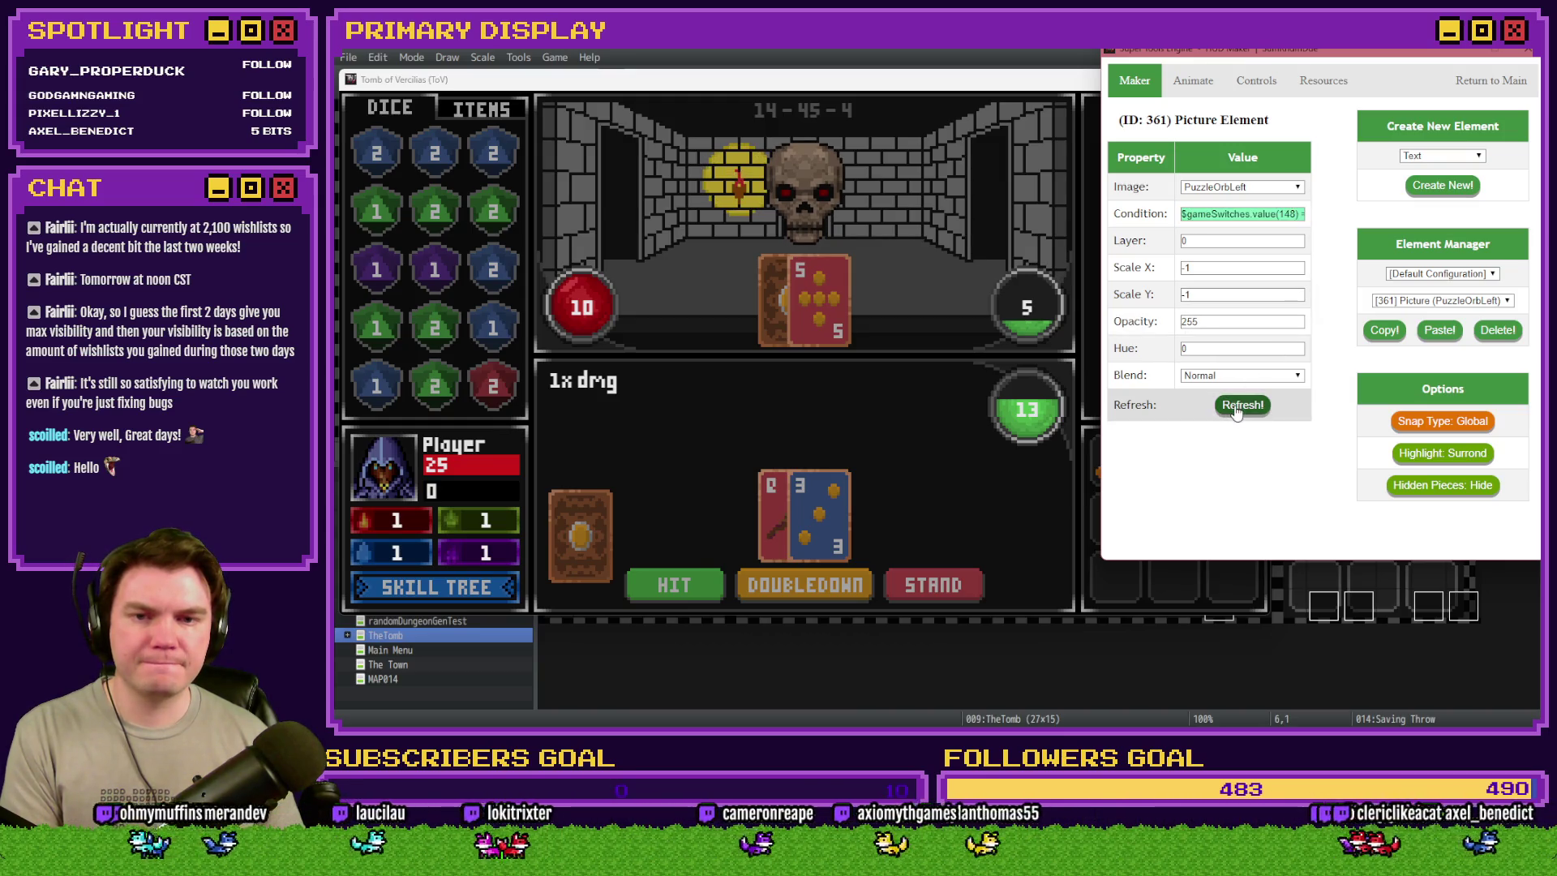
- Select the 13/21 image gauge element 362 and highlight its condition text
{"action": "left_click", "coordinate": [1477, 301]}
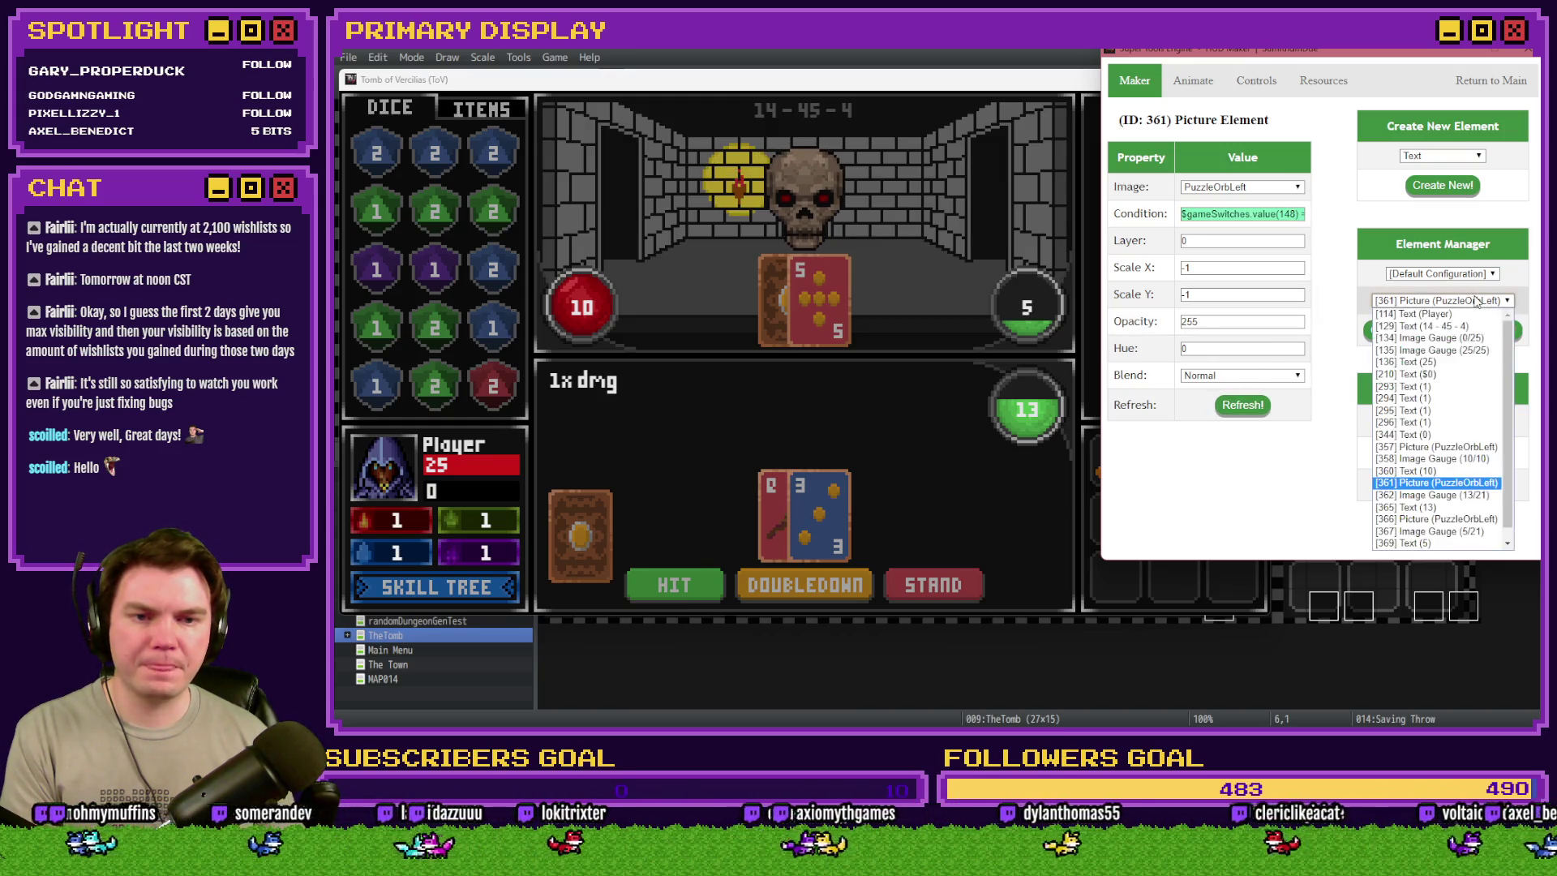
{"action": "left_click", "coordinate": [1481, 495]}
{"action": "left_click", "coordinate": [1254, 283]}
{"action": "mouse_move", "coordinate": [1254, 283]}
{"action": "left_mouse_down"}
{"action": "mouse_move", "coordinate": [1276, 307]}
{"action": "mouse_move", "coordinate": [1268, 325]}
{"action": "mouse_move", "coordinate": [1289, 309]}
{"action": "mouse_move", "coordinate": [1249, 334]}
{"action": "mouse_move", "coordinate": [1236, 321]}
{"action": "mouse_move", "coordinate": [1265, 284]}
{"action": "left_mouse_up"}
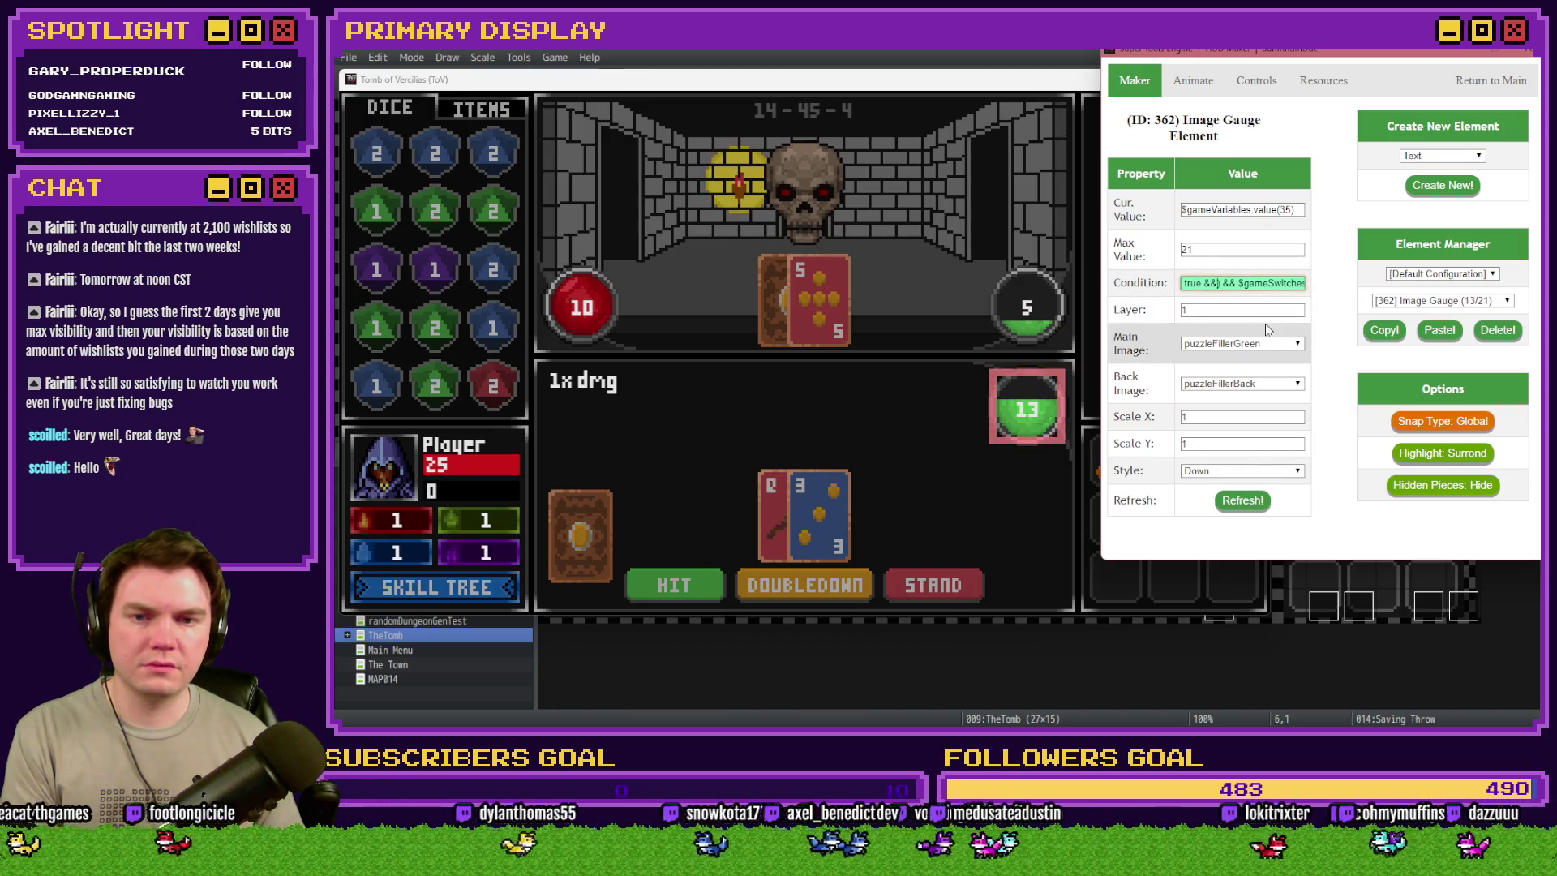
- Refresh gauge 362, delete the stray switch fragment from text element 365's condition, then select picture 366
{"action": "left_click", "coordinate": [1244, 501]}
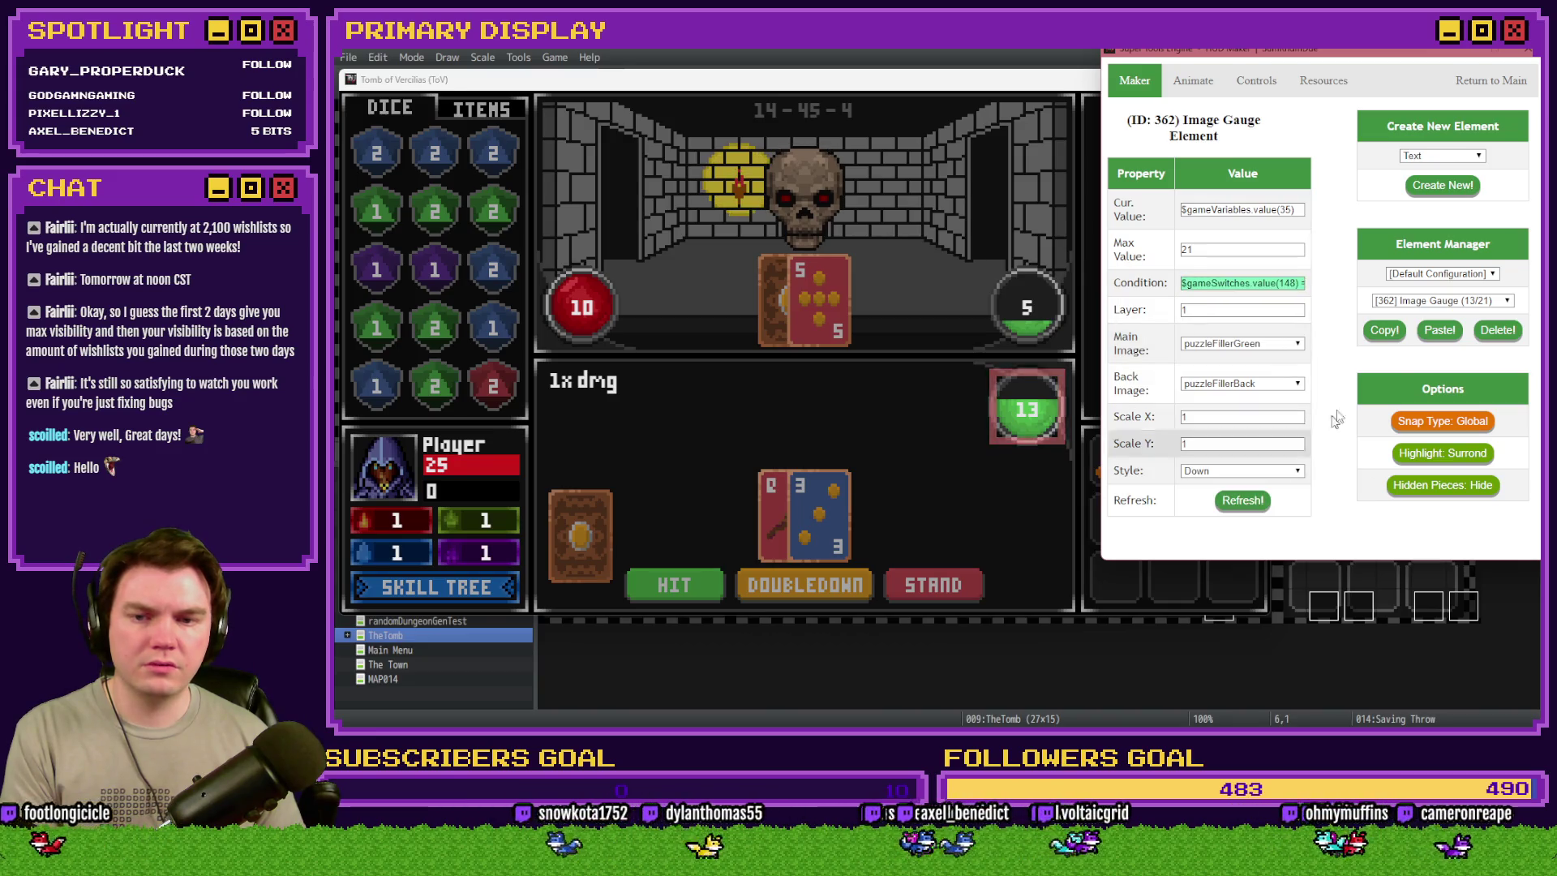
{"action": "left_click", "coordinate": [1434, 300]}
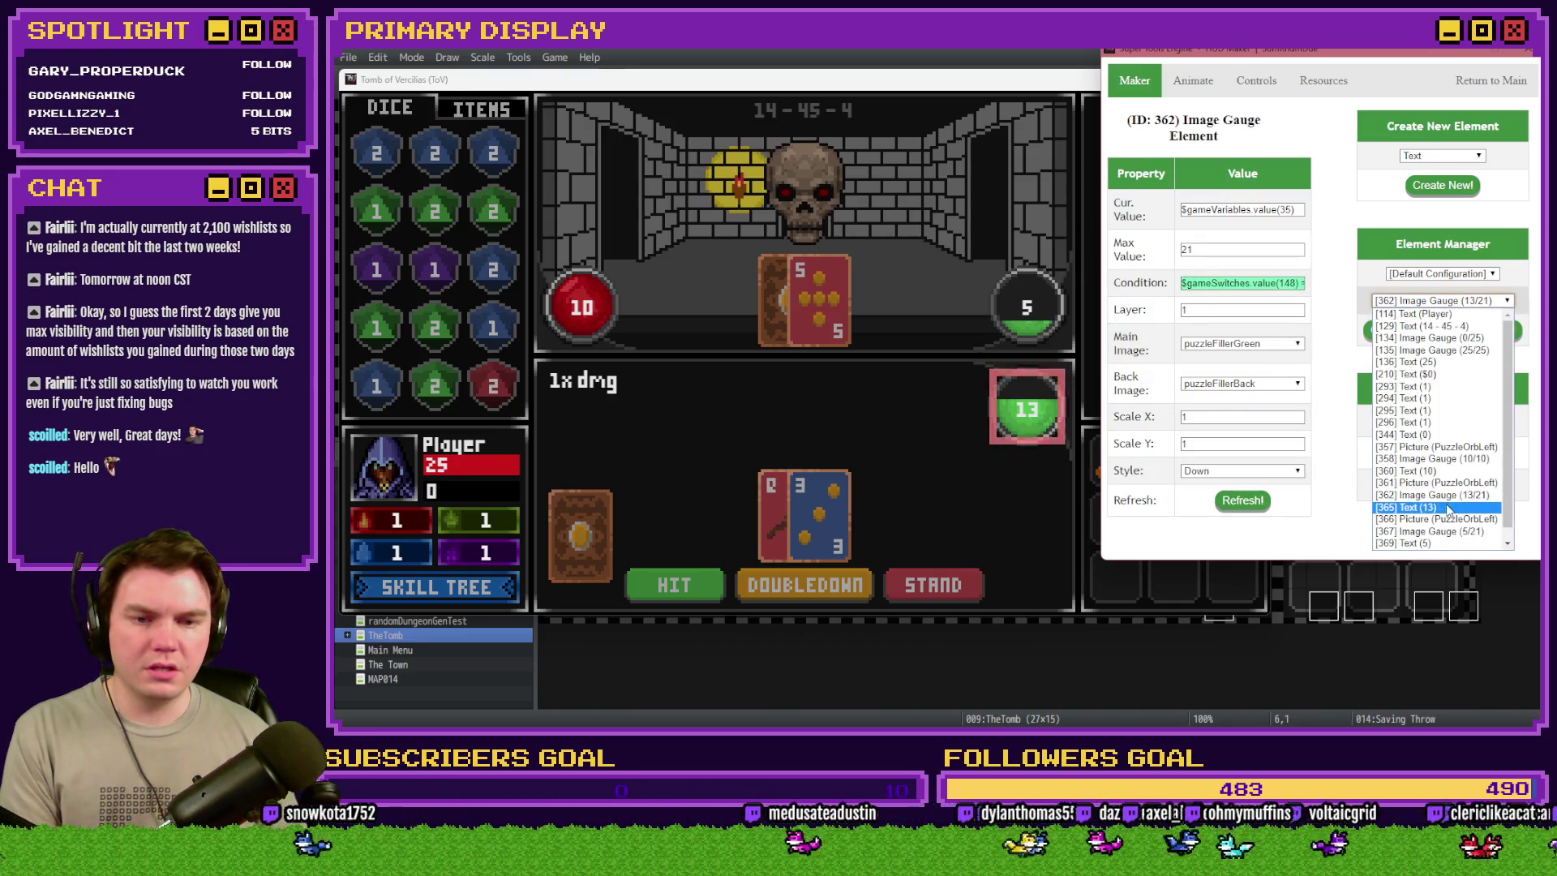
{"action": "left_click", "coordinate": [1453, 507]}
{"action": "left_click", "coordinate": [1295, 216]}
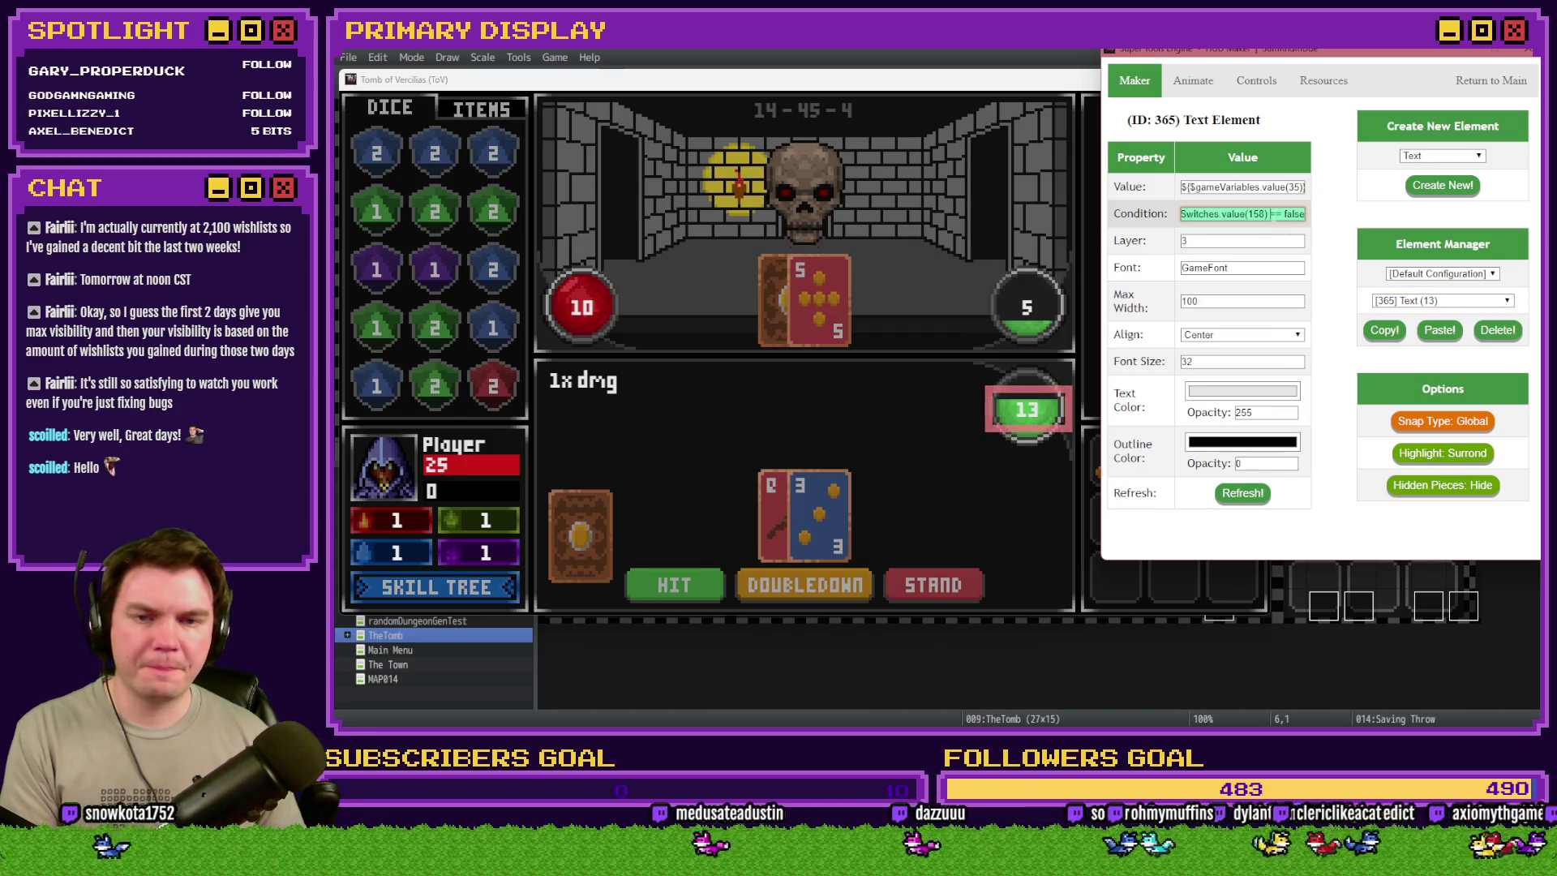
{"action": "key", "text": "Home"}
{"action": "mouse_move", "coordinate": [1260, 234]}
{"action": "left_mouse_down"}
{"action": "mouse_move", "coordinate": [1288, 237]}
{"action": "mouse_move", "coordinate": [1204, 213]}
{"action": "left_mouse_up"}
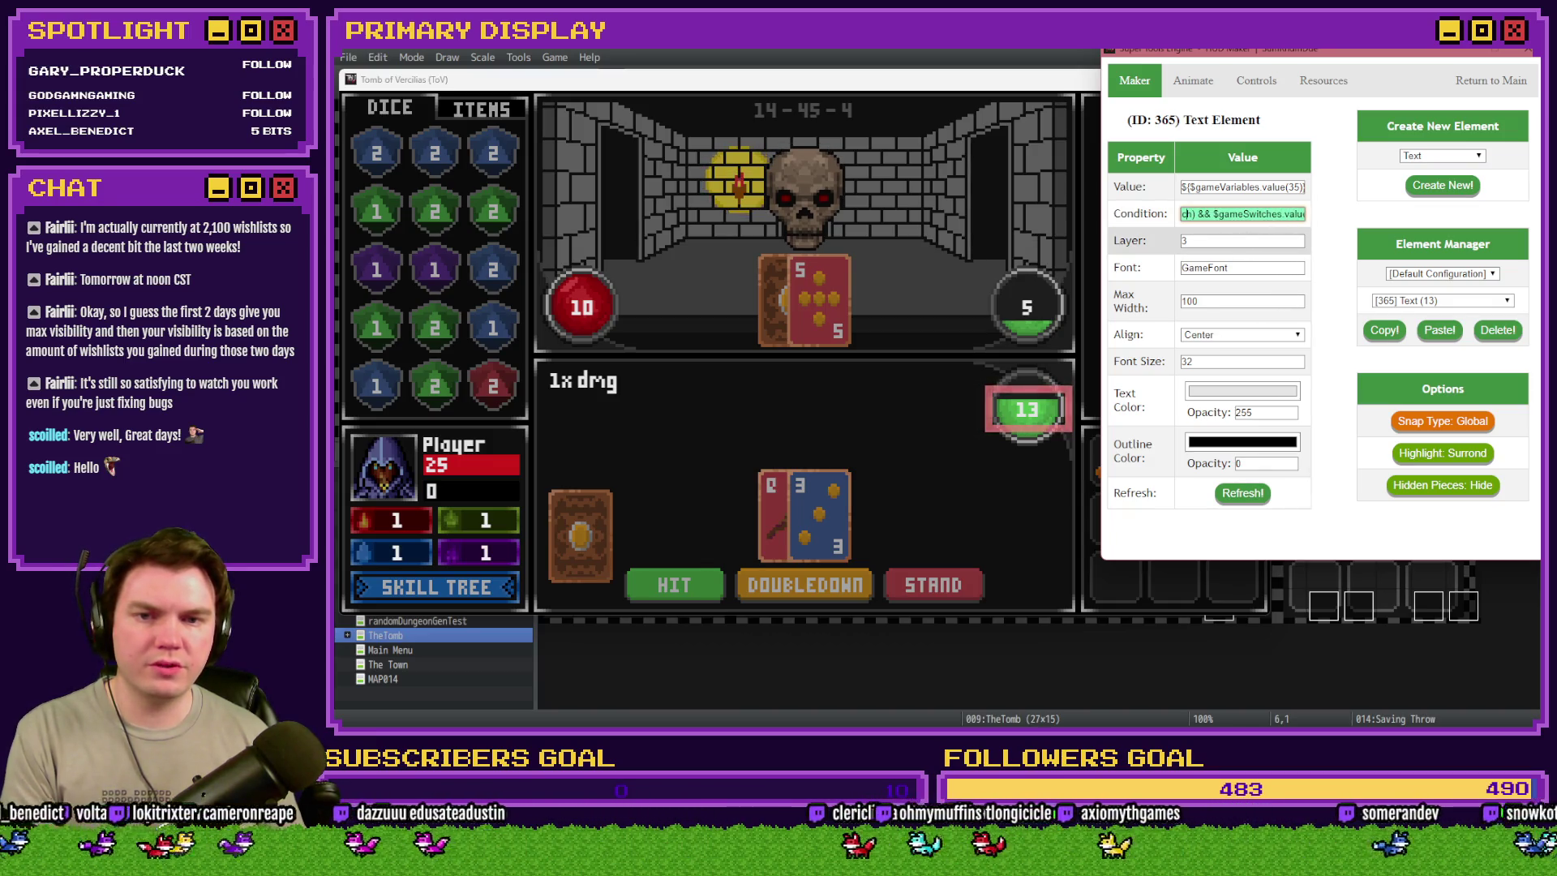
{"action": "left_click_drag", "start_coordinate": [1296, 230], "coordinate": [1184, 214]}
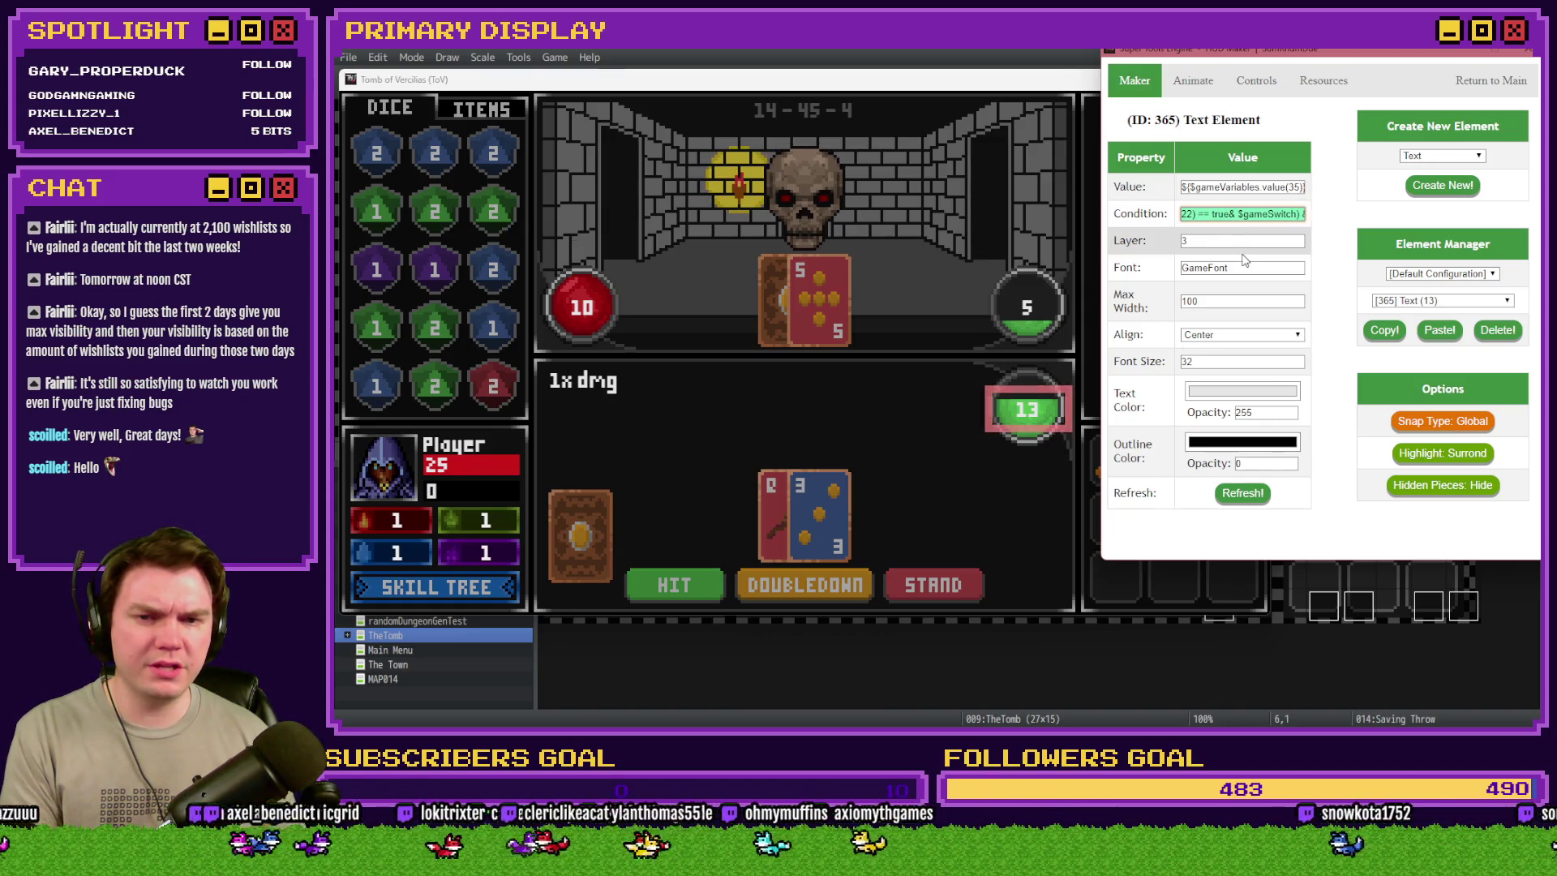
{"action": "key", "text": "BackSpace"}
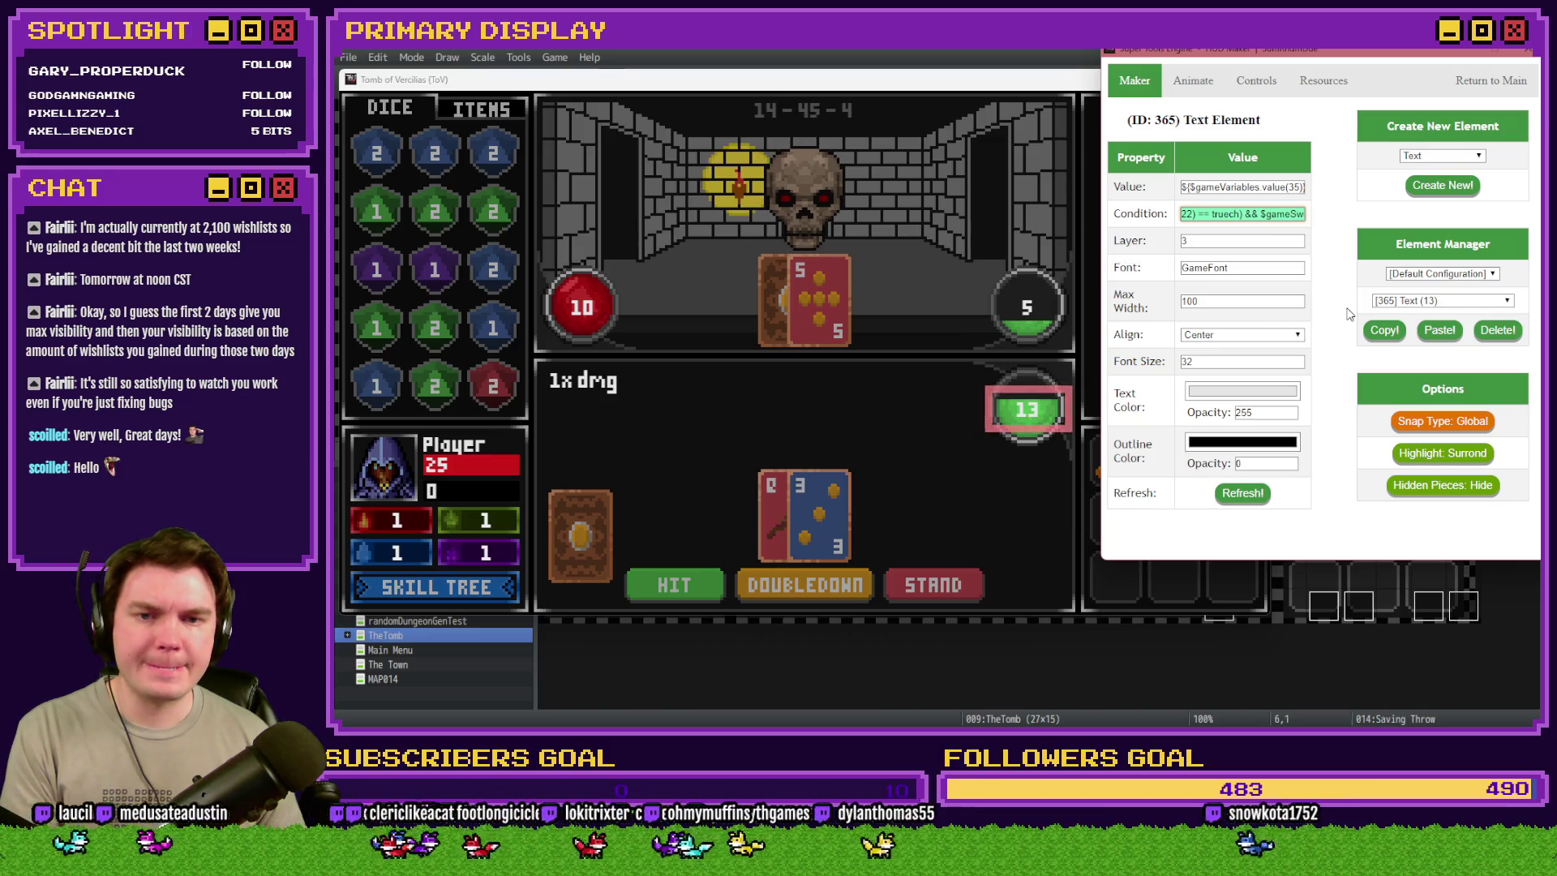
{"action": "left_click", "coordinate": [1442, 300]}
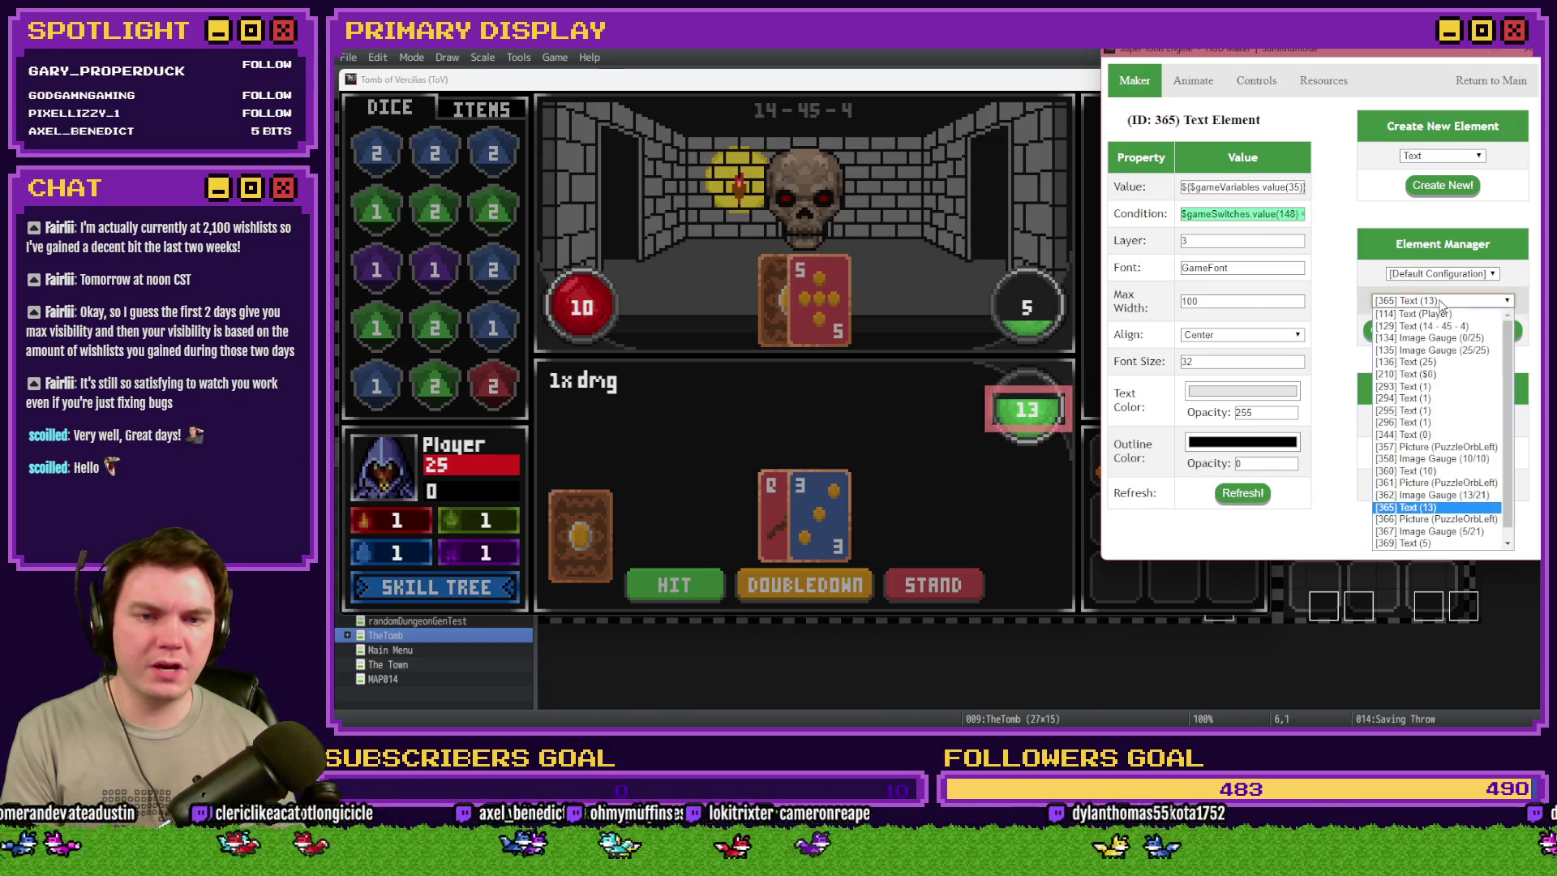
{"action": "left_click", "coordinate": [1437, 519]}
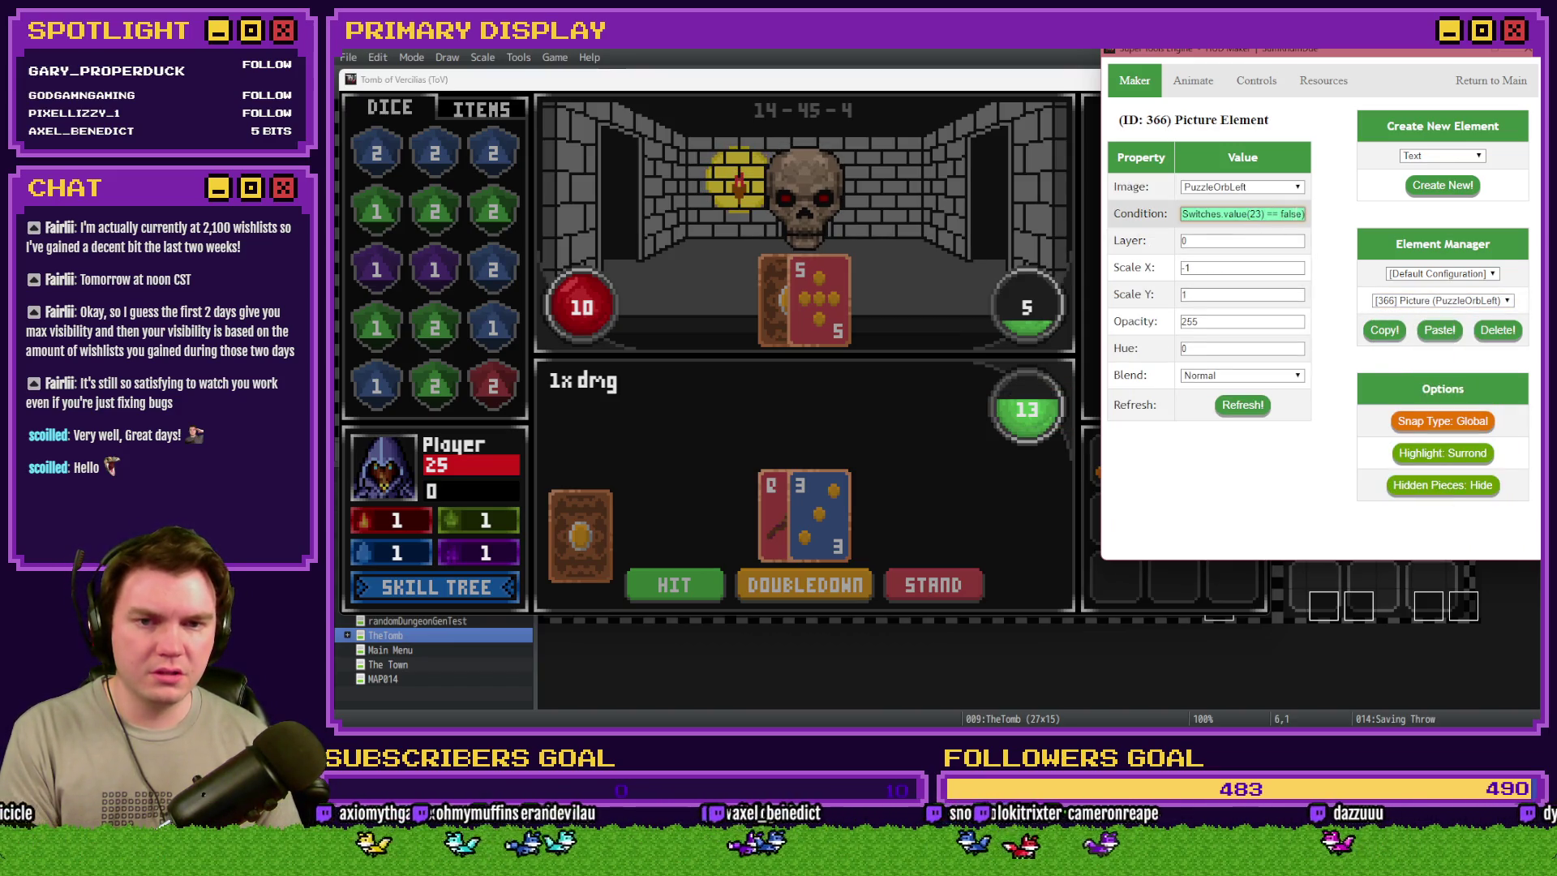
- Trim the false check and switch reference in picture 366's condition and apply it
{"action": "key", "text": "BackSpace"}
{"action": "key", "text": "BackSpace"}
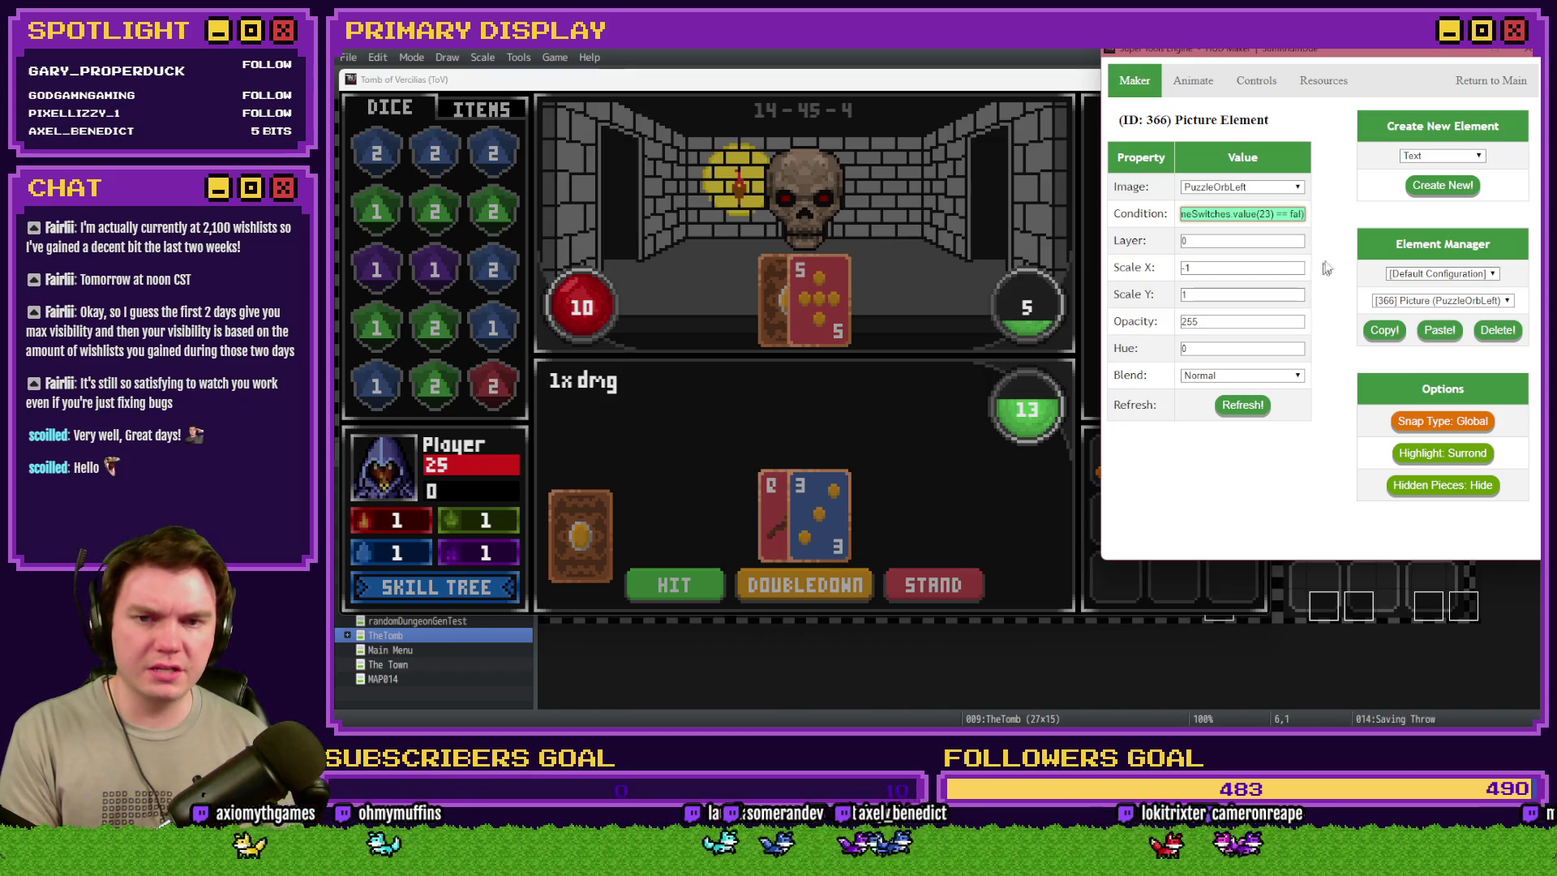
{"action": "key", "text": "Left"}
{"action": "key", "text": "Left"}
{"action": "key", "text": "Left"}
{"action": "key", "text": "BackSpace"}
{"action": "key", "text": "BackSpace"}
{"action": "key", "text": "BackSpace"}
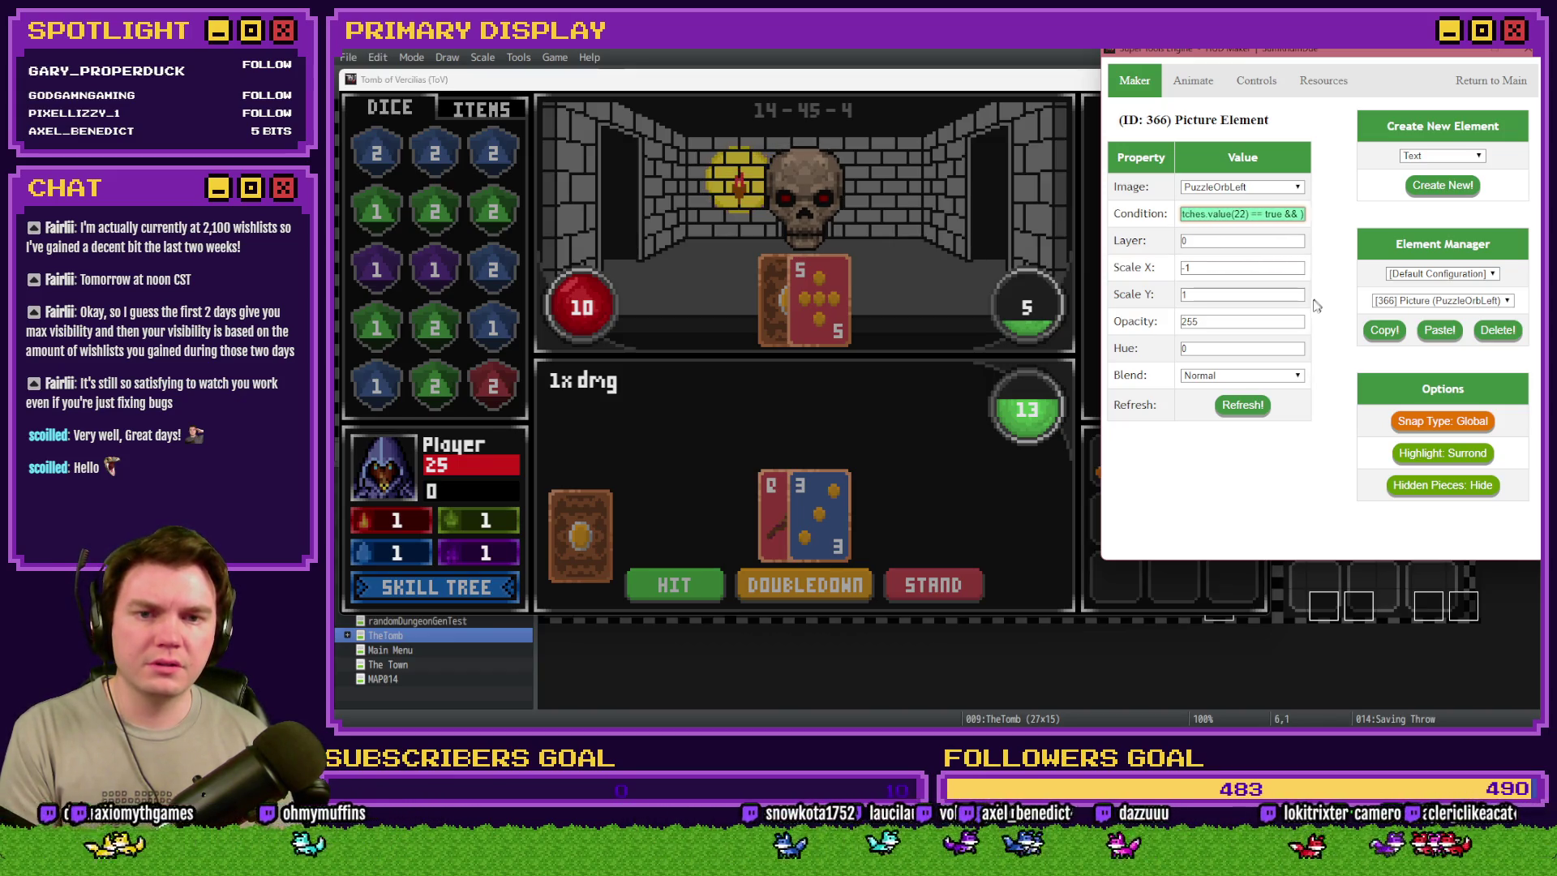
{"action": "left_click", "coordinate": [1243, 404]}
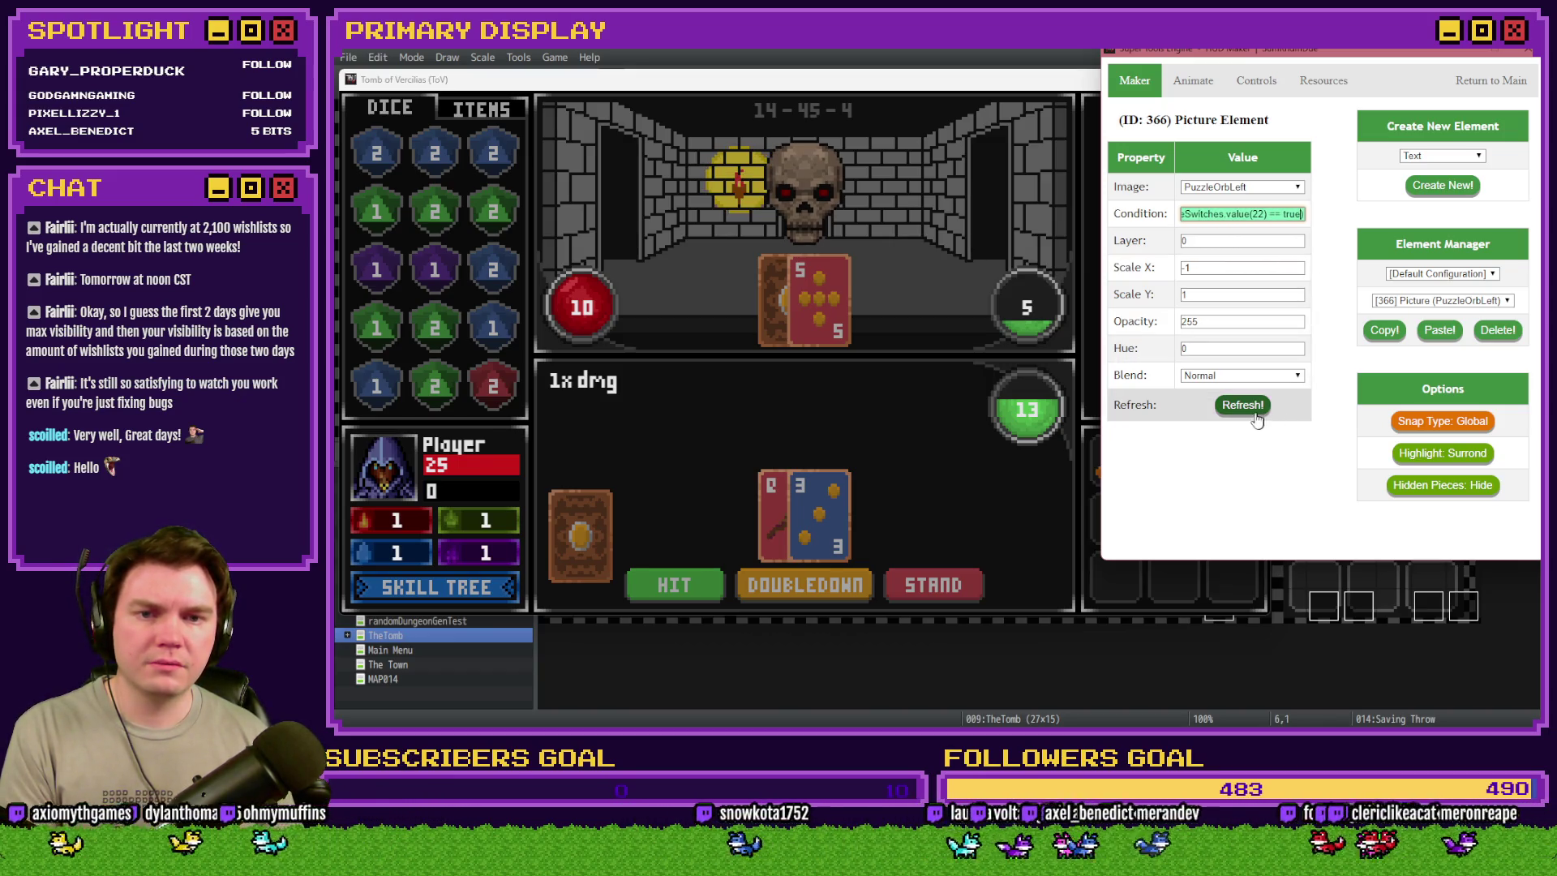
- Remove the trailing switch reference from the 5/21 image gauge 367's condition and refresh it
{"action": "left_click", "coordinate": [1471, 301]}
{"action": "left_click", "coordinate": [1427, 531]}
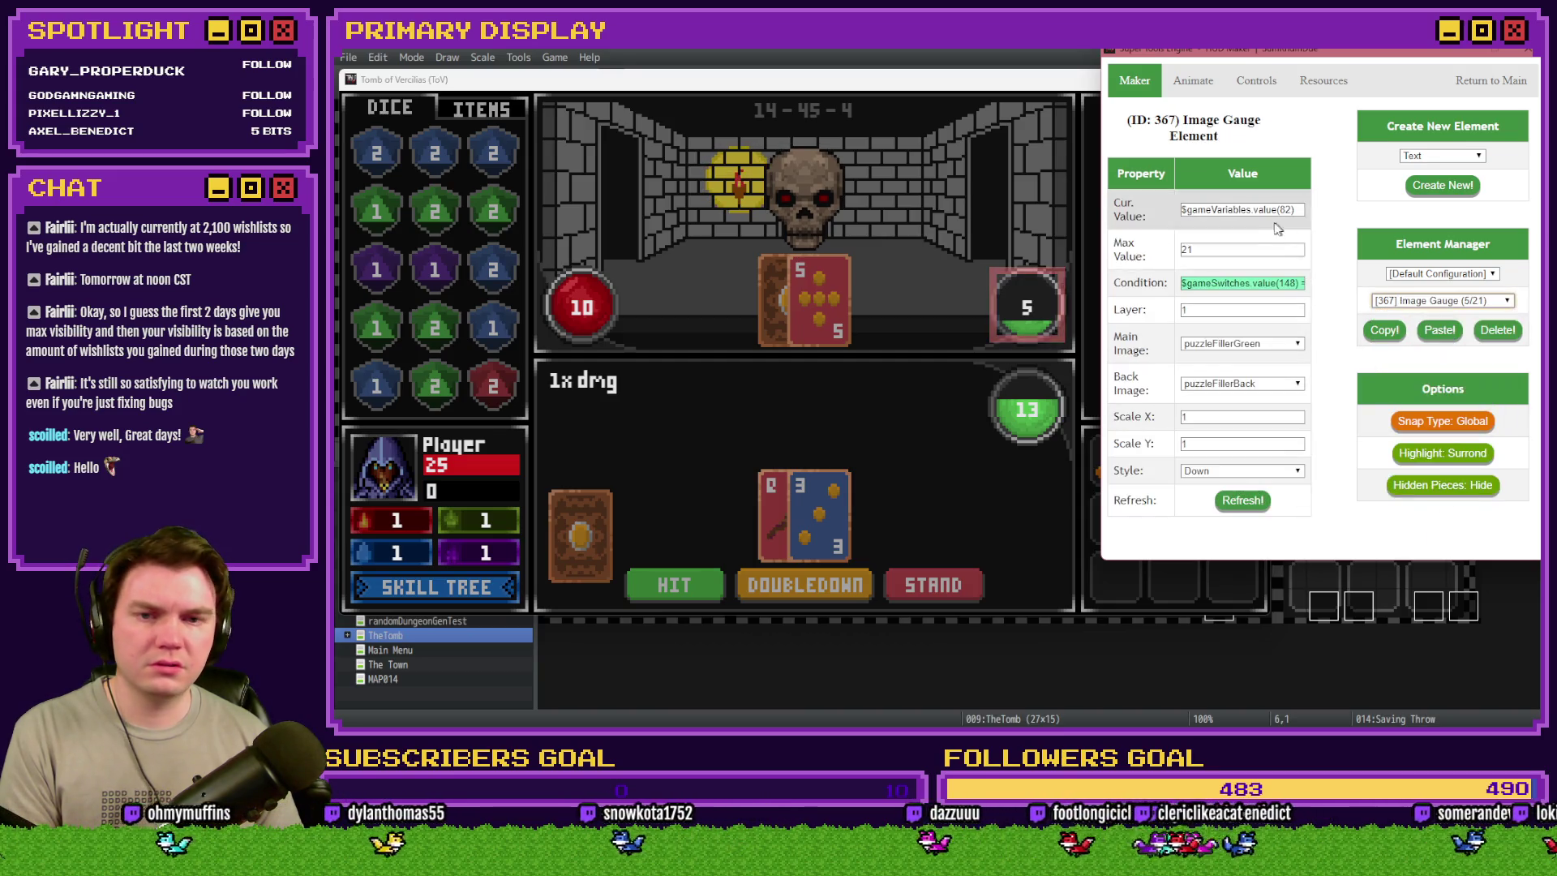
{"action": "left_click", "coordinate": [1249, 282]}
{"action": "key", "text": "End"}
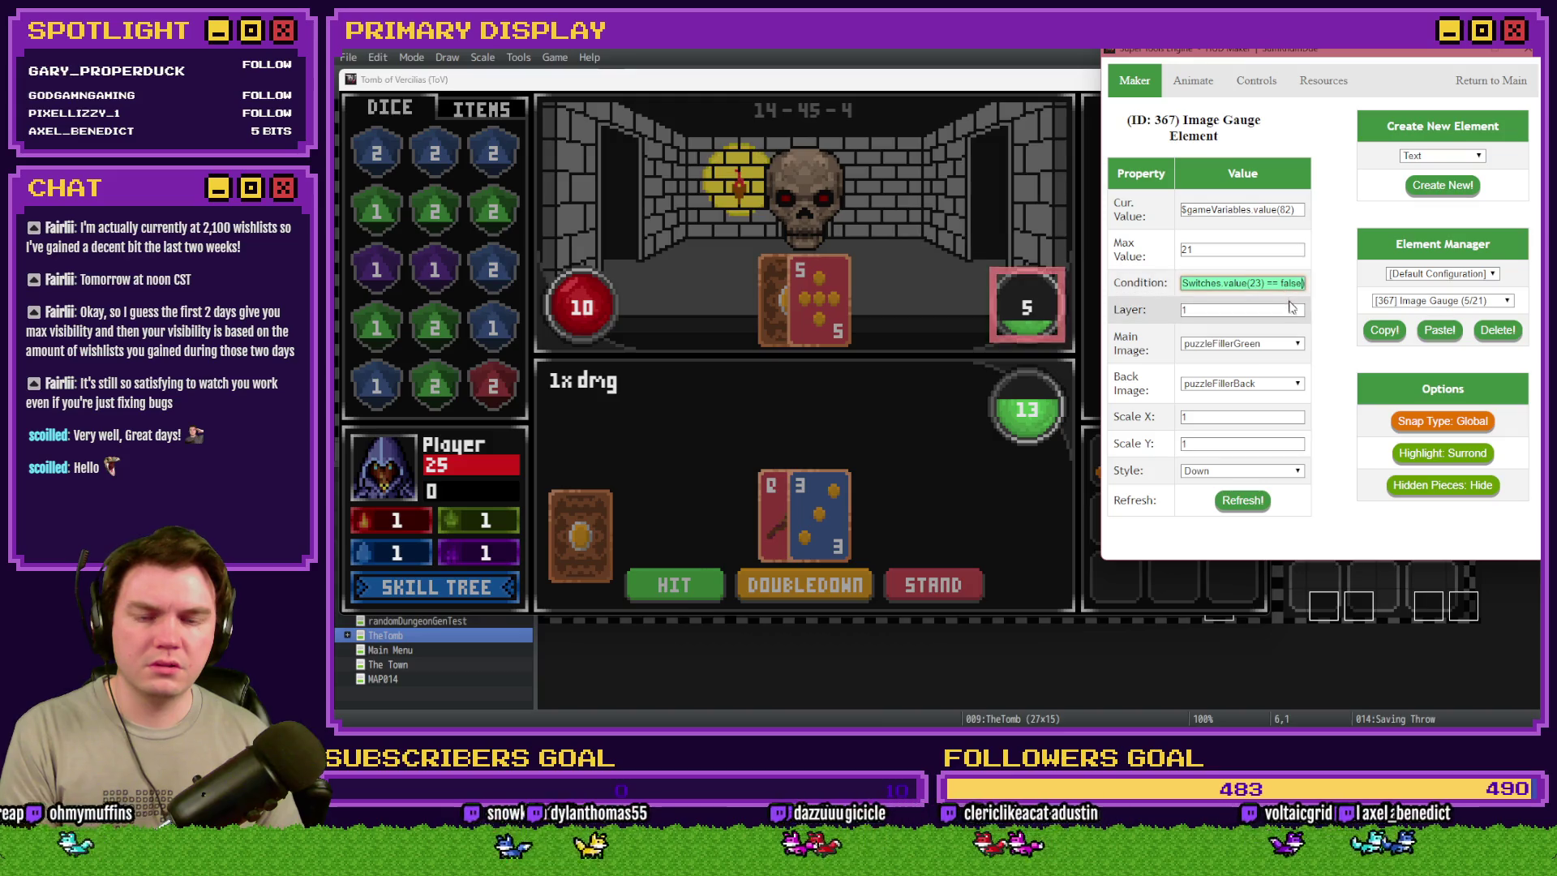
{"action": "key", "text": "BackSpace"}
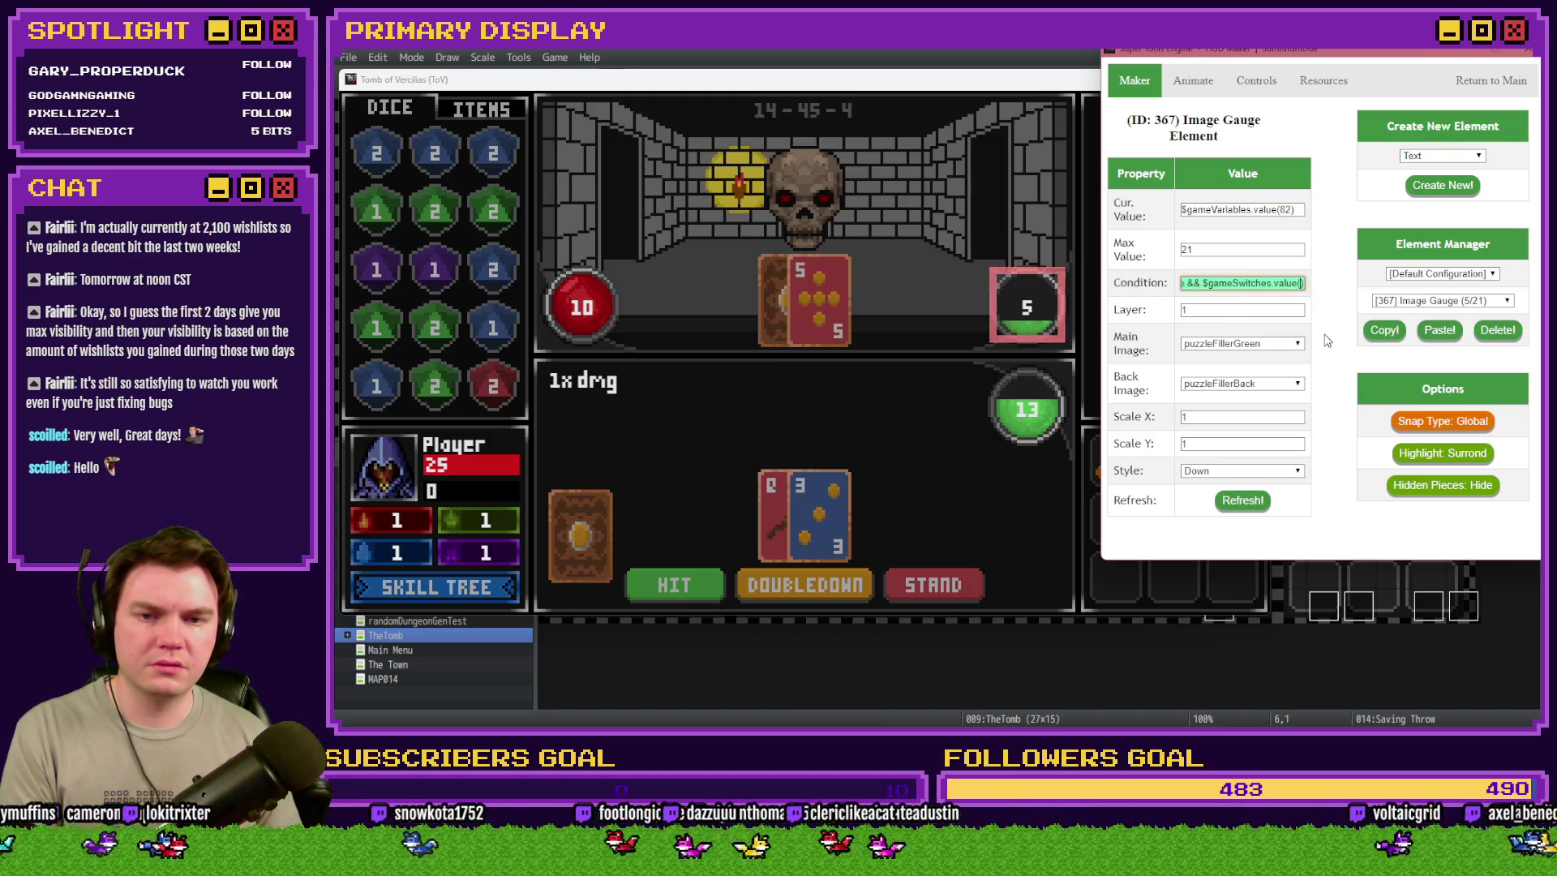
{"action": "key", "text": "BackSpace"}
{"action": "key", "text": "BackSpace"}
{"action": "key", "text": "BackSpace"}
{"action": "key", "text": "BackSpace"}
{"action": "key", "text": "BackSpace"}
{"action": "key", "text": "BackSpace"}
{"action": "left_click", "coordinate": [1243, 500]}
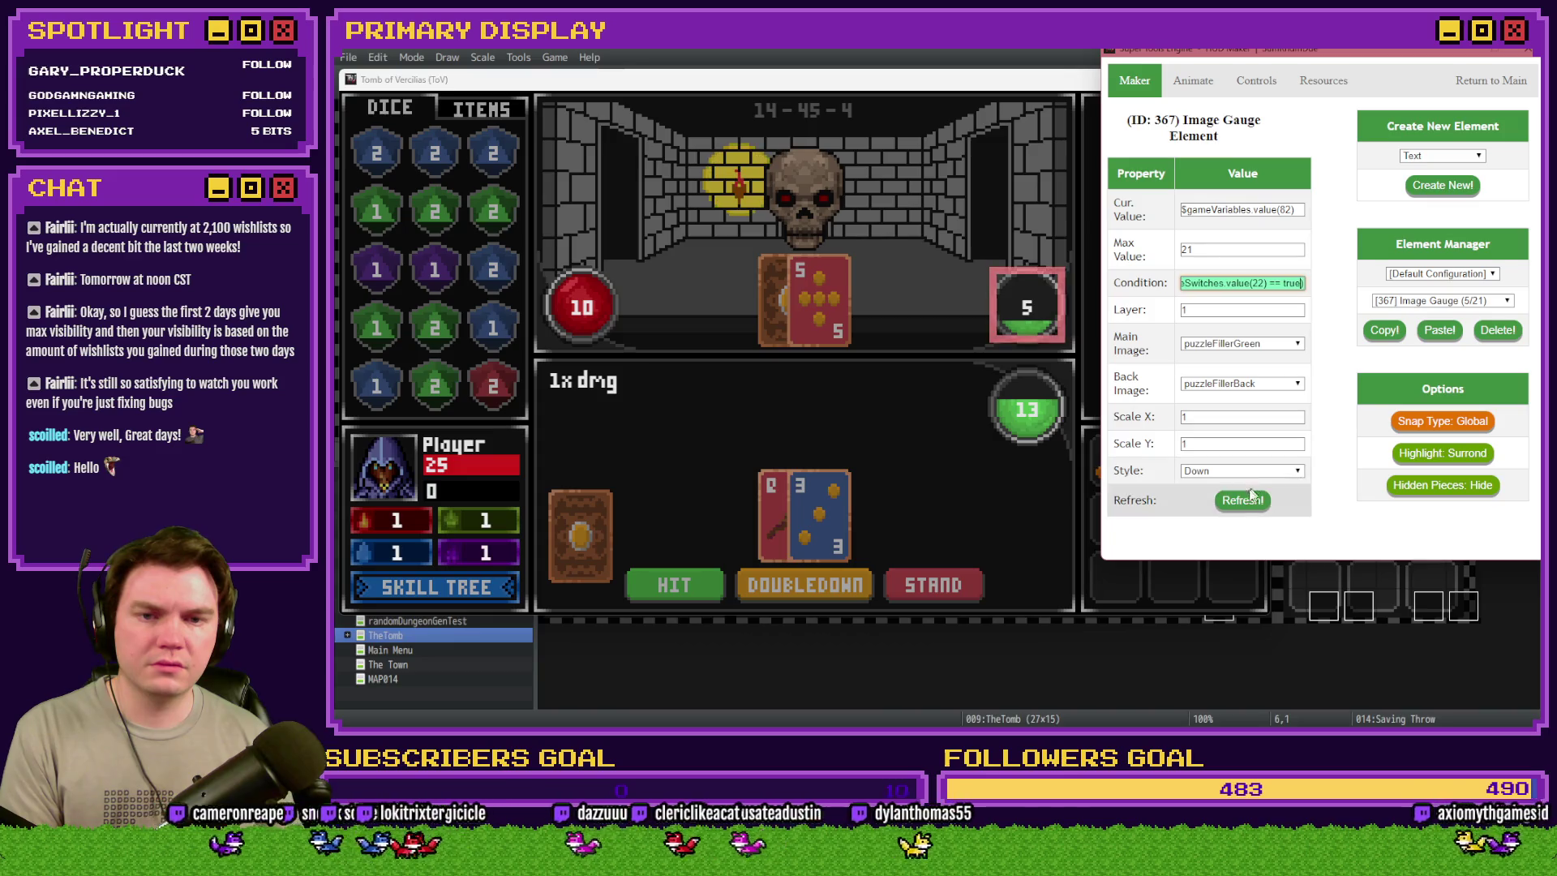
- Set text element 369's condition to $gameSwitches.value(22) == true, refresh, and return to the Tool Kit
{"action": "left_click", "coordinate": [1440, 305]}
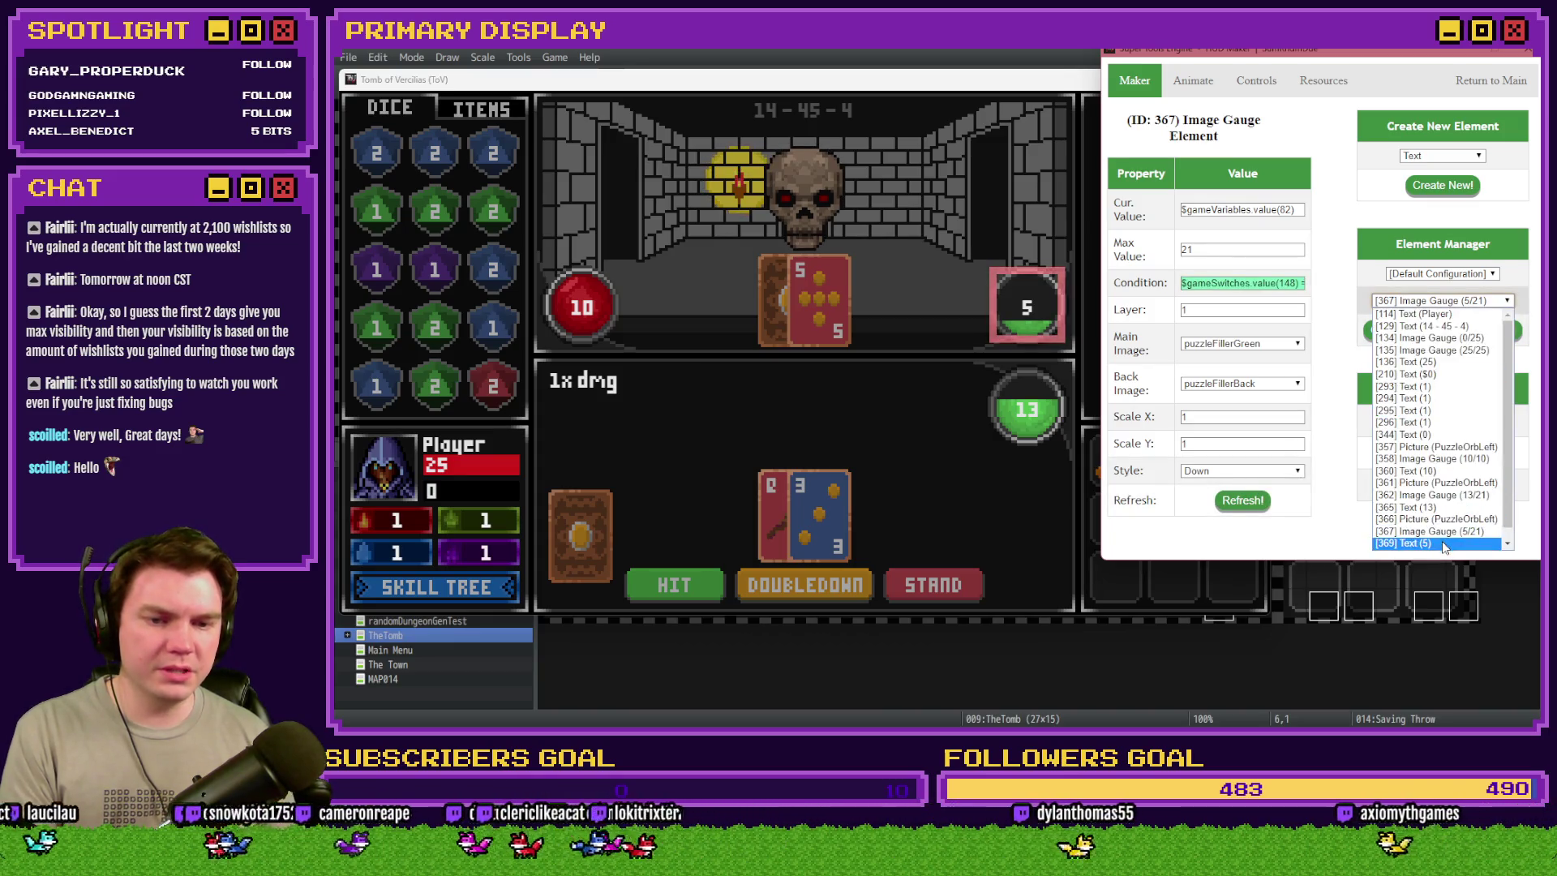
{"action": "left_click", "coordinate": [1427, 545]}
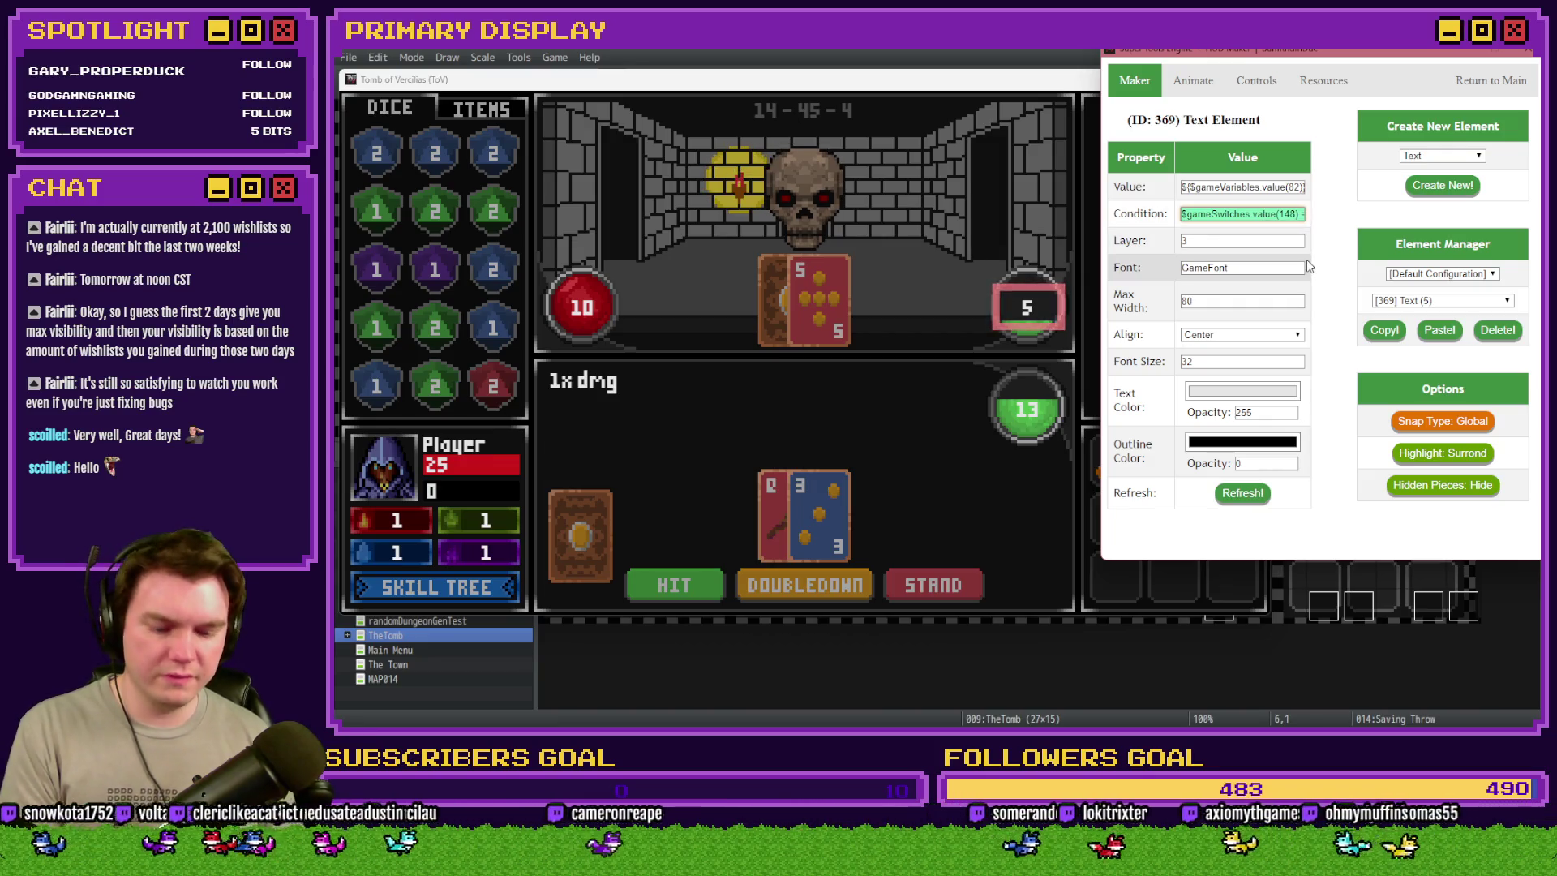
{"action": "key", "text": "shift+End"}
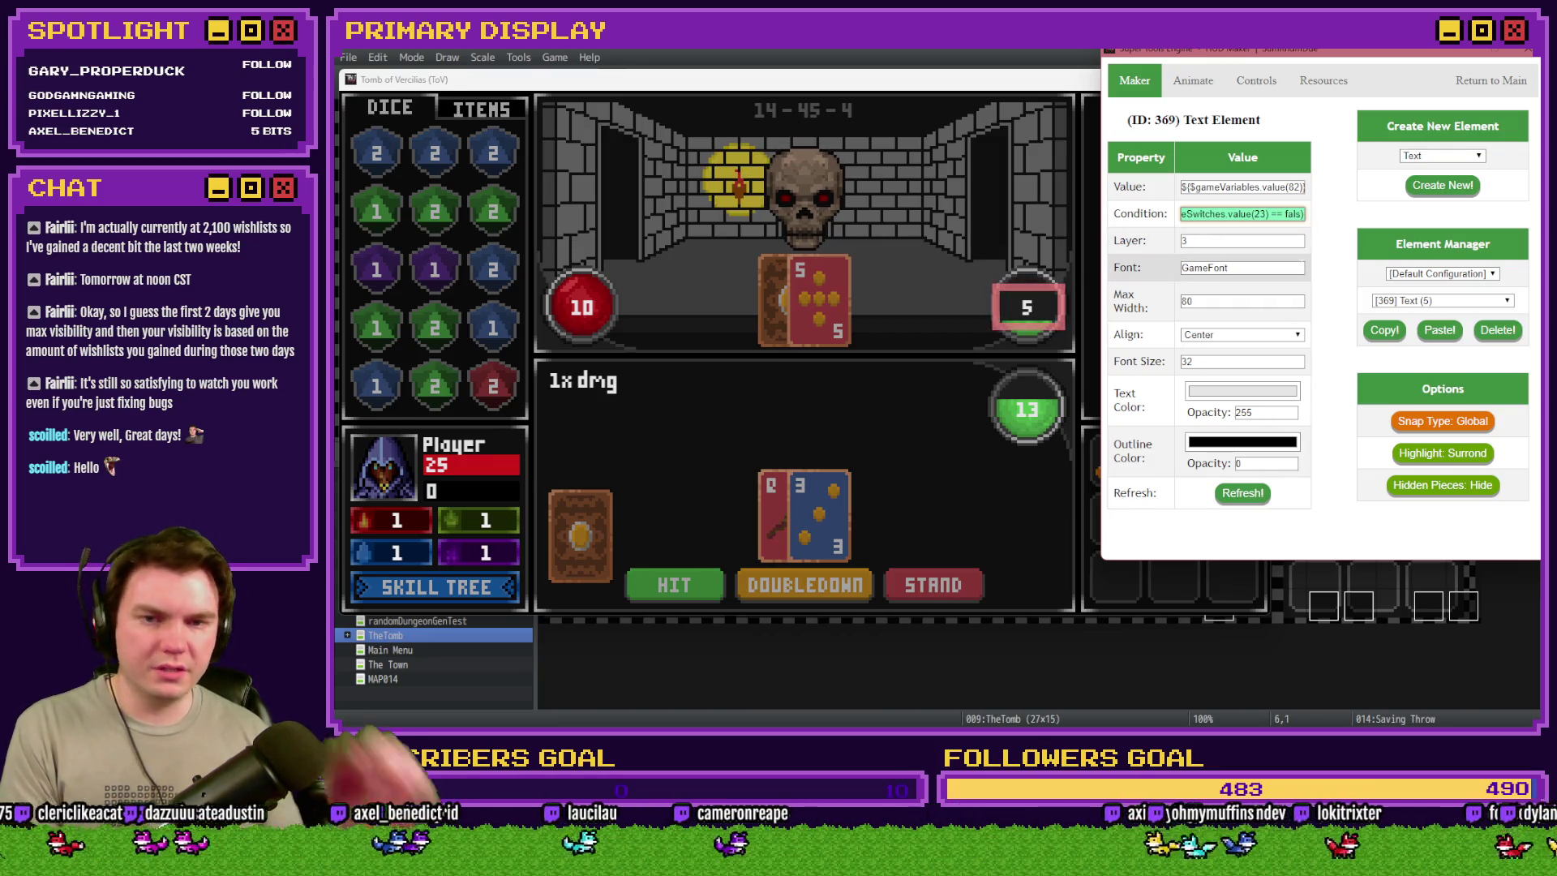
{"action": "type", "text": "$gameSwitches.value(22) == true)"}
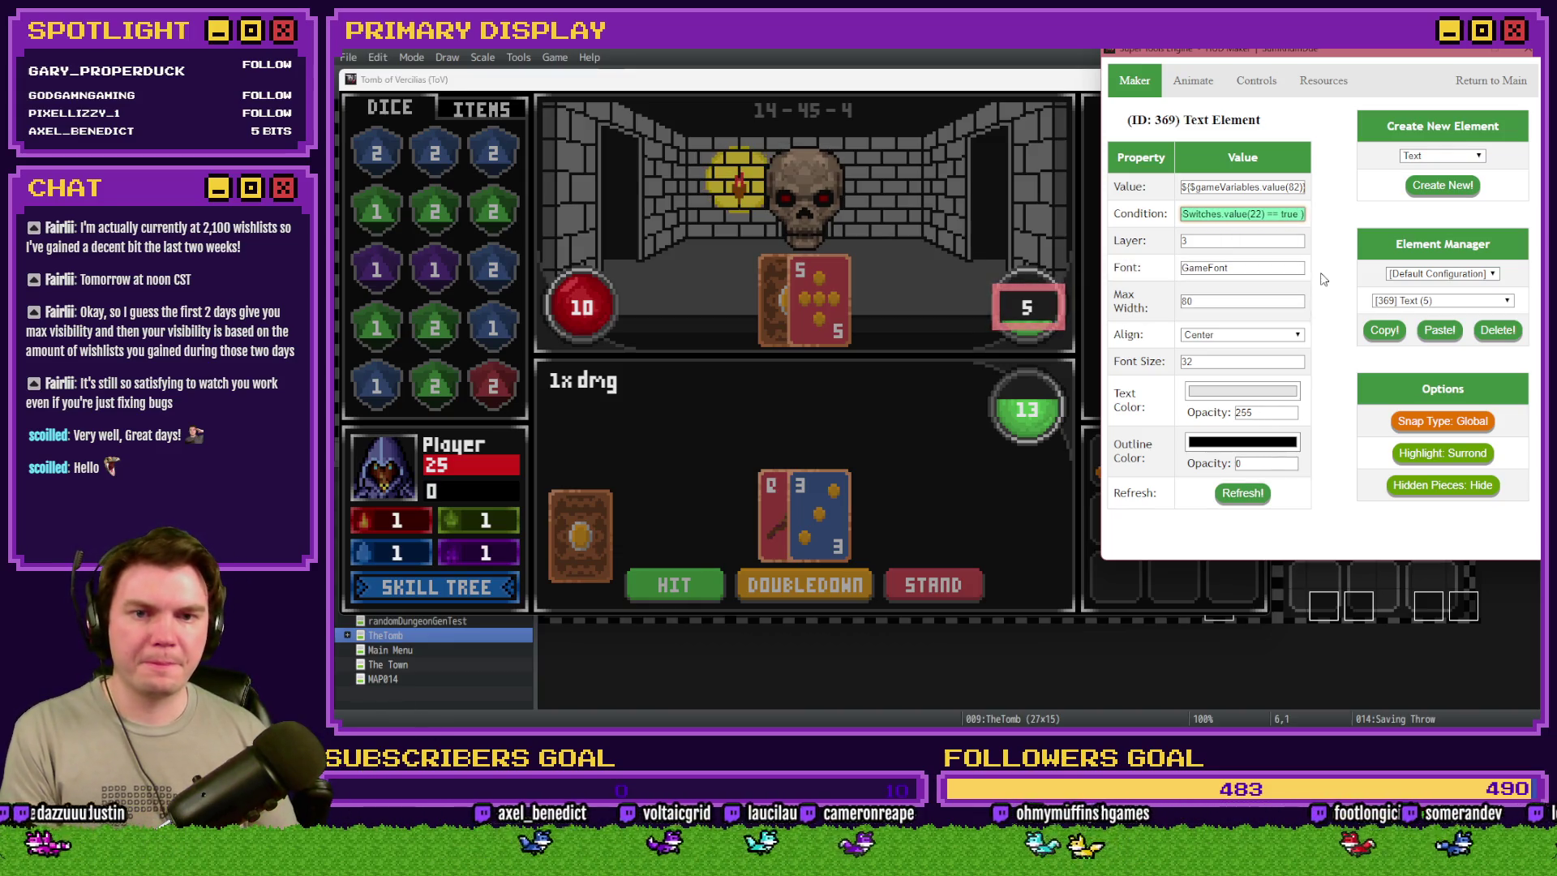
{"action": "left_click", "coordinate": [1242, 493]}
{"action": "left_click", "coordinate": [1504, 80]}
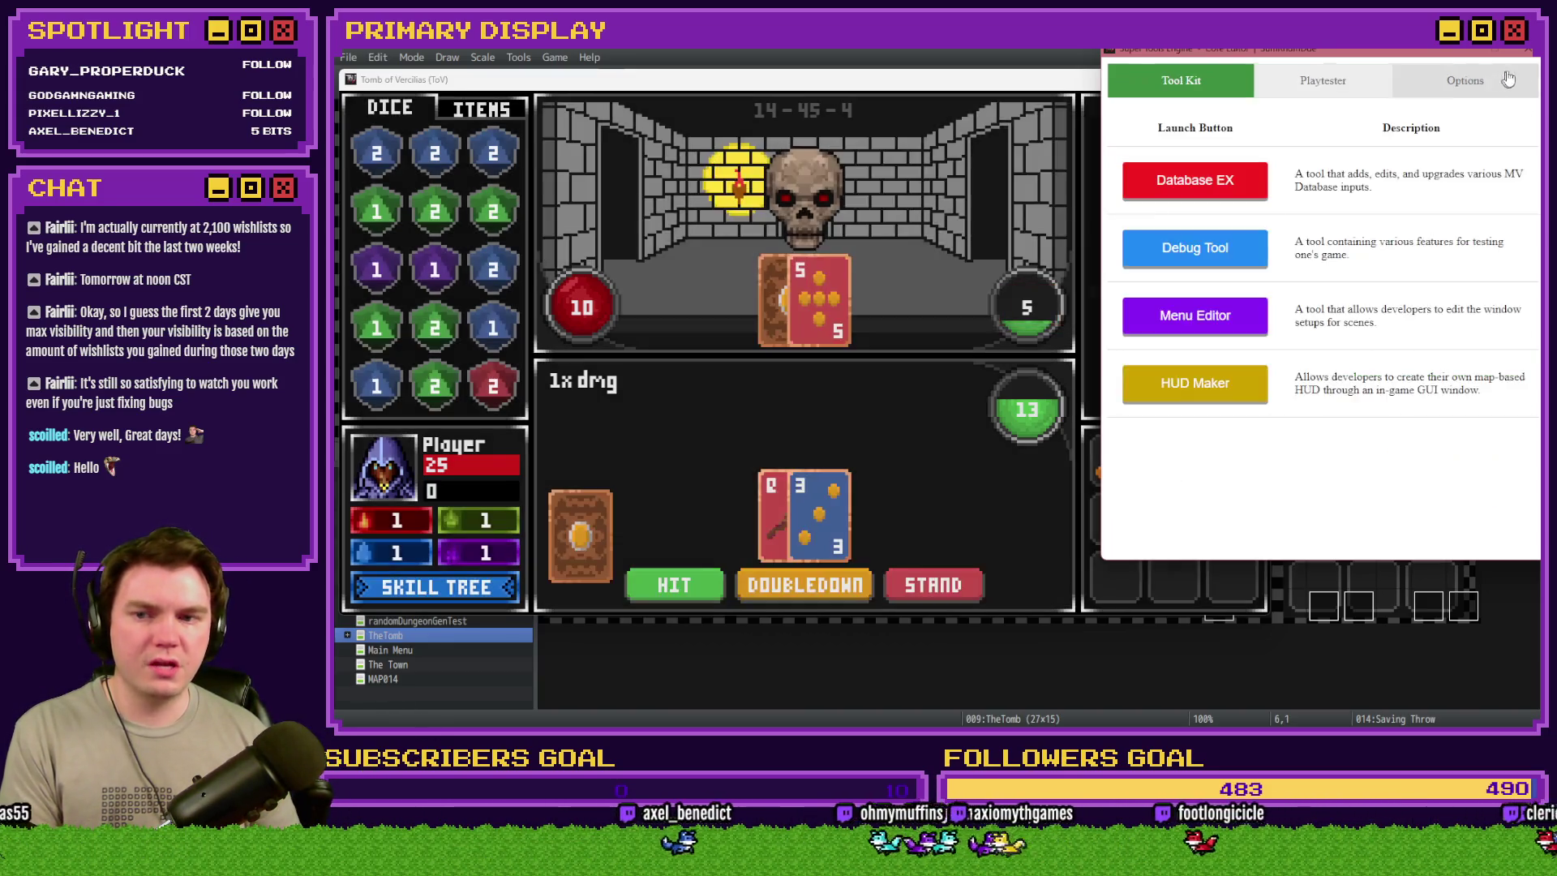
- Shift the game window right, play until the saving-throw die with its Difficulty: label appears, then close the playtest
{"action": "left_click_drag", "start_coordinate": [927, 79], "coordinate": [1145, 79]}
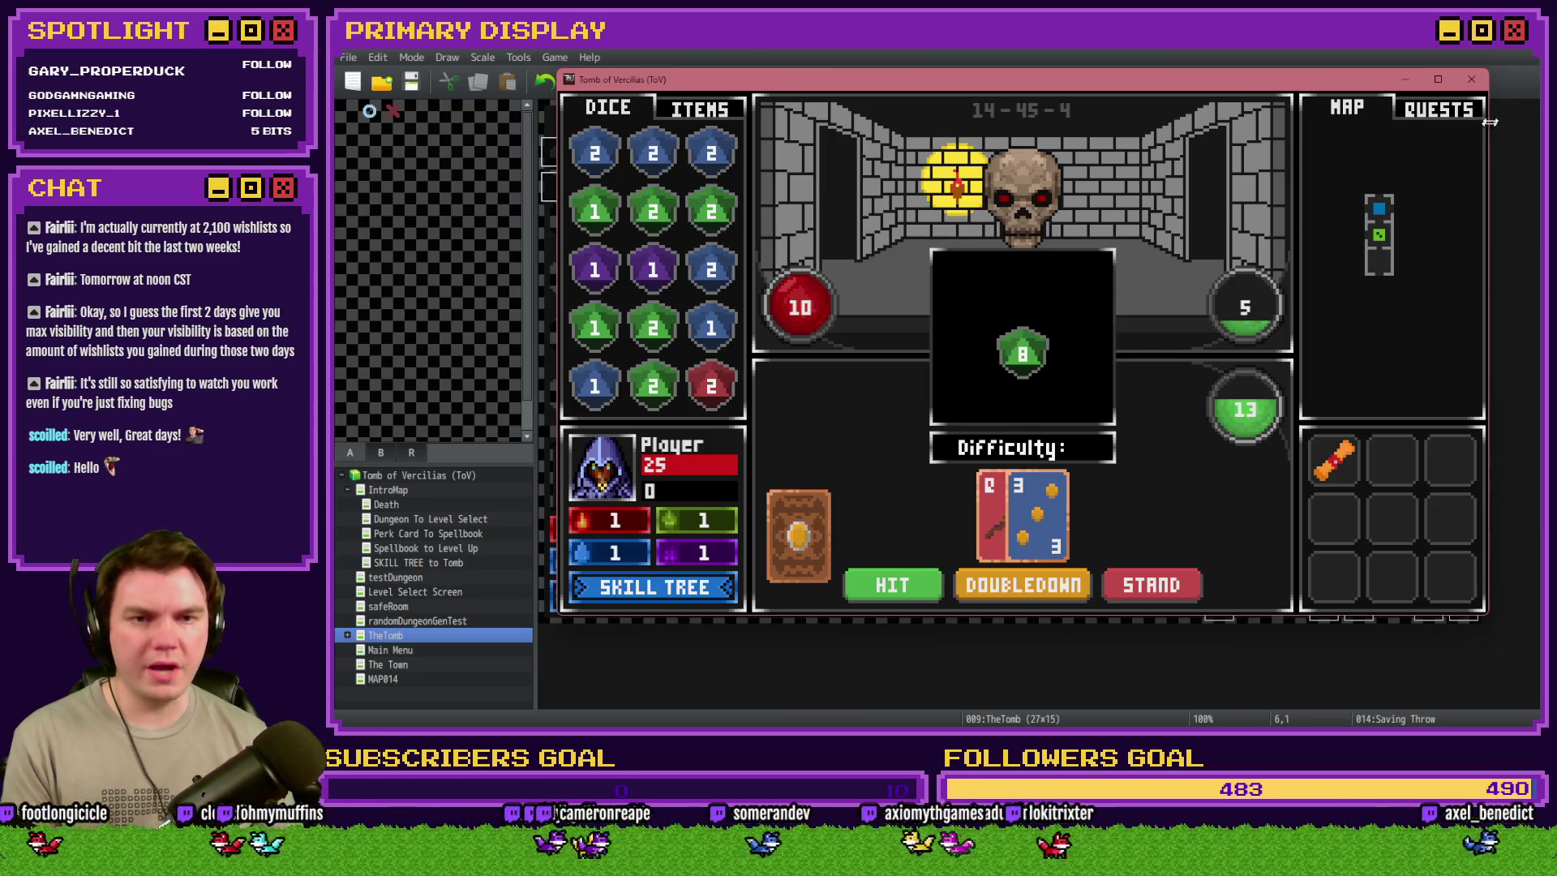
{"action": "left_click", "coordinate": [1471, 79]}
- Reopen and close the 014 Saving Throw event, then save and launch a fresh playtest
{"action": "double_click", "coordinate": [763, 166]}
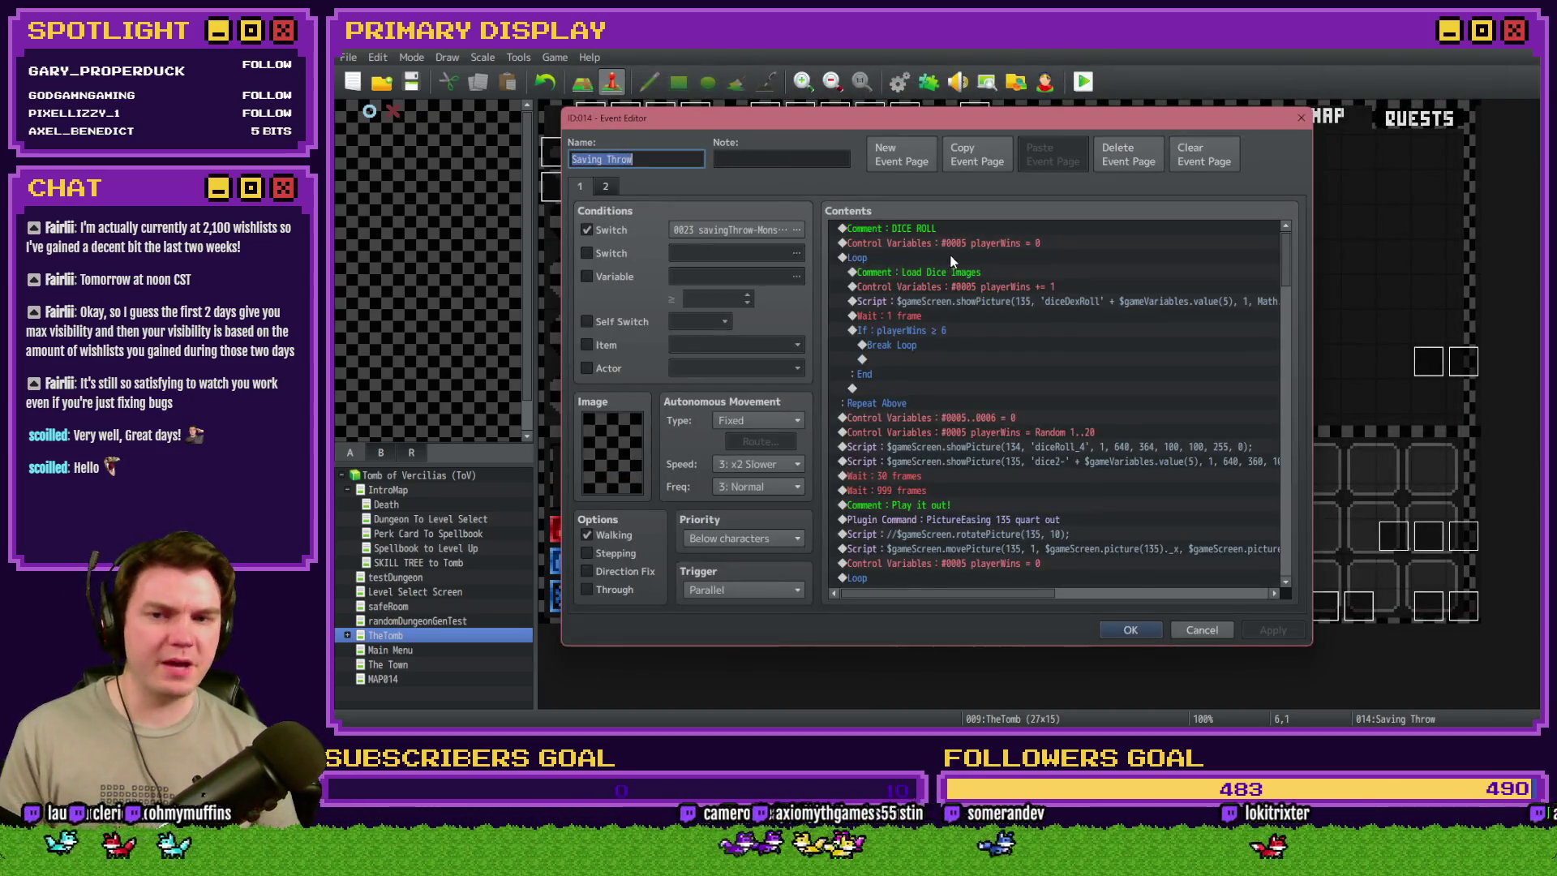
{"action": "left_click", "coordinate": [927, 491]}
{"action": "left_click", "coordinate": [1131, 629]}
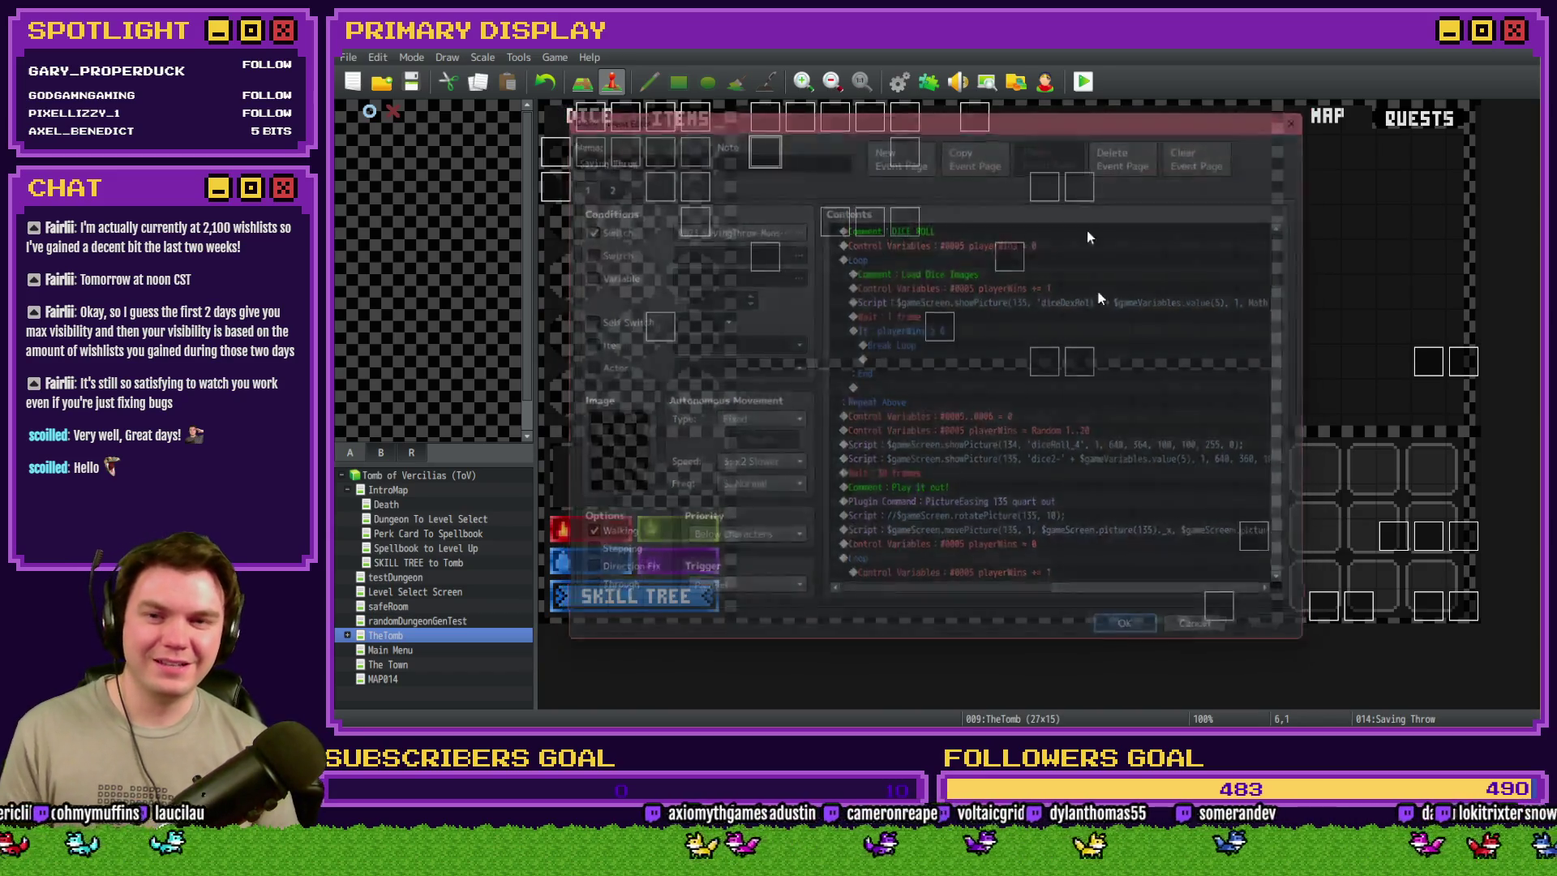
{"action": "left_click", "coordinate": [1083, 81]}
{"action": "left_click", "coordinate": [876, 405]}
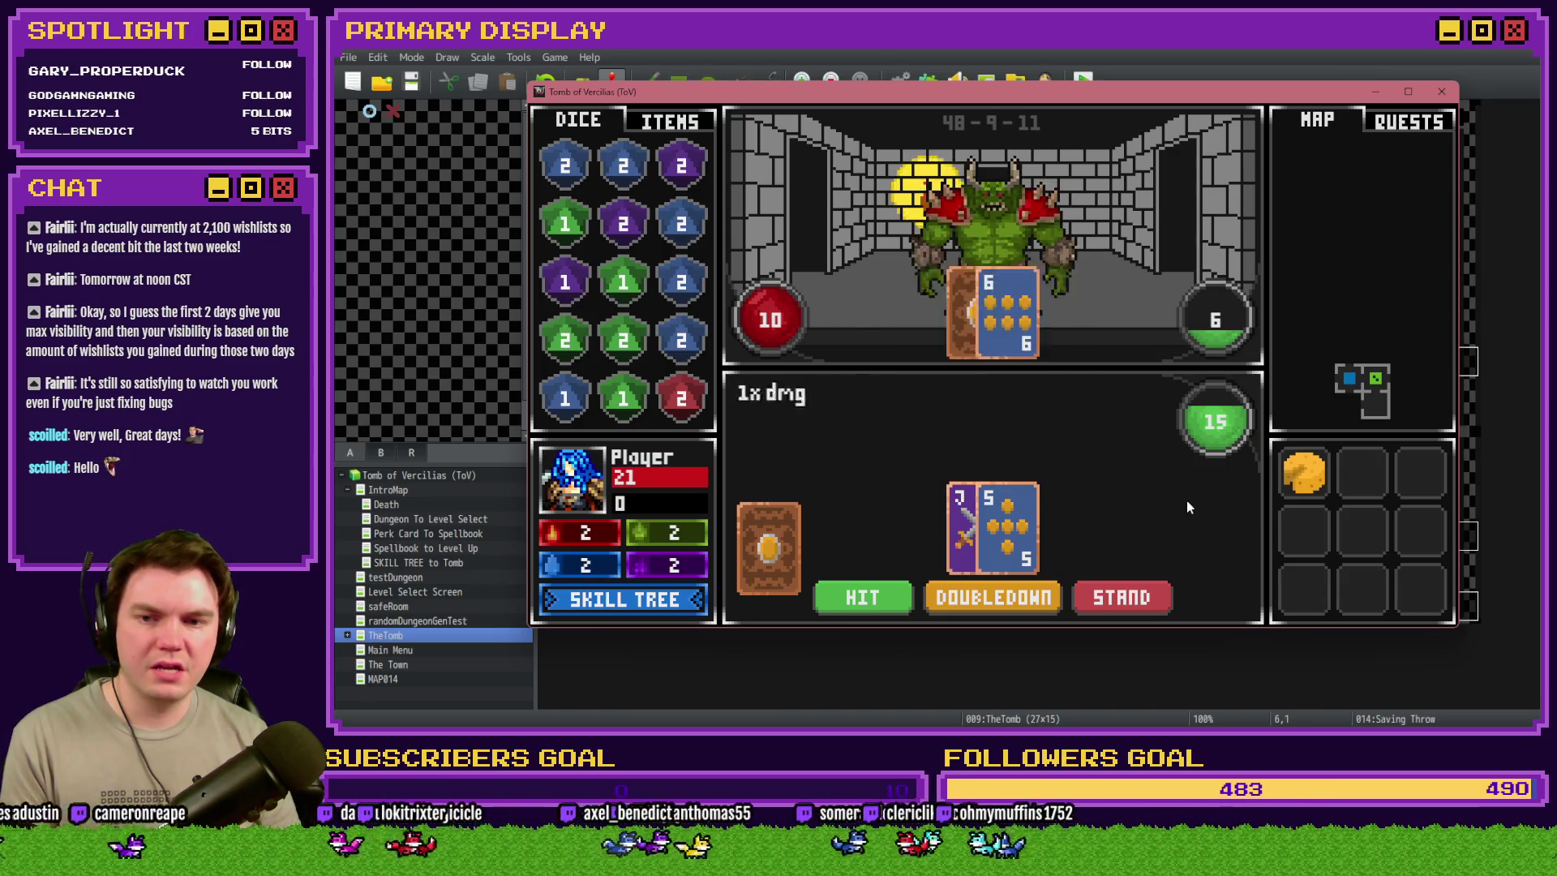
- Close the playtest and review the Saving Throw event's dice-result script
{"action": "left_click", "coordinate": [1441, 92]}
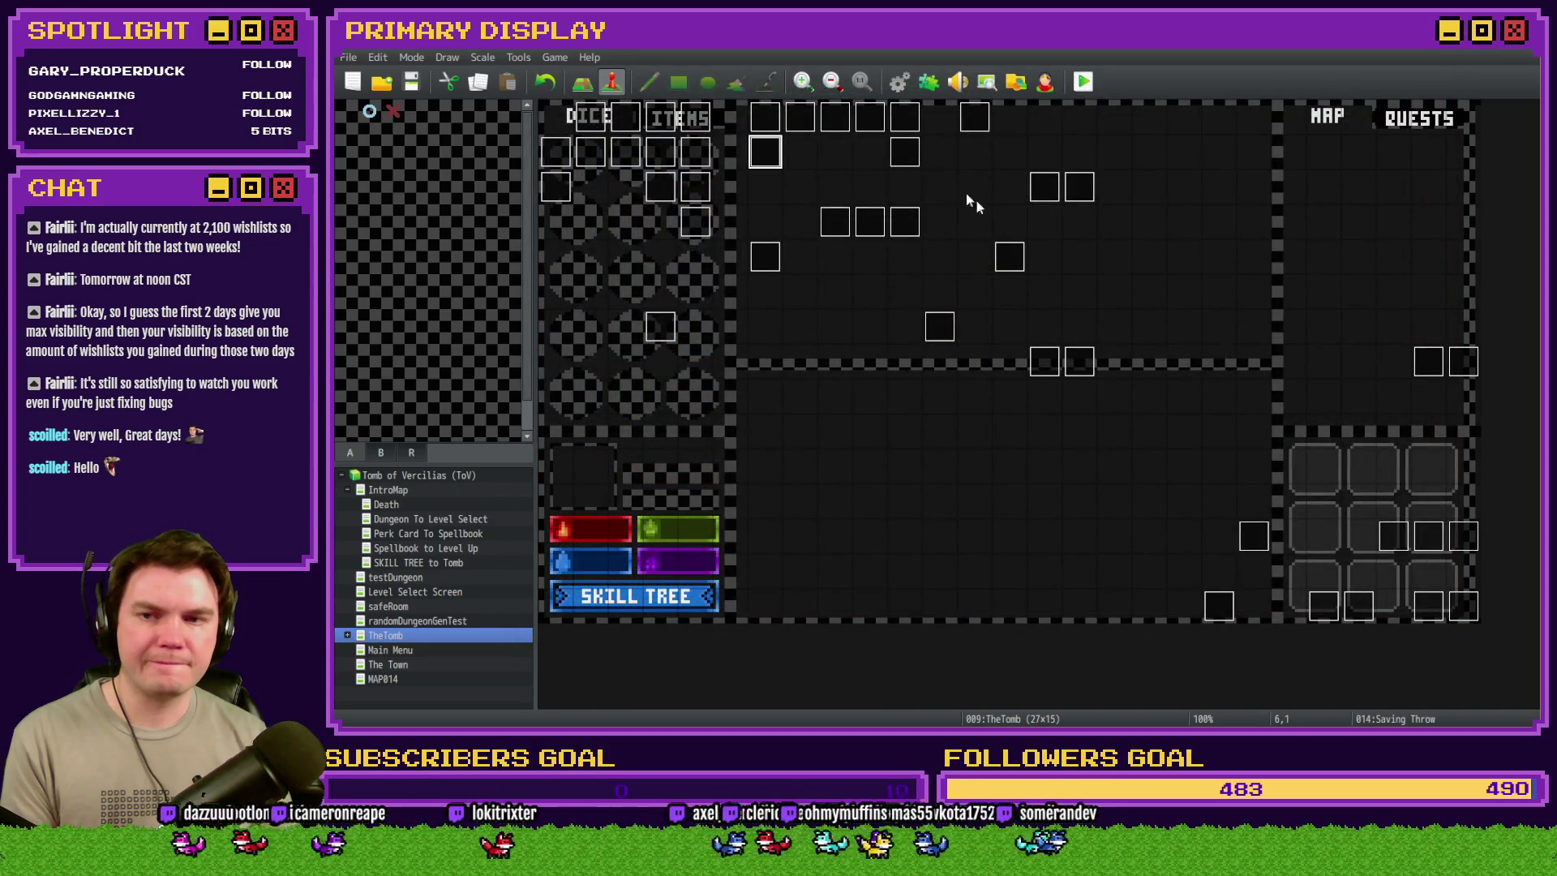
{"action": "double_click", "coordinate": [762, 148]}
{"action": "scroll", "coordinate": [1293, 325], "scroll_direction": "down", "scroll_amount": 4}
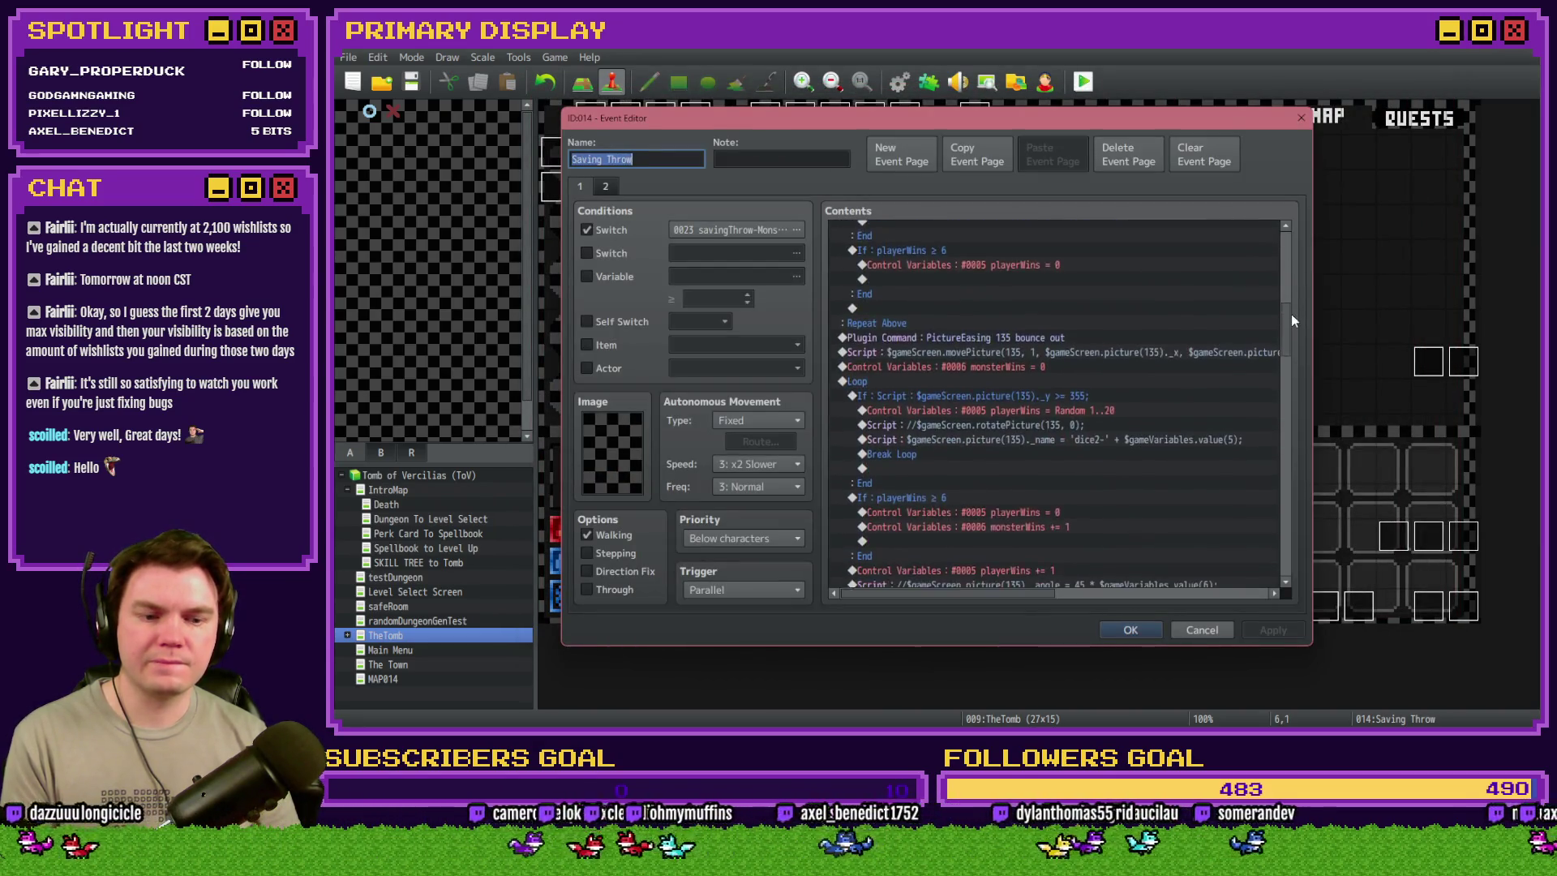
{"action": "left_click_drag", "start_coordinate": [1292, 320], "coordinate": [1291, 365]}
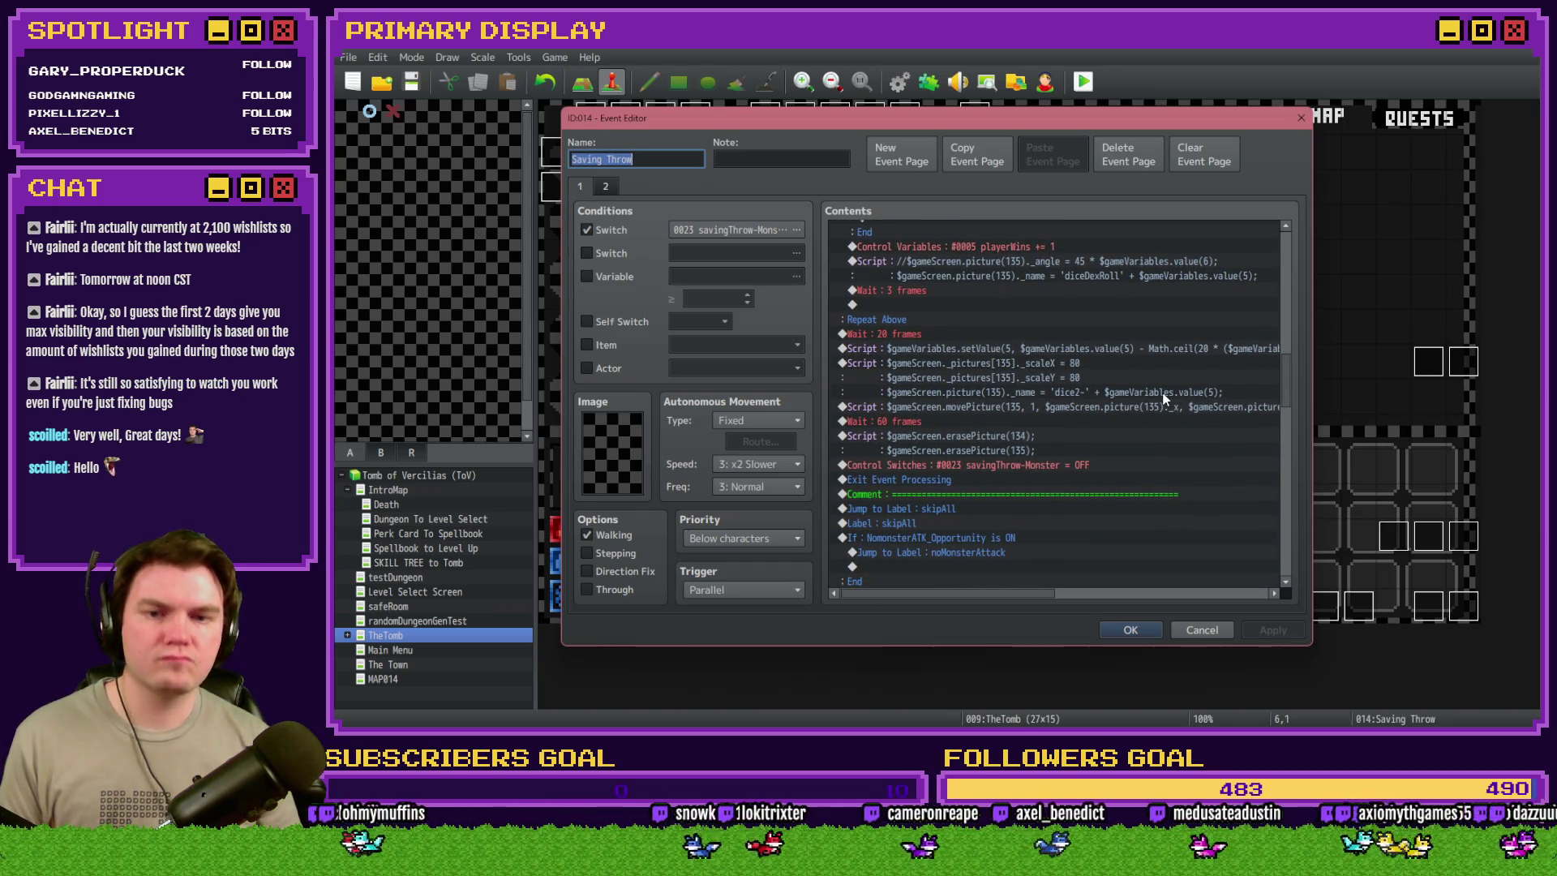
{"action": "left_click", "coordinate": [1068, 347]}
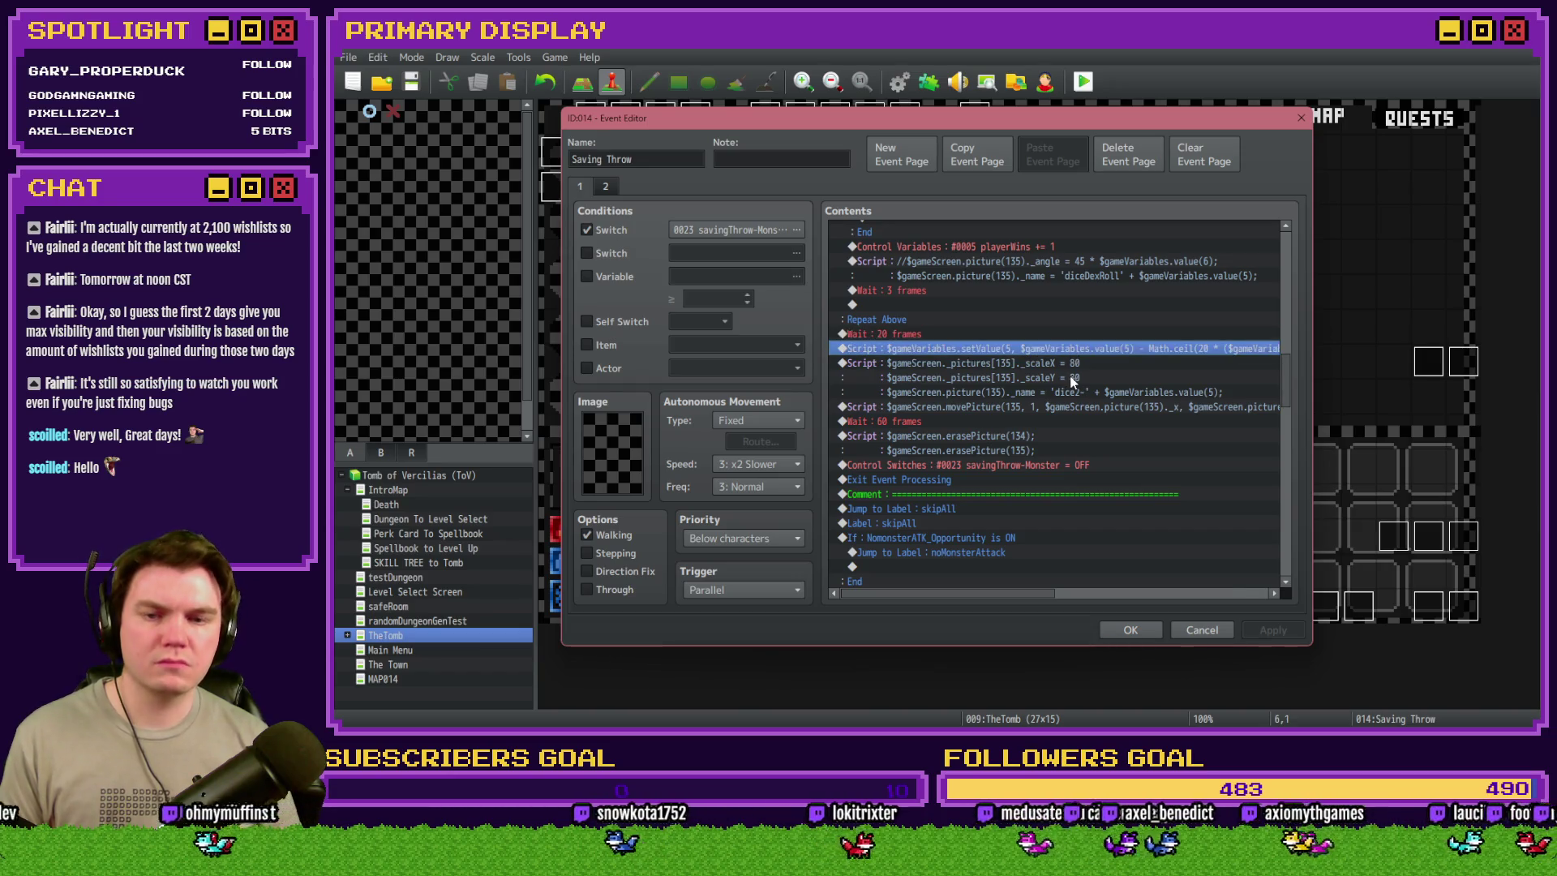
{"action": "mouse_move", "coordinate": [1012, 592]}
{"action": "left_mouse_down"}
{"action": "mouse_move", "coordinate": [1102, 595]}
{"action": "mouse_move", "coordinate": [985, 600]}
{"action": "left_mouse_up"}
{"action": "key", "text": "Escape"}
- Save, start a new centred playtest and take the Spiked Pauldron perk card
{"action": "left_click", "coordinate": [893, 410]}
{"action": "mouse_move", "coordinate": [1425, 267]}
{"action": "left_mouse_down"}
{"action": "mouse_move", "coordinate": [1152, 177]}
{"action": "mouse_move", "coordinate": [791, 109]}
{"action": "left_mouse_up"}
{"action": "left_click", "coordinate": [827, 333]}
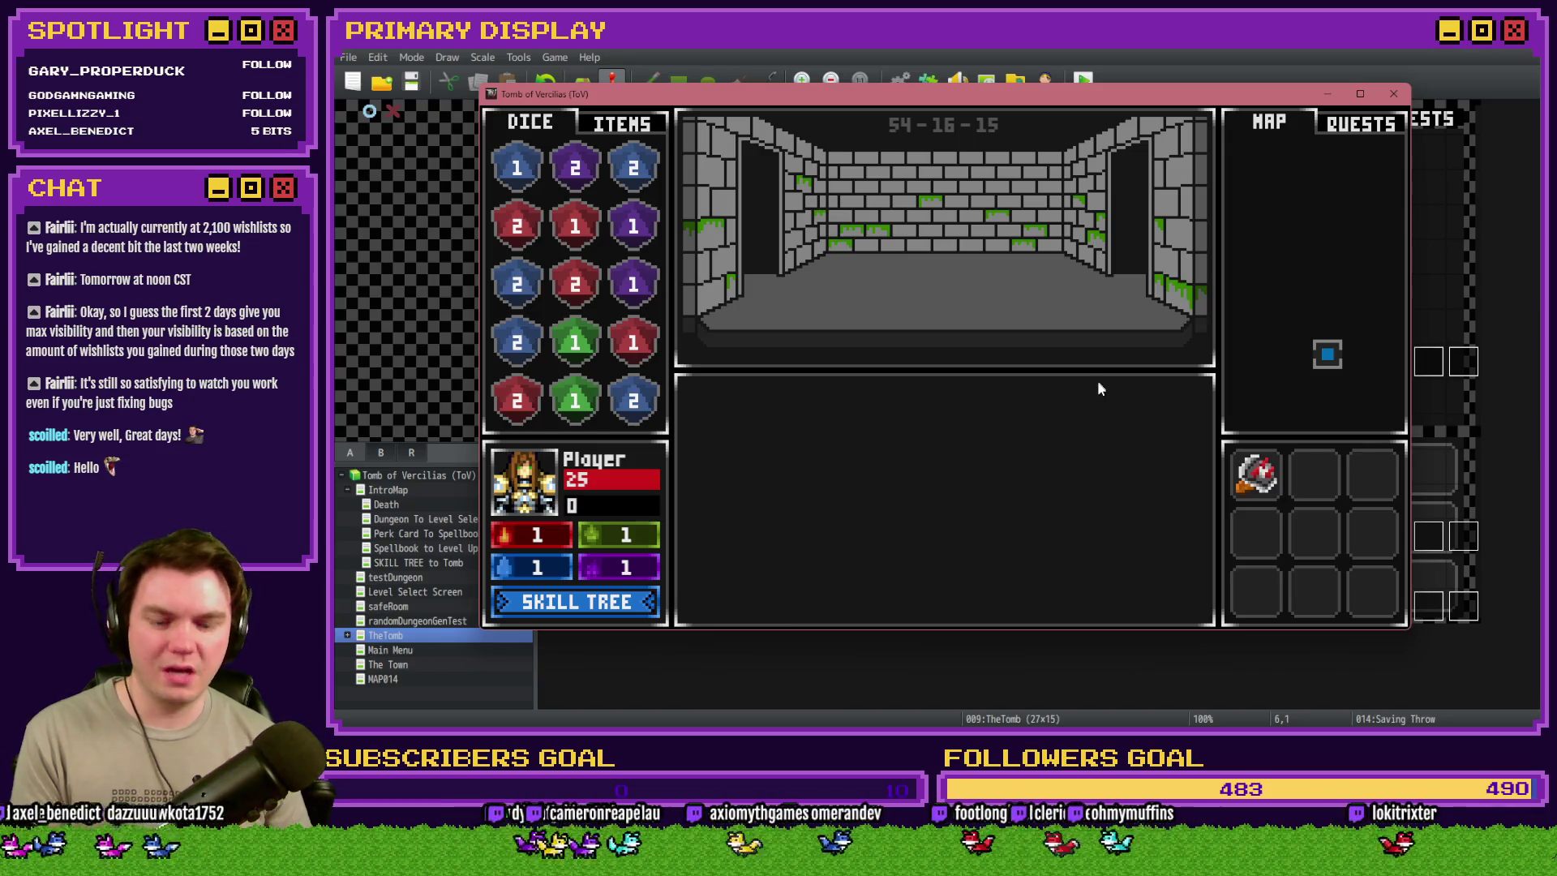
- Check debug variables 0671–0680 for perk_DexSavingThrow(%) at -10, then resume play
{"action": "key", "text": "F9"}
{"action": "scroll", "coordinate": [588, 484], "scroll_direction": "down", "scroll_amount": 20}
{"action": "scroll", "coordinate": [588, 484], "scroll_direction": "down", "scroll_amount": 20}
{"action": "left_click", "coordinate": [607, 370]}
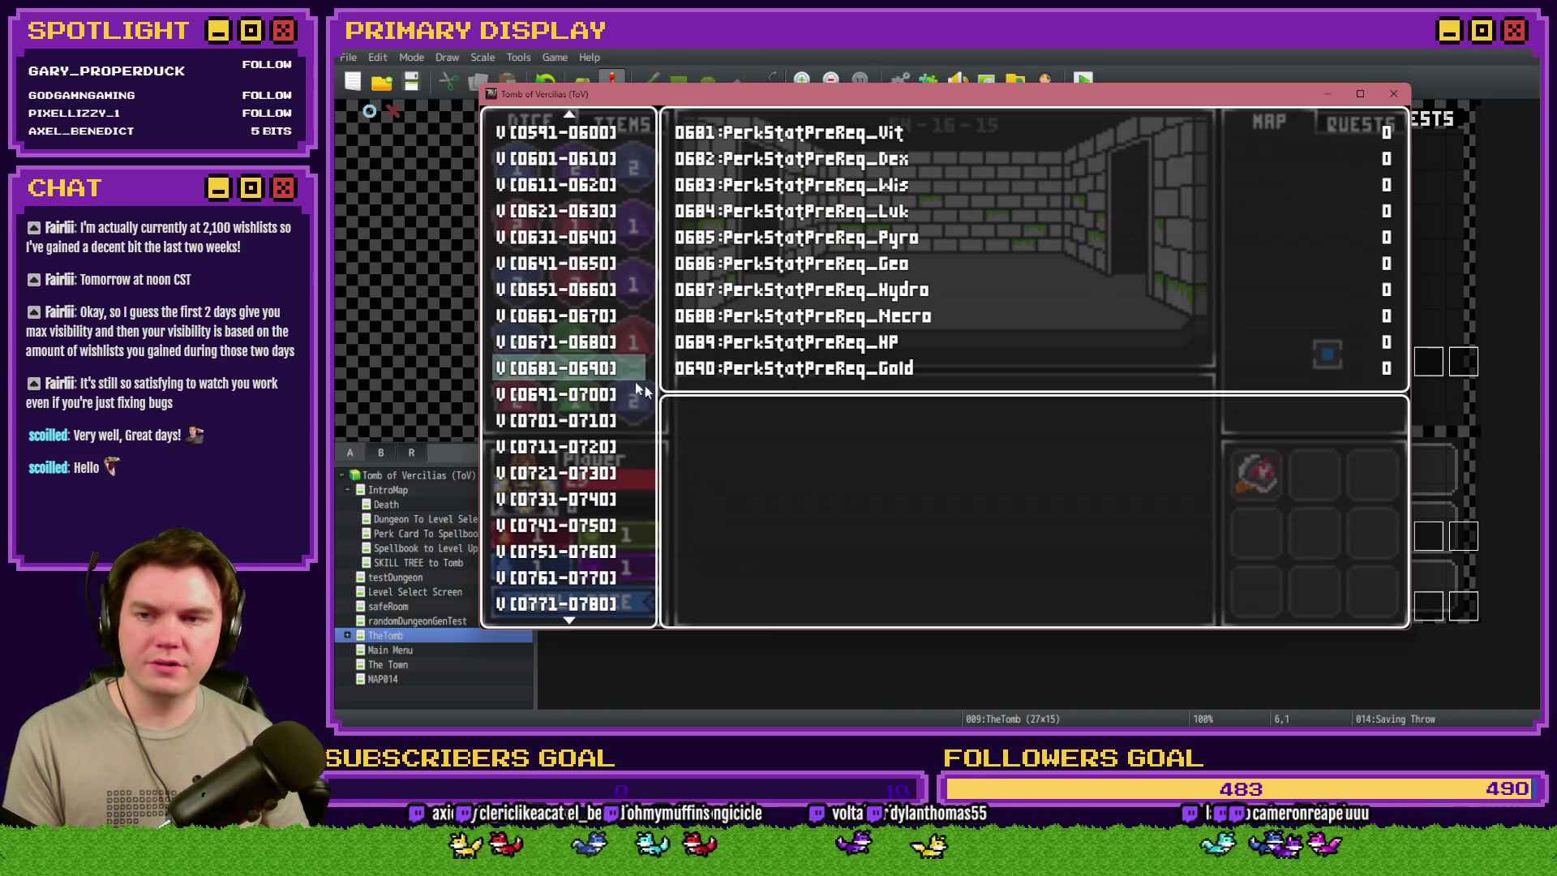
{"action": "key", "text": "Up"}
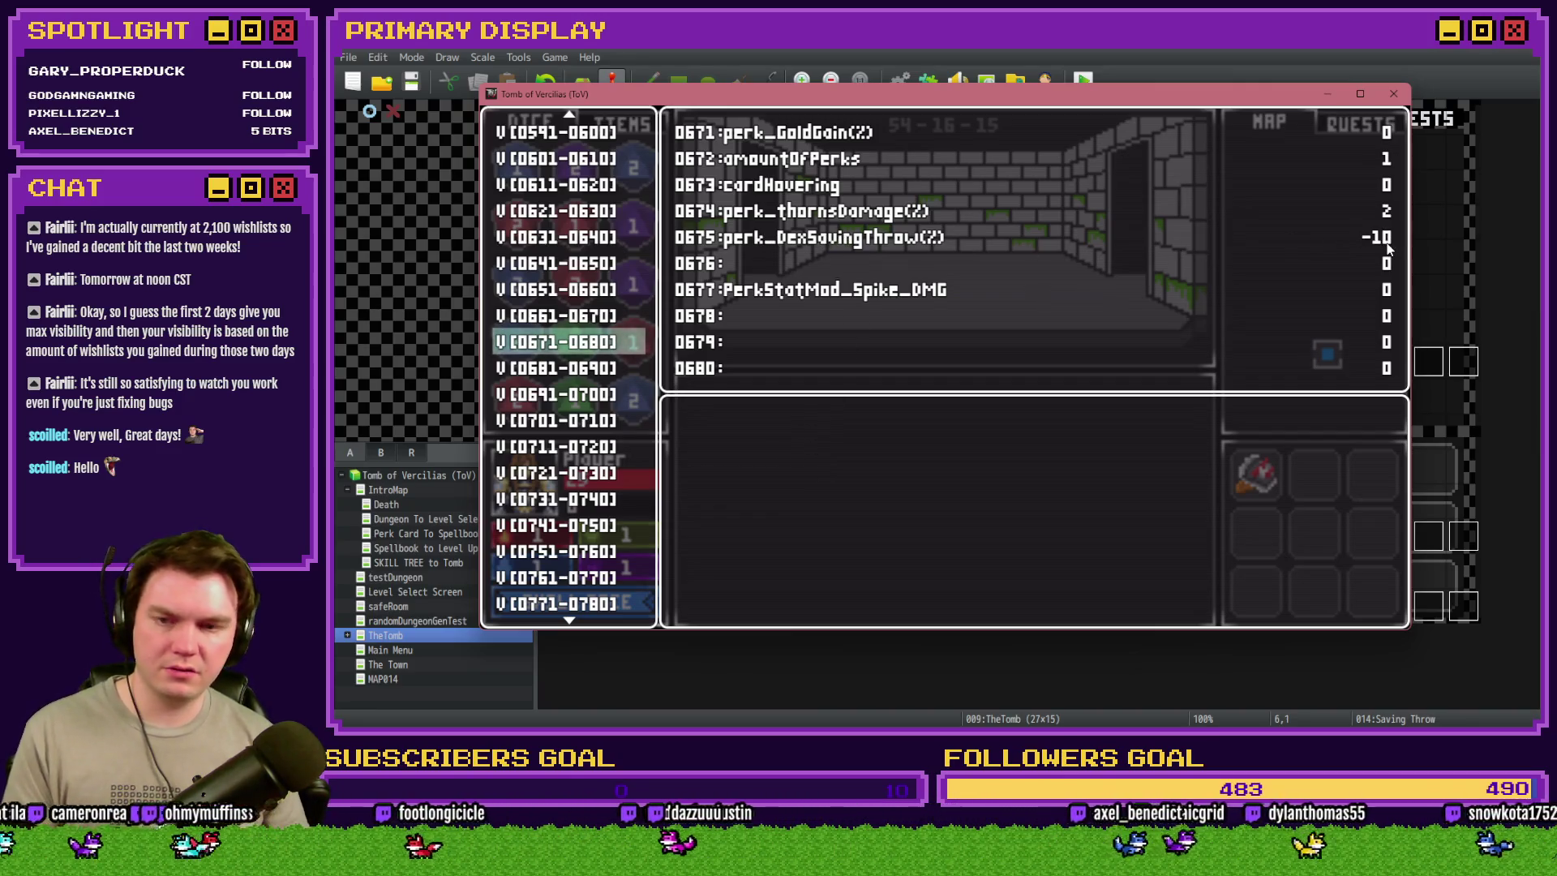
{"action": "key", "text": "Escape"}
{"action": "key", "text": "Return"}
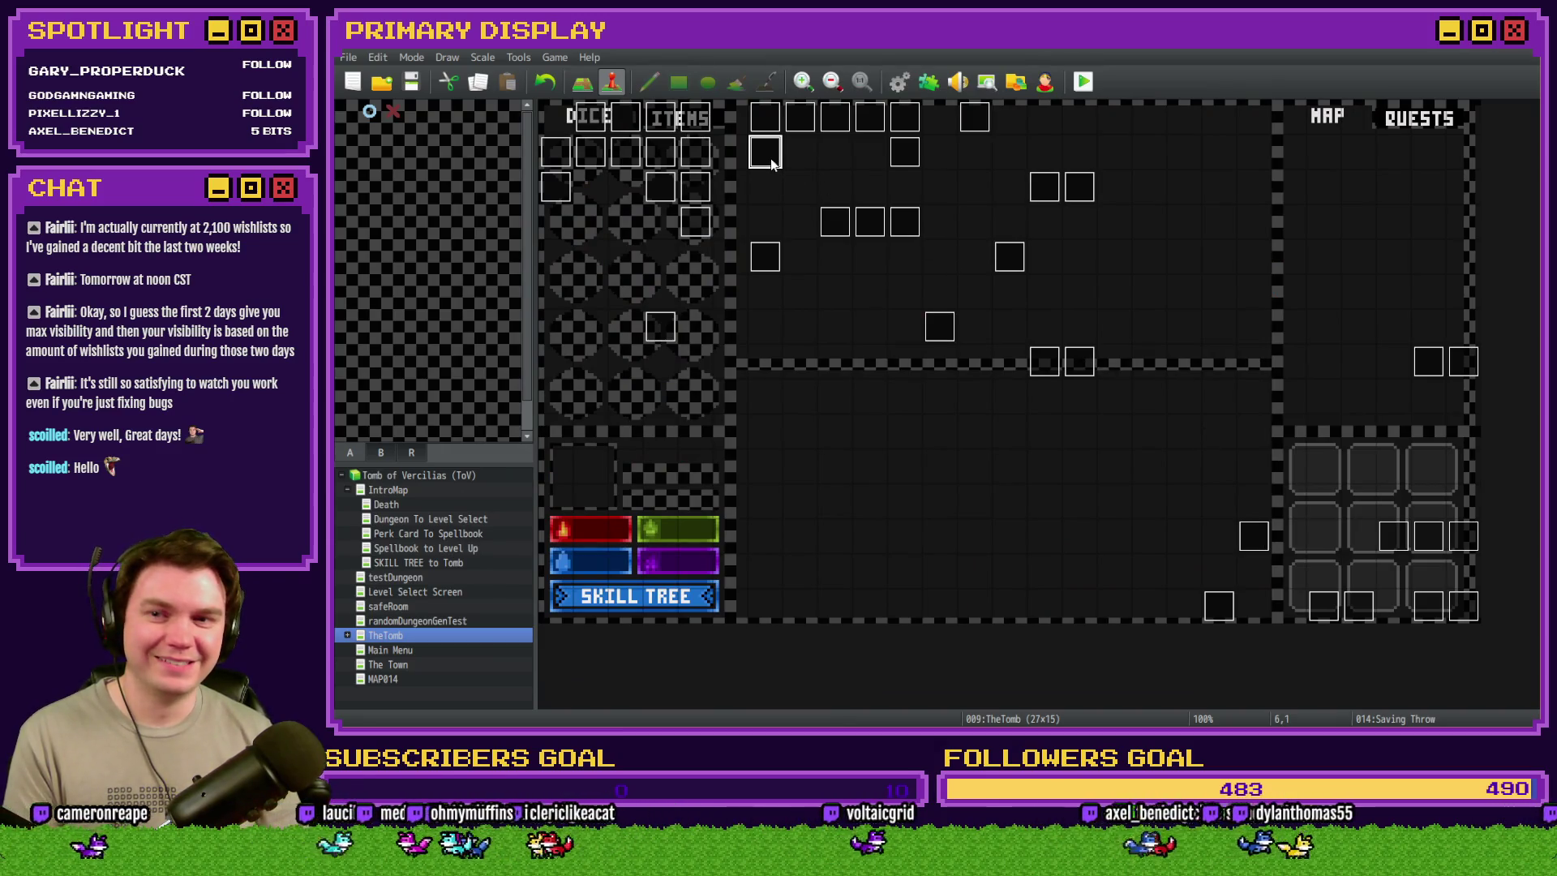
- Insert a Conditional Branch on variable 0675 perk_DexSavingThrow(%) > 0 after Wait 20 frames
{"action": "double_click", "coordinate": [772, 161]}
{"action": "left_click_drag", "start_coordinate": [1288, 257], "coordinate": [1304, 334]}
{"action": "scroll", "coordinate": [1306, 337], "scroll_direction": "down", "scroll_amount": 7}
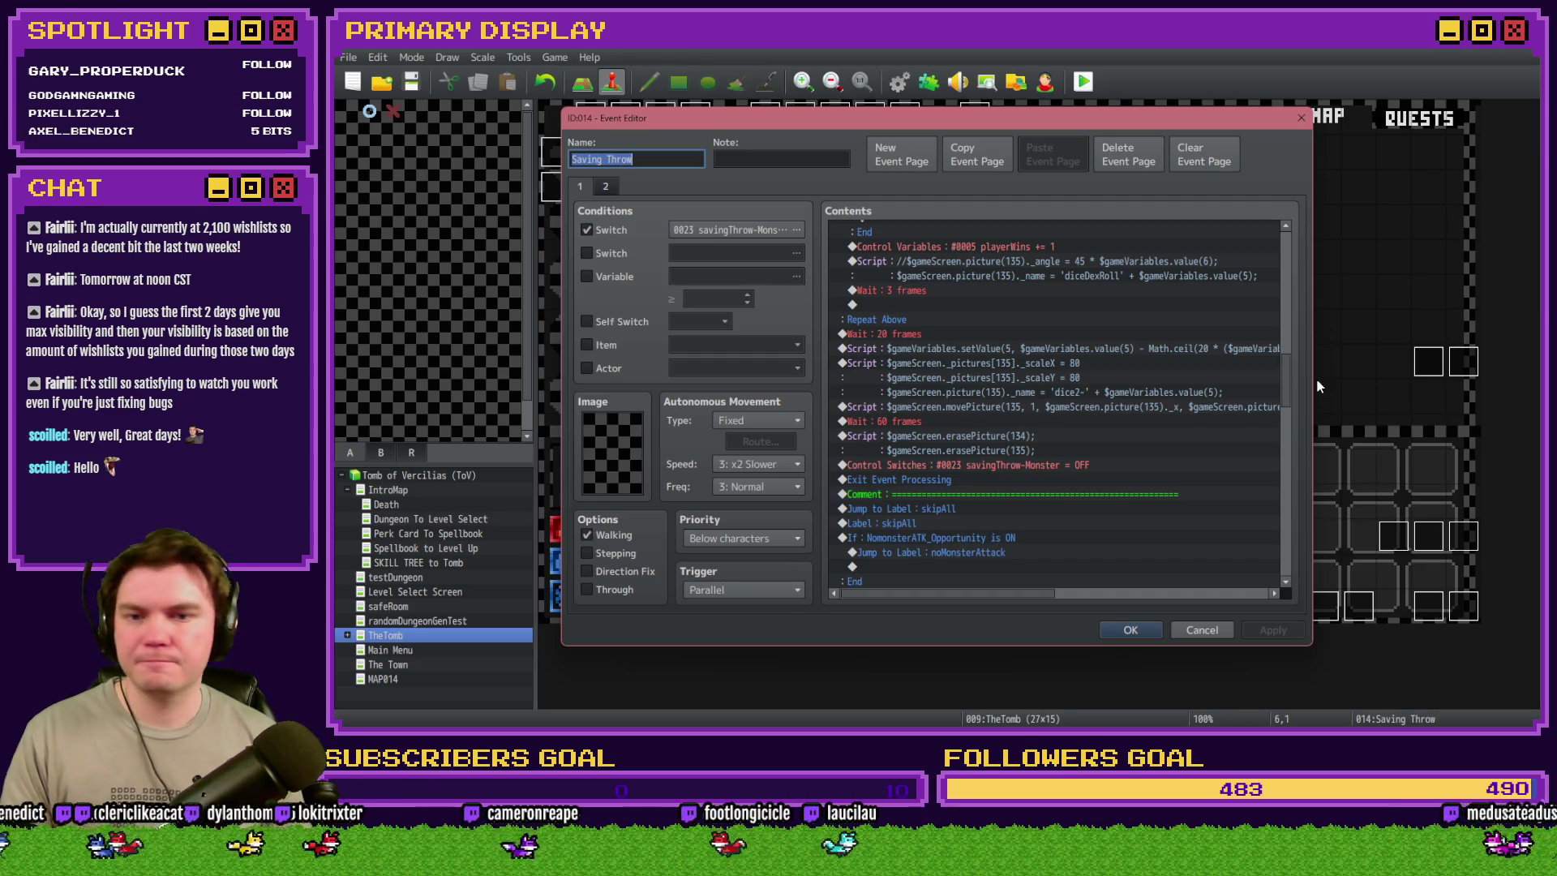
{"action": "left_click", "coordinate": [977, 333]}
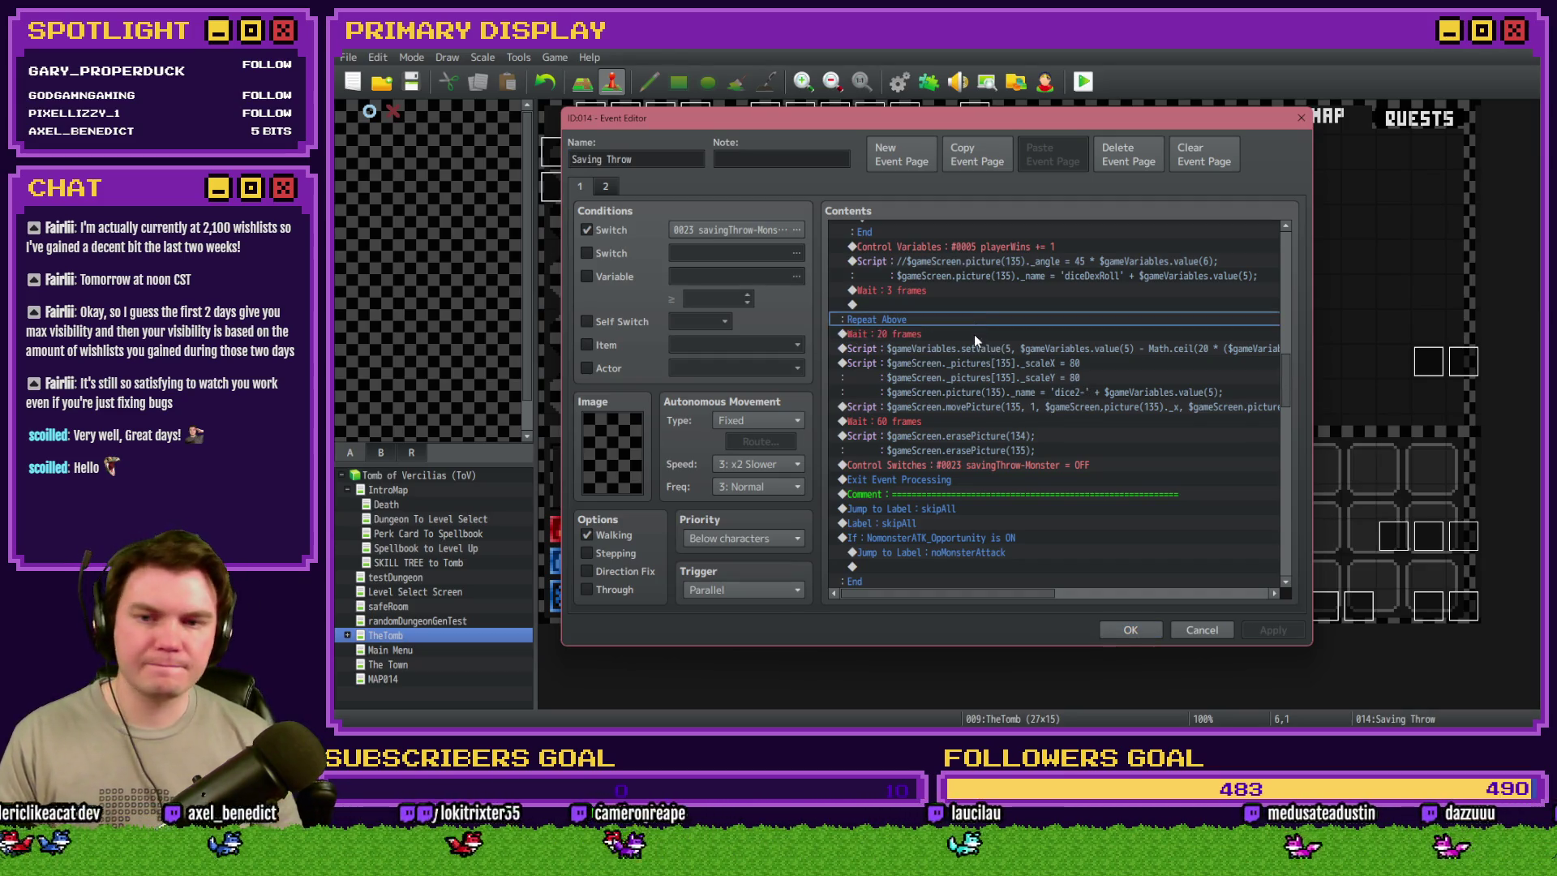
{"action": "left_click", "coordinate": [967, 352]}
{"action": "key", "text": "Insert"}
{"action": "left_click", "coordinate": [968, 462]}
{"action": "left_click", "coordinate": [933, 338]}
{"action": "left_click", "coordinate": [1046, 339]}
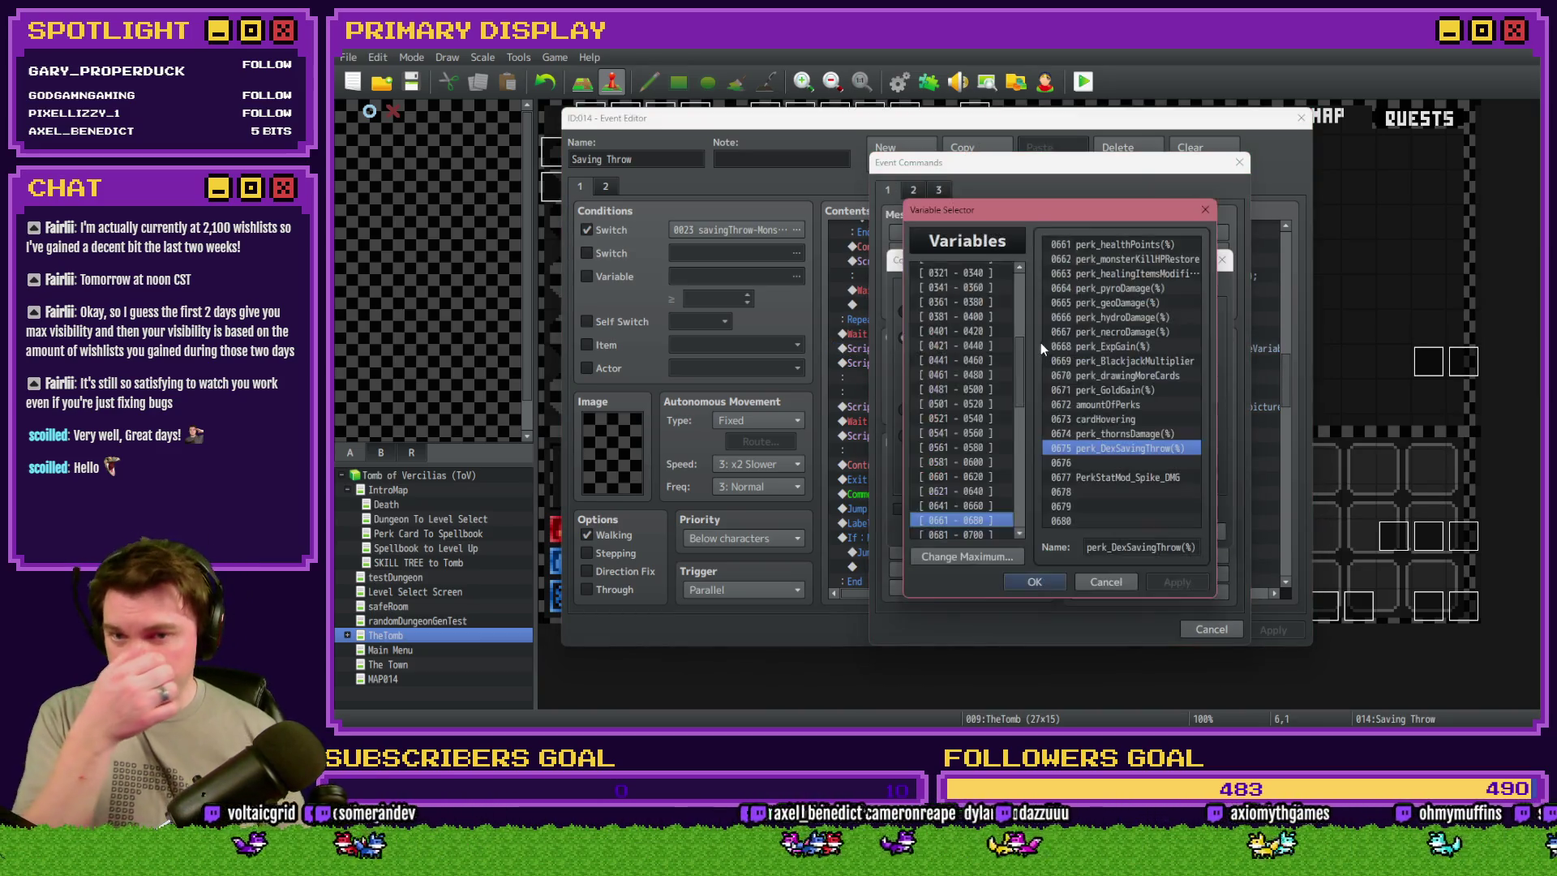
{"action": "double_click", "coordinate": [1126, 449]}
{"action": "left_click", "coordinate": [1162, 338]}
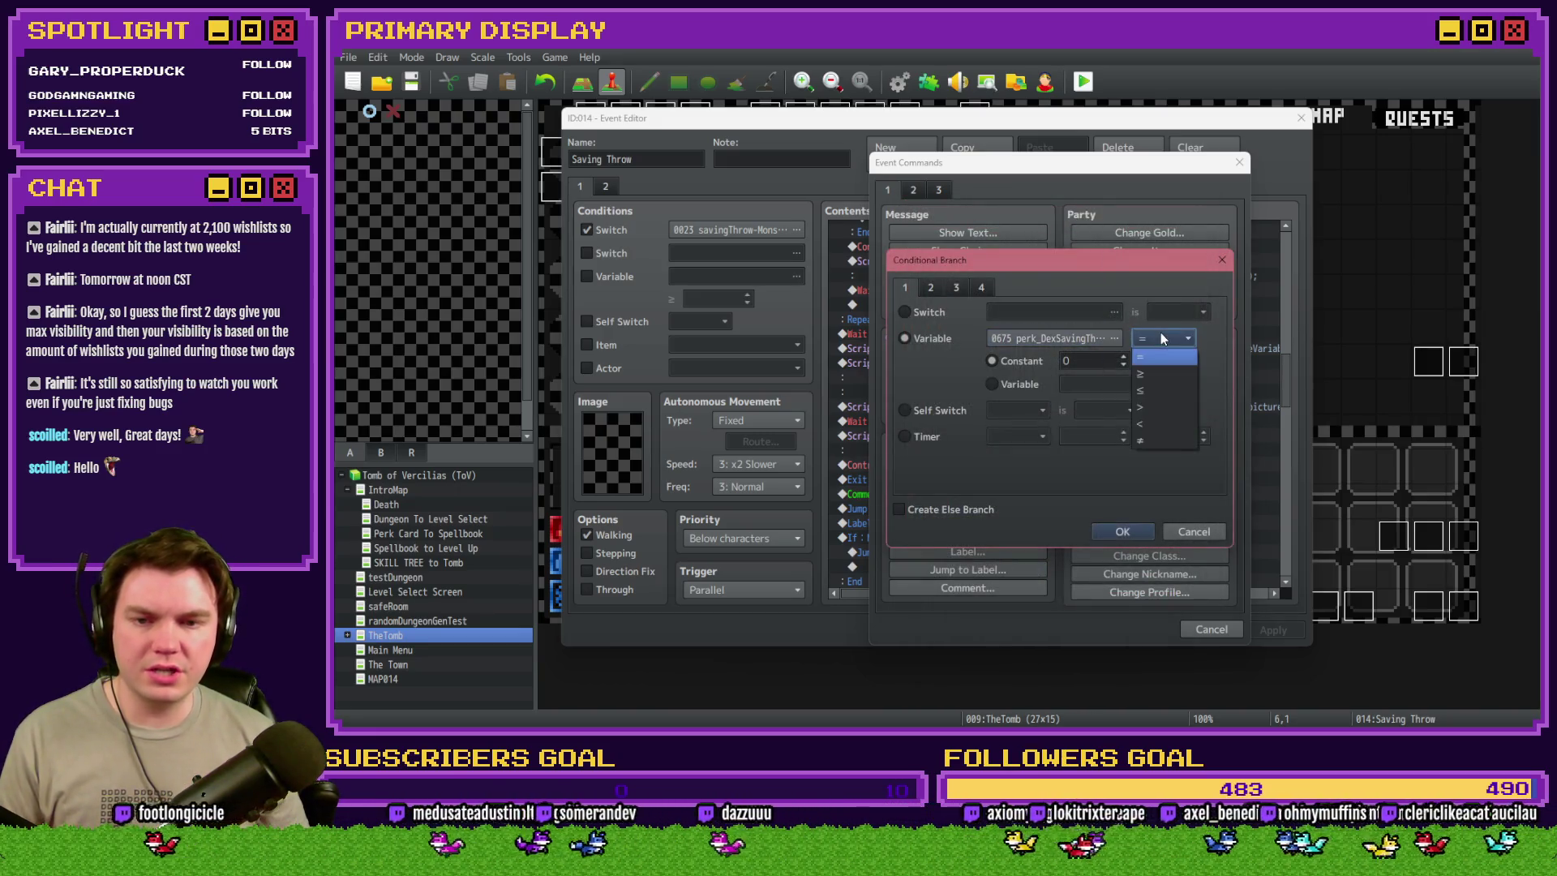
{"action": "left_click", "coordinate": [1155, 423]}
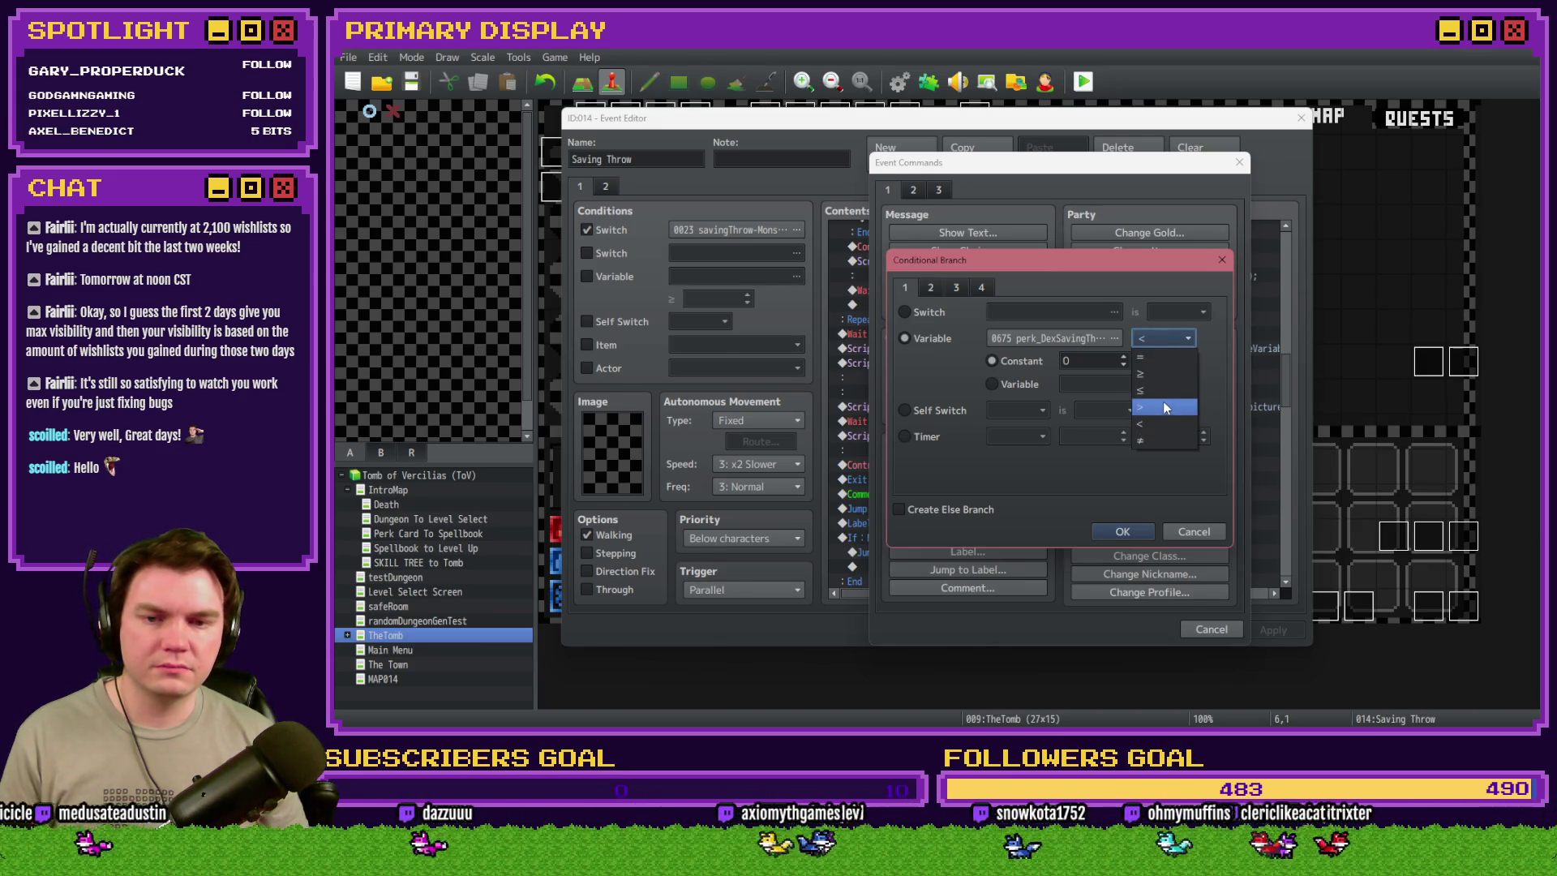
{"action": "left_click", "coordinate": [1166, 407]}
{"action": "left_click", "coordinate": [1123, 537]}
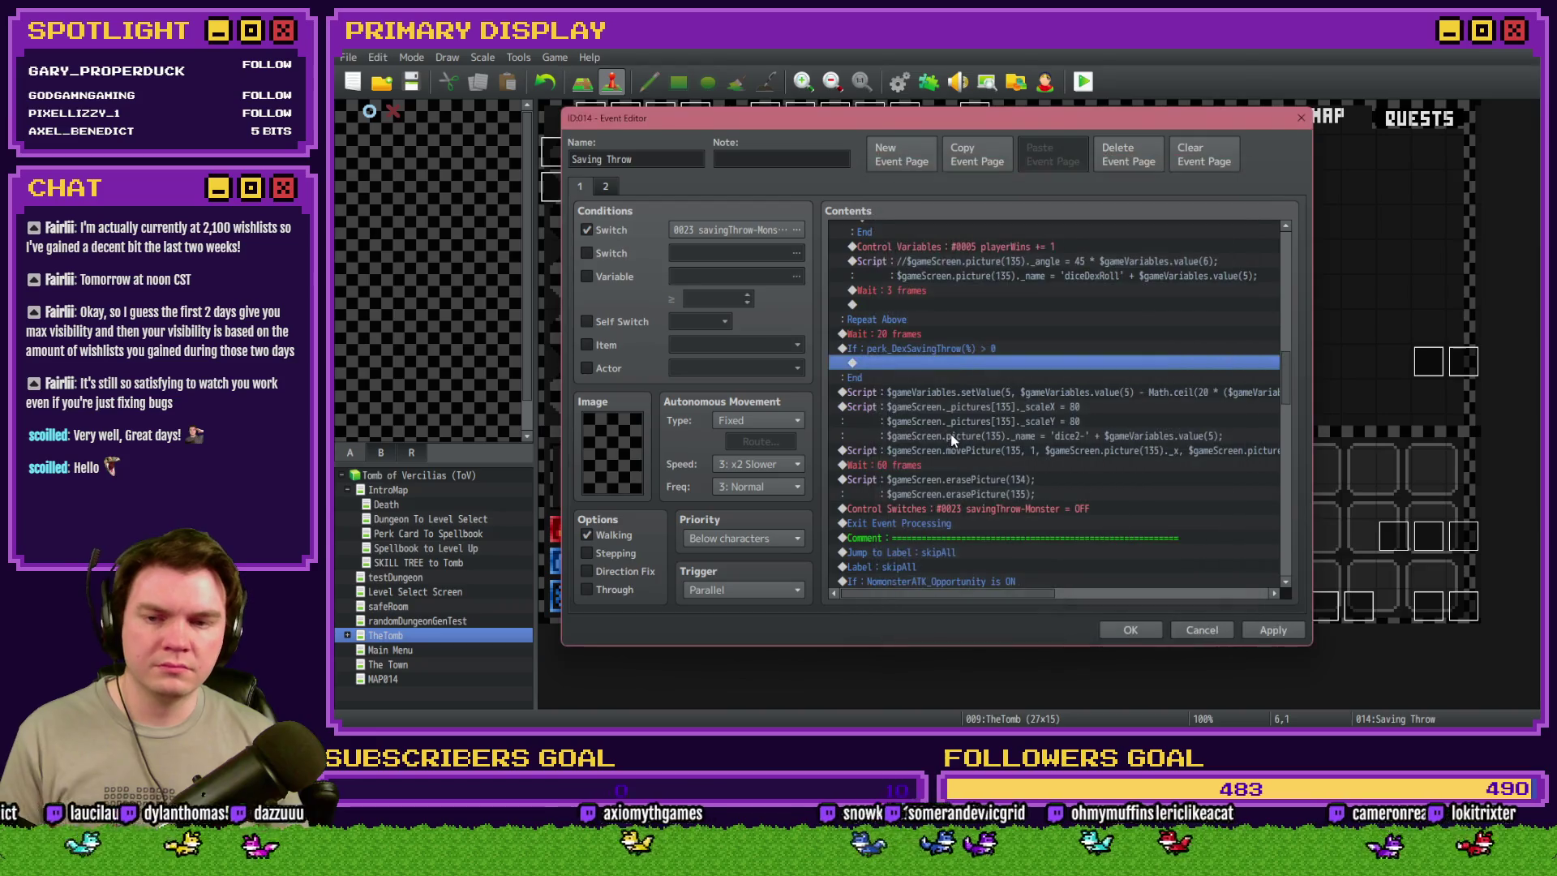
- Move the dice Script lines through Wait 60 frames inside the new branch
{"action": "left_click", "coordinate": [936, 392]}
{"action": "left_click", "coordinate": [942, 464], "text": "shift"}
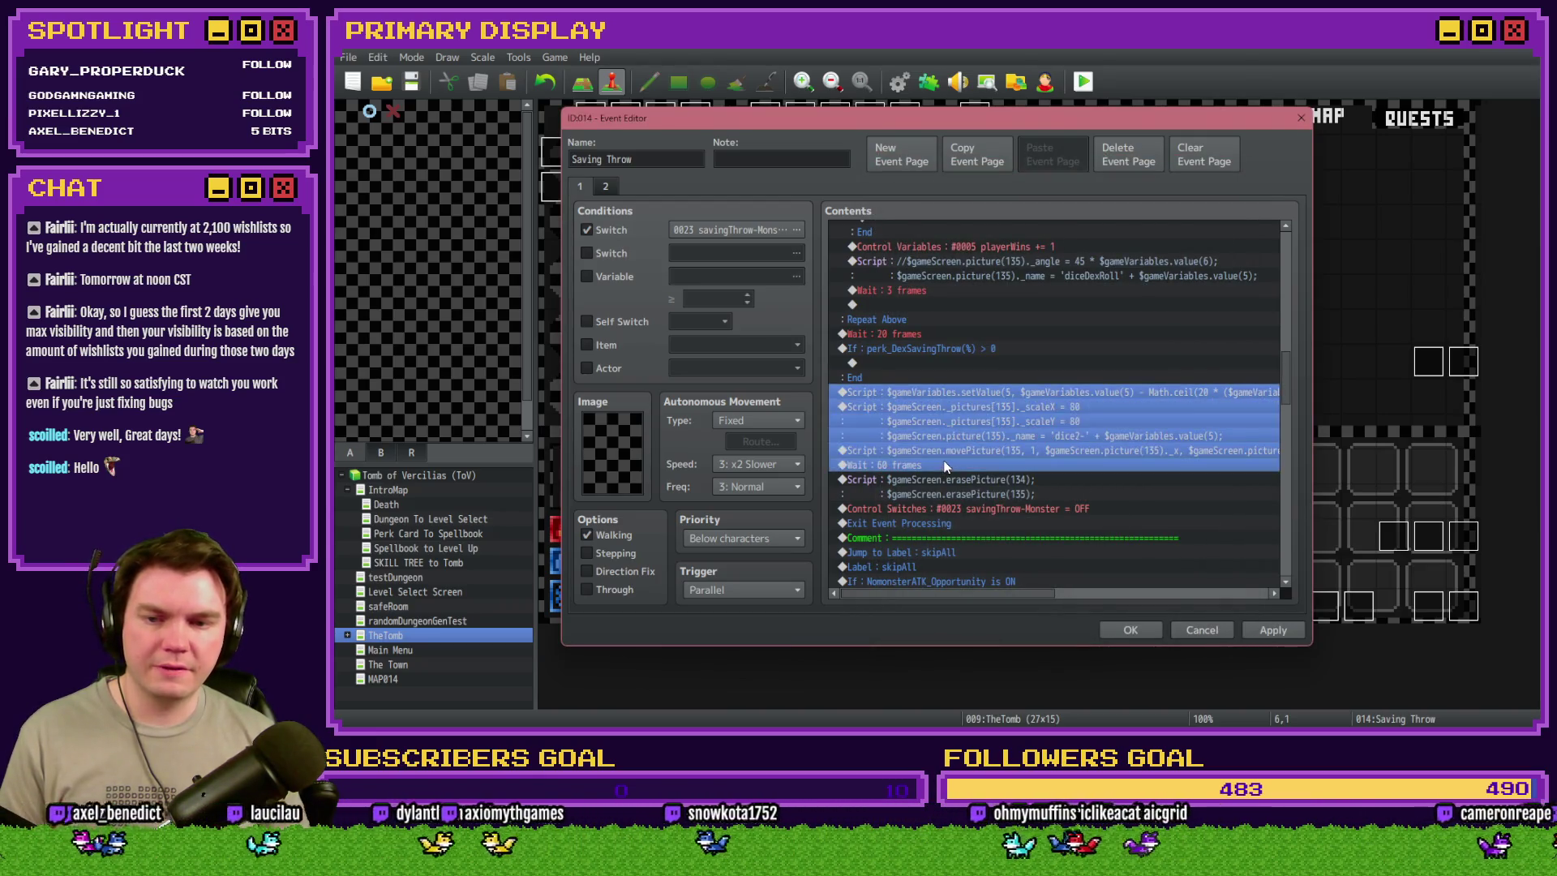
{"action": "key", "text": "ctrl+x"}
{"action": "left_click", "coordinate": [899, 363]}
{"action": "key", "text": "ctrl+v"}
{"action": "left_click", "coordinate": [909, 363]}
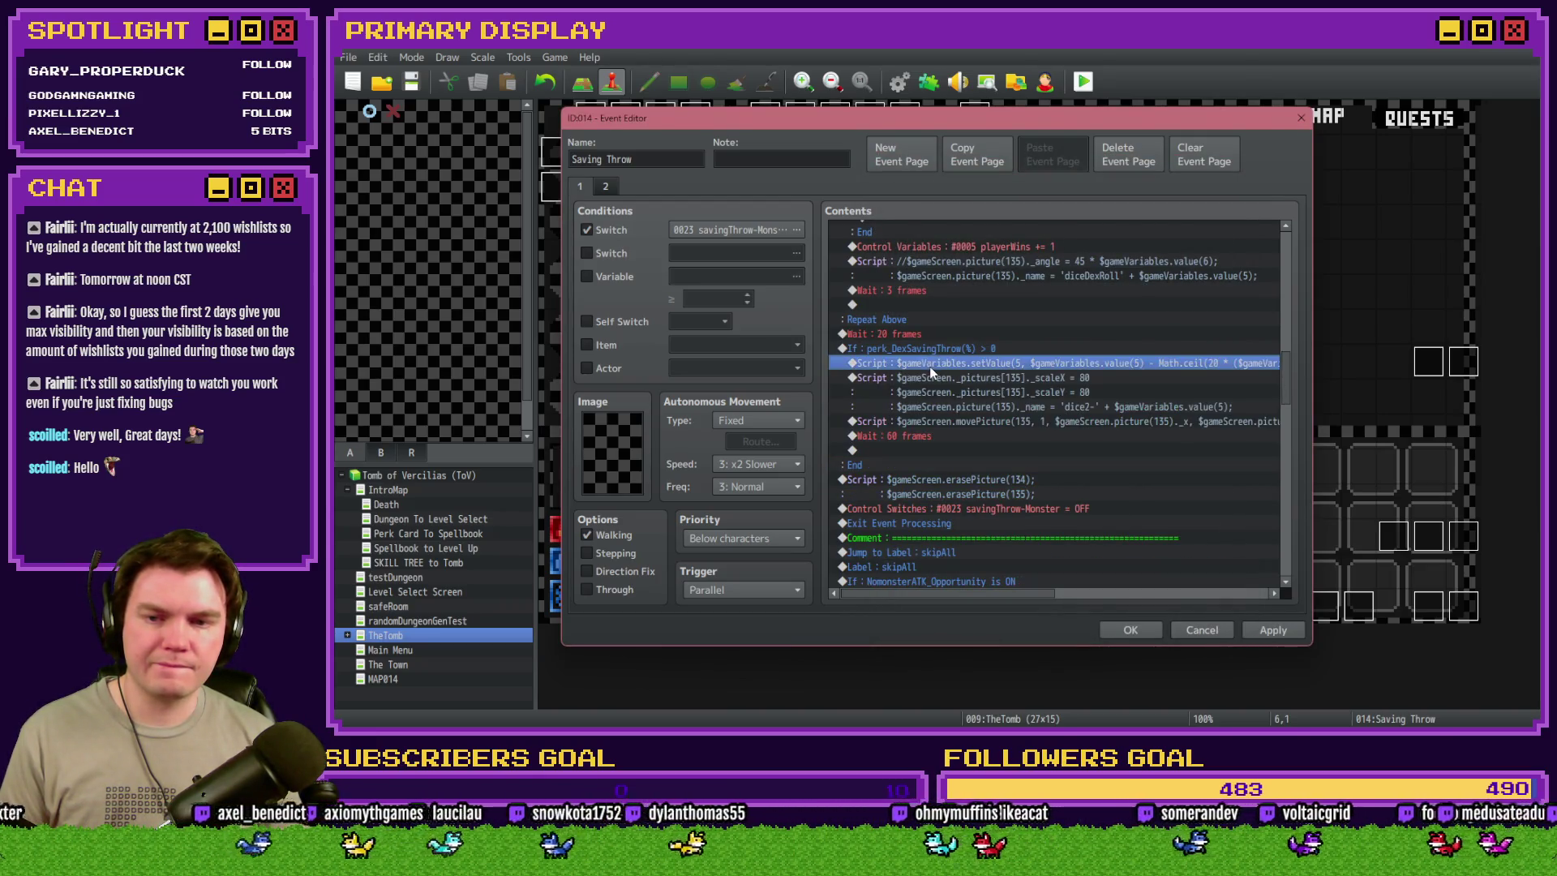
{"action": "left_click", "coordinate": [933, 382], "text": "shift"}
{"action": "left_click", "coordinate": [940, 465], "text": "shift"}
{"action": "left_click", "coordinate": [949, 392]}
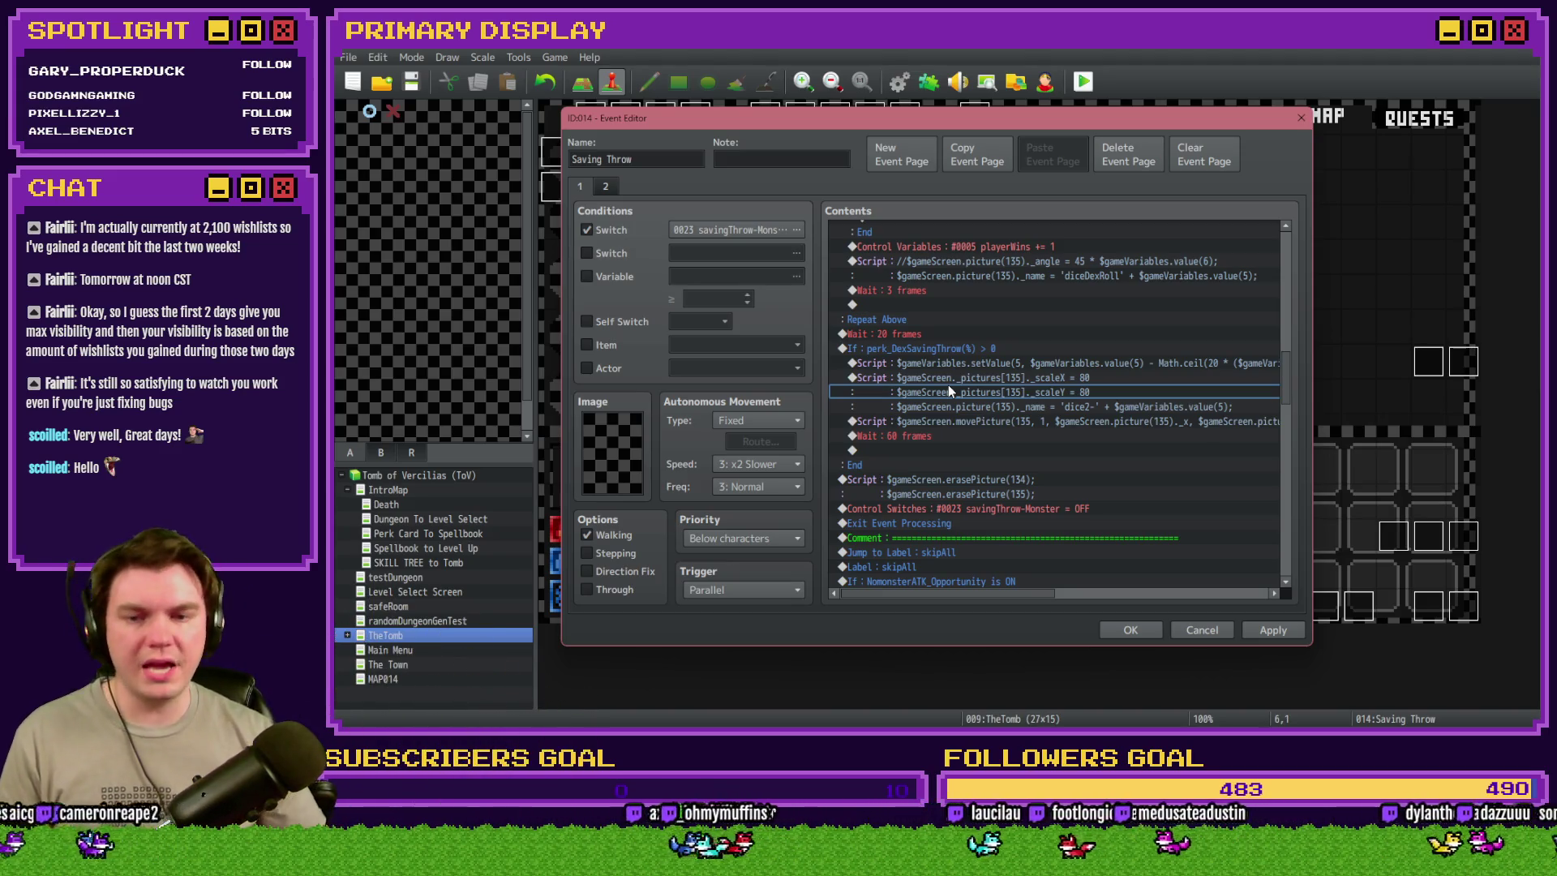
- Select the divider comment line and the top of the branch for a new comment
{"action": "left_click", "coordinate": [965, 339]}
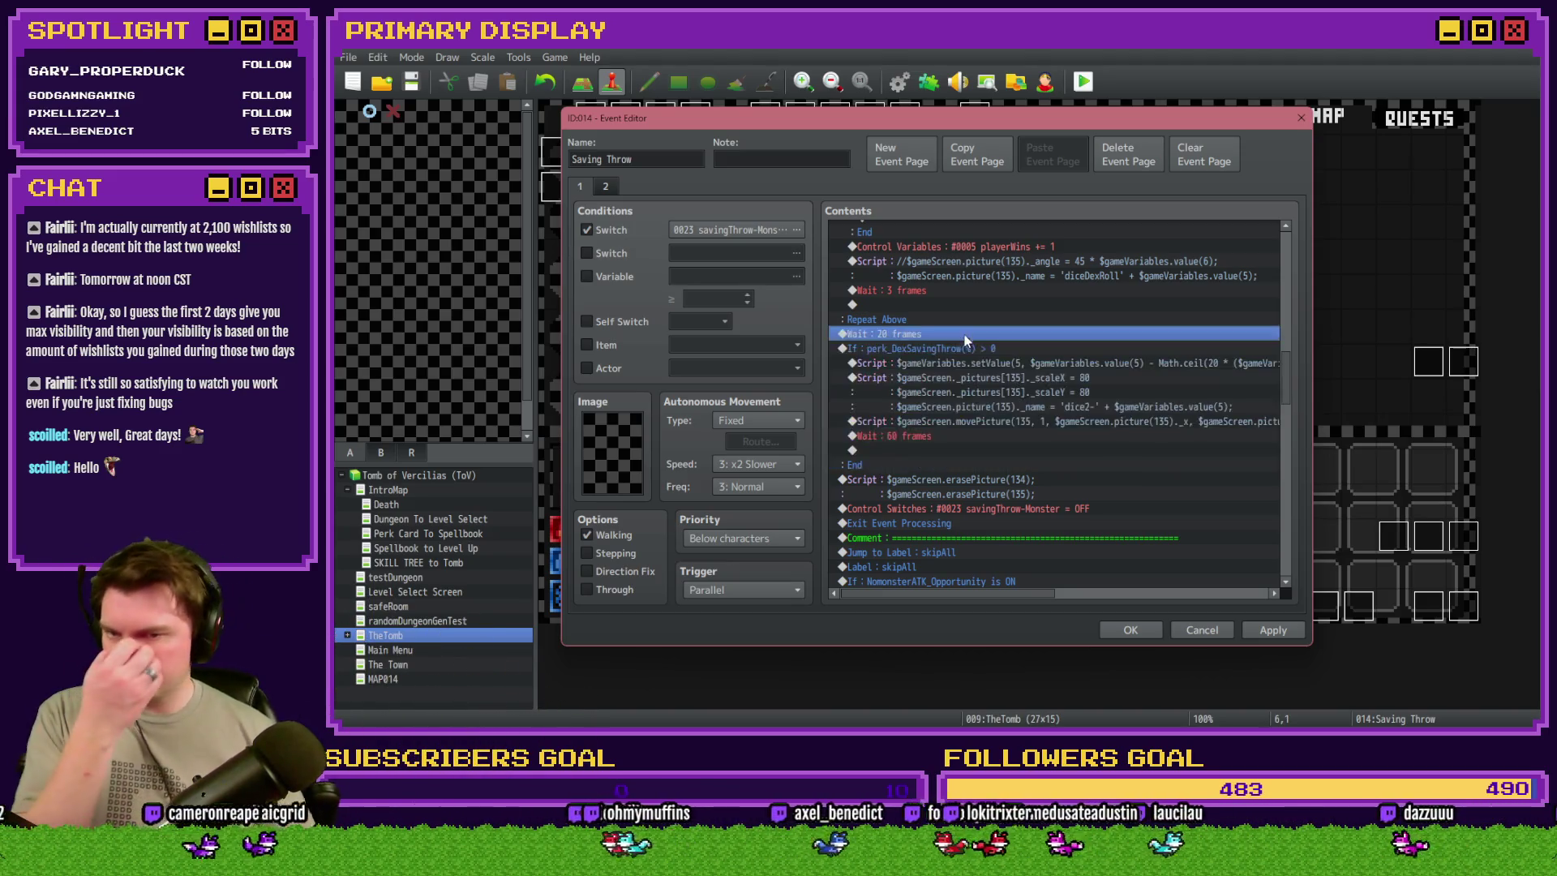
{"action": "left_click_drag", "start_coordinate": [965, 339], "coordinate": [969, 383]}
{"action": "left_click", "coordinate": [970, 533]}
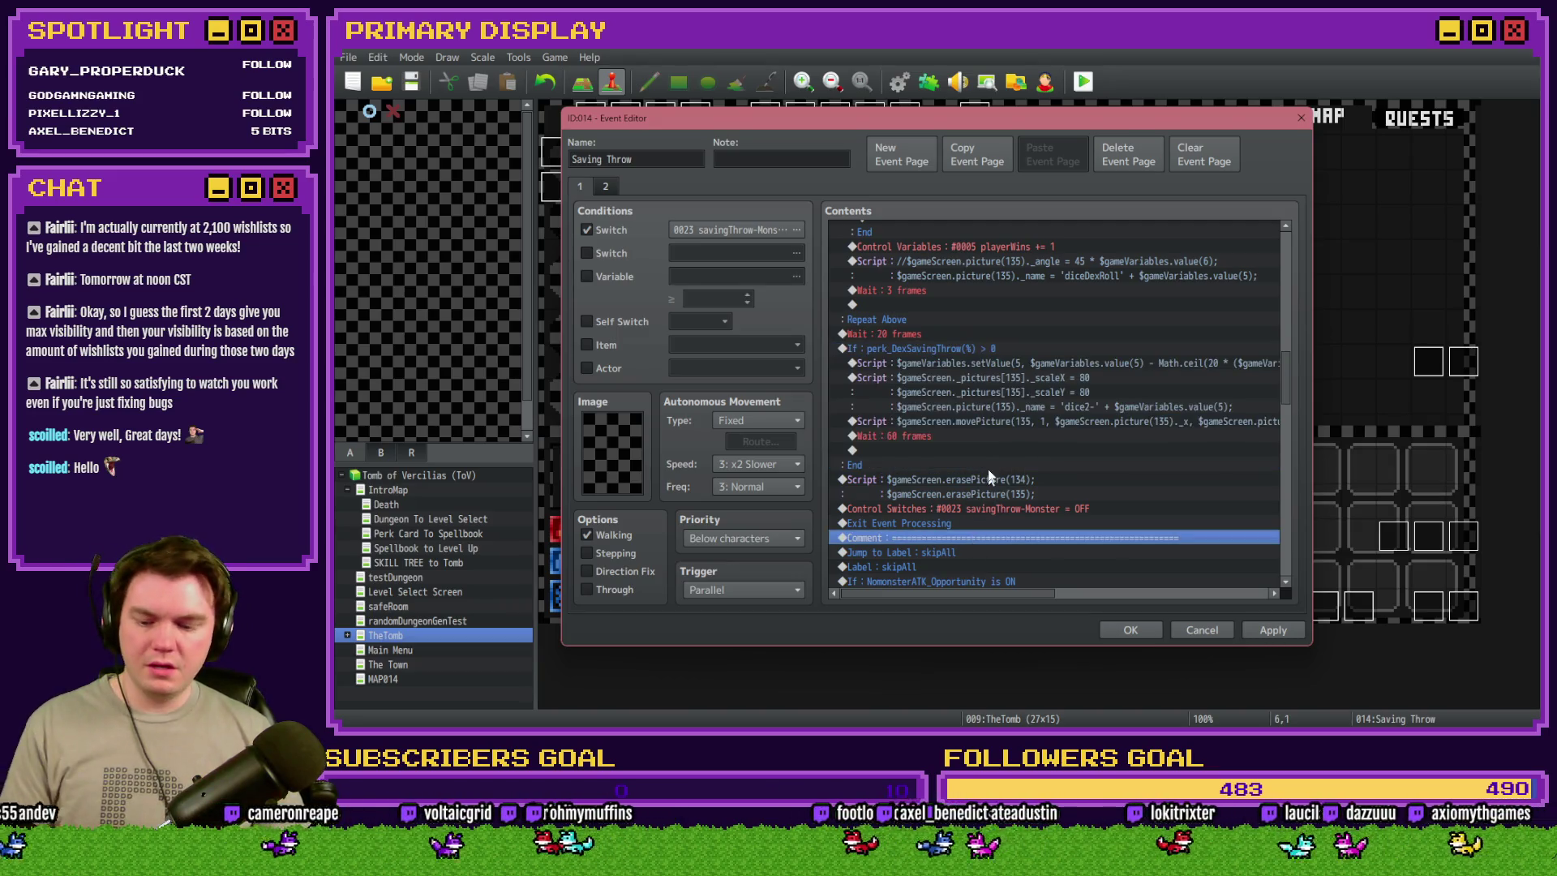
{"action": "left_click", "coordinate": [990, 363]}
- Add a branch-top comment reading 'Reduce dex save throw with Perk'
{"action": "key", "text": "ctrl+v"}
{"action": "double_click", "coordinate": [990, 363]}
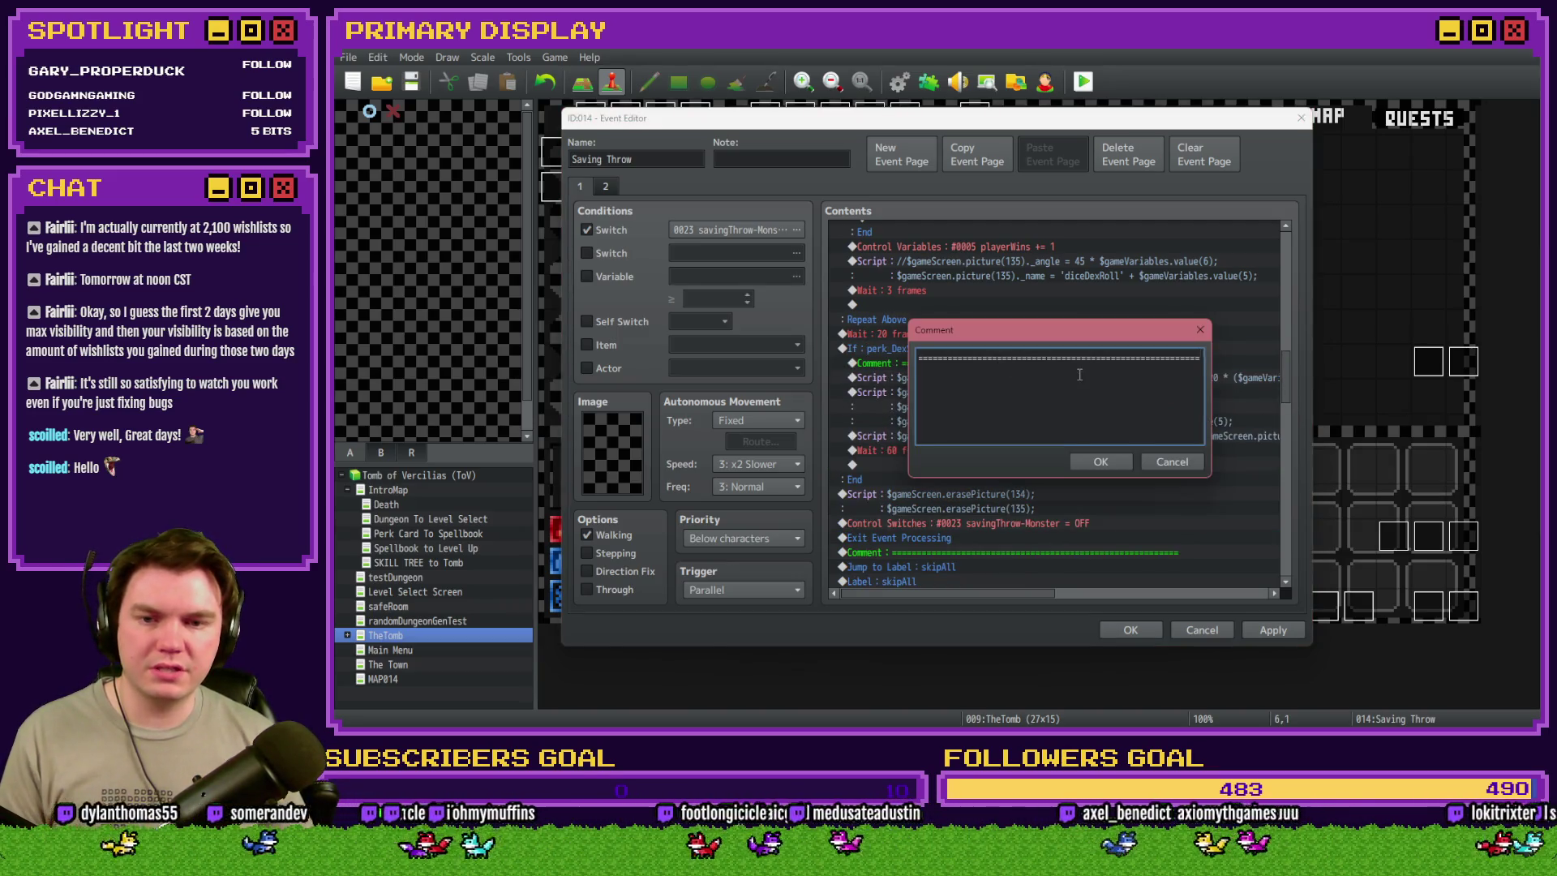
{"action": "key", "text": "ctrl+a"}
{"action": "type", "text": "Reduce"}
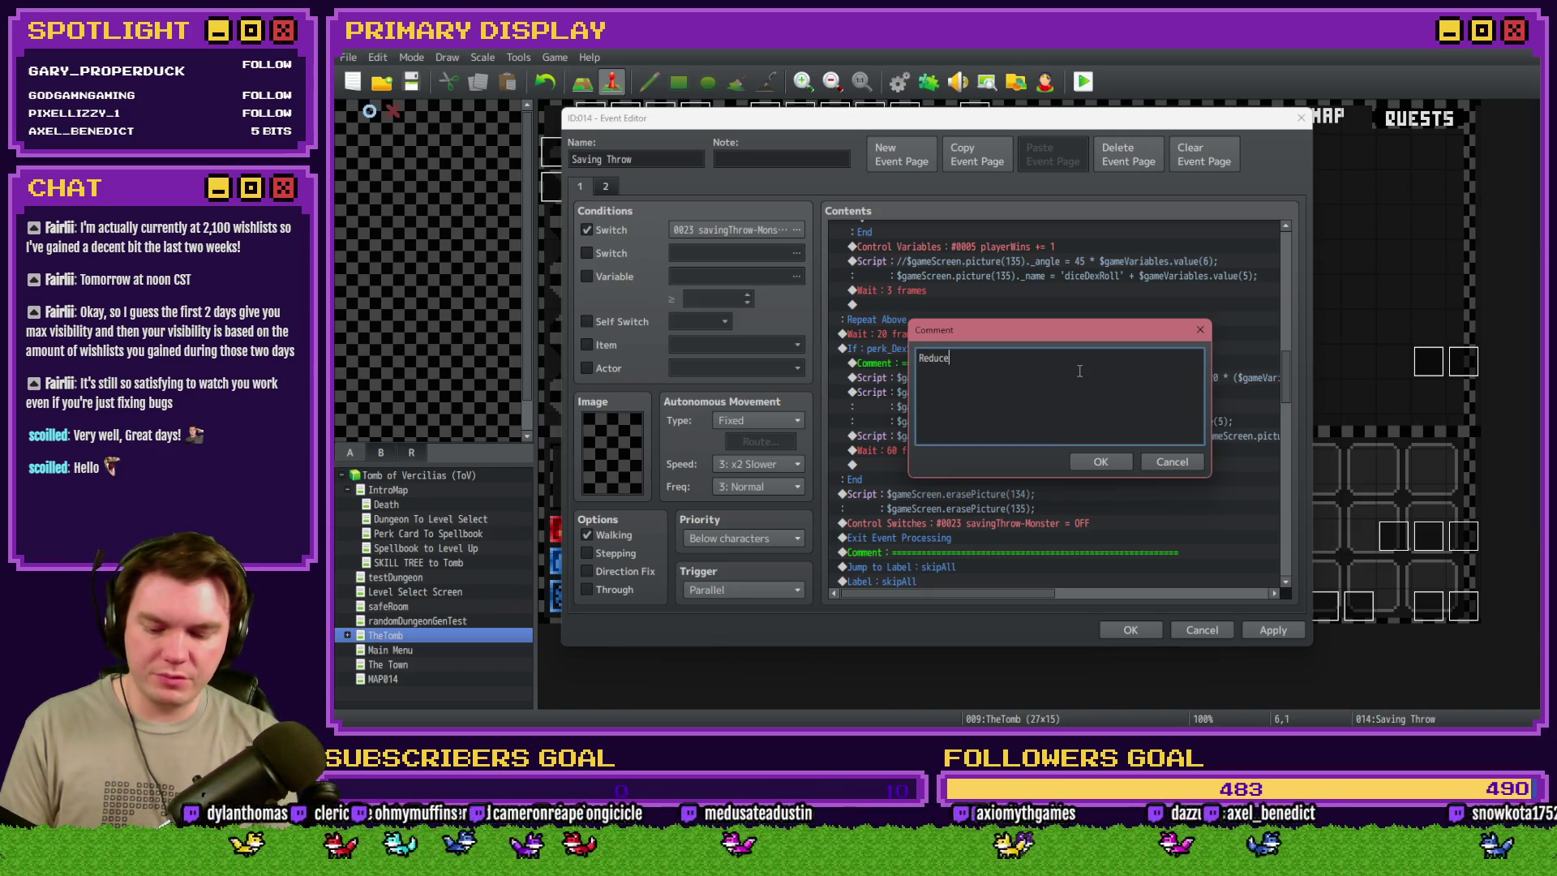
{"action": "type", "text": " dex save throw "}
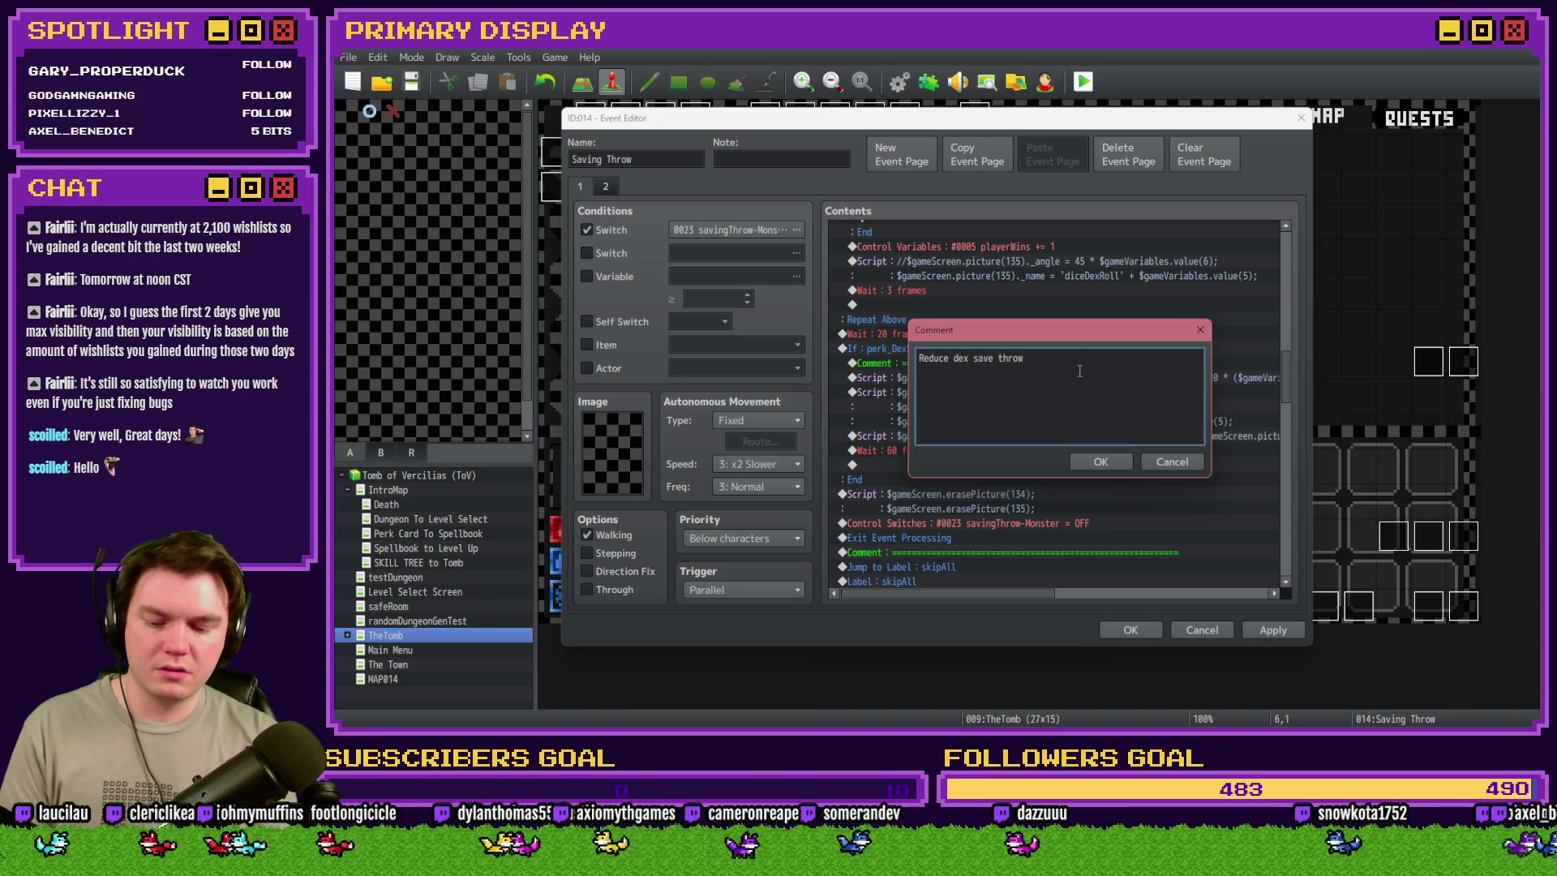
{"action": "type", "text": "wi"}
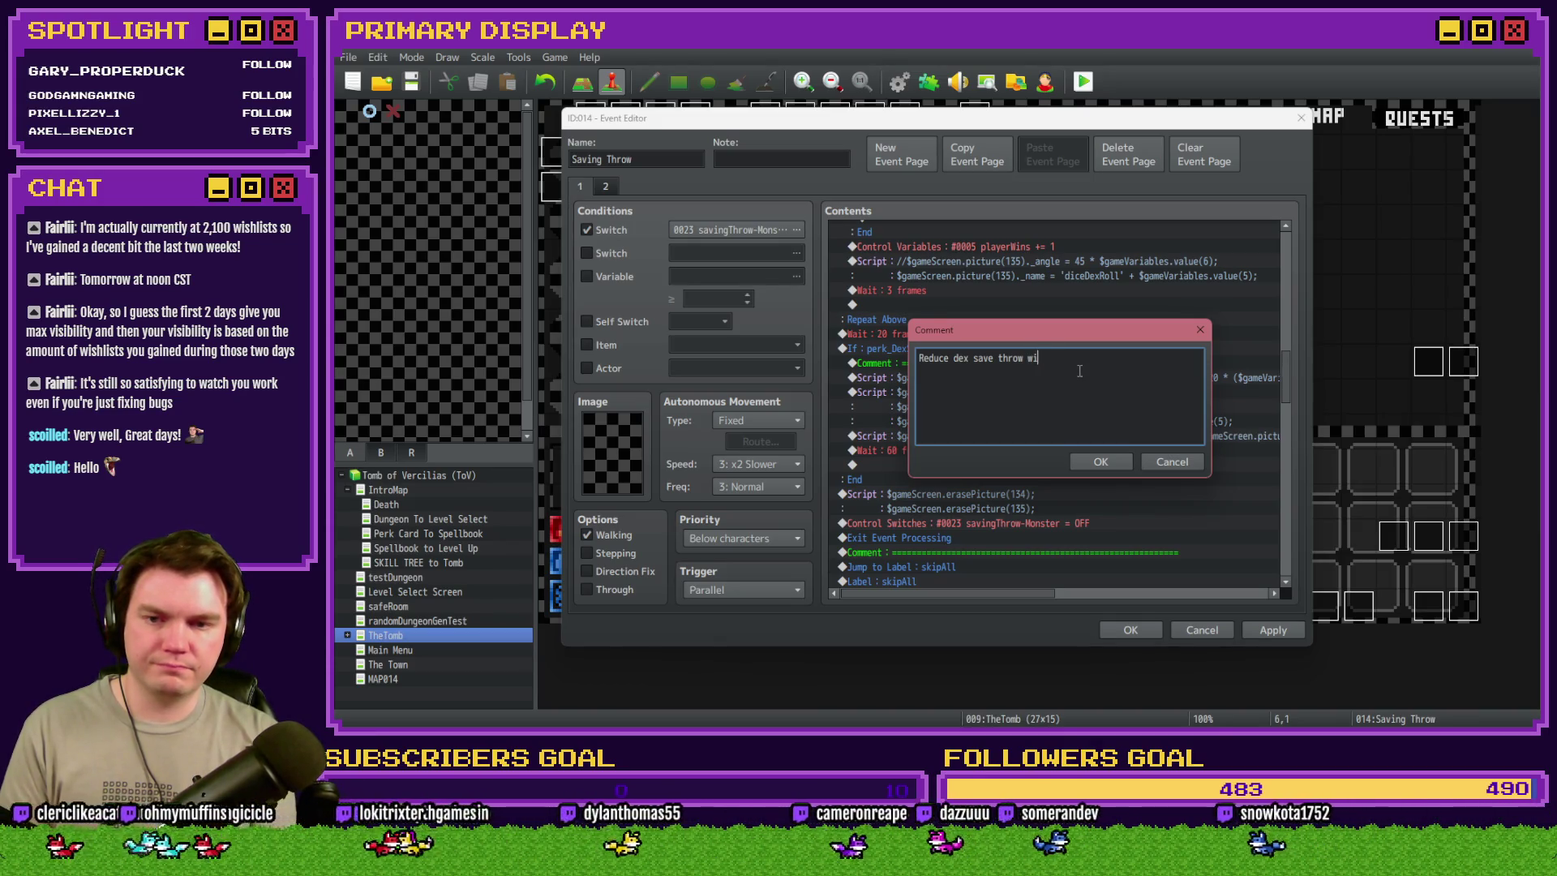
{"action": "type", "text": "th Perk"}
{"action": "key", "text": "ctrl+Return"}
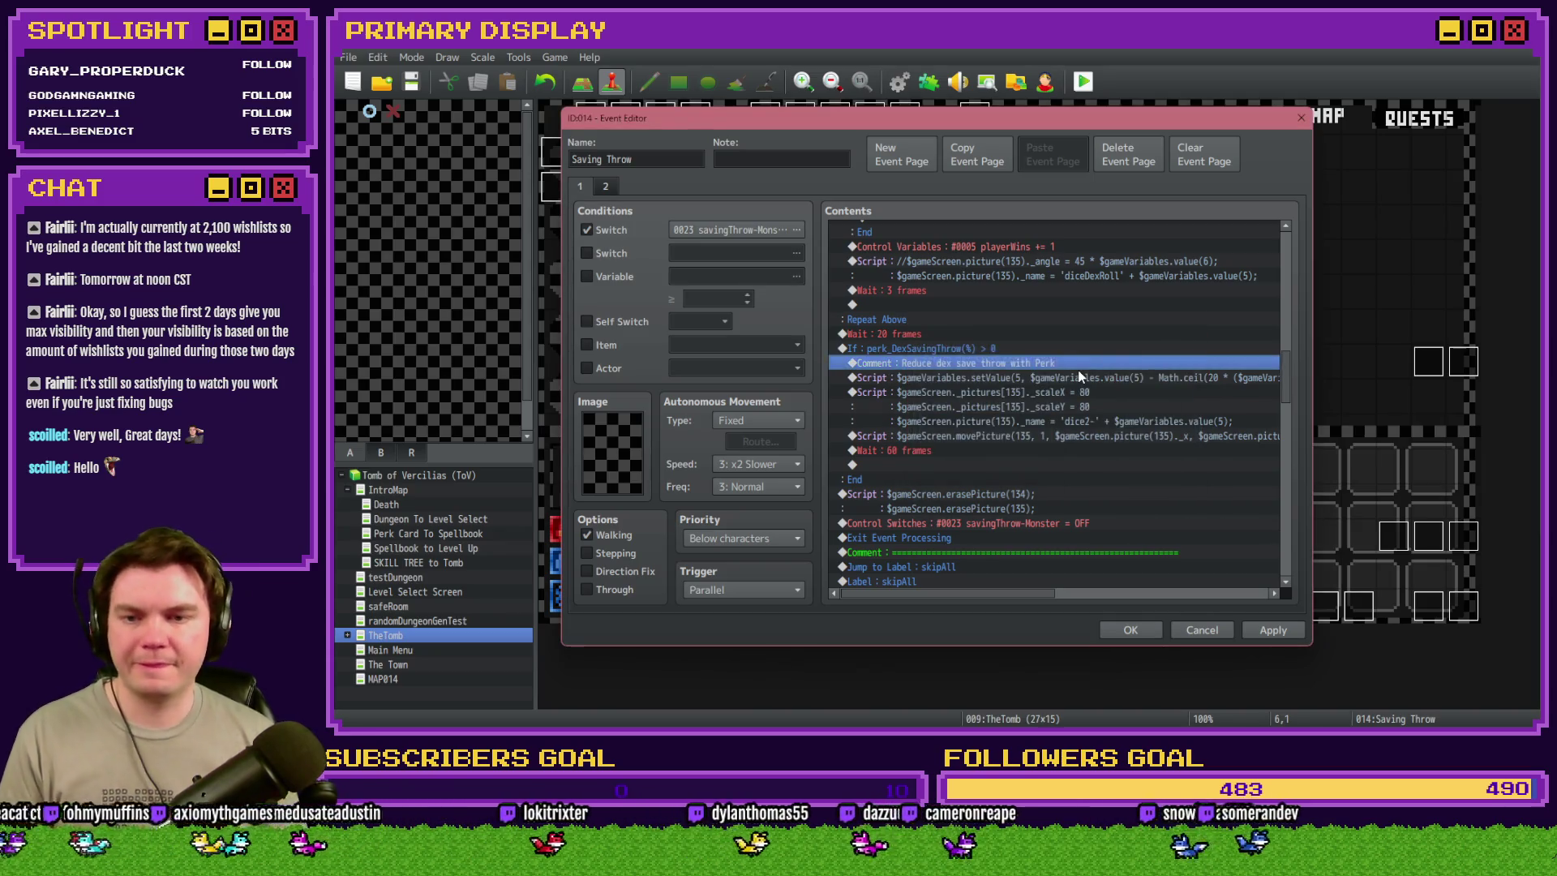
- Select the three-line picture scaling script and switch to the dice pictures folder
{"action": "left_click", "coordinate": [1057, 393]}
{"action": "left_click", "coordinate": [1052, 438]}
{"action": "left_click", "coordinate": [1066, 393]}
{"action": "left_click", "coordinate": [1066, 384]}
{"action": "left_click", "coordinate": [1071, 394]}
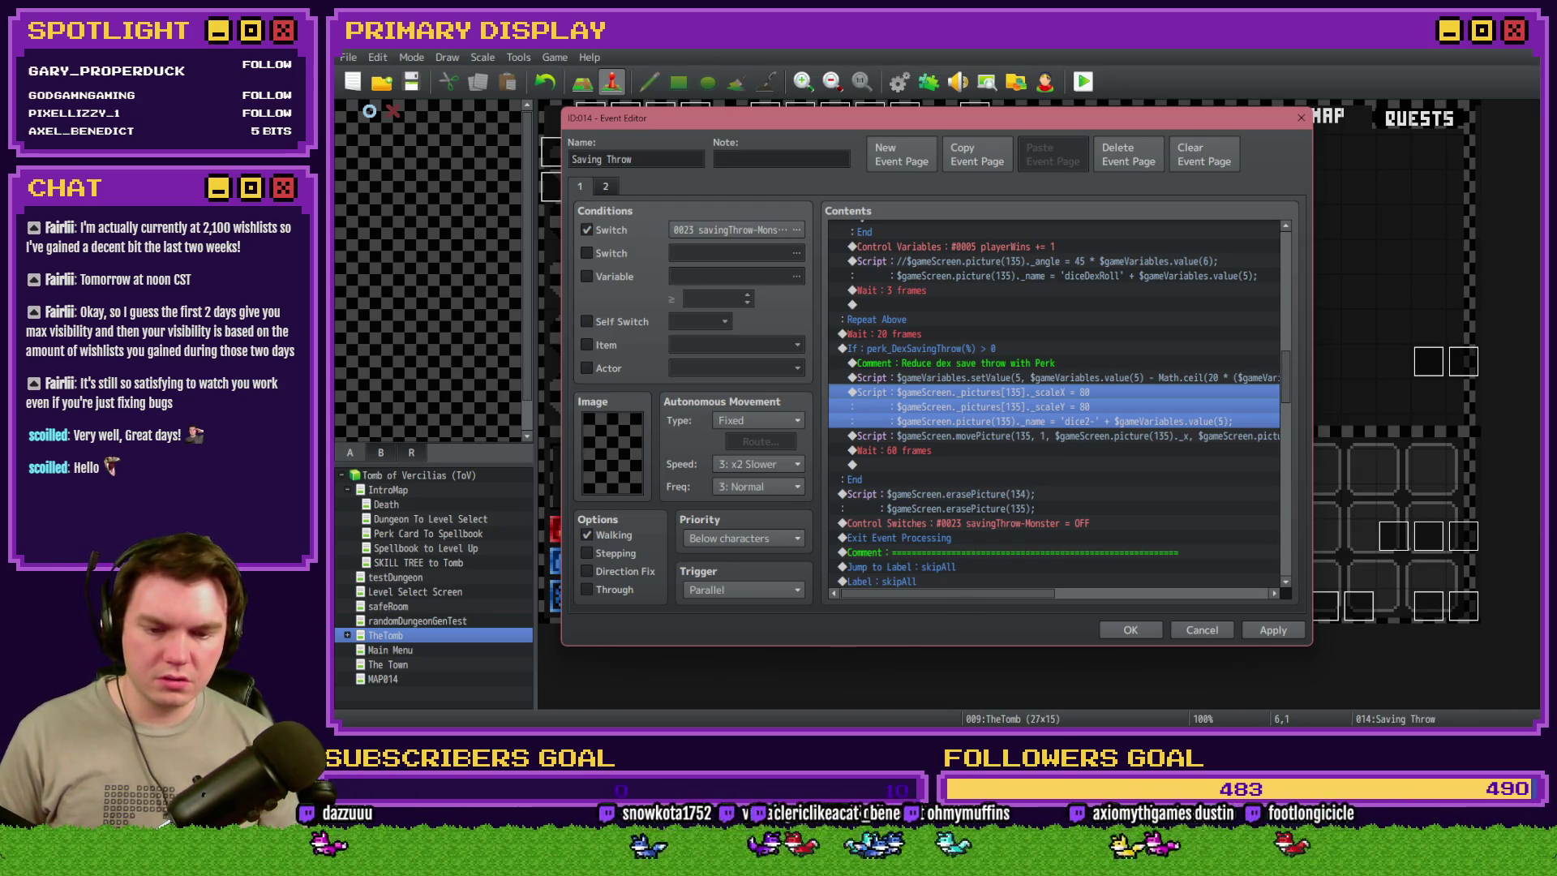
{"action": "key", "text": "alt+Tab"}
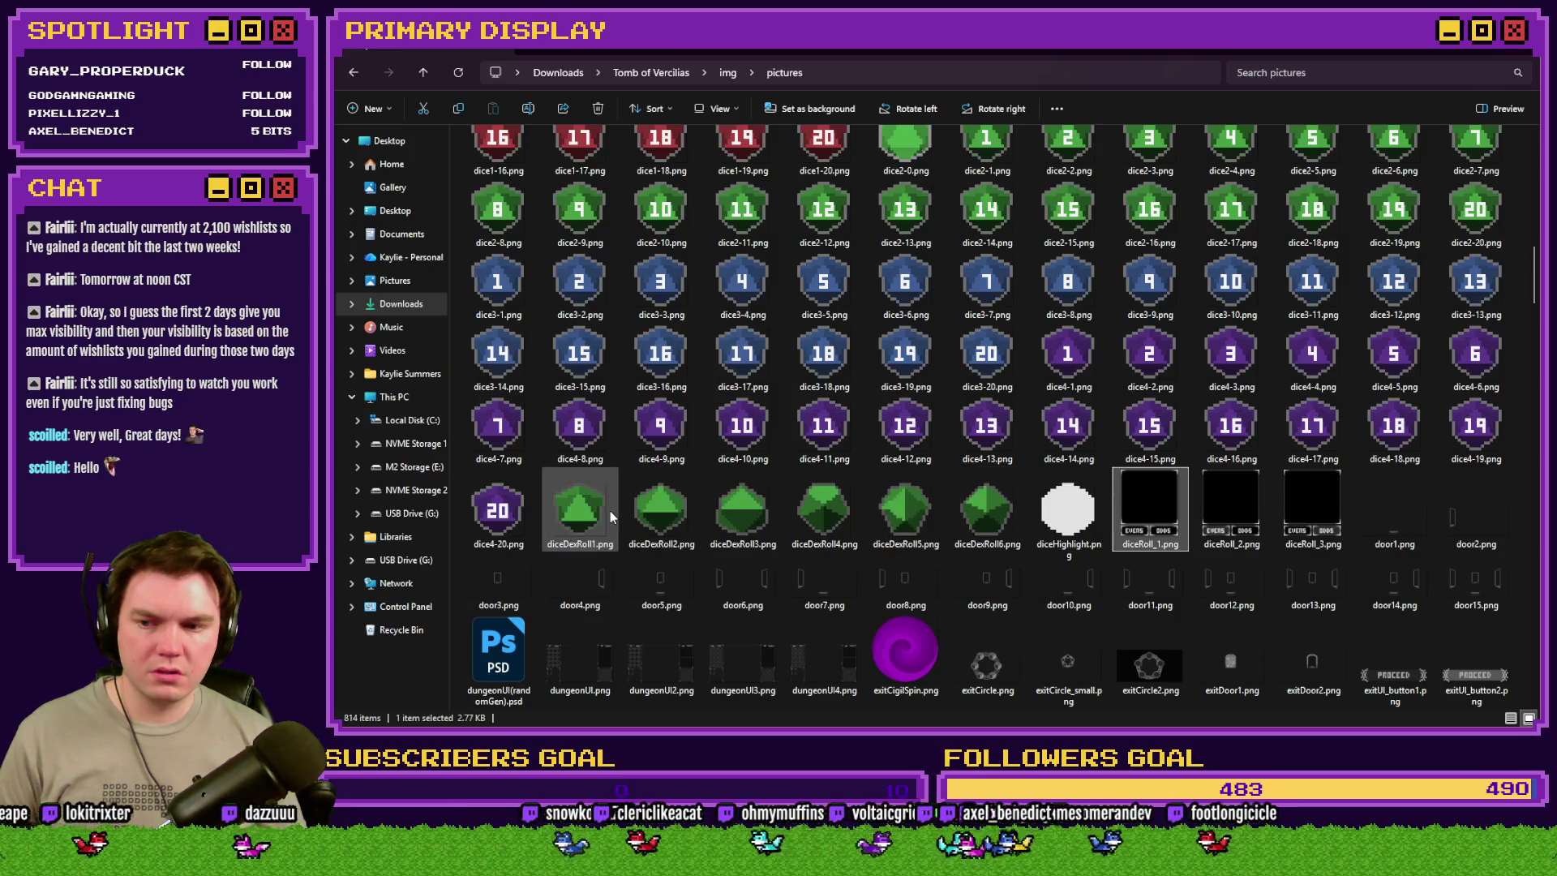
- Inspect diceDexRoll1.png in img/pictures, then return to the Saving Throw event editor
{"action": "left_click", "coordinate": [606, 511]}
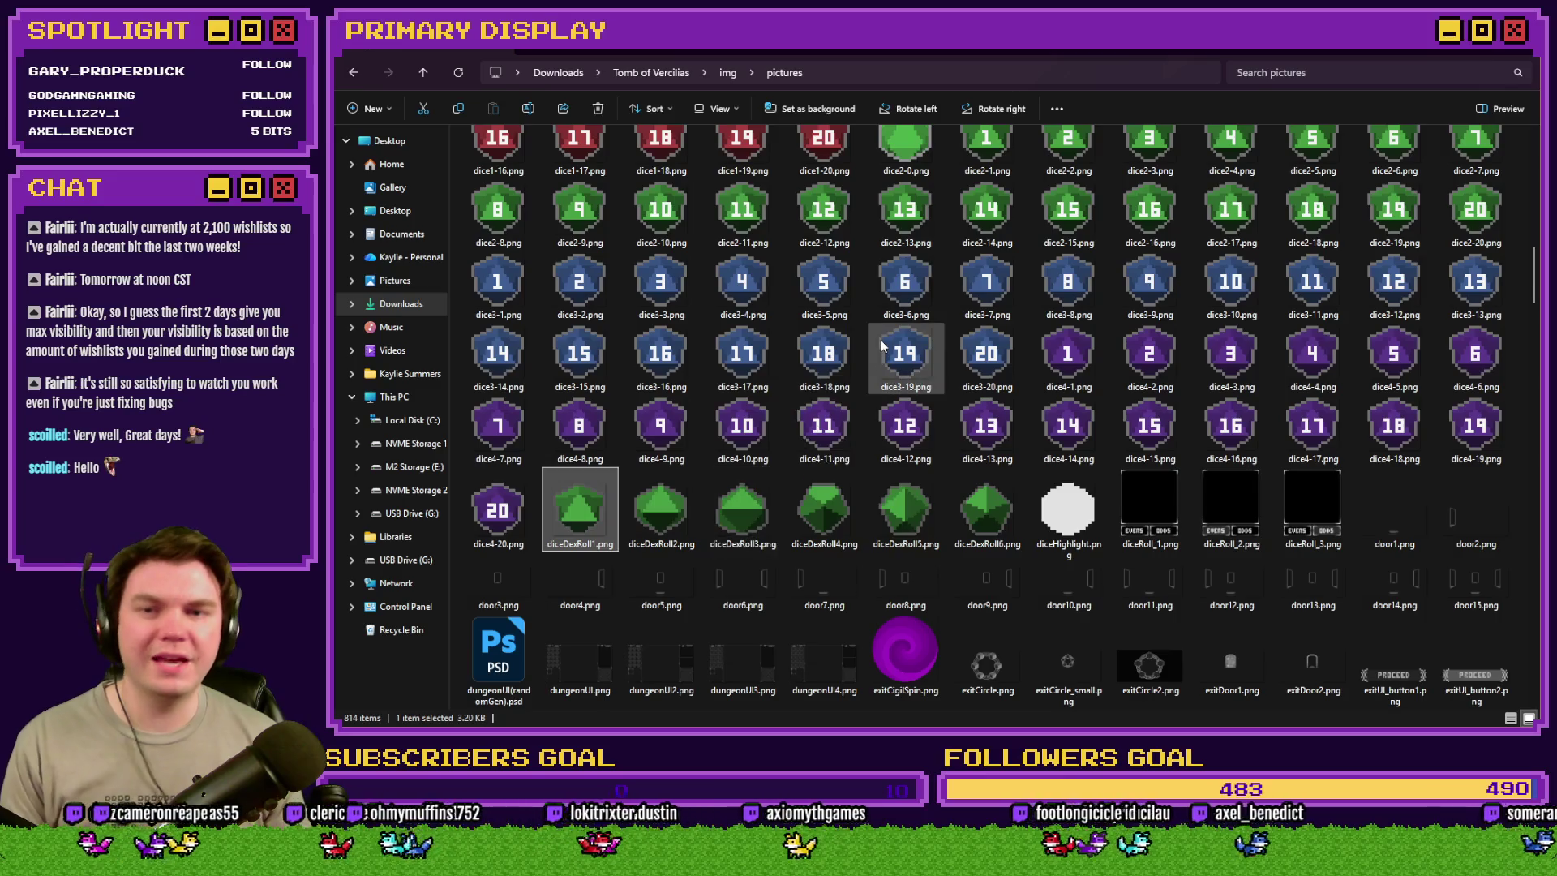
{"action": "left_click_drag", "start_coordinate": [883, 350], "coordinate": [892, 375]}
{"action": "key", "text": "alt+Tab"}
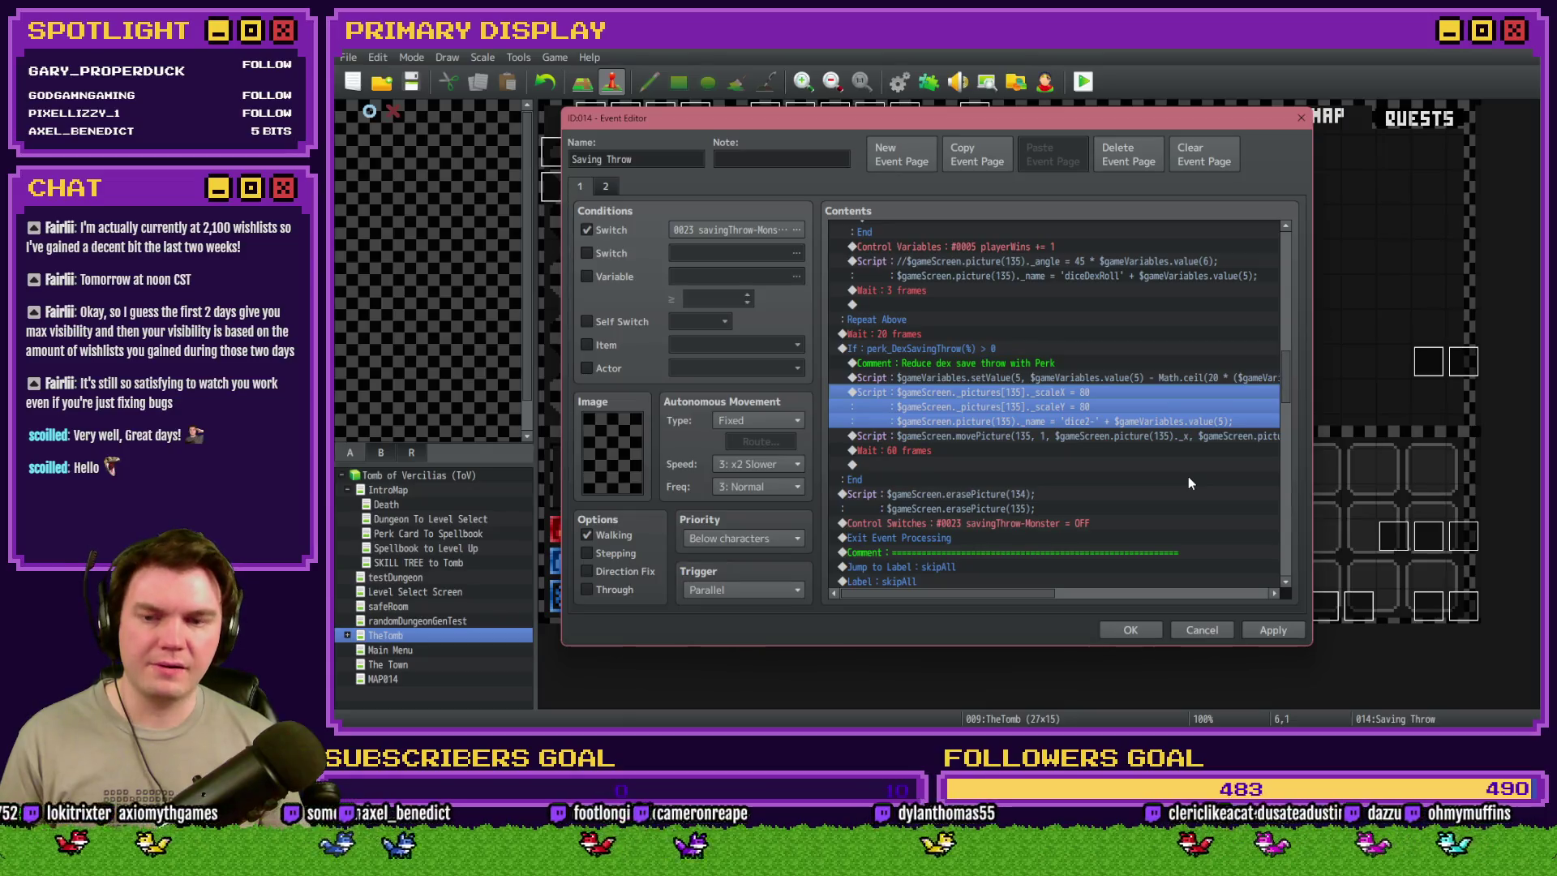
- Add a white 60-frame Flash Screen at intensity 68 to the perk branch and close the event
{"action": "left_click", "coordinate": [1031, 384]}
{"action": "key", "text": "Insert"}
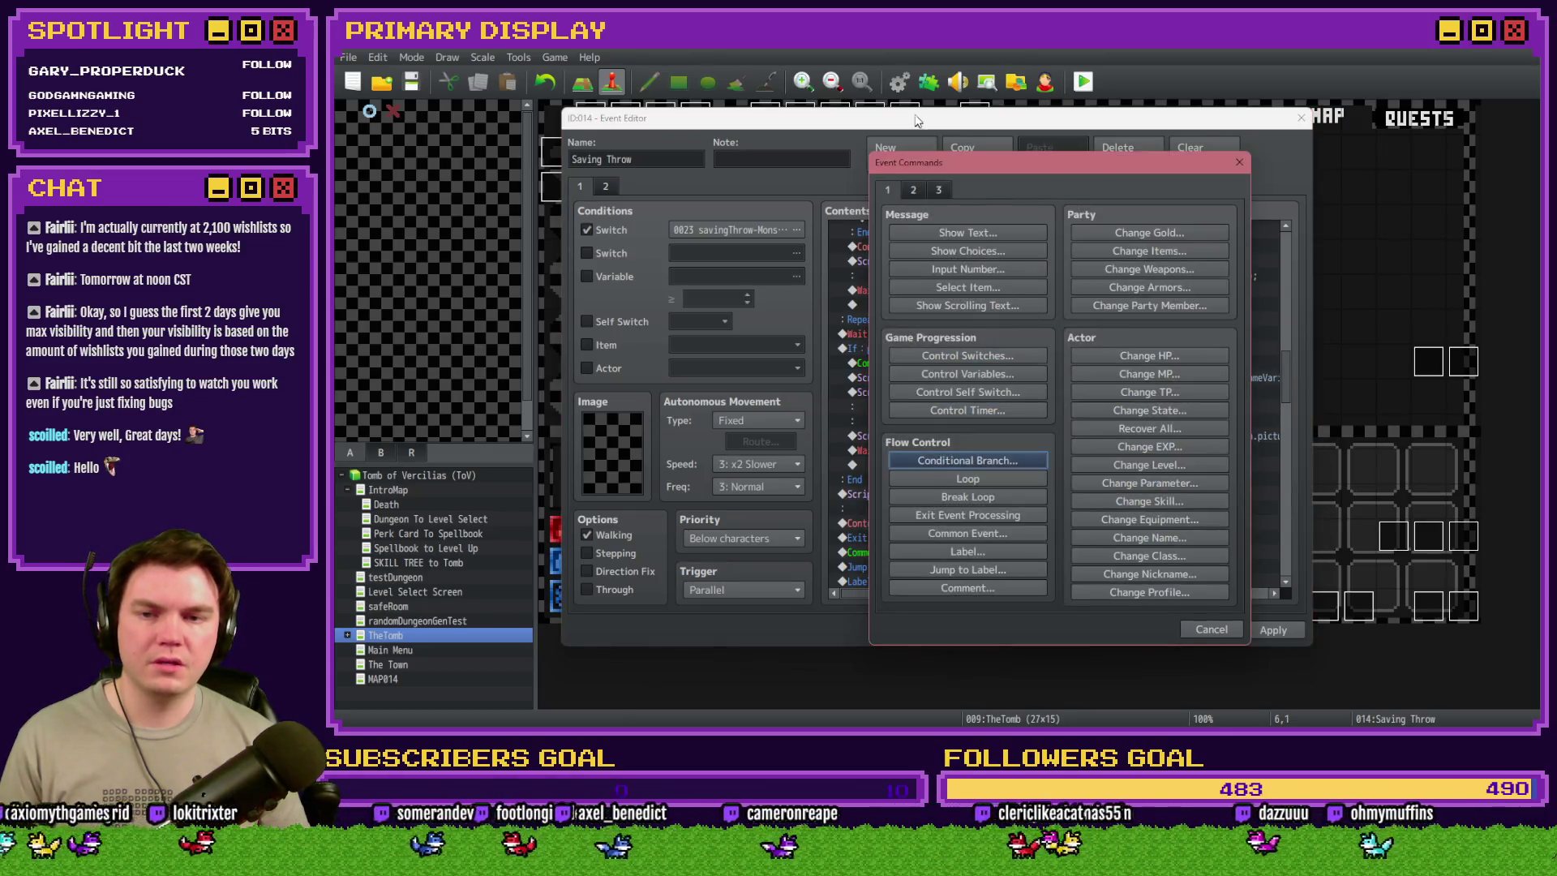
{"action": "left_click", "coordinate": [1161, 335]}
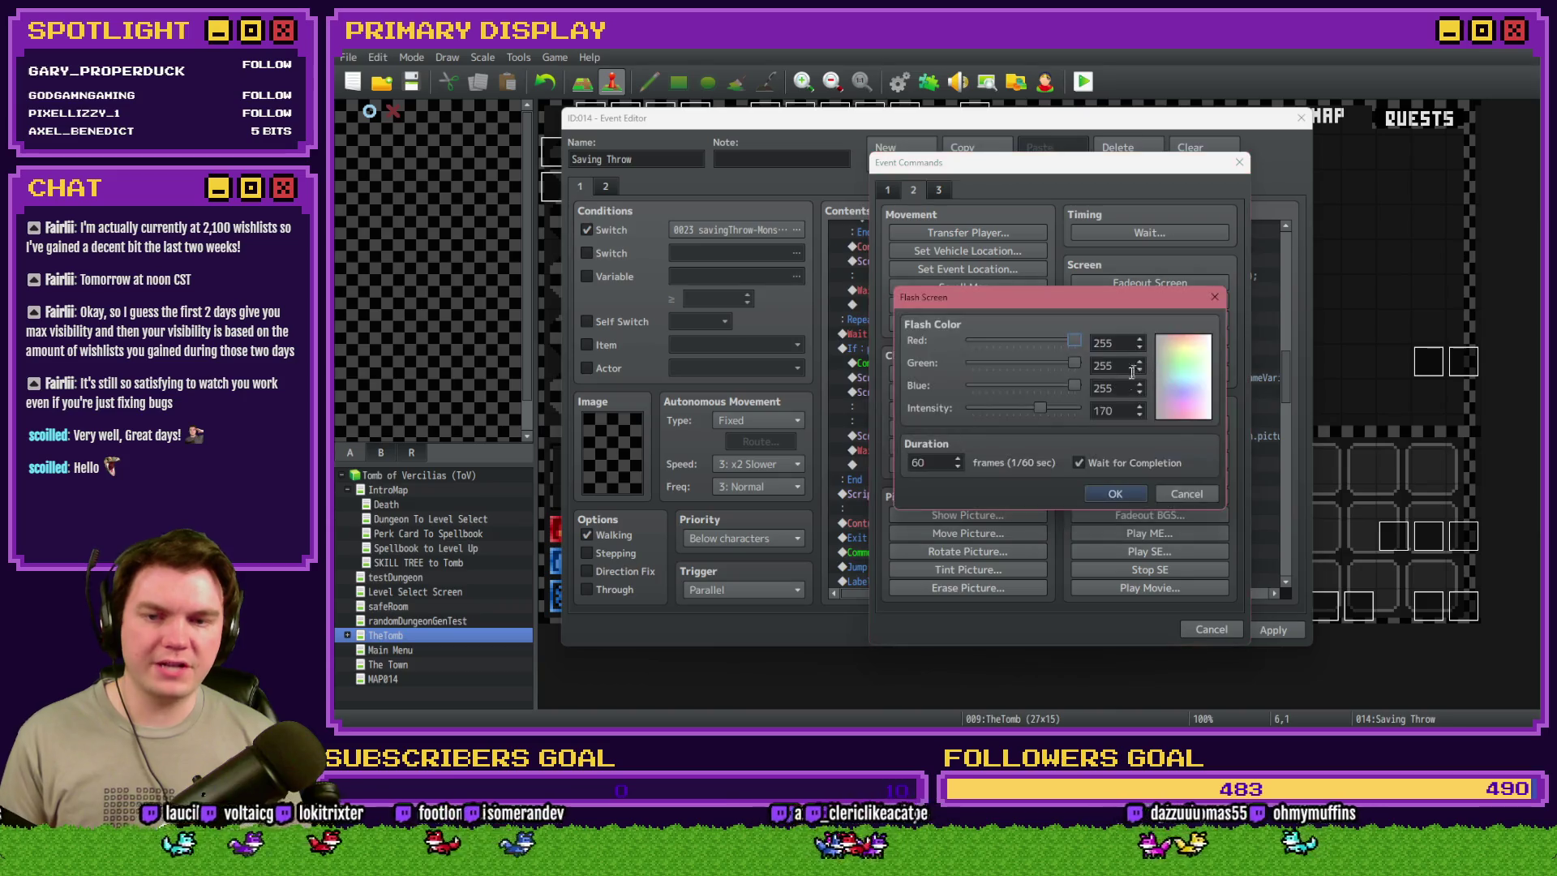
{"action": "left_click", "coordinate": [999, 407]}
{"action": "left_click", "coordinate": [1113, 493]}
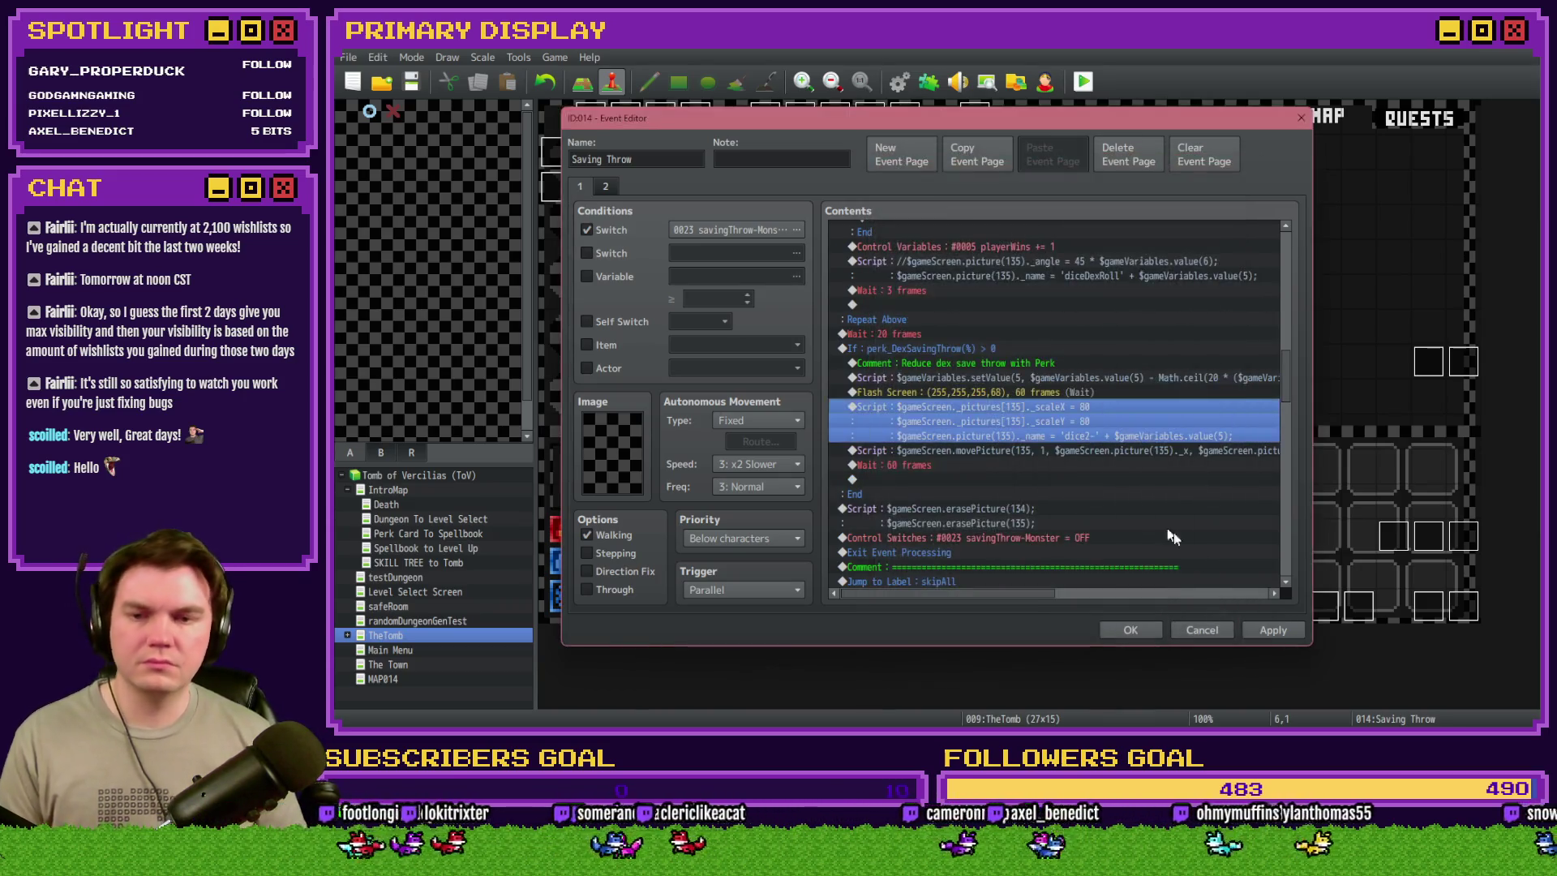
{"action": "left_click", "coordinate": [1273, 631]}
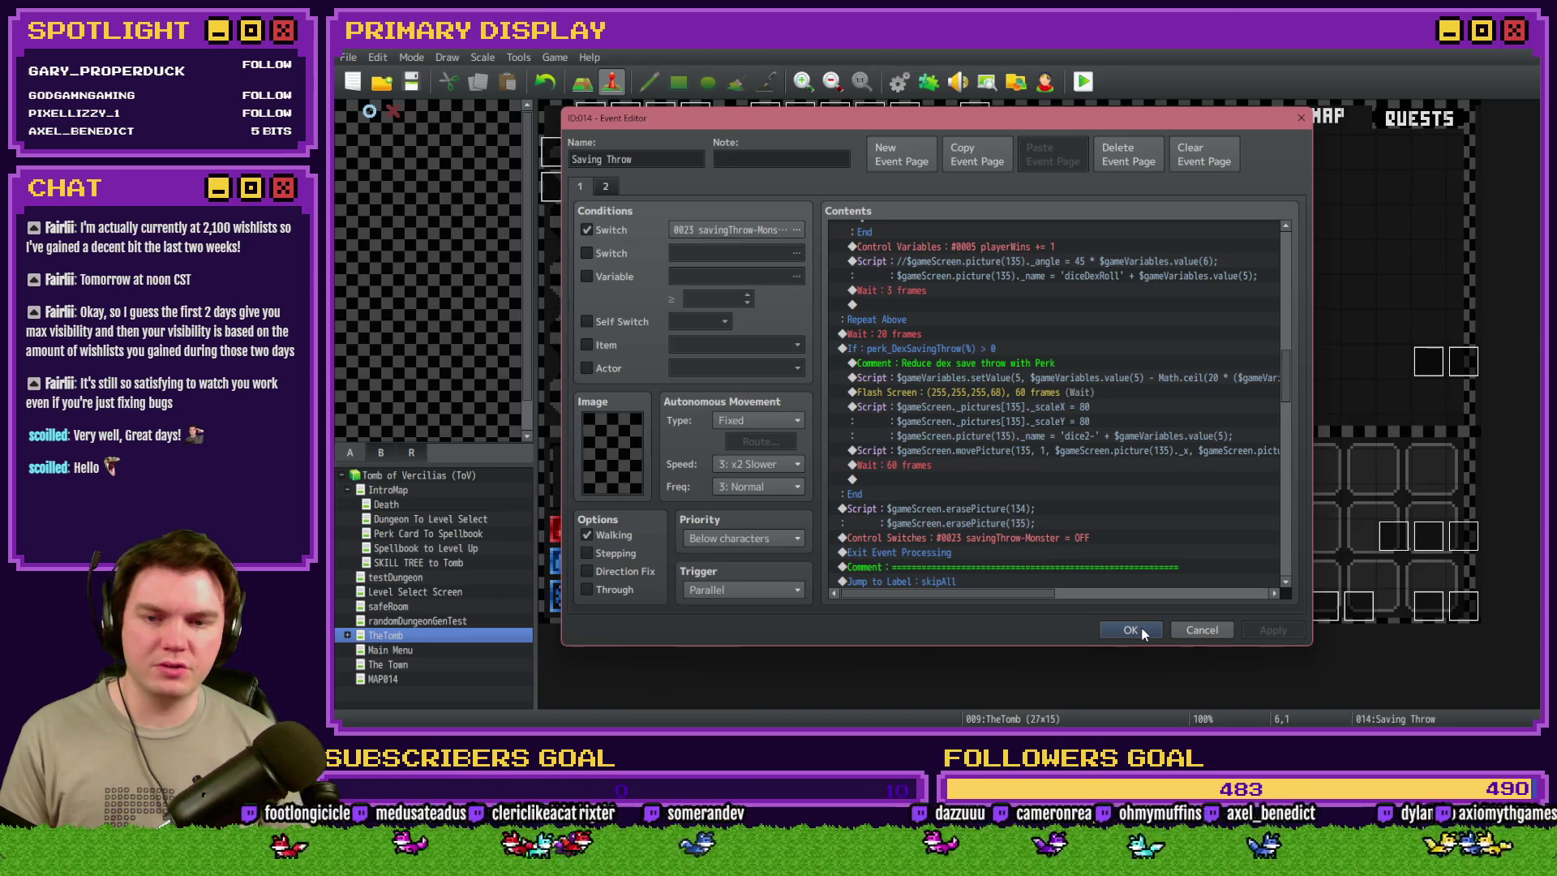
{"action": "left_click", "coordinate": [1143, 630]}
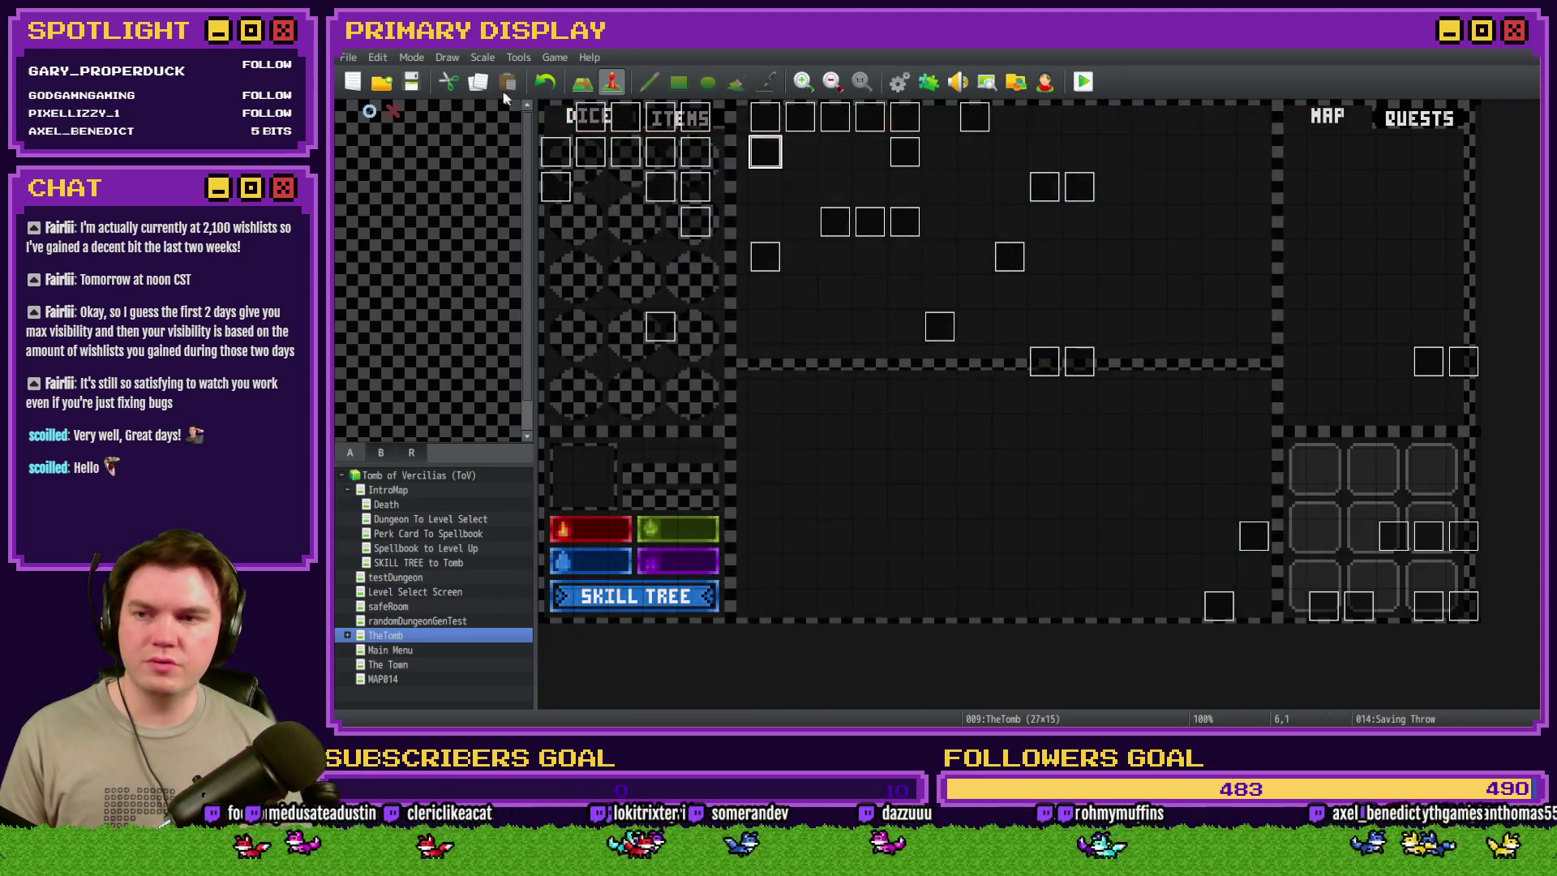
- Start a playtest, choose the first perk card and step into the dungeon
{"action": "left_click", "coordinate": [1084, 82]}
{"action": "mouse_move", "coordinate": [1427, 300]}
{"action": "left_mouse_down"}
{"action": "mouse_move", "coordinate": [1443, 257]}
{"action": "mouse_move", "coordinate": [1418, 266]}
{"action": "mouse_move", "coordinate": [804, 107]}
{"action": "left_mouse_up"}
{"action": "key", "text": "1"}
{"action": "key", "text": "Up"}
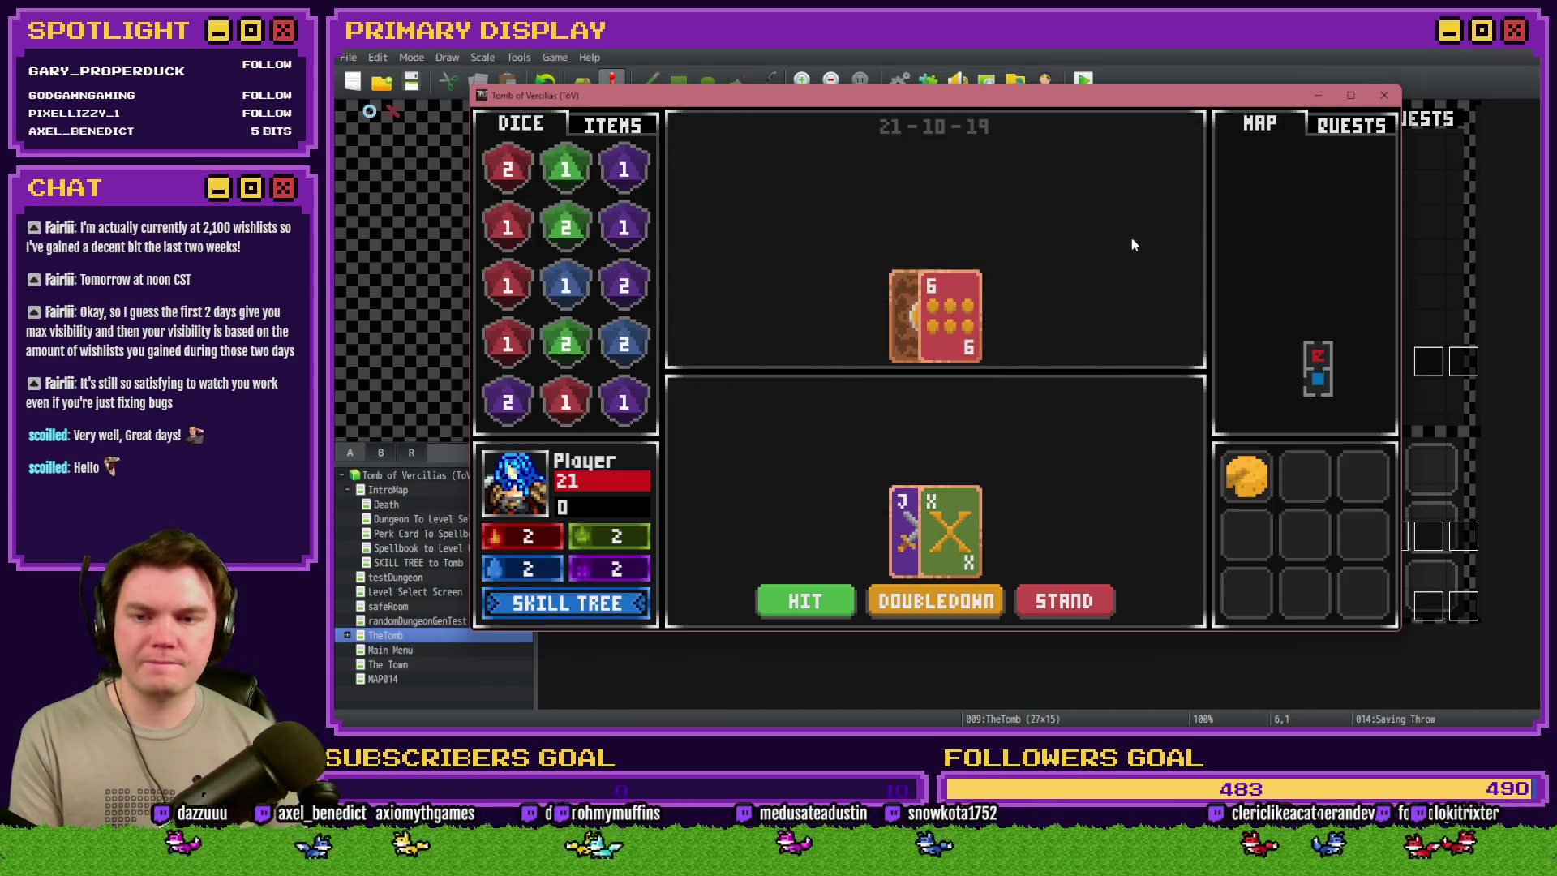
- Check the debug switches, take Spiked Pauldron, walk forward and reopen the debug list
{"action": "key", "text": "F9"}
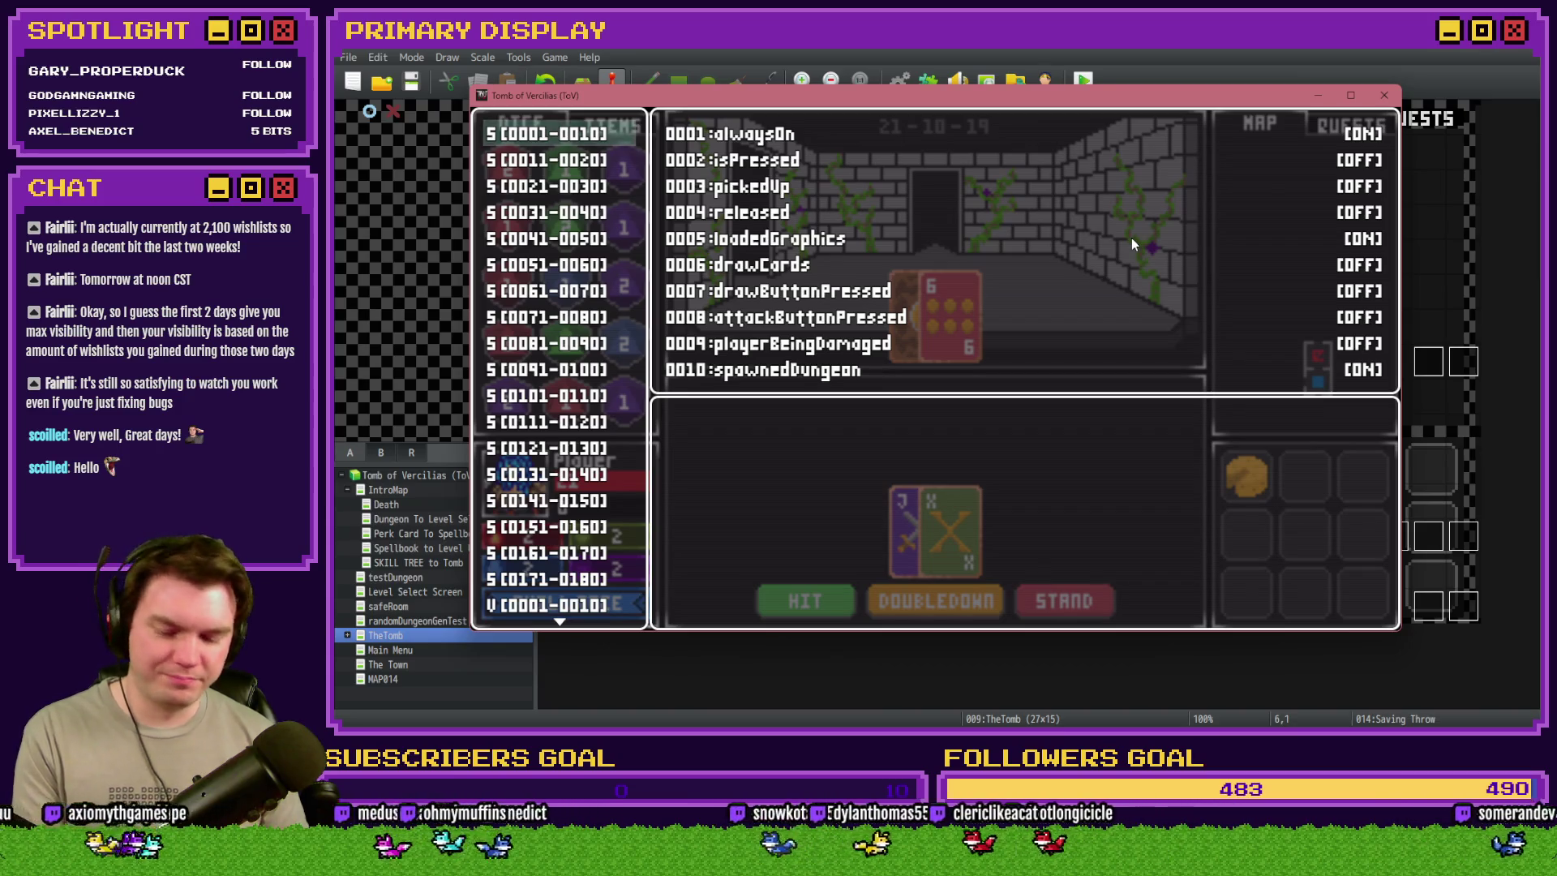
{"action": "key", "text": "Escape"}
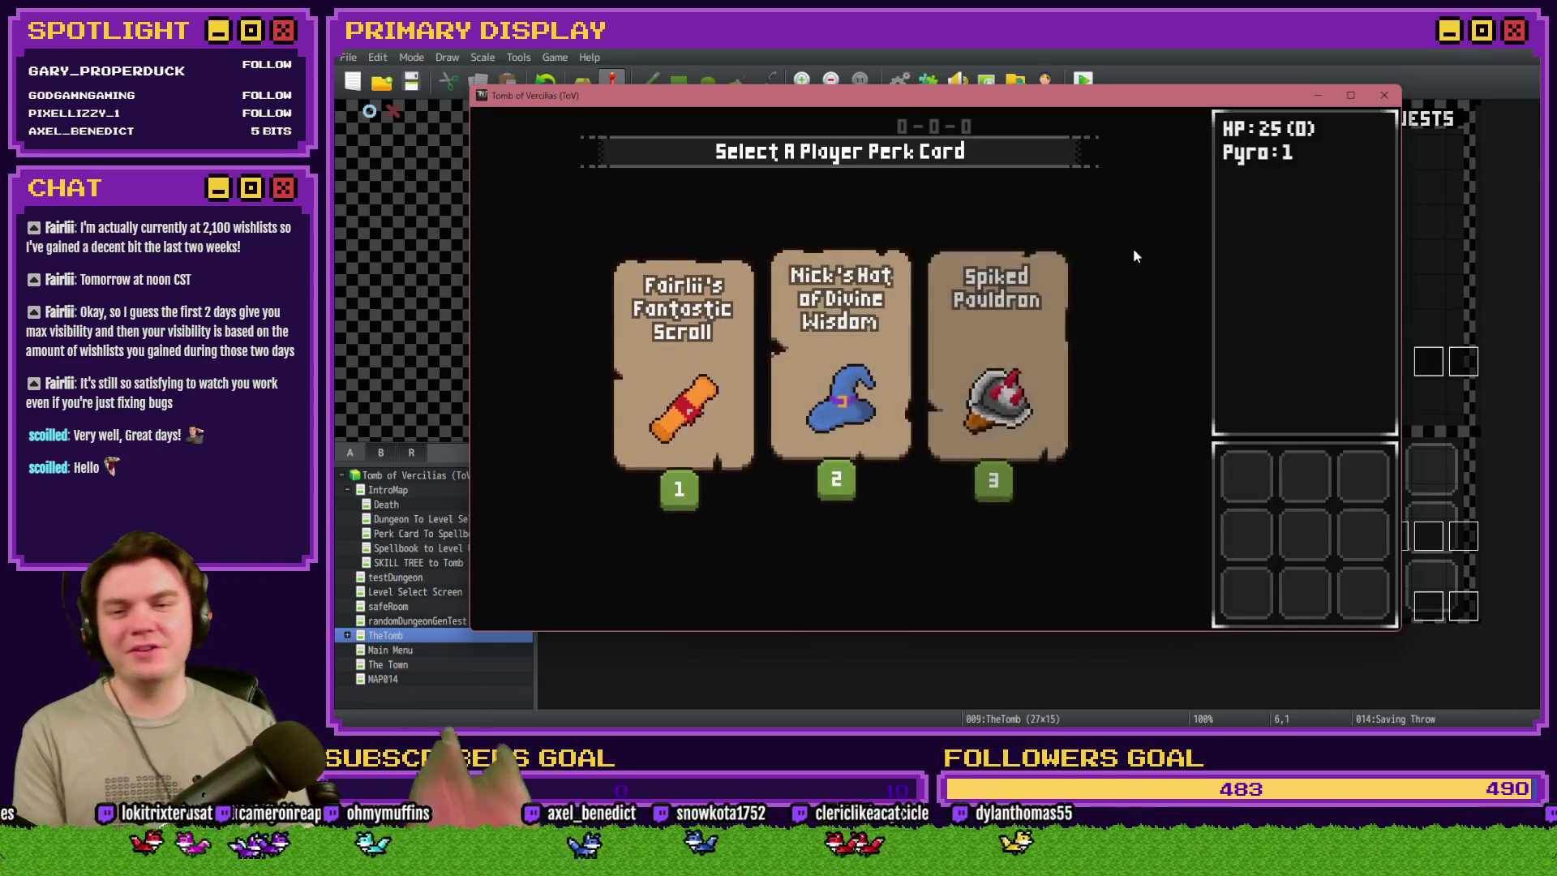
{"action": "left_click", "coordinate": [1004, 344]}
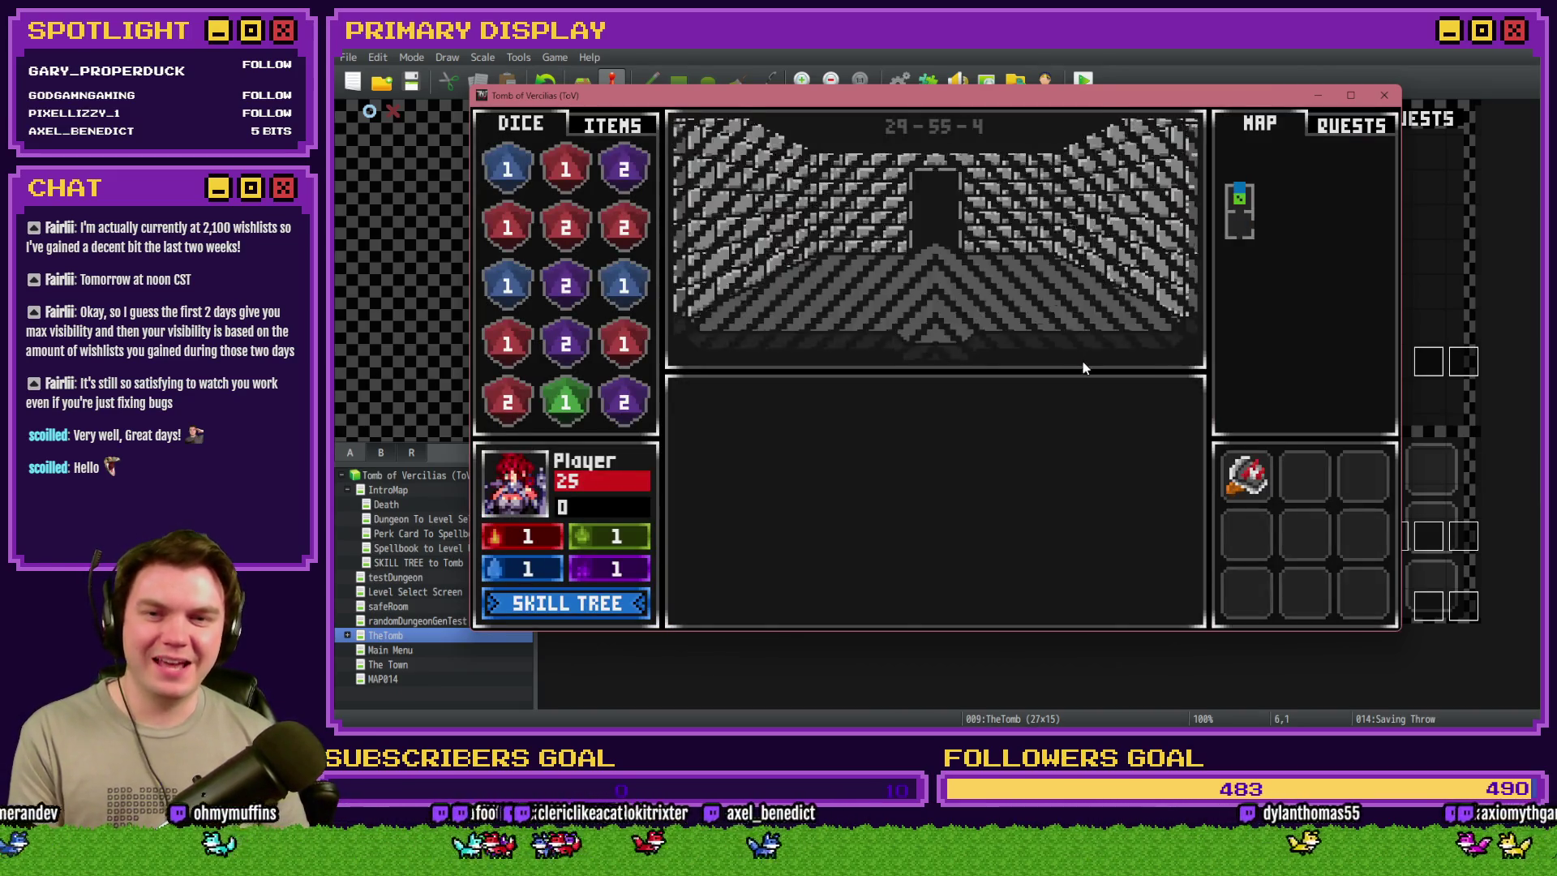
{"action": "key", "text": "Up"}
{"action": "key", "text": "Up"}
{"action": "key", "text": "Up"}
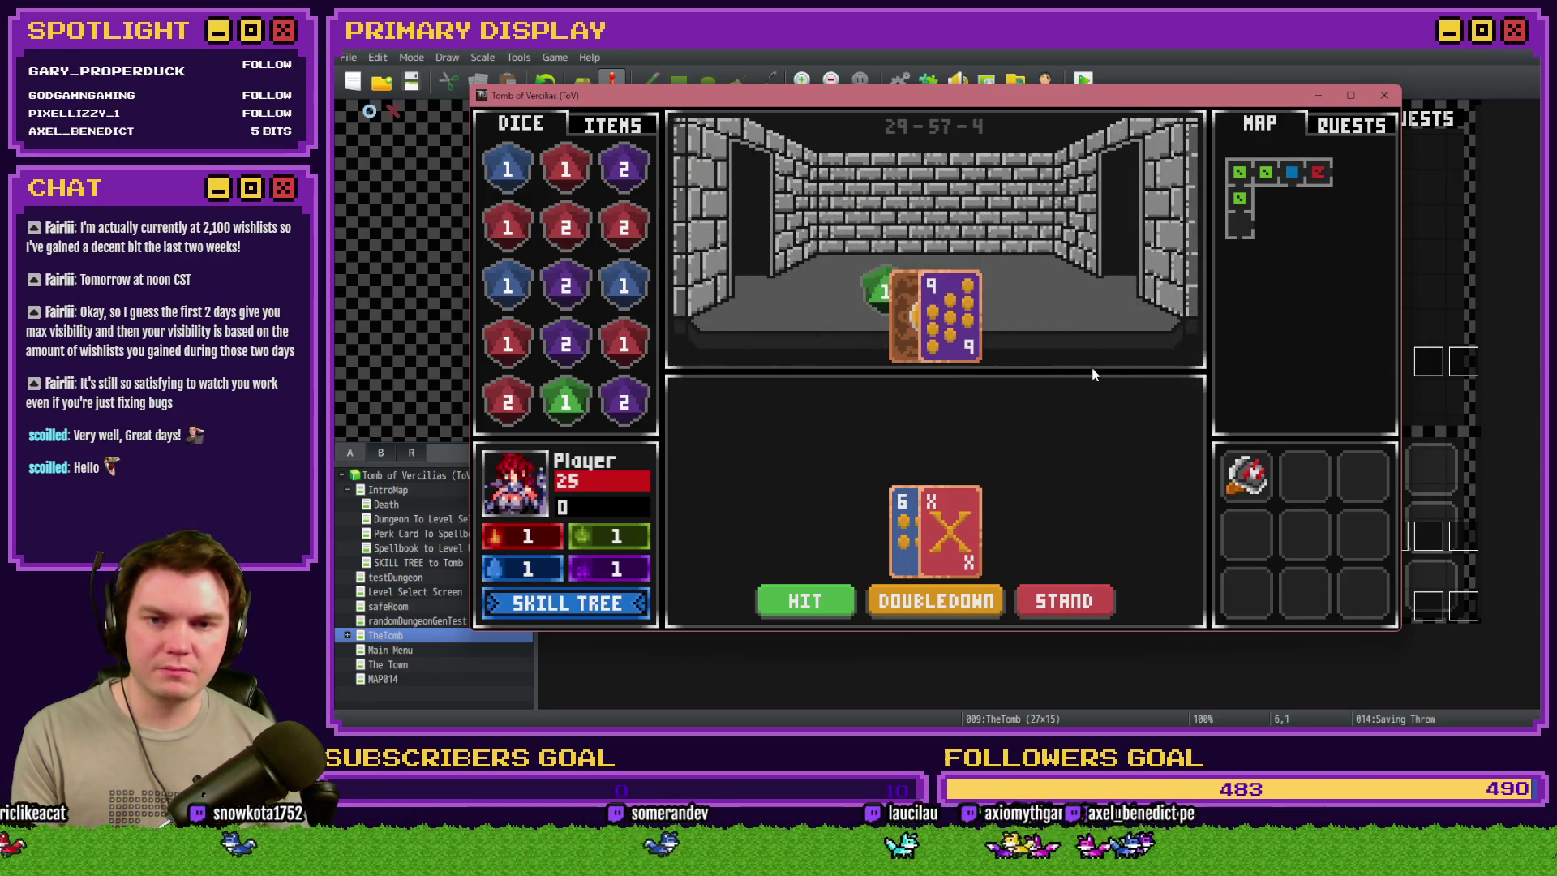
{"action": "key", "text": "F9"}
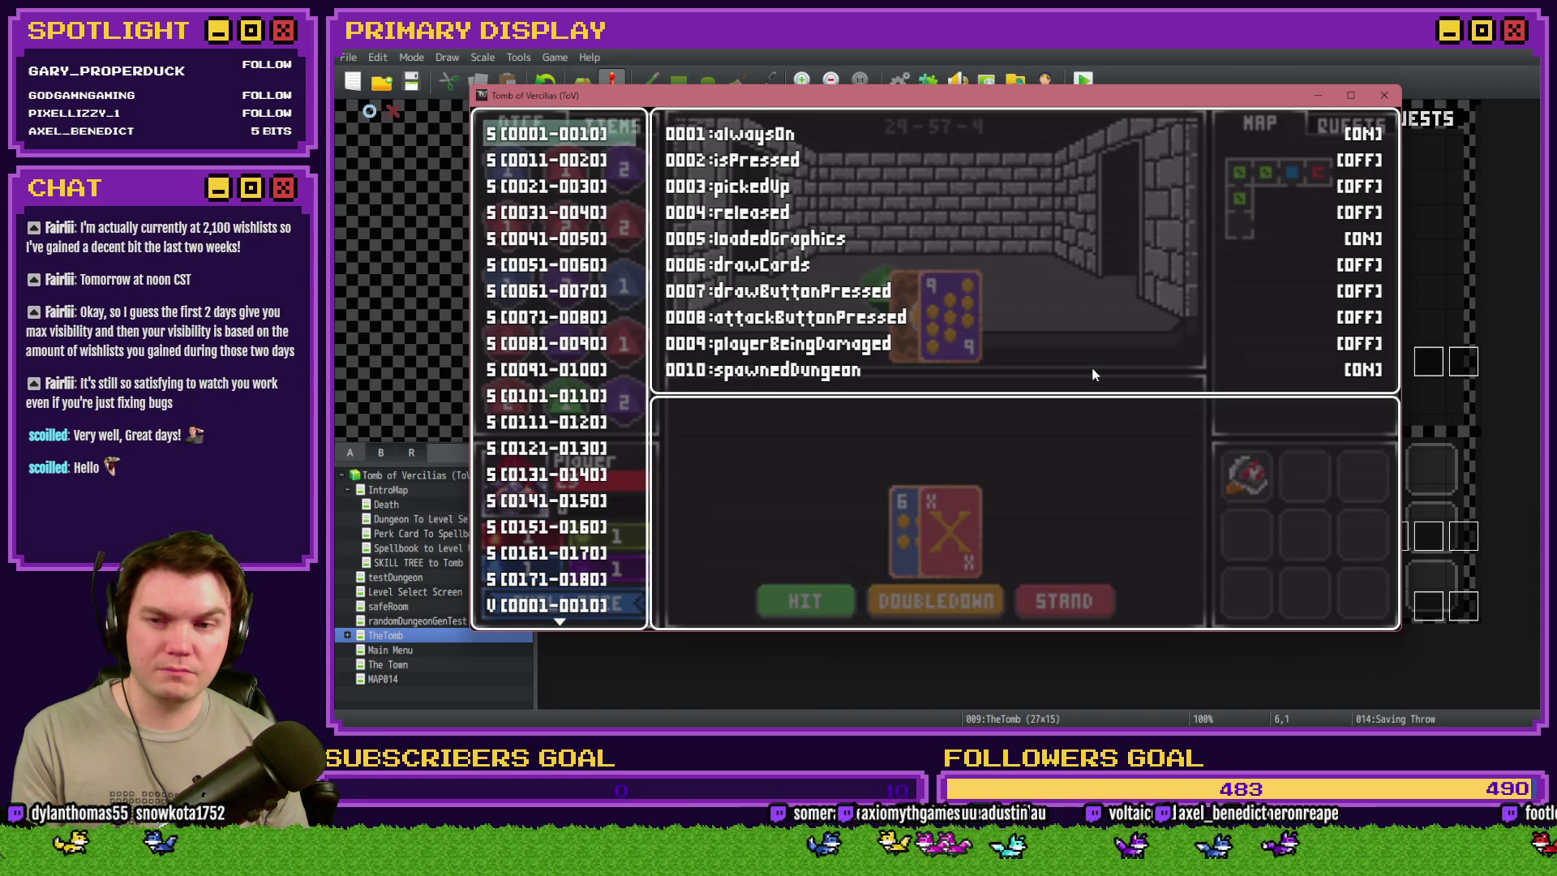
- Show debug variables 0671–0680 to confirm perk_DexSavingThrow(%) reads -10, then end the playtest
{"action": "scroll", "coordinate": [592, 511], "scroll_direction": "down", "scroll_amount": 20}
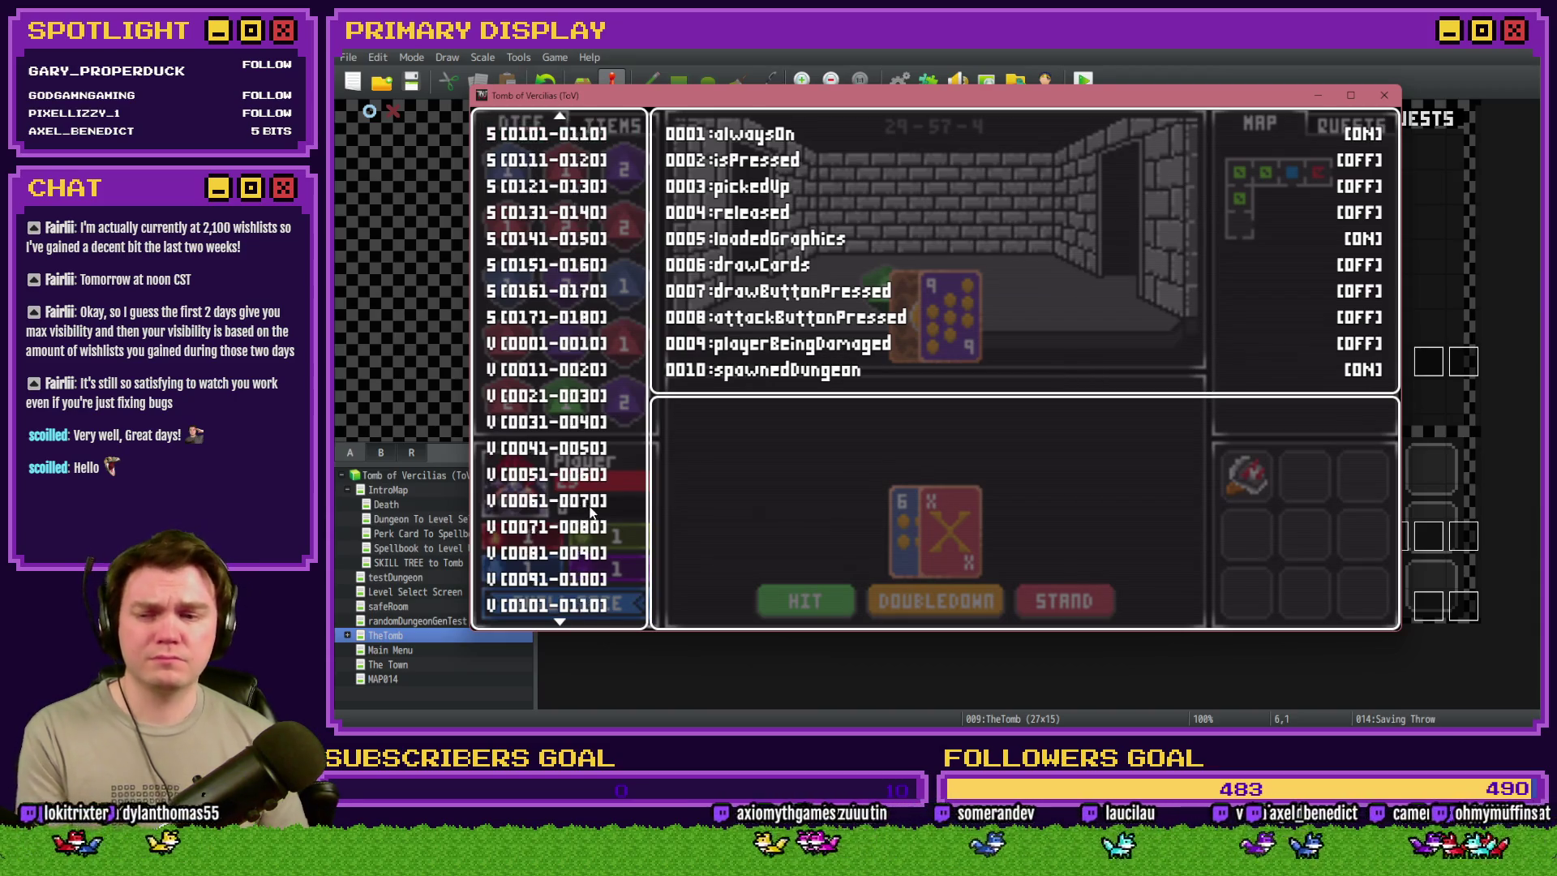
{"action": "scroll", "coordinate": [592, 511], "scroll_direction": "down", "scroll_amount": 14}
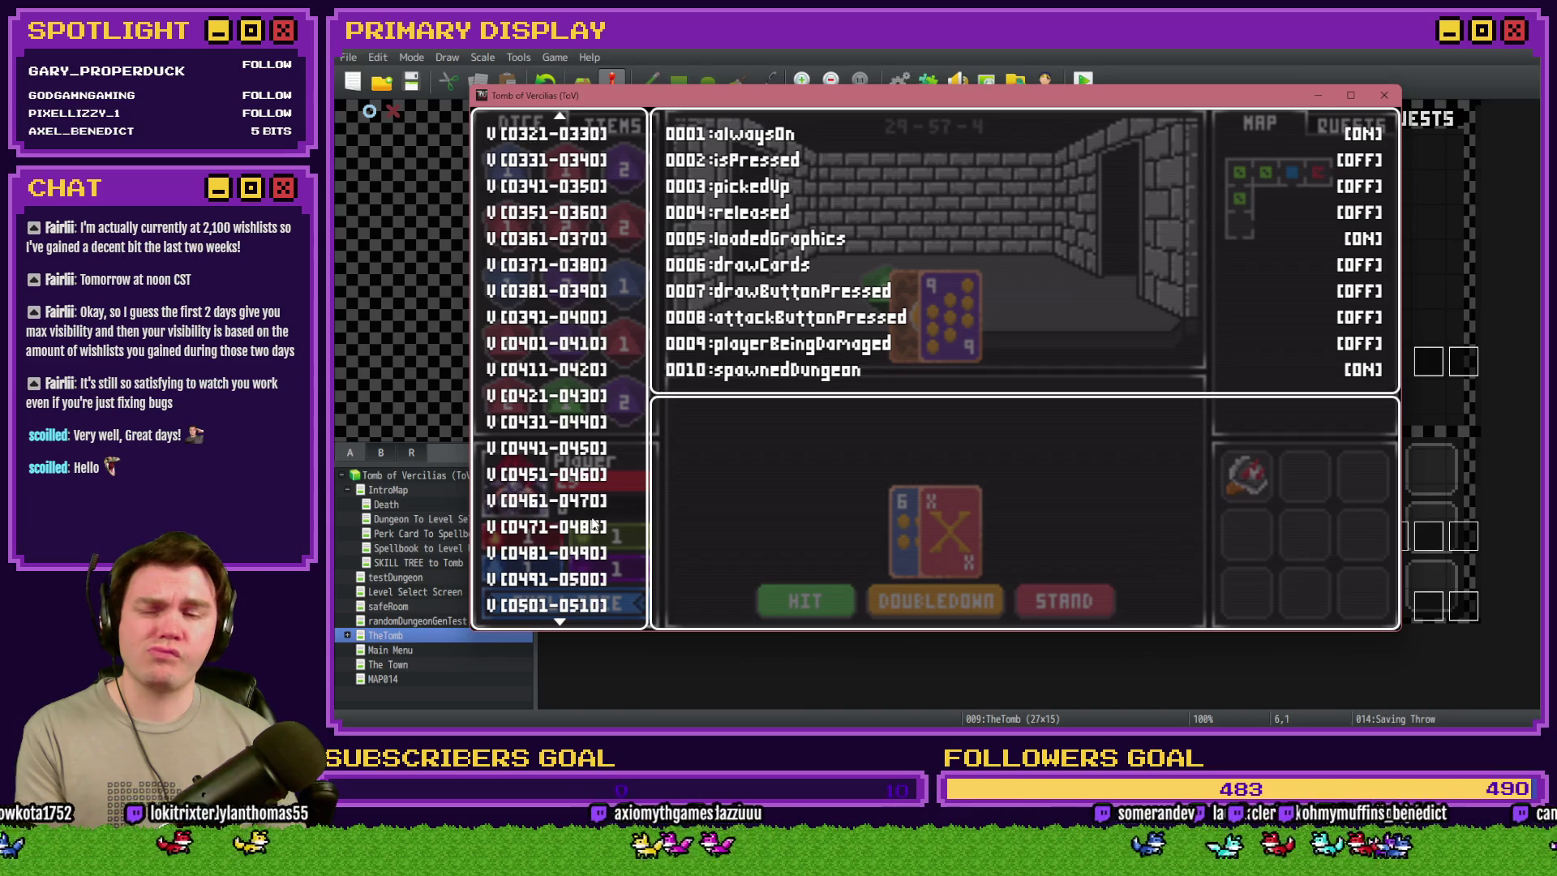
{"action": "scroll", "coordinate": [596, 523], "scroll_direction": "down", "scroll_amount": 4}
{"action": "left_click", "coordinate": [588, 478]}
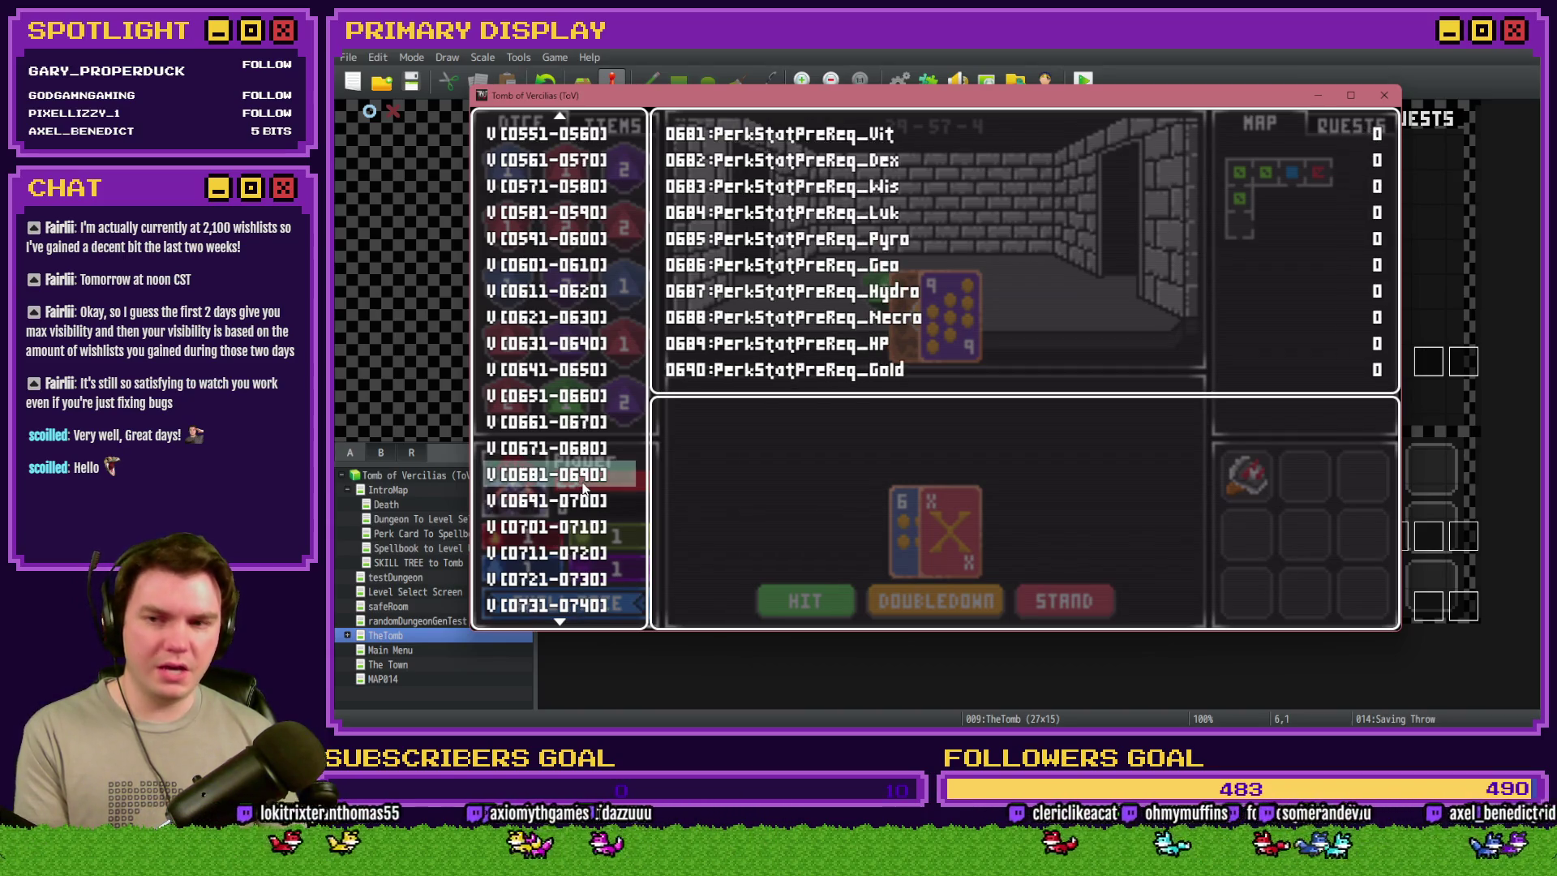
{"action": "key", "text": "Up"}
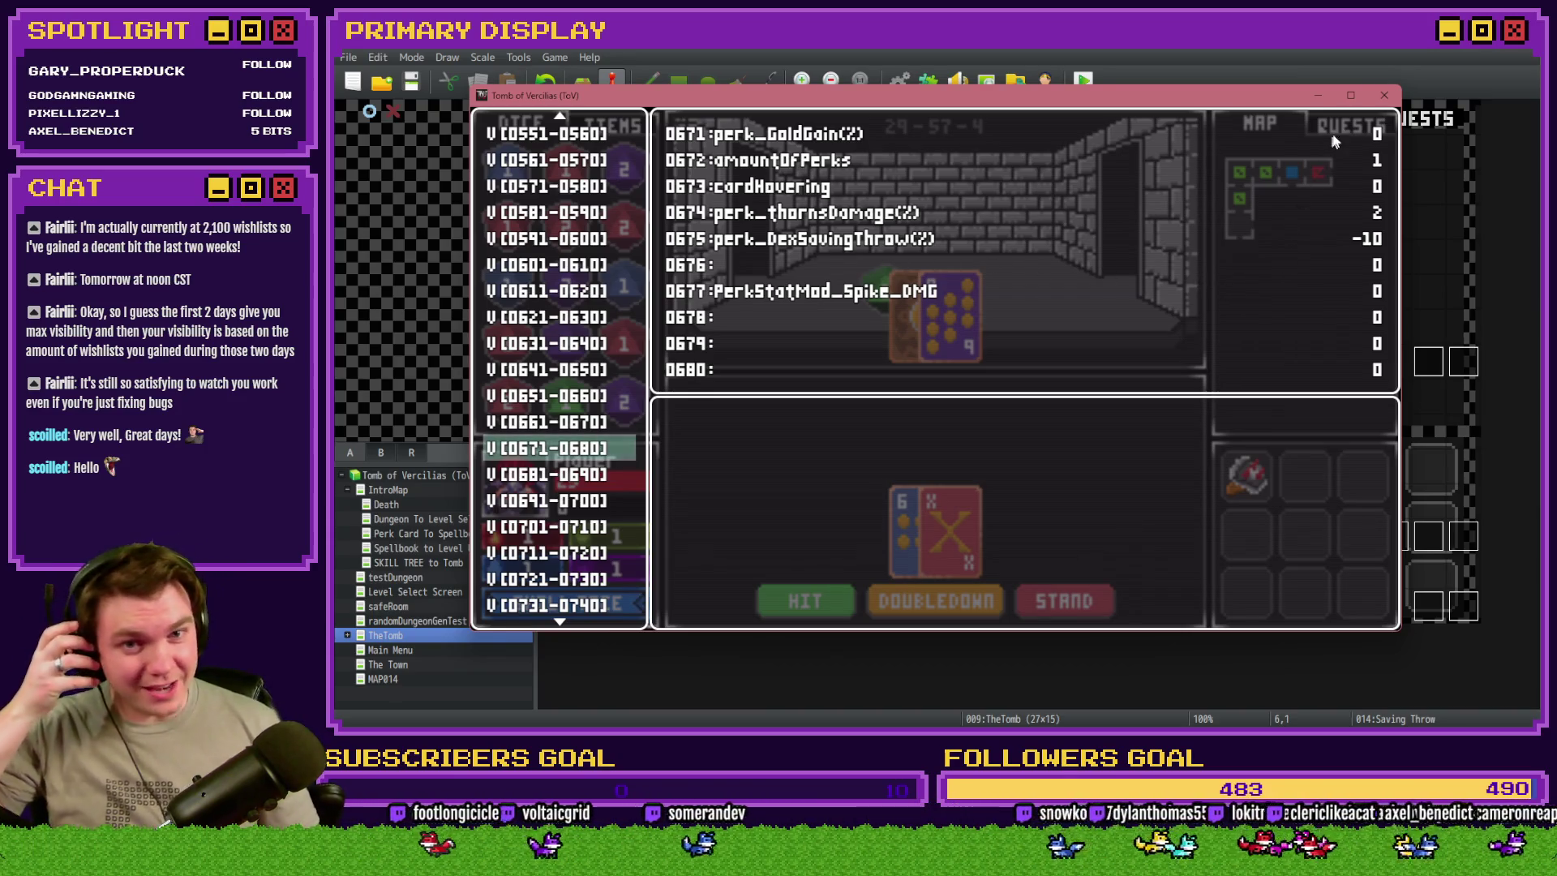
{"action": "left_click", "coordinate": [1384, 96]}
- Change the perk branch condition on perk_DexSavingThrow(%) from > 0 to ≠ 0
{"action": "double_click", "coordinate": [761, 158]}
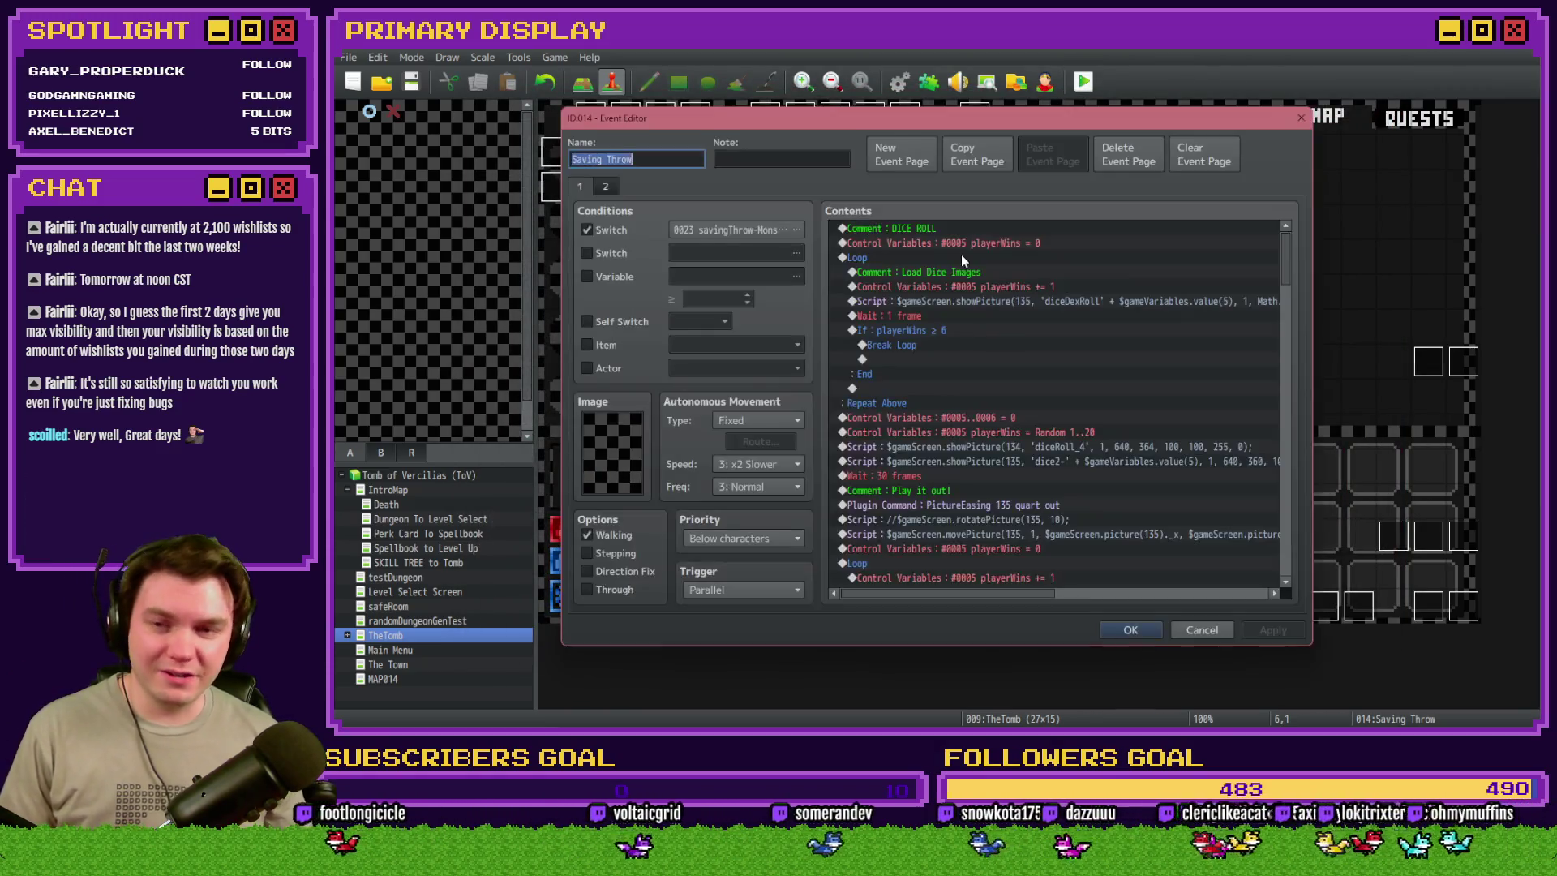
{"action": "scroll", "coordinate": [1292, 360], "scroll_direction": "down", "scroll_amount": 10}
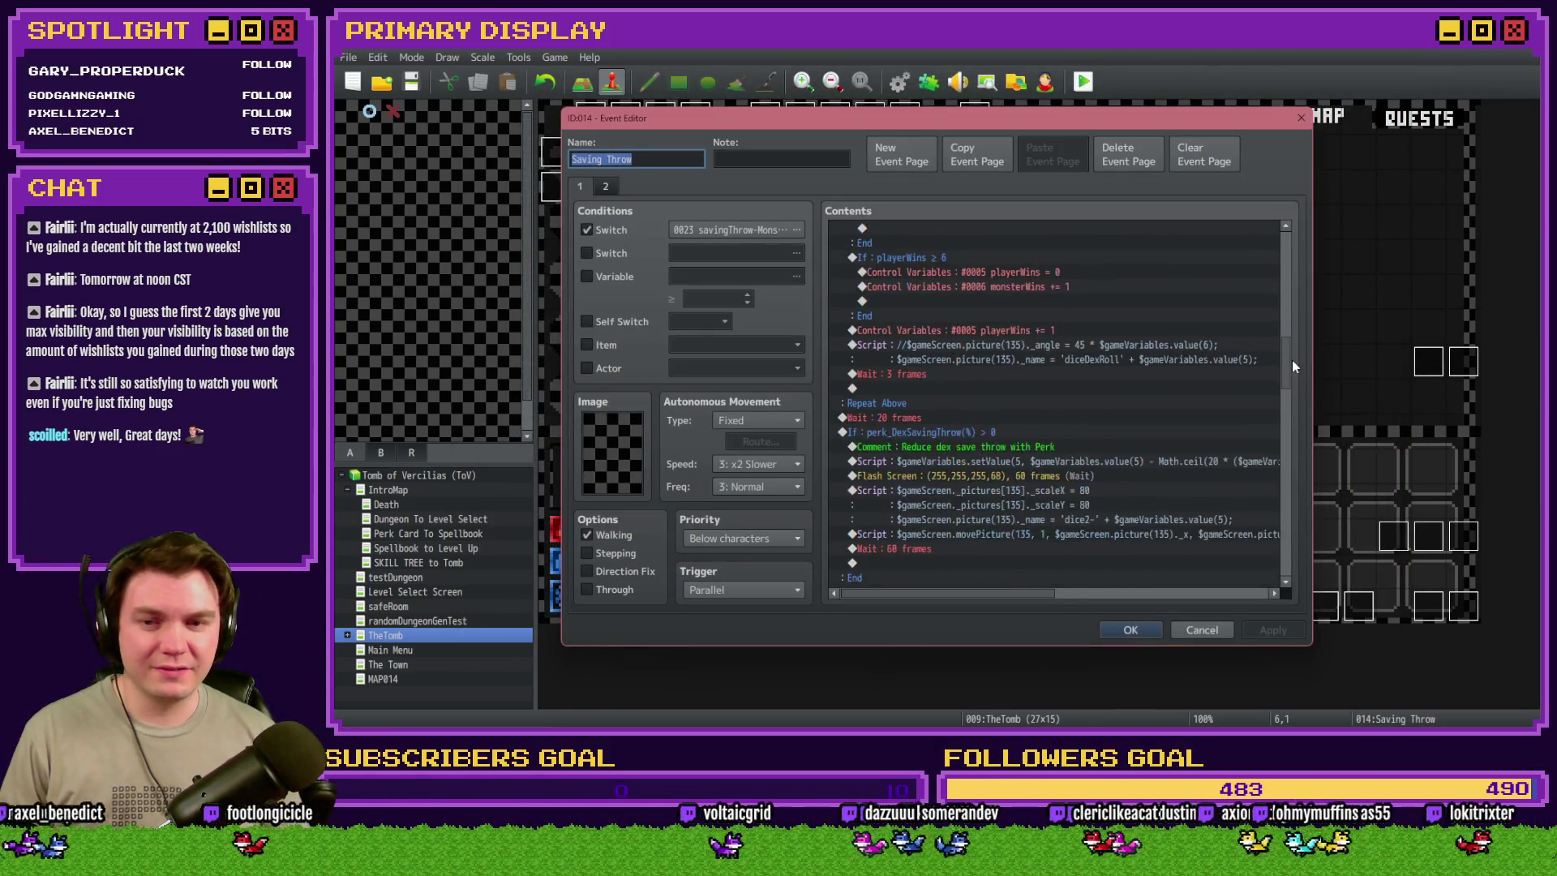
{"action": "scroll", "coordinate": [1292, 360], "scroll_direction": "down", "scroll_amount": 3}
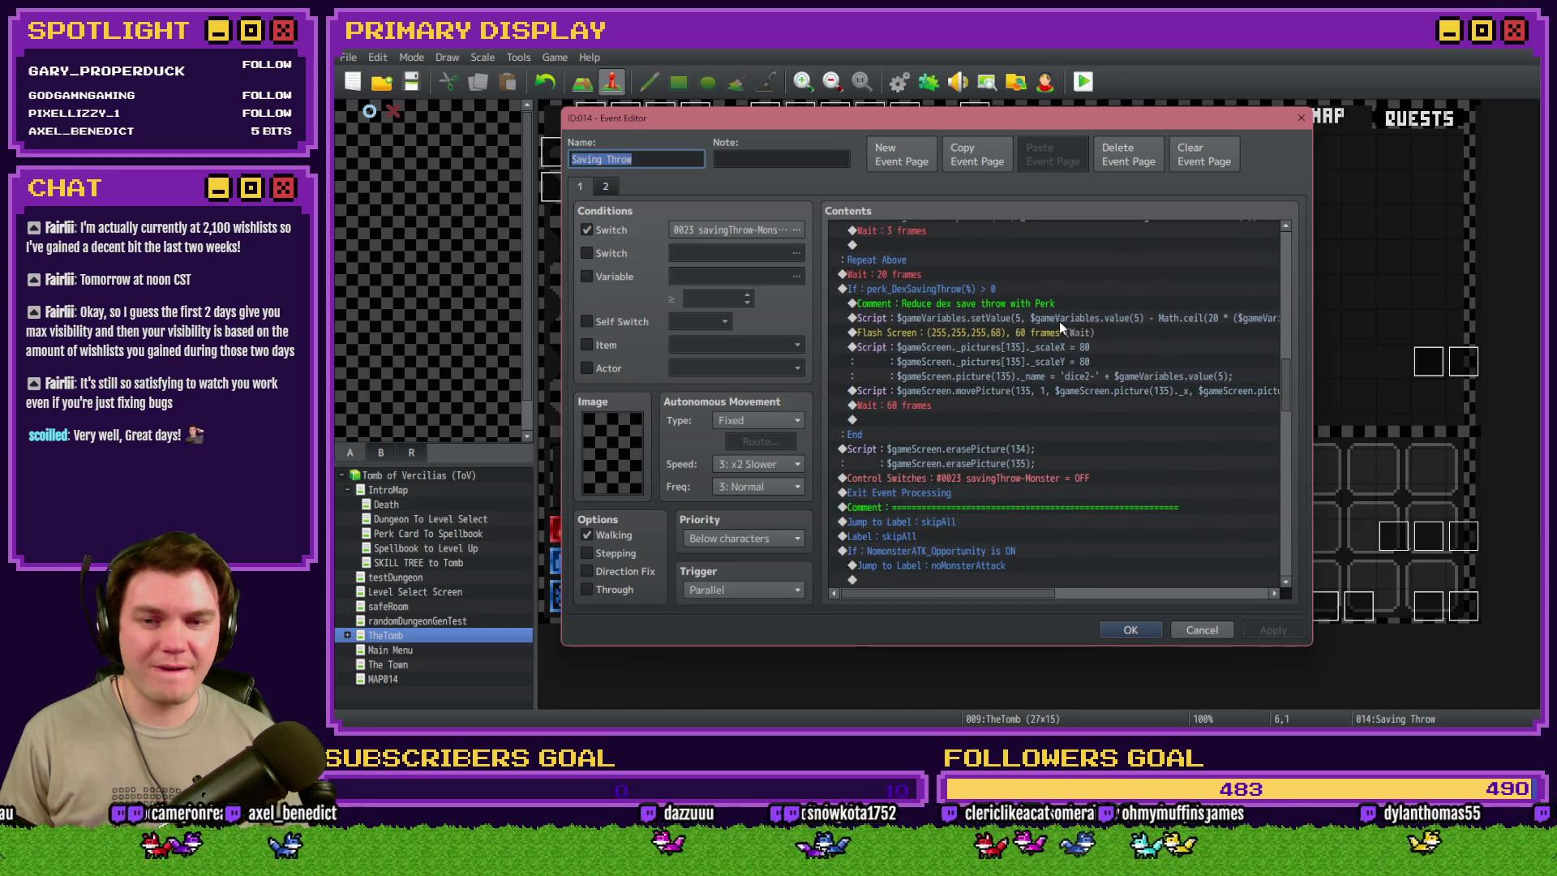
{"action": "double_click", "coordinate": [996, 290]}
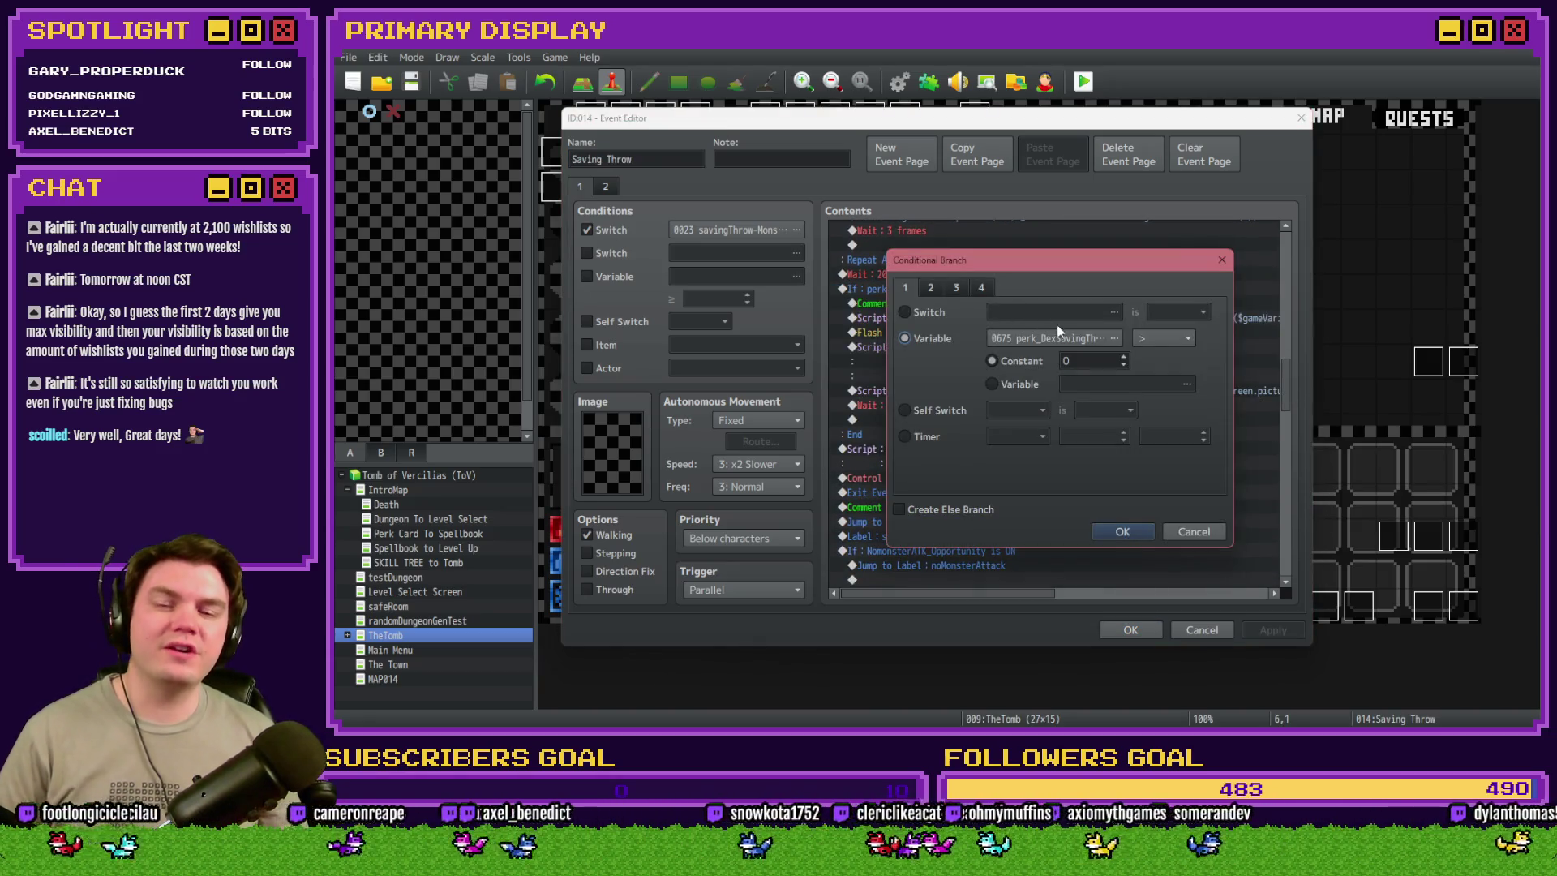
{"action": "left_click", "coordinate": [1156, 339]}
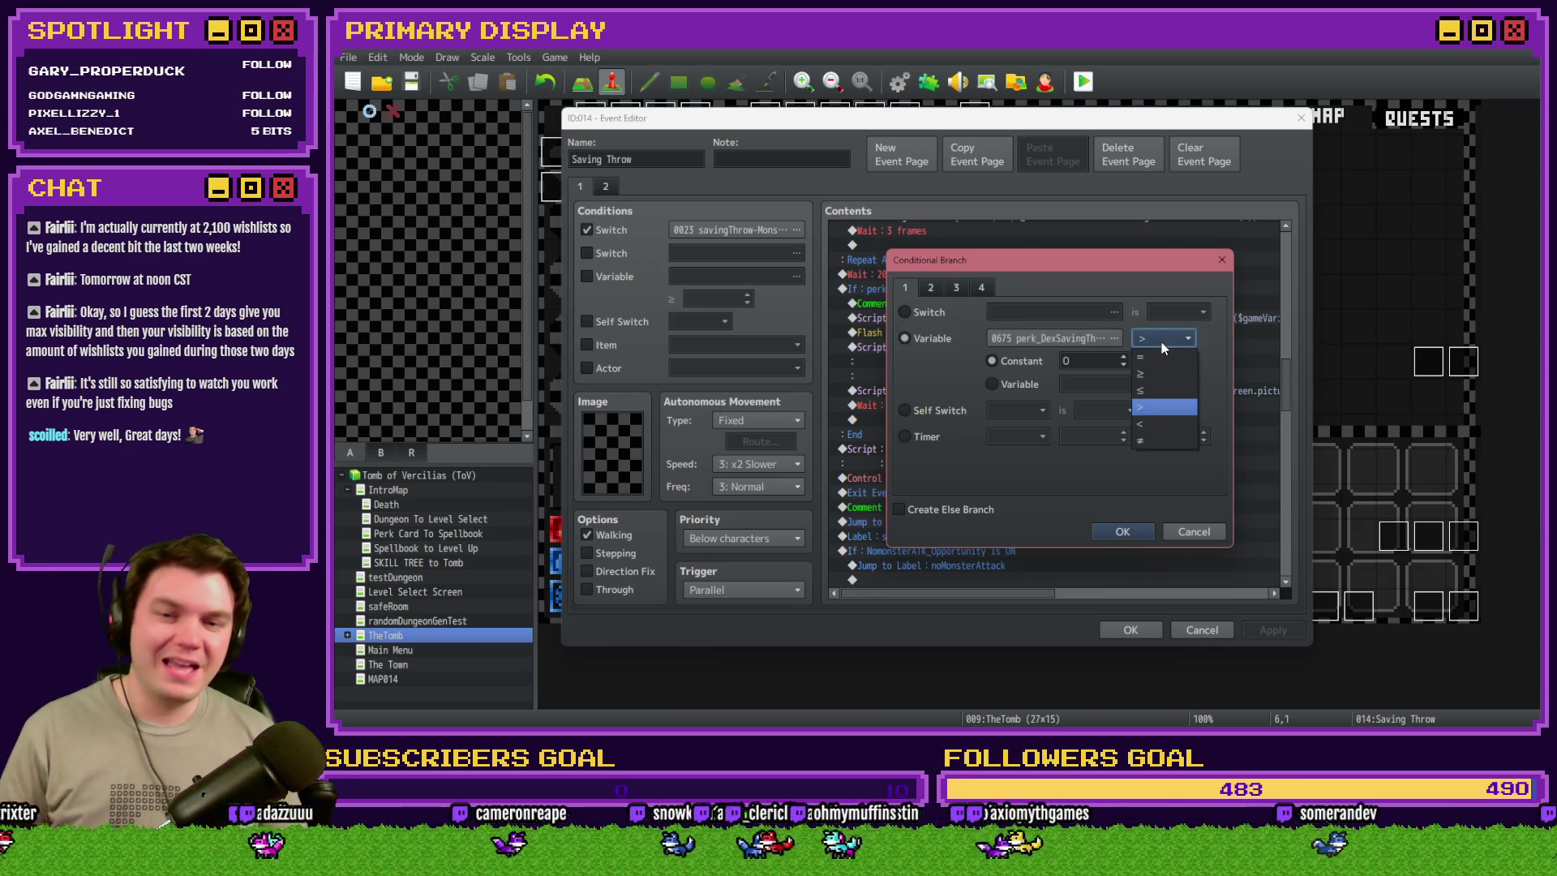
{"action": "left_click", "coordinate": [1156, 440]}
{"action": "left_click", "coordinate": [1123, 532]}
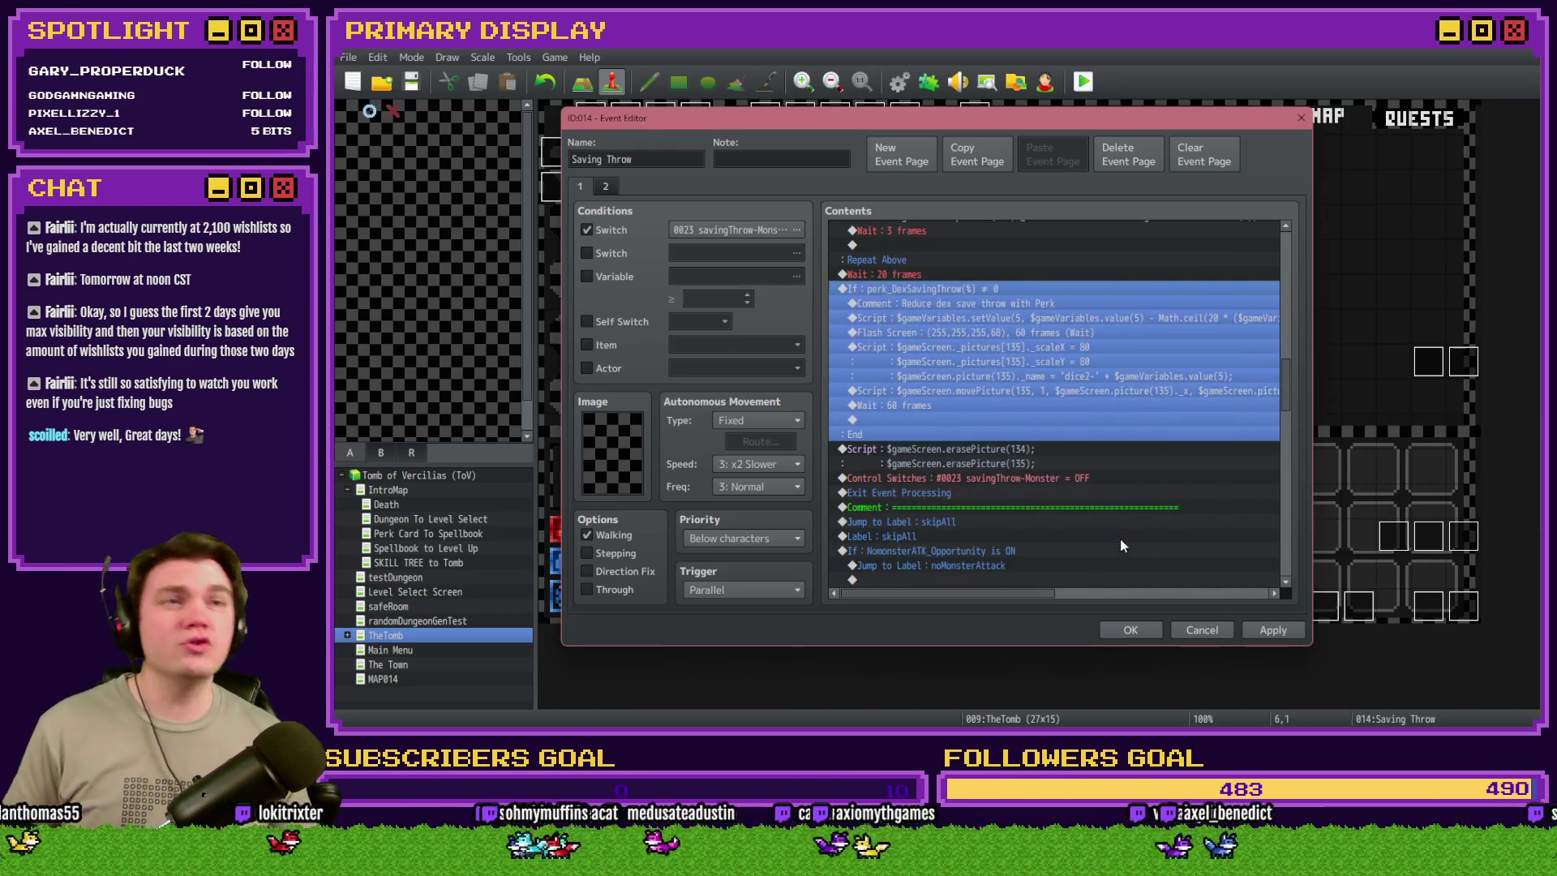
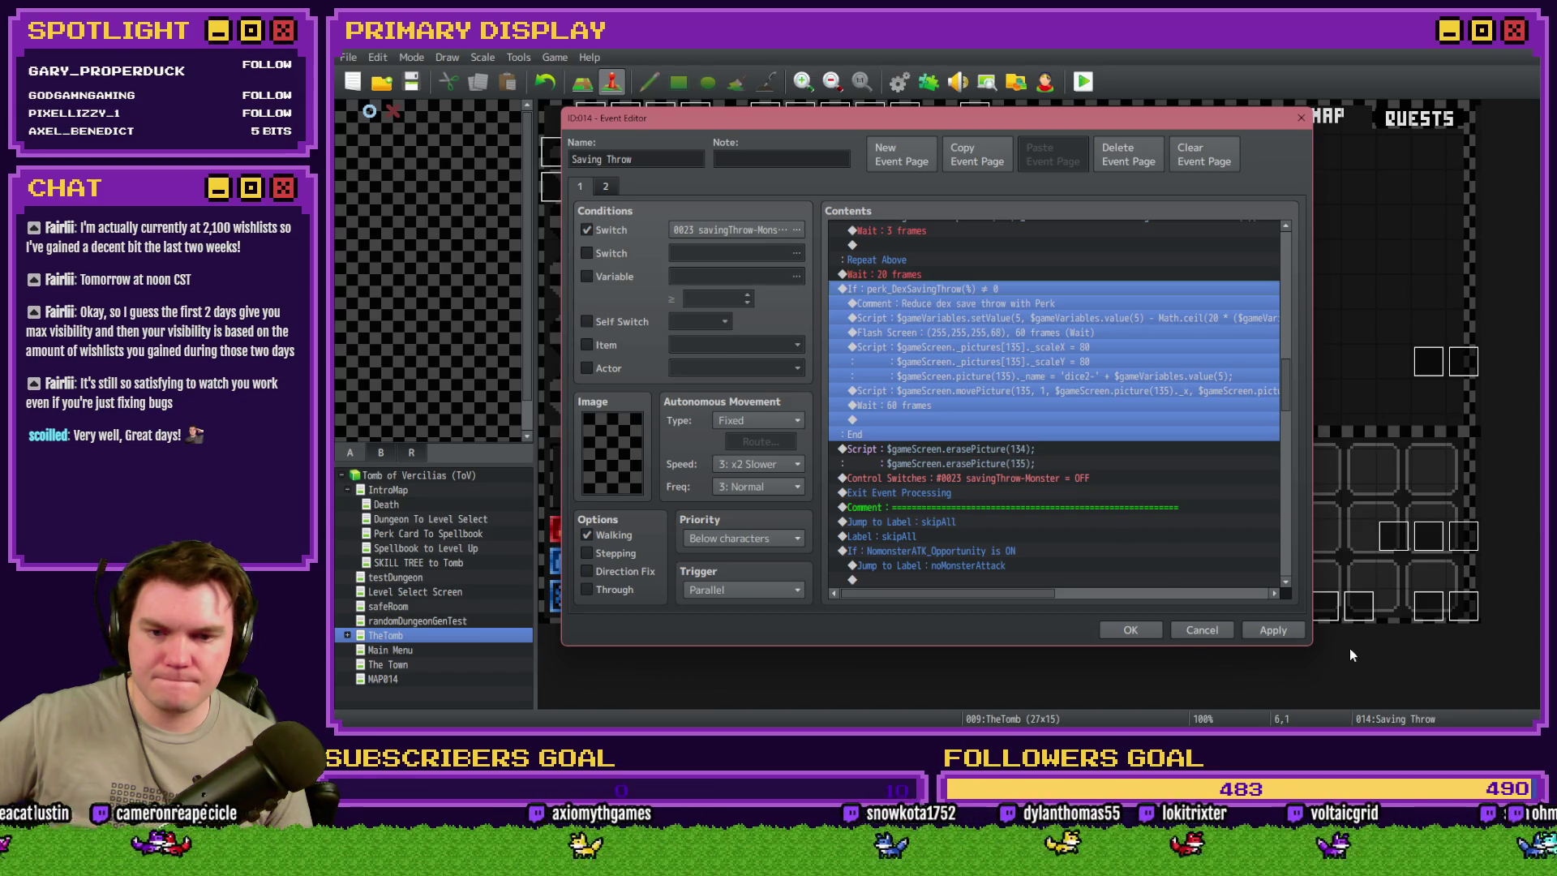
- Apply the Saving Throw edits, then view the DiceMove event's page 6 small health potion script
{"action": "left_click", "coordinate": [1271, 630]}
{"action": "left_click", "coordinate": [1130, 630]}
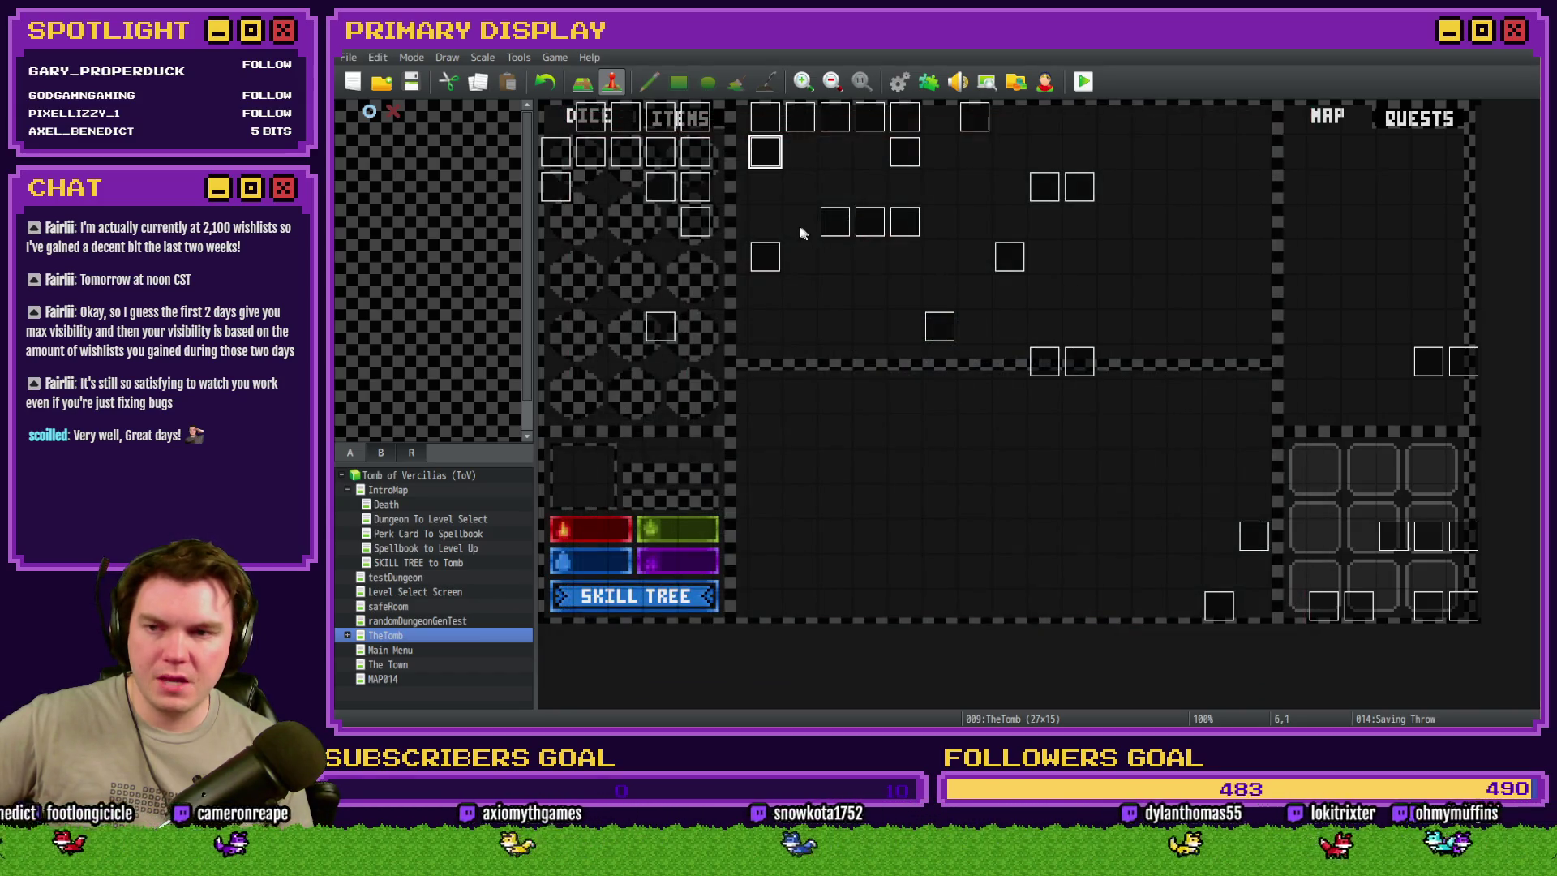
{"action": "double_click", "coordinate": [626, 118]}
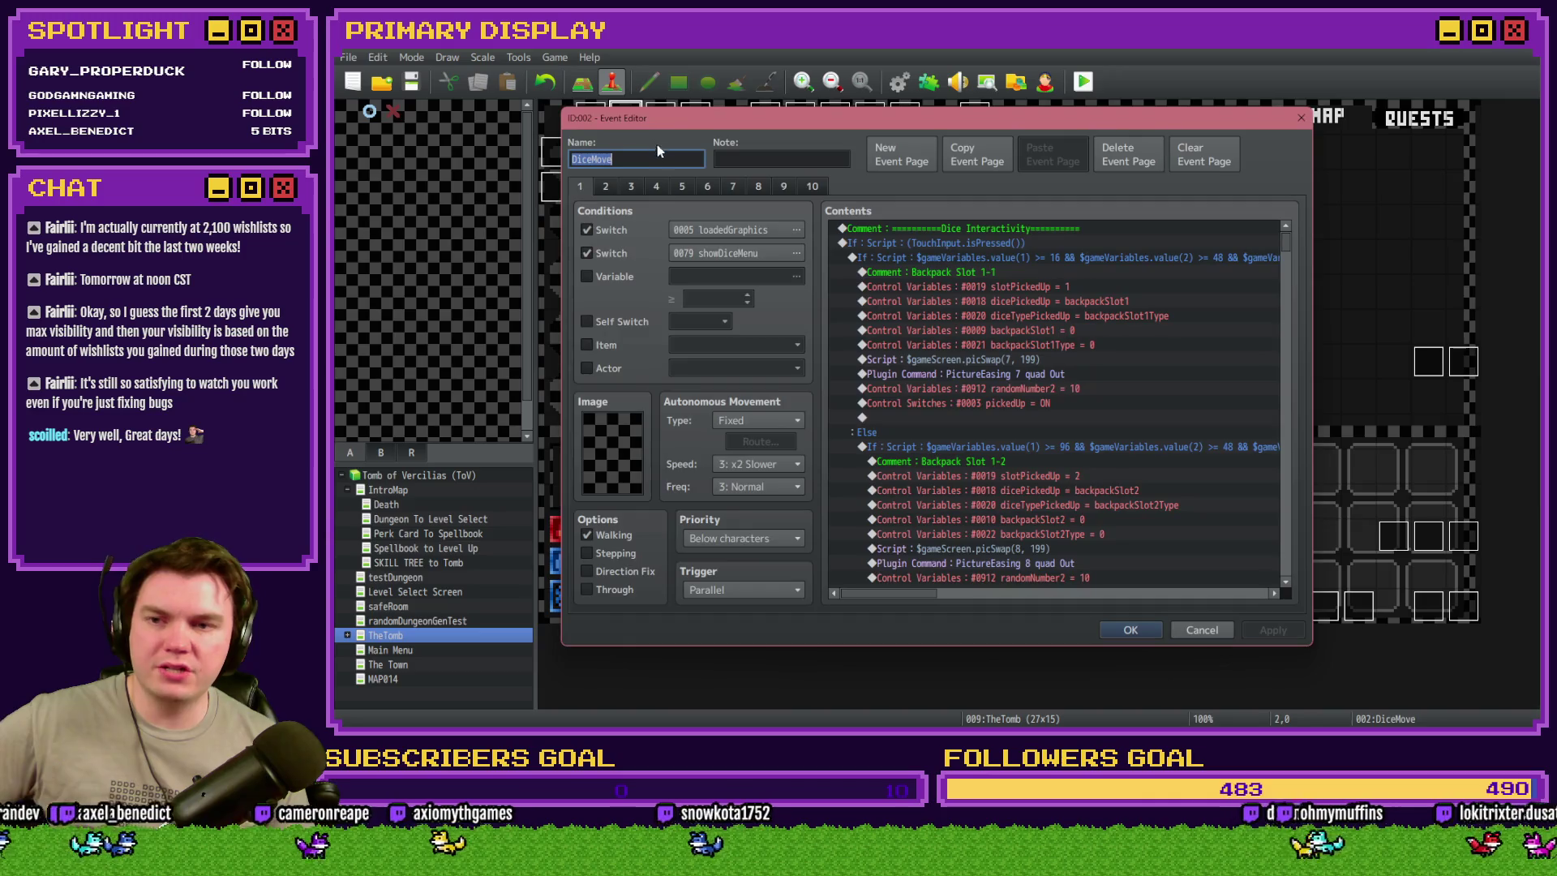
{"action": "left_click", "coordinate": [707, 186]}
{"action": "left_click", "coordinate": [1116, 328]}
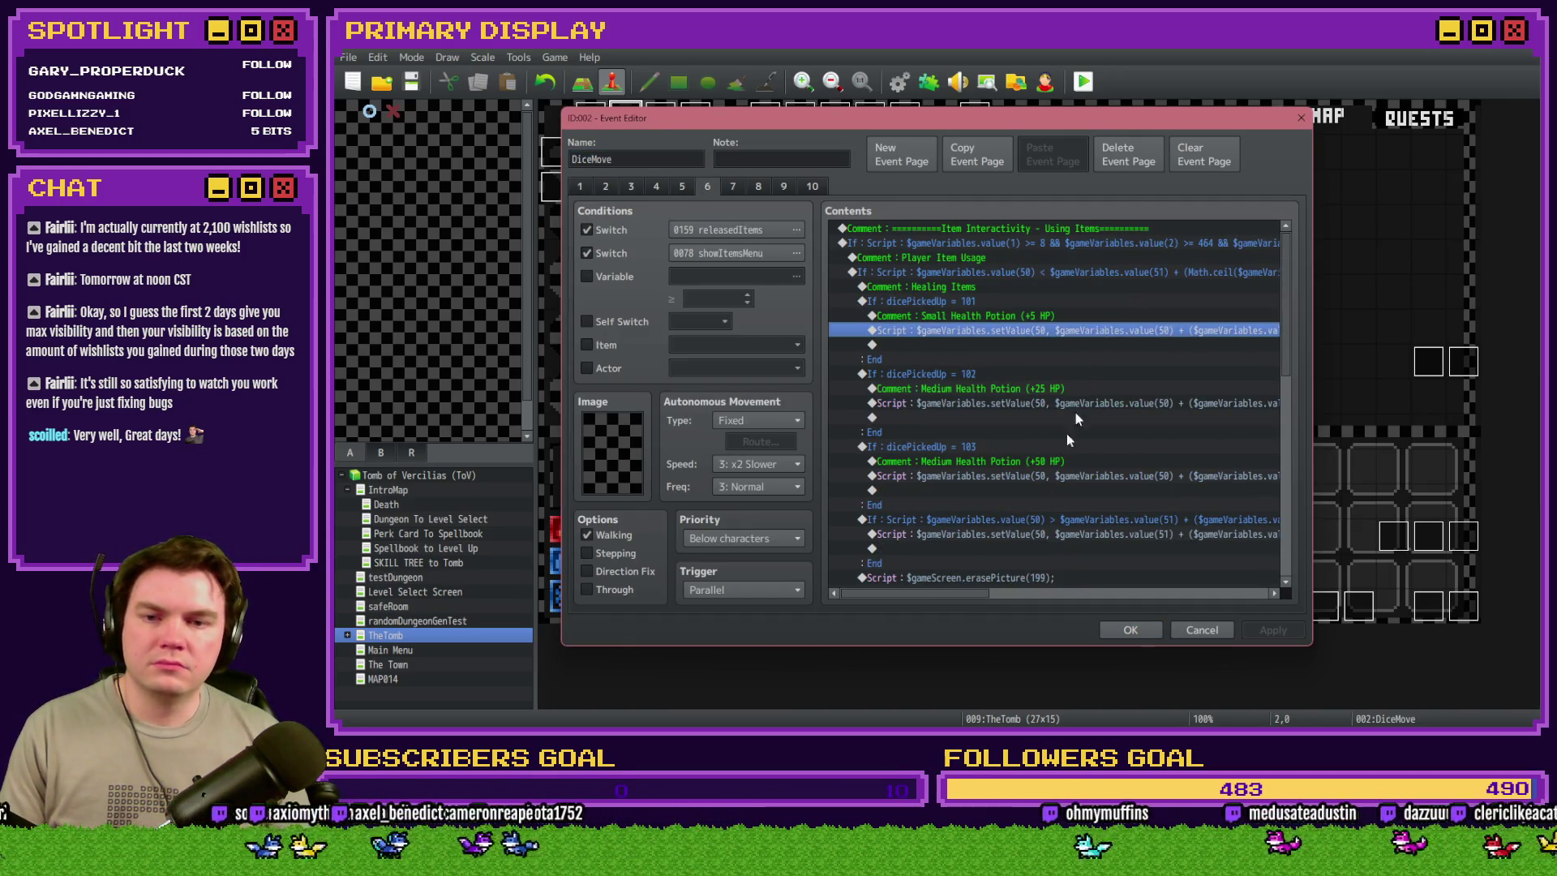
{"action": "left_click_drag", "start_coordinate": [980, 593], "coordinate": [1189, 592]}
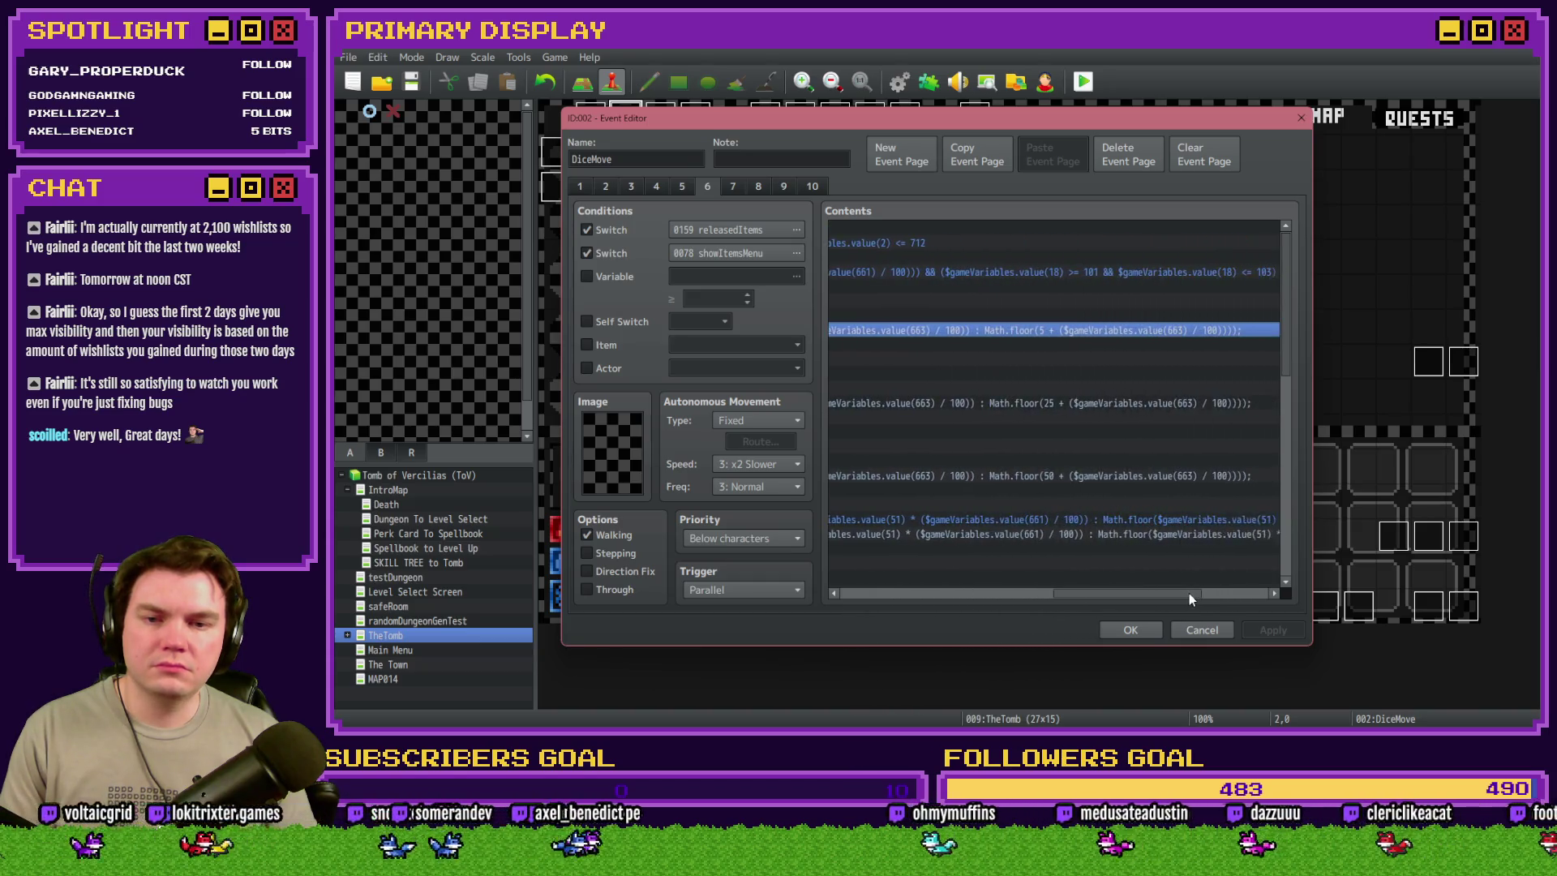
{"action": "scroll", "coordinate": [1200, 592], "scroll_direction": "left", "scroll_amount": 5}
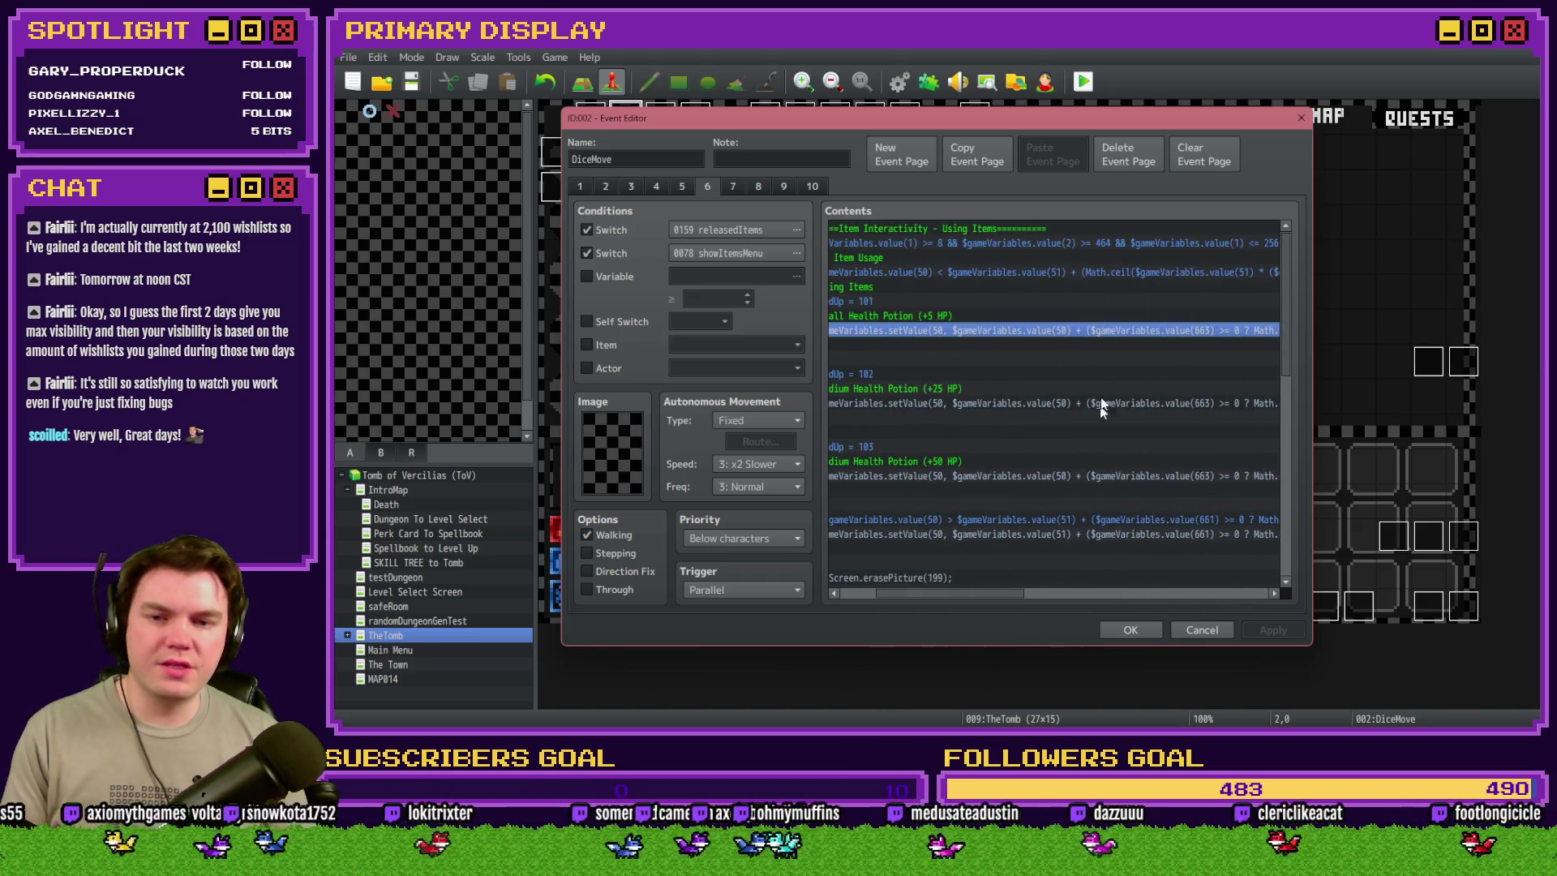
- Close DiceMove unchanged and reopen Saving Throw, scrolled to its perk If block
{"action": "left_click", "coordinate": [1145, 629]}
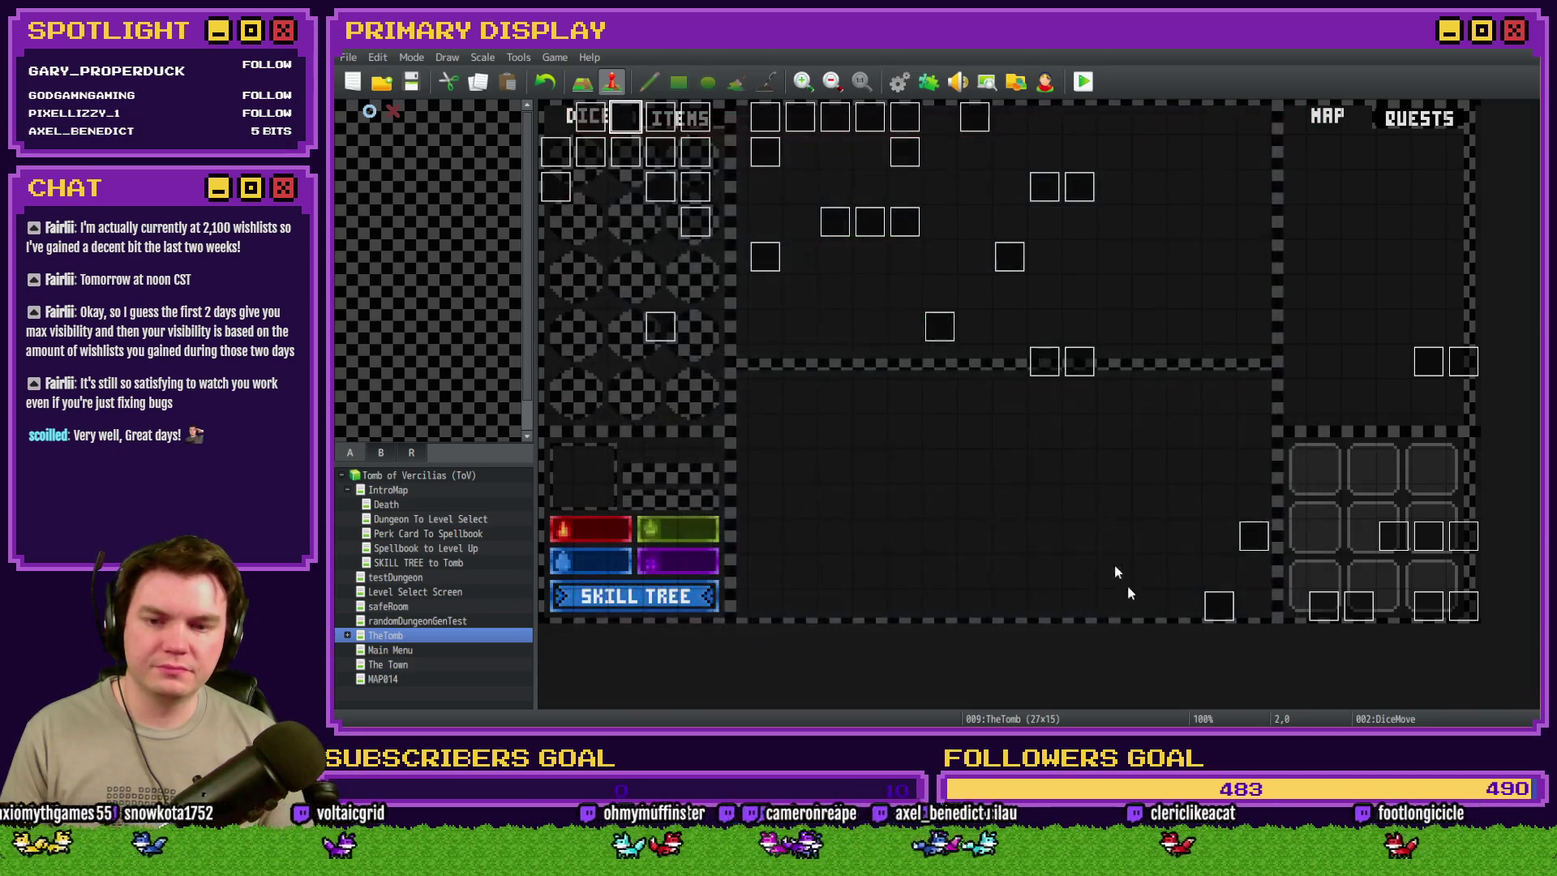
{"action": "double_click", "coordinate": [764, 152]}
{"action": "scroll", "coordinate": [956, 350], "scroll_direction": "down", "scroll_amount": 10}
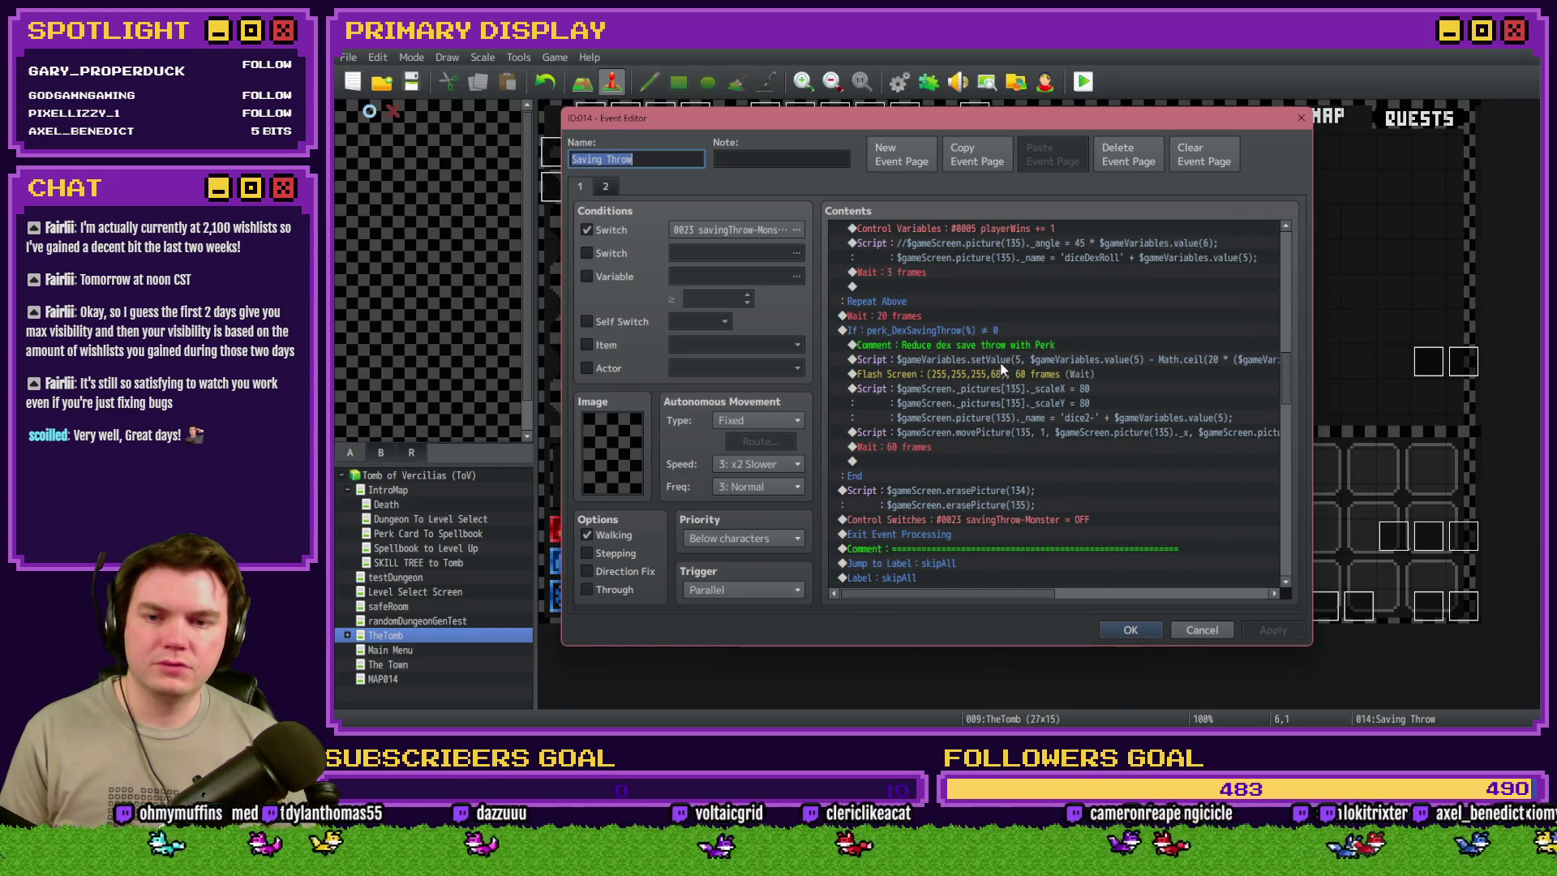
- Duplicate the perk's dice script line and open the copy for editing
{"action": "left_click", "coordinate": [1019, 364]}
{"action": "key", "text": "ctrl+c"}
{"action": "key", "text": "ctrl+v"}
{"action": "double_click", "coordinate": [1018, 363]}
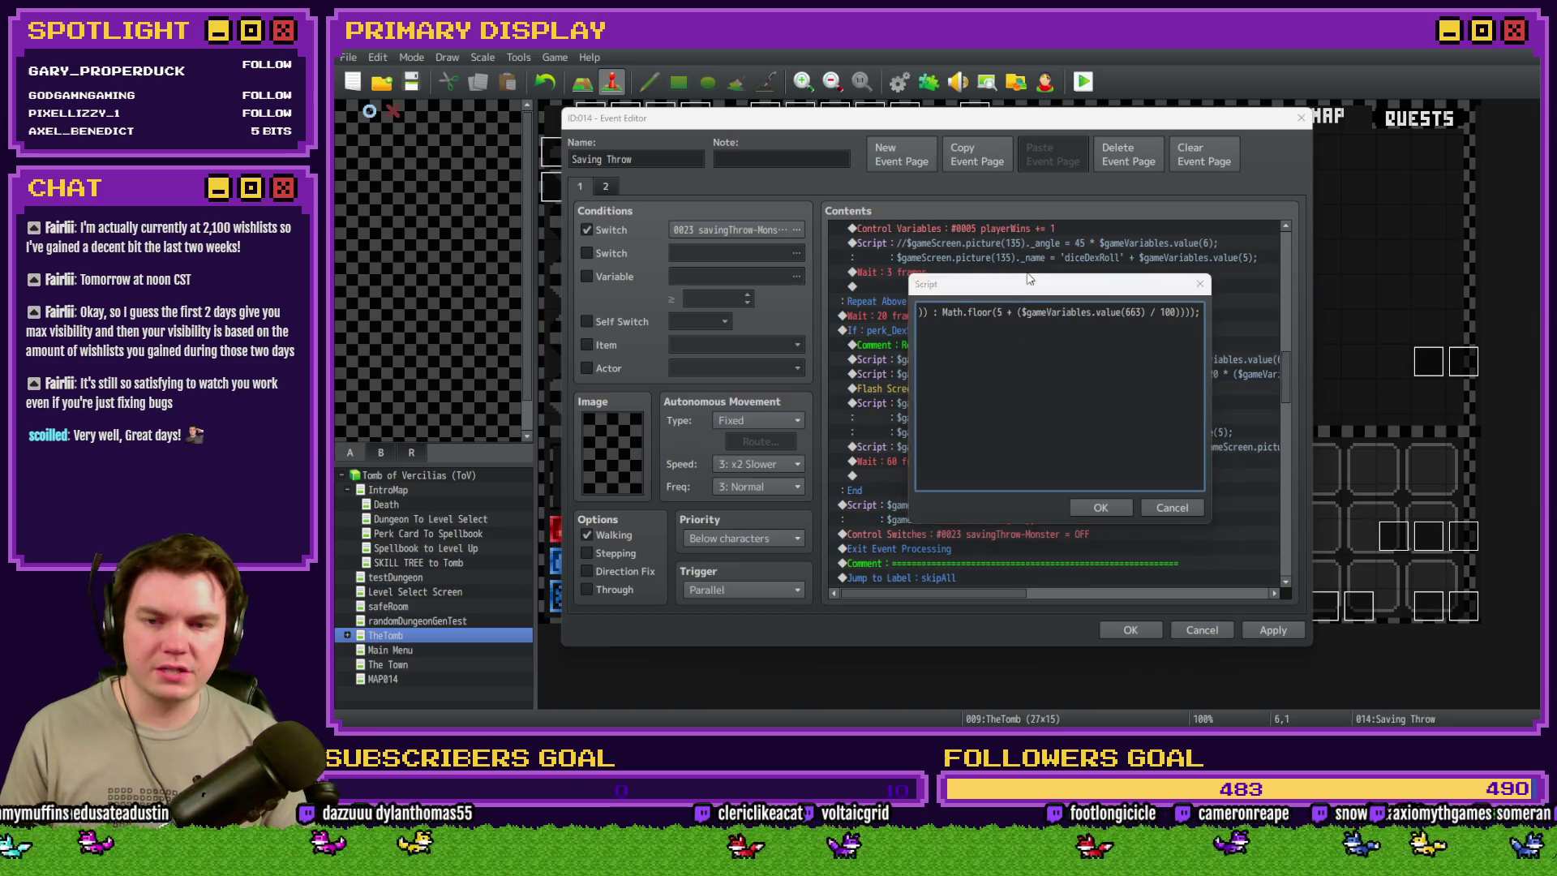
{"action": "mouse_move", "coordinate": [1028, 278]}
{"action": "left_mouse_down"}
{"action": "mouse_move", "coordinate": [1081, 411]}
{"action": "mouse_move", "coordinate": [1078, 391]}
{"action": "left_mouse_up"}
- Change the copy's setValue(50 and value(50) to variable 5, then confirm the script
{"action": "left_click", "coordinate": [1046, 339]}
{"action": "double_click", "coordinate": [1046, 340]}
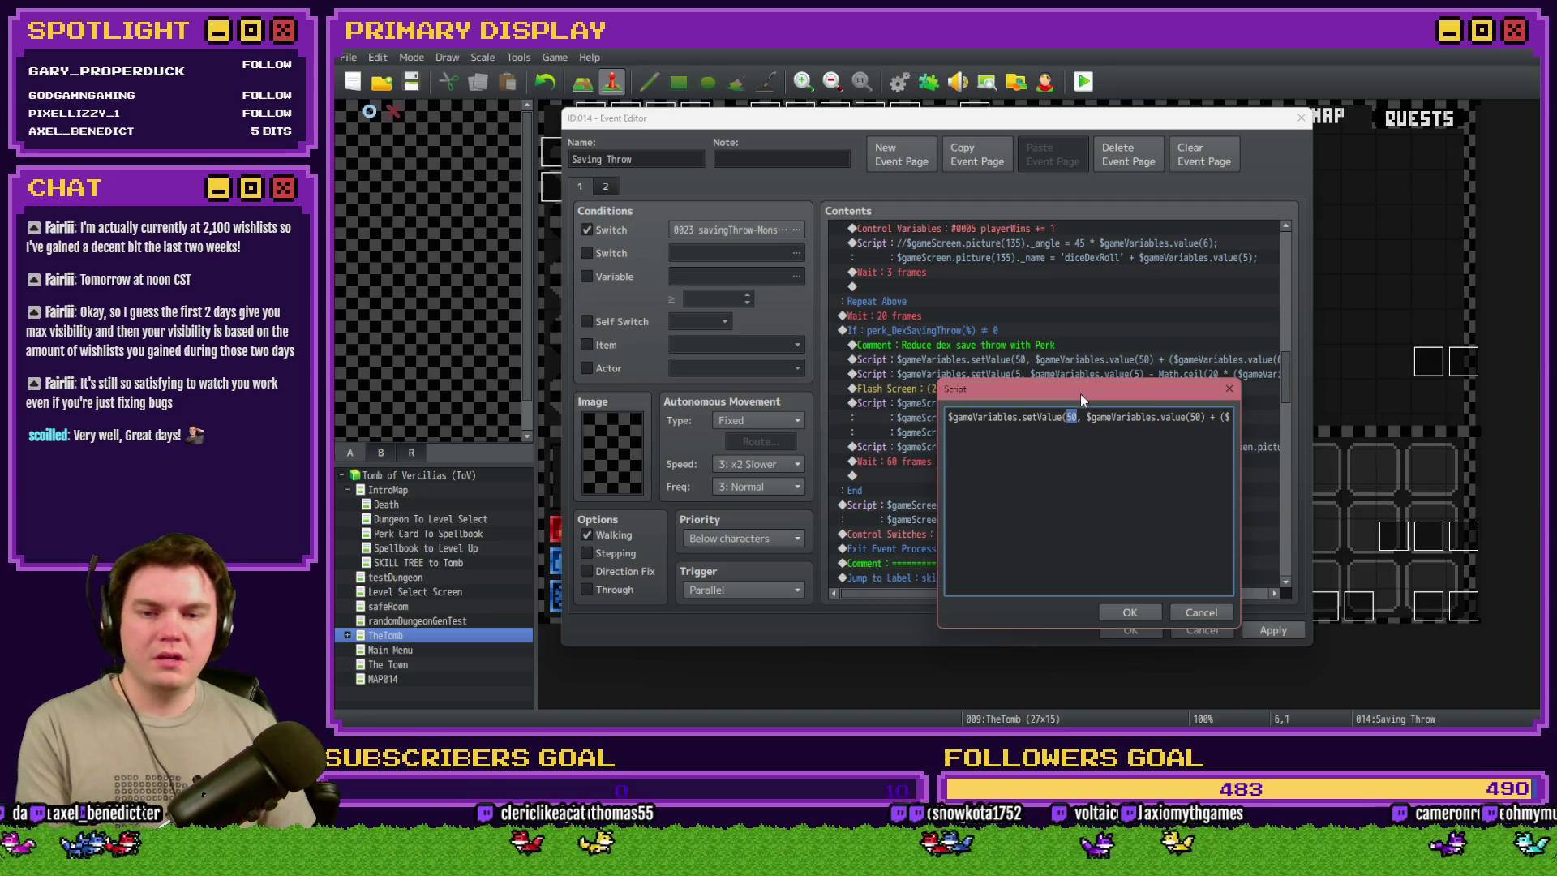
{"action": "type", "text": "5"}
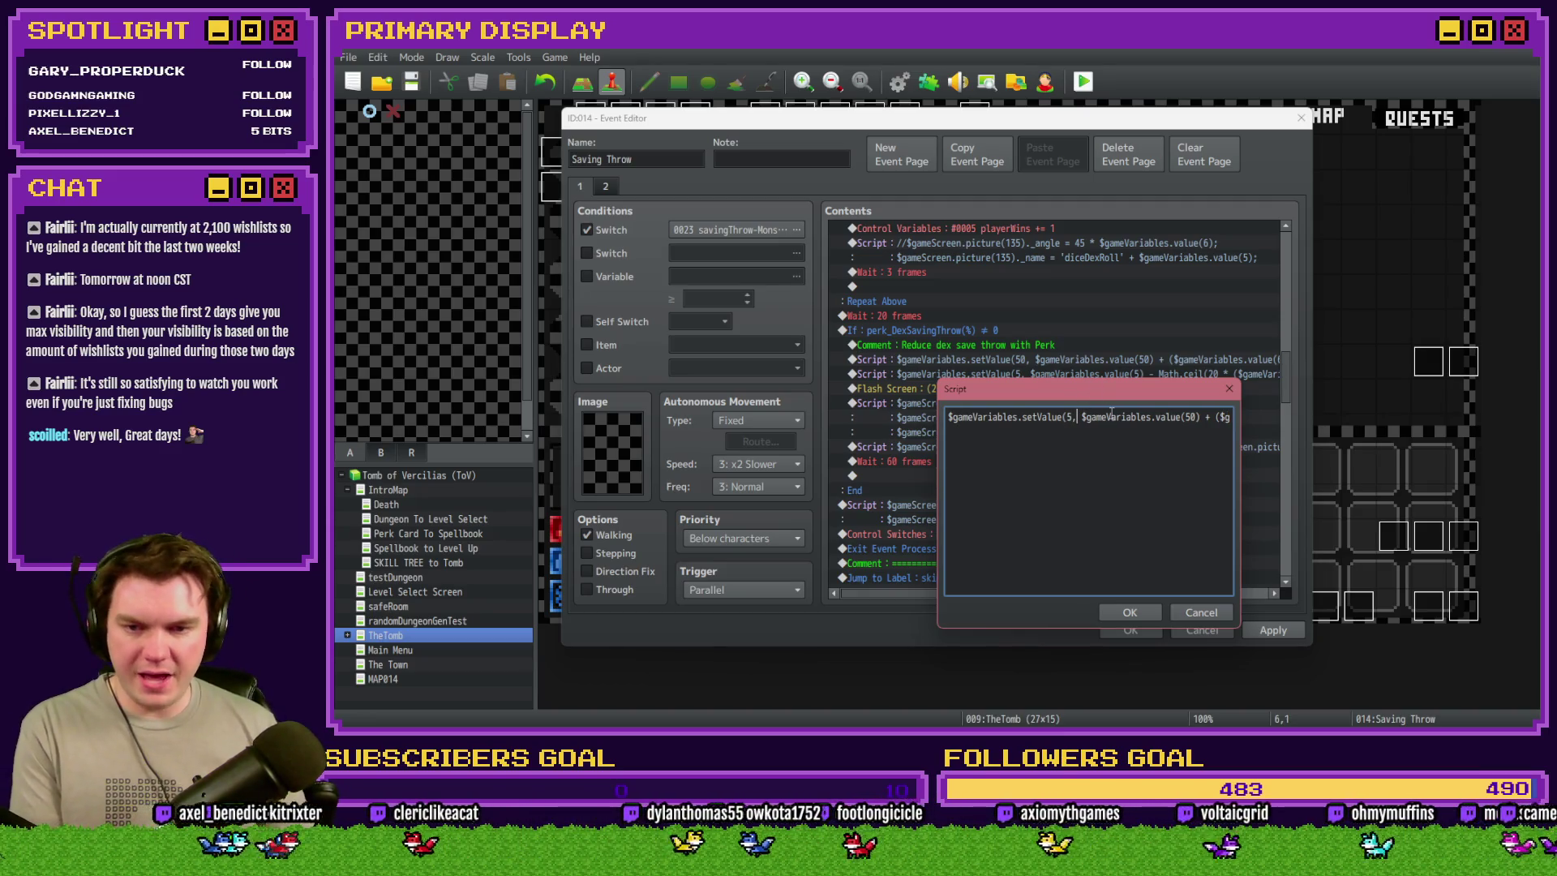
{"action": "key", "text": "Right"}
{"action": "key", "text": "Right"}
{"action": "key", "text": "Right"}
{"action": "left_click", "coordinate": [1189, 417]}
{"action": "key", "text": "BackSpace"}
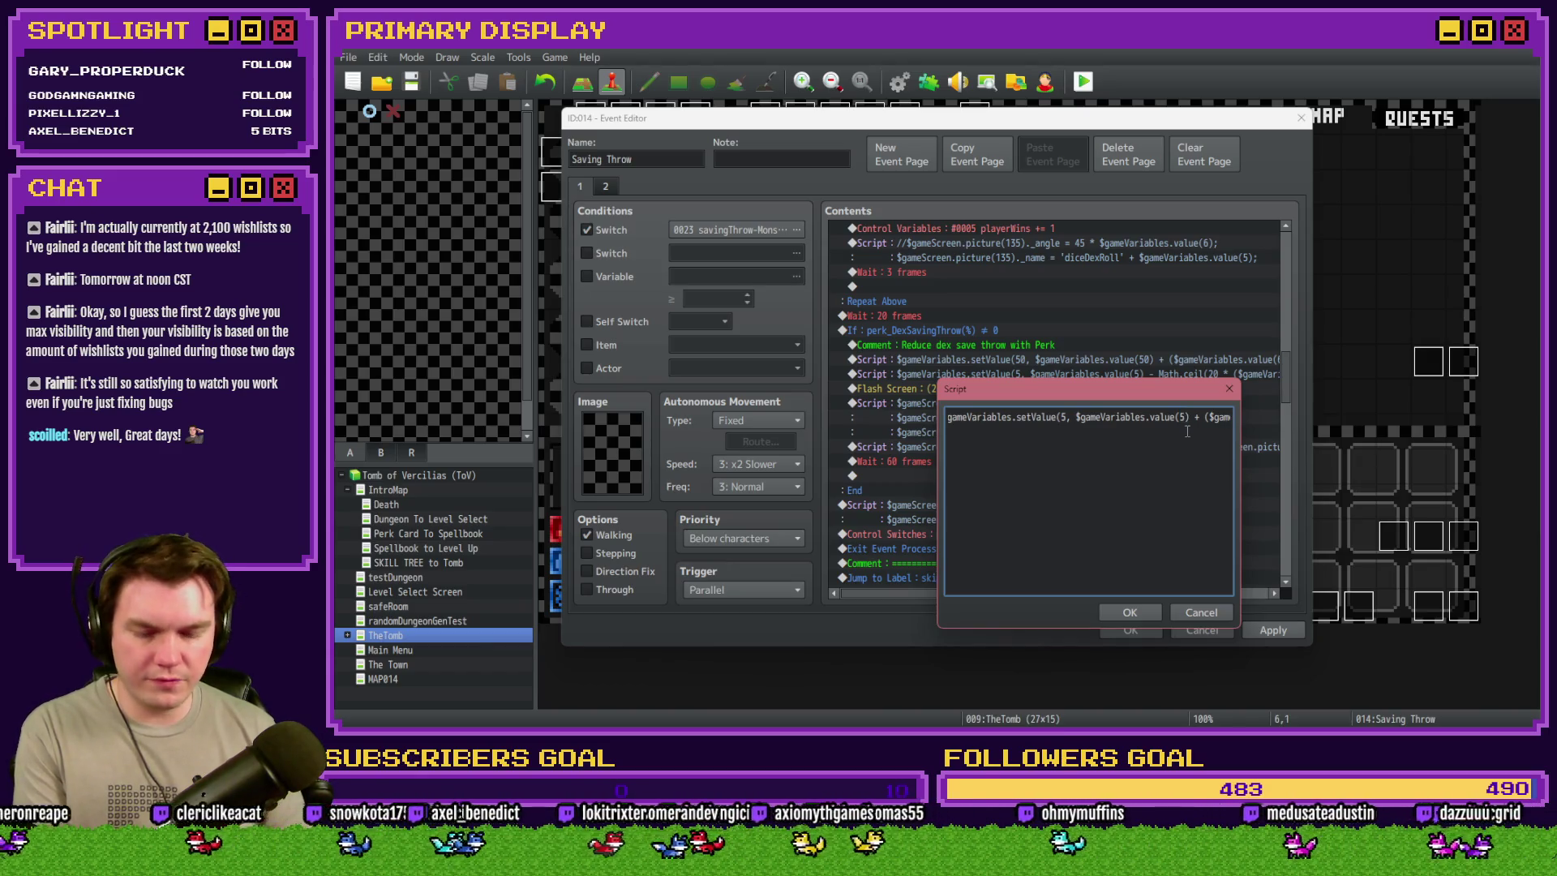
{"action": "key", "text": "Right"}
{"action": "key", "text": "Right"}
{"action": "key", "text": "Right"}
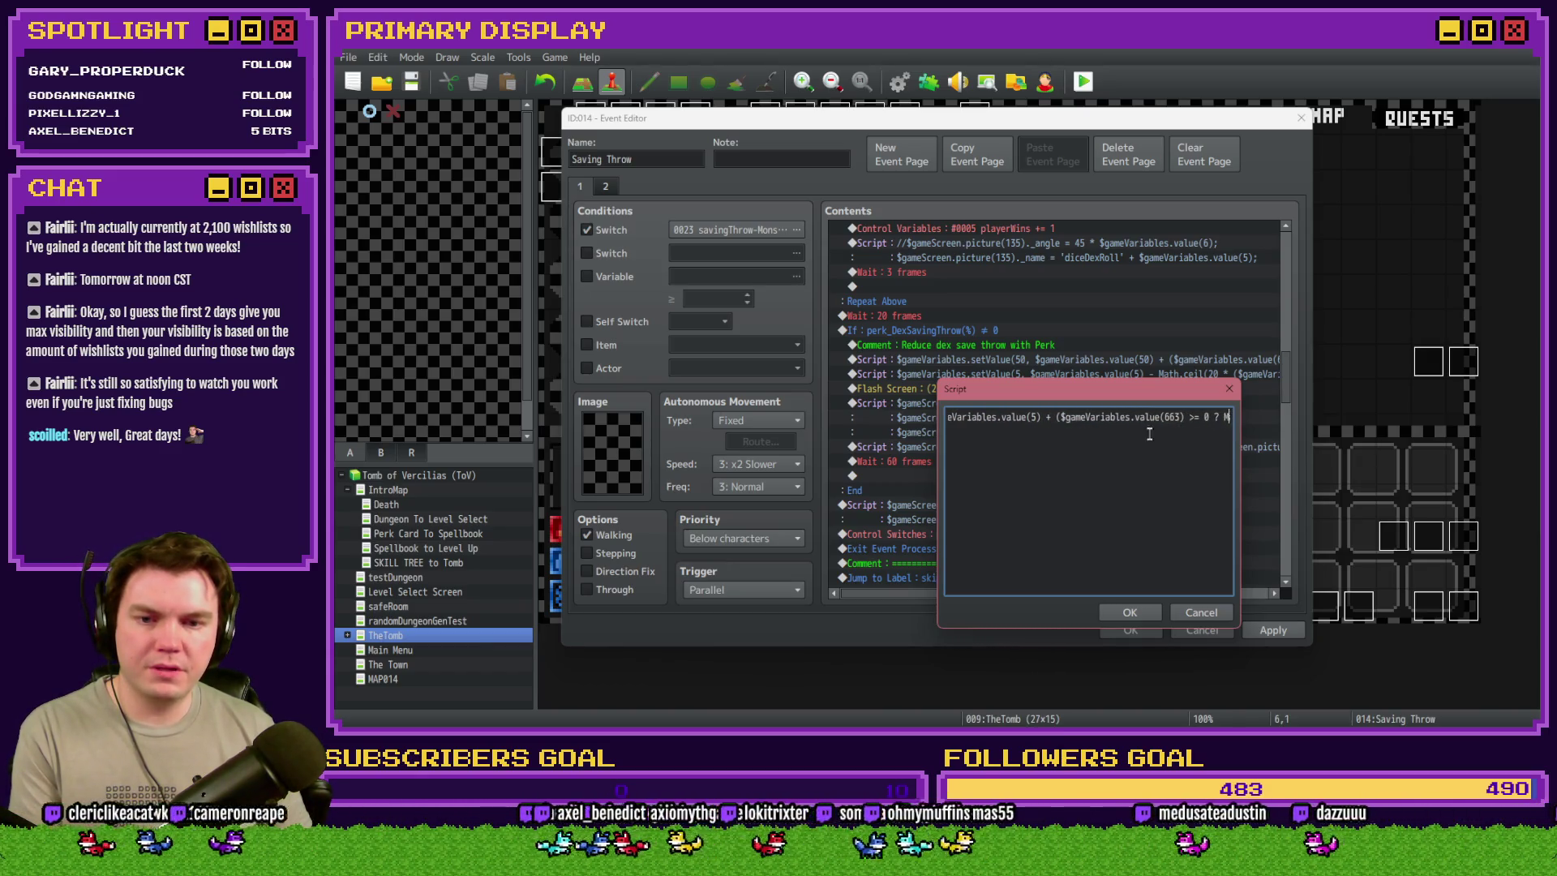
{"action": "double_click", "coordinate": [1171, 416]}
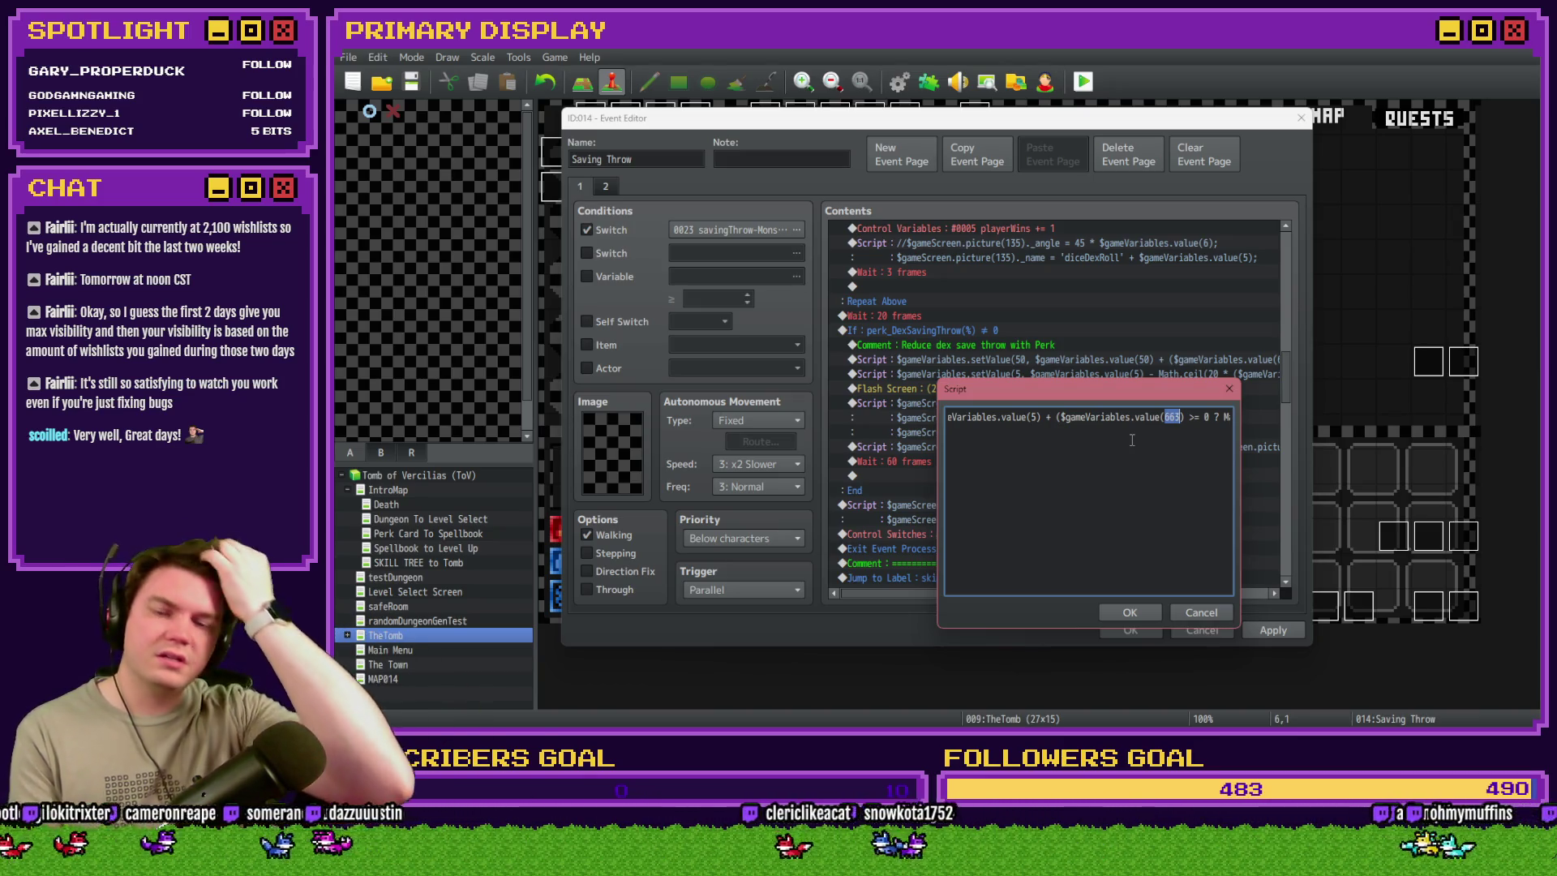
{"action": "left_click", "coordinate": [1130, 612]}
{"action": "left_click", "coordinate": [586, 277]}
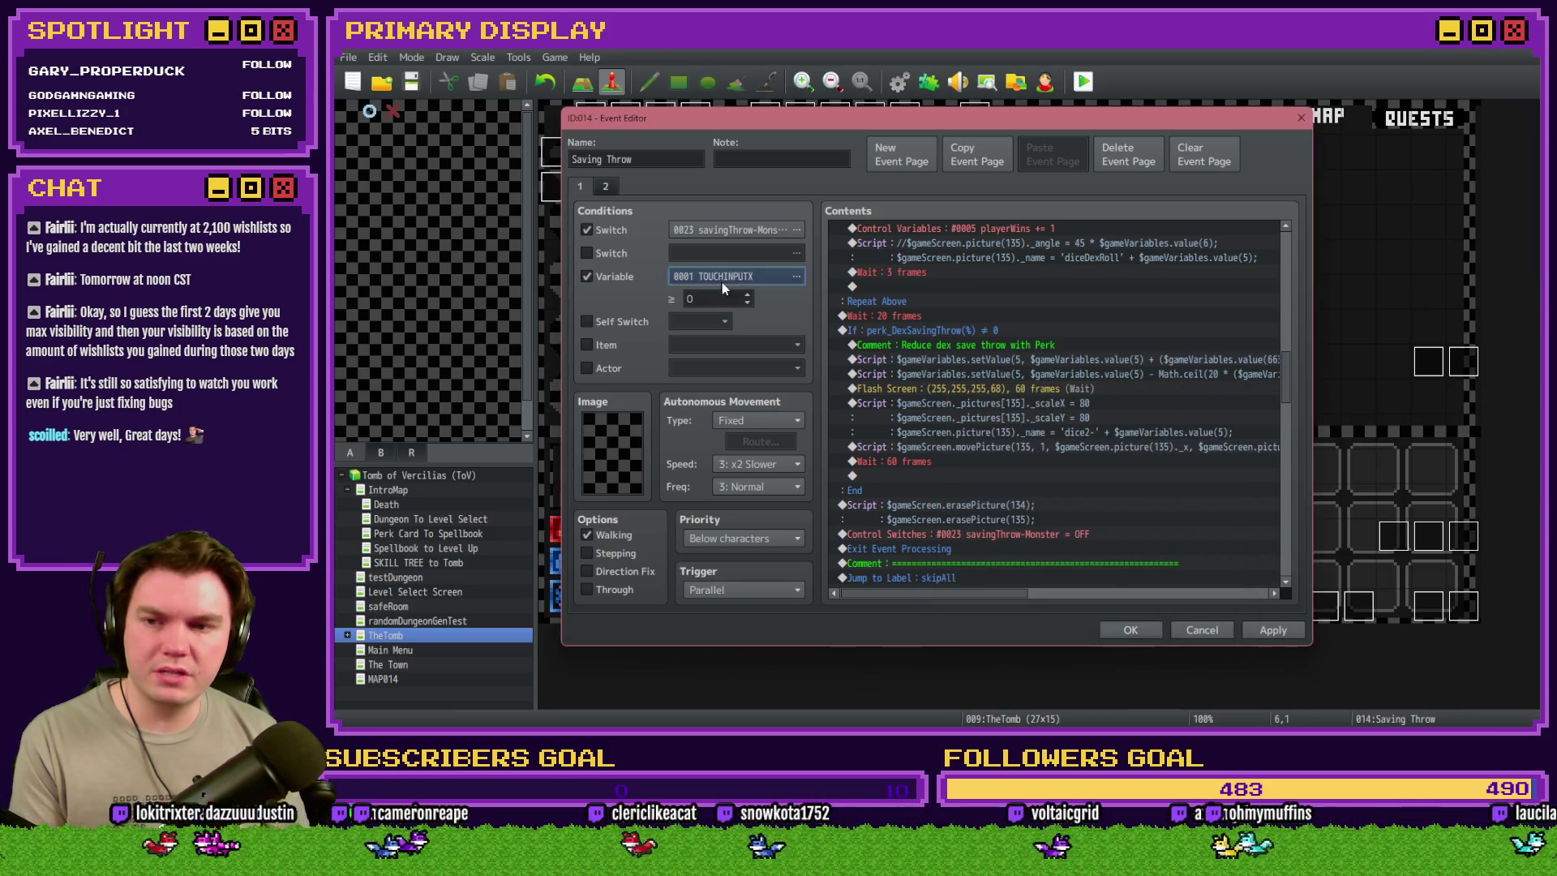
- Cancel the Variable Selector to drop the stray page condition, then reopen the new script line
{"action": "left_click", "coordinate": [719, 280]}
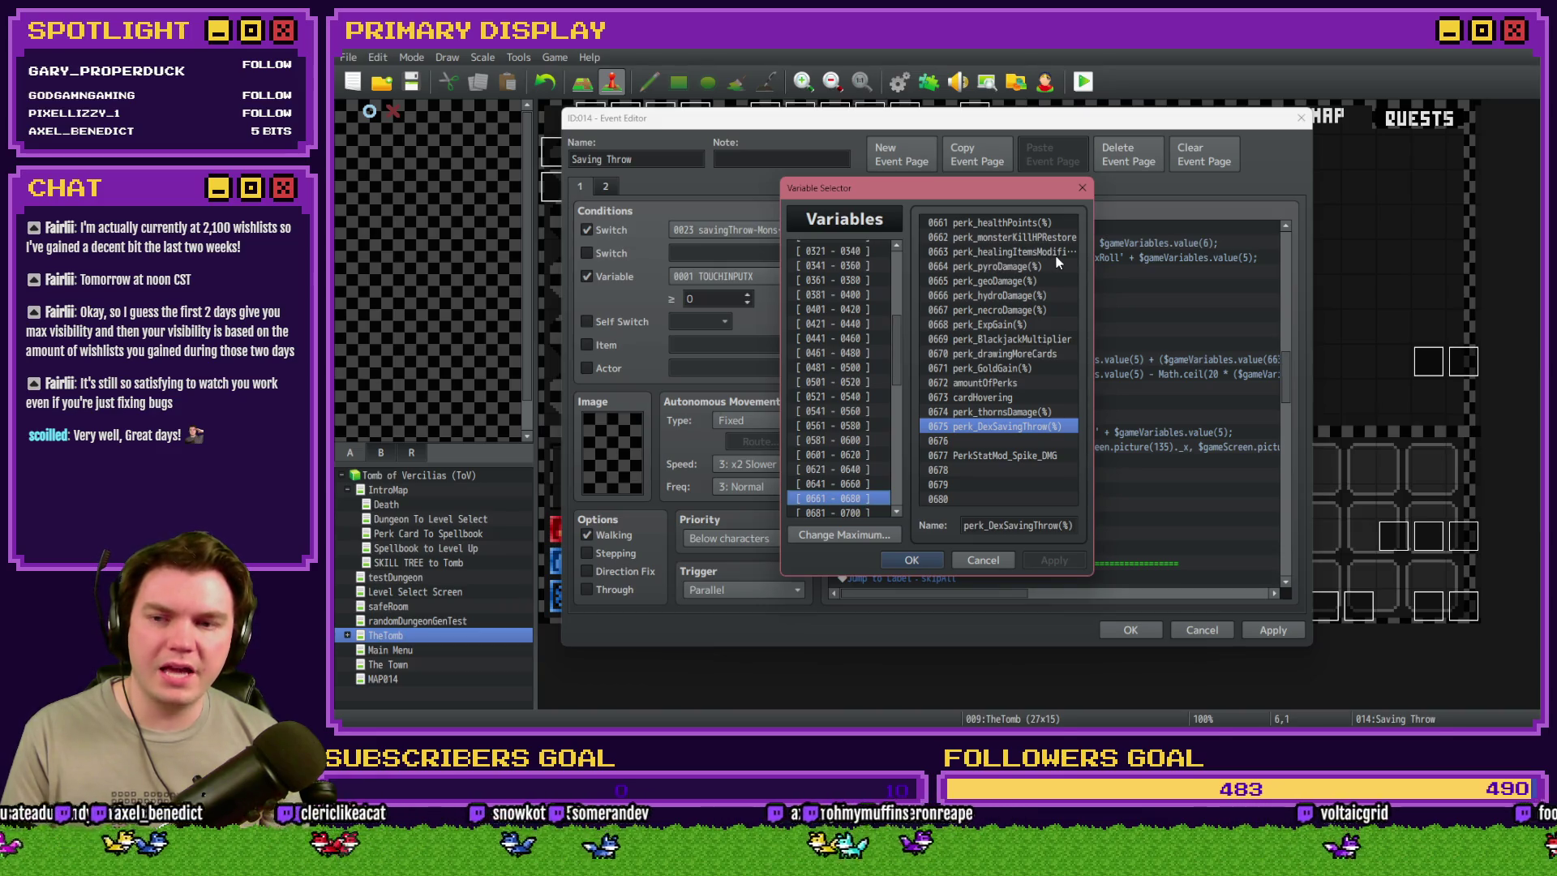
{"action": "key", "text": "Escape"}
{"action": "double_click", "coordinate": [1133, 359]}
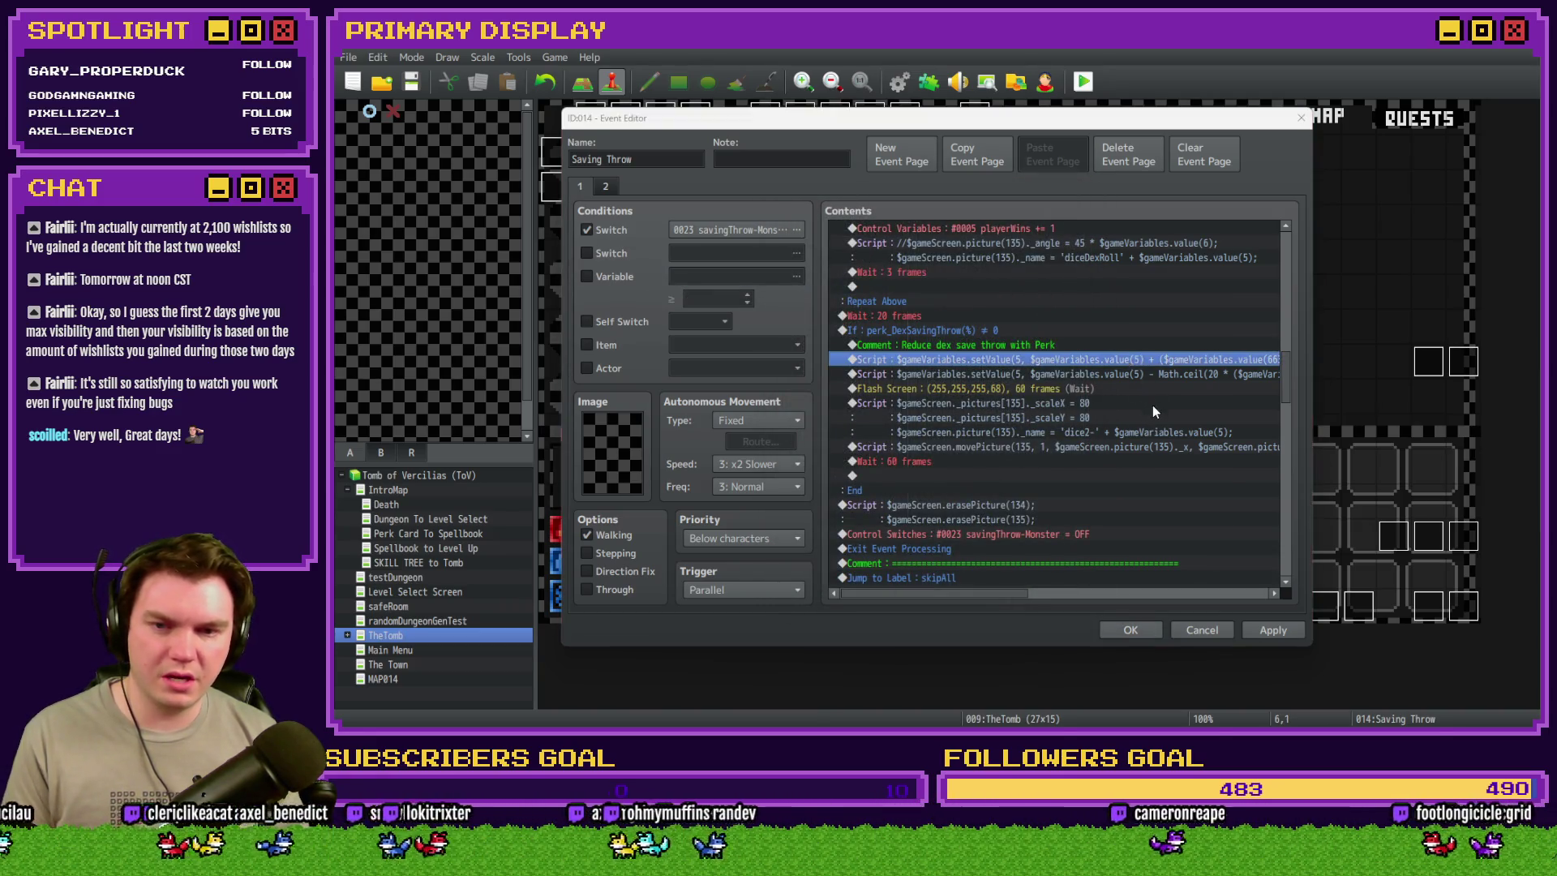
- Select variable number 663 in the script's Math.ceil percentage part
{"action": "left_click", "coordinate": [1128, 314]}
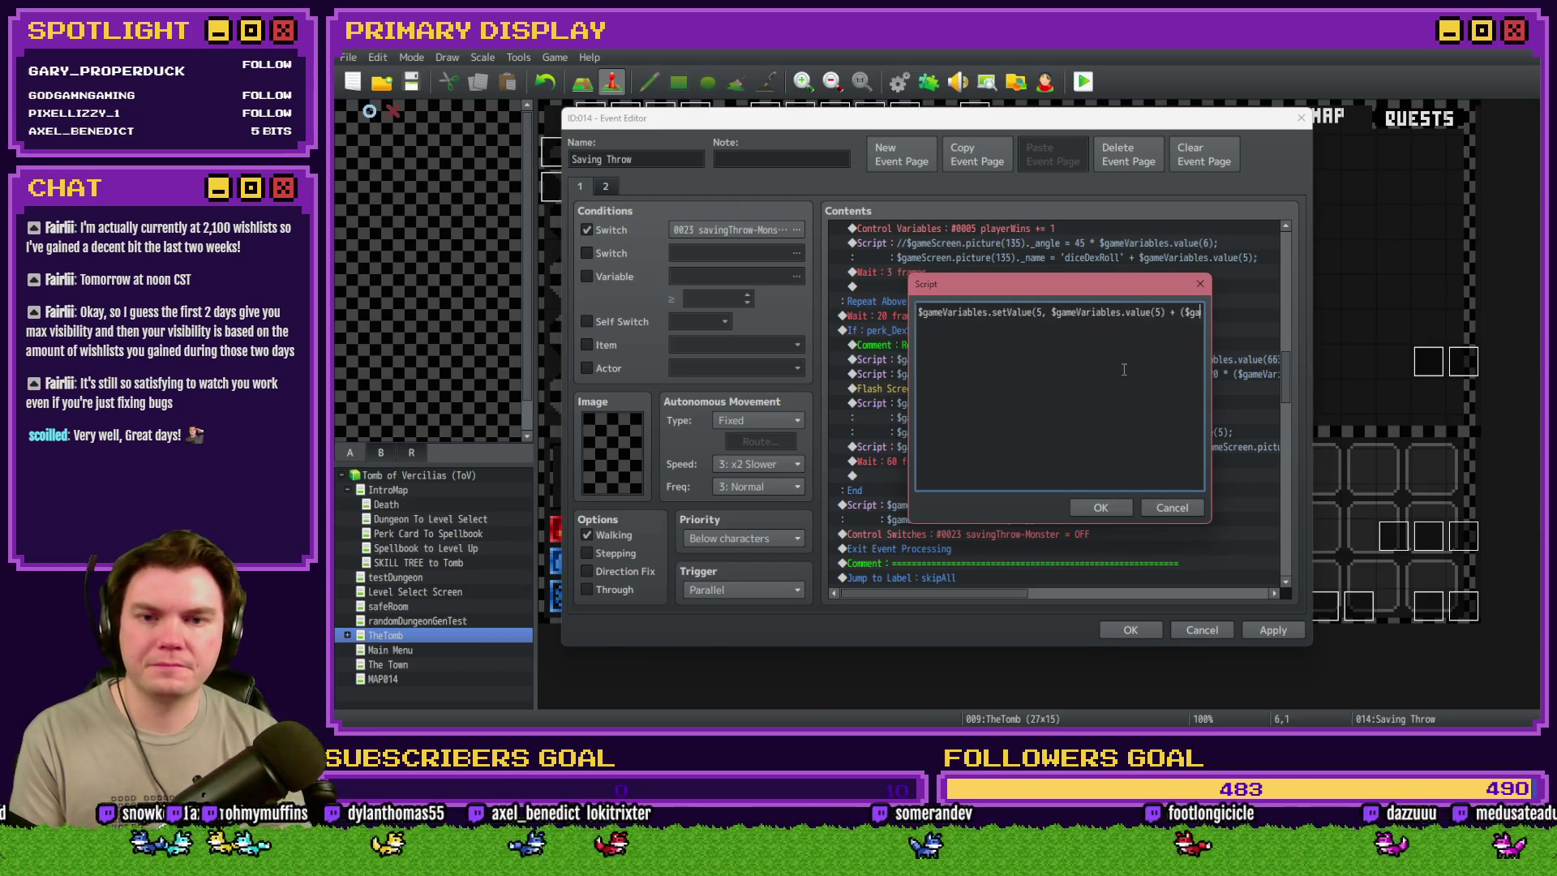
{"action": "key", "text": "Right"}
{"action": "key", "text": "Right"}
{"action": "key", "text": "Right"}
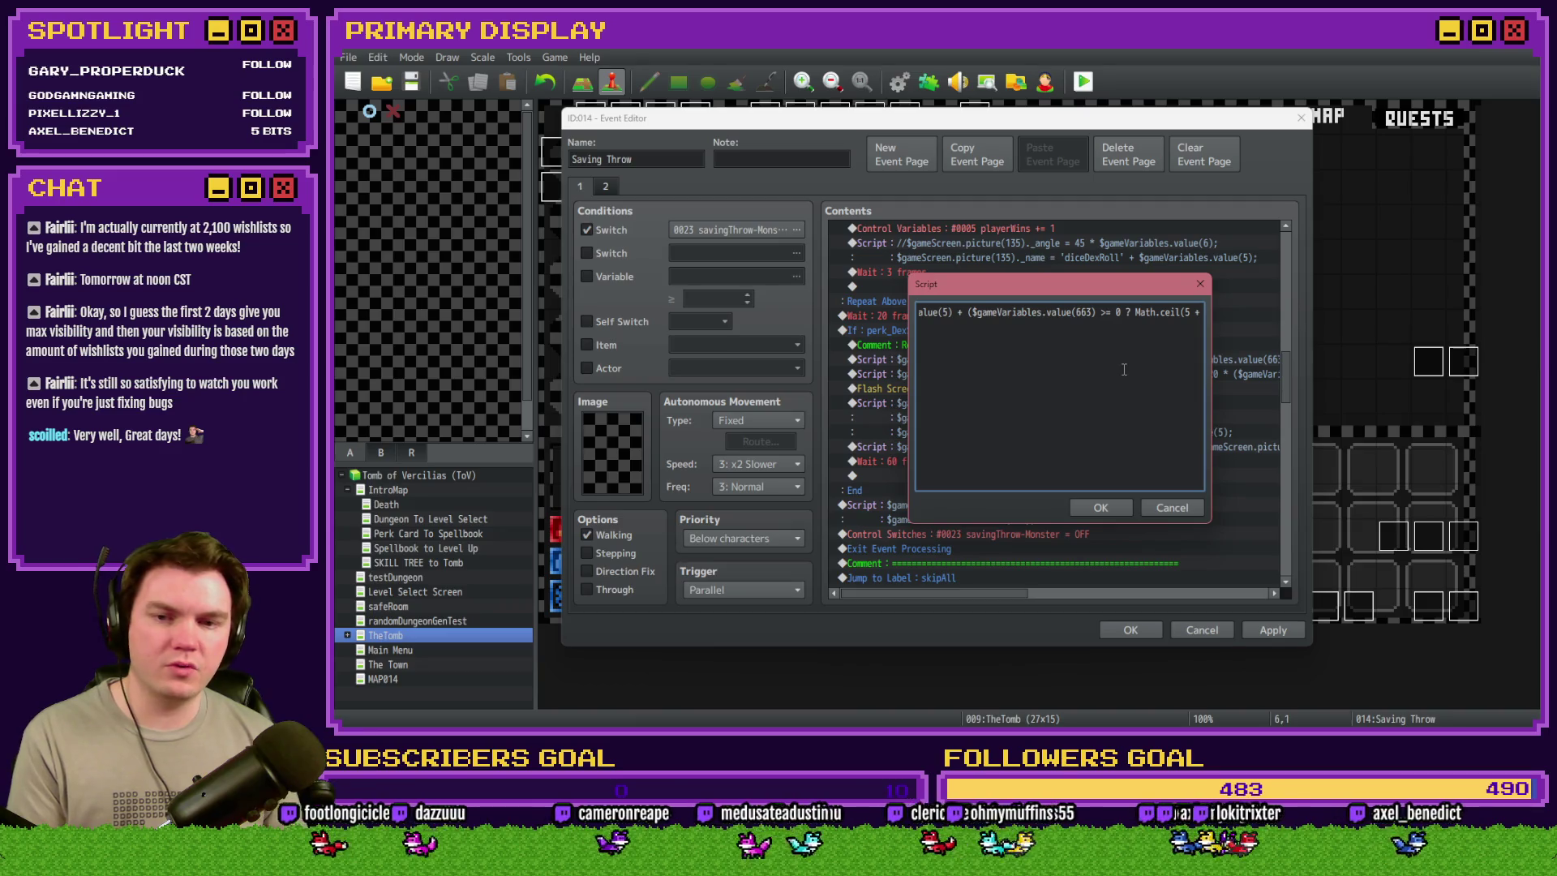
{"action": "double_click", "coordinate": [1082, 313]}
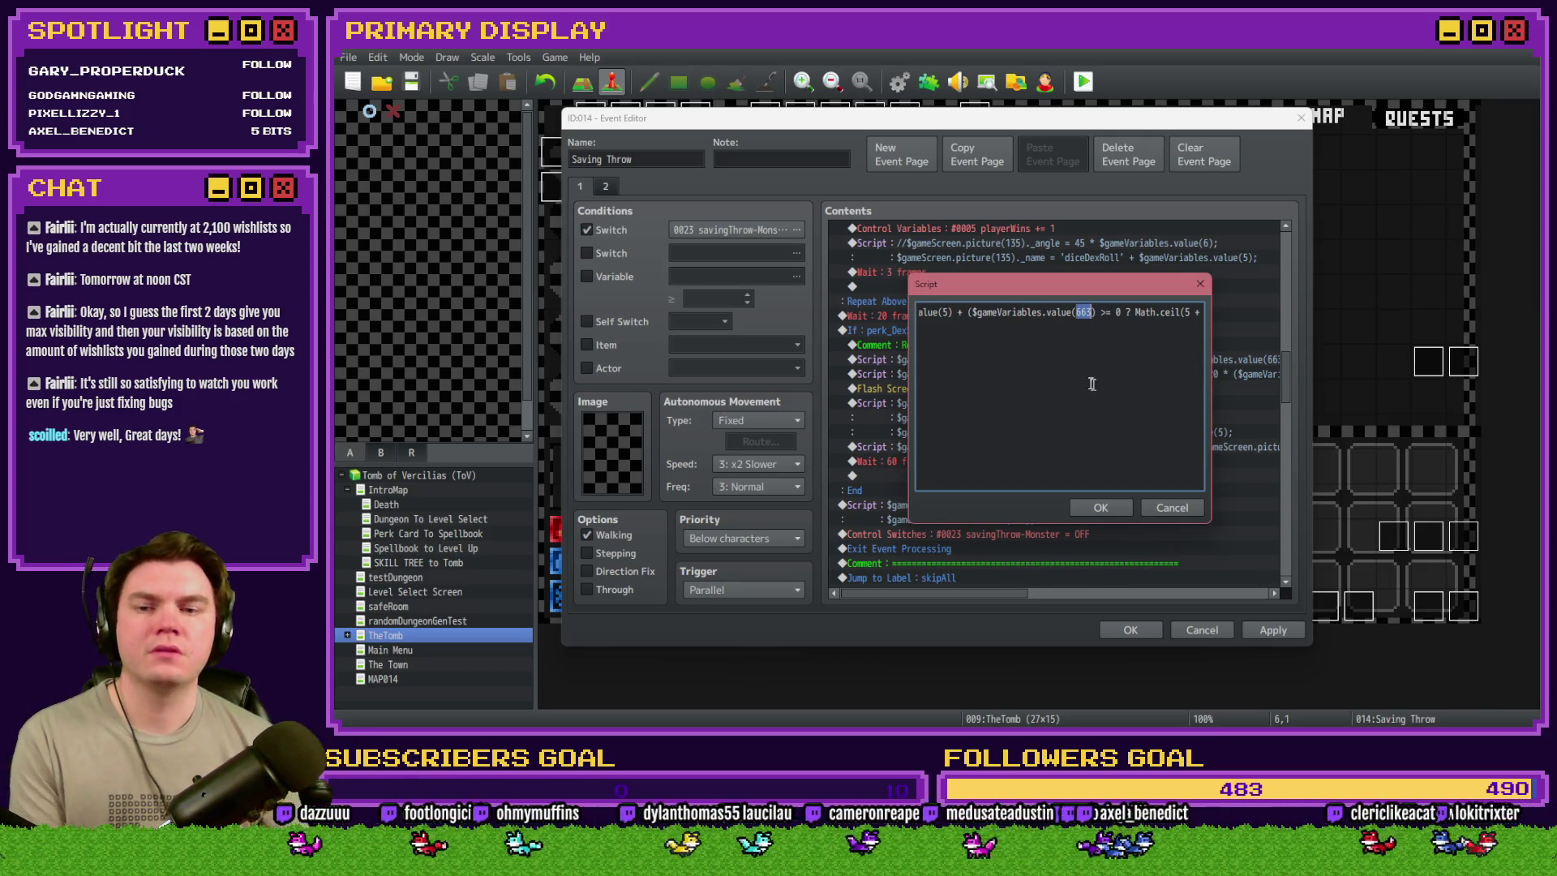
{"action": "key", "text": "Home"}
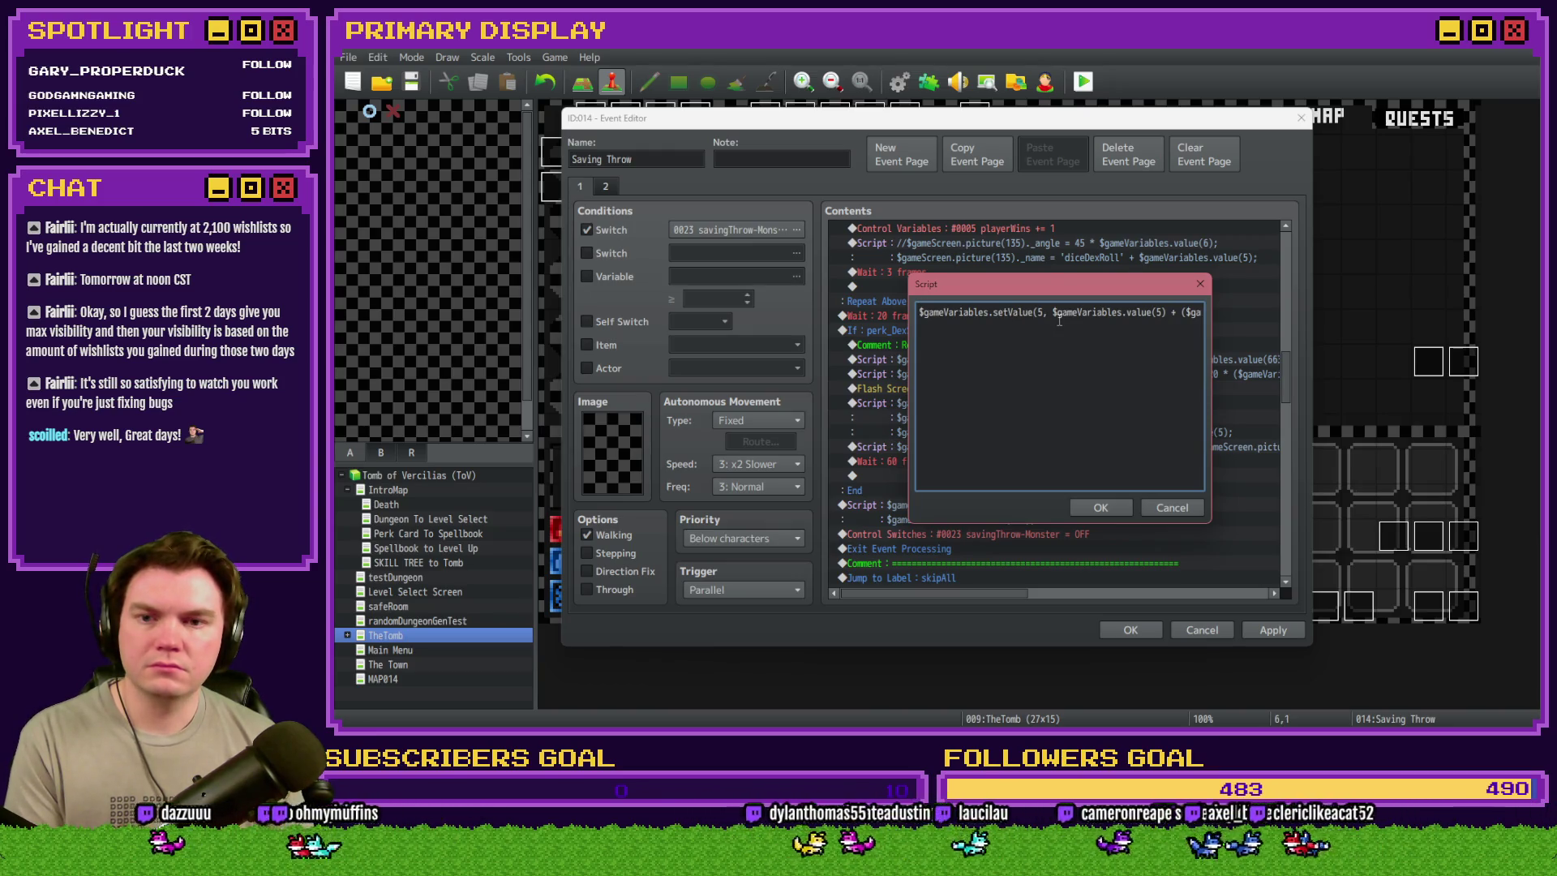
{"action": "key", "text": "ctrl+Right"}
{"action": "key", "text": "ctrl+Right"}
{"action": "key", "text": "ctrl+Right"}
{"action": "double_click", "coordinate": [1081, 313]}
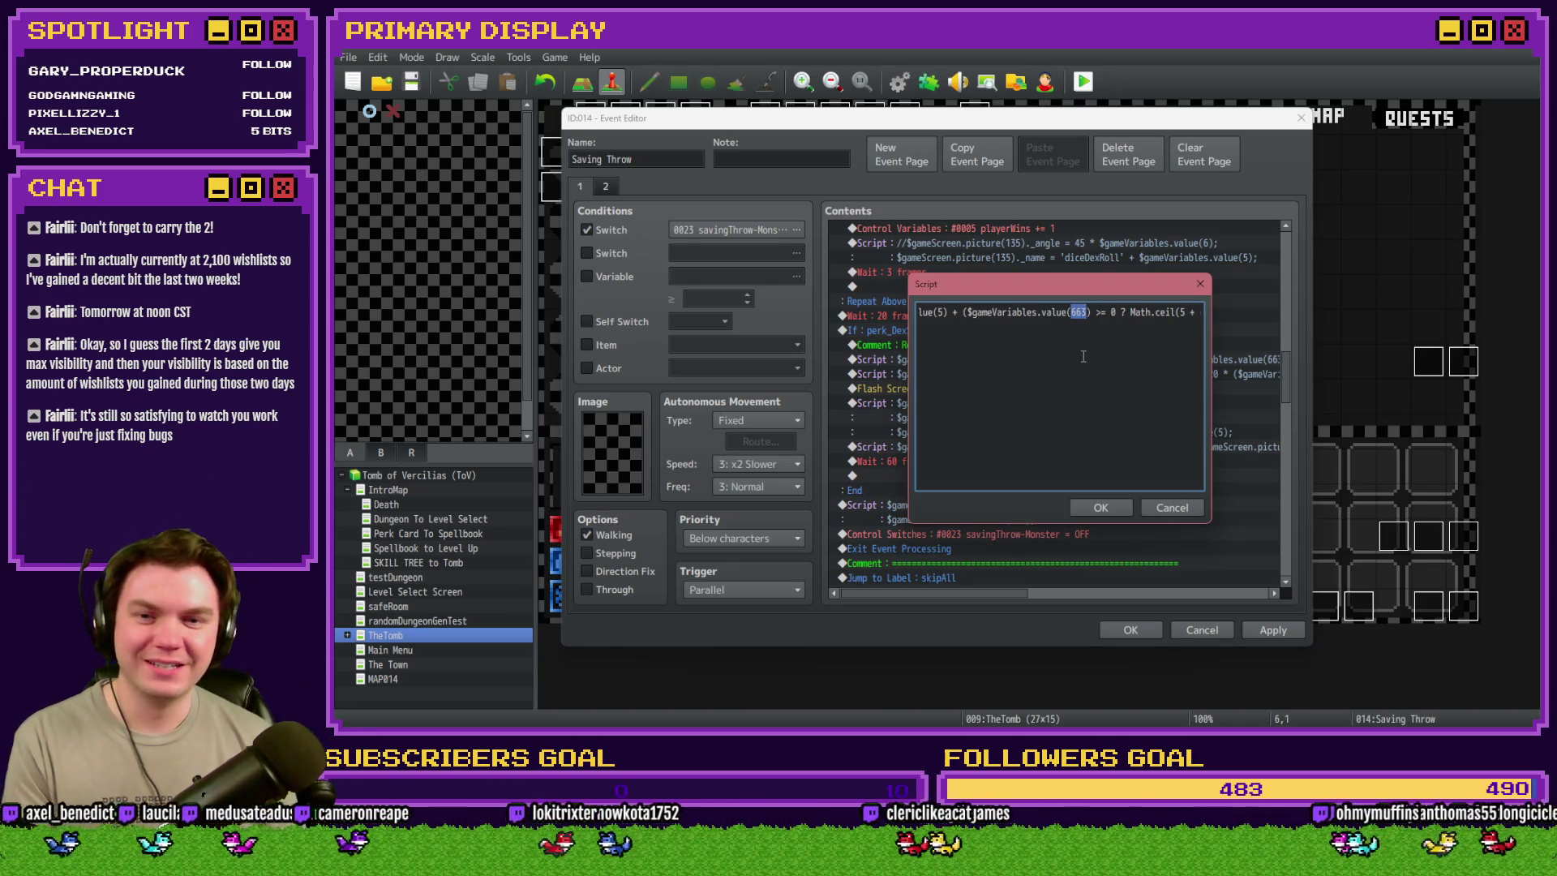
- Restore the ternary after >= with 0 ? Math.ceil and Math.floor percentage branches
{"action": "left_click", "coordinate": [1107, 325]}
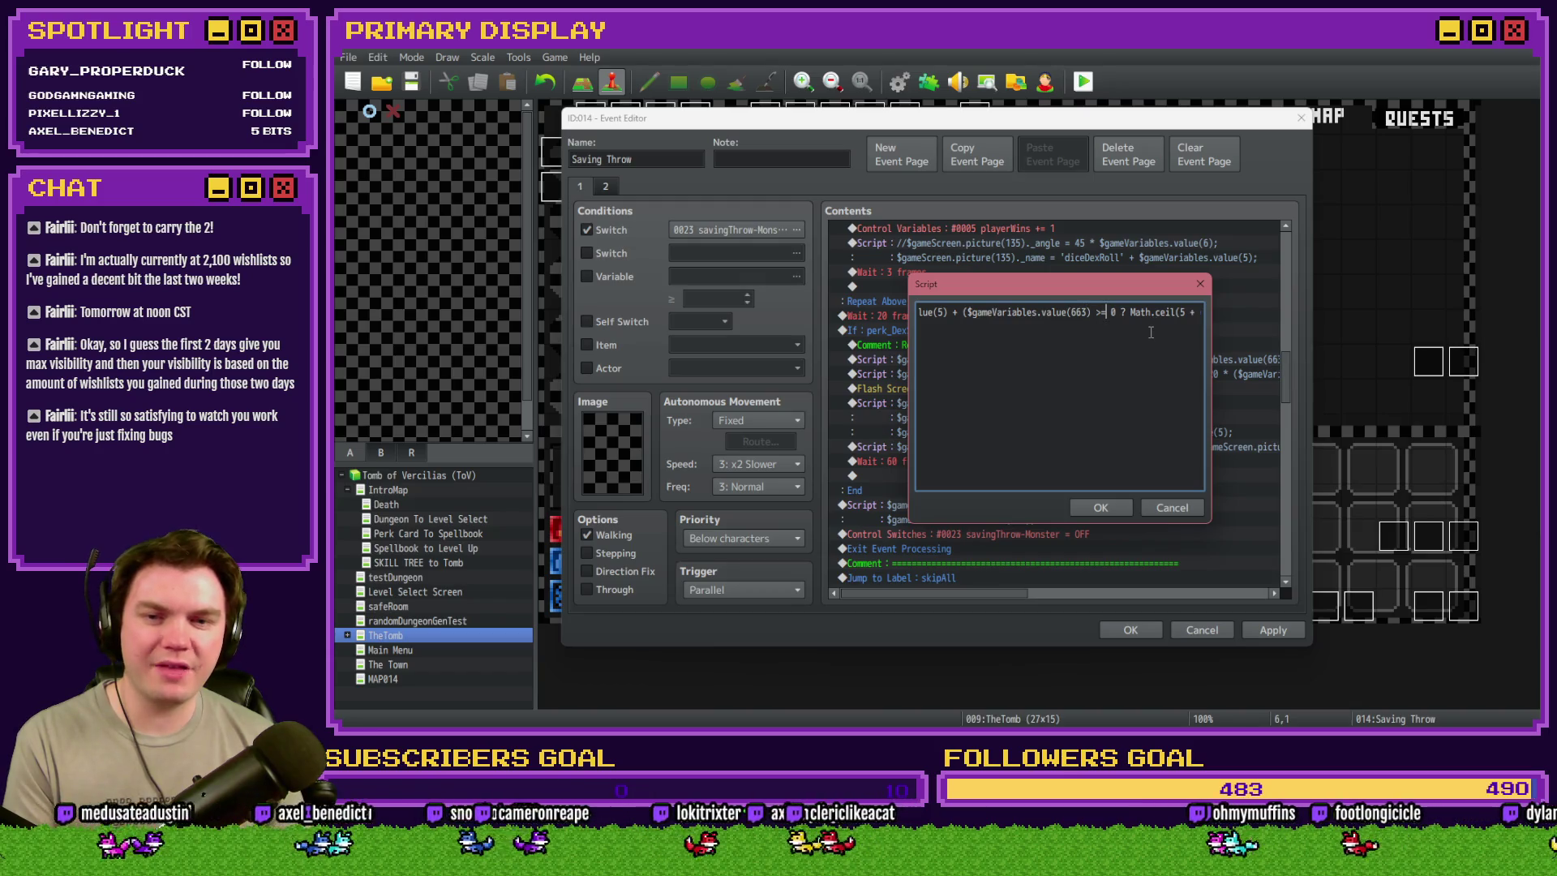
{"action": "type", "text": "($gameVariables.value(663) / 100)"}
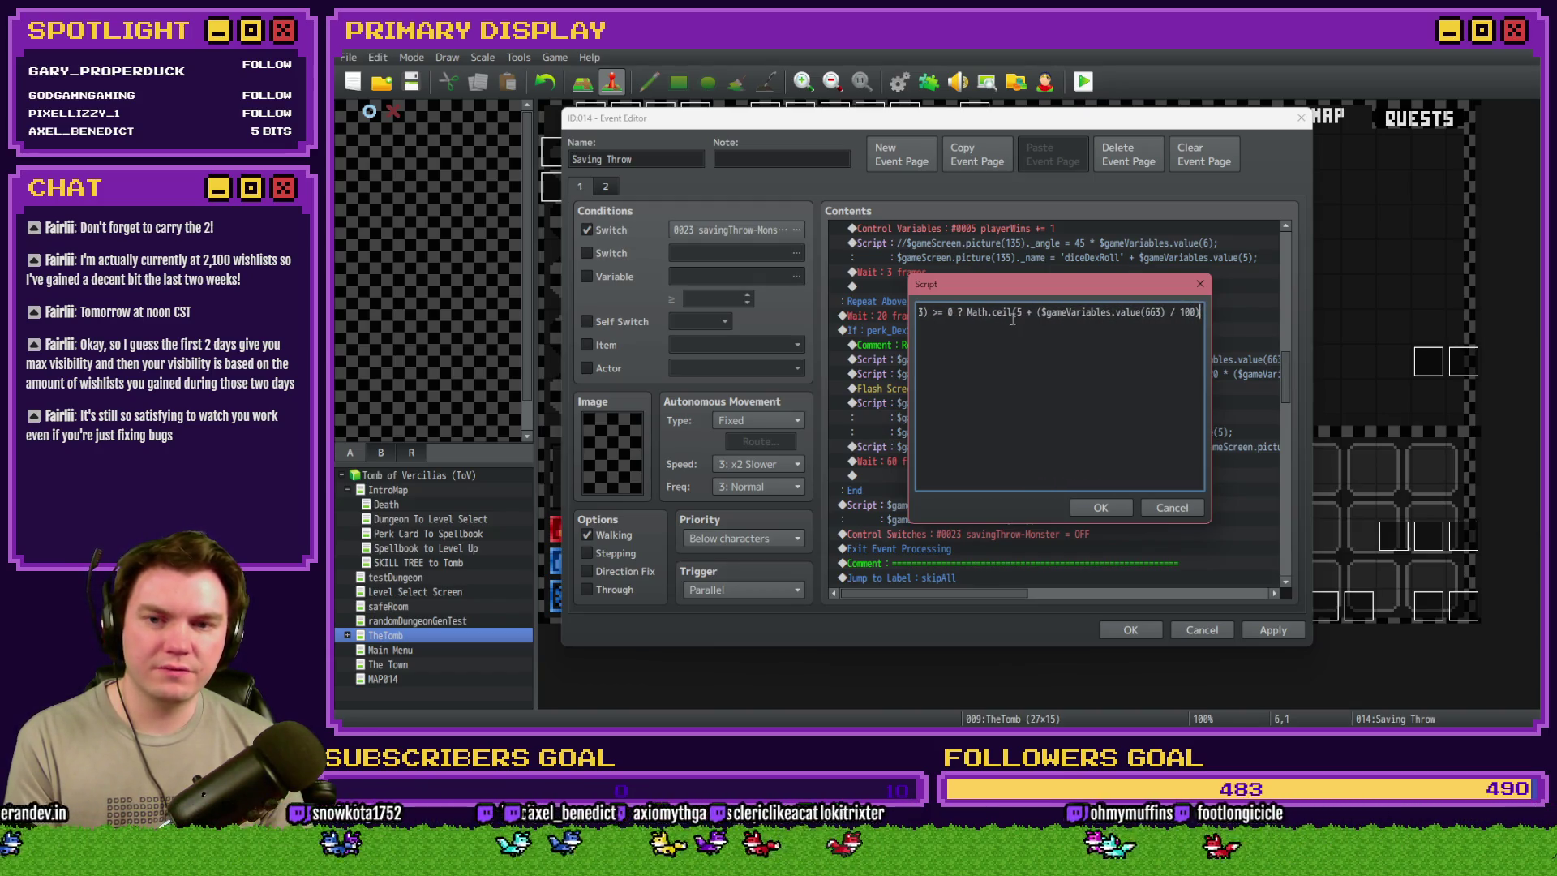
{"action": "type", "text": ") : Math.floor(5 + ($gam"}
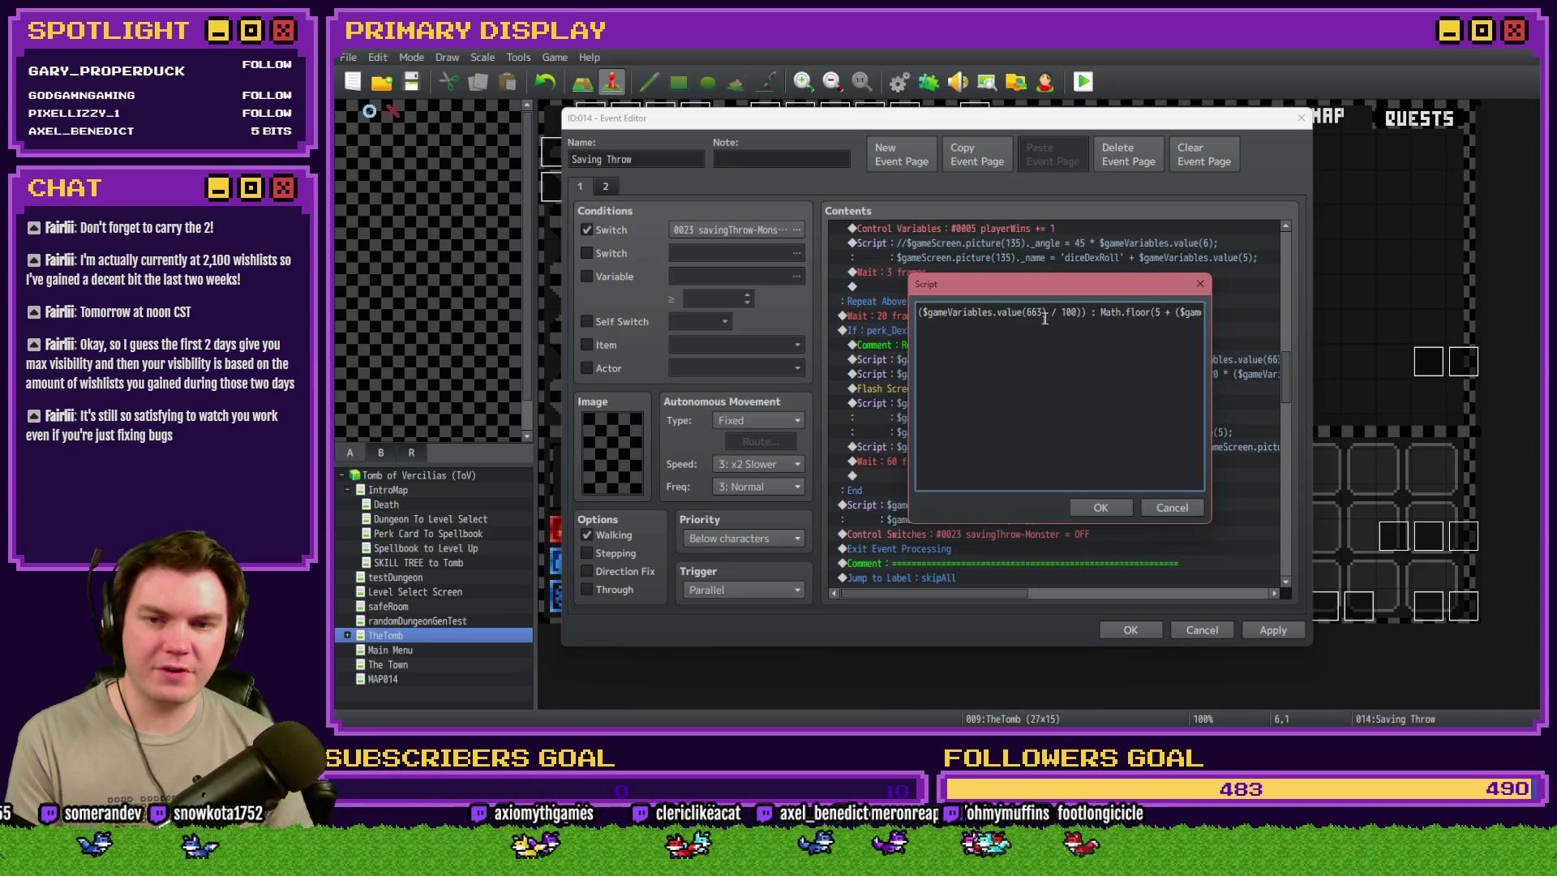
{"action": "type", "text": "eVariables.v"}
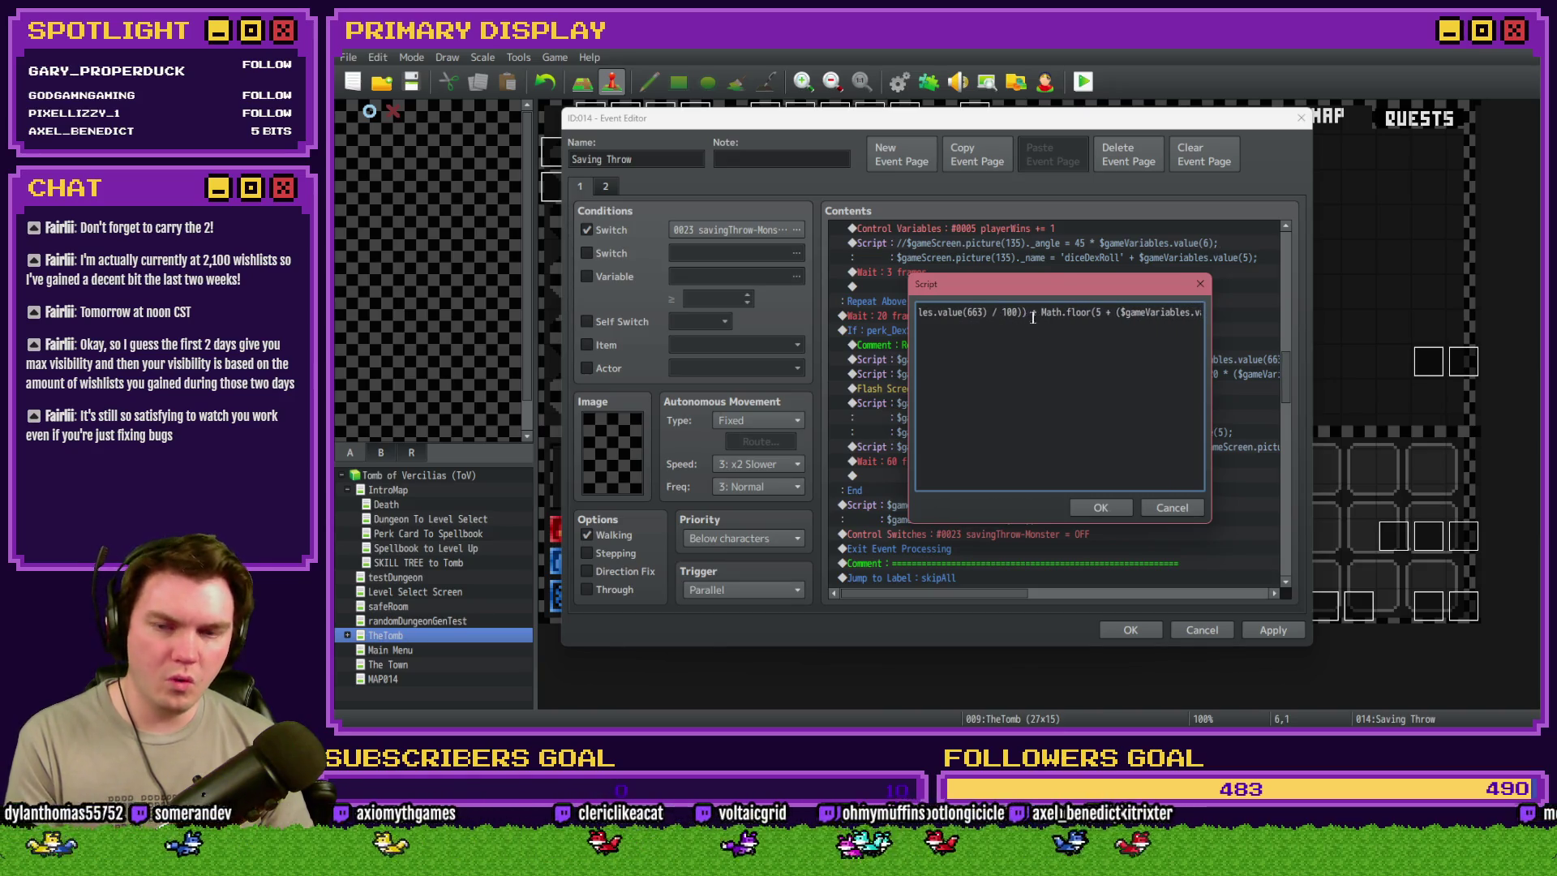
{"action": "type", "text": "a"}
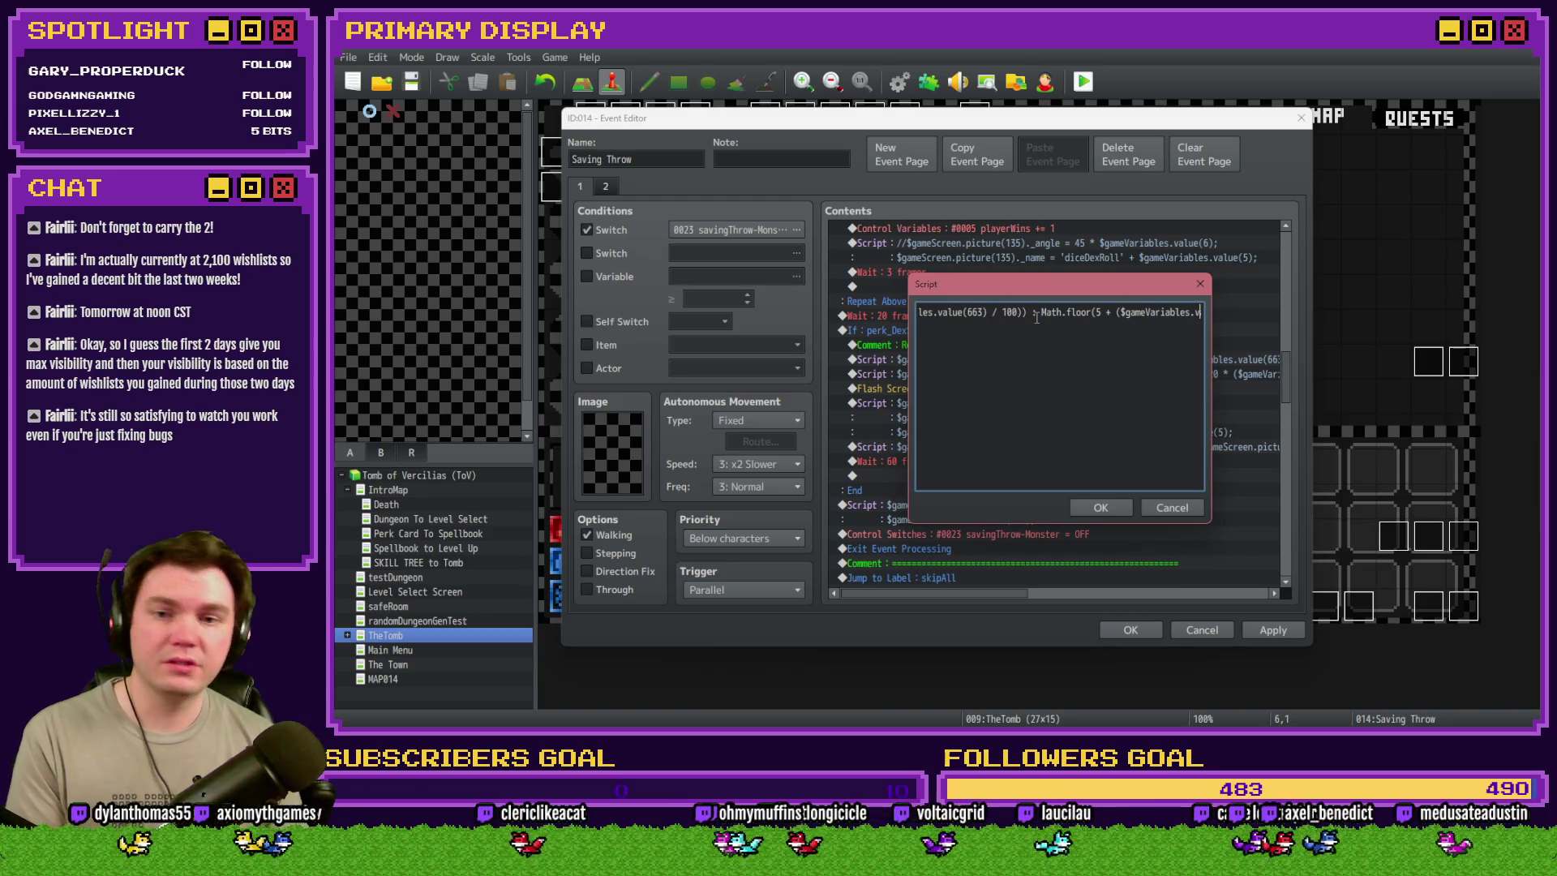
{"action": "type", "text": "lue(663) / 100))));"}
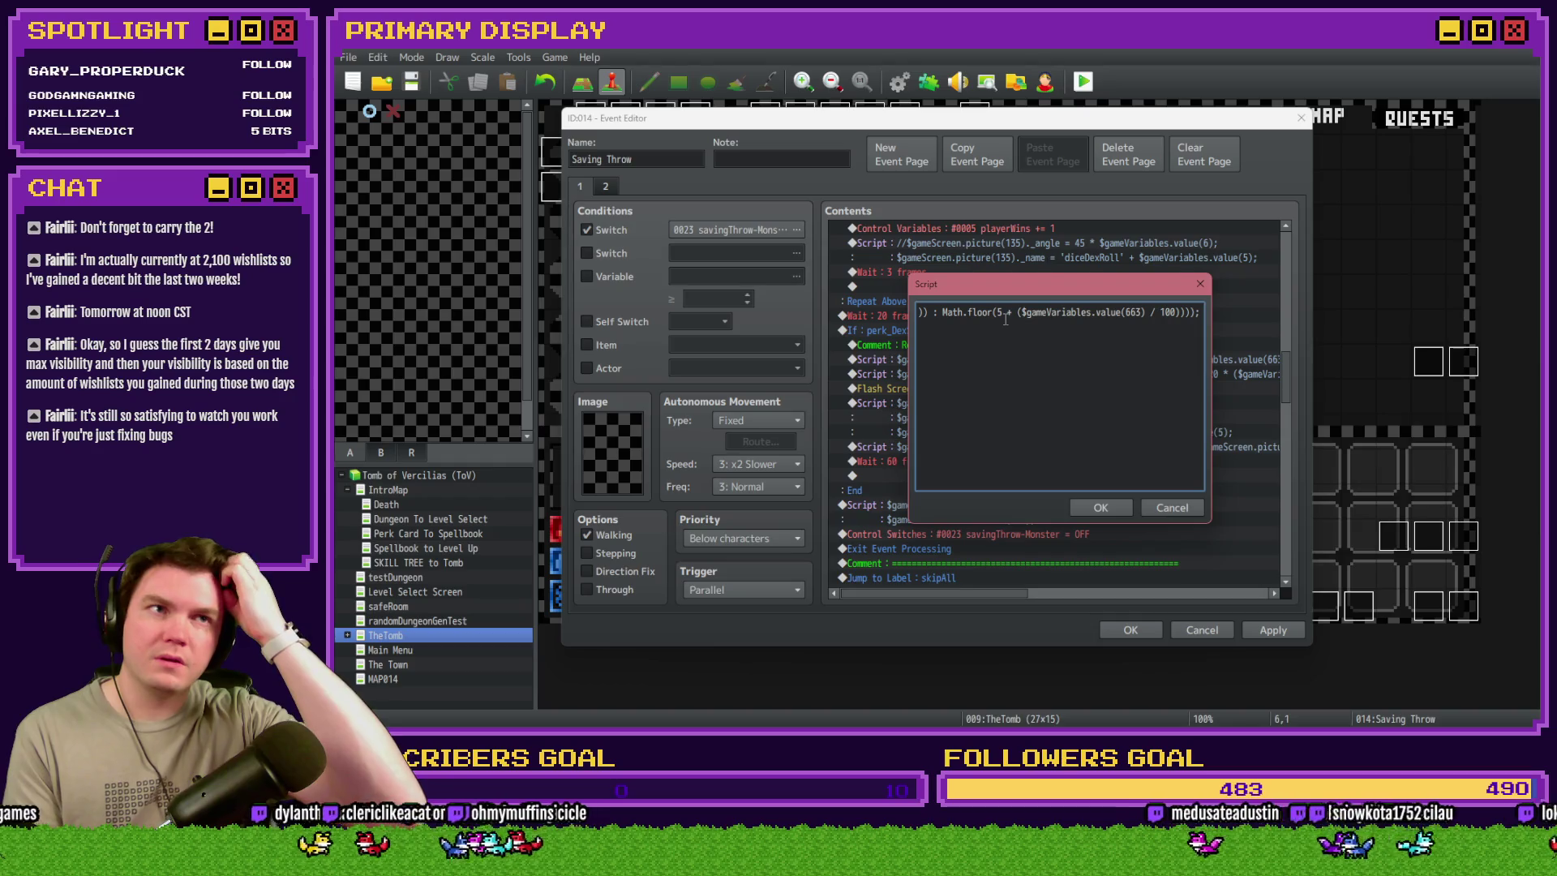
{"action": "key", "text": "Home"}
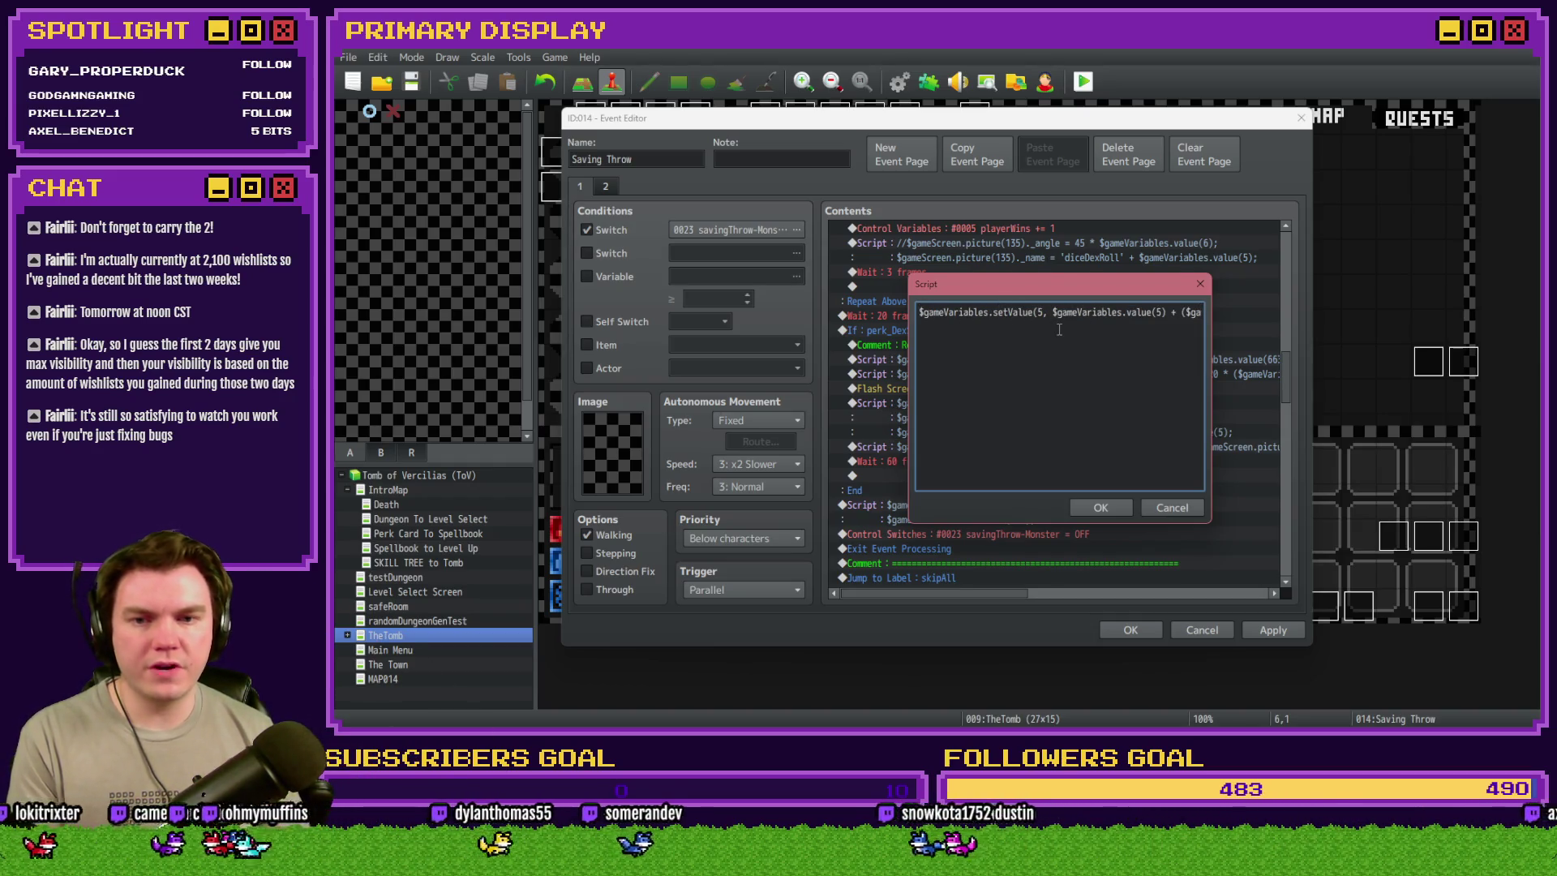
{"action": "key", "text": "Right"}
{"action": "key", "text": "Right"}
{"action": "key", "text": "Right"}
{"action": "type", "text": "0 ? Math.cei"}
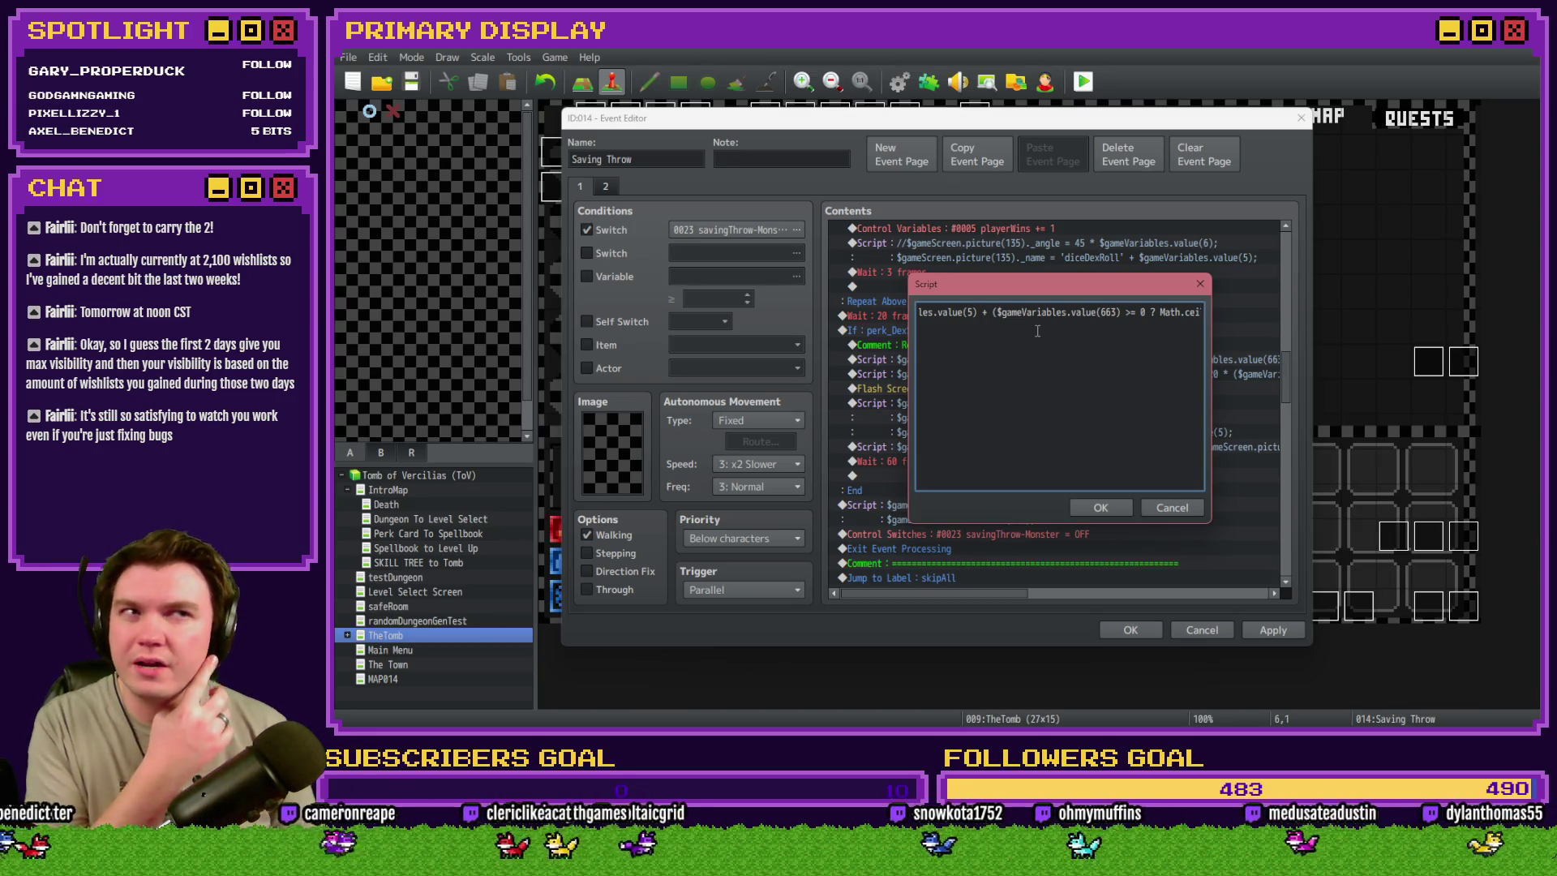
- Replace variable 663 with 674 in the script and confirm it
{"action": "double_click", "coordinate": [1109, 312]}
{"action": "type", "text": "67"}
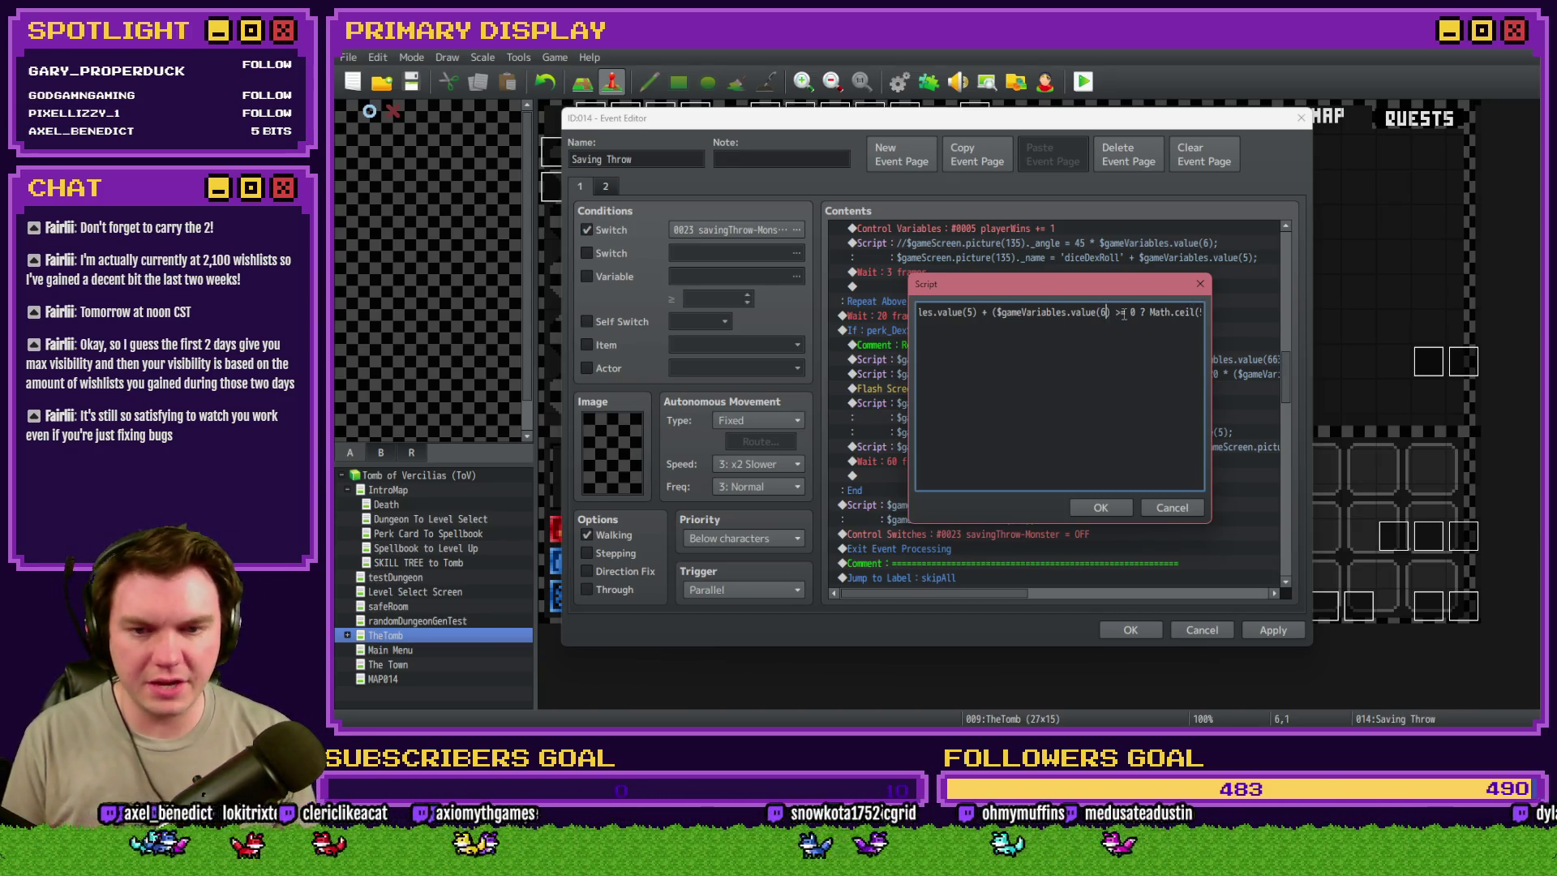
{"action": "type", "text": "4"}
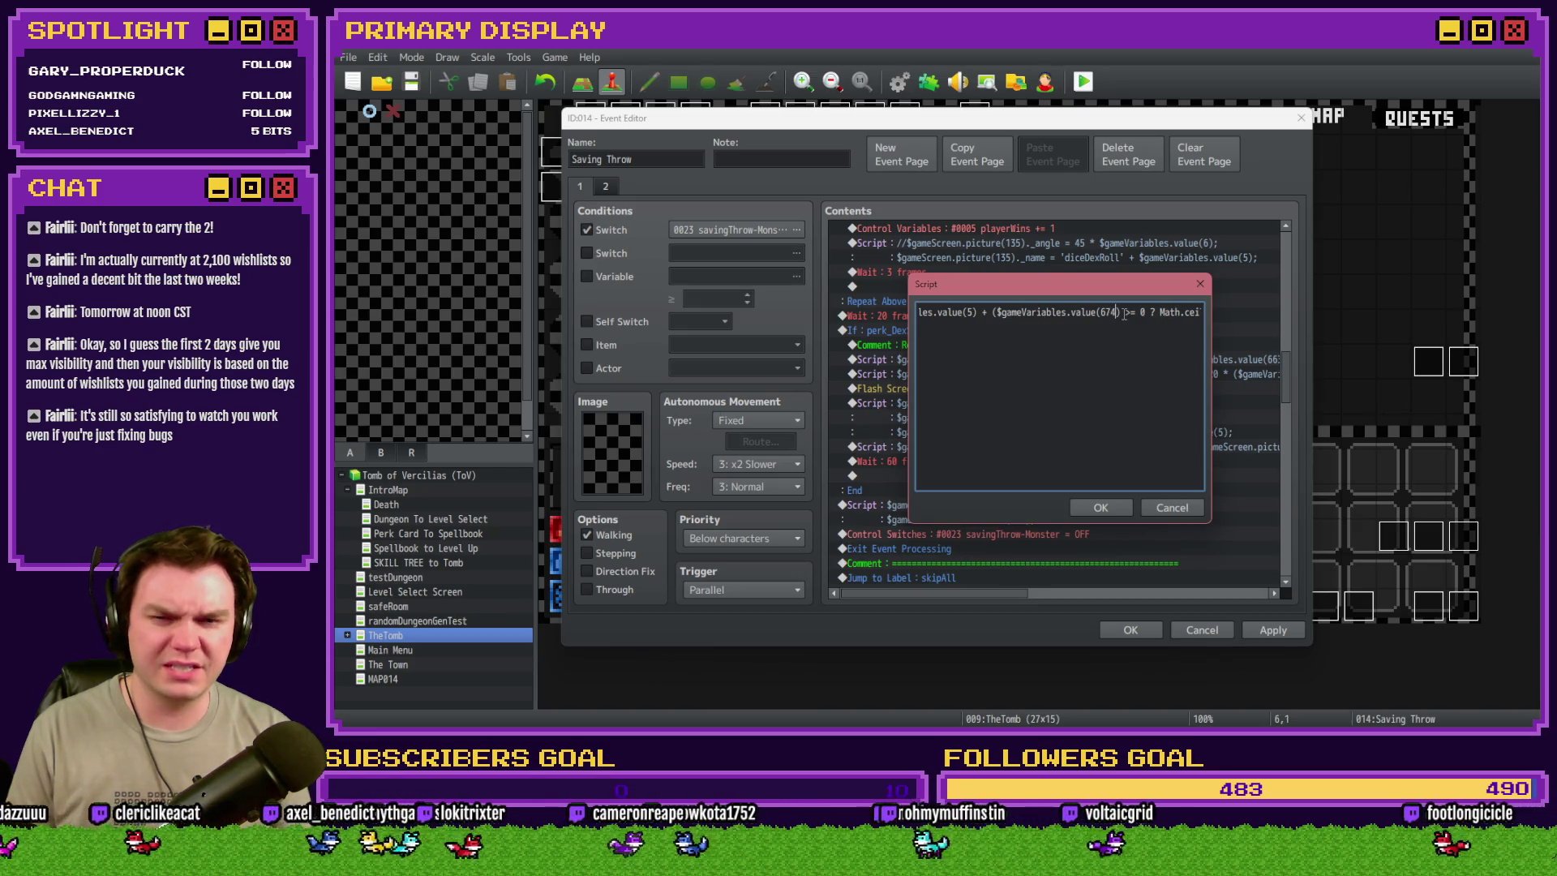
{"action": "left_click", "coordinate": [1105, 506]}
{"action": "left_click_drag", "start_coordinate": [972, 597], "coordinate": [1056, 595]}
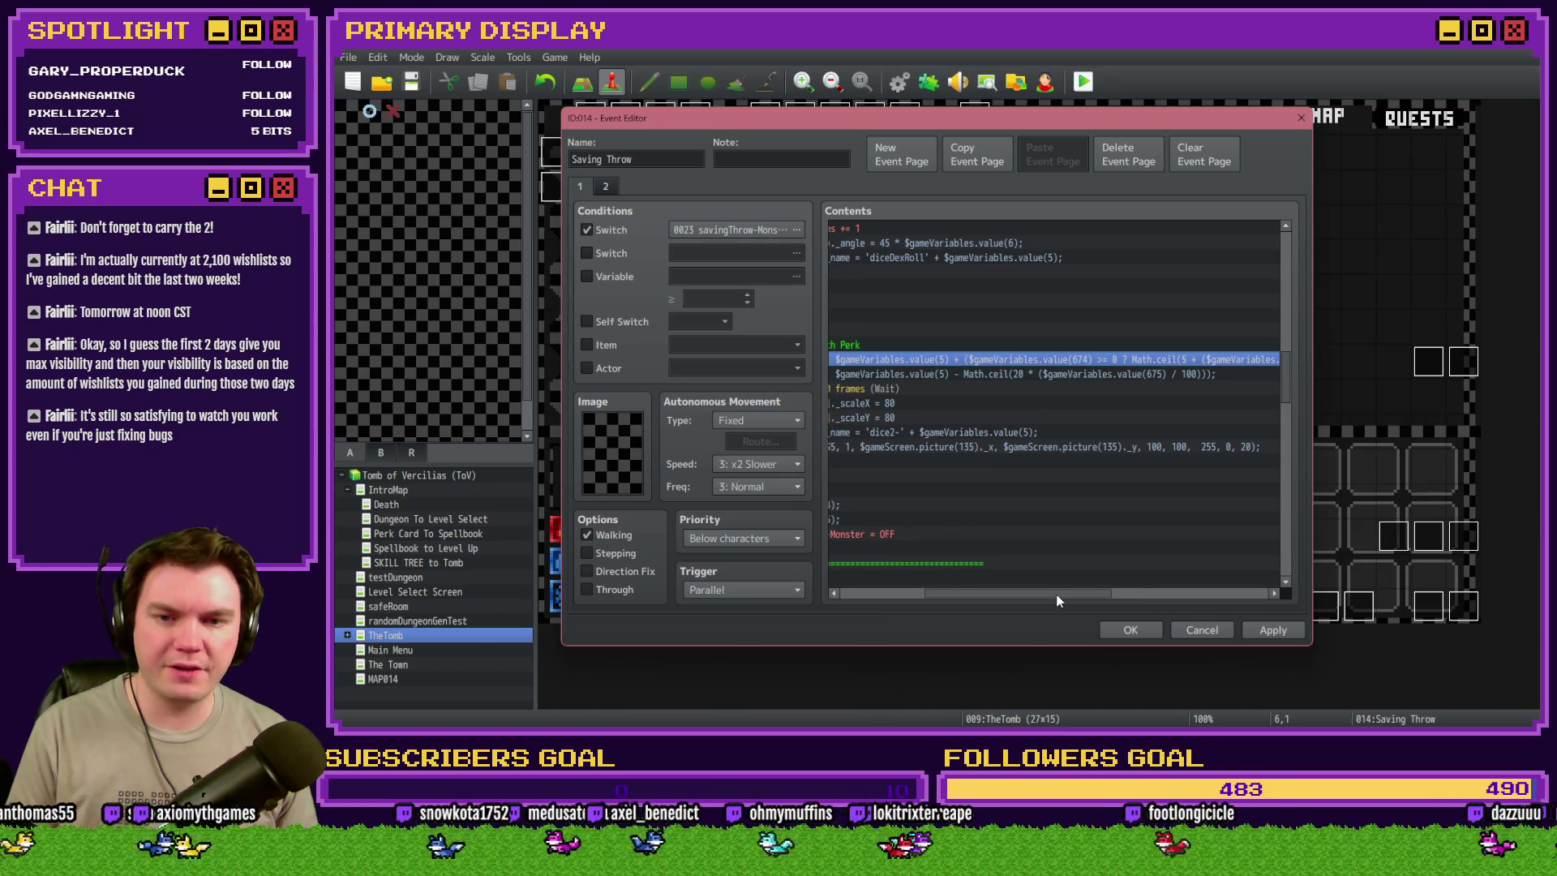
- Open the dex-save reduction script and change its perk variable number to 675
{"action": "key", "text": "Return"}
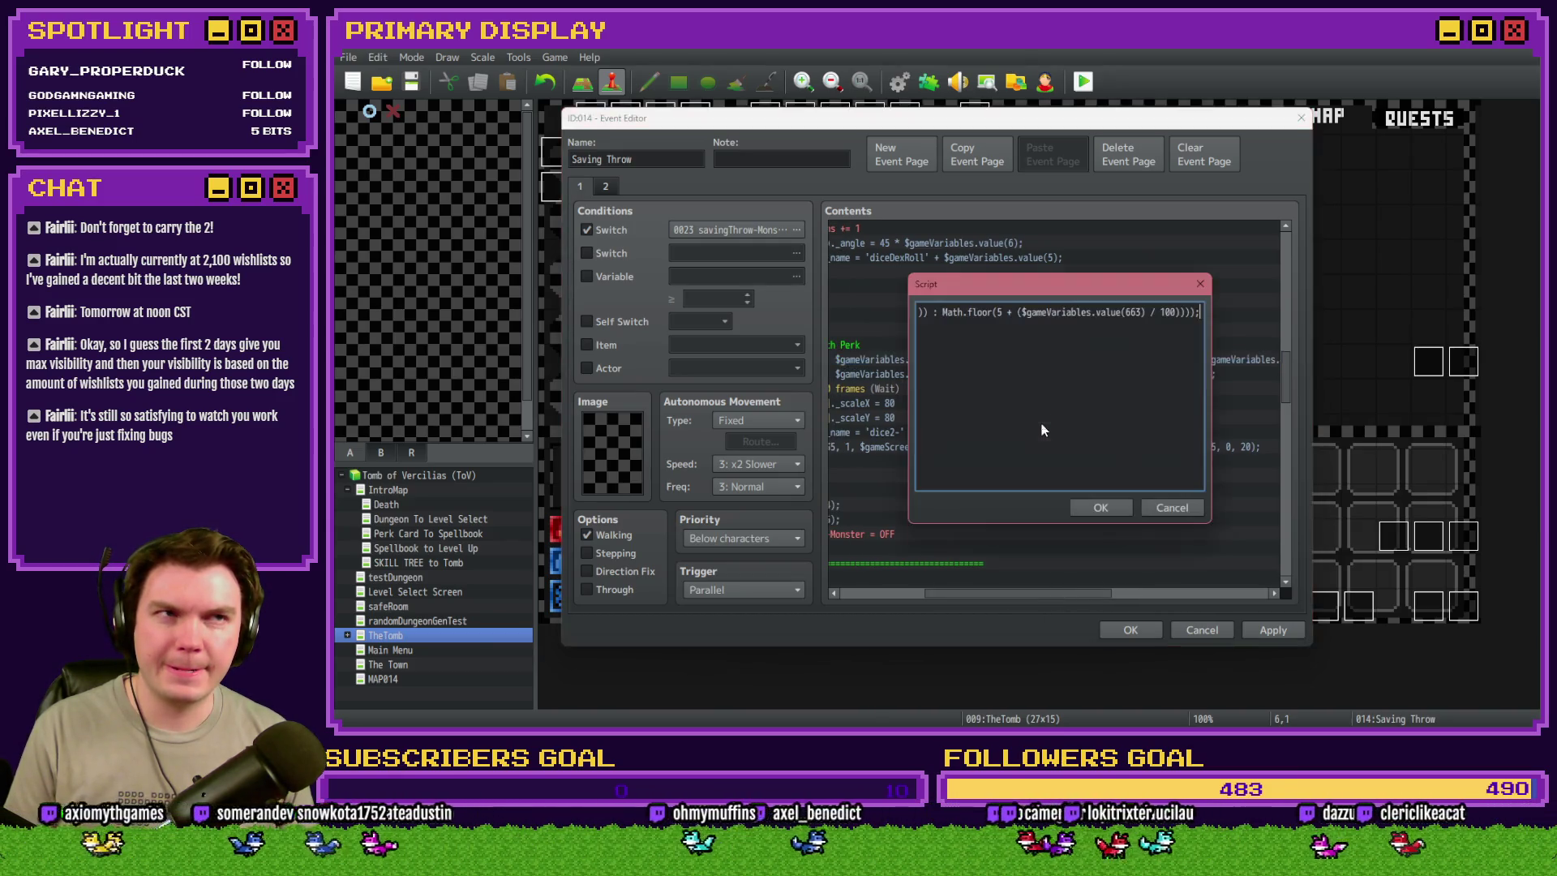
{"action": "left_click_drag", "start_coordinate": [976, 312], "coordinate": [886, 310]}
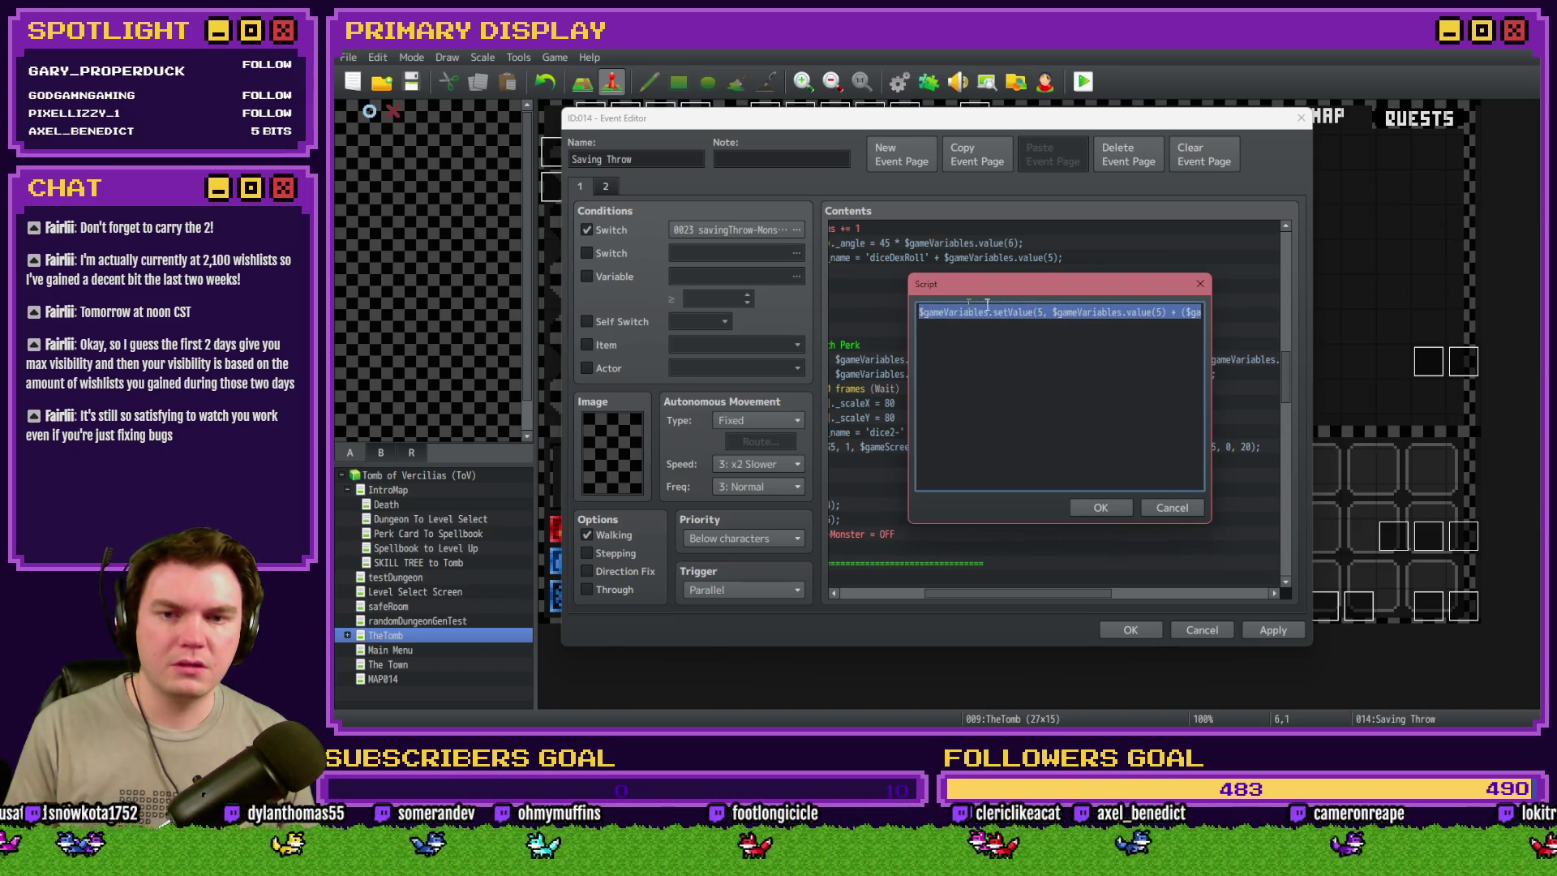
{"action": "left_click", "coordinate": [1077, 312]}
{"action": "key", "text": "Right"}
{"action": "key", "text": "Right"}
{"action": "key", "text": "Right"}
{"action": "key", "text": "BackSpace"}
{"action": "type", "text": "5"}
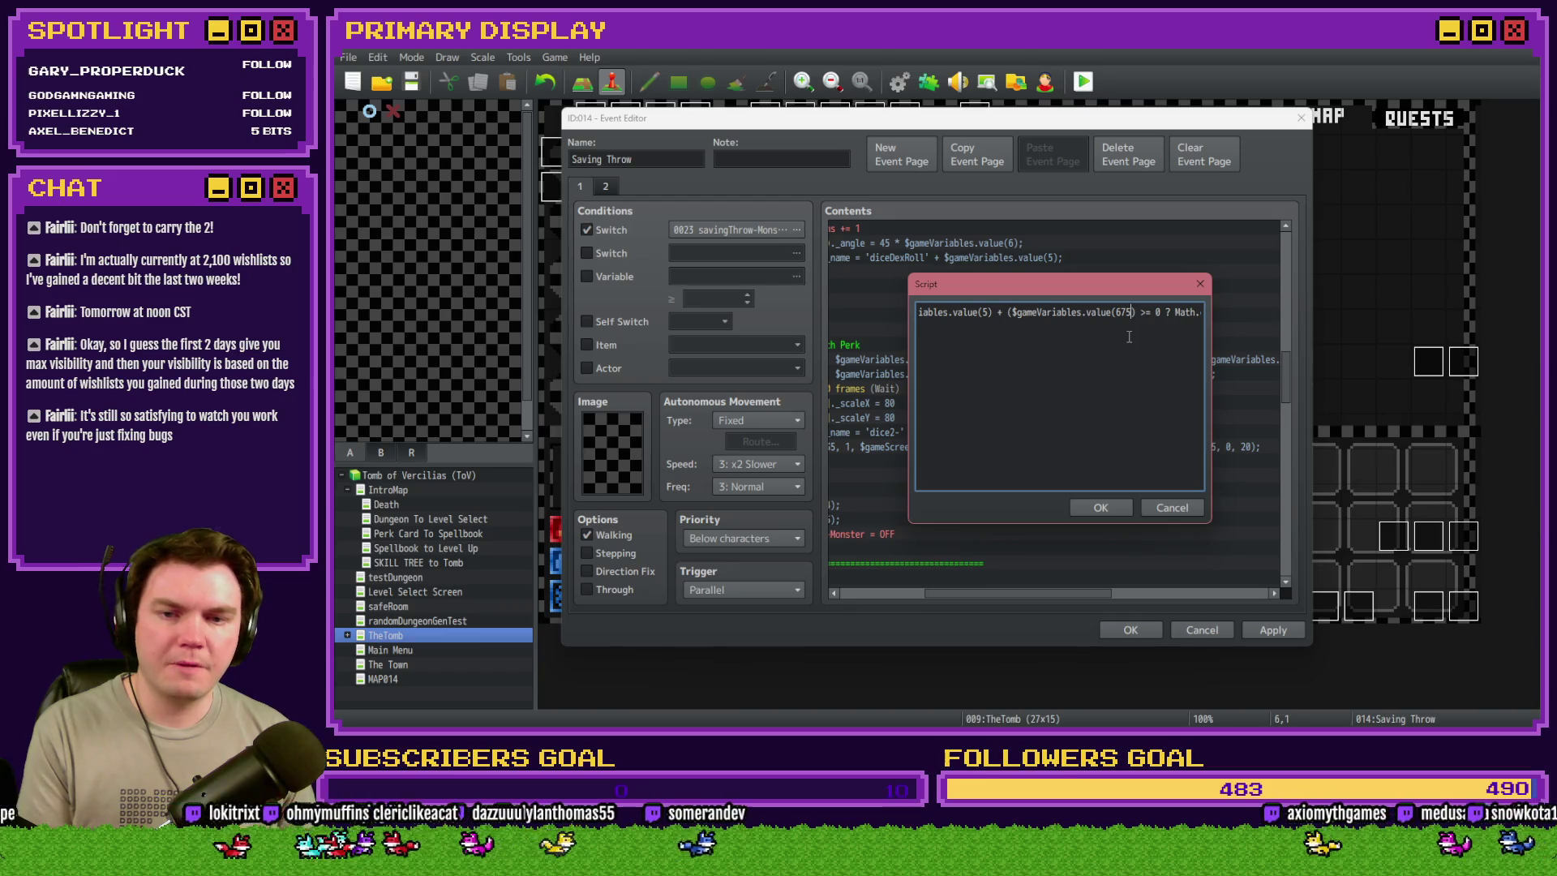
{"action": "key", "text": "Right"}
{"action": "key", "text": "Right"}
{"action": "key", "text": "Right"}
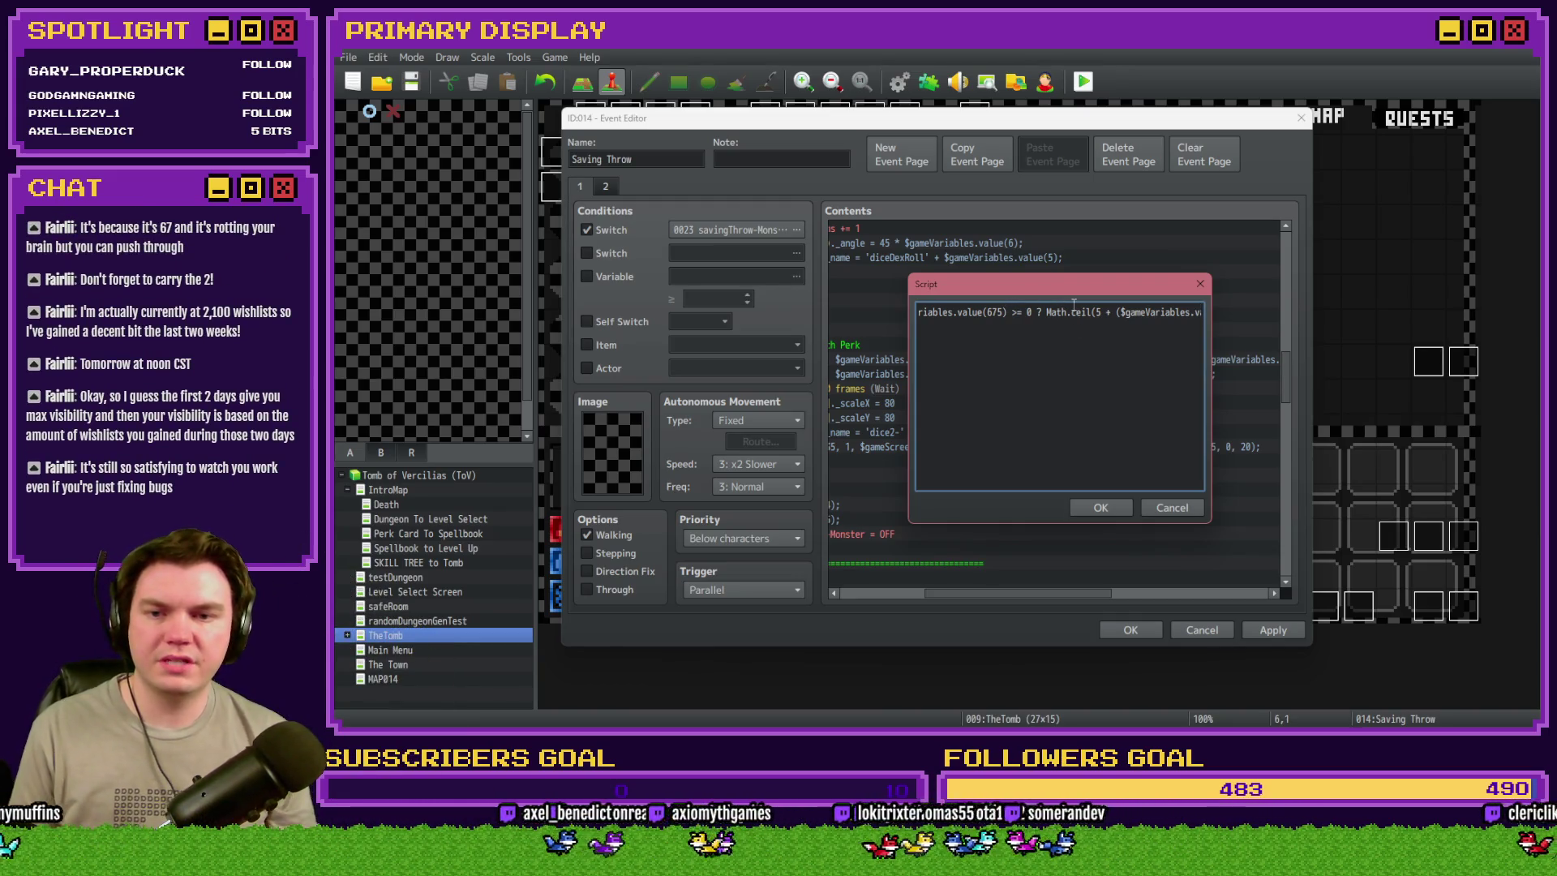
{"action": "key", "text": "ctrl+shift+Left"}
{"action": "key", "text": "ctrl+shift+Left"}
{"action": "key", "text": "ctrl+shift+Left"}
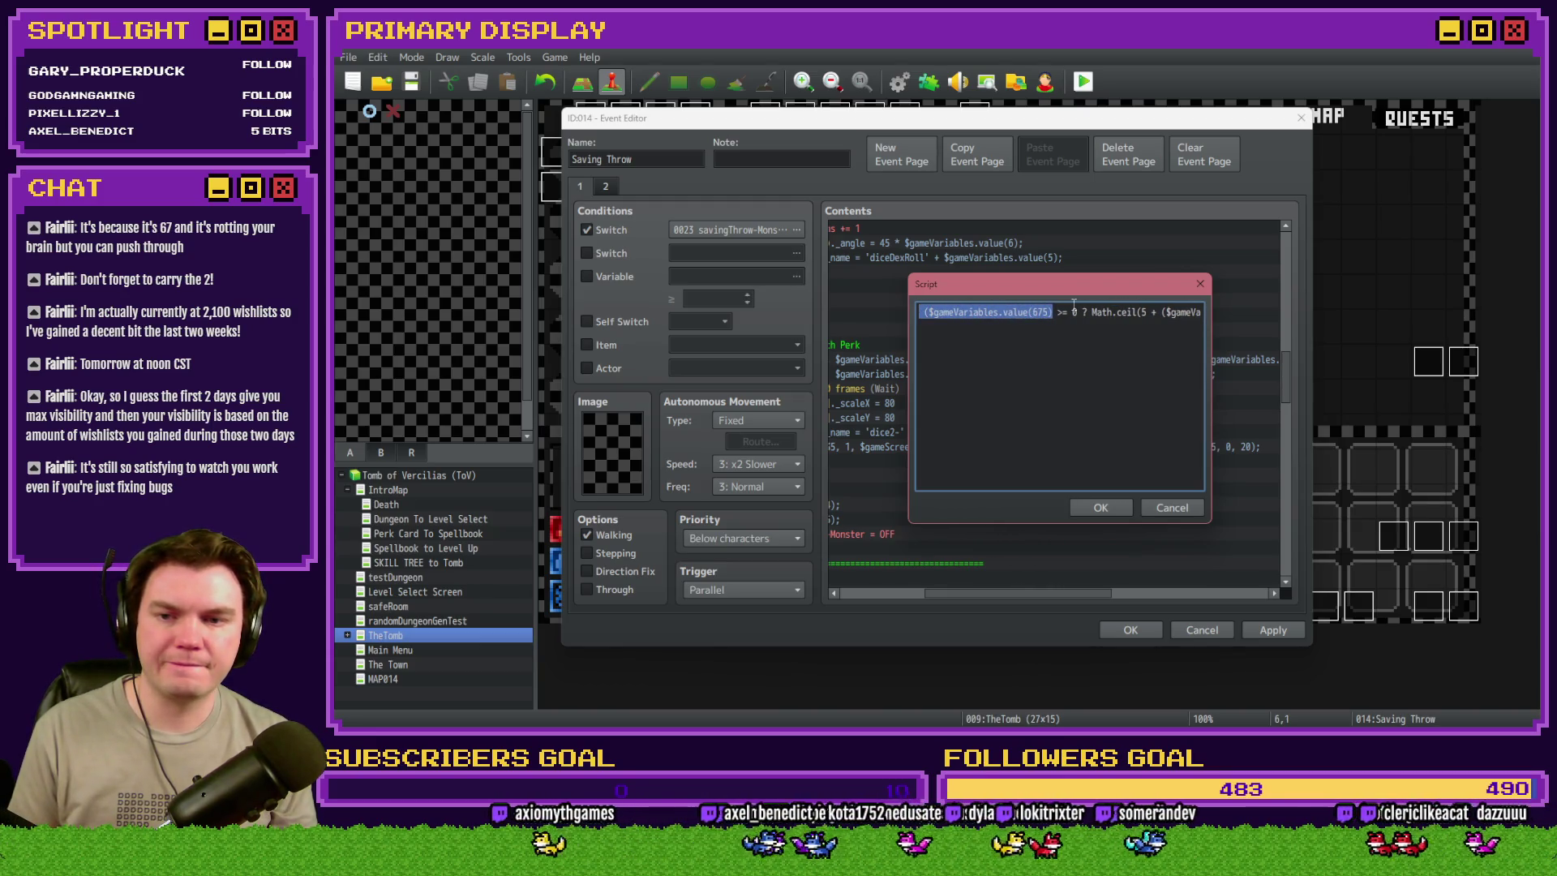
- Change the variable 663 reference to 675 and append a colon at the line end
{"action": "left_click", "coordinate": [1148, 312]}
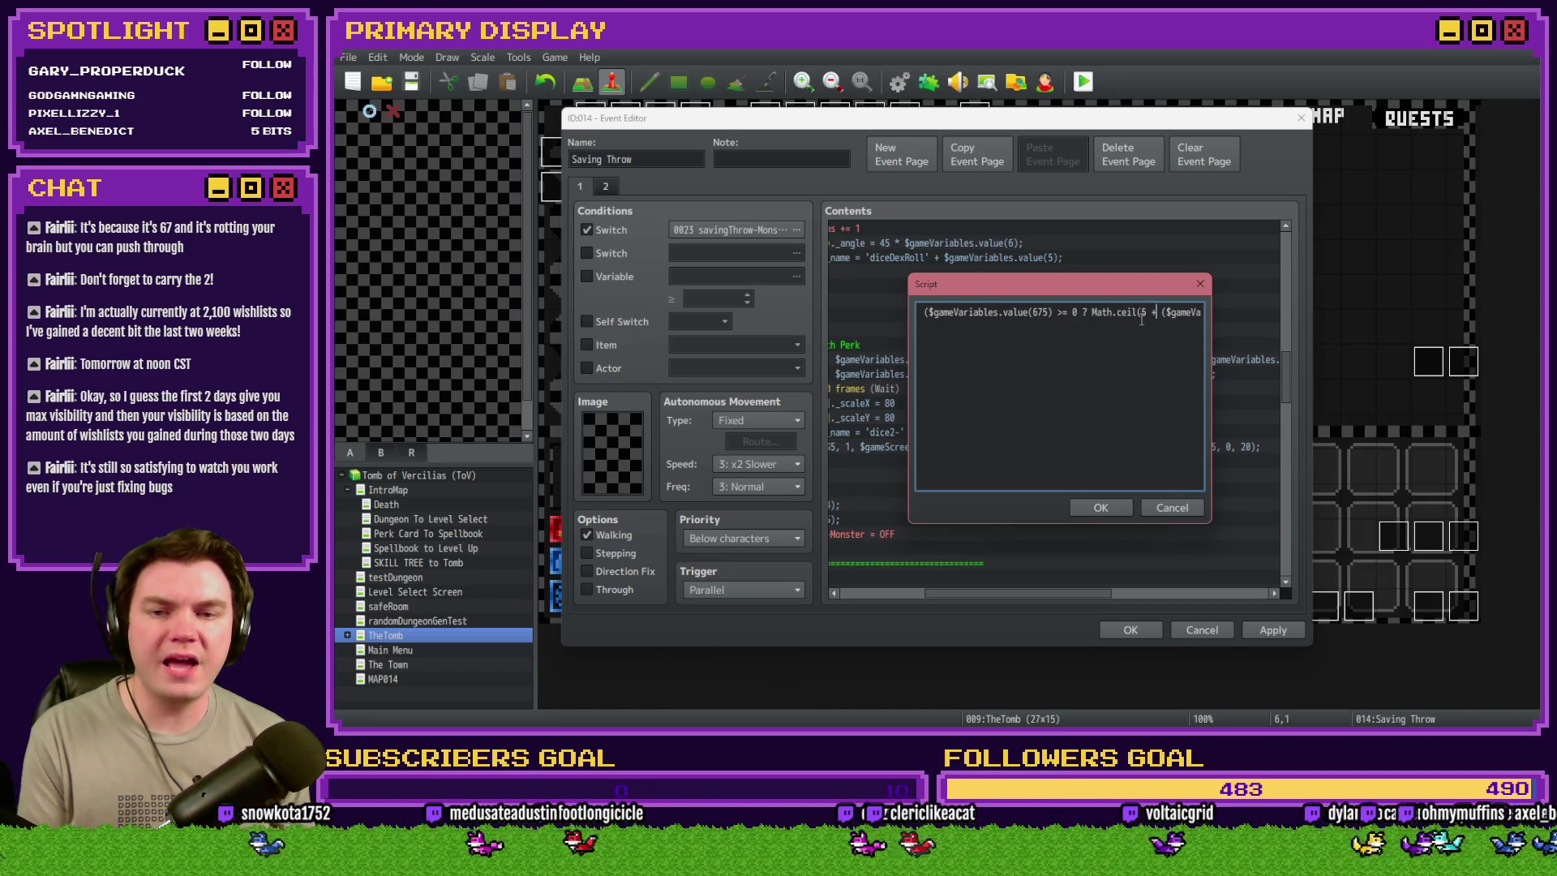
{"action": "key", "text": "Right"}
{"action": "key", "text": "Right"}
{"action": "key", "text": "Right"}
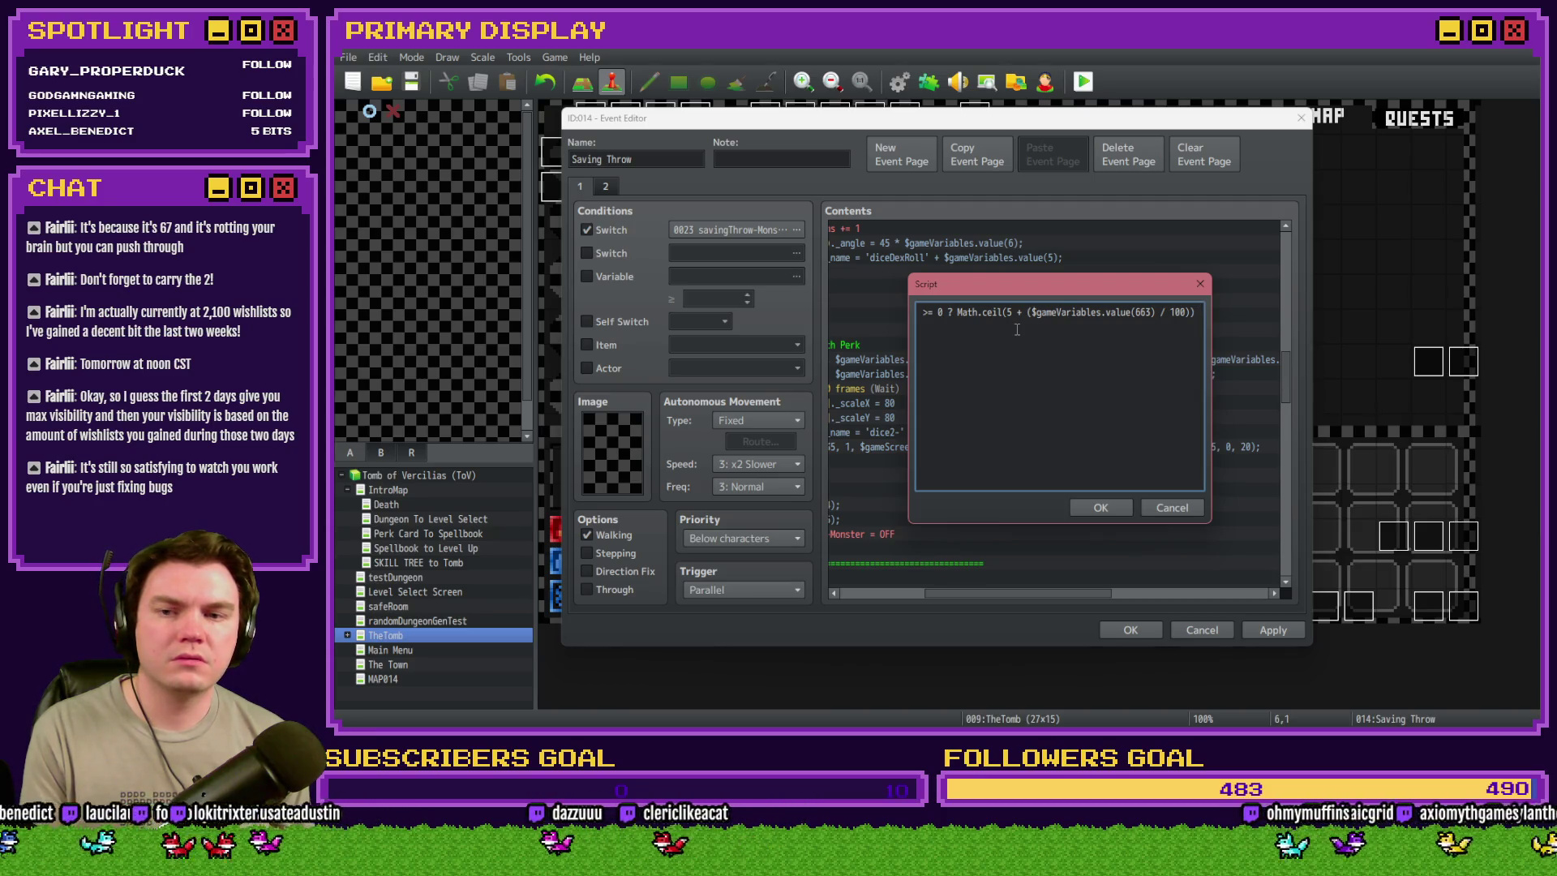
{"action": "left_click_drag", "start_coordinate": [1030, 313], "coordinate": [1157, 313]}
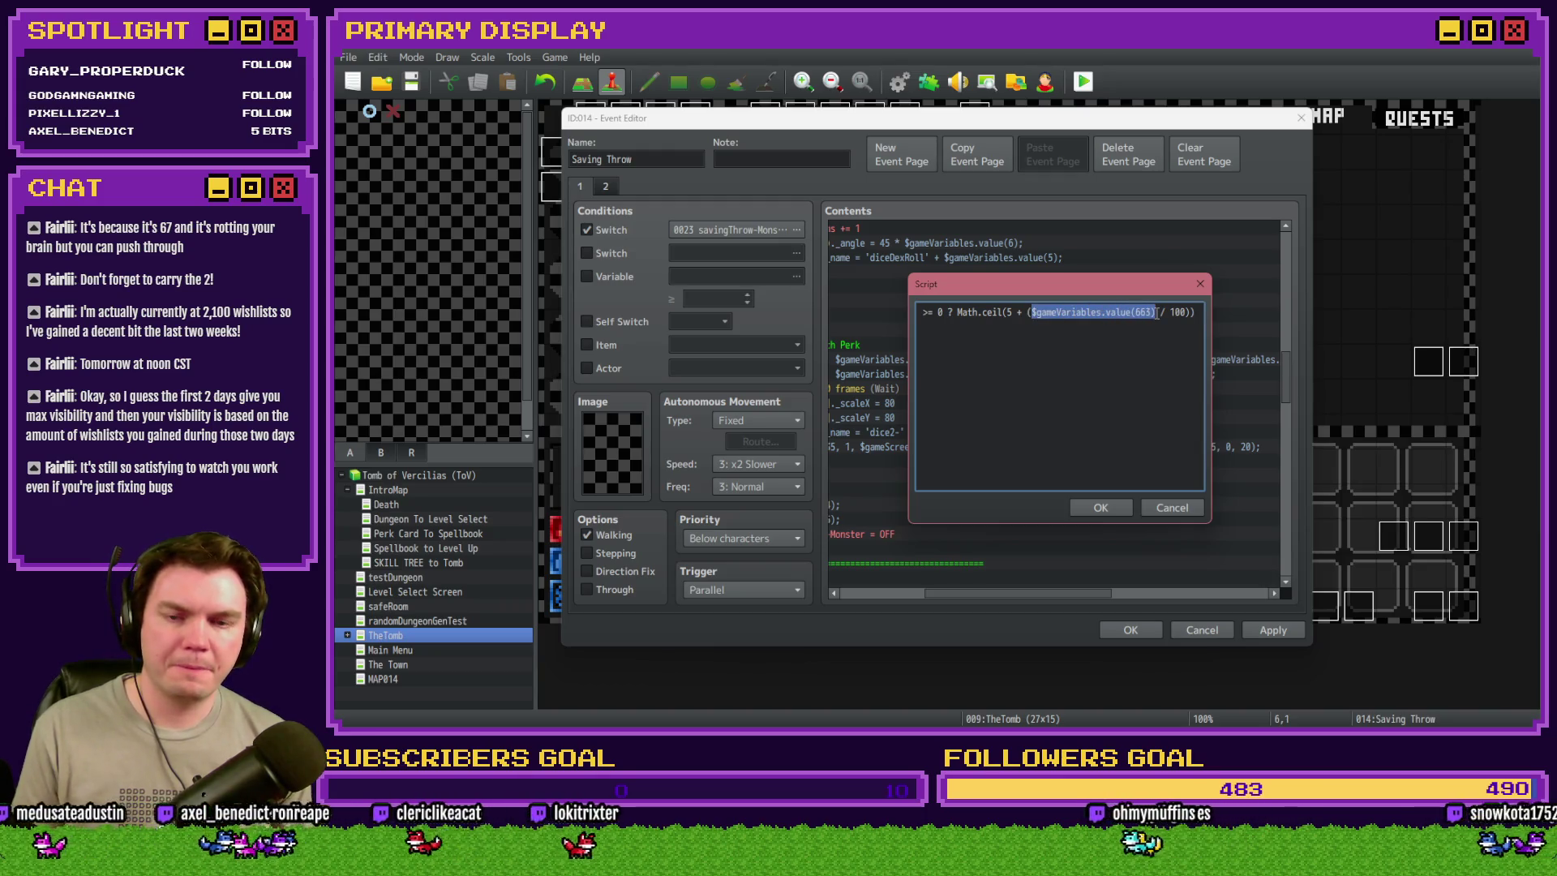
{"action": "left_click", "coordinate": [1155, 313]}
{"action": "key", "text": "BackSpace"}
{"action": "key", "text": "BackSpace"}
{"action": "type", "text": "75"}
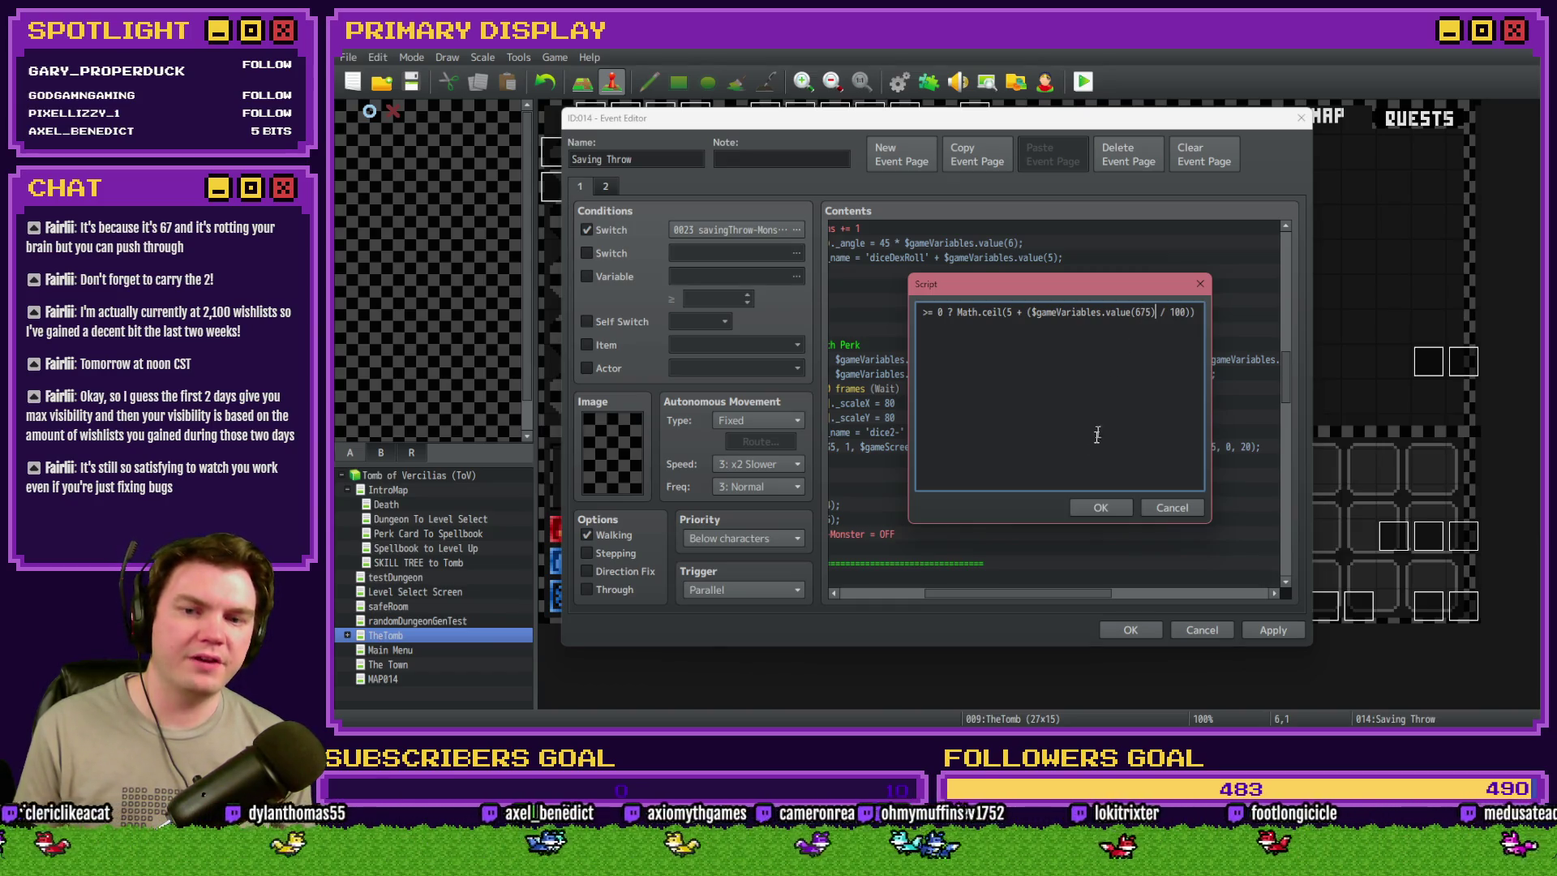
{"action": "key", "text": "End"}
{"action": "type", "text": ":"}
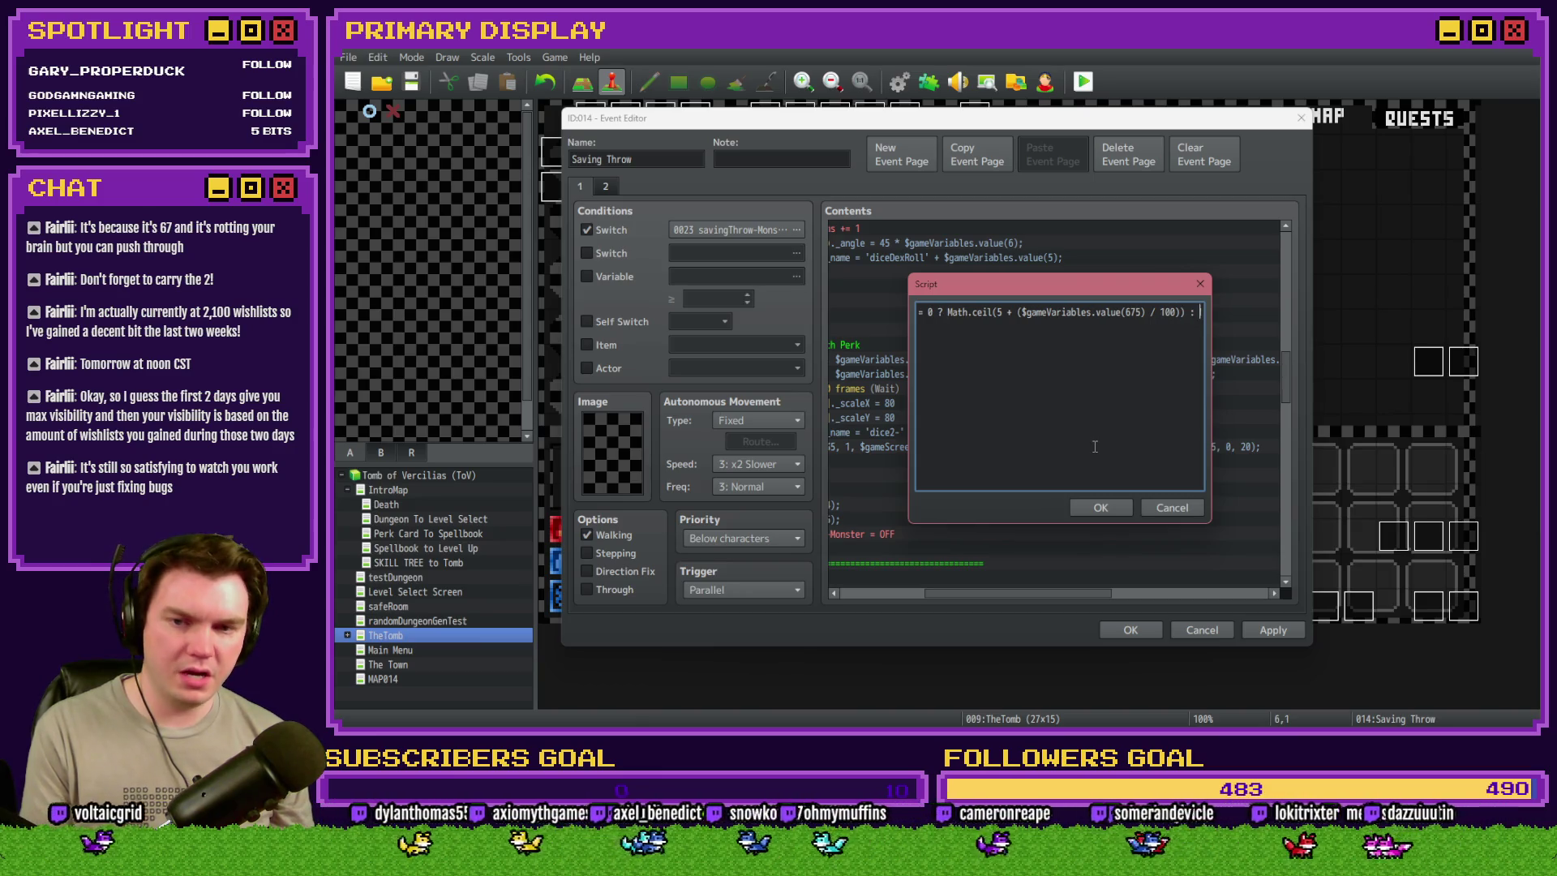
- Retype the check as value(675) >= 0 ? Math.ceil(...) with variable 5 pasted in
{"action": "left_click", "coordinate": [1003, 312]}
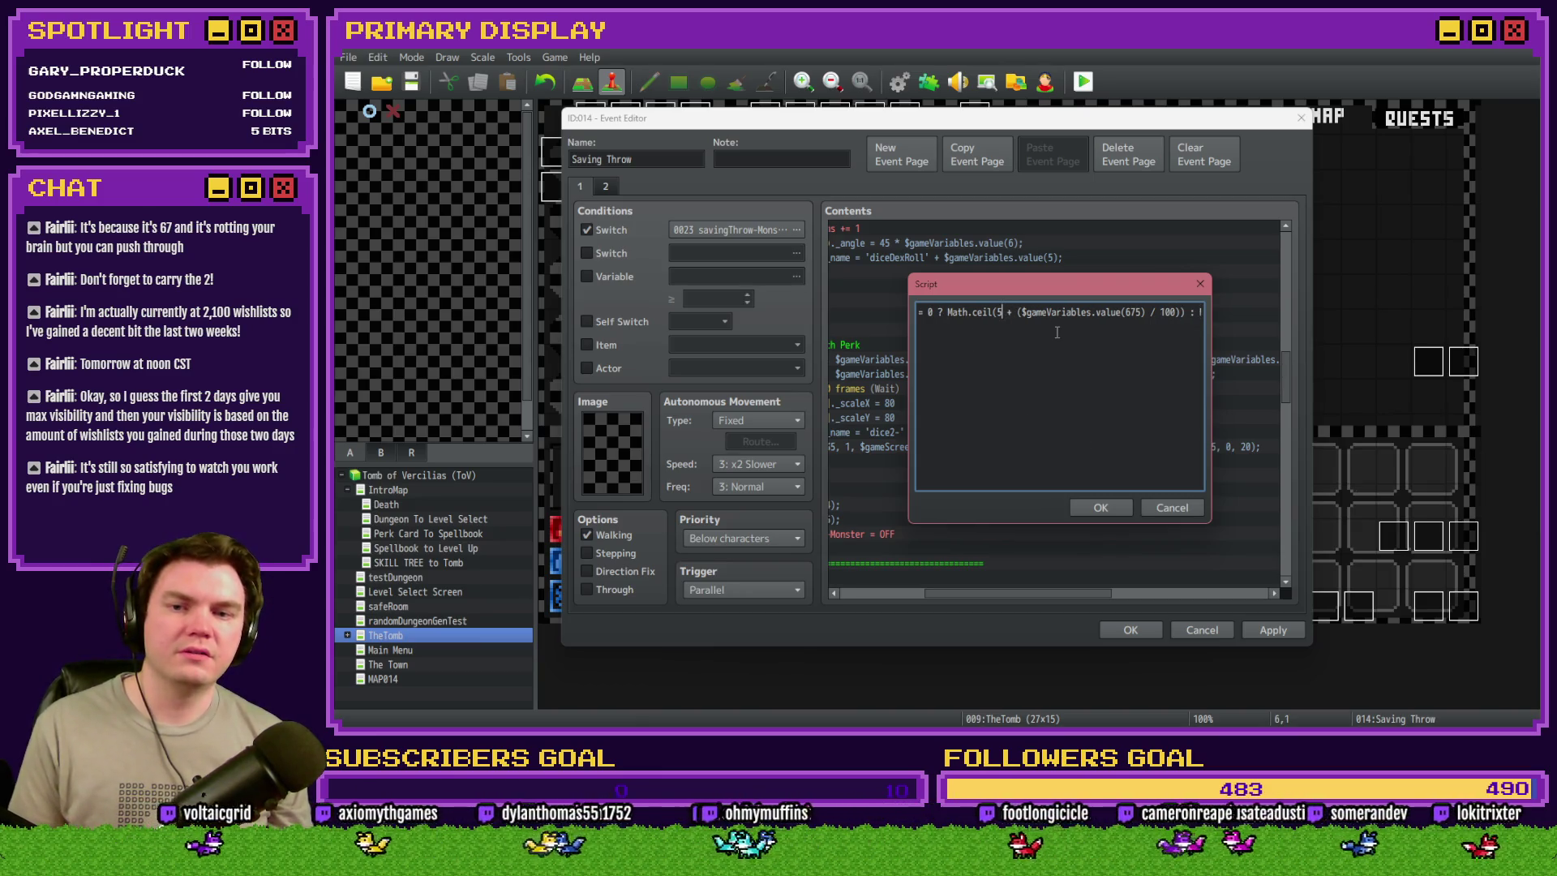
{"action": "key", "text": "Home"}
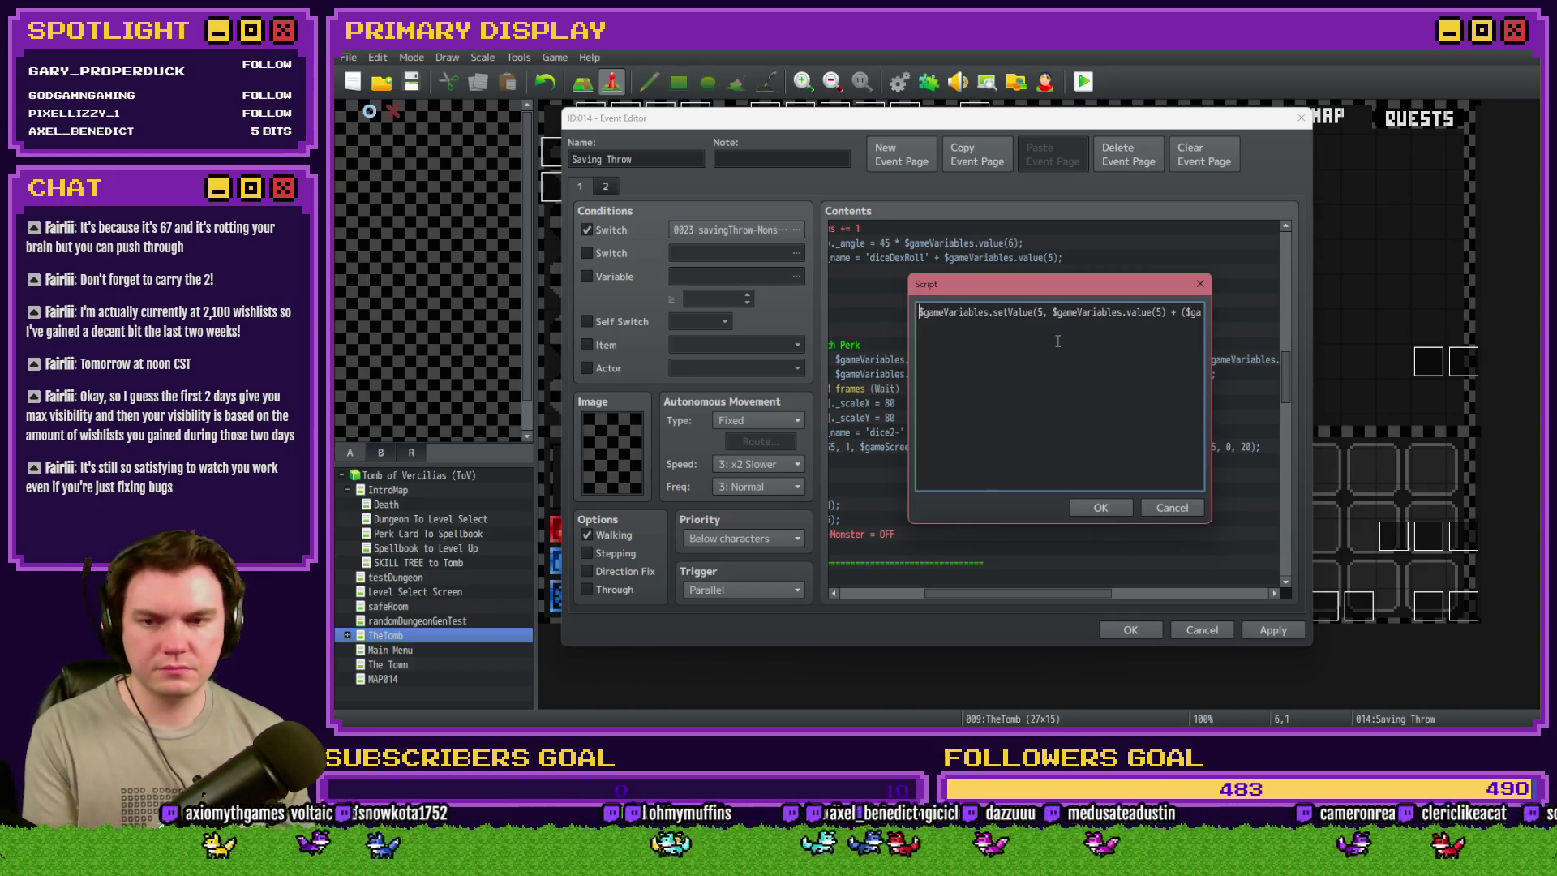
{"action": "left_click_drag", "start_coordinate": [1053, 313], "coordinate": [1165, 313]}
{"action": "key", "text": "ctrl+c"}
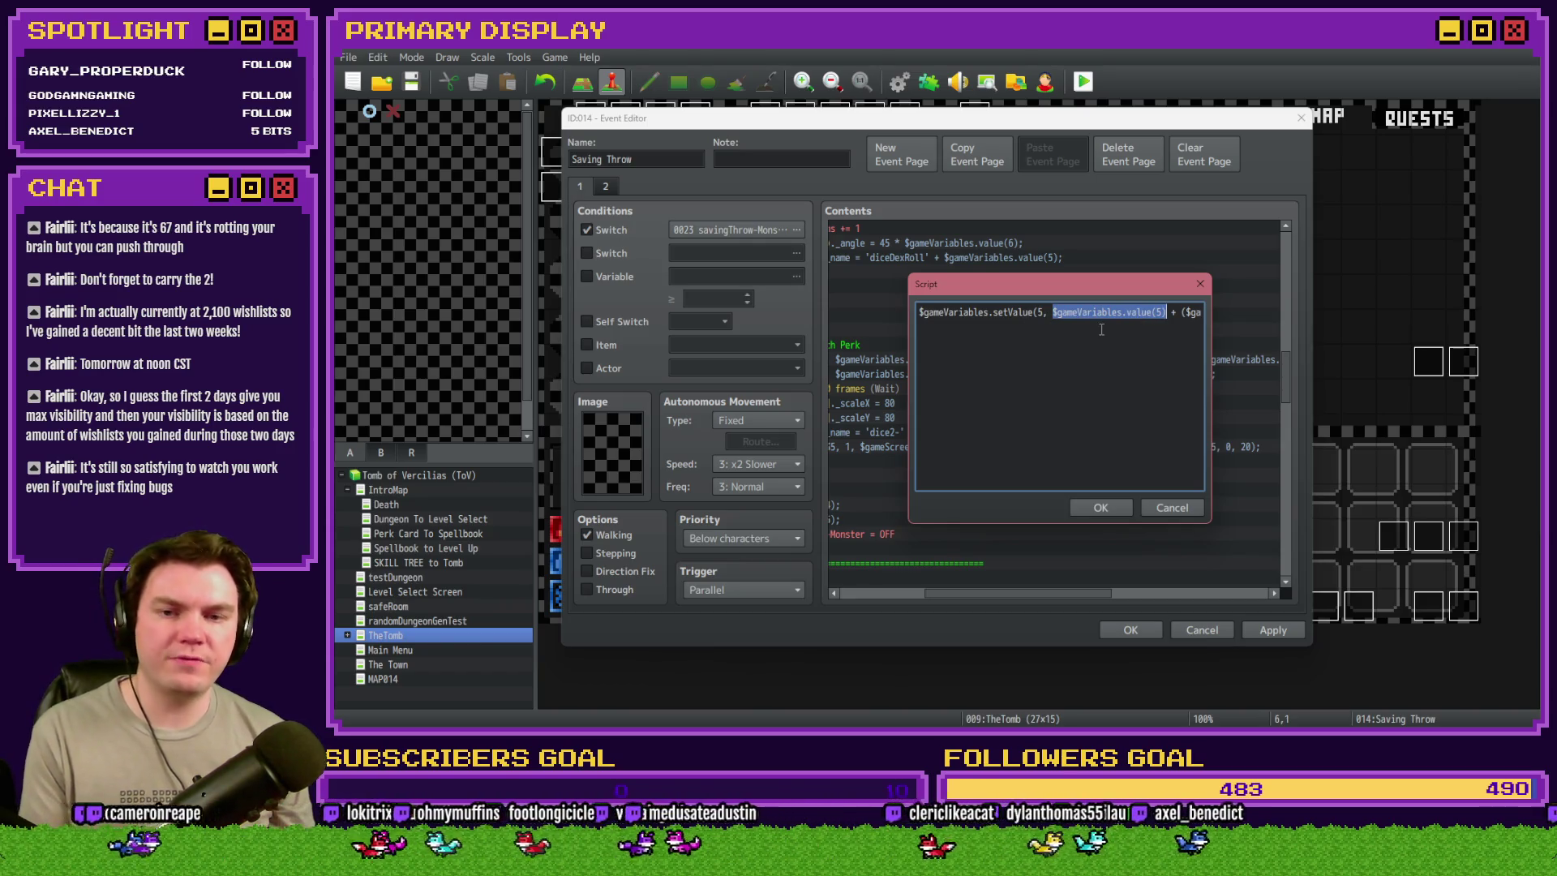
{"action": "key", "text": "End"}
{"action": "type", "text": "meVariables.value(675) >= 0 ? Math.ceil(5 + ($game"}
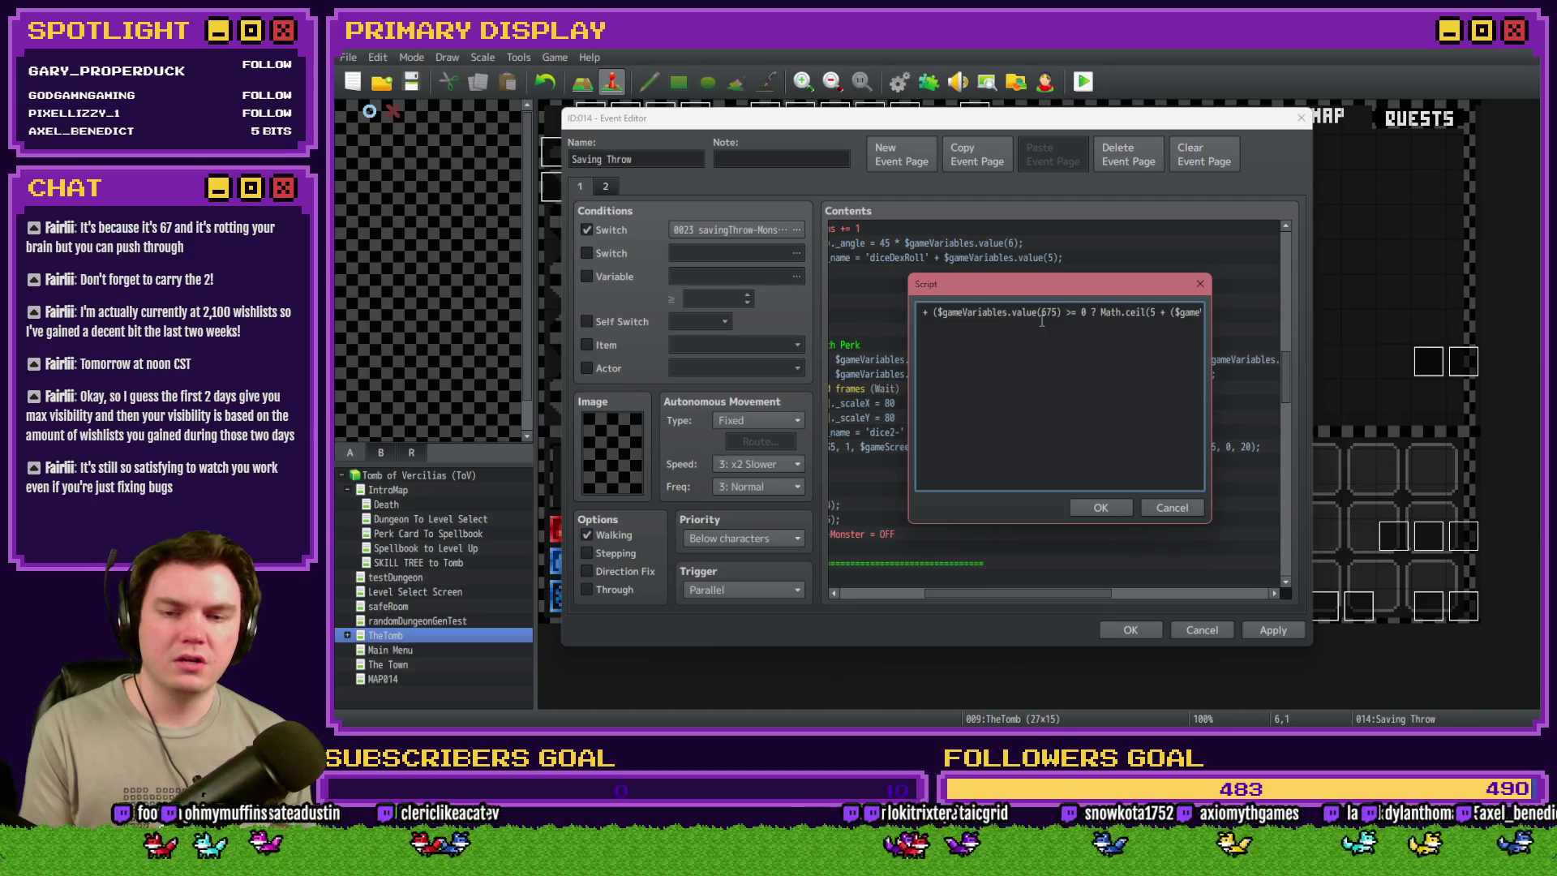
{"action": "type", "text": "Variables.value(675) /"}
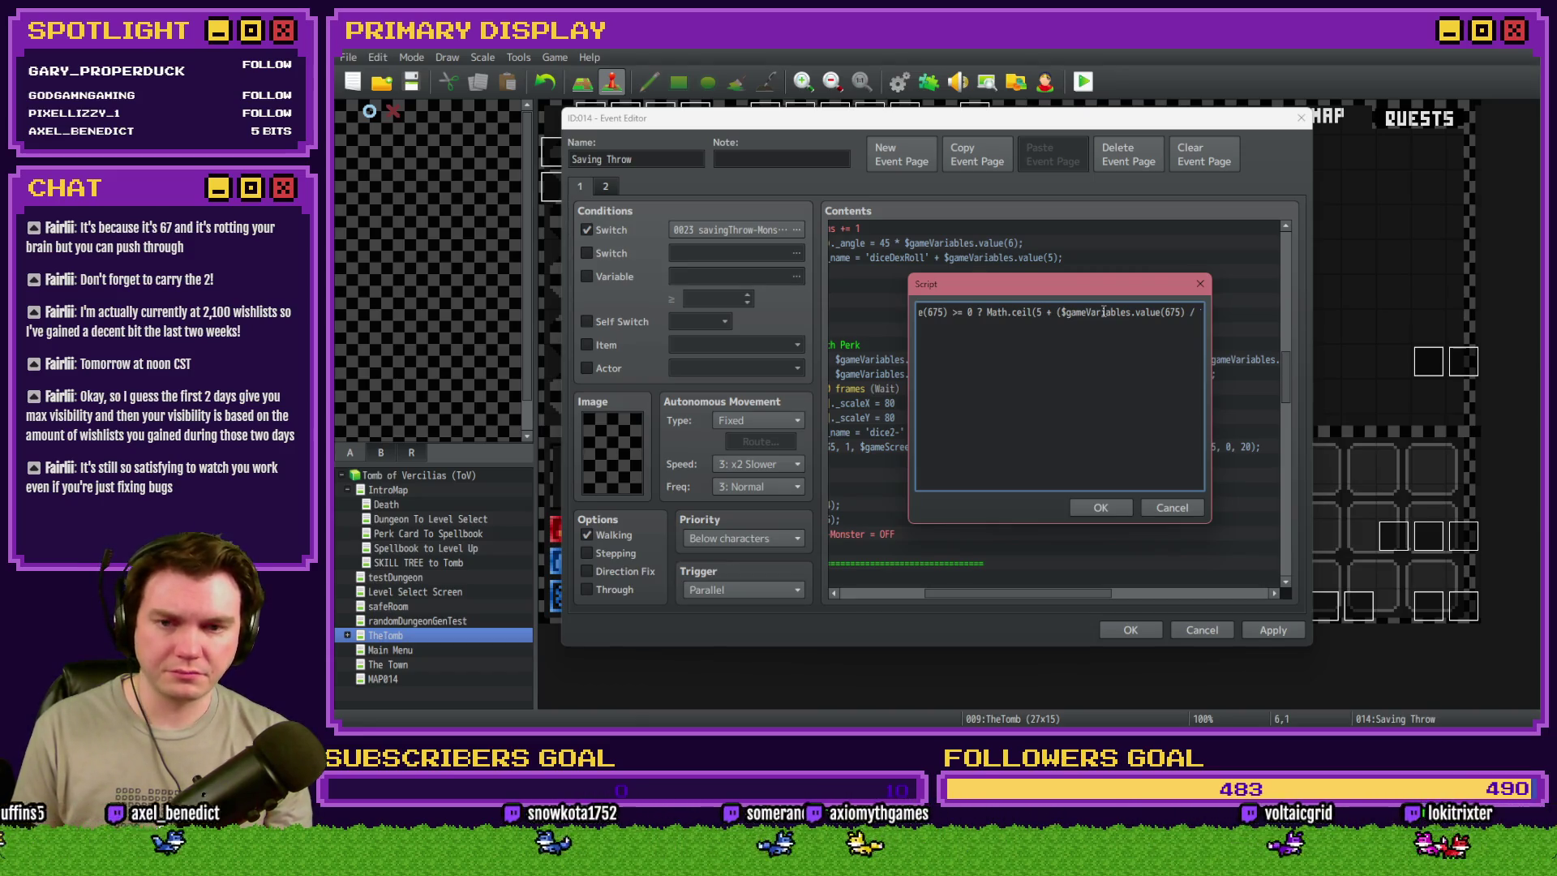
{"action": "key", "text": "ctrl+v"}
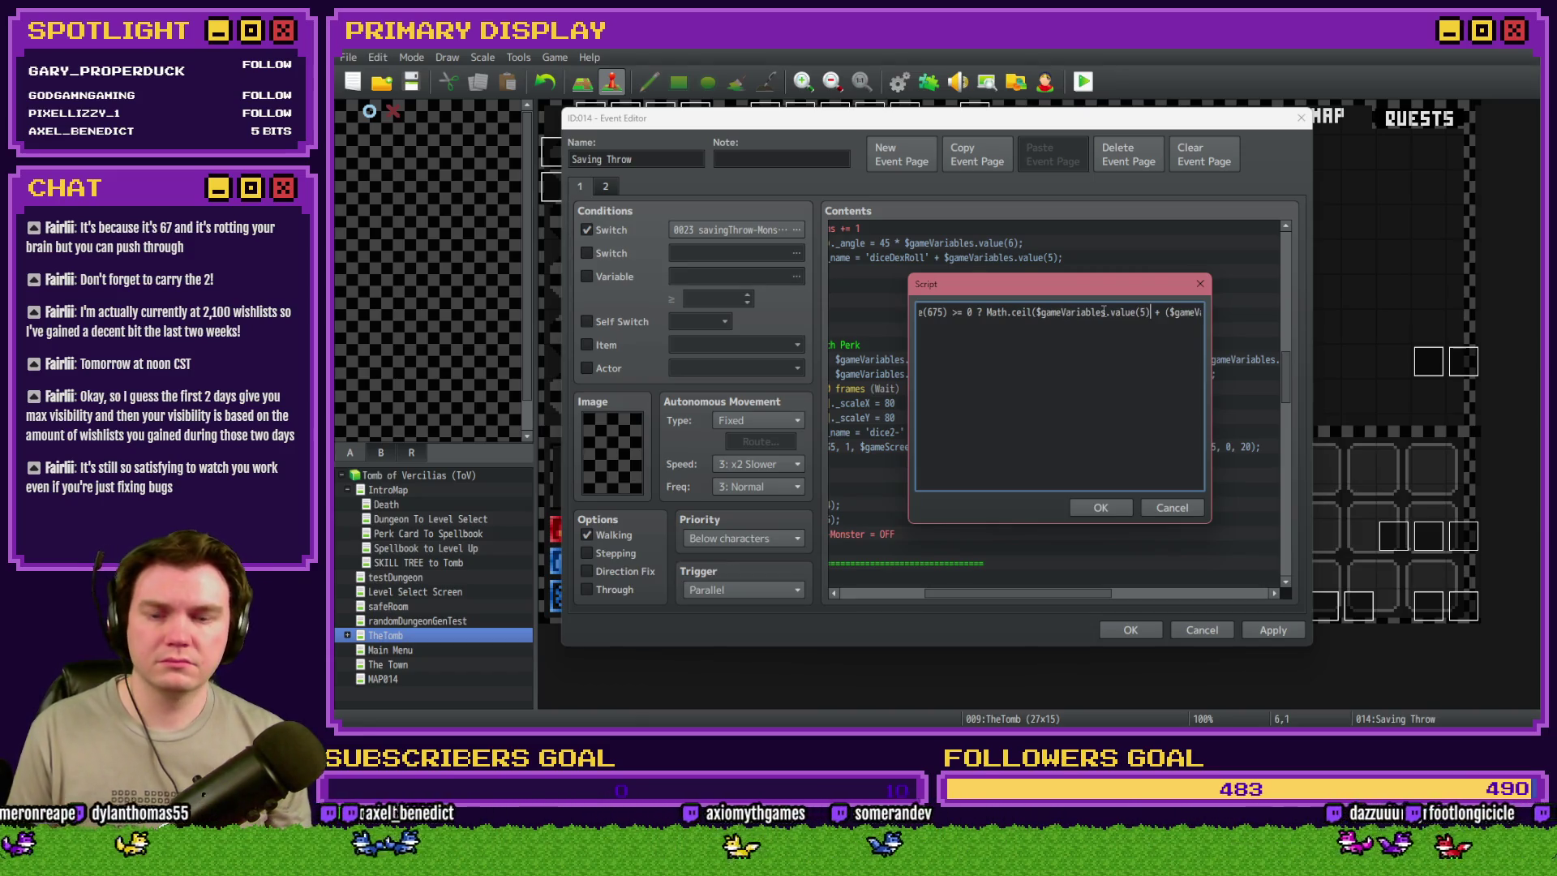
- Trim the Math.floor branch's '5 + (', close the brackets with '));', and make it a minus
{"action": "key", "text": "Right"}
{"action": "key", "text": "Right"}
{"action": "key", "text": "Right"}
{"action": "key", "text": "Right"}
{"action": "key", "text": "Right"}
{"action": "key", "text": "Right"}
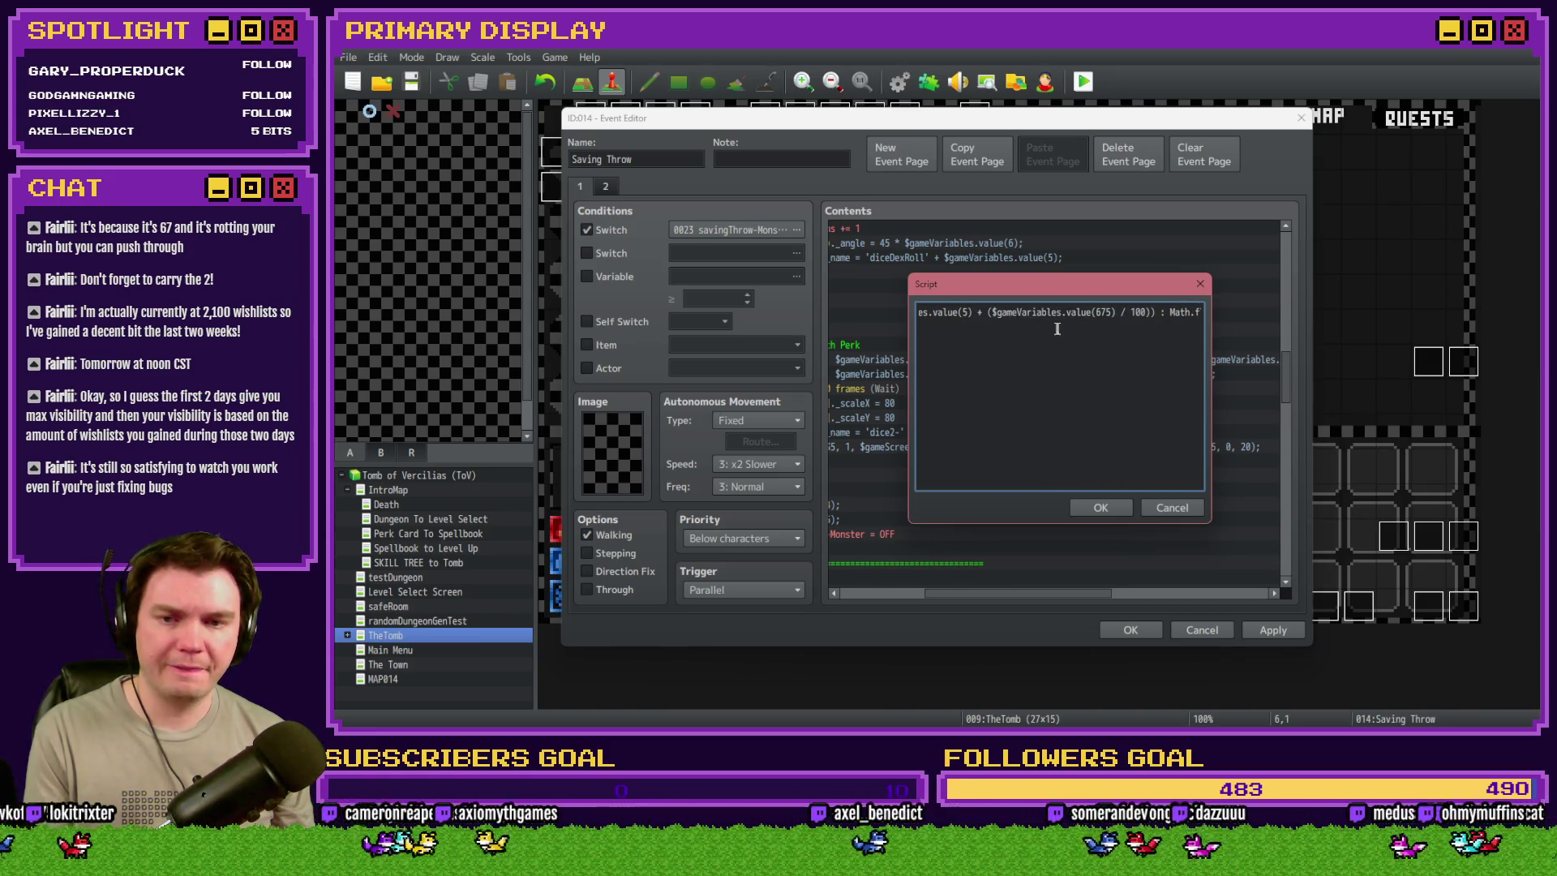
{"action": "key", "text": "Right"}
{"action": "key", "text": "Right"}
{"action": "key", "text": "Right"}
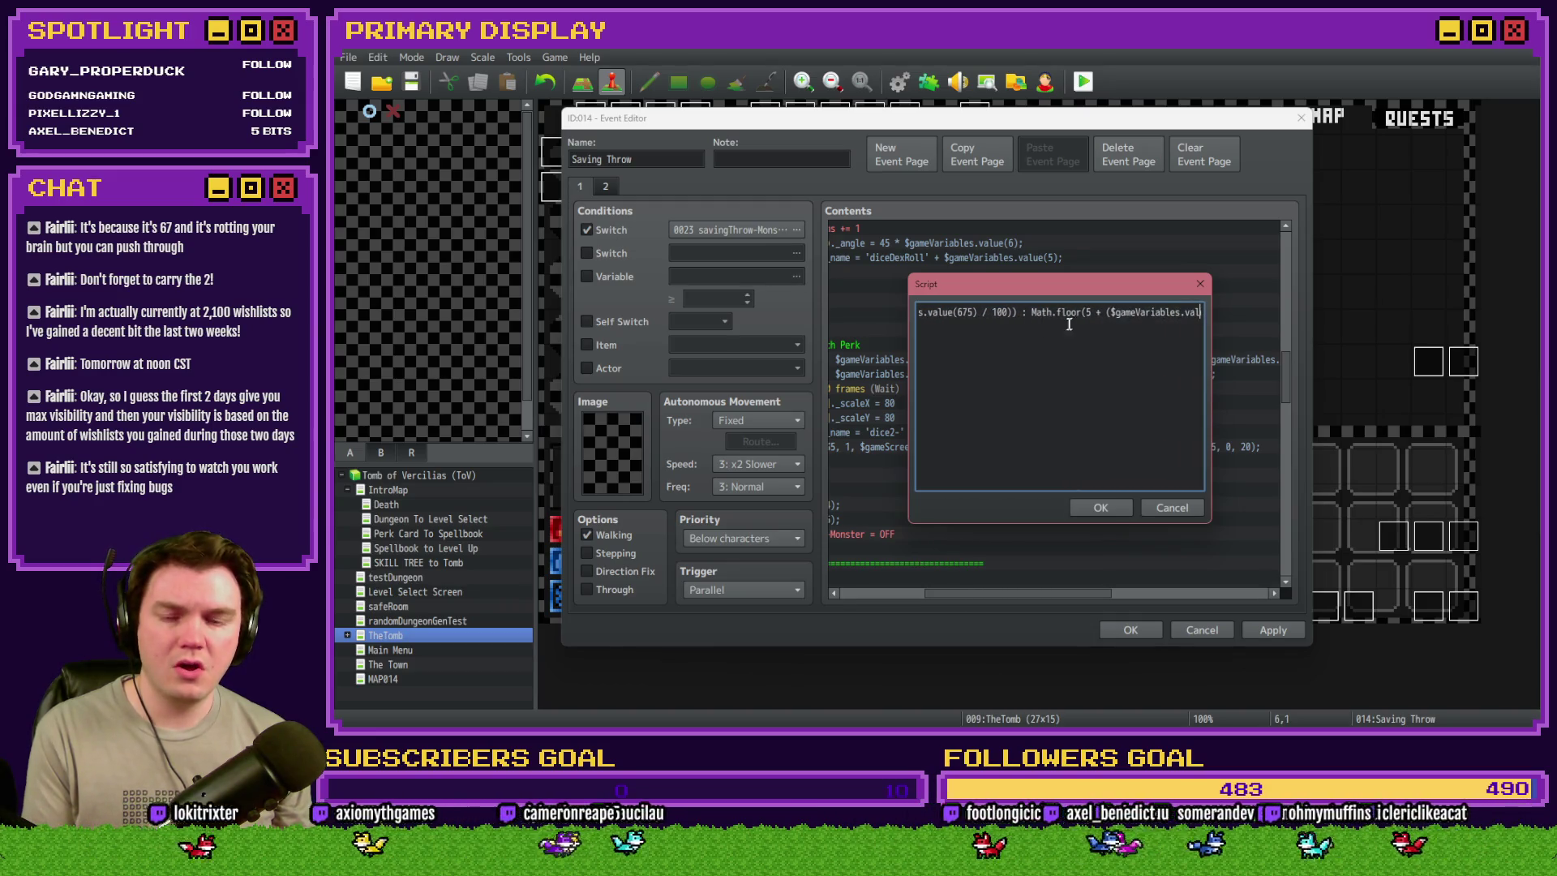
{"action": "key", "text": "BackSpace"}
{"action": "key", "text": "Delete"}
{"action": "key", "text": "Delete"}
{"action": "key", "text": "Delete"}
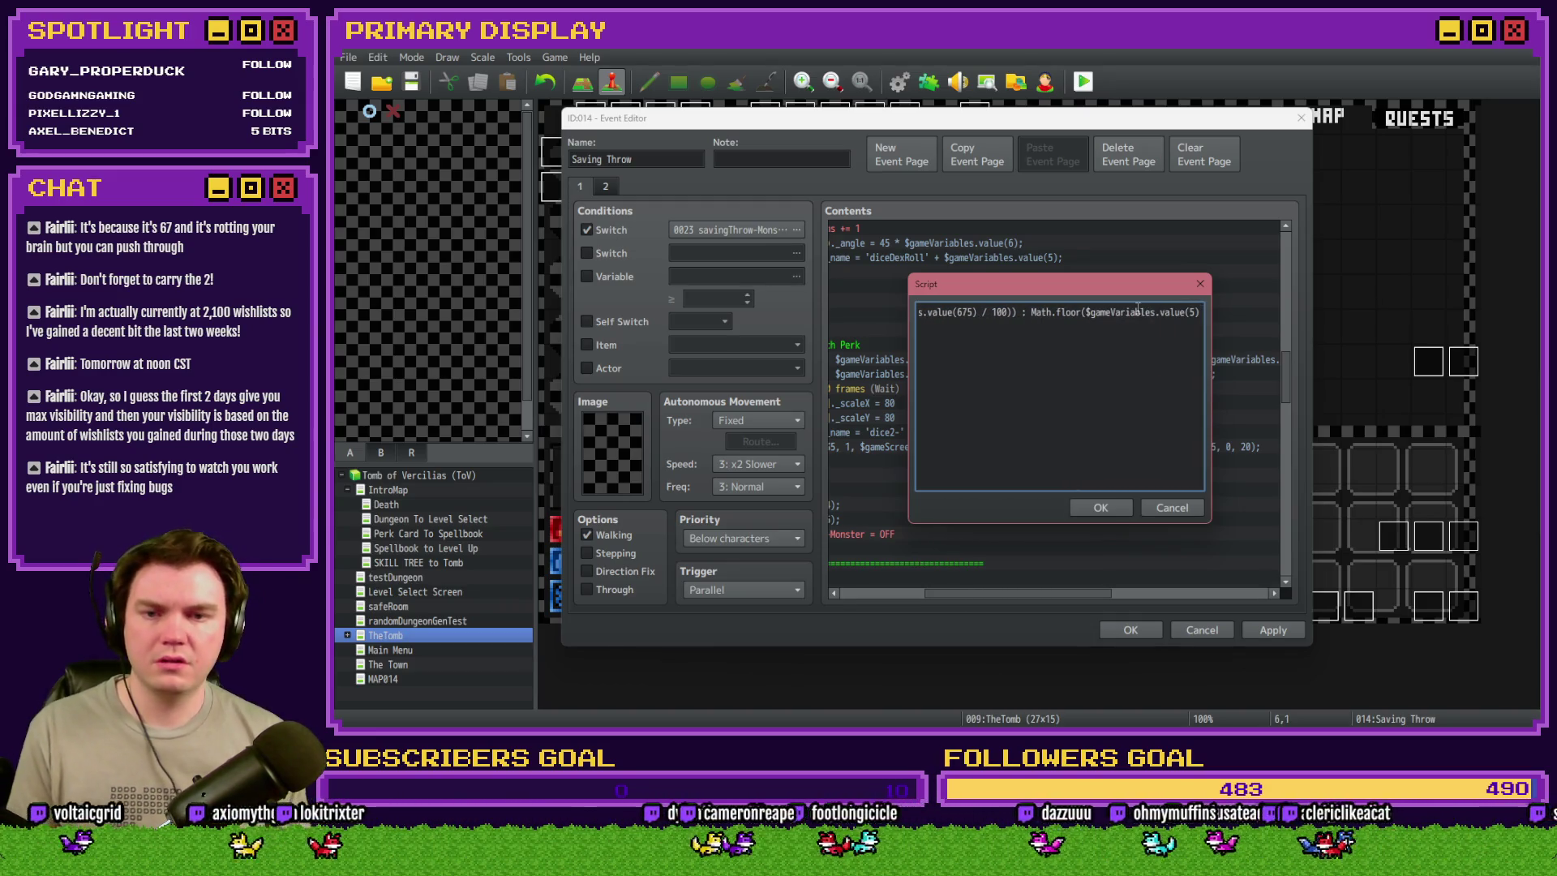
{"action": "key", "text": "Right"}
{"action": "key", "text": "Right"}
{"action": "key", "text": "Right"}
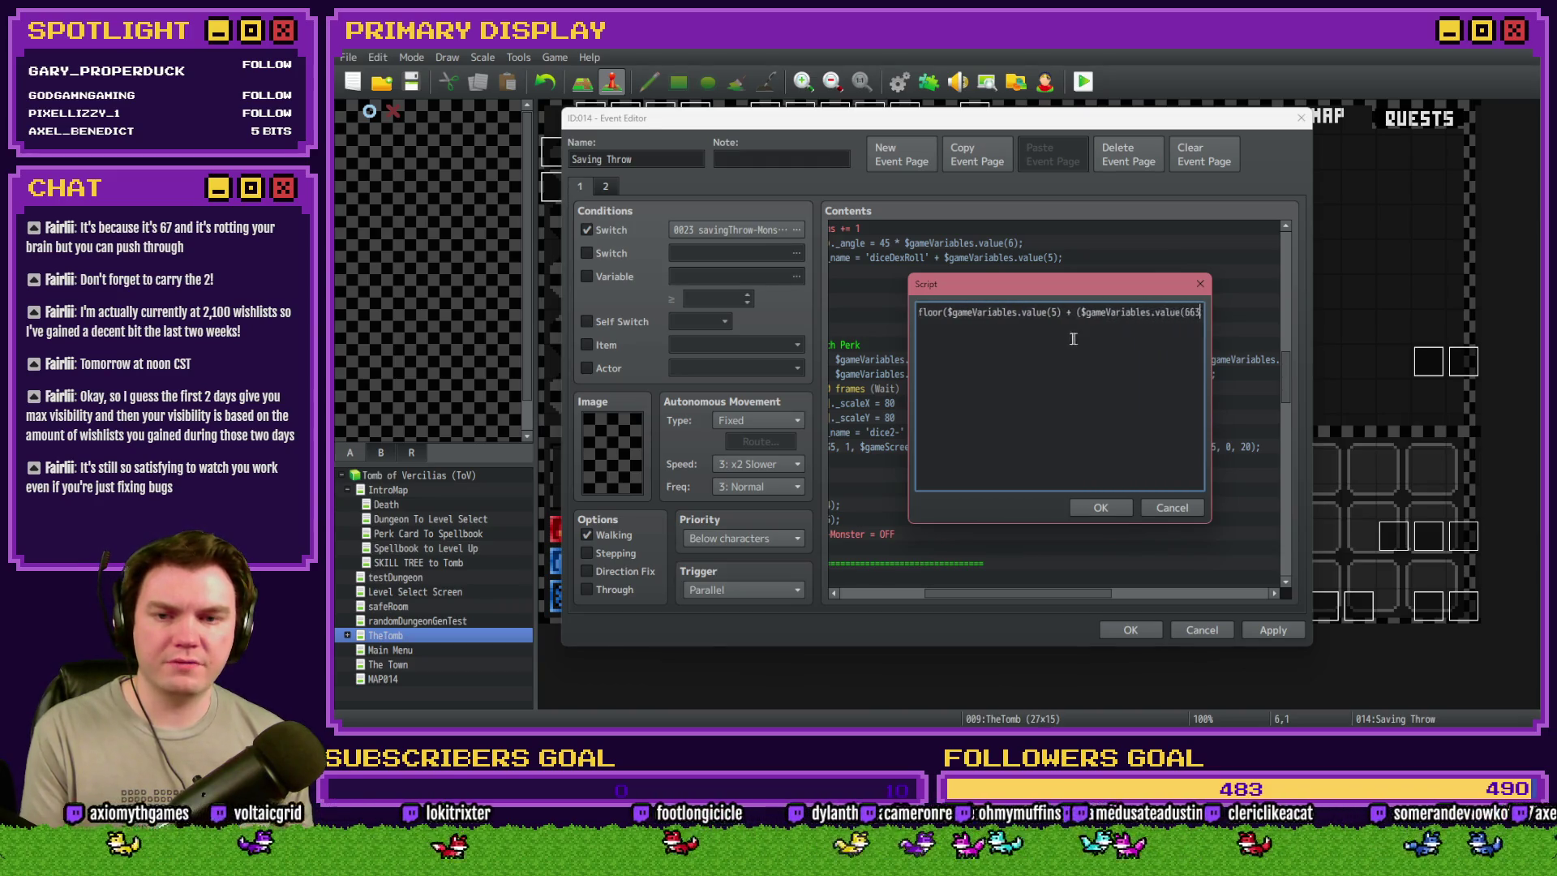
{"action": "type", "text": ")));"}
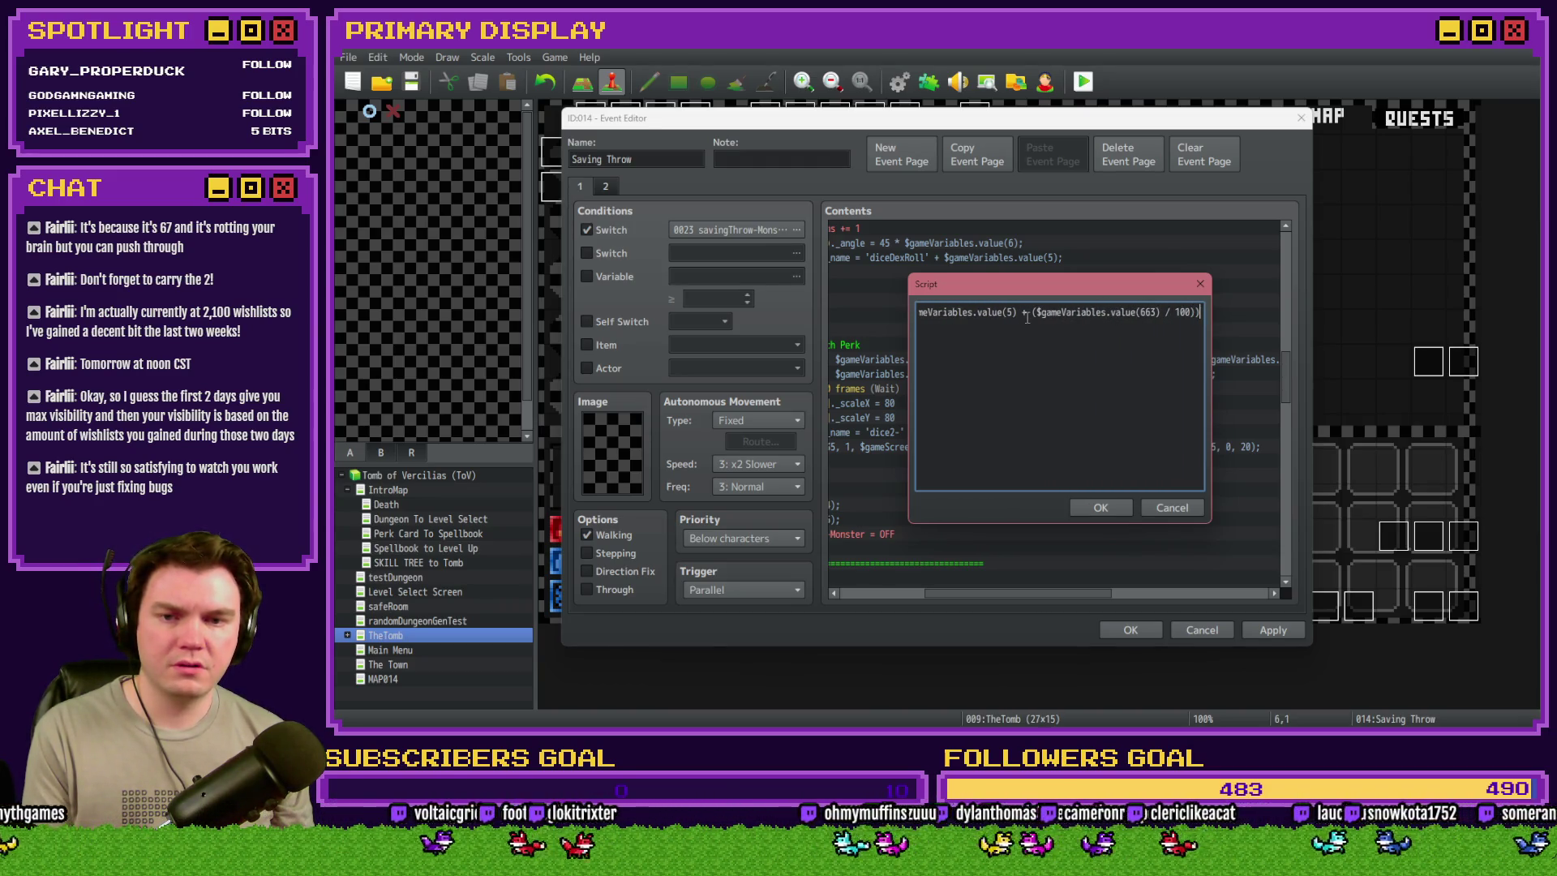
{"action": "key", "text": "BackSpace"}
{"action": "type", "text": "-"}
- Change the last 663 reference to 675 and confirm the script
{"action": "left_click", "coordinate": [1152, 311]}
{"action": "key", "text": "BackSpace"}
{"action": "key", "text": "BackSpace"}
{"action": "type", "text": "75"}
{"action": "left_click", "coordinate": [1173, 341]}
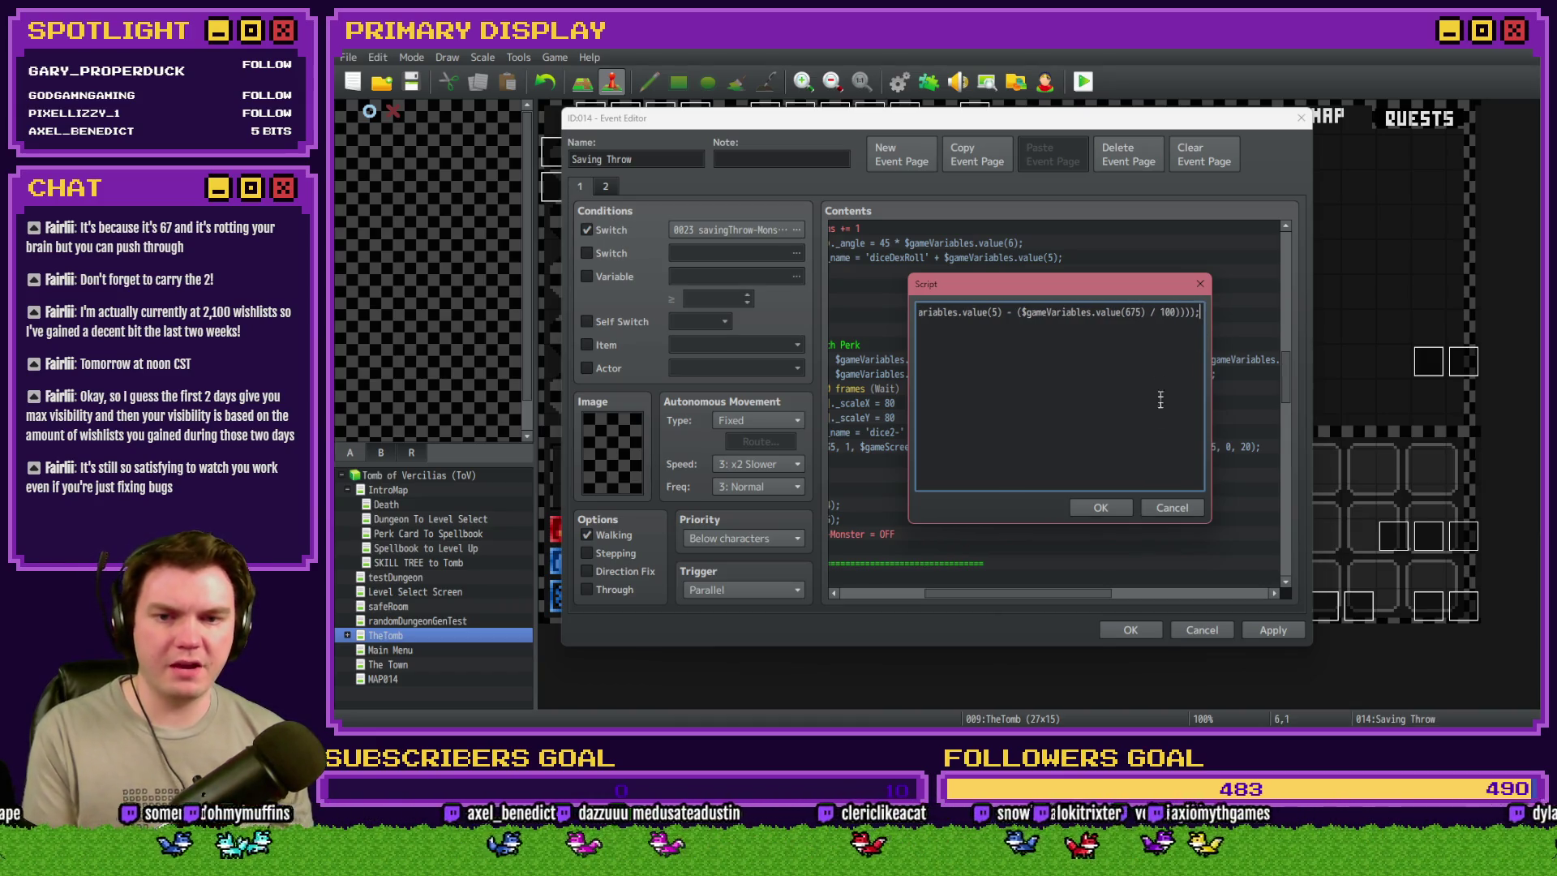
{"action": "left_click", "coordinate": [1100, 508]}
- Delete the redundant second script line and apply and close Saving Throw
{"action": "left_click_drag", "start_coordinate": [1024, 591], "coordinate": [958, 596]}
{"action": "left_click", "coordinate": [1034, 376]}
{"action": "key", "text": "Delete"}
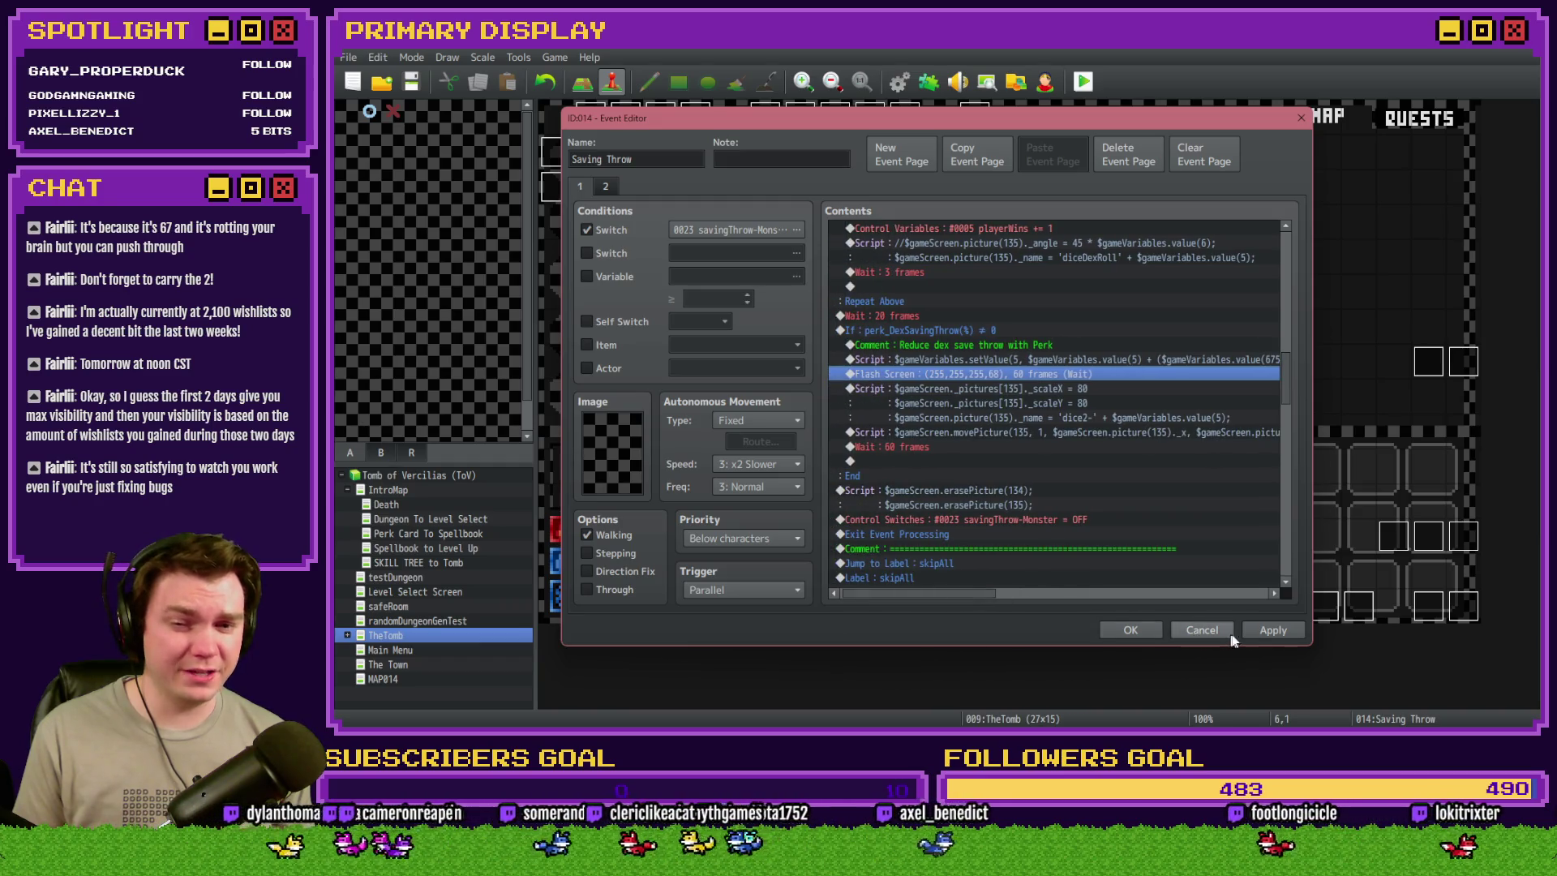
{"action": "left_click", "coordinate": [1130, 630]}
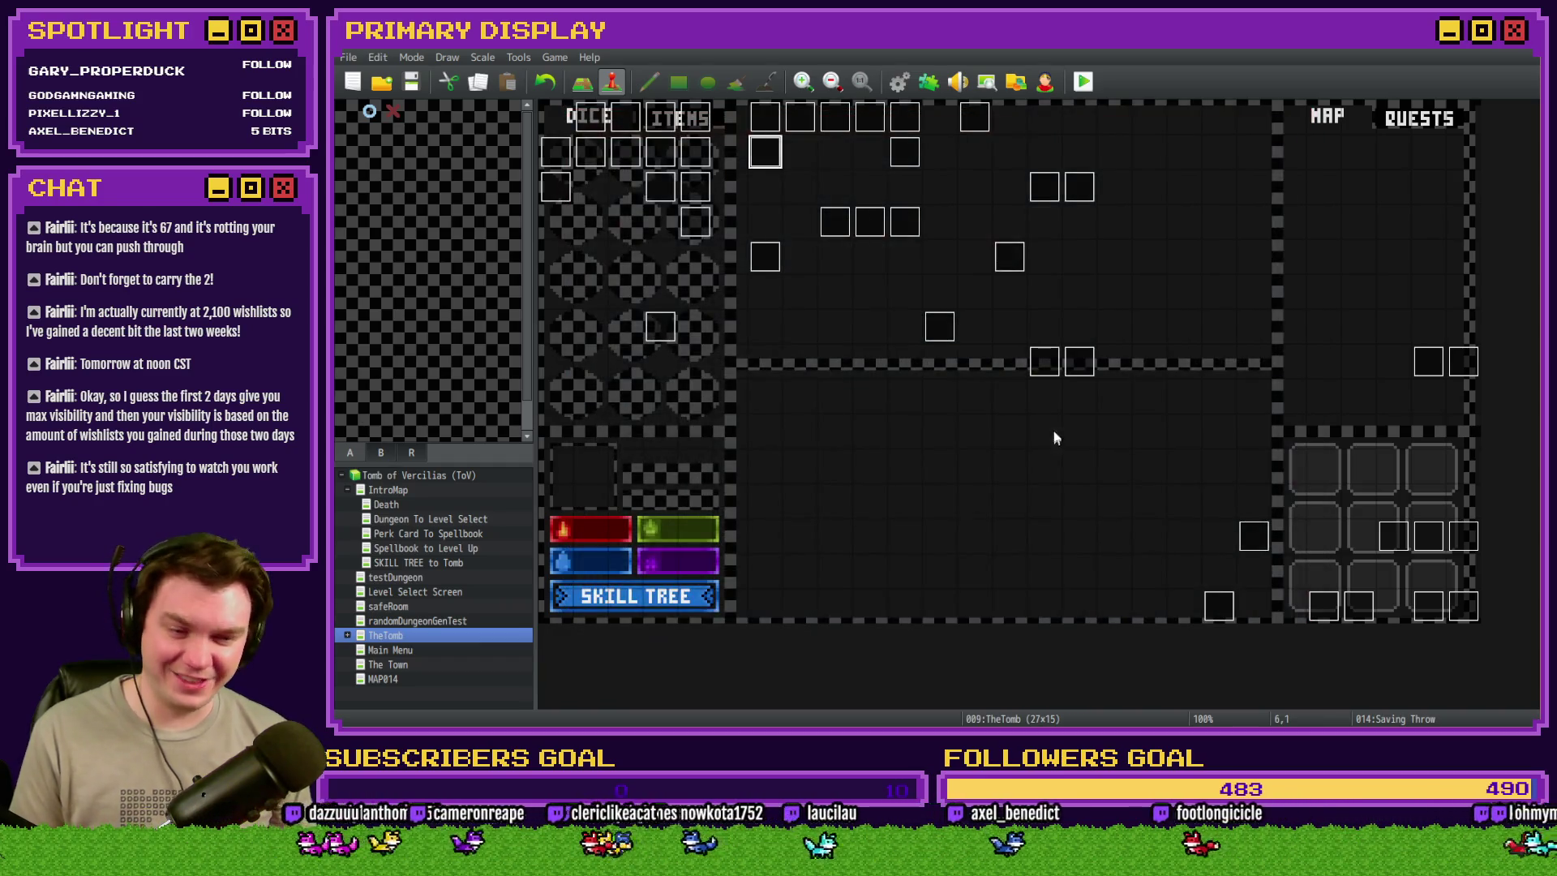
- Save and playtest, redeal the perk cards twice with F5, and pick Spiked Pauldron
{"action": "left_click", "coordinate": [1084, 81]}
{"action": "left_click", "coordinate": [890, 406]}
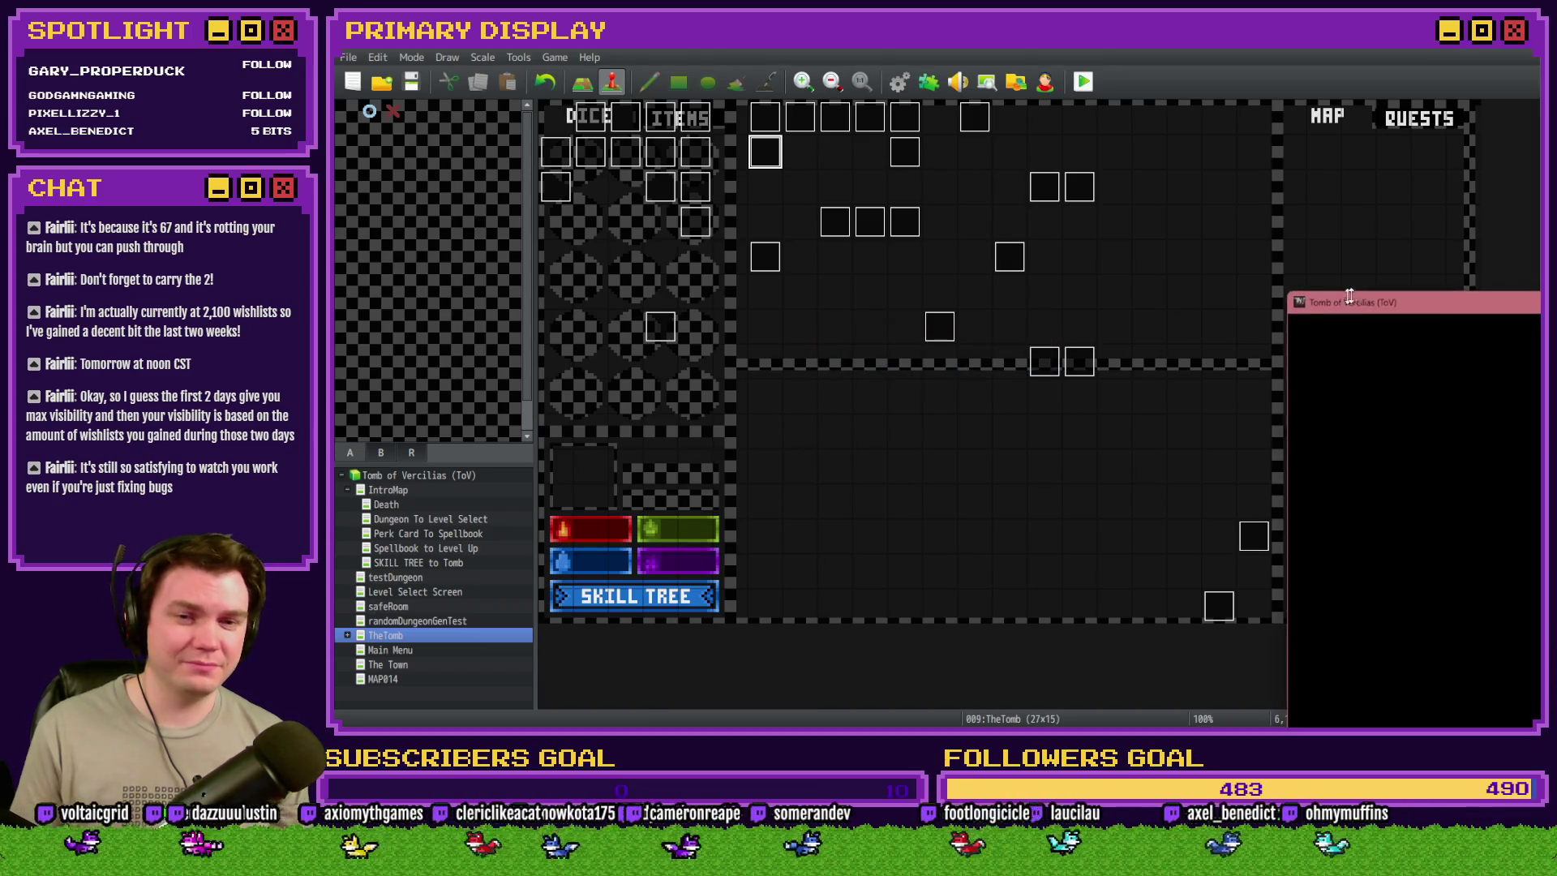
{"action": "left_click_drag", "start_coordinate": [1312, 272], "coordinate": [751, 122]}
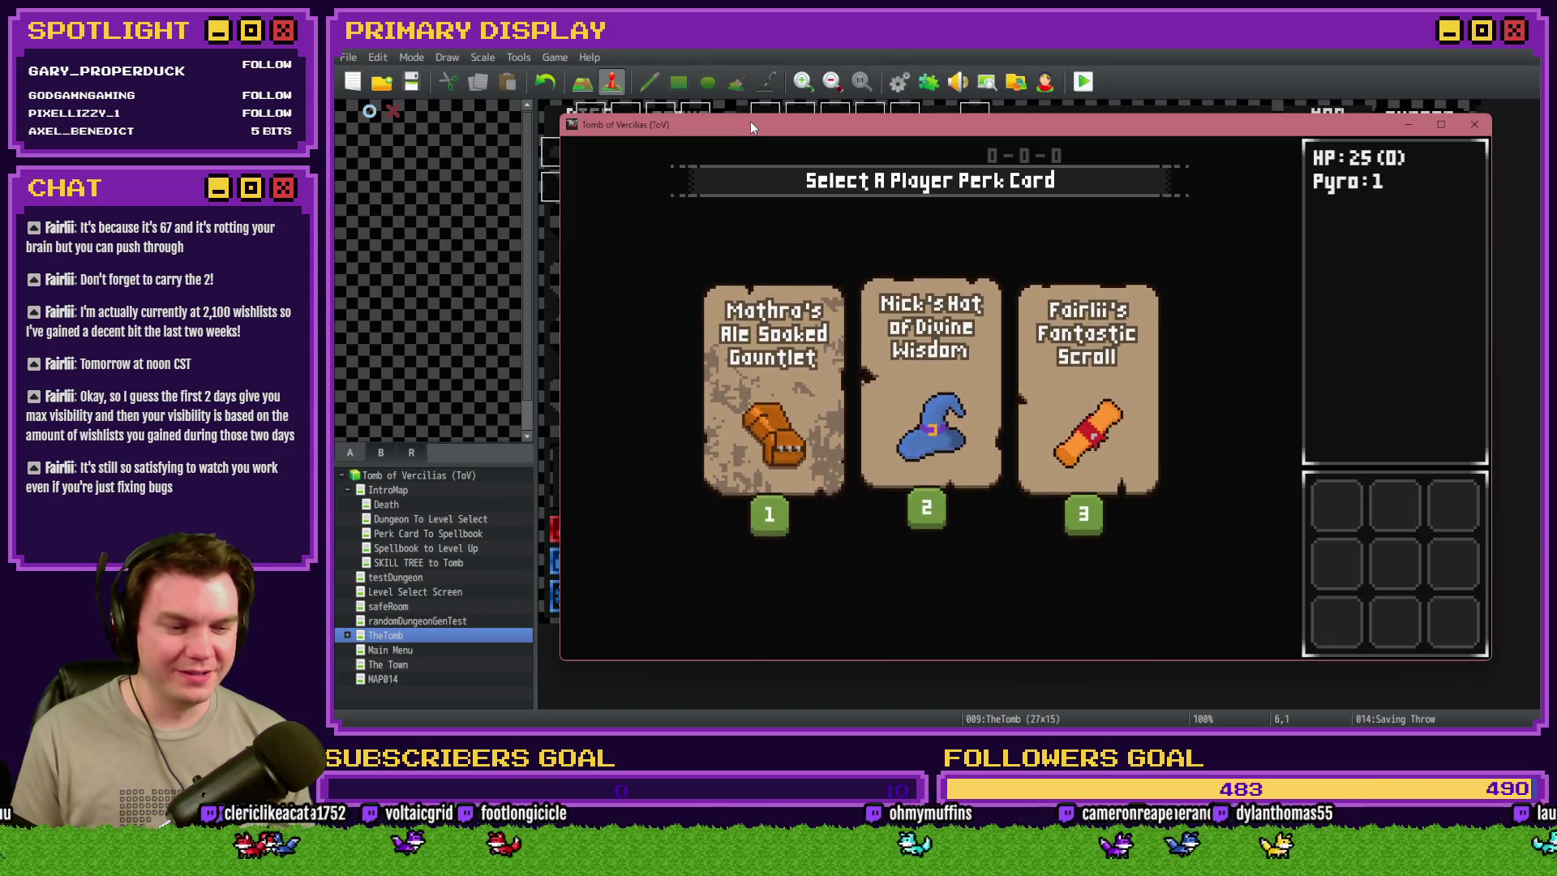
{"action": "key", "text": "F5"}
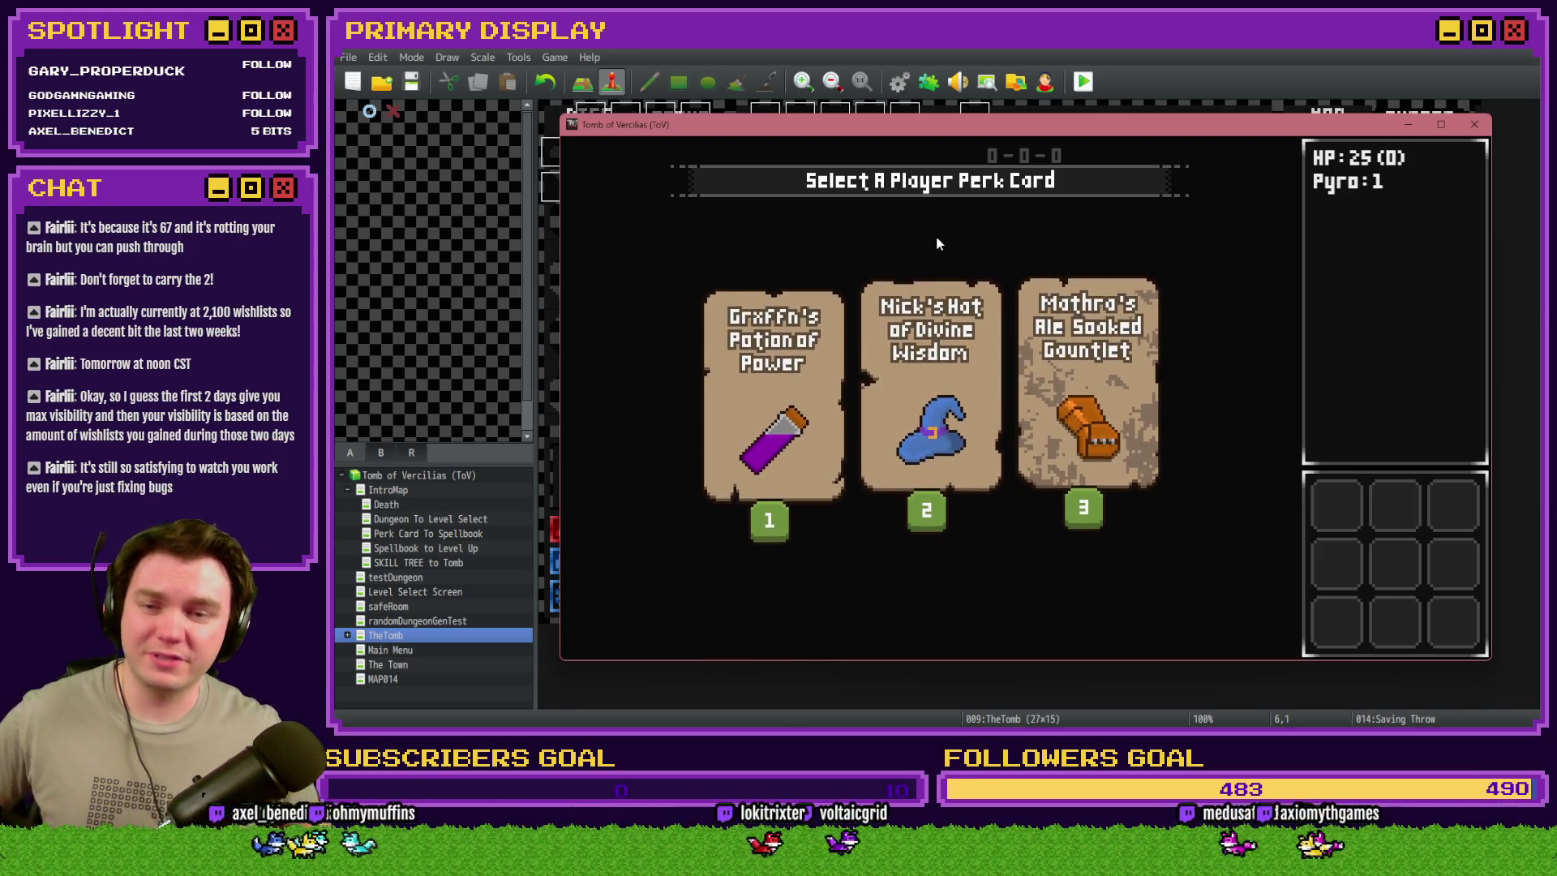
{"action": "key", "text": "F5"}
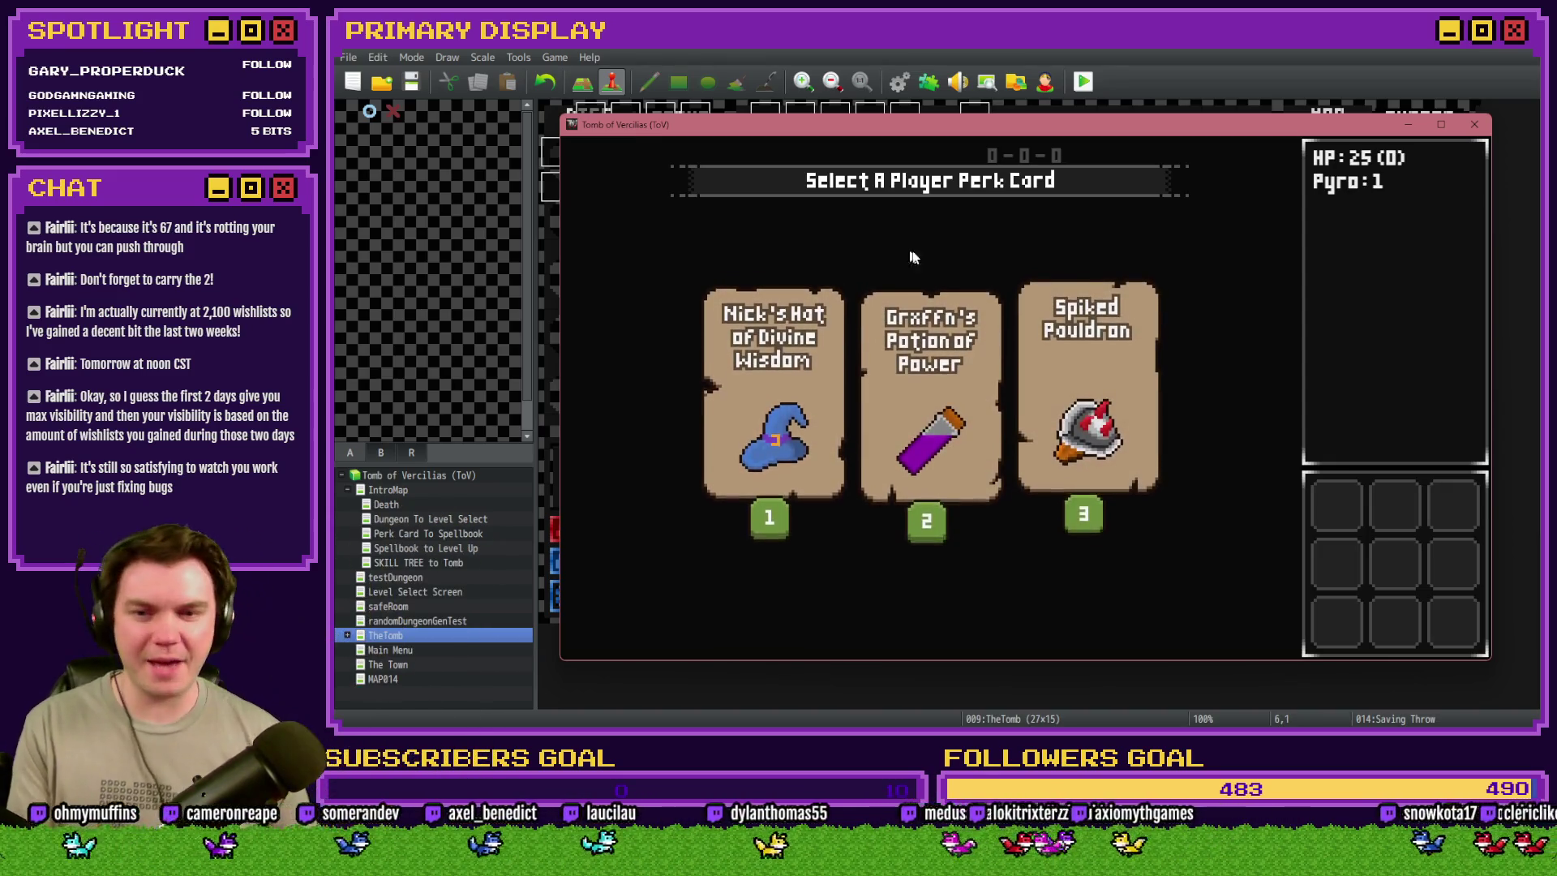
{"action": "left_click", "coordinate": [1077, 330]}
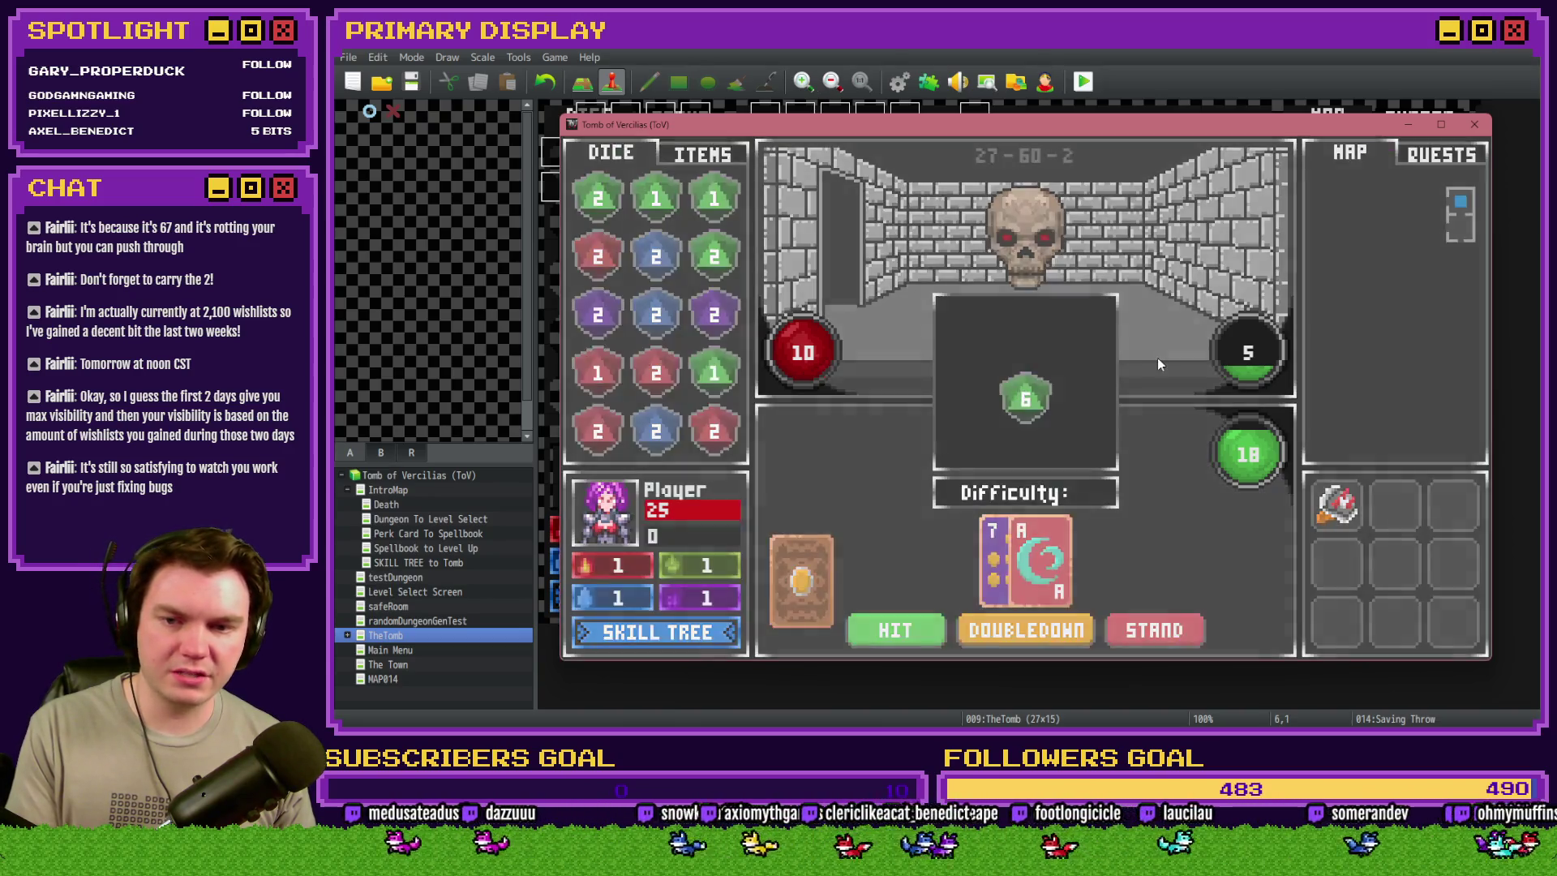
- Read playerWins 12 and monsterWins 3 in the F9 debug variables, then reopen Saving Throw
{"action": "key", "text": "F9"}
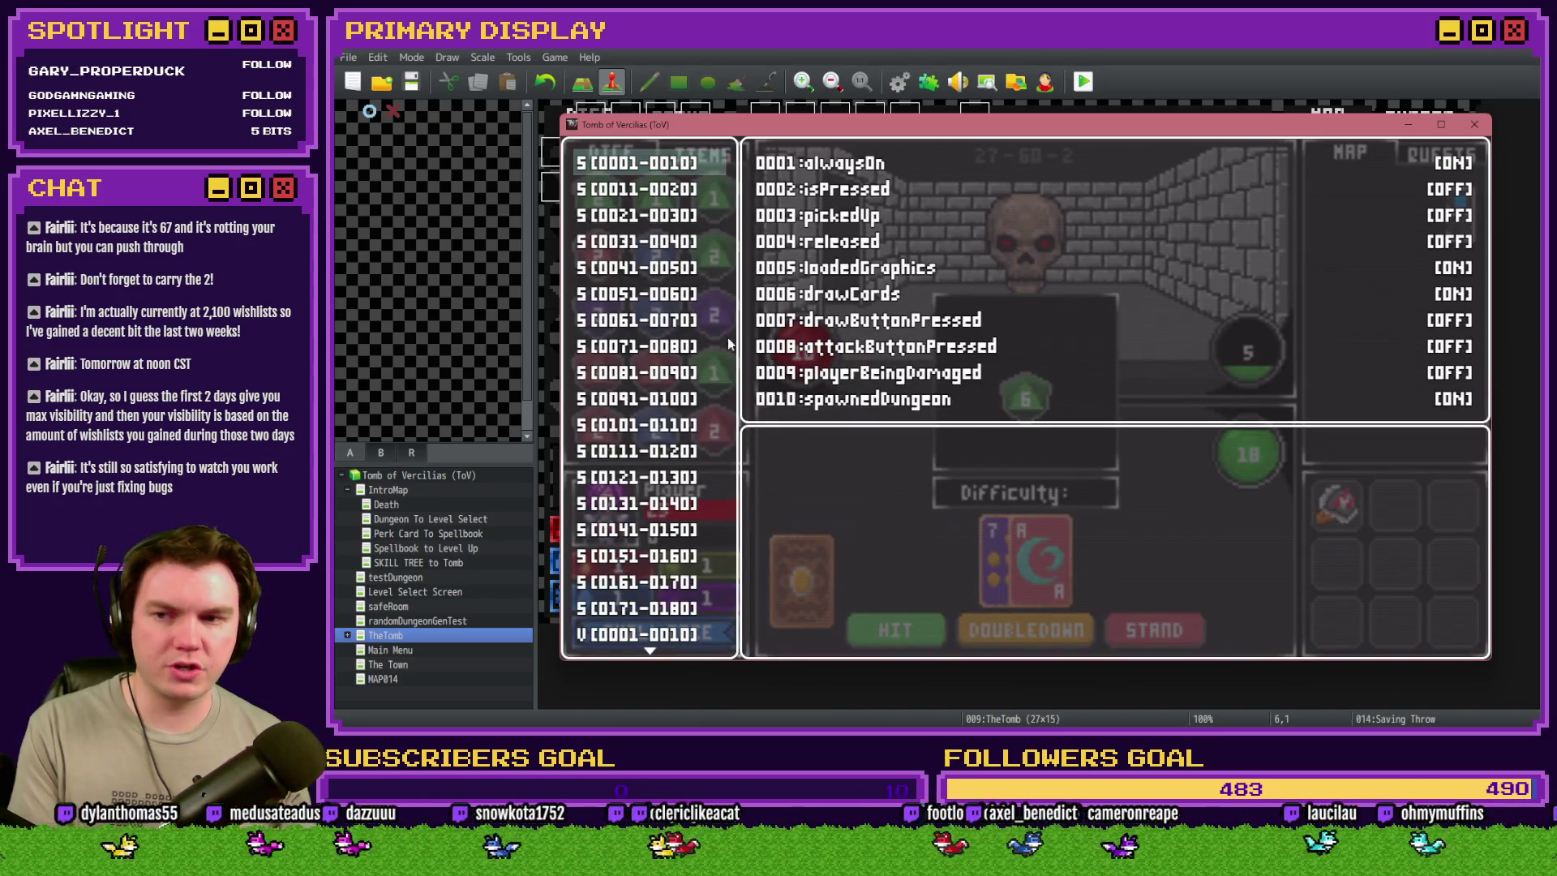
{"action": "key", "text": "Up"}
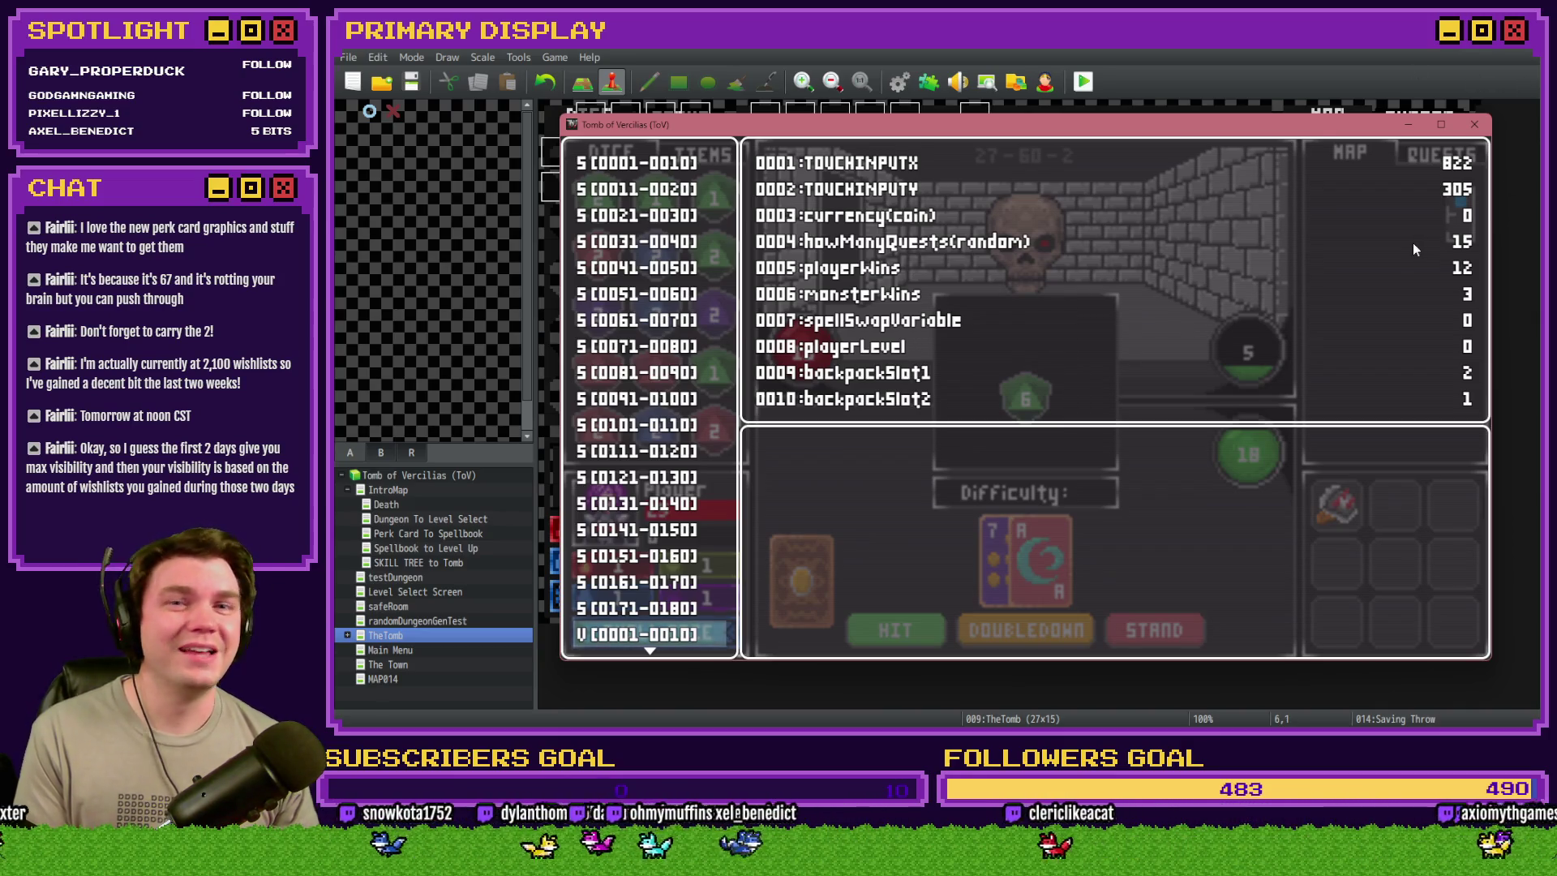
{"action": "left_click", "coordinate": [1215, 68]}
{"action": "double_click", "coordinate": [771, 161]}
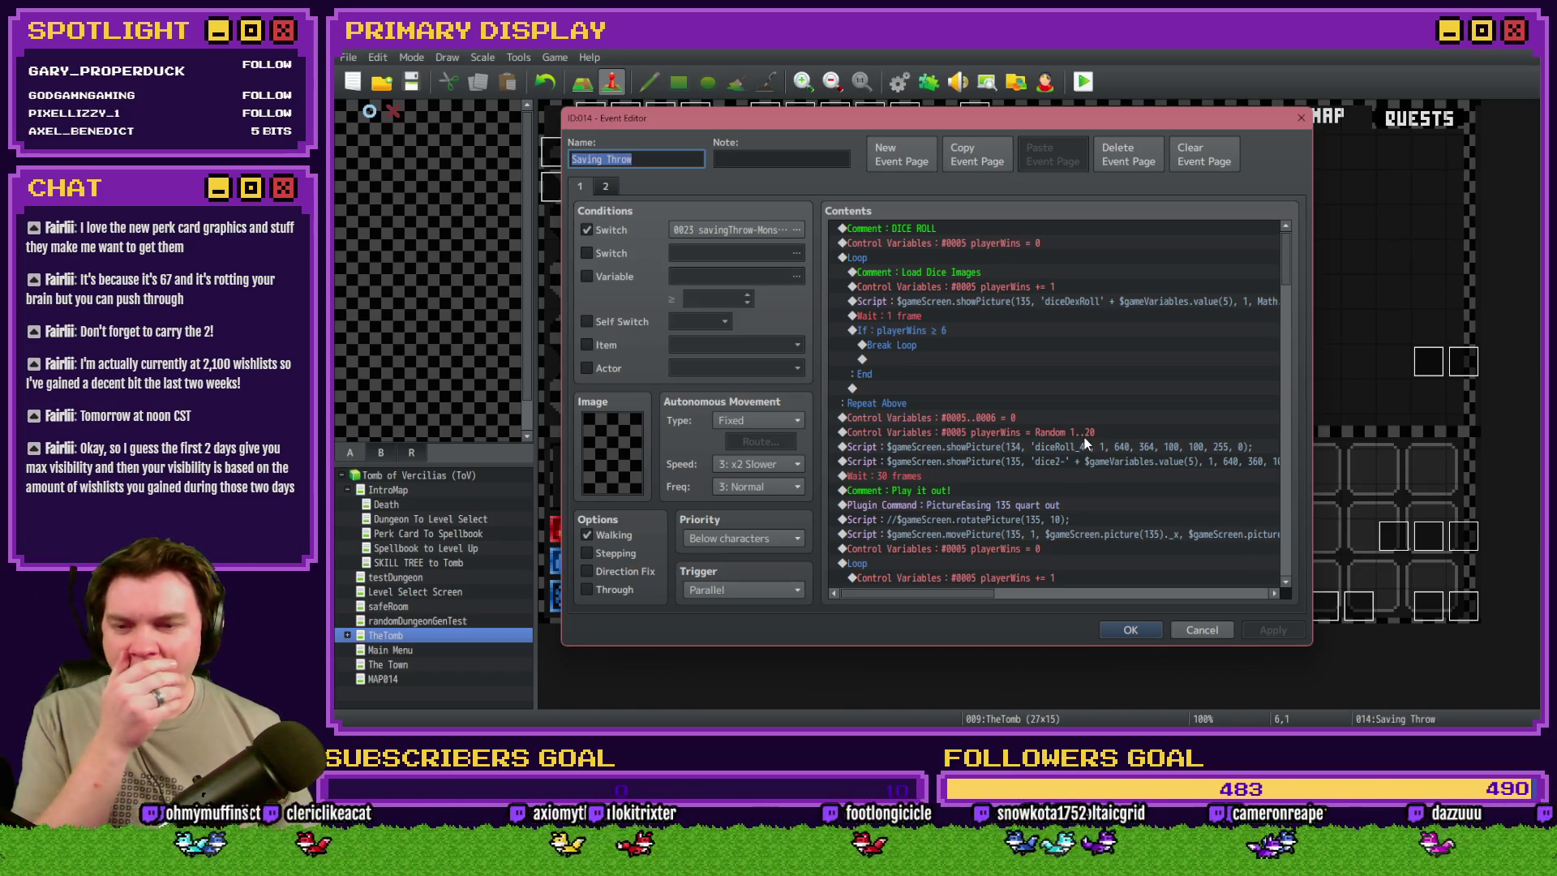
{"action": "scroll", "coordinate": [1085, 442], "scroll_direction": "down", "scroll_amount": 2}
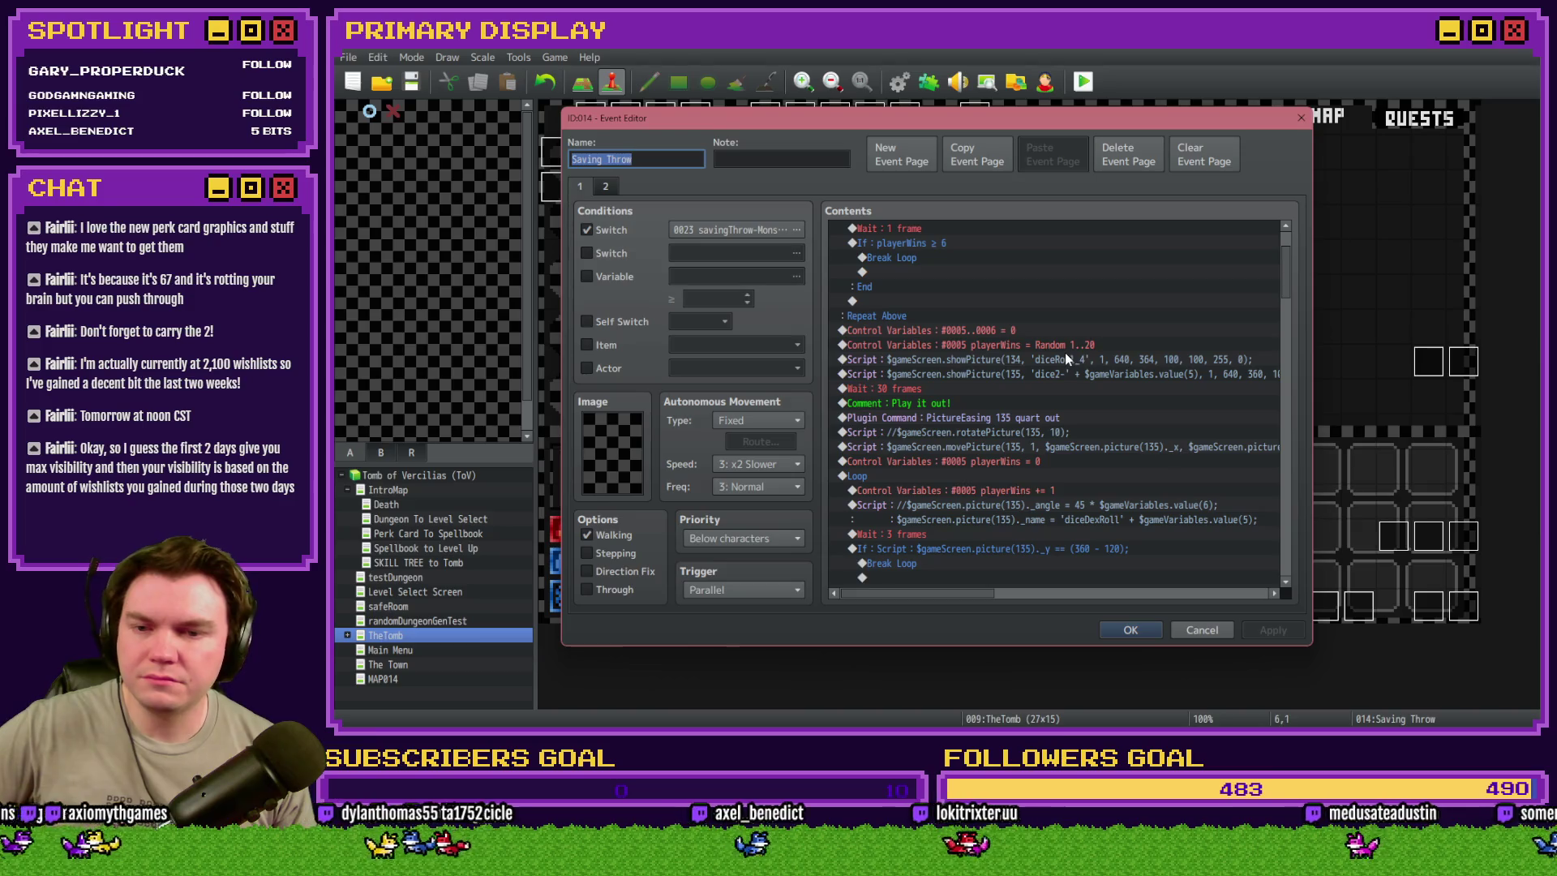
{"action": "scroll", "coordinate": [1046, 397], "scroll_direction": "down", "scroll_amount": 2}
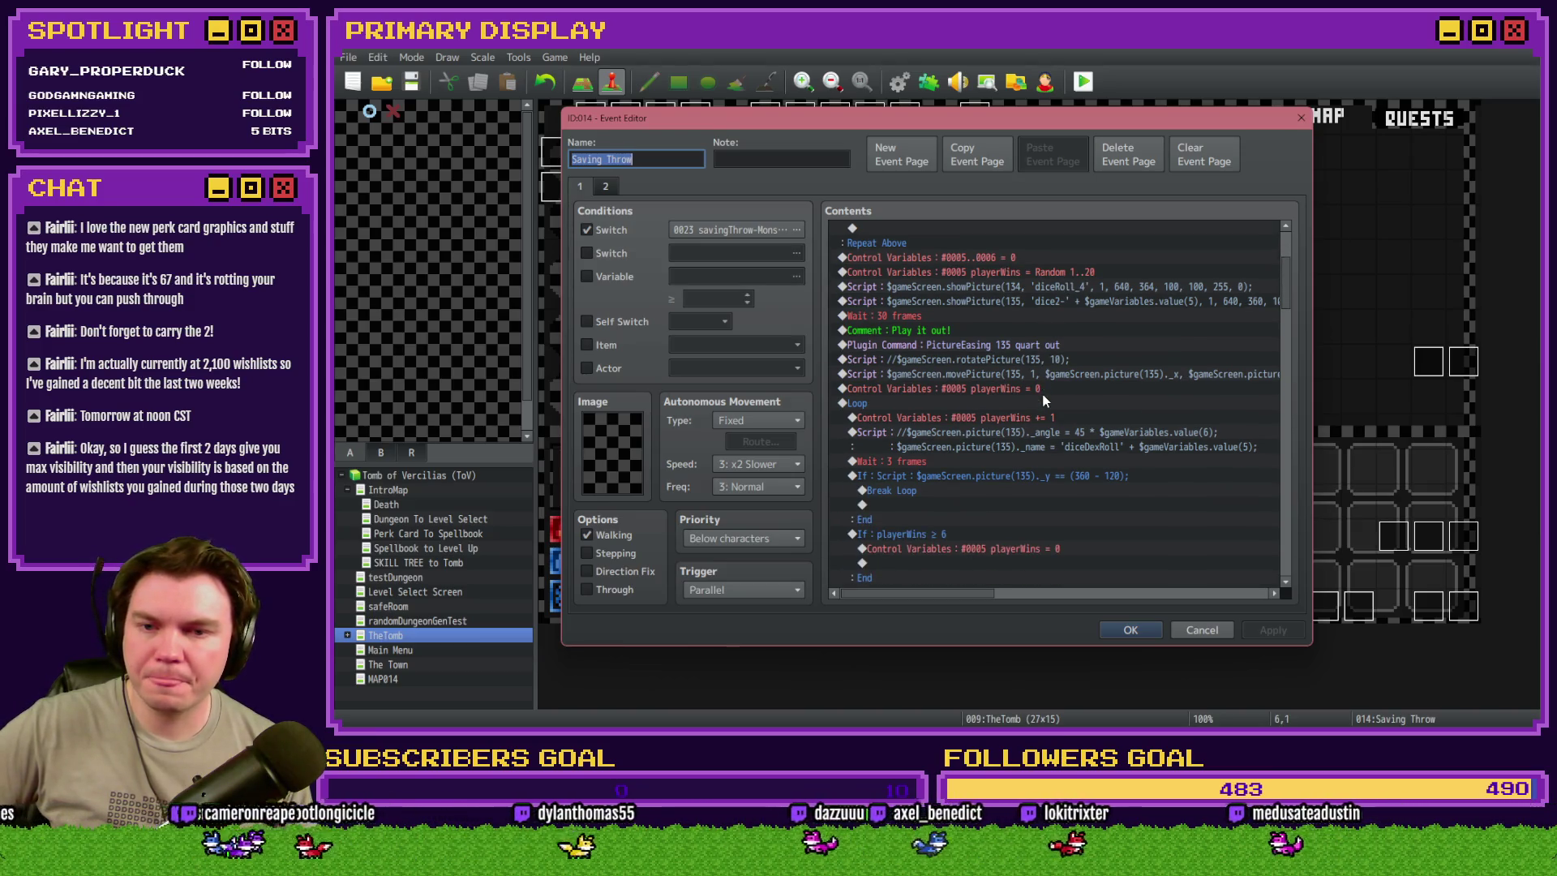
{"action": "scroll", "coordinate": [1043, 401], "scroll_direction": "down", "scroll_amount": 2}
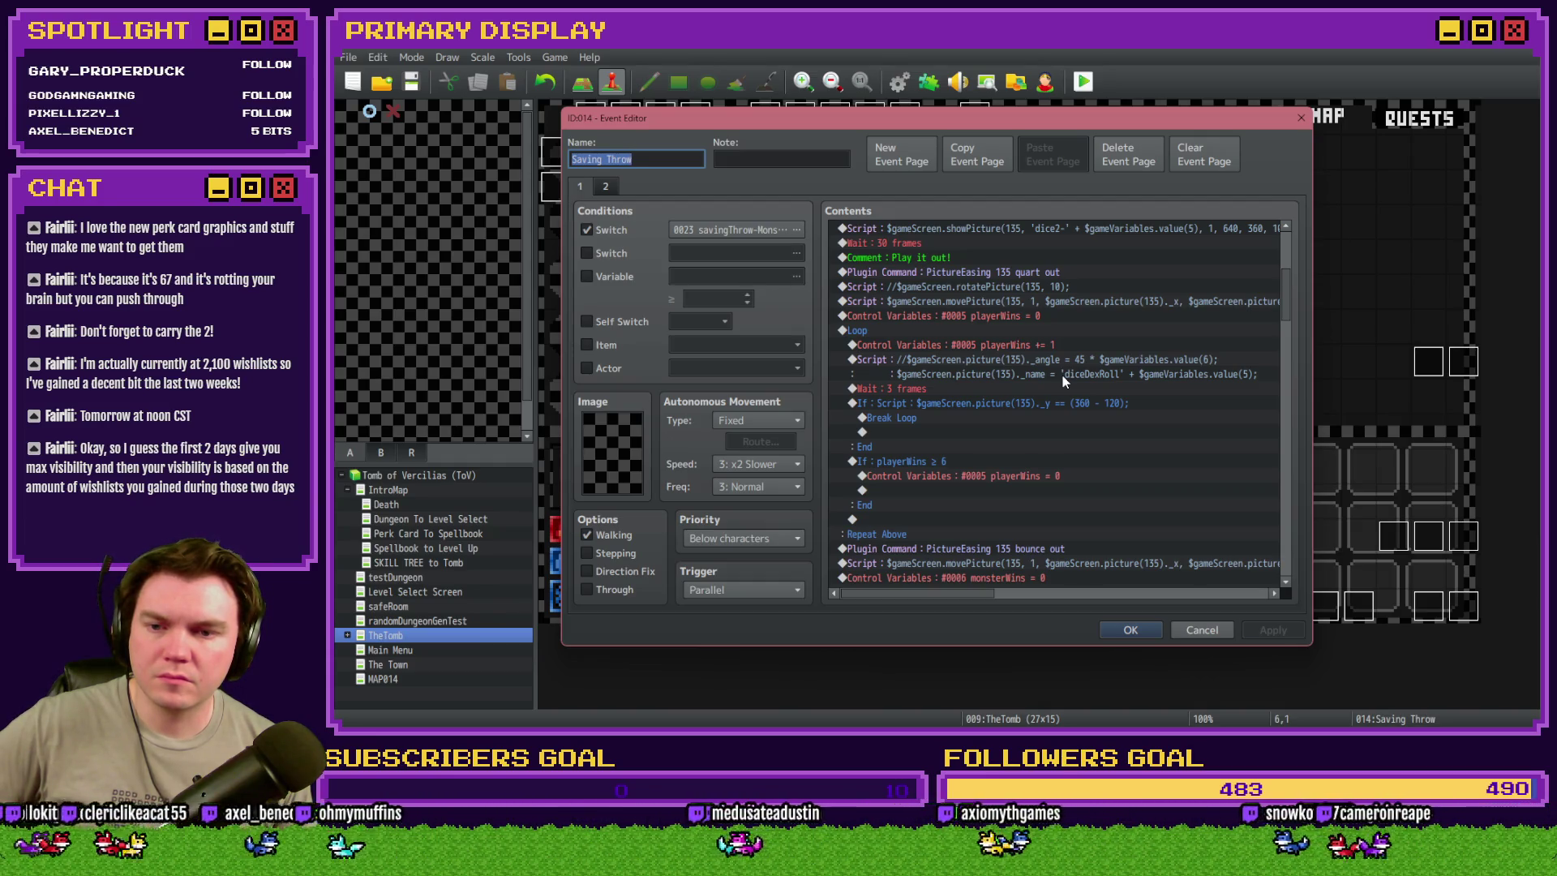
{"action": "scroll", "coordinate": [1064, 381], "scroll_direction": "down", "scroll_amount": 3}
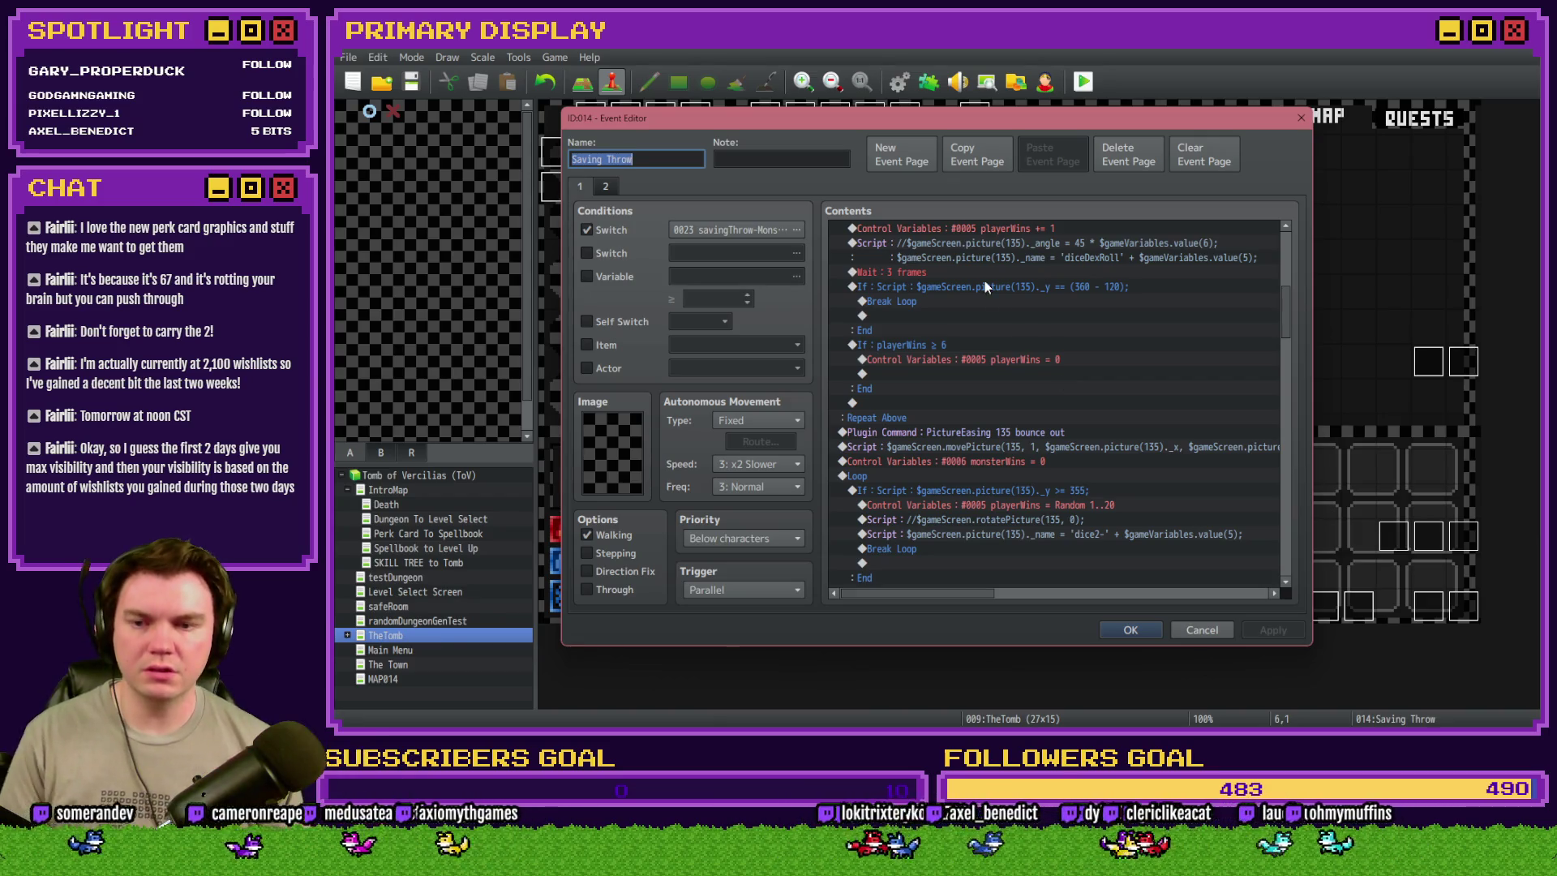
{"action": "scroll", "coordinate": [984, 283], "scroll_direction": "down", "scroll_amount": 3}
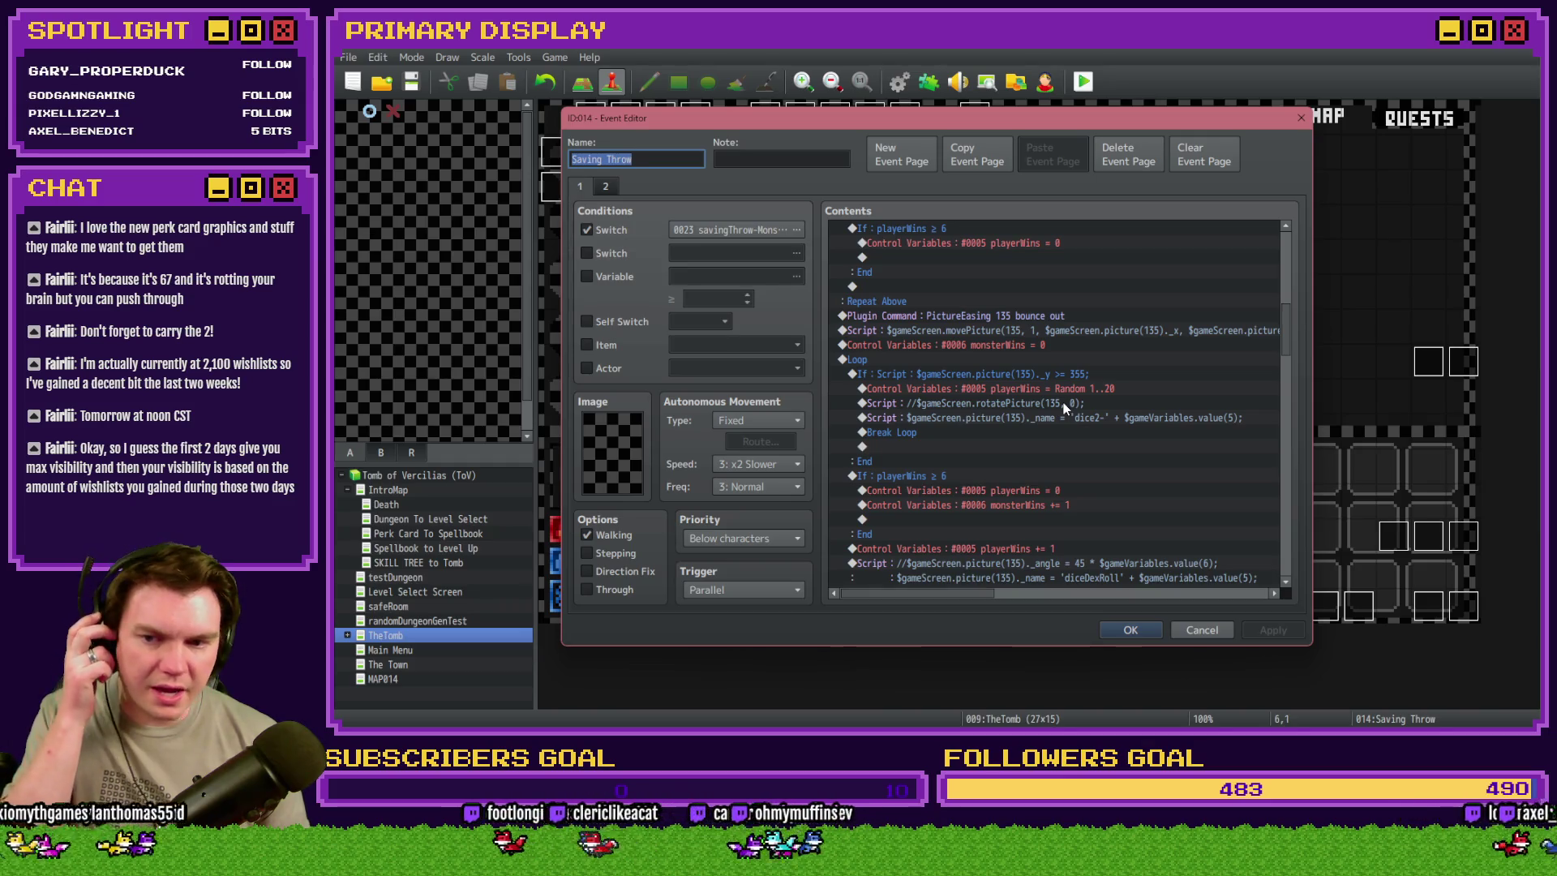
{"action": "scroll", "coordinate": [1062, 407], "scroll_direction": "down", "scroll_amount": 2}
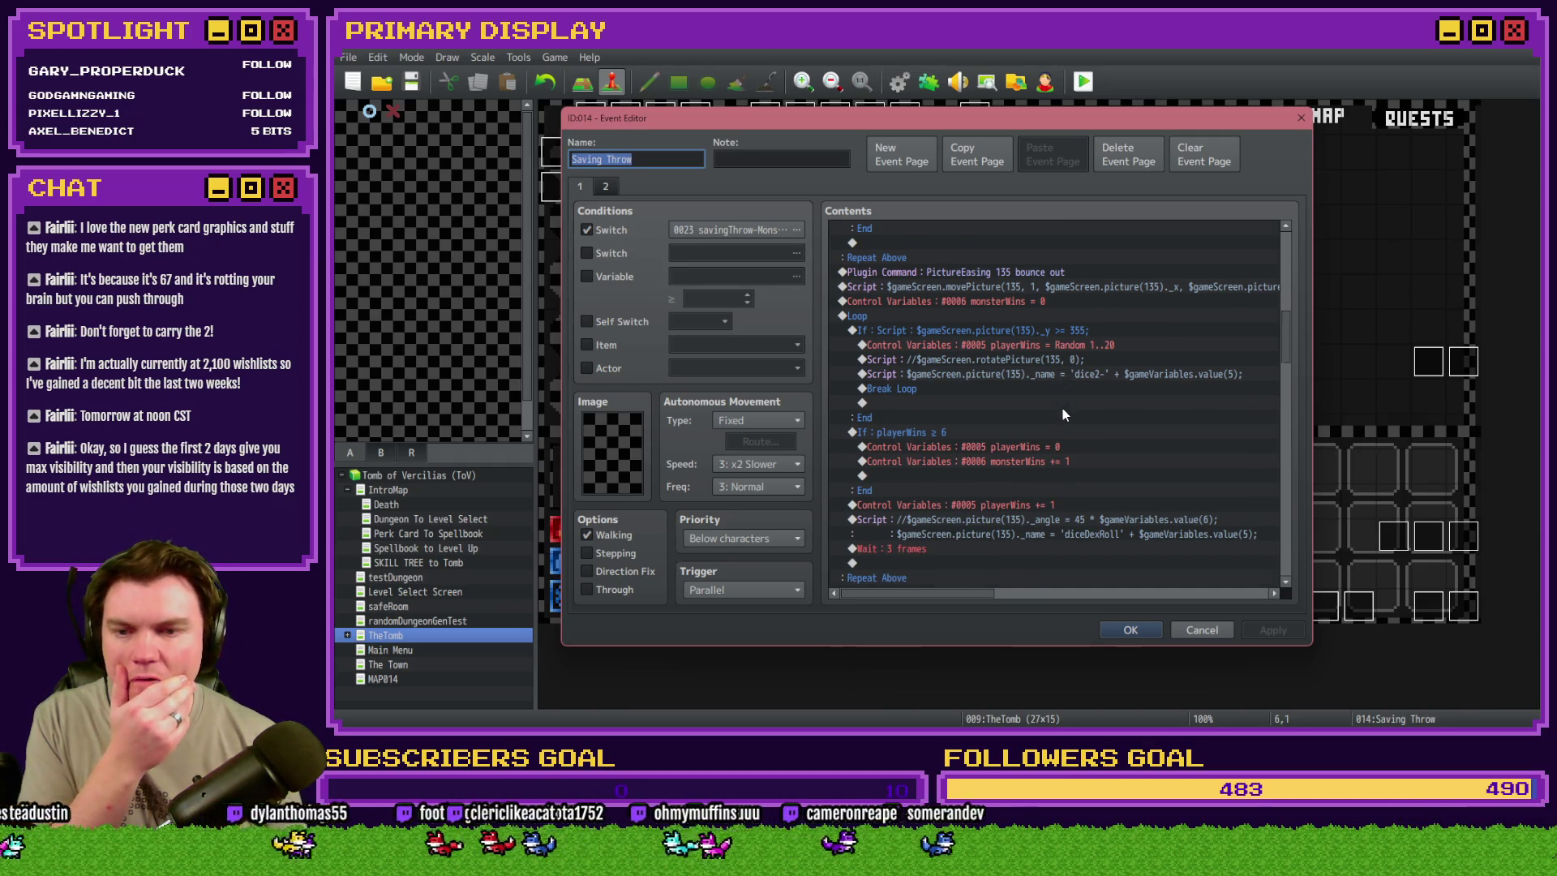
{"action": "left_click", "coordinate": [980, 416]}
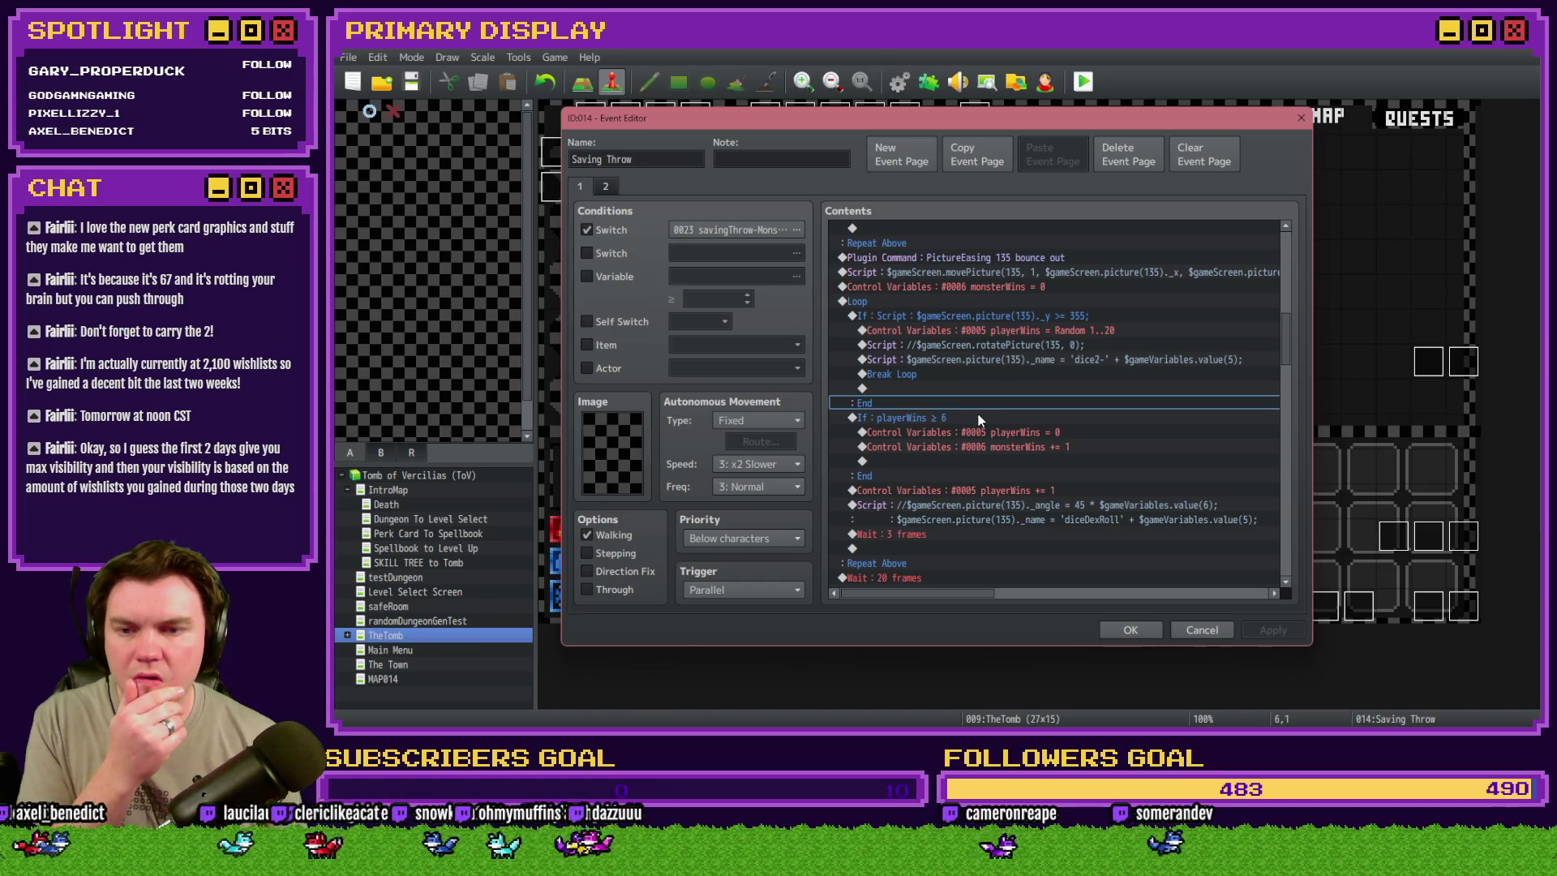
{"action": "left_click", "coordinate": [978, 418]}
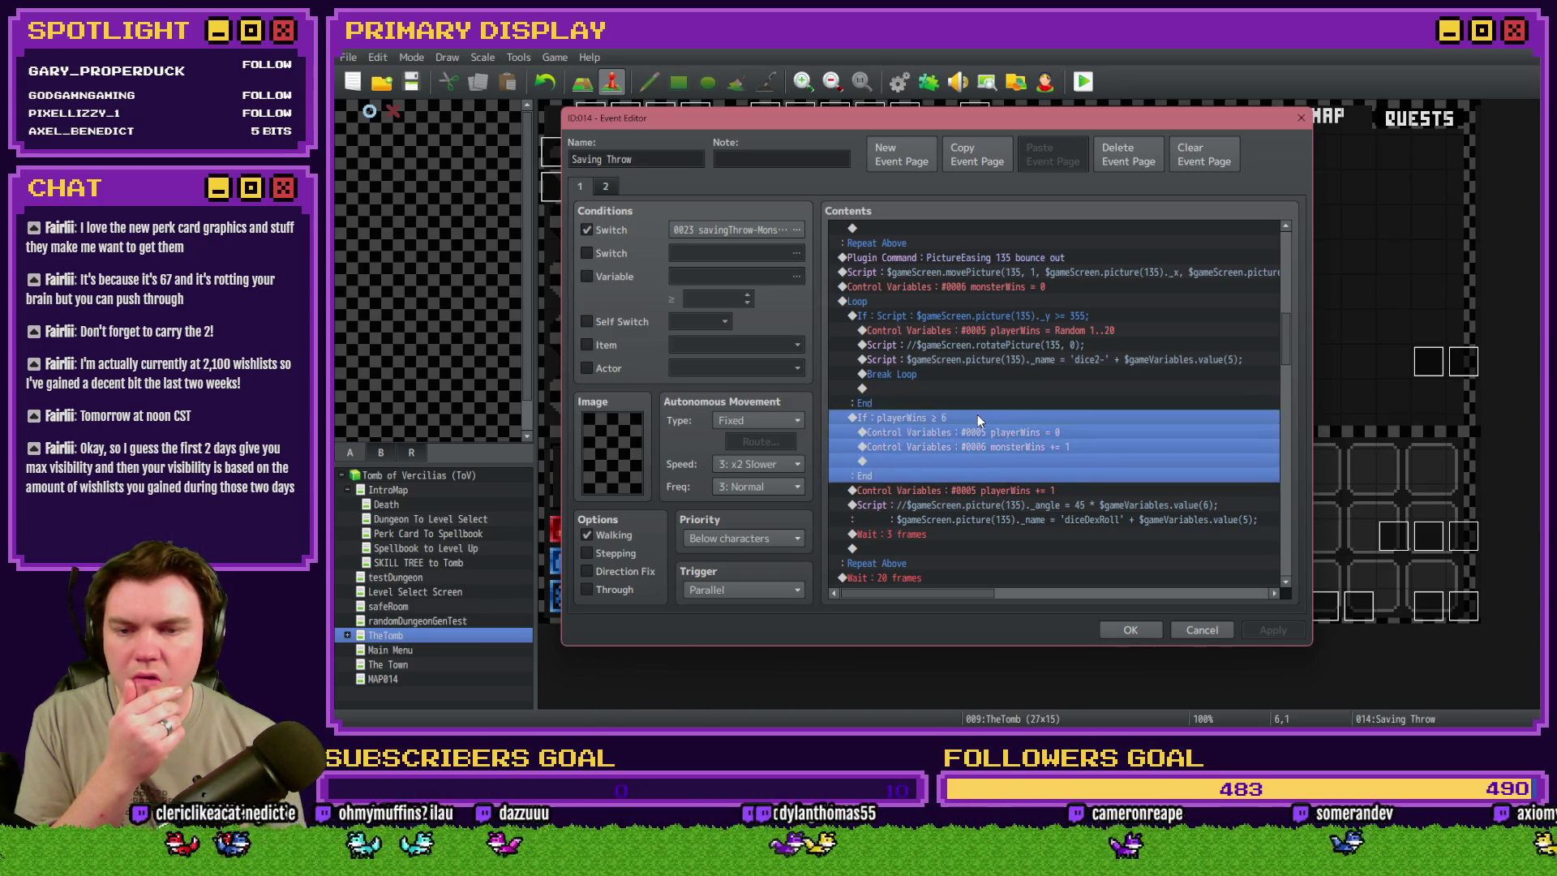
{"action": "scroll", "coordinate": [978, 418], "scroll_direction": "down", "scroll_amount": 2}
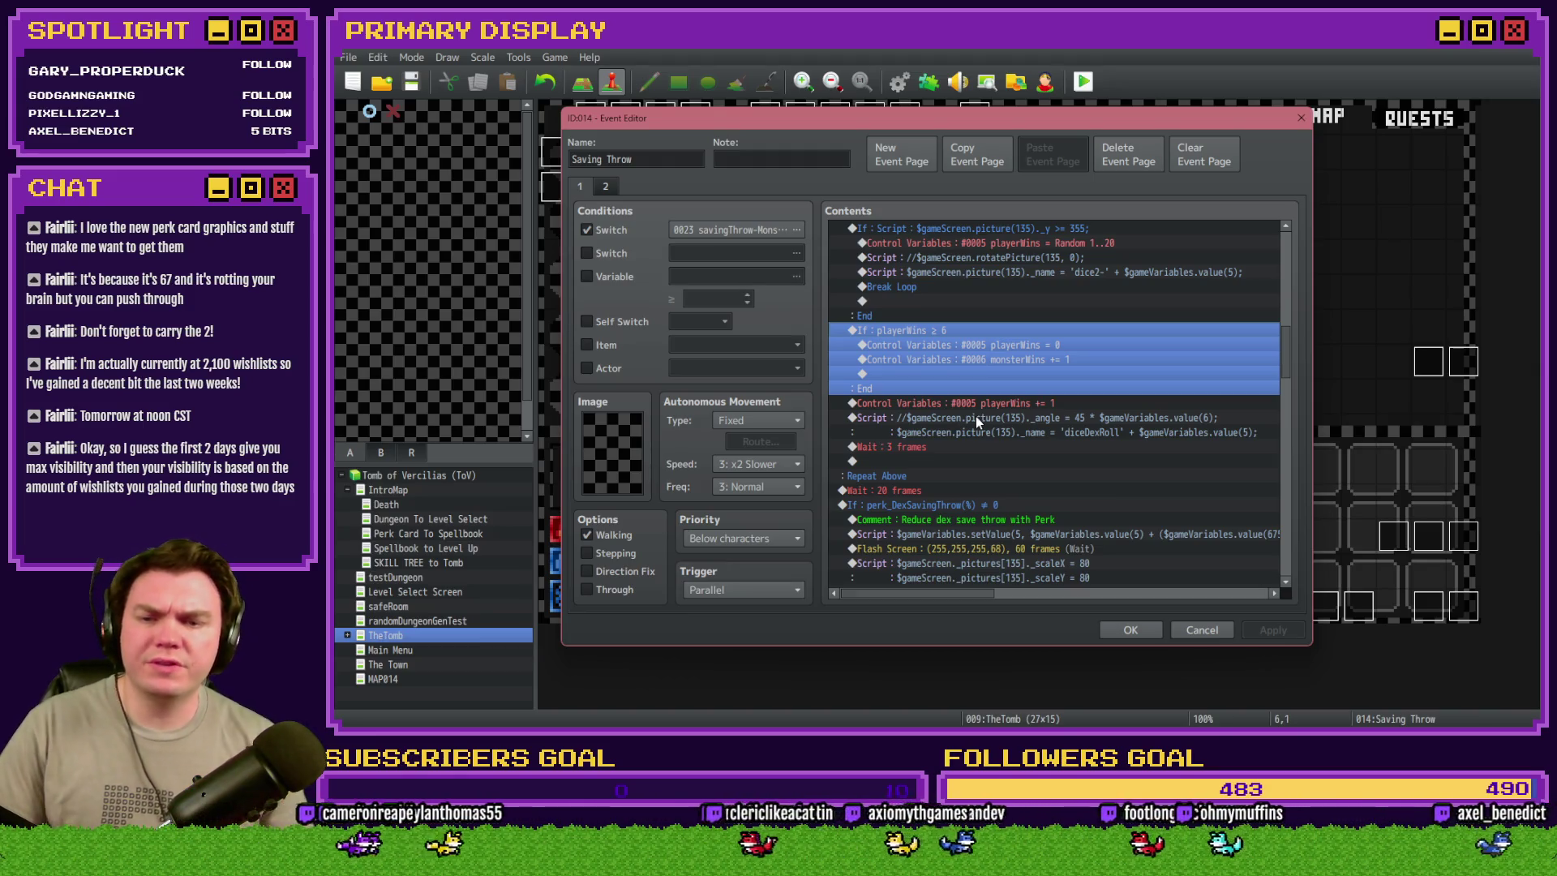
{"action": "key", "text": "Return"}
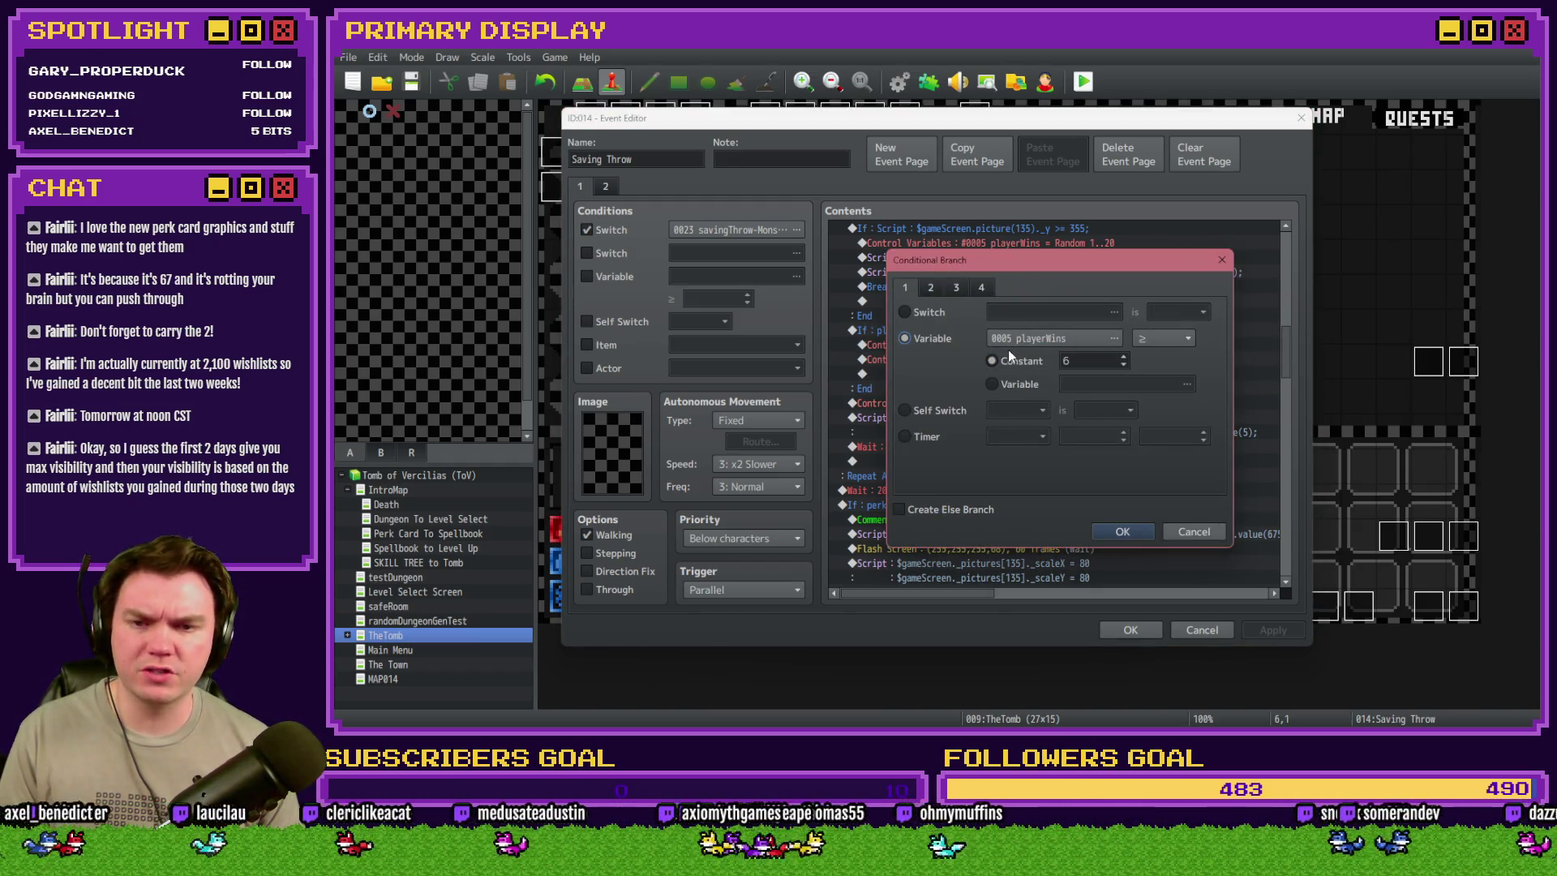
{"action": "key", "text": "Escape"}
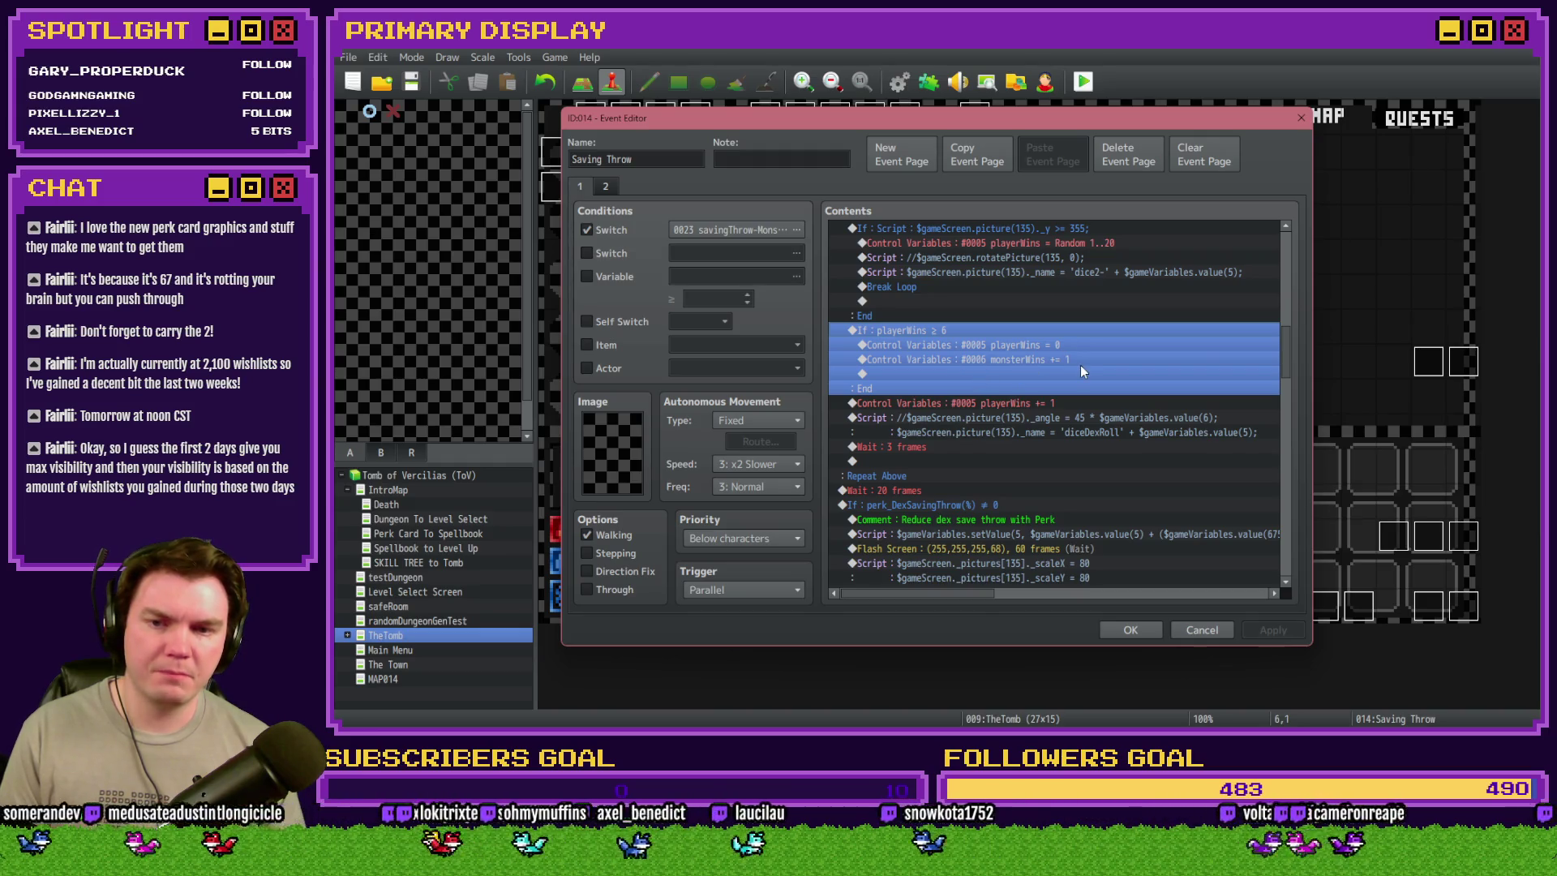
{"action": "left_click", "coordinate": [889, 315]}
{"action": "left_click", "coordinate": [893, 329]}
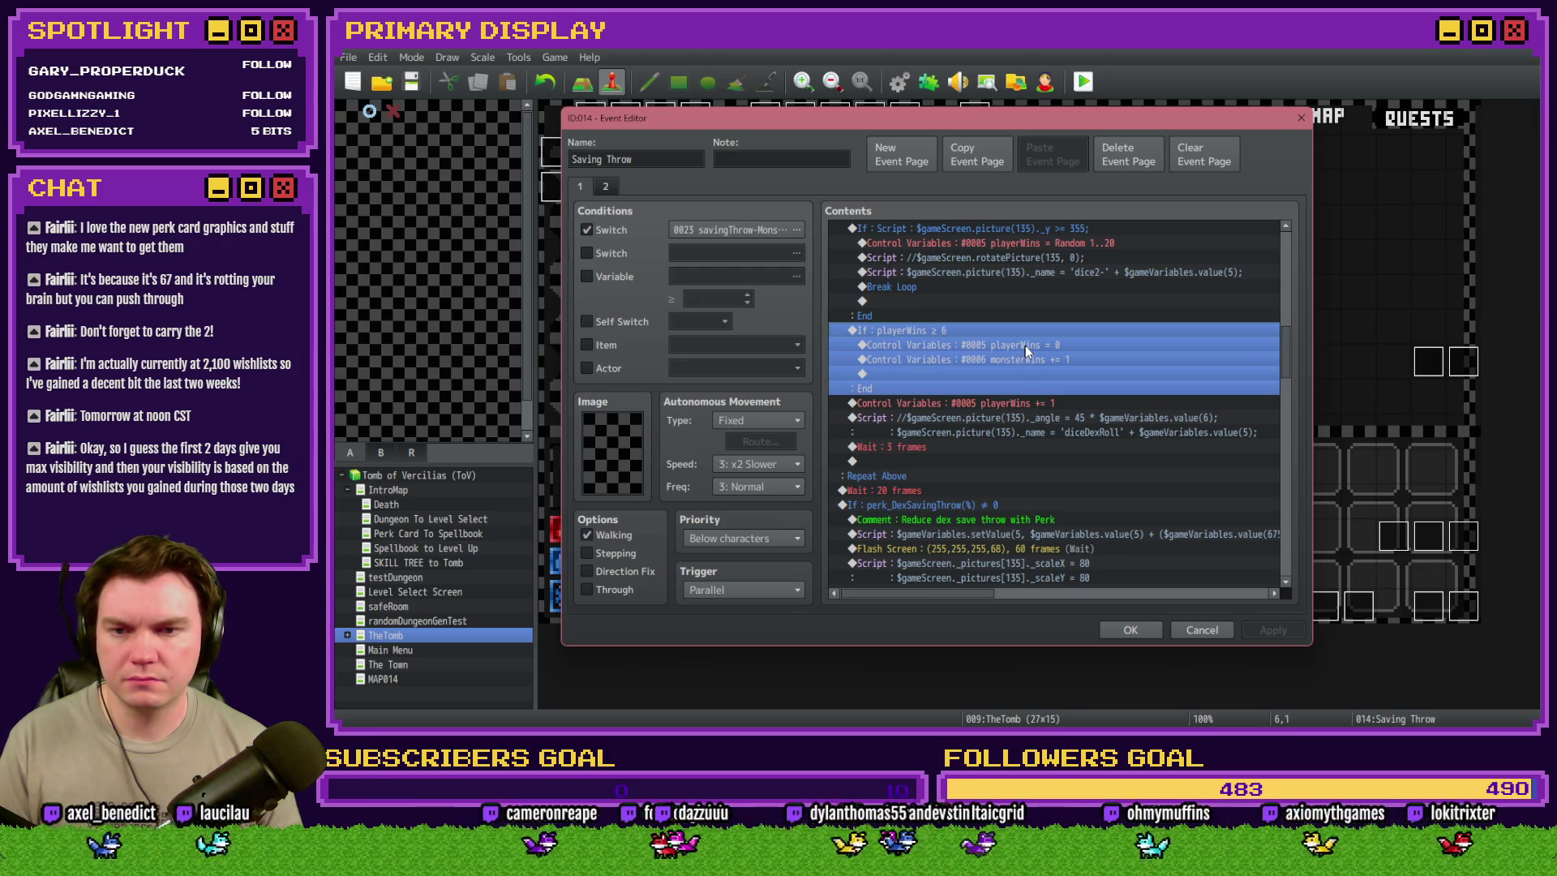
{"action": "left_click", "coordinate": [1018, 349]}
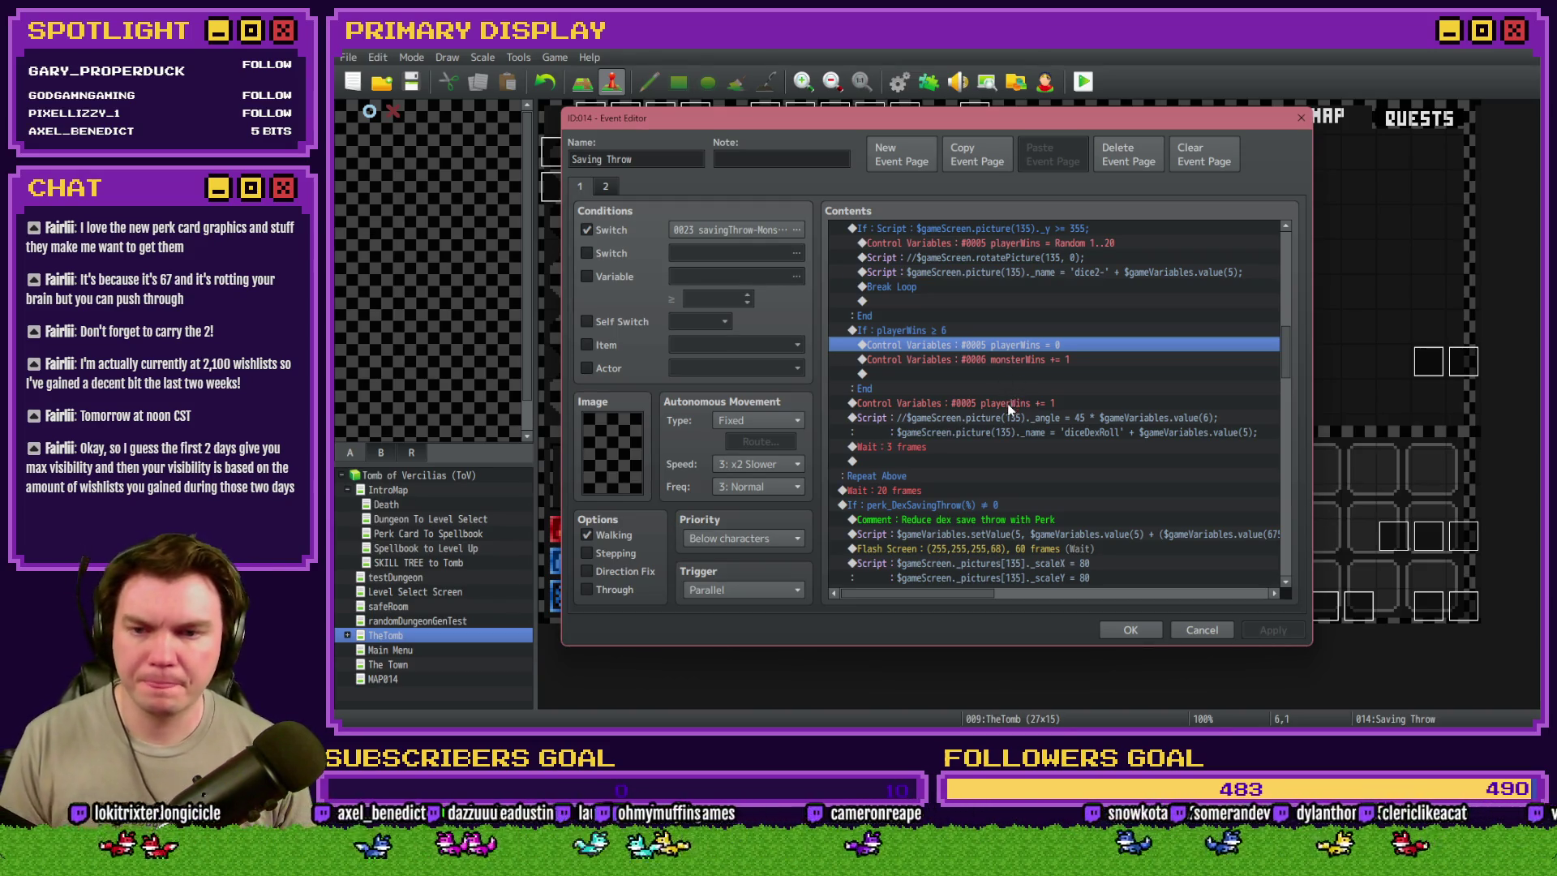
{"action": "left_click", "coordinate": [1007, 405]}
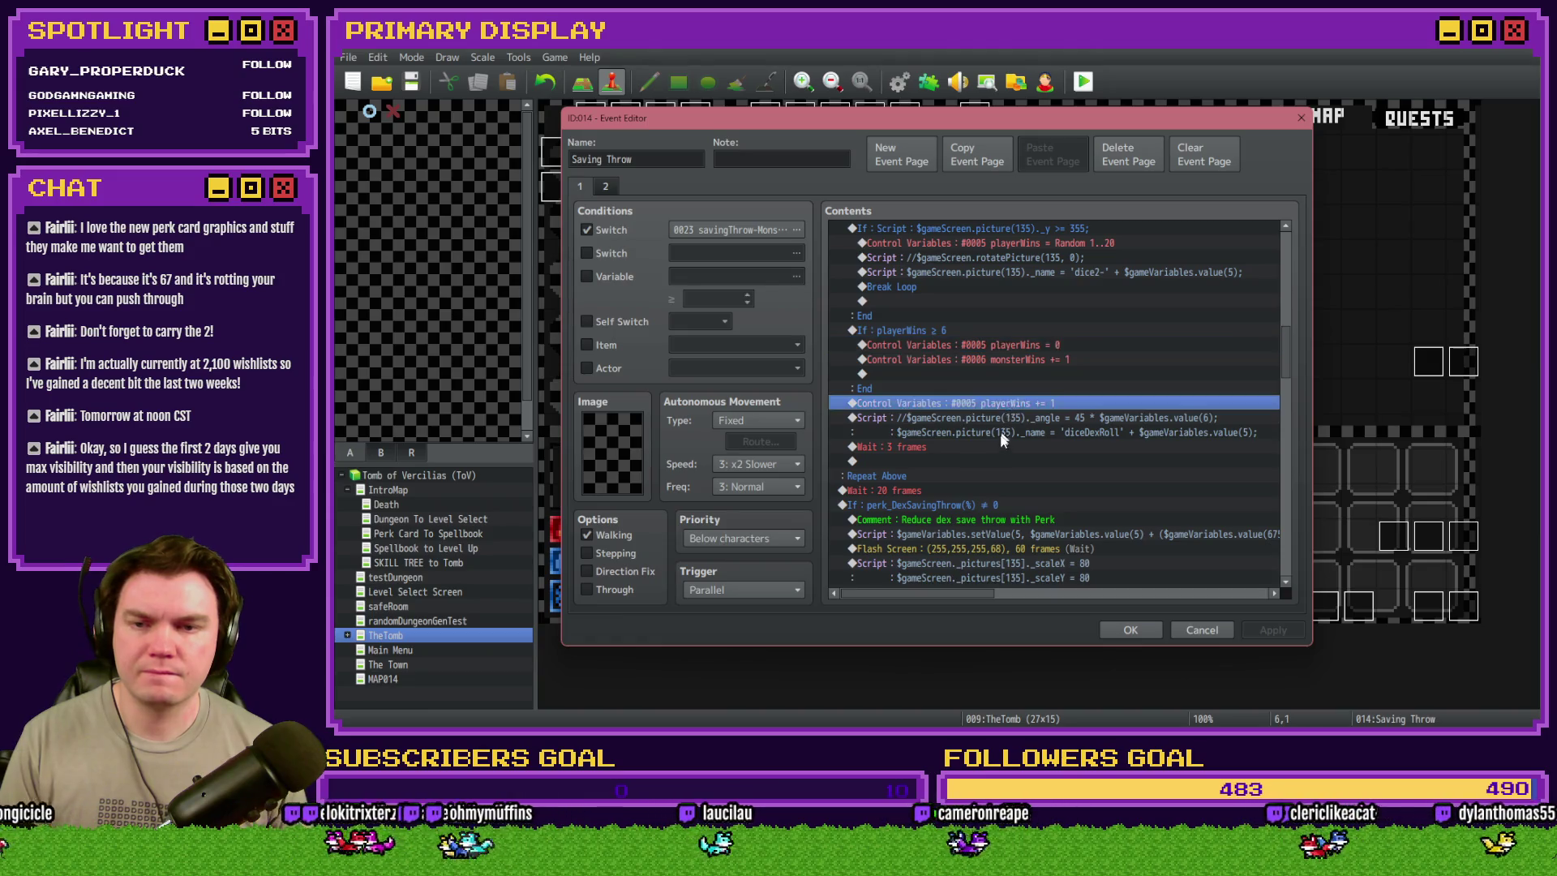
{"action": "scroll", "coordinate": [1001, 430], "scroll_direction": "up", "scroll_amount": 2}
{"action": "scroll", "coordinate": [1000, 446], "scroll_direction": "down", "scroll_amount": 2}
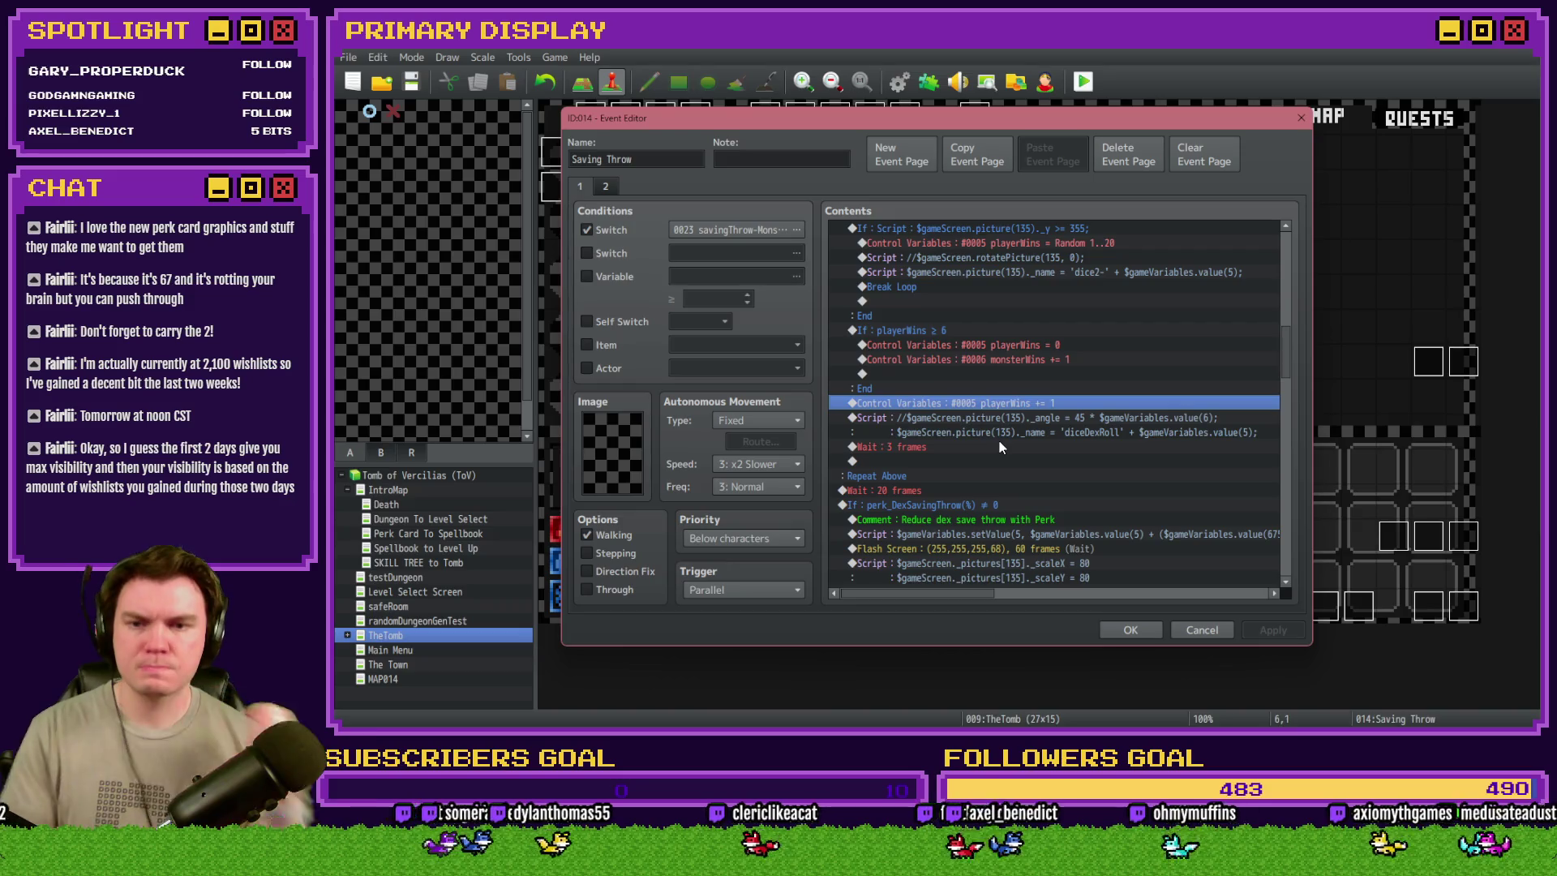
{"action": "double_click", "coordinate": [956, 330]}
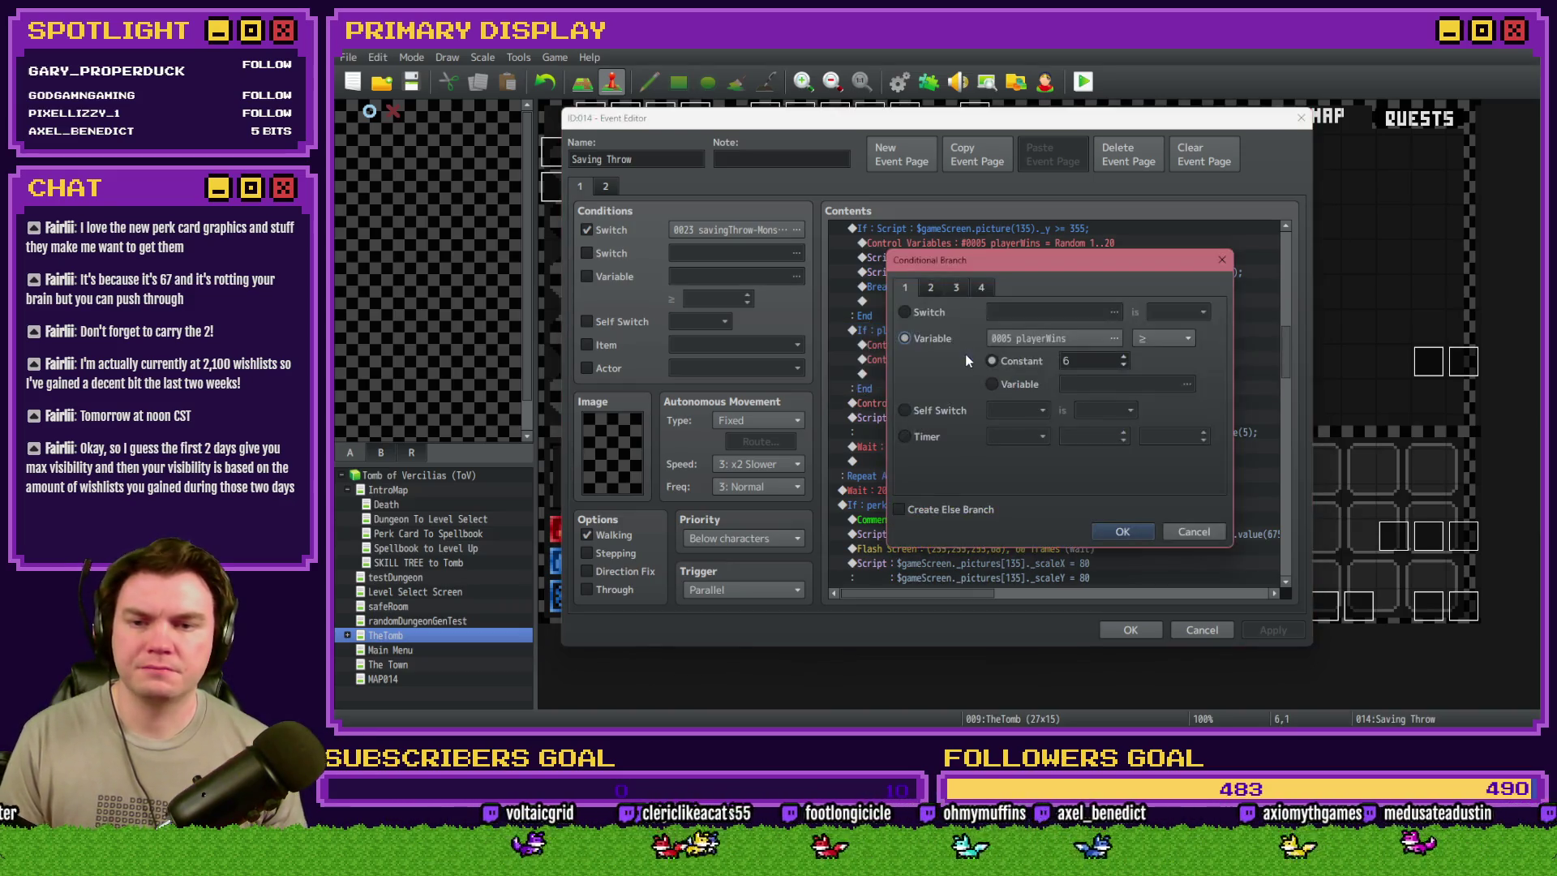
{"action": "key", "text": "Escape"}
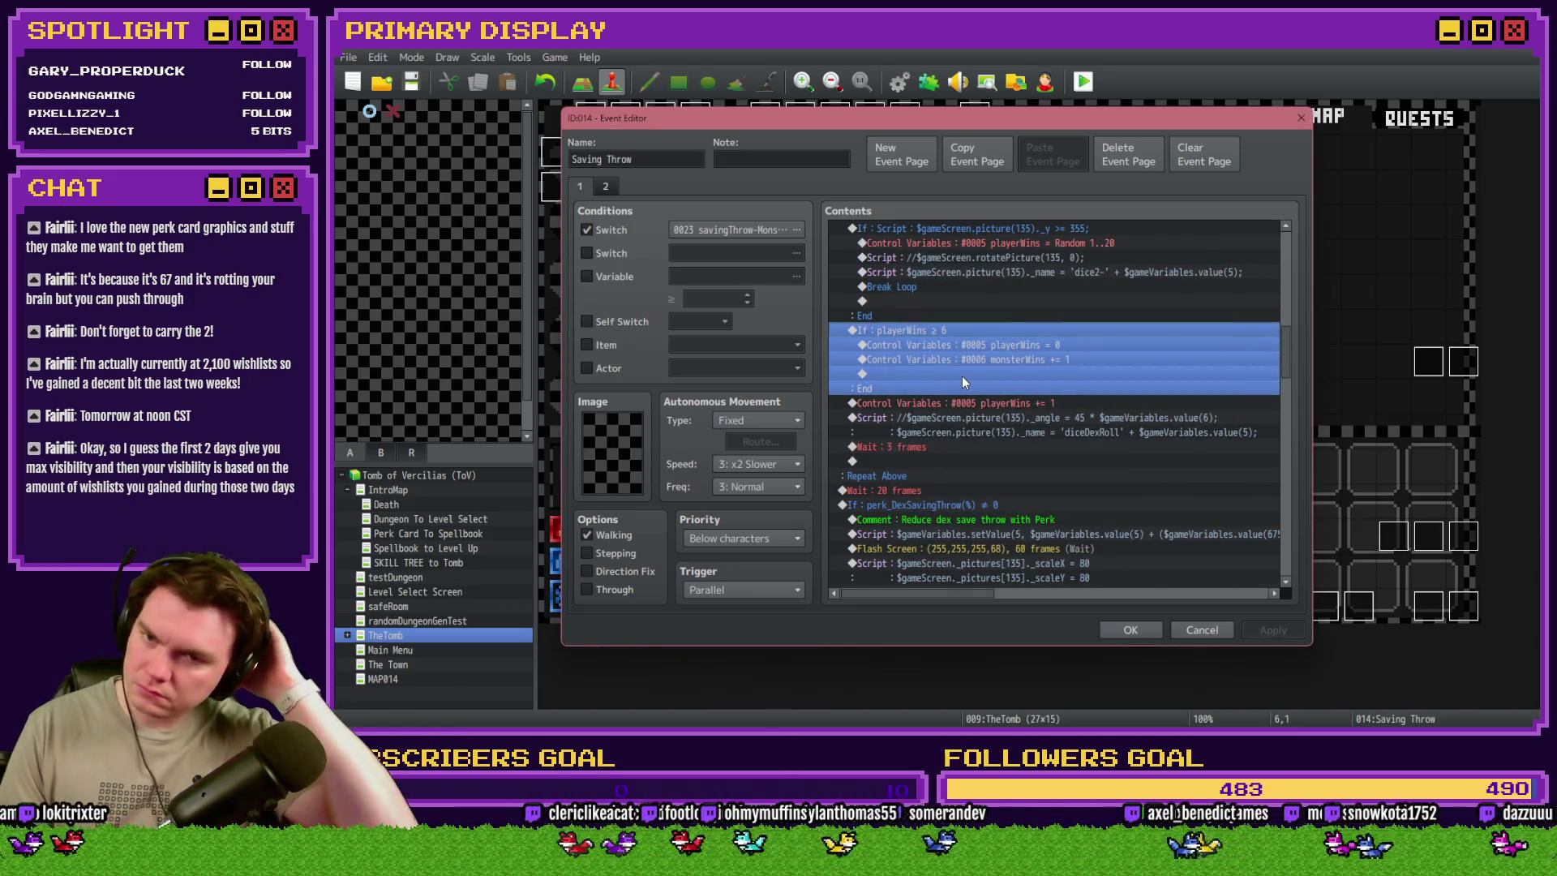
{"action": "scroll", "coordinate": [965, 382], "scroll_direction": "up", "scroll_amount": 3}
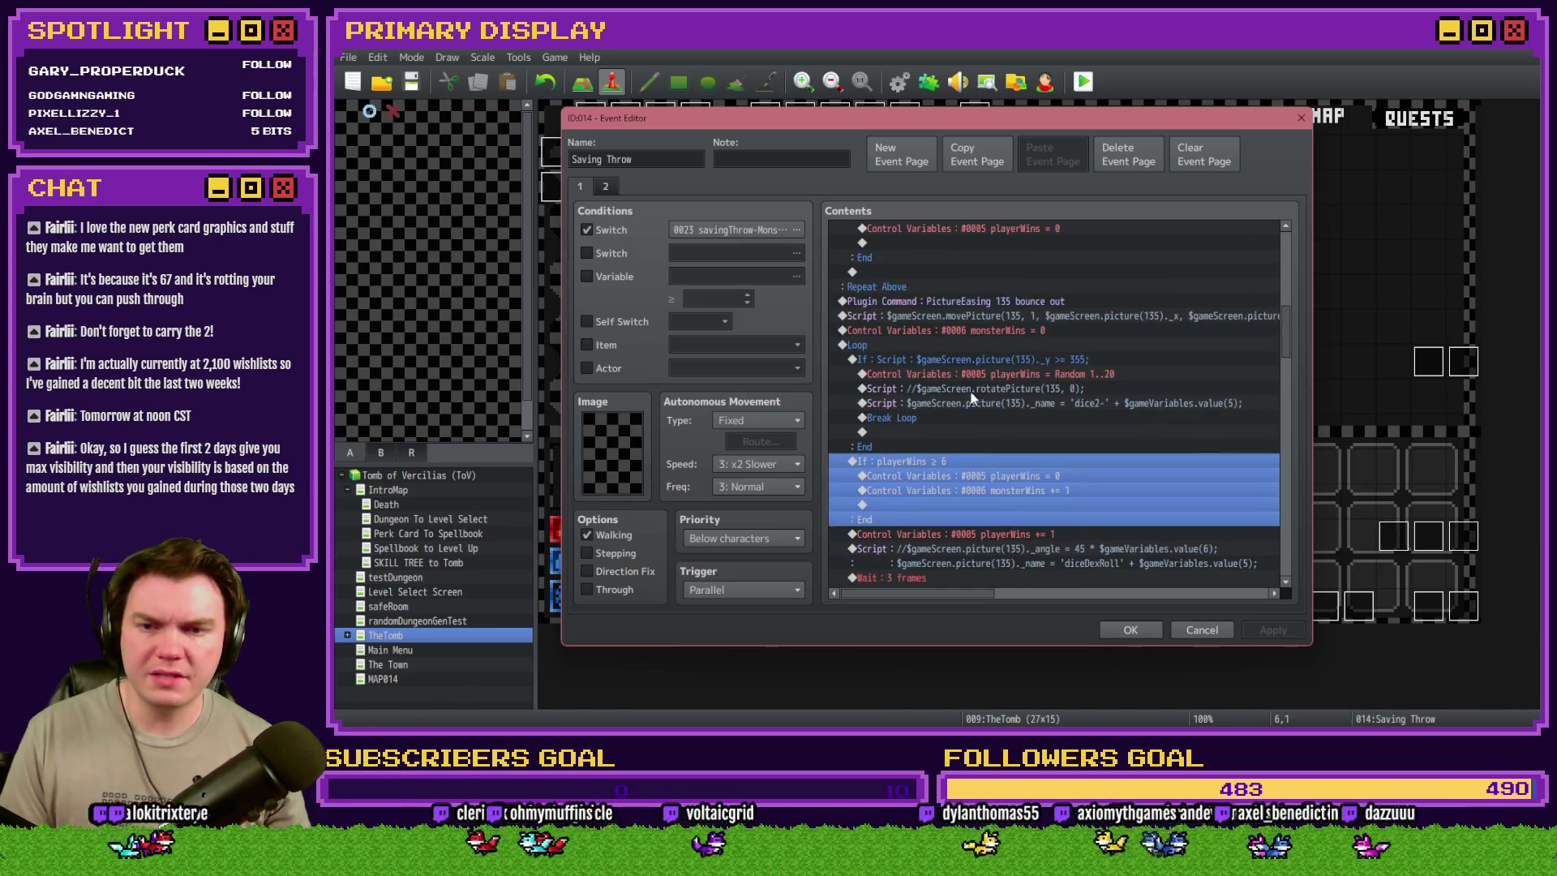
{"action": "scroll", "coordinate": [972, 421], "scroll_direction": "up", "scroll_amount": 6}
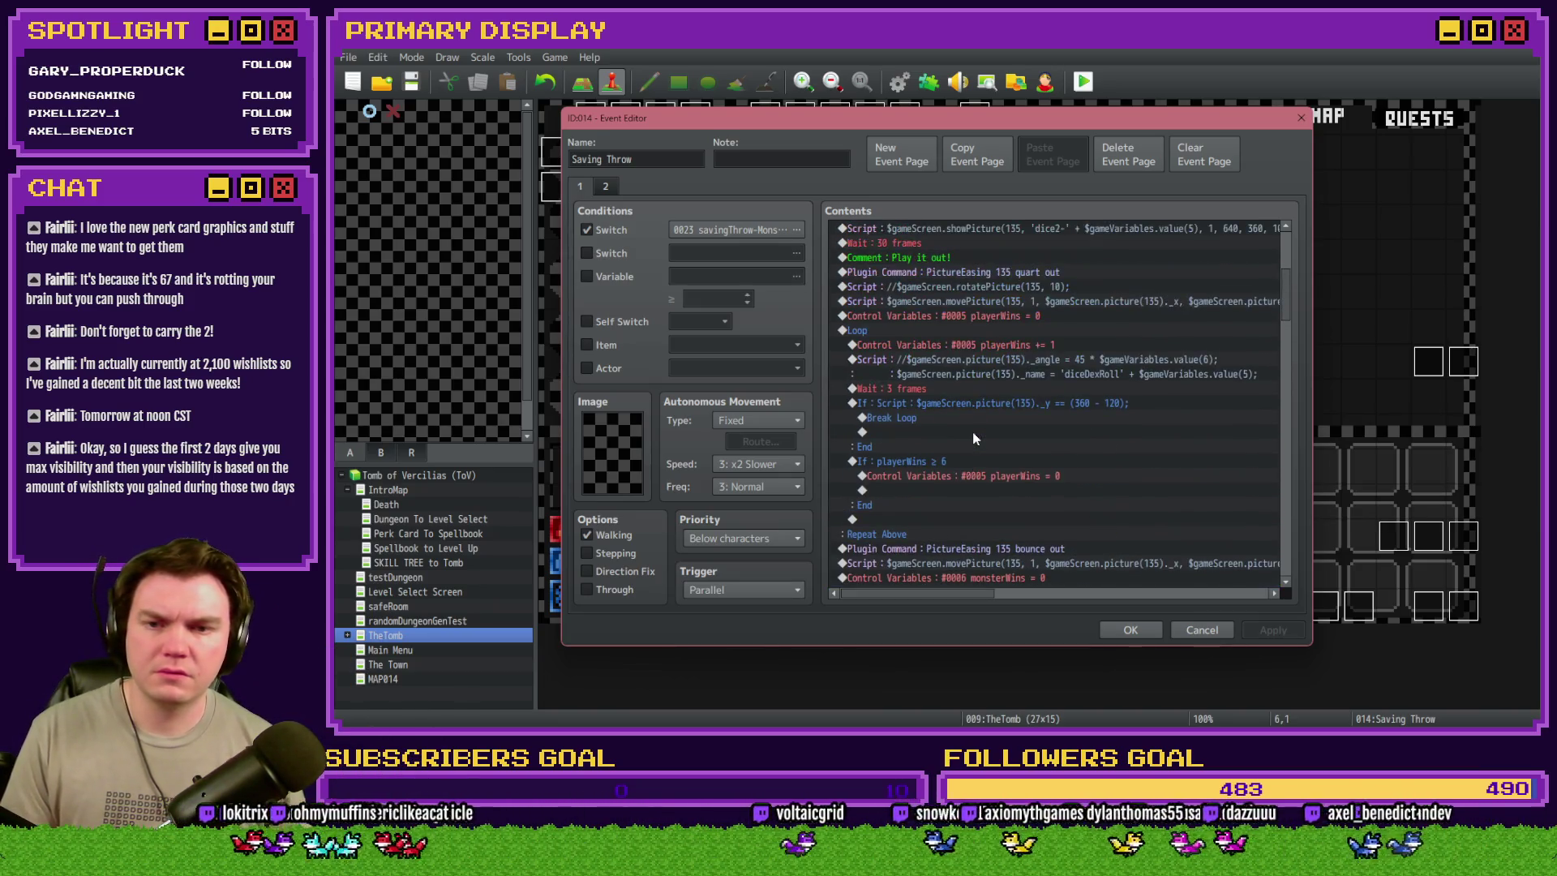
{"action": "scroll", "coordinate": [972, 433], "scroll_direction": "up", "scroll_amount": 5}
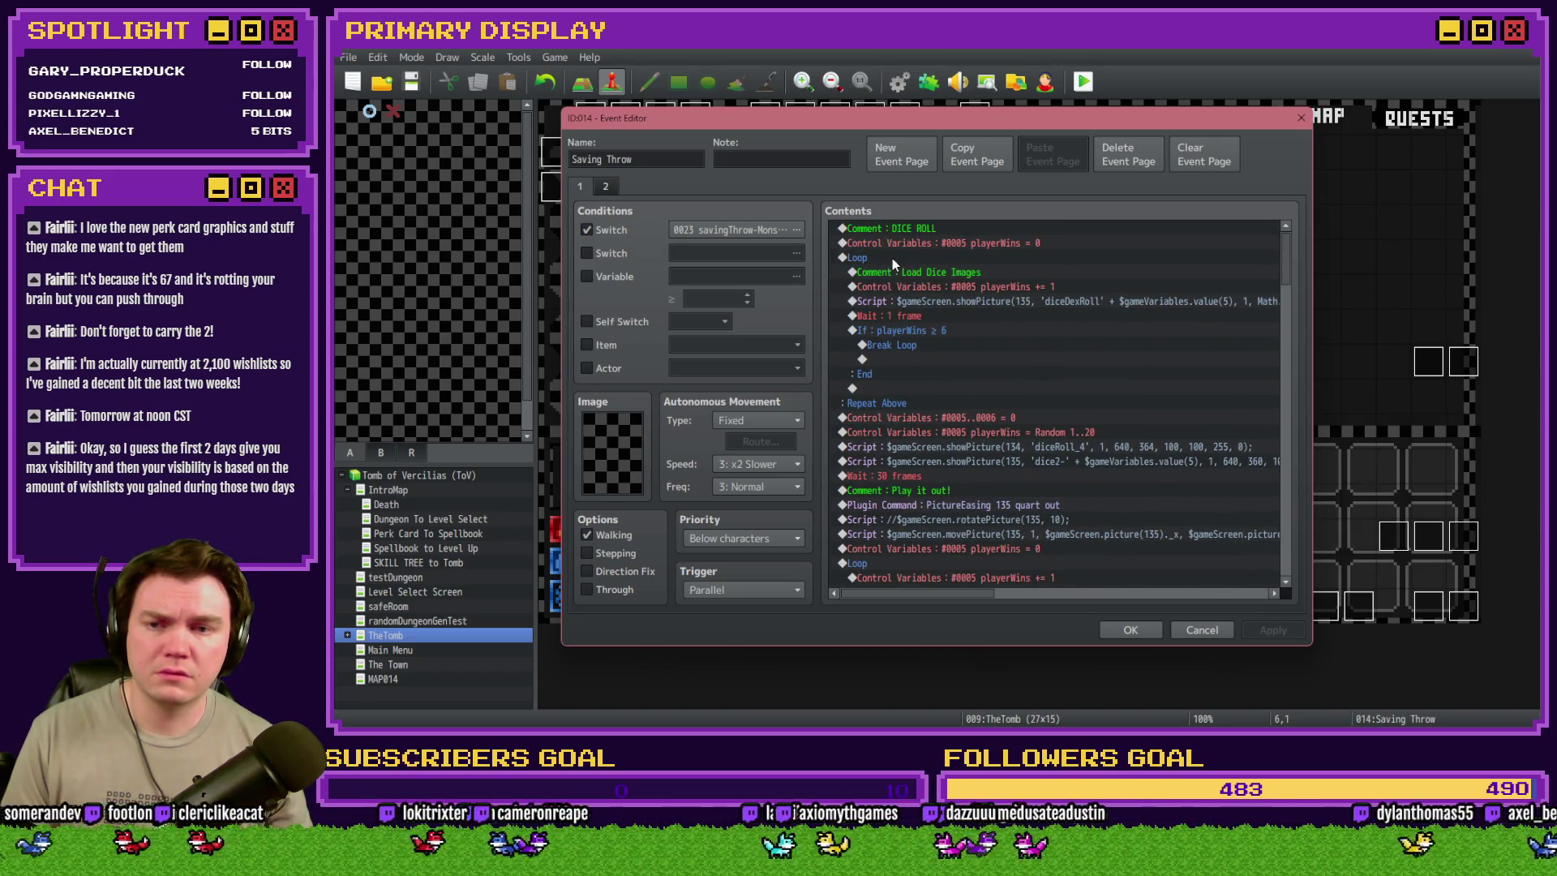
{"action": "left_click", "coordinate": [898, 261]}
{"action": "scroll", "coordinate": [919, 349], "scroll_direction": "down", "scroll_amount": 5}
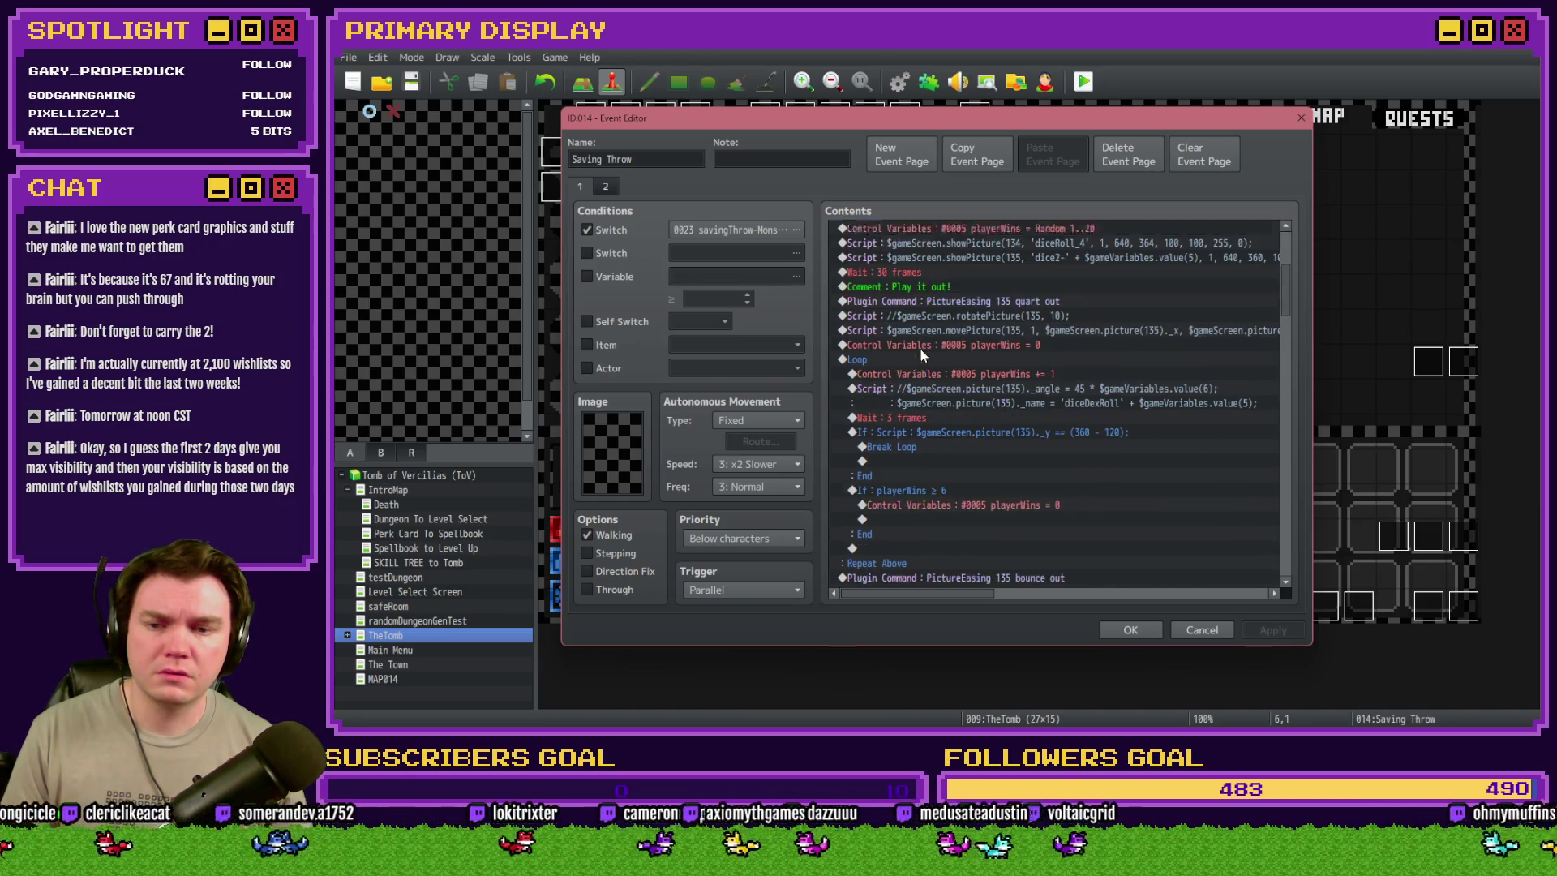
{"action": "left_click", "coordinate": [922, 346]}
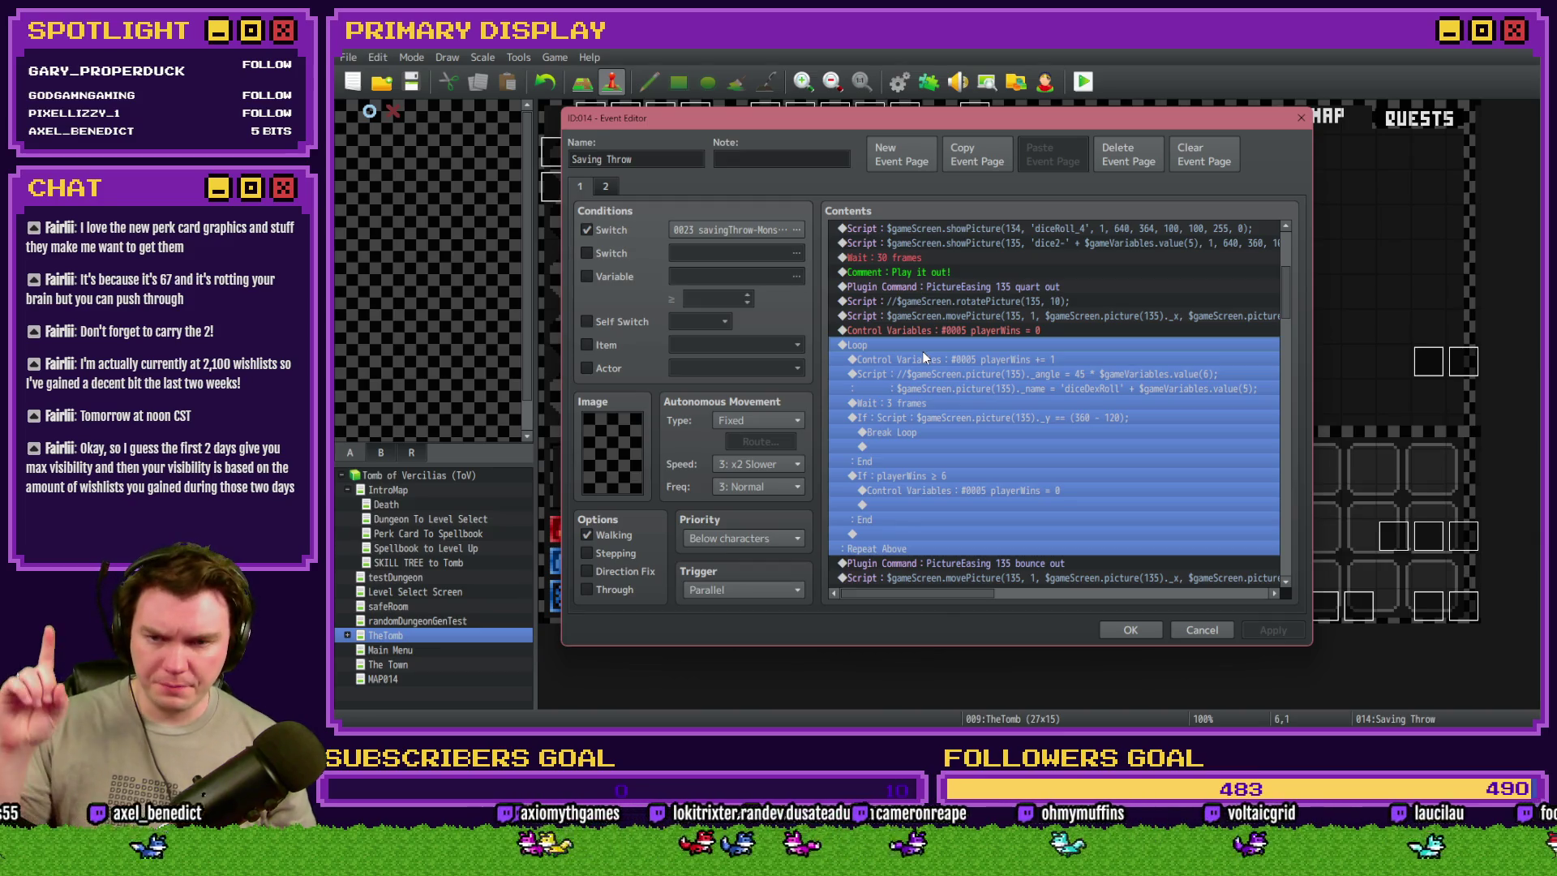
{"action": "left_click", "coordinate": [930, 359]}
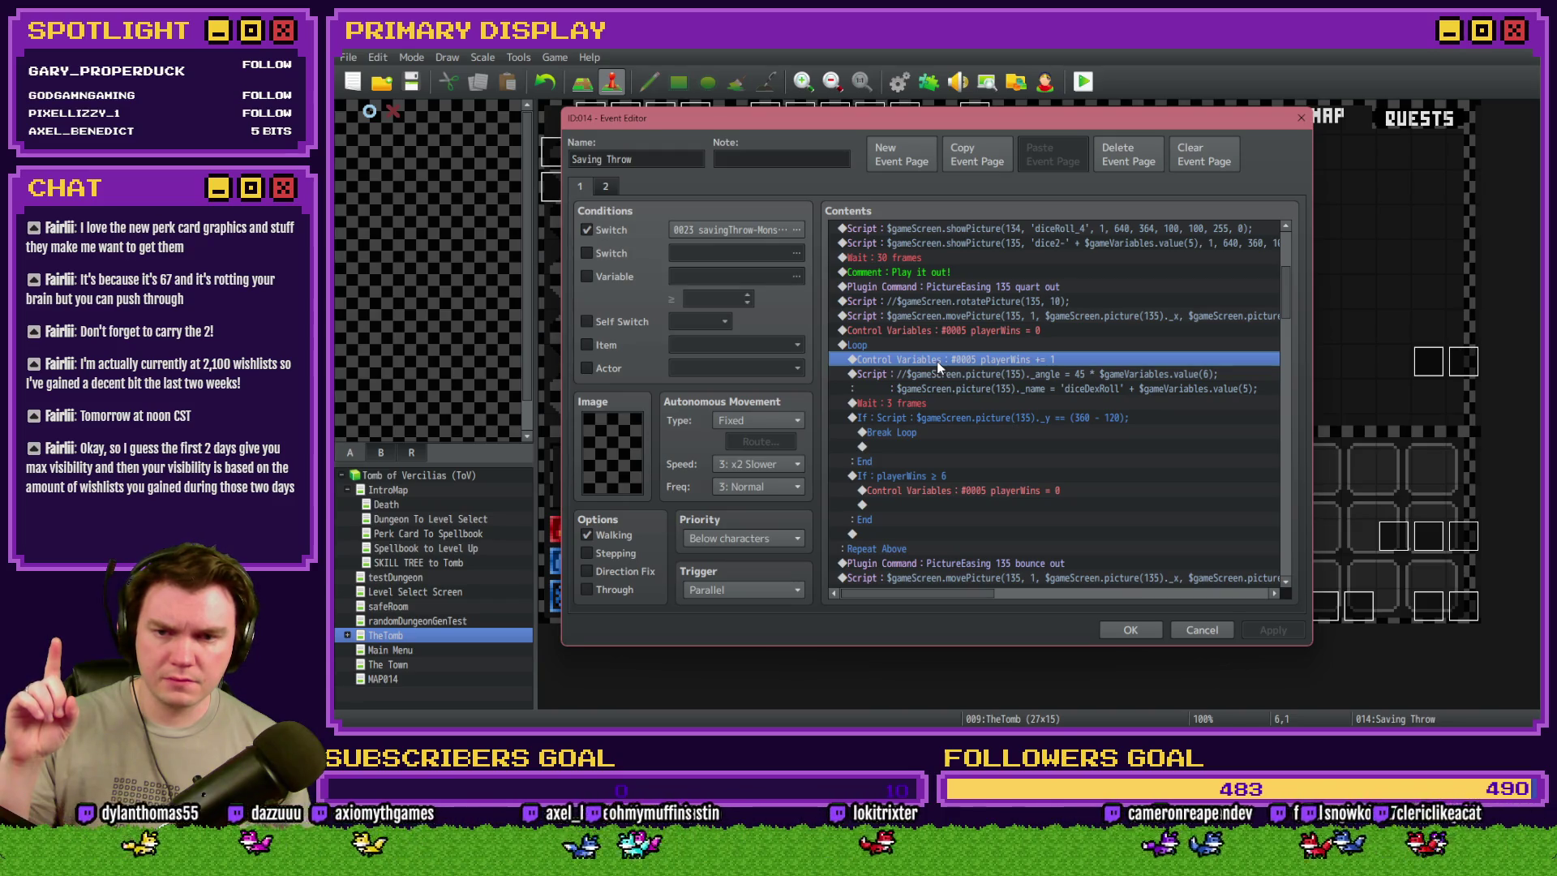
{"action": "scroll", "coordinate": [938, 369], "scroll_direction": "up", "scroll_amount": 2}
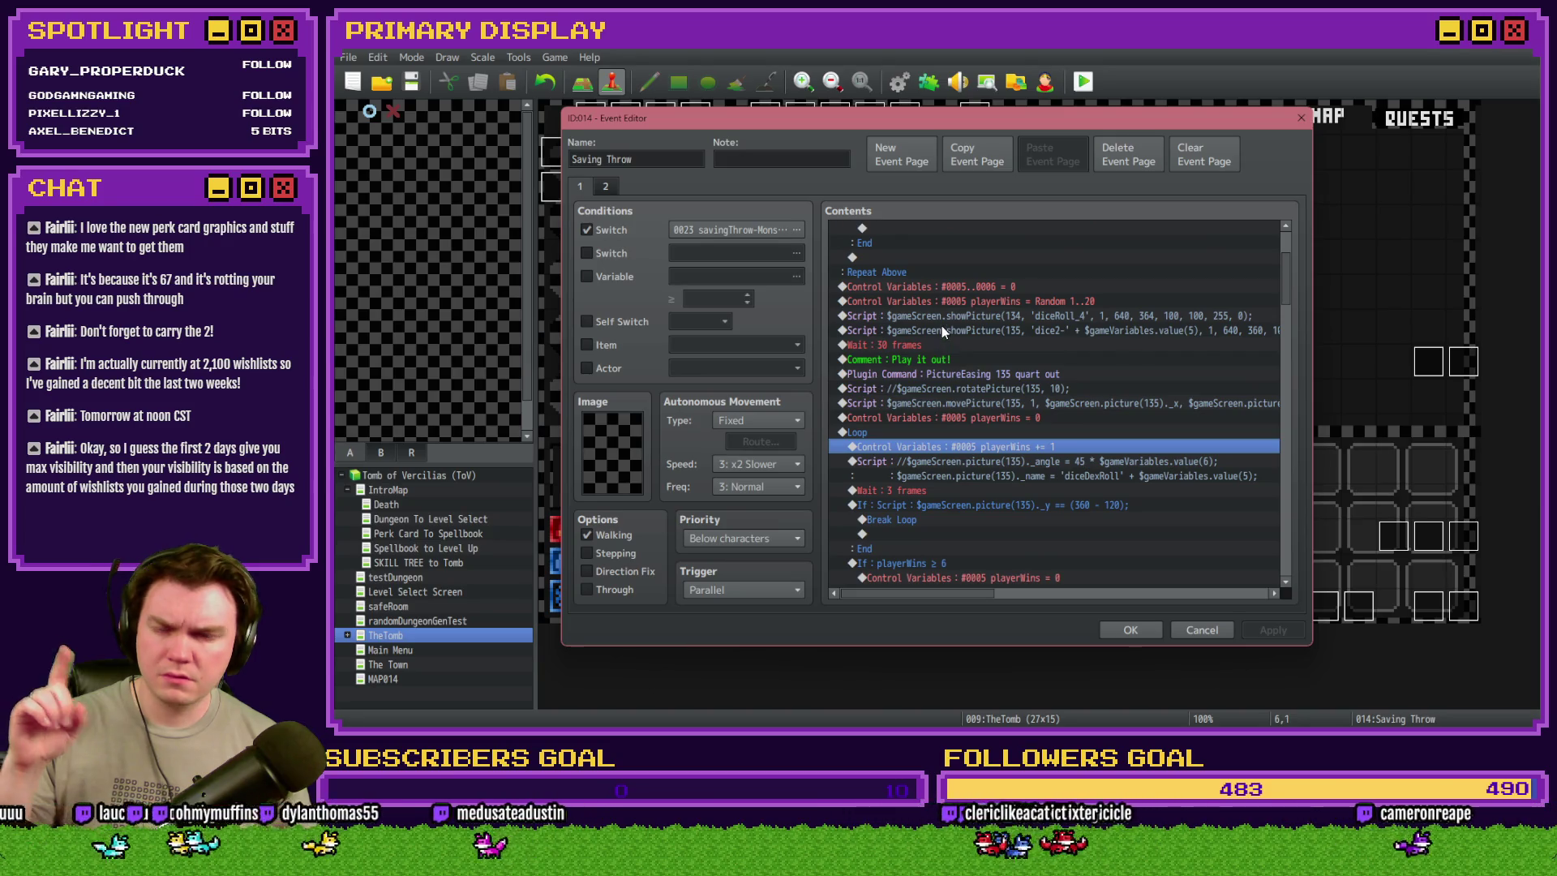
{"action": "left_click", "coordinate": [979, 299]}
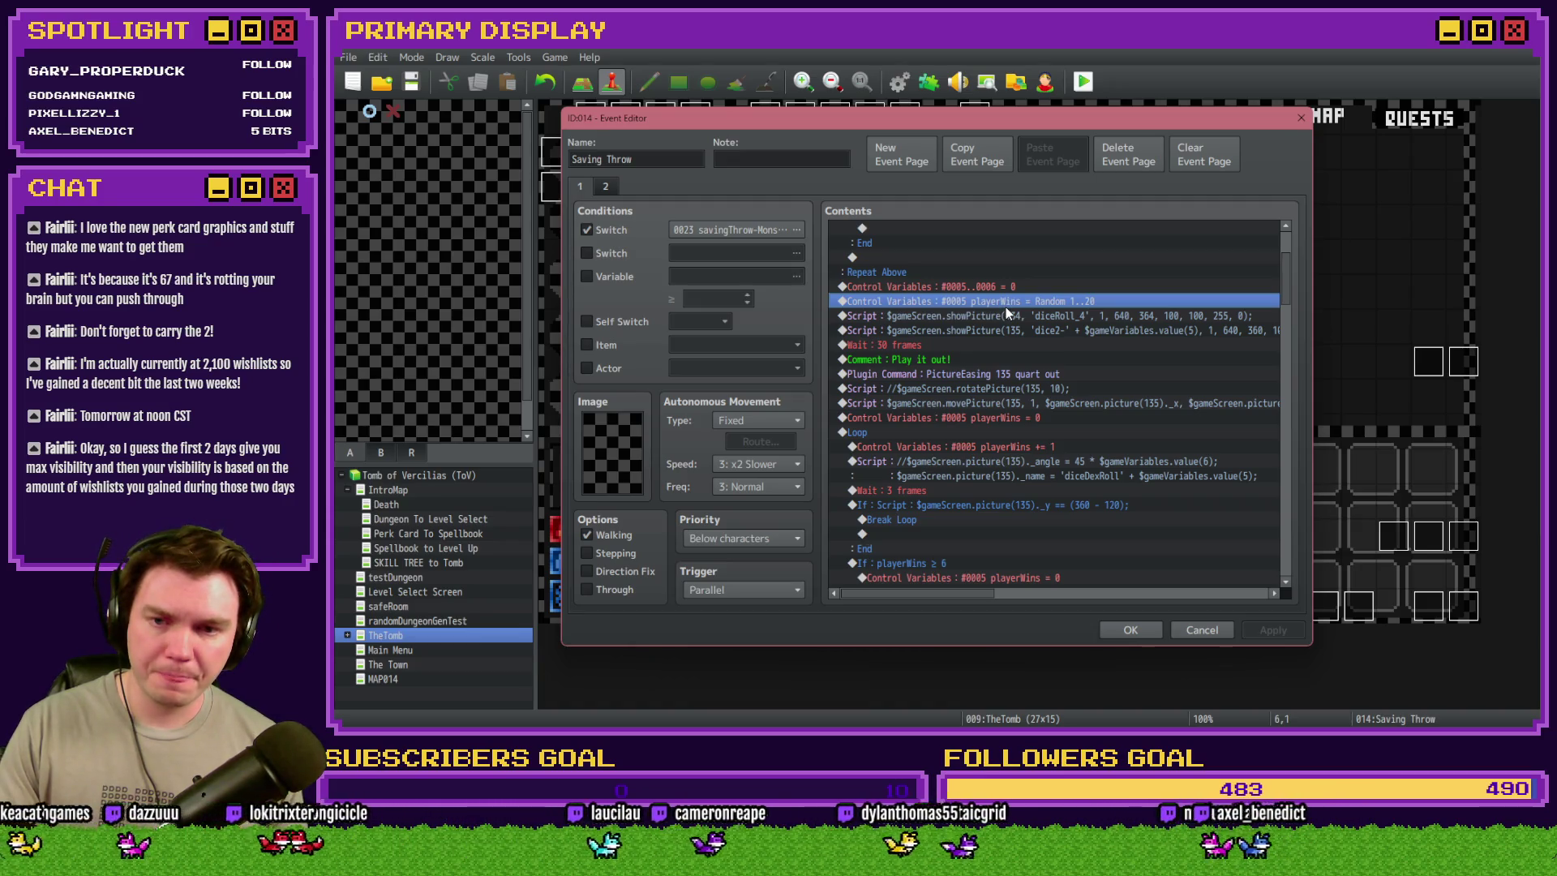
{"action": "left_click", "coordinate": [1076, 320]}
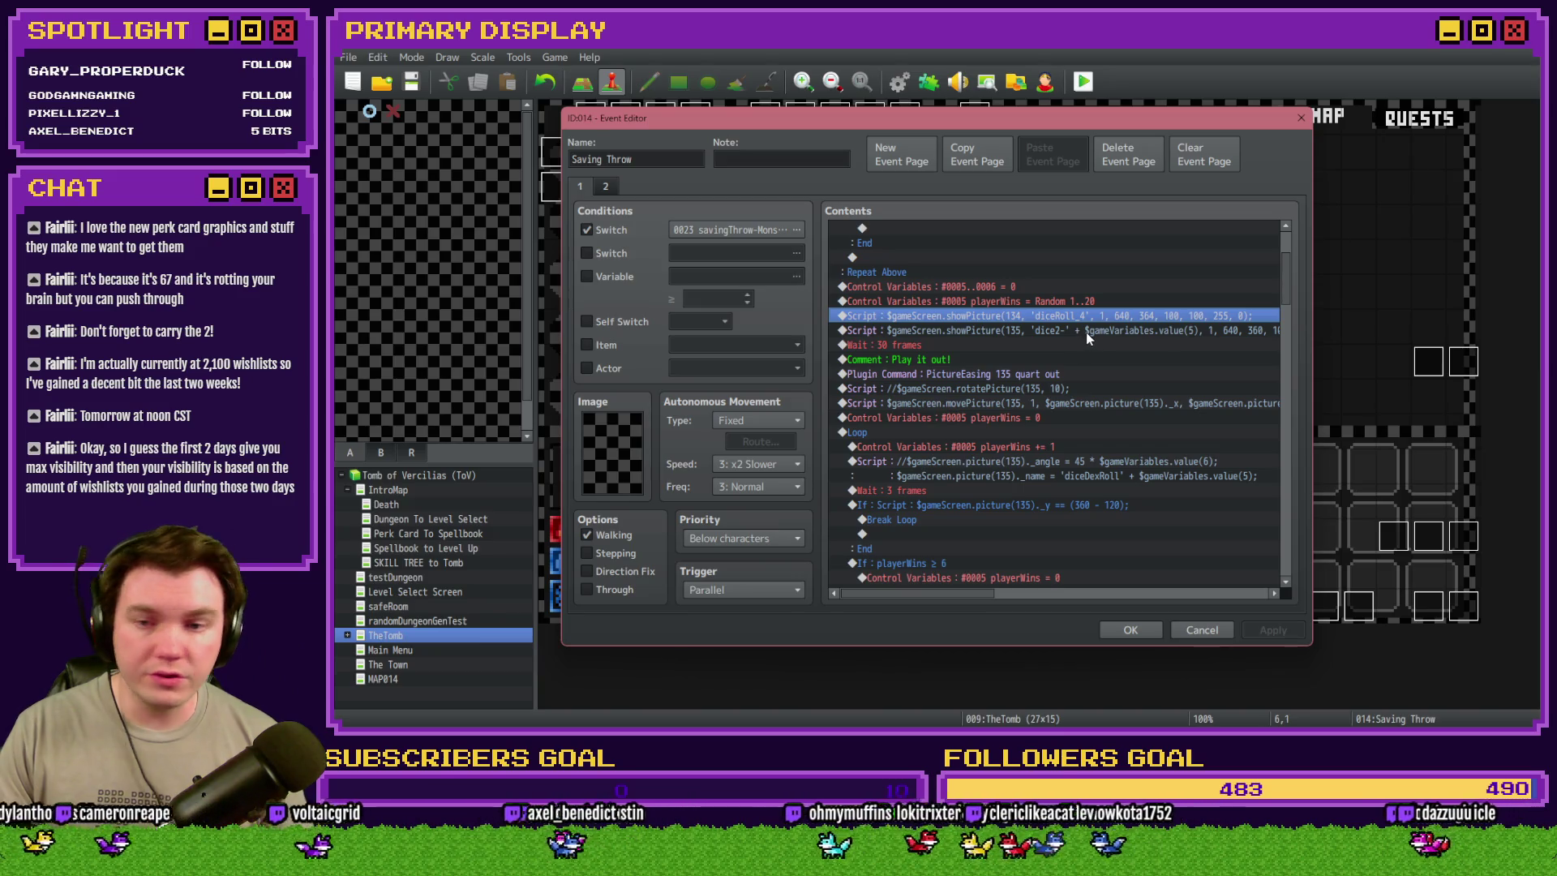
{"action": "left_click", "coordinate": [1090, 334]}
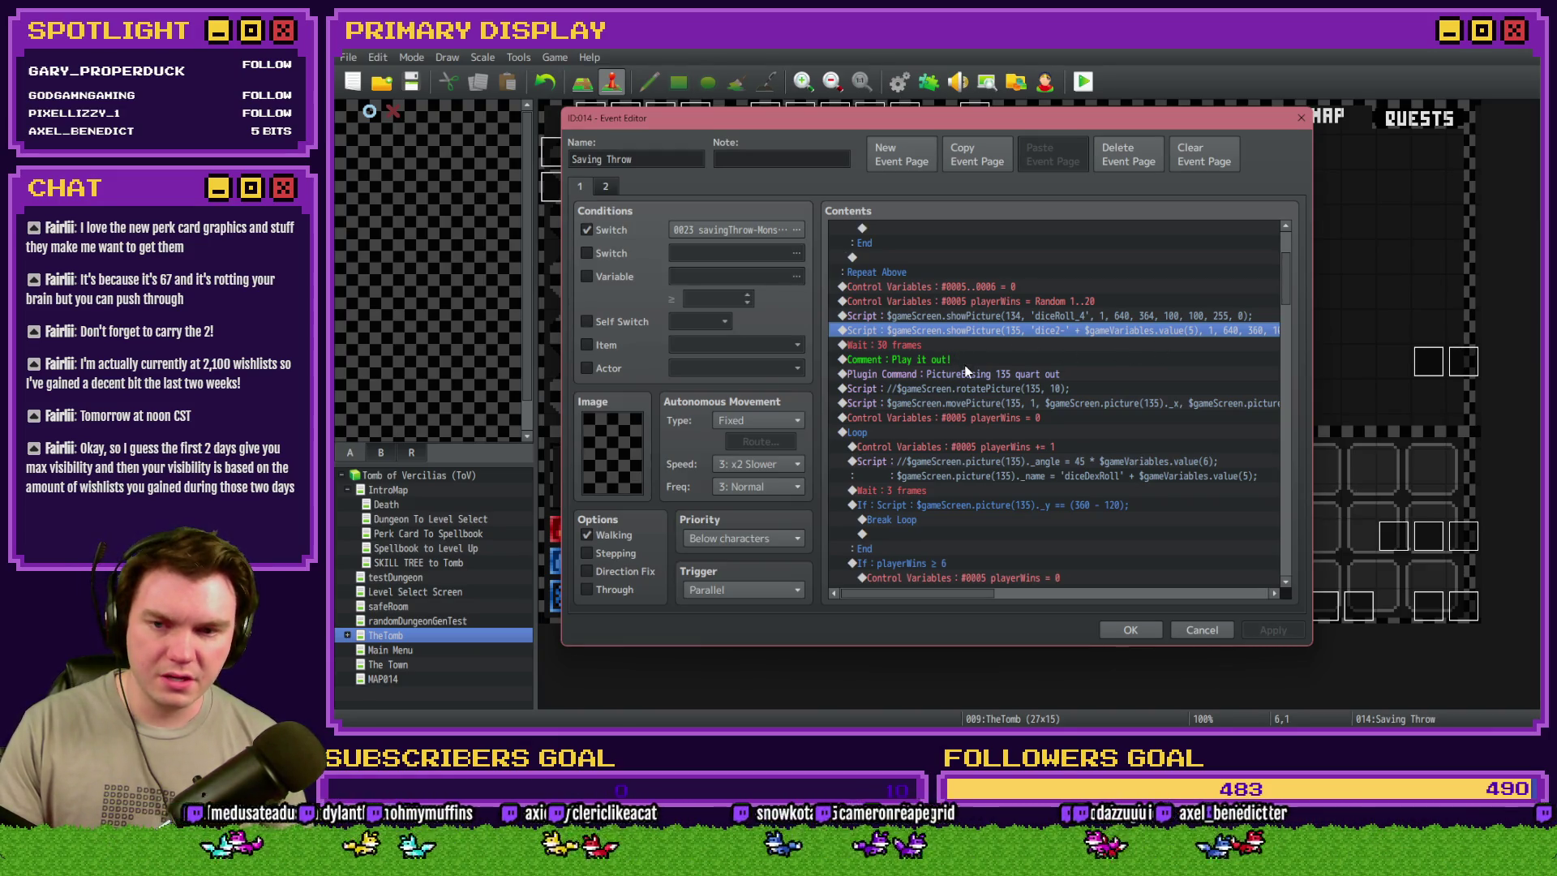
{"action": "left_click", "coordinate": [999, 378]}
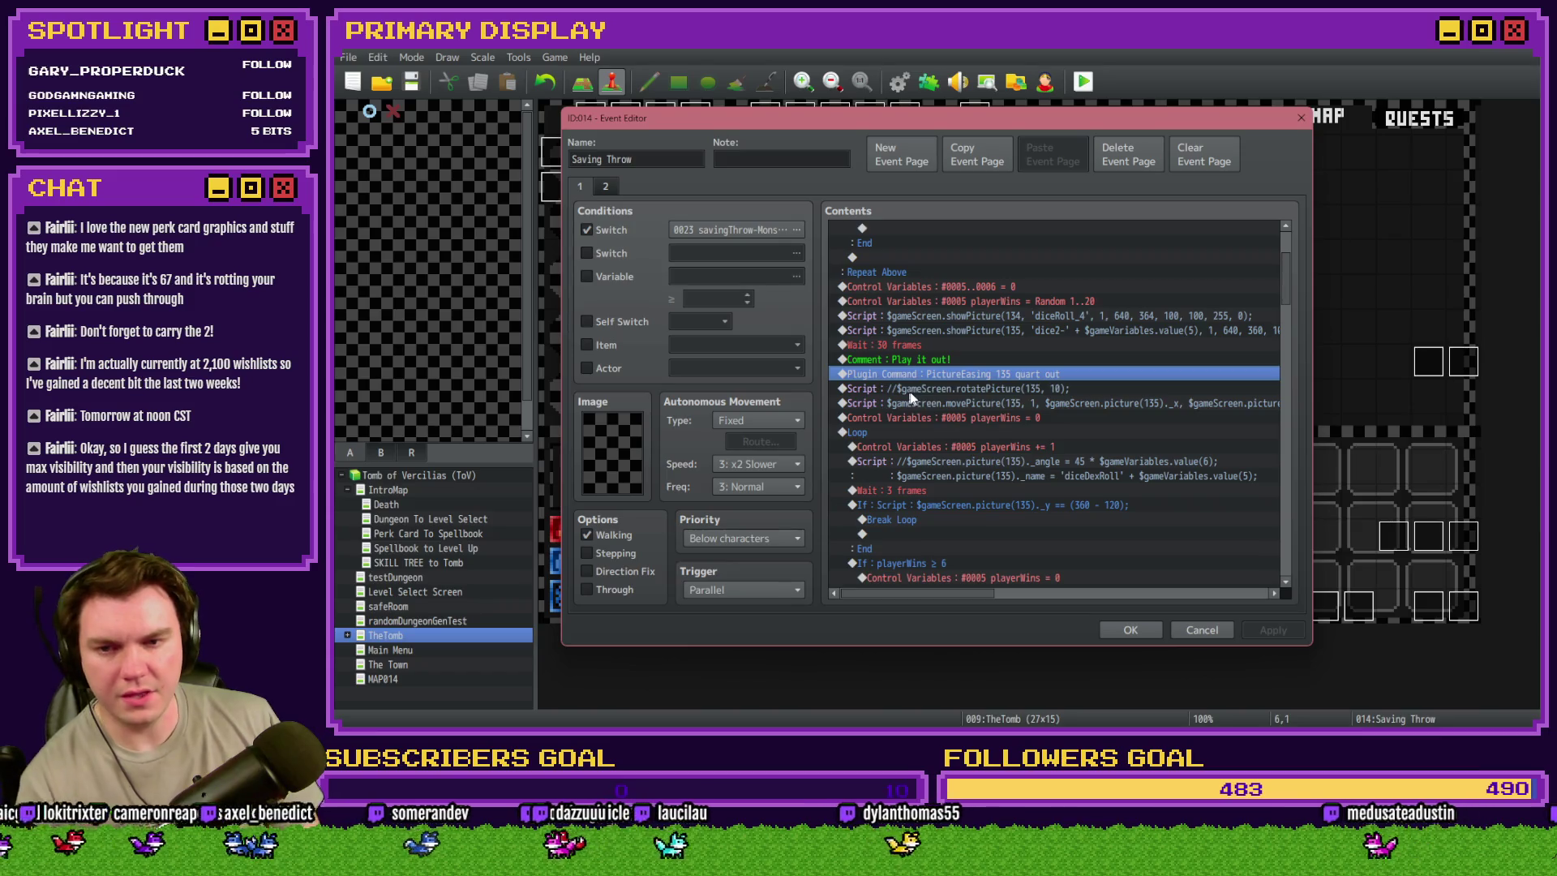
{"action": "left_click", "coordinate": [934, 390]}
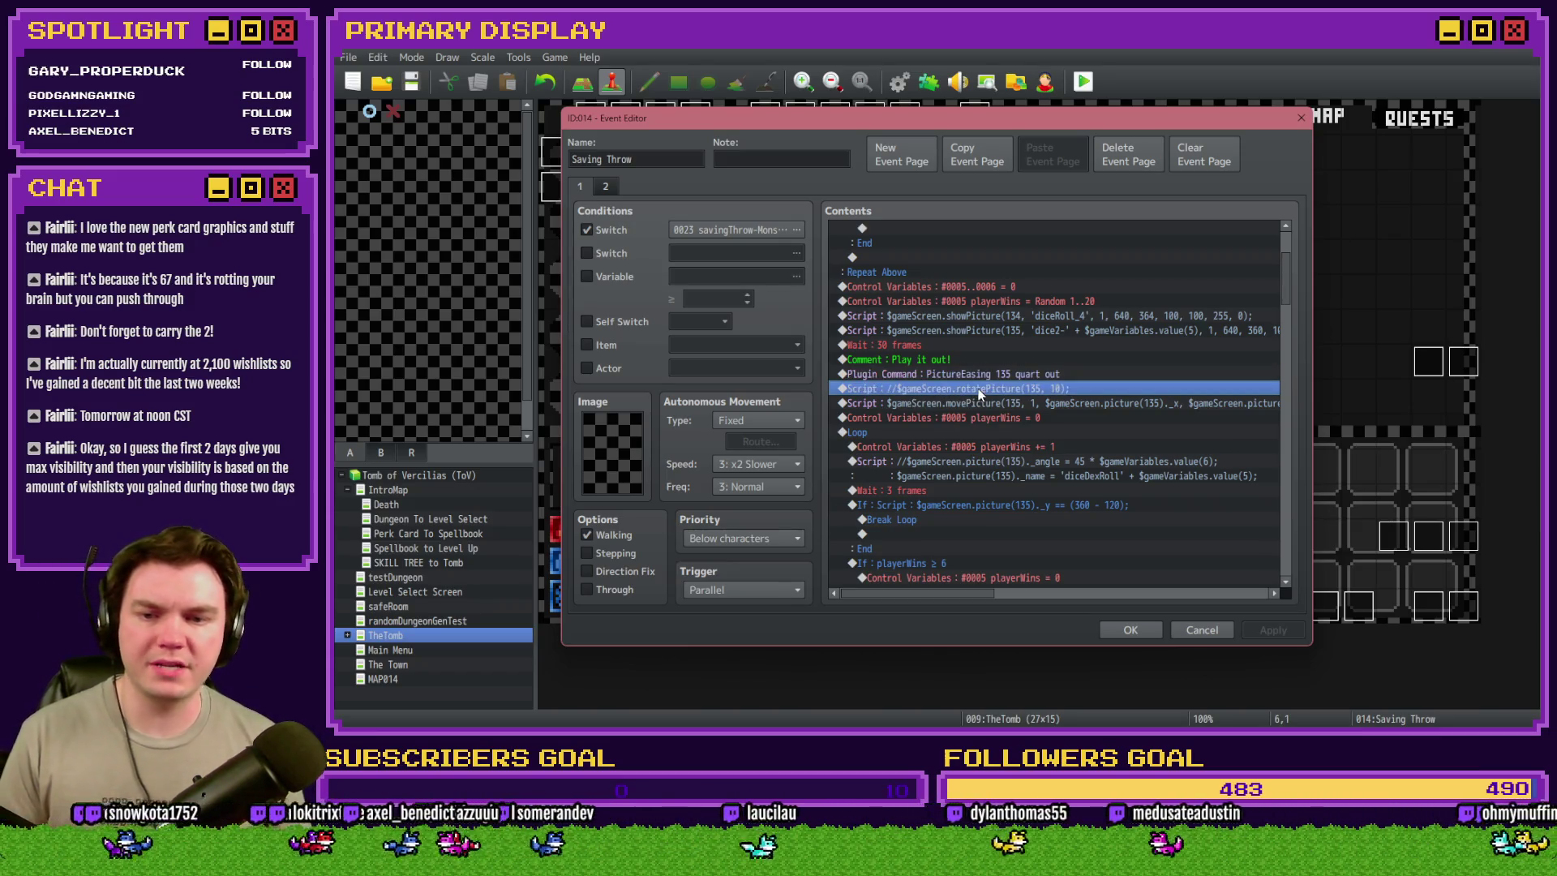
{"action": "key", "text": "Delete"}
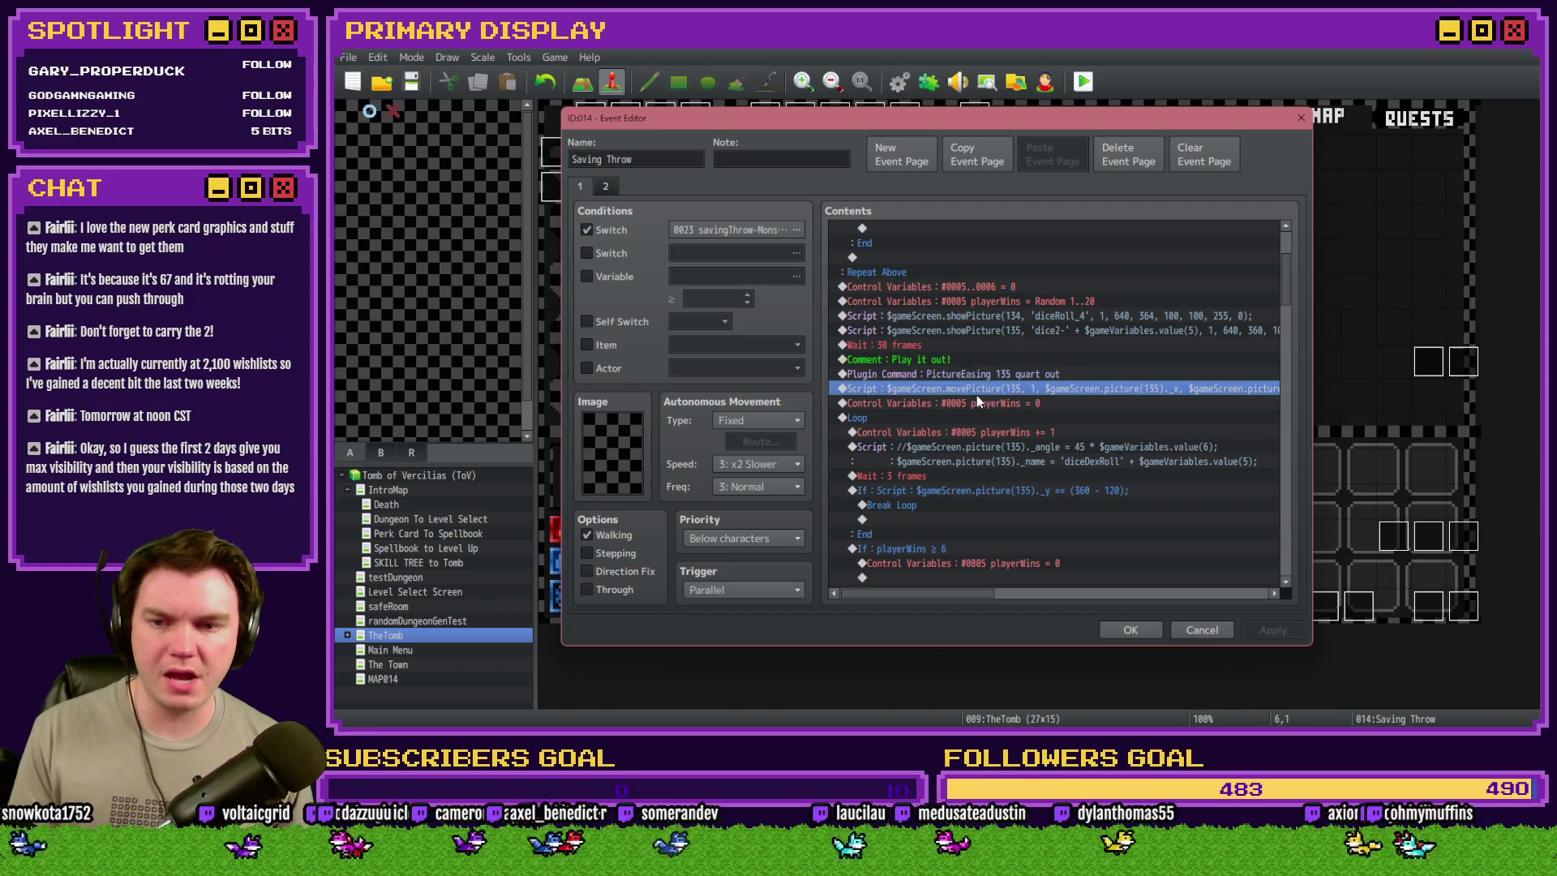
{"action": "left_click", "coordinate": [994, 442]}
{"action": "left_click", "coordinate": [994, 389]}
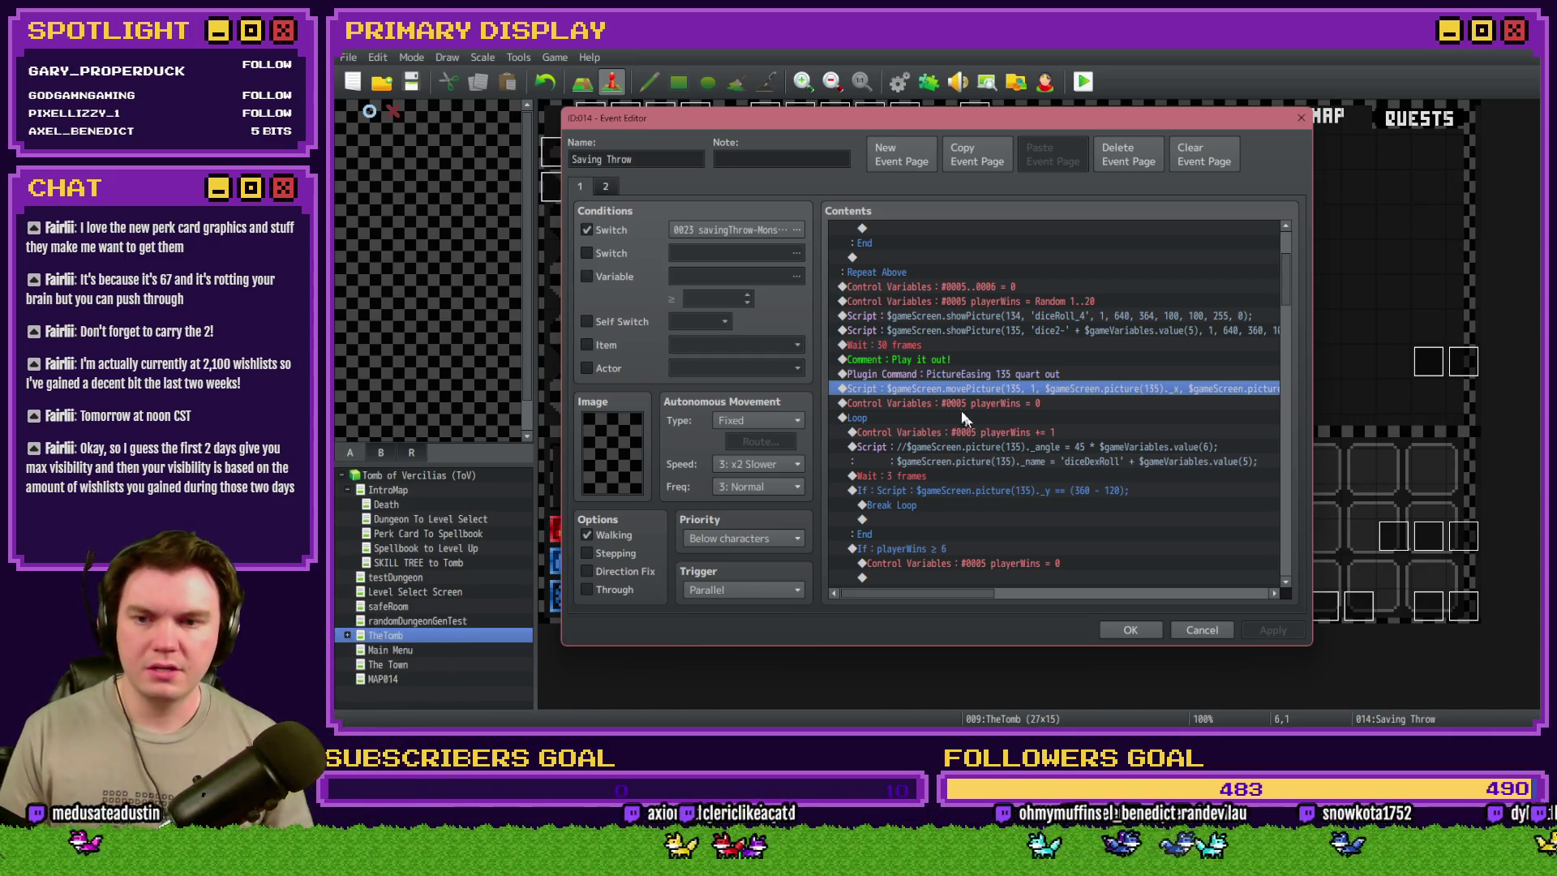
{"action": "left_click", "coordinate": [978, 404]}
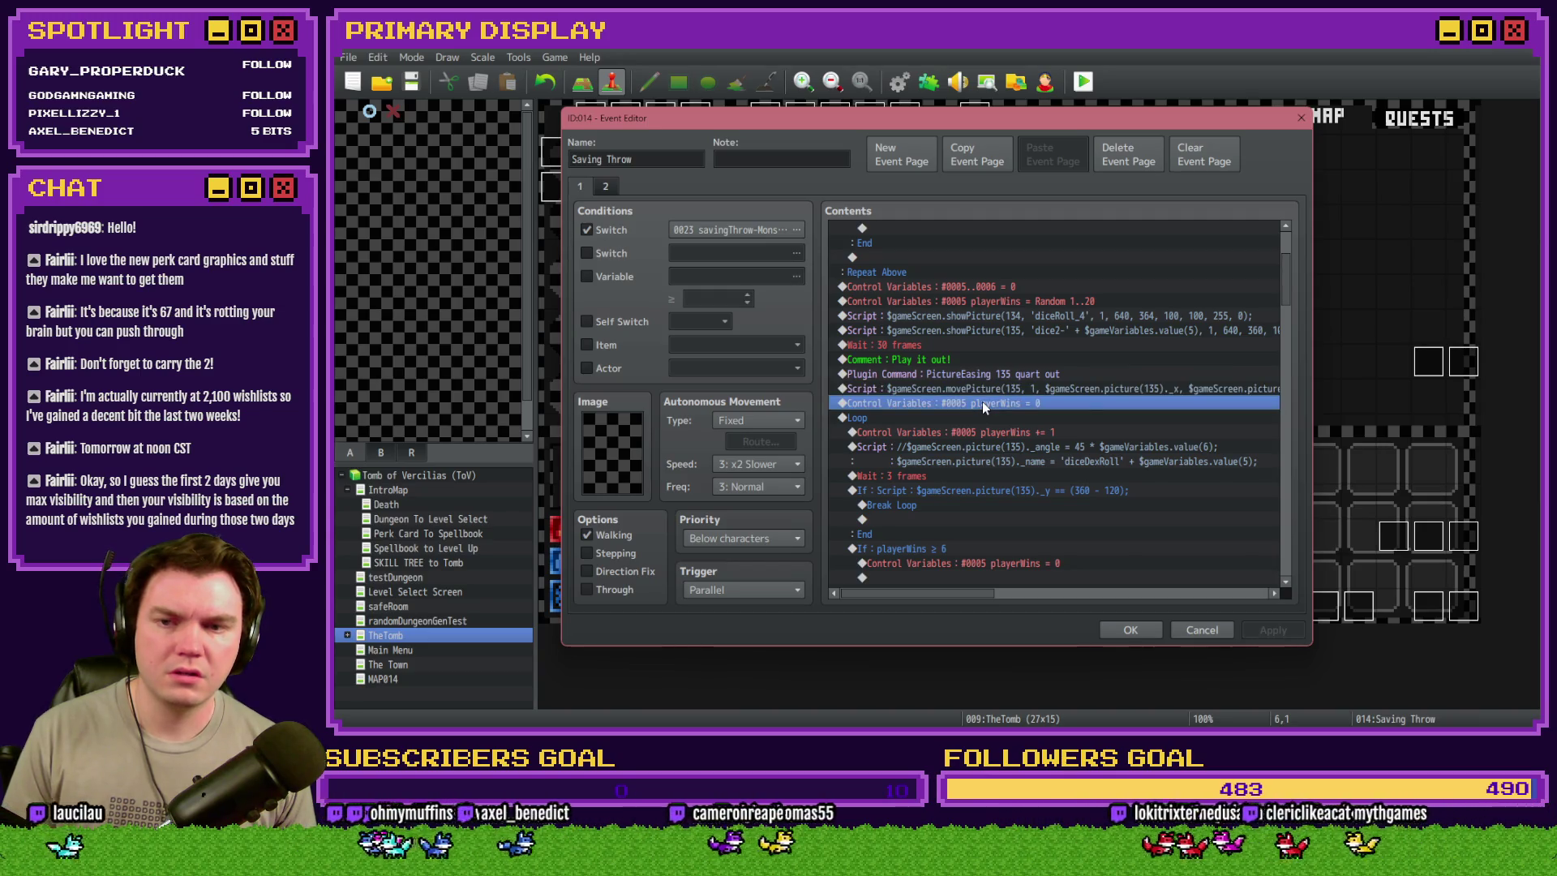
{"action": "scroll", "coordinate": [981, 401], "scroll_direction": "up", "scroll_amount": 3}
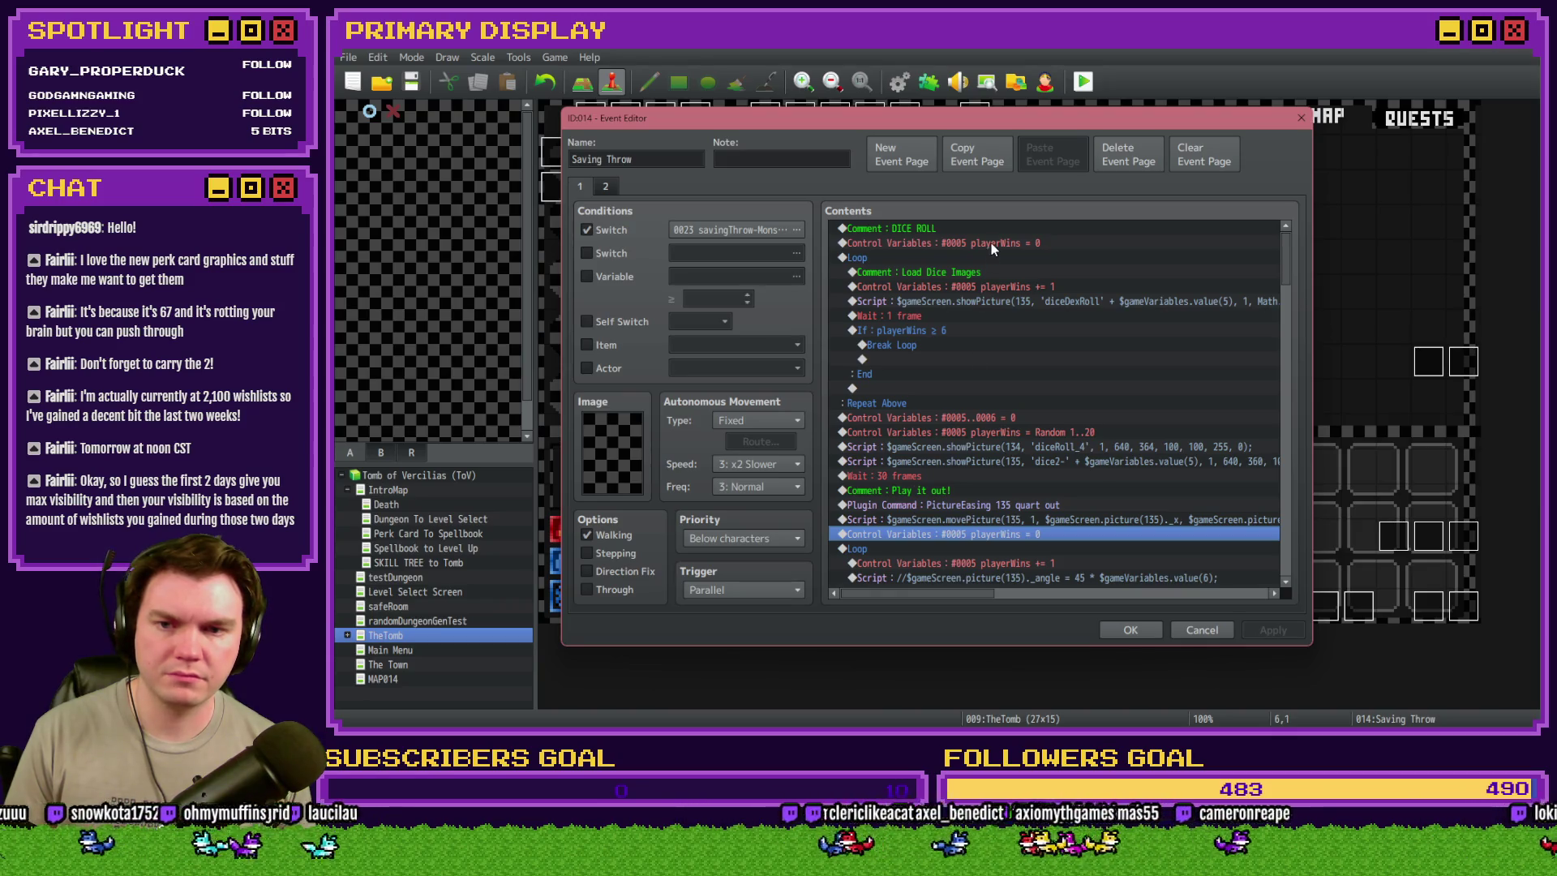
{"action": "scroll", "coordinate": [981, 395], "scroll_direction": "down", "scroll_amount": 3}
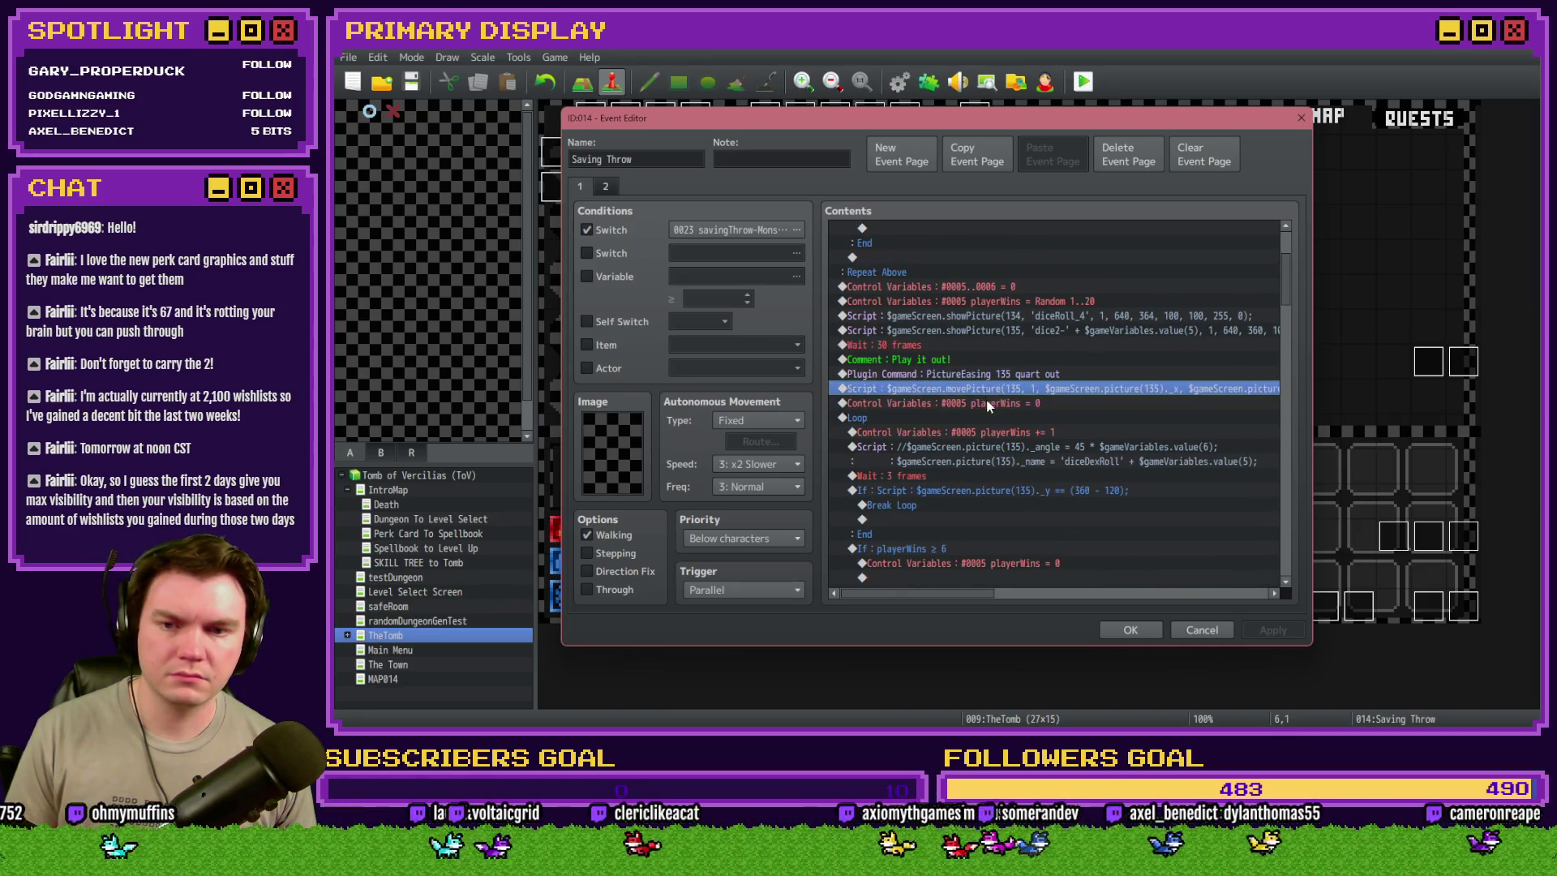
- Make the loop's win-counter reset set monsterWins to 0 instead of playerWins
{"action": "double_click", "coordinate": [1054, 403]}
{"action": "left_click", "coordinate": [1072, 305]}
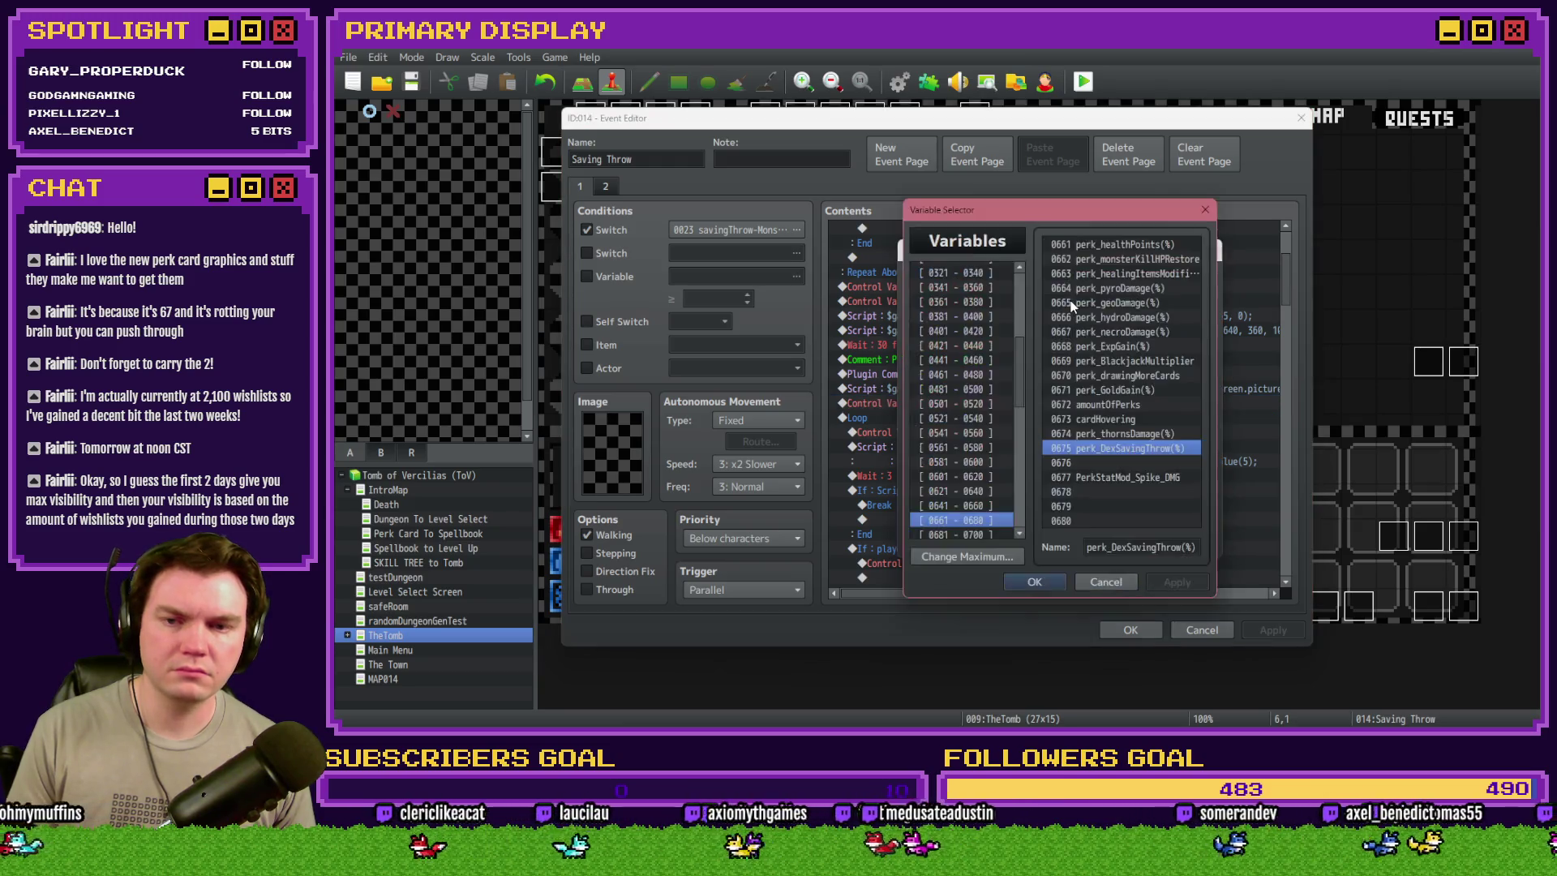
{"action": "scroll", "coordinate": [1015, 286], "scroll_direction": "up", "scroll_amount": 5}
{"action": "left_click", "coordinate": [1006, 272]}
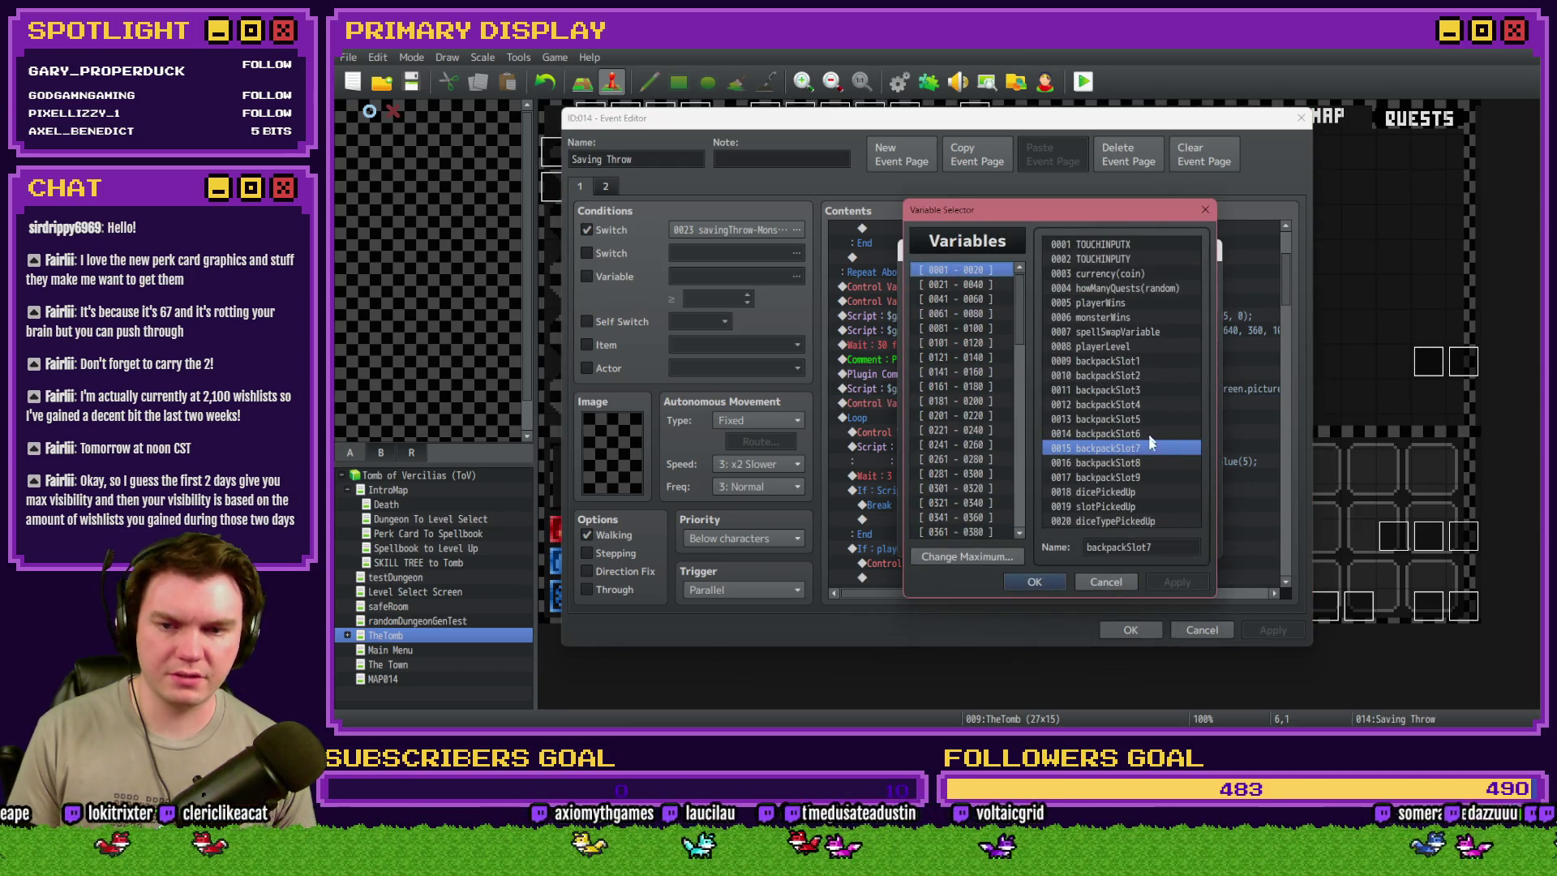
{"action": "double_click", "coordinate": [1103, 318]}
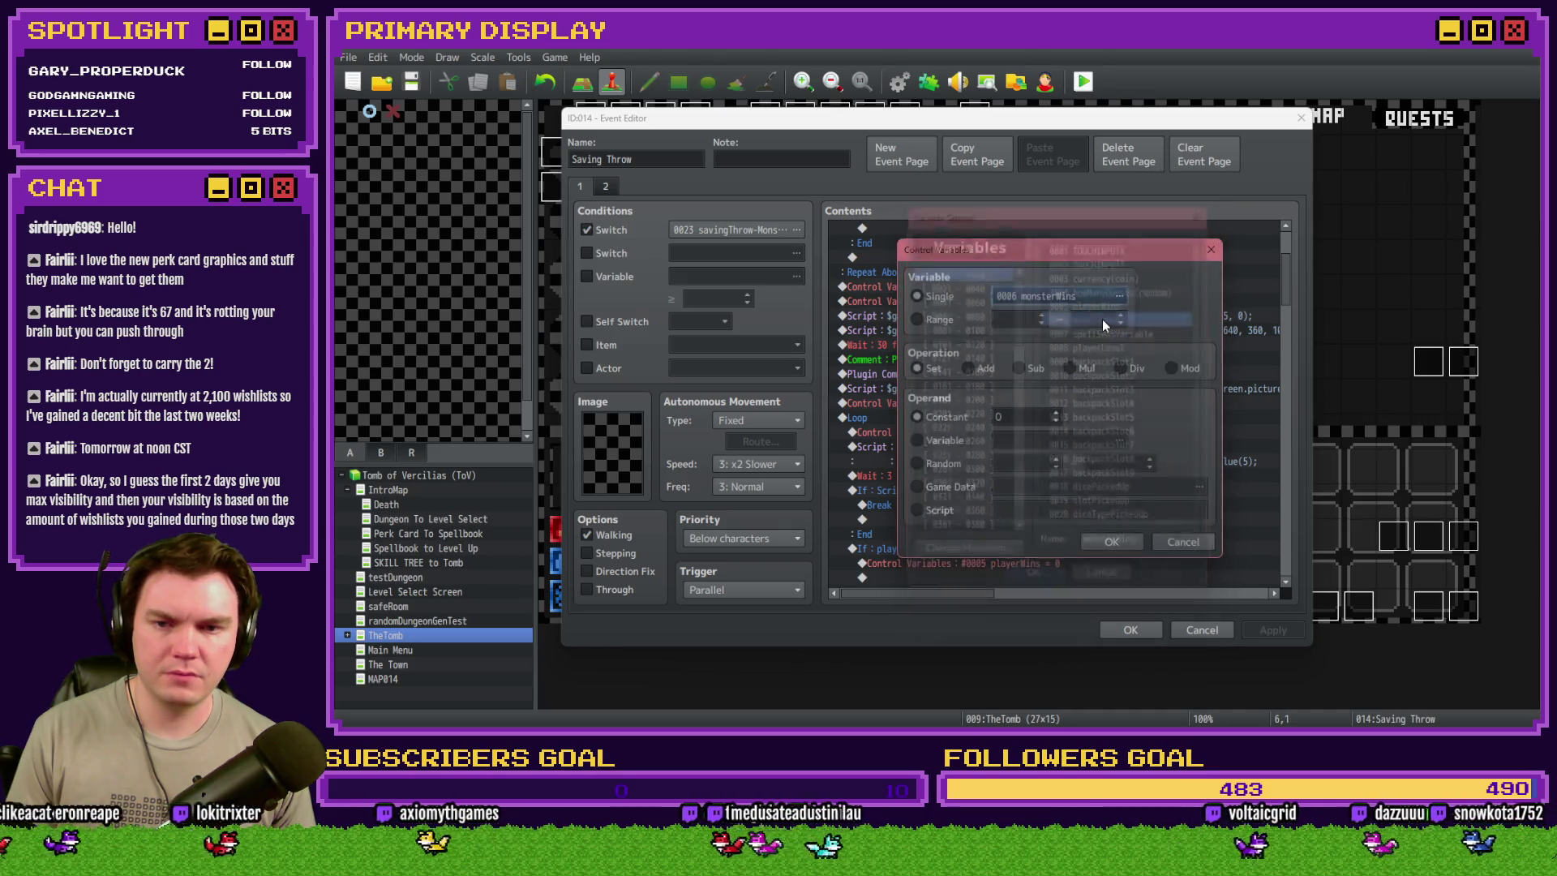
{"action": "left_click", "coordinate": [1099, 540]}
- Change the loop's six-wins condition to monsterWins ≥ 6
{"action": "left_click", "coordinate": [986, 425]}
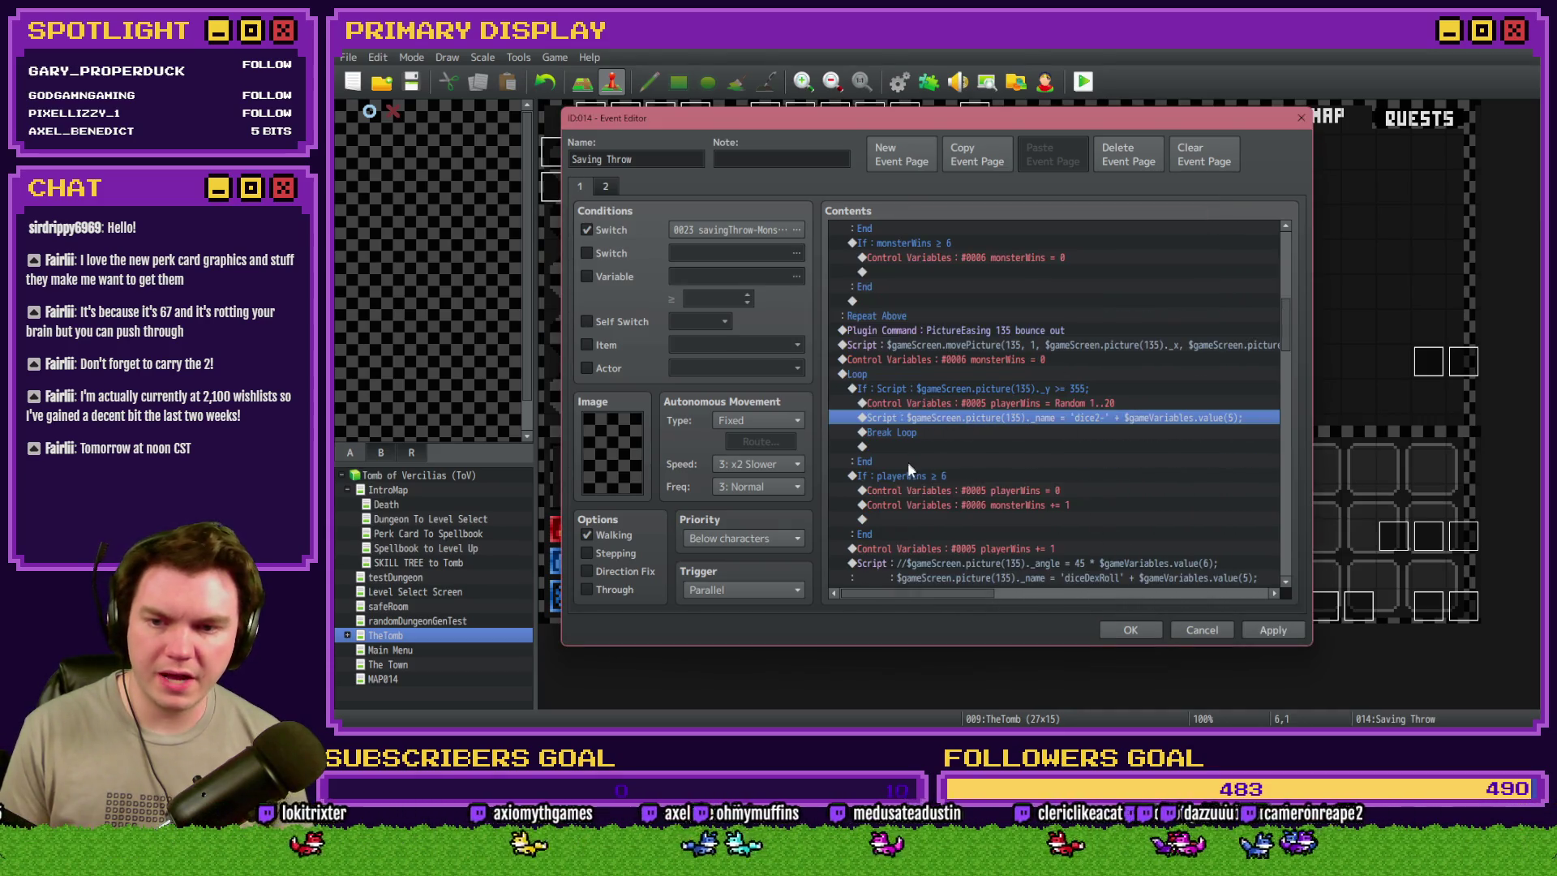
{"action": "double_click", "coordinate": [900, 548]}
{"action": "left_click", "coordinate": [1080, 339]}
{"action": "double_click", "coordinate": [1131, 316]}
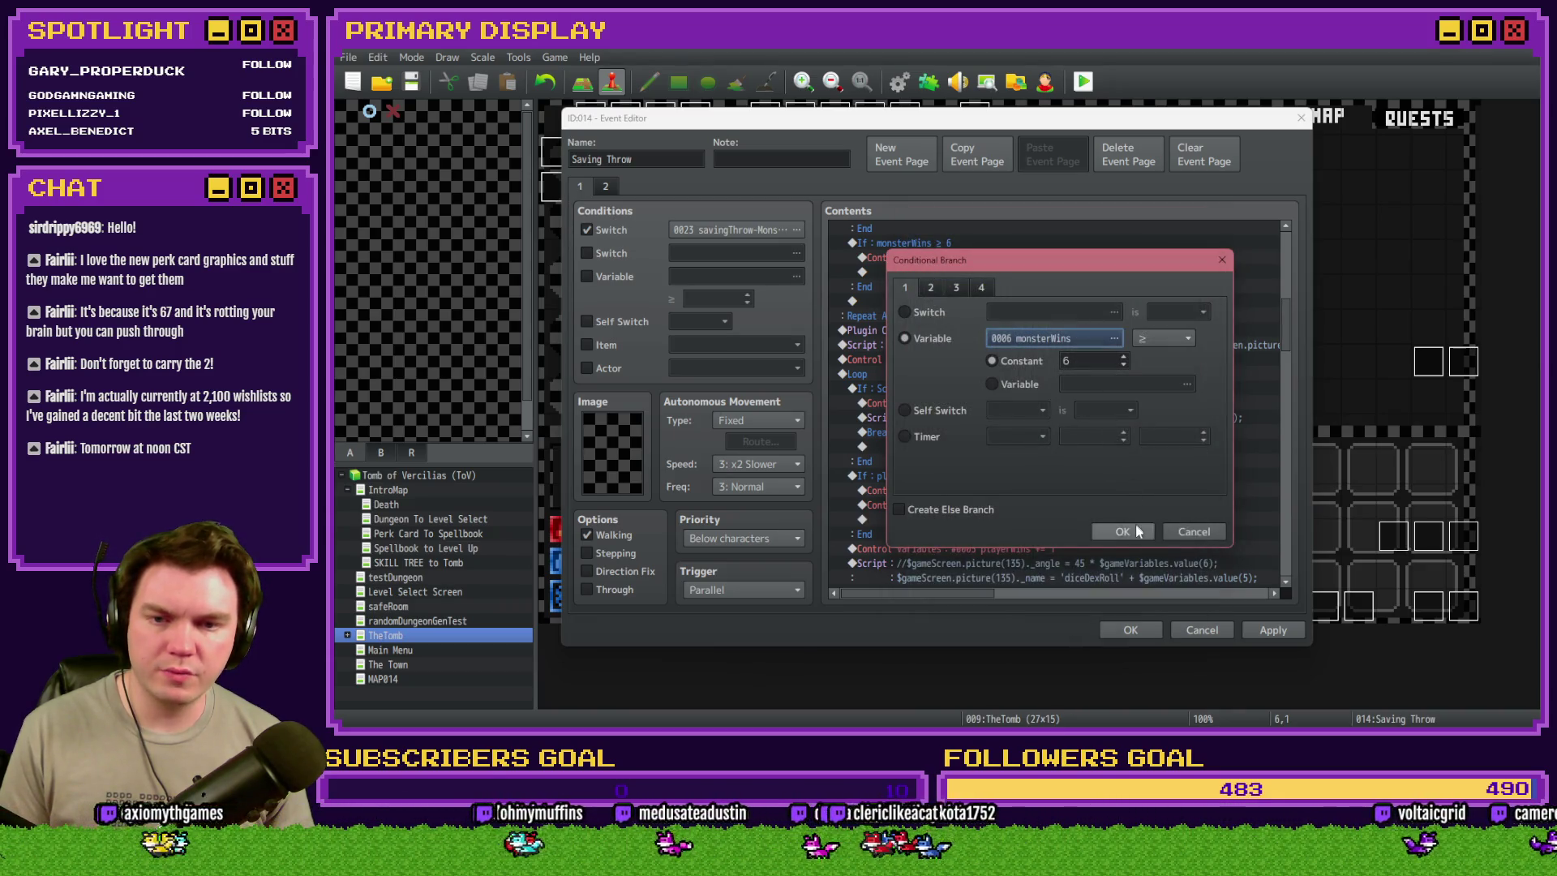
{"action": "left_click", "coordinate": [1122, 531]}
- Switch the reset inside the check from playerWins = 0 to monsterWins = 0
{"action": "left_click", "coordinate": [1015, 493]}
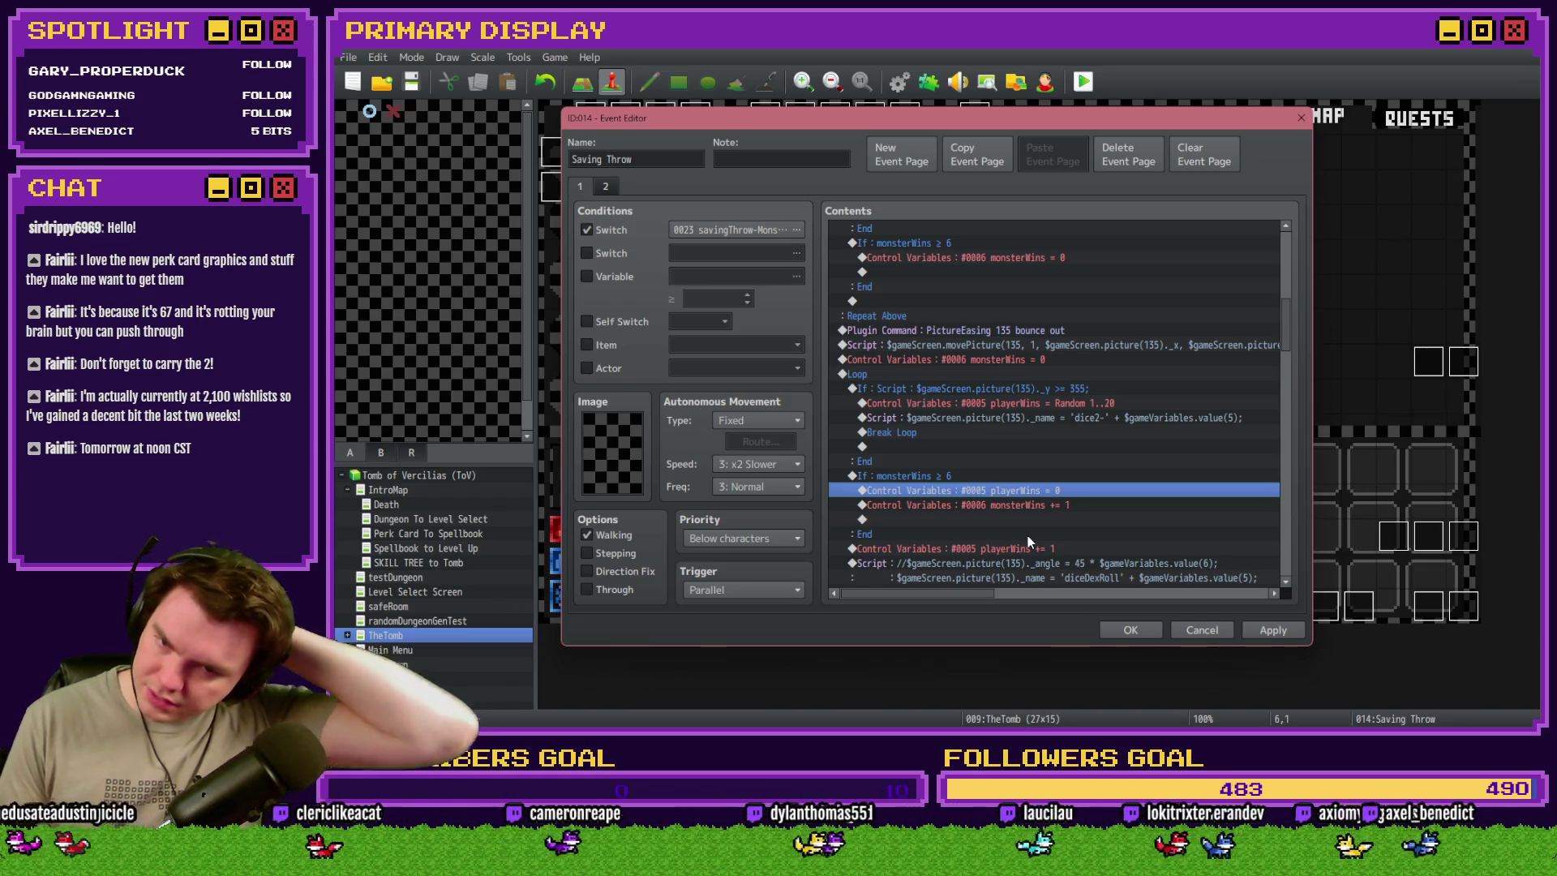
{"action": "double_click", "coordinate": [1029, 537]}
{"action": "left_click", "coordinate": [1083, 304]}
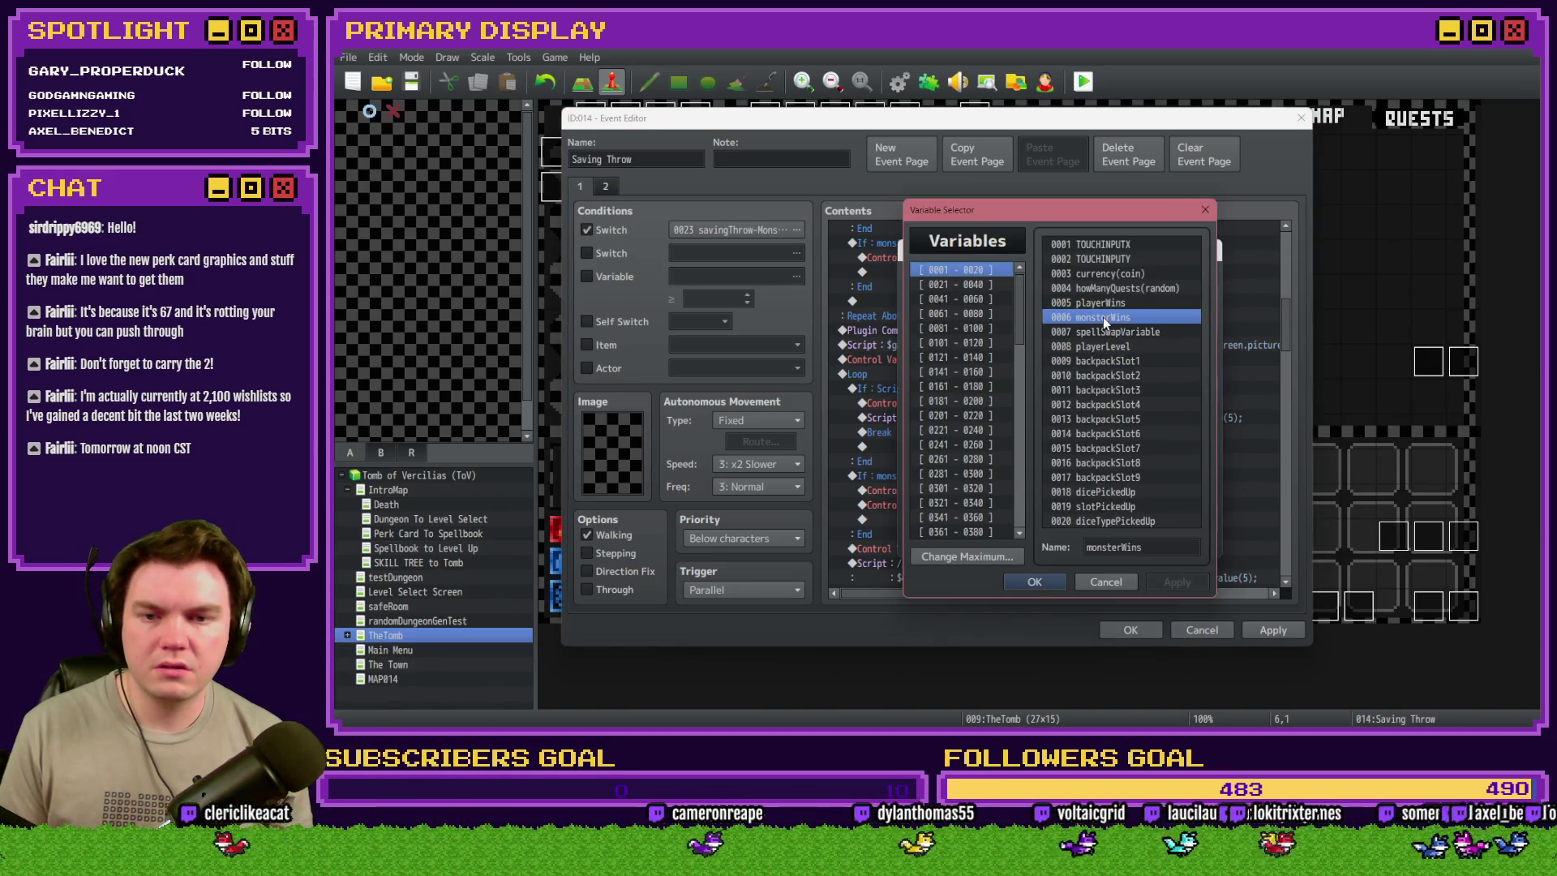
{"action": "double_click", "coordinate": [1103, 318]}
{"action": "left_click", "coordinate": [1095, 537]}
- Change the playerWins += 1 counter to monsterWins += 1
{"action": "left_click", "coordinate": [1035, 516]}
{"action": "left_click", "coordinate": [1038, 503]}
{"action": "scroll", "coordinate": [1042, 499], "scroll_direction": "down", "scroll_amount": 3}
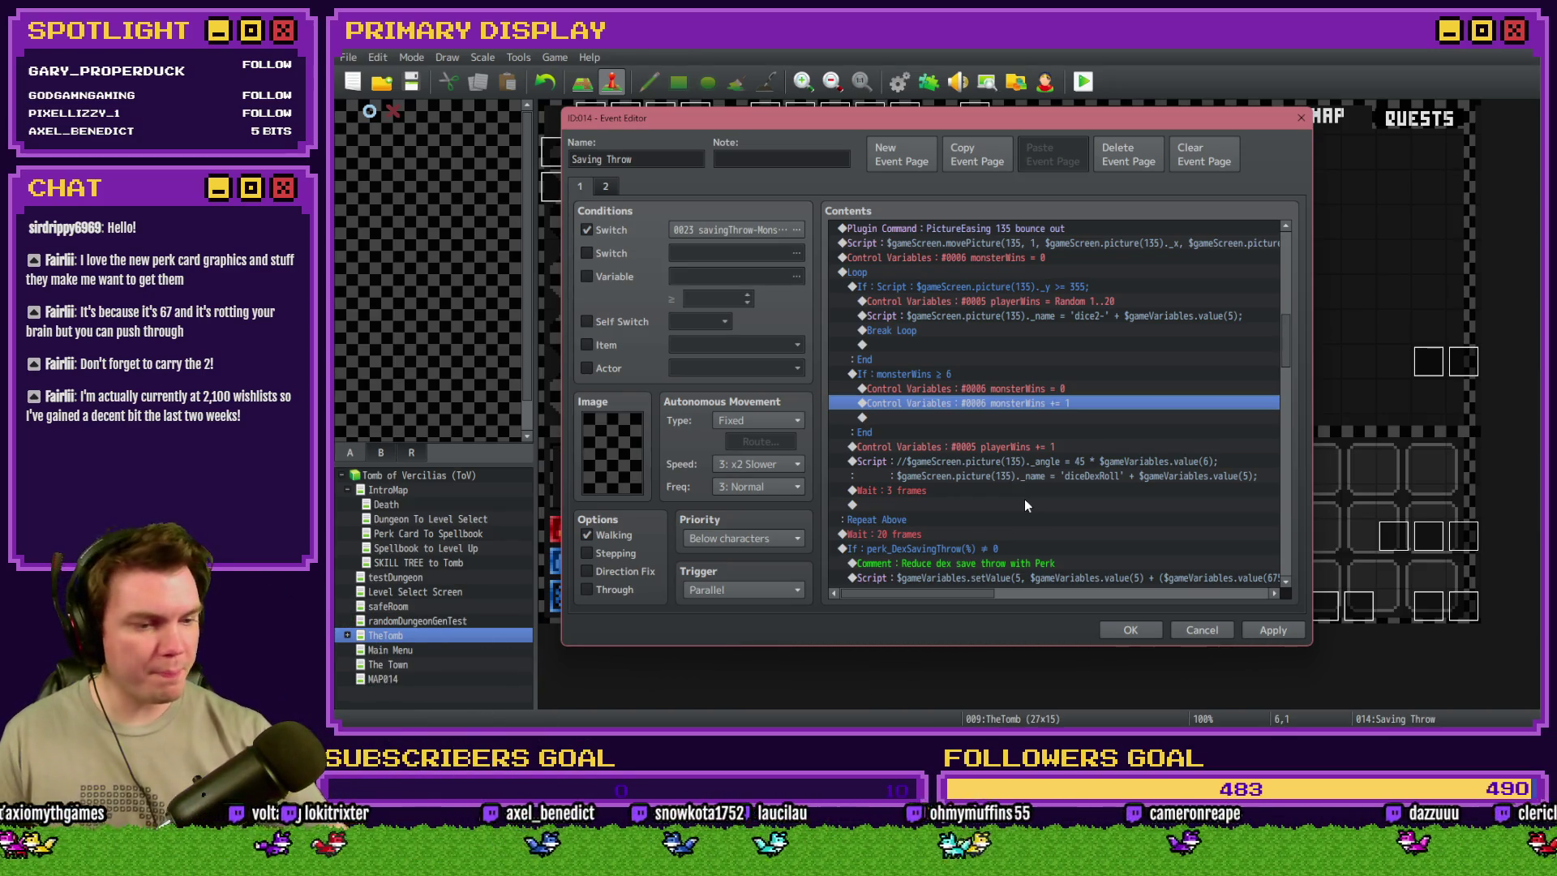
{"action": "left_click", "coordinate": [932, 374]}
{"action": "left_click", "coordinate": [946, 450]}
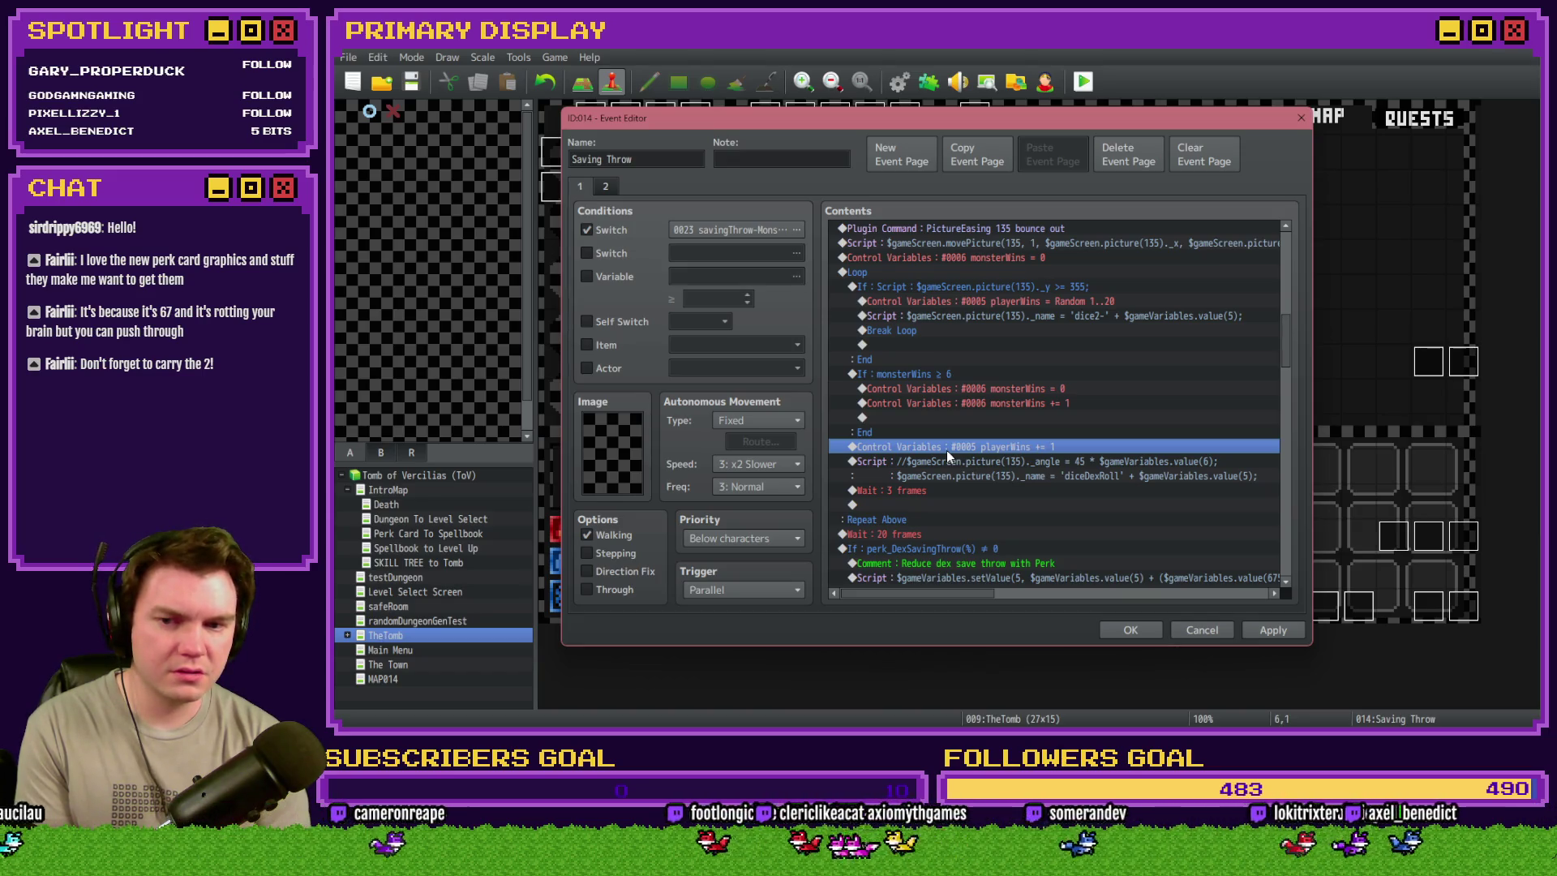
{"action": "double_click", "coordinate": [946, 450]}
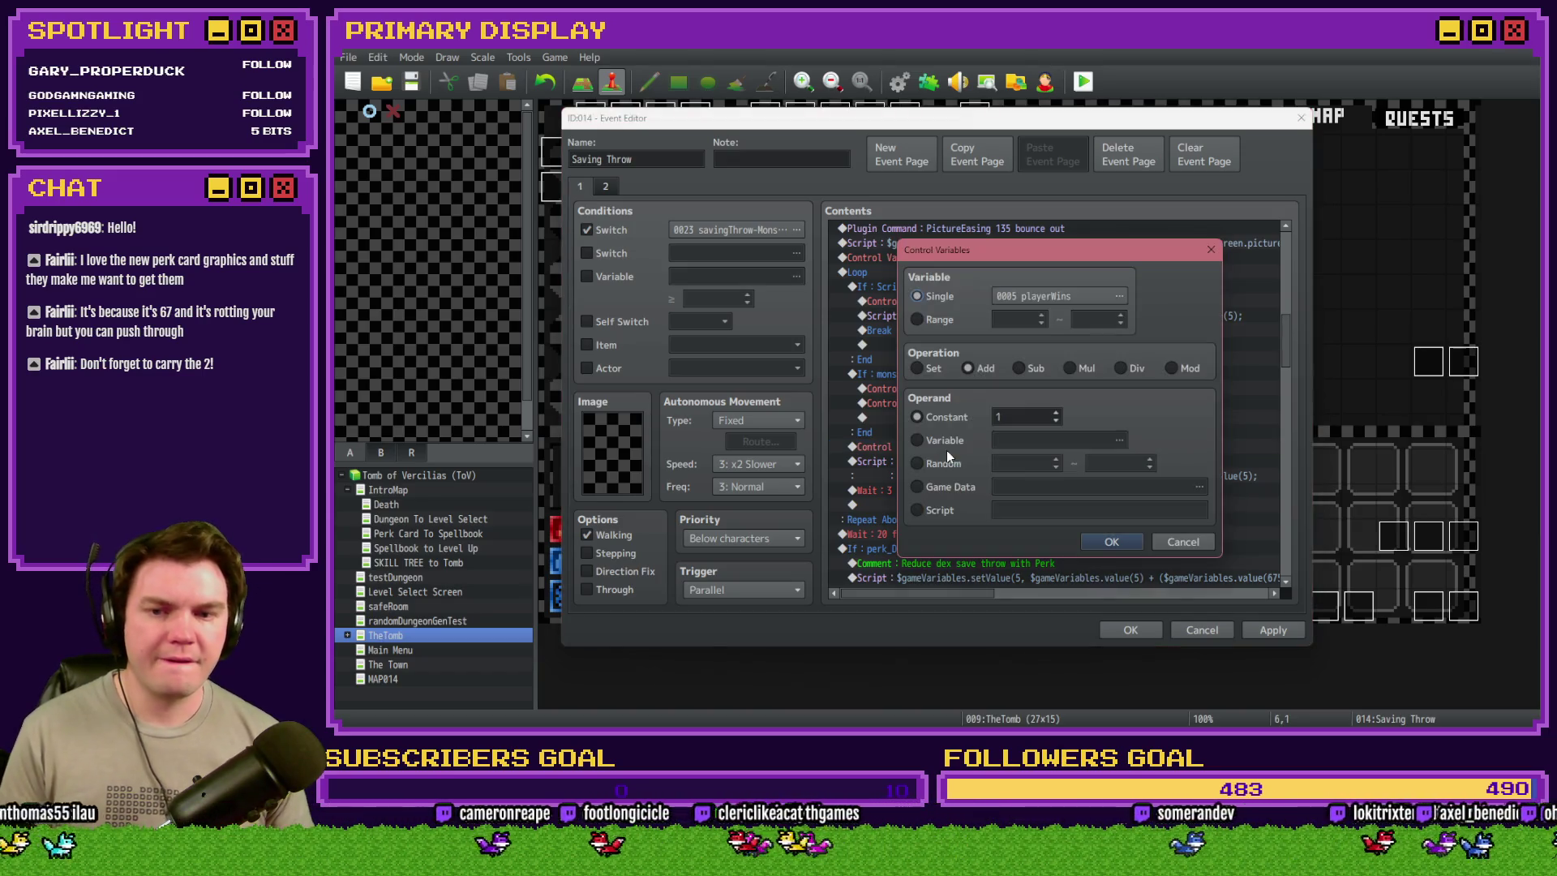
{"action": "left_click", "coordinate": [1023, 300]}
{"action": "key", "text": "Down"}
{"action": "key", "text": "Return"}
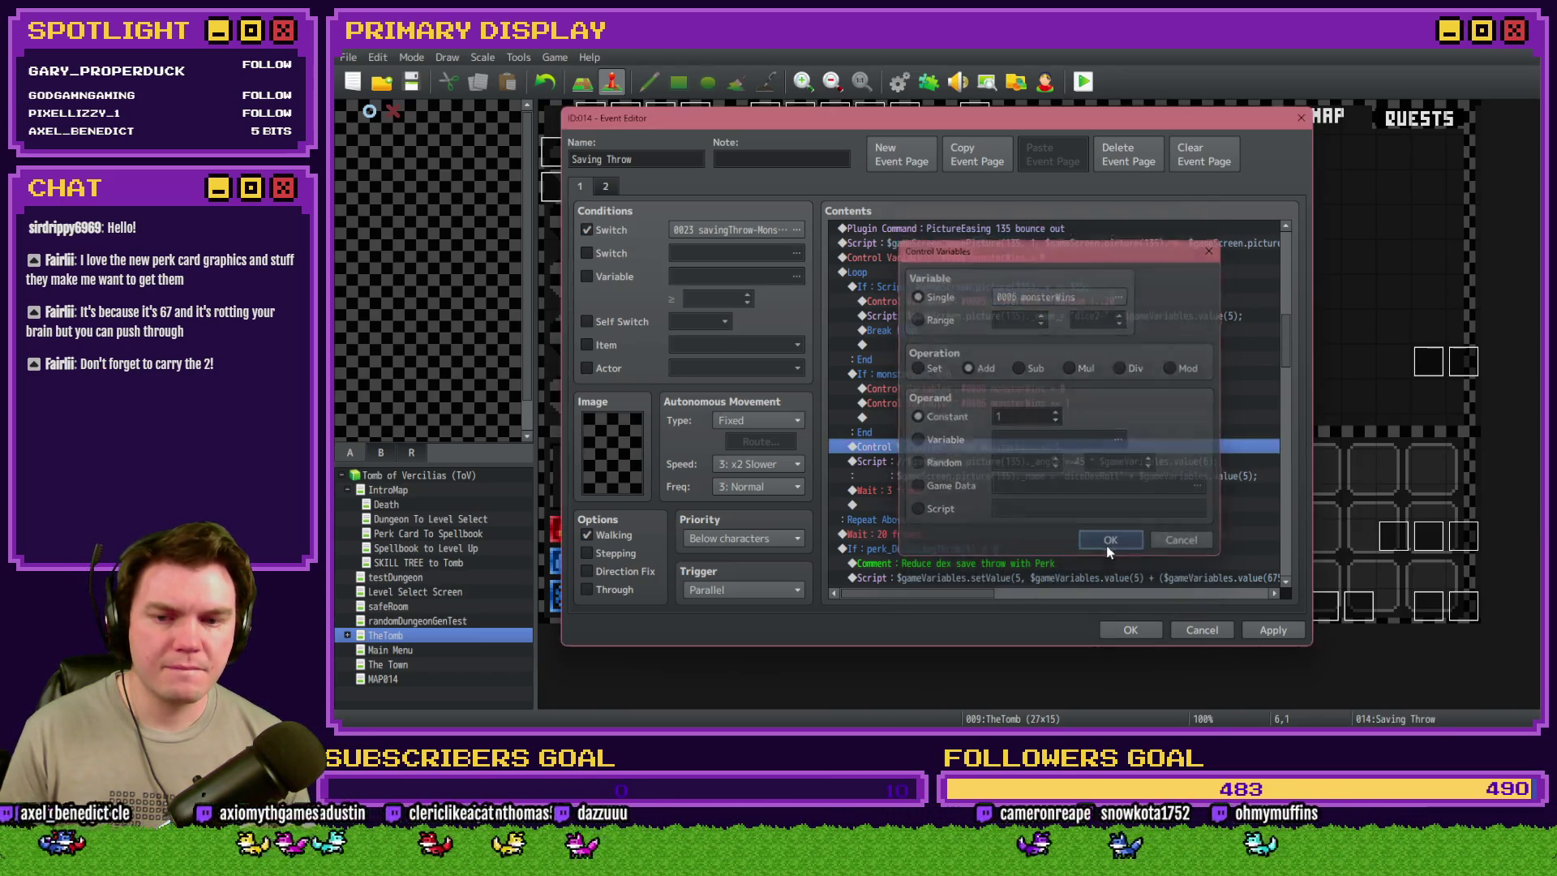
{"action": "left_click", "coordinate": [1110, 543]}
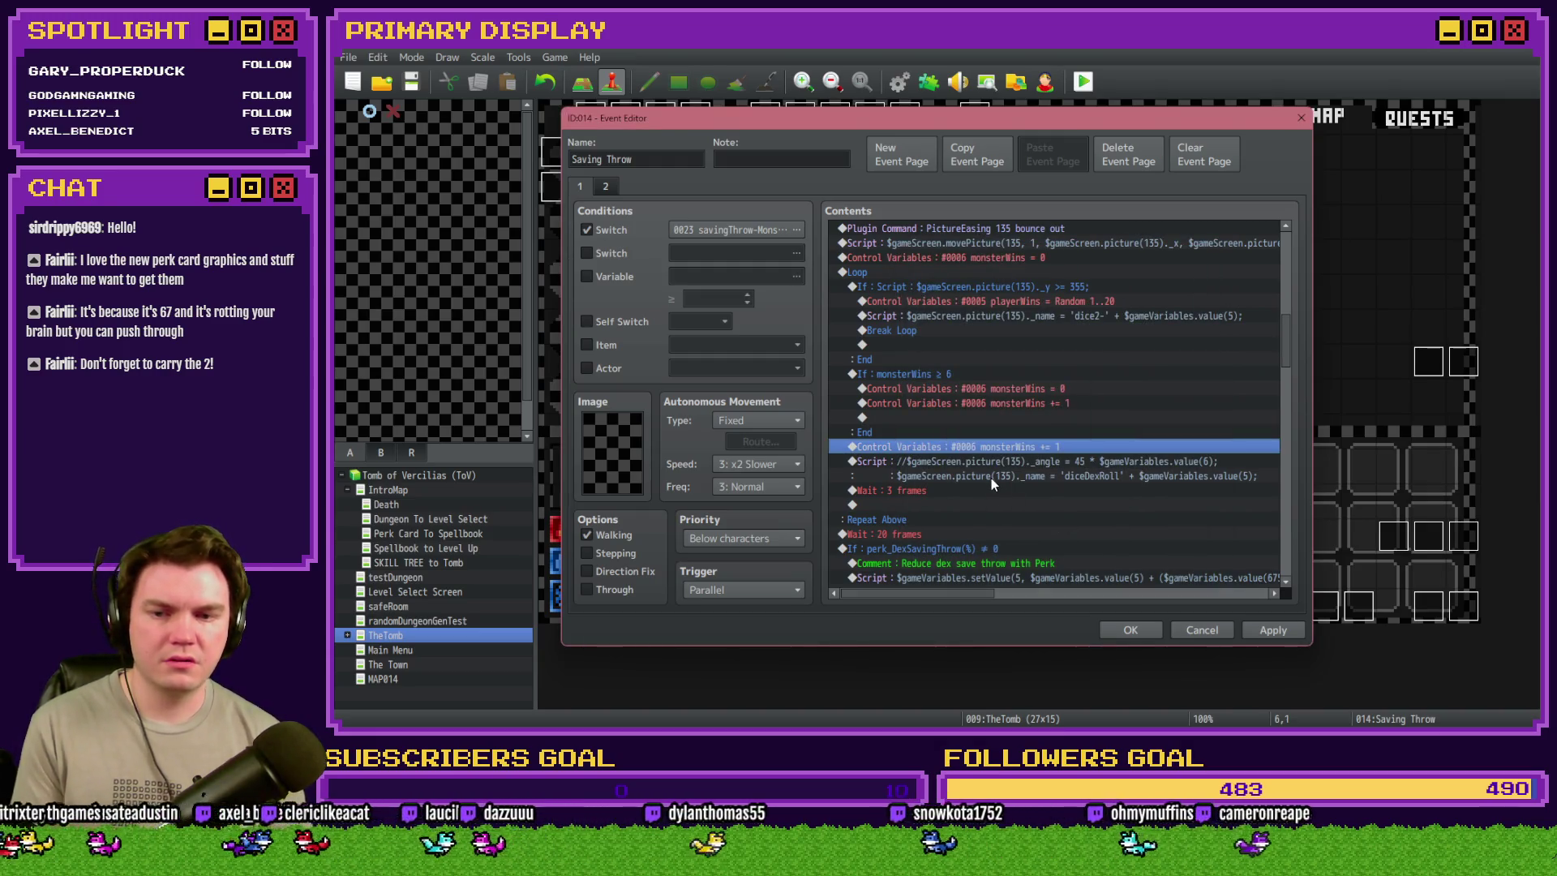
{"action": "left_click", "coordinate": [1022, 404]}
{"action": "left_click_drag", "start_coordinate": [1019, 446], "coordinate": [1030, 484]}
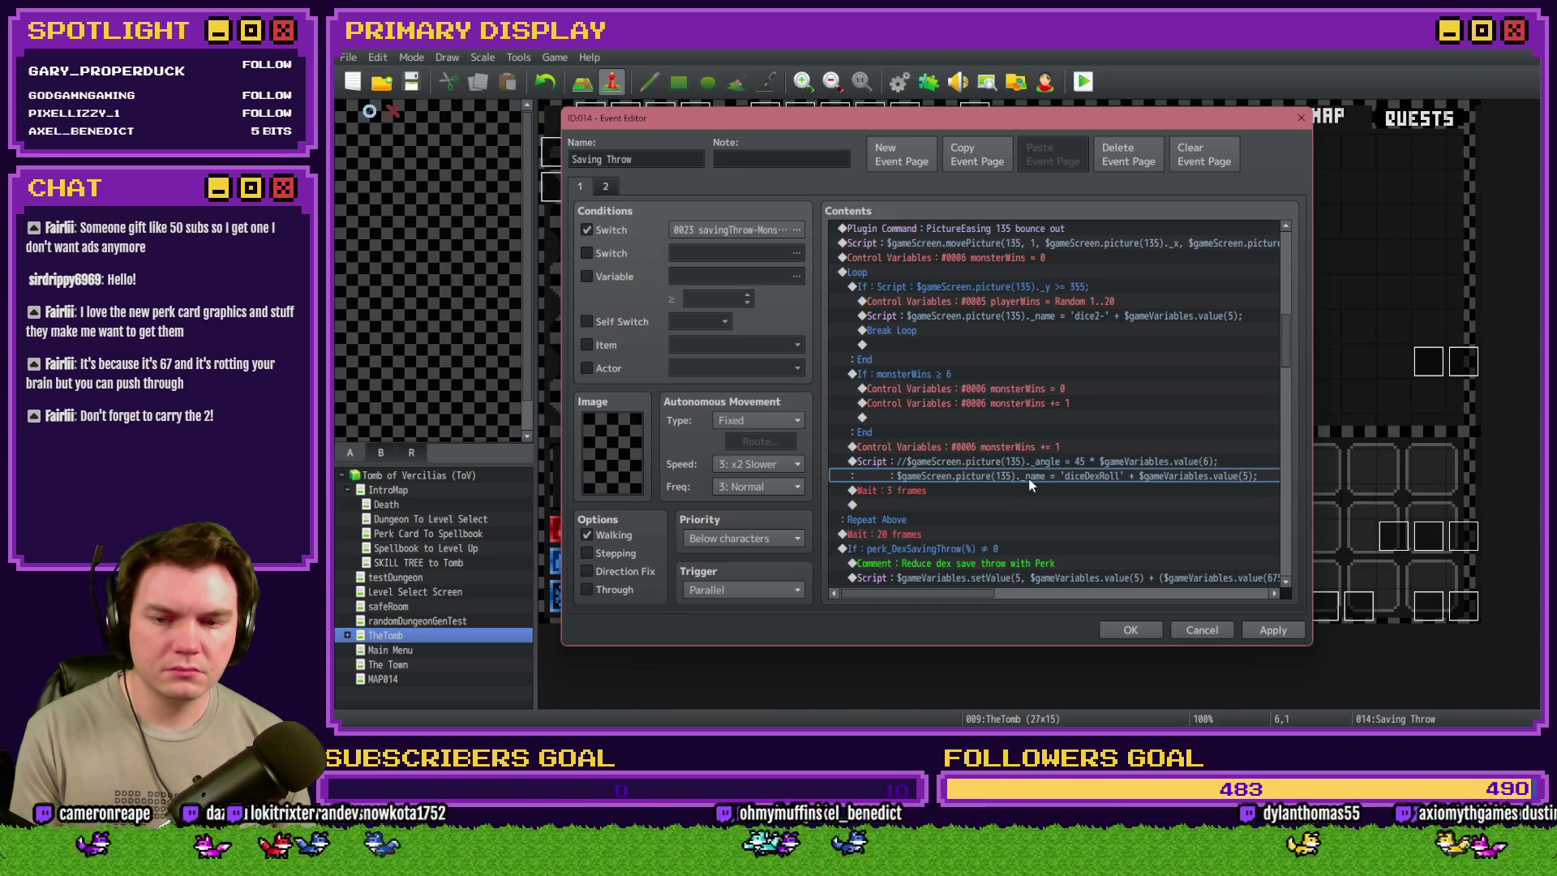
- Delete the commented angle line from the dice script and change value(5) to value(6)
{"action": "double_click", "coordinate": [1033, 463]}
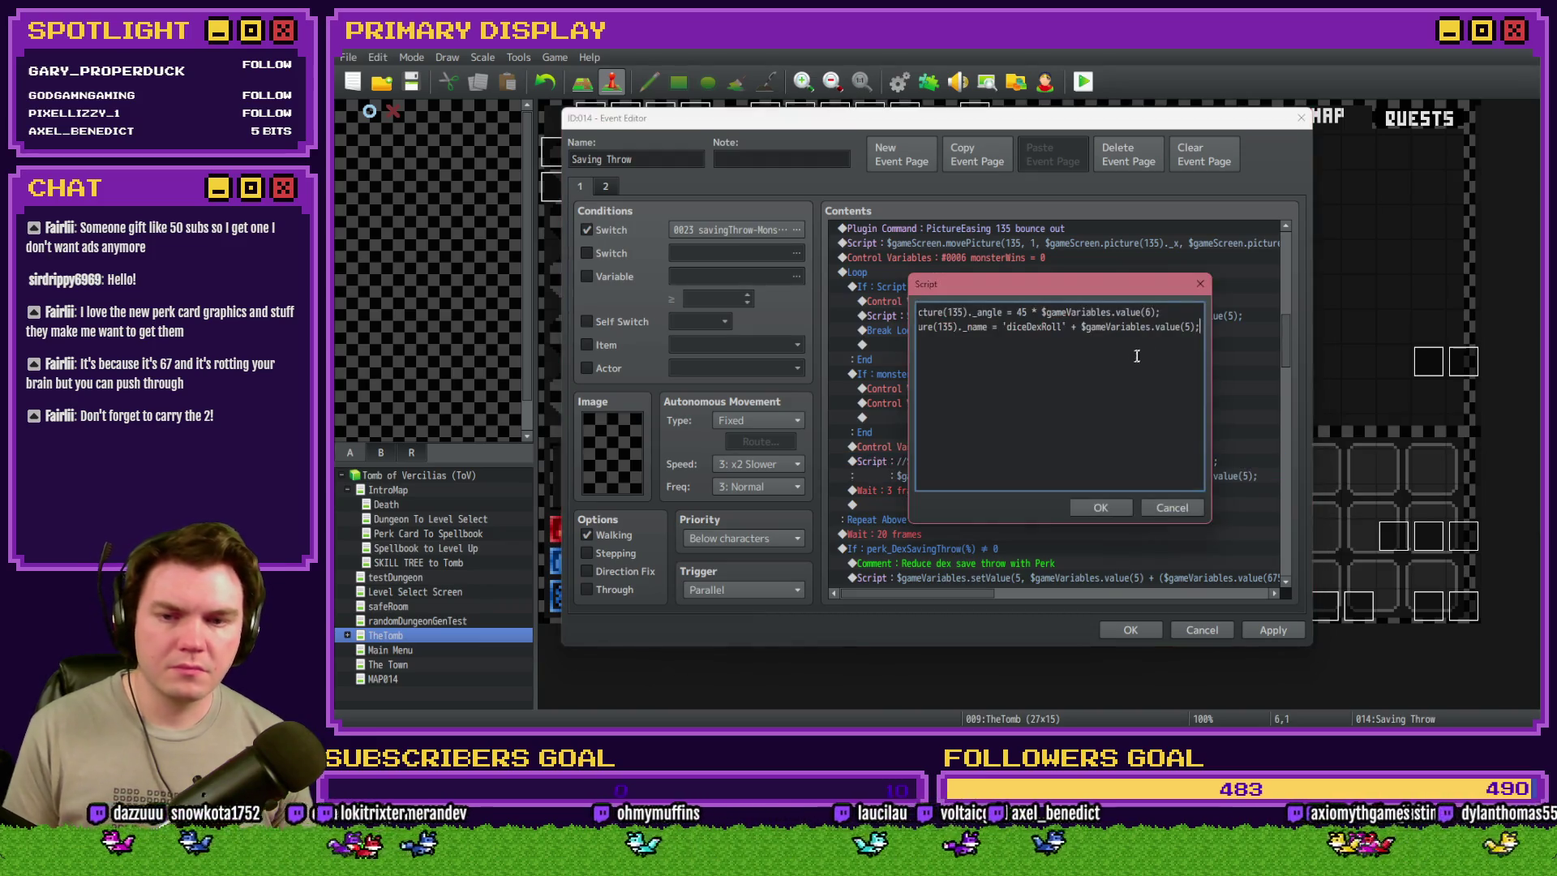
{"action": "left_click_drag", "start_coordinate": [1160, 311], "coordinate": [777, 276]}
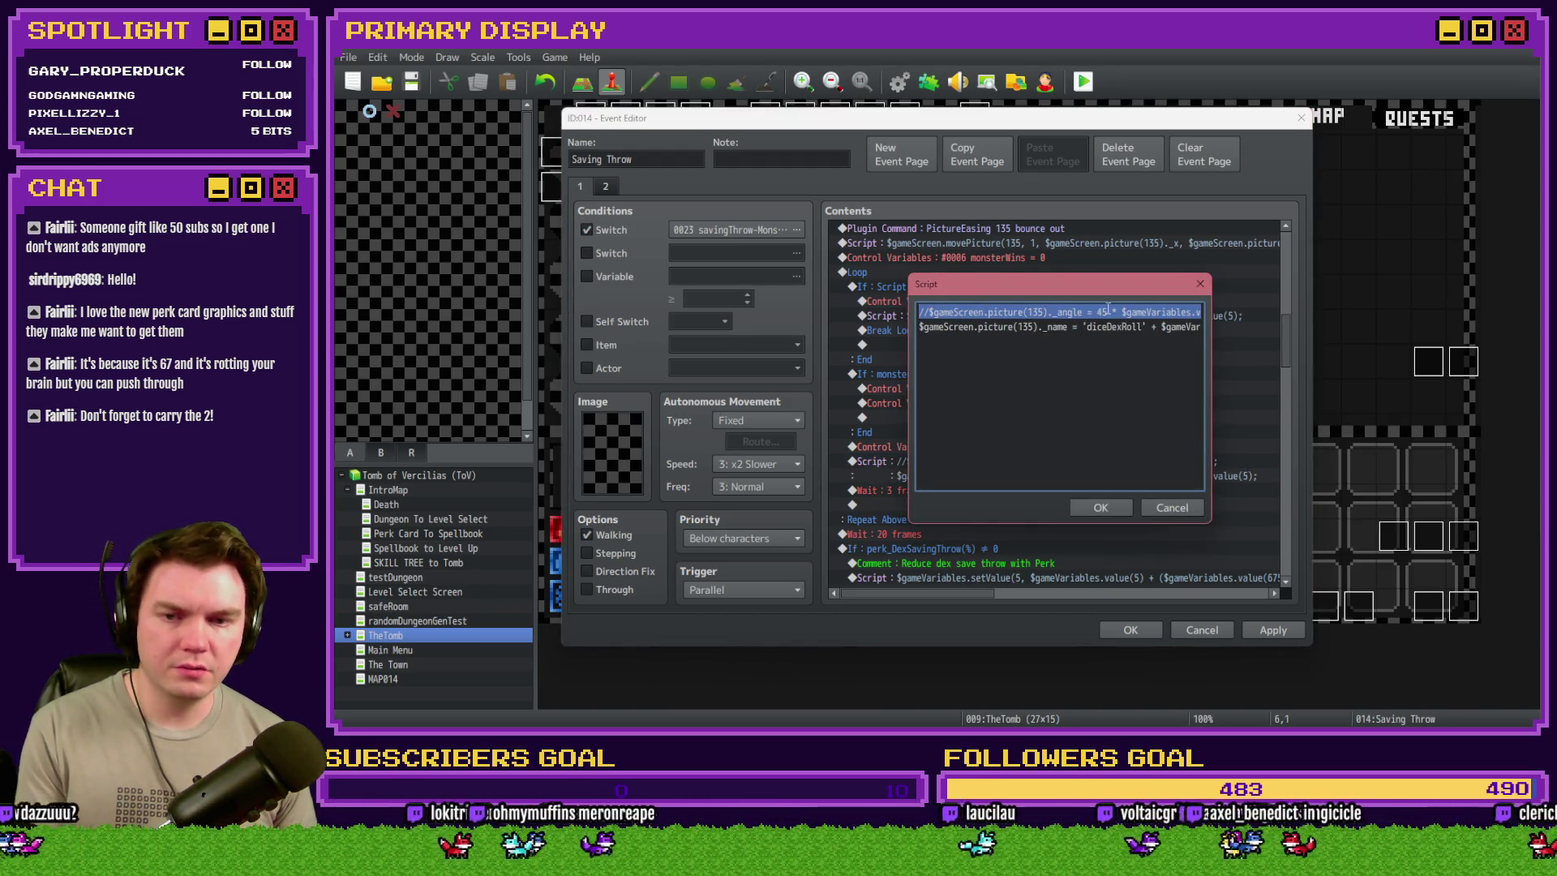
{"action": "key", "text": "Delete"}
{"action": "key", "text": "Delete"}
{"action": "left_click_drag", "start_coordinate": [1152, 312], "coordinate": [1230, 316]}
{"action": "left_click", "coordinate": [1191, 312]}
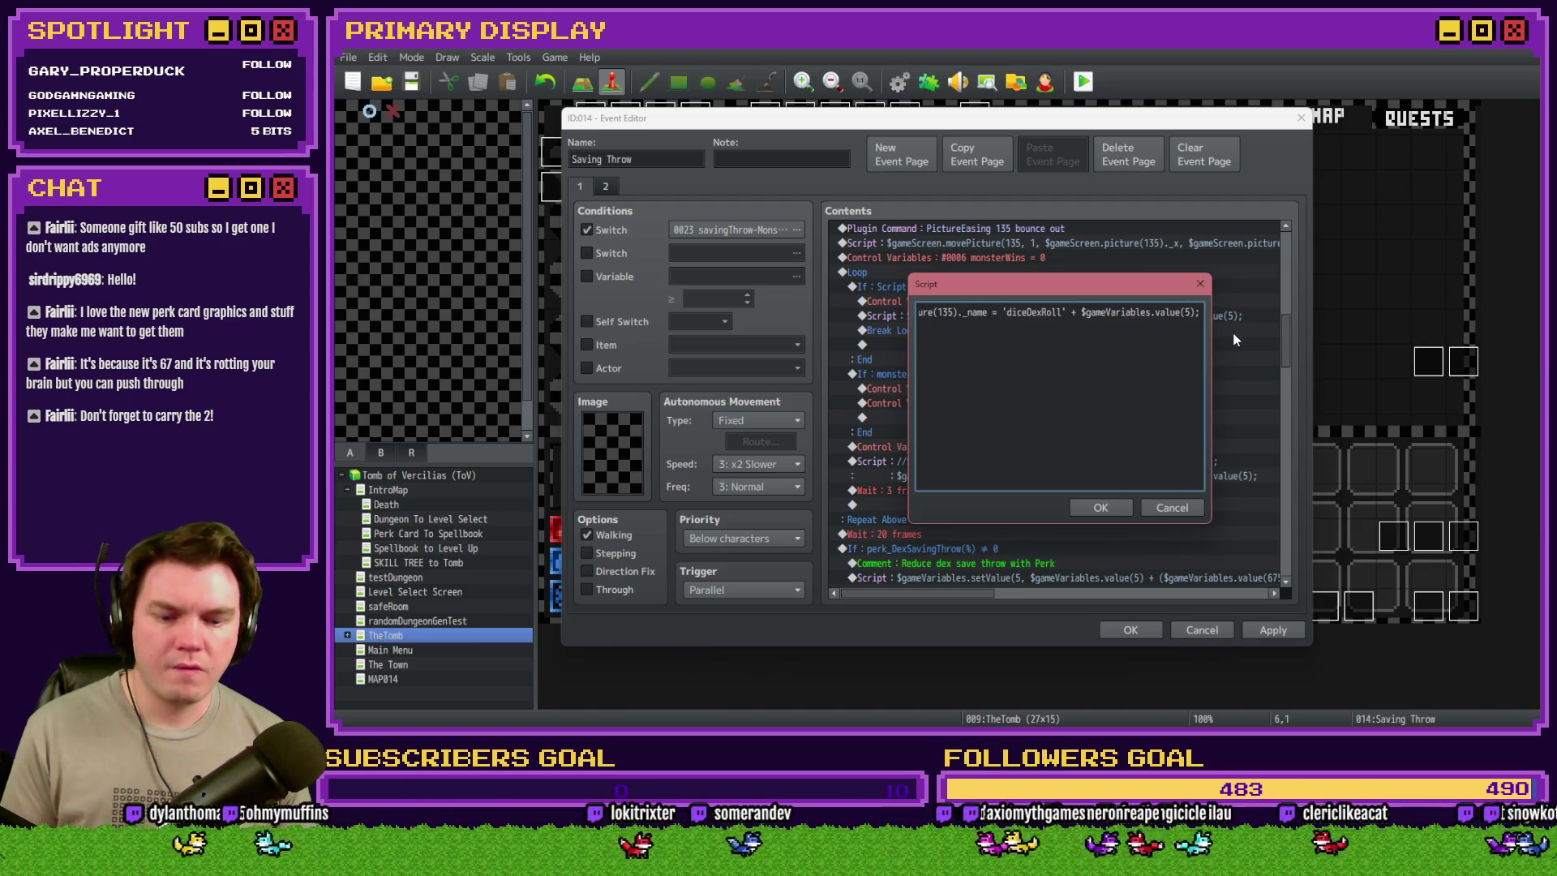
{"action": "key", "text": "BackSpace"}
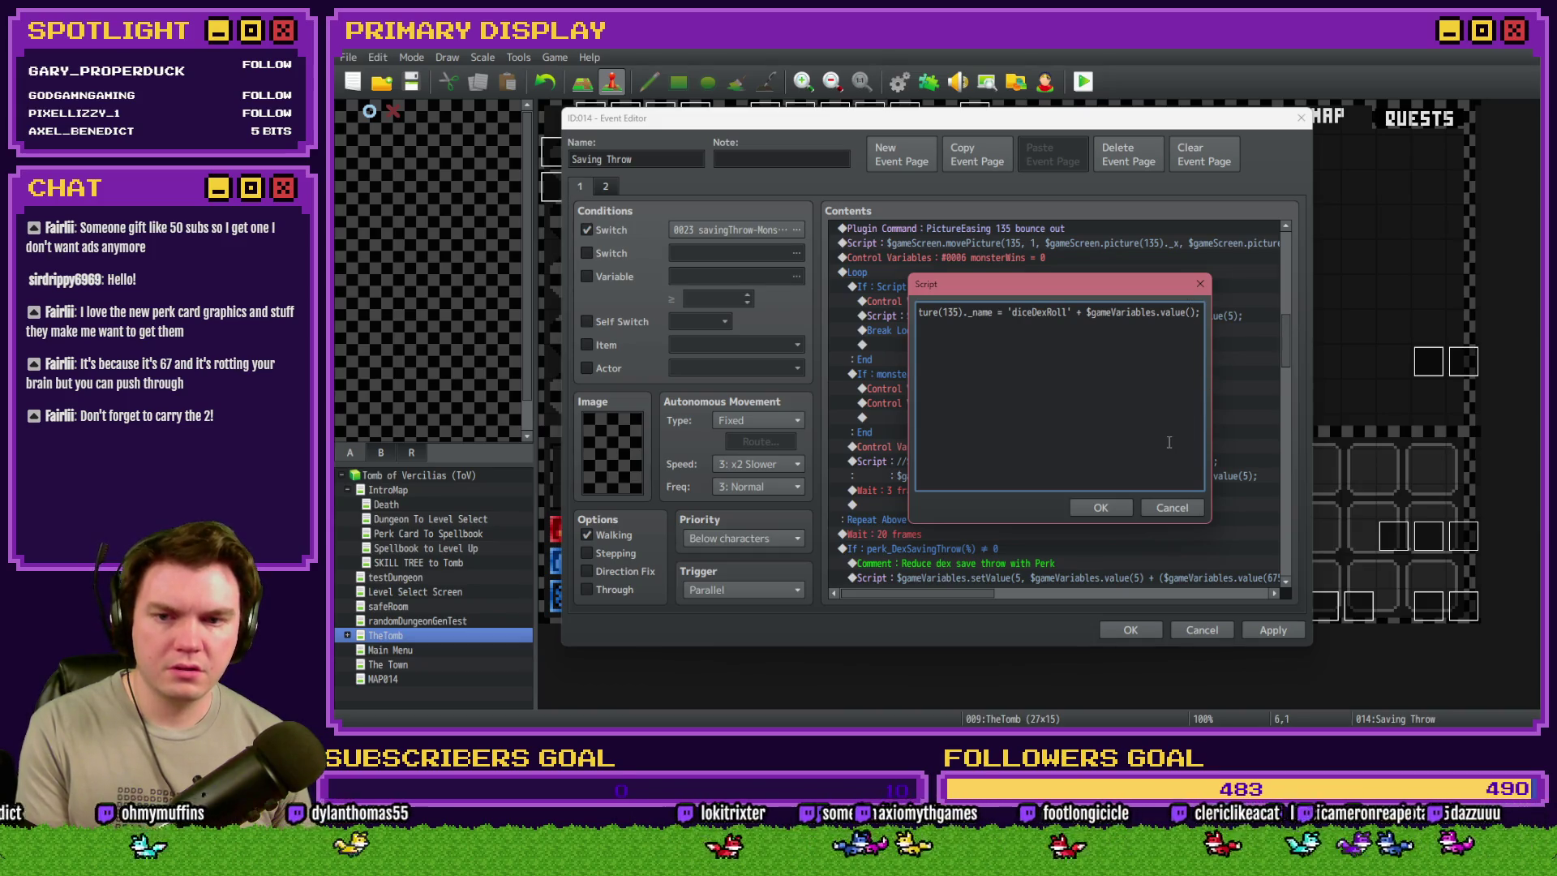
{"action": "type", "text": "6"}
{"action": "left_click", "coordinate": [1101, 509]}
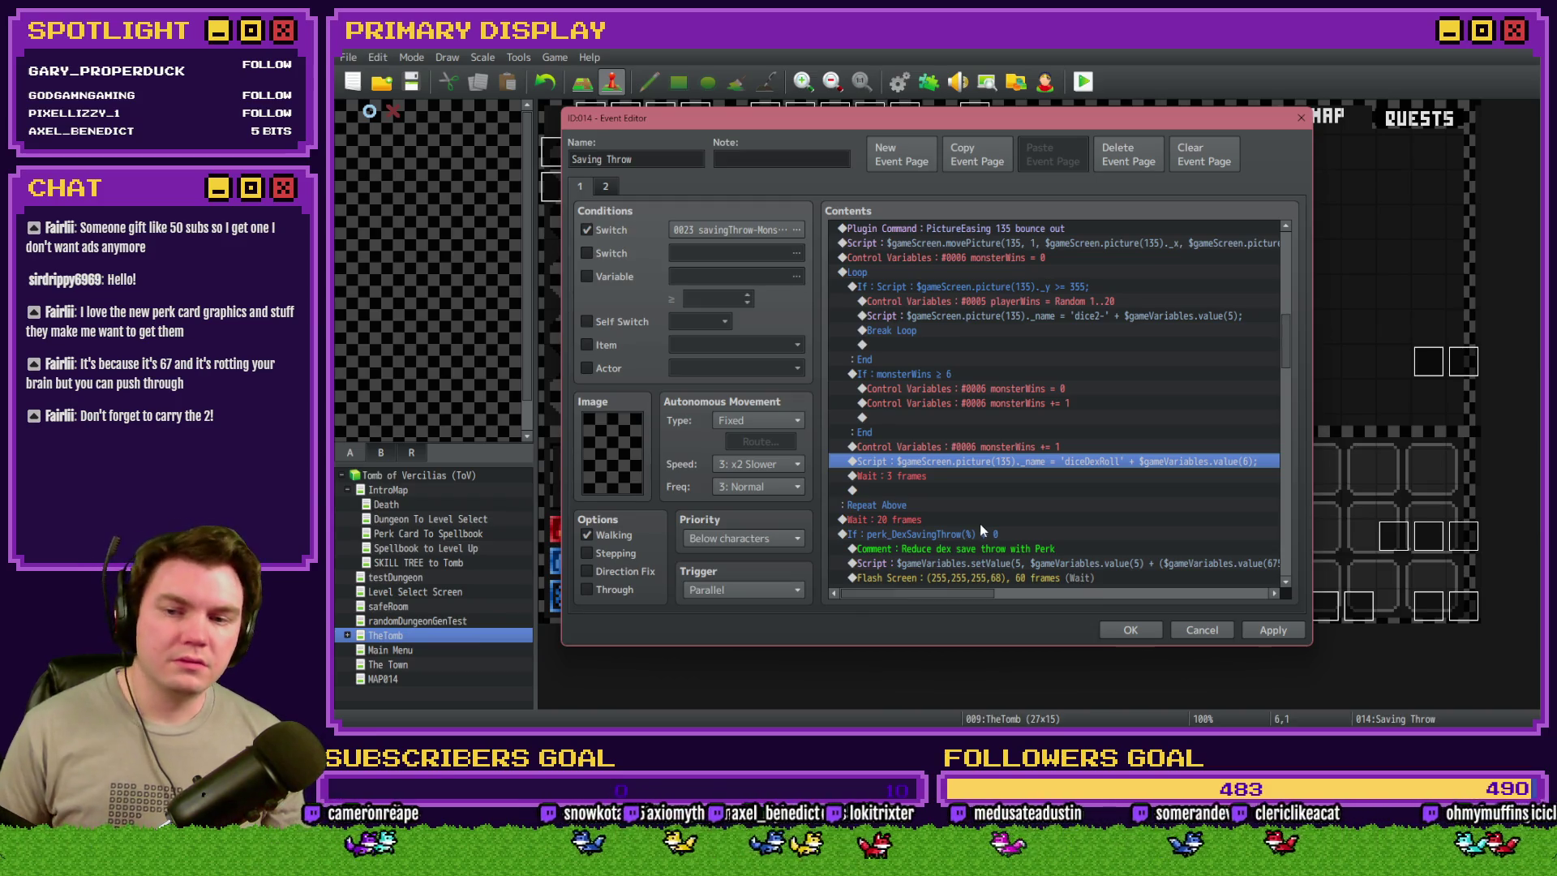
- Select the perk dex-save reduction comment in the save-throw branch
{"action": "scroll", "coordinate": [975, 536], "scroll_direction": "down", "scroll_amount": 2}
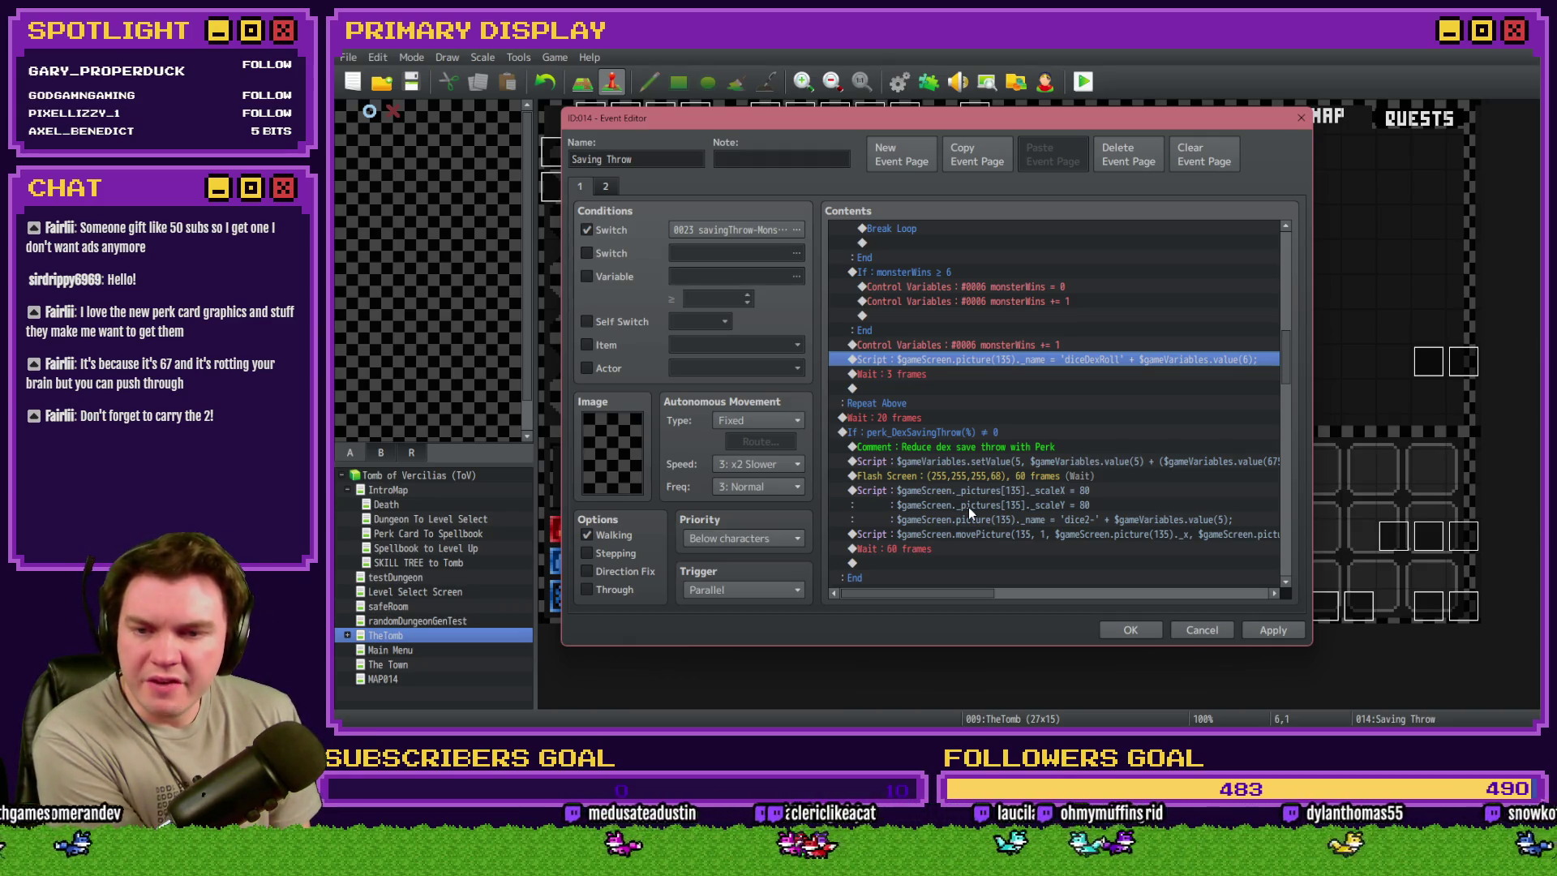
{"action": "left_click", "coordinate": [967, 435]}
{"action": "left_click", "coordinate": [978, 445]}
- Review the setValue script, perk reduction comment and flash screen command, then close the event editor
{"action": "left_click", "coordinate": [983, 461]}
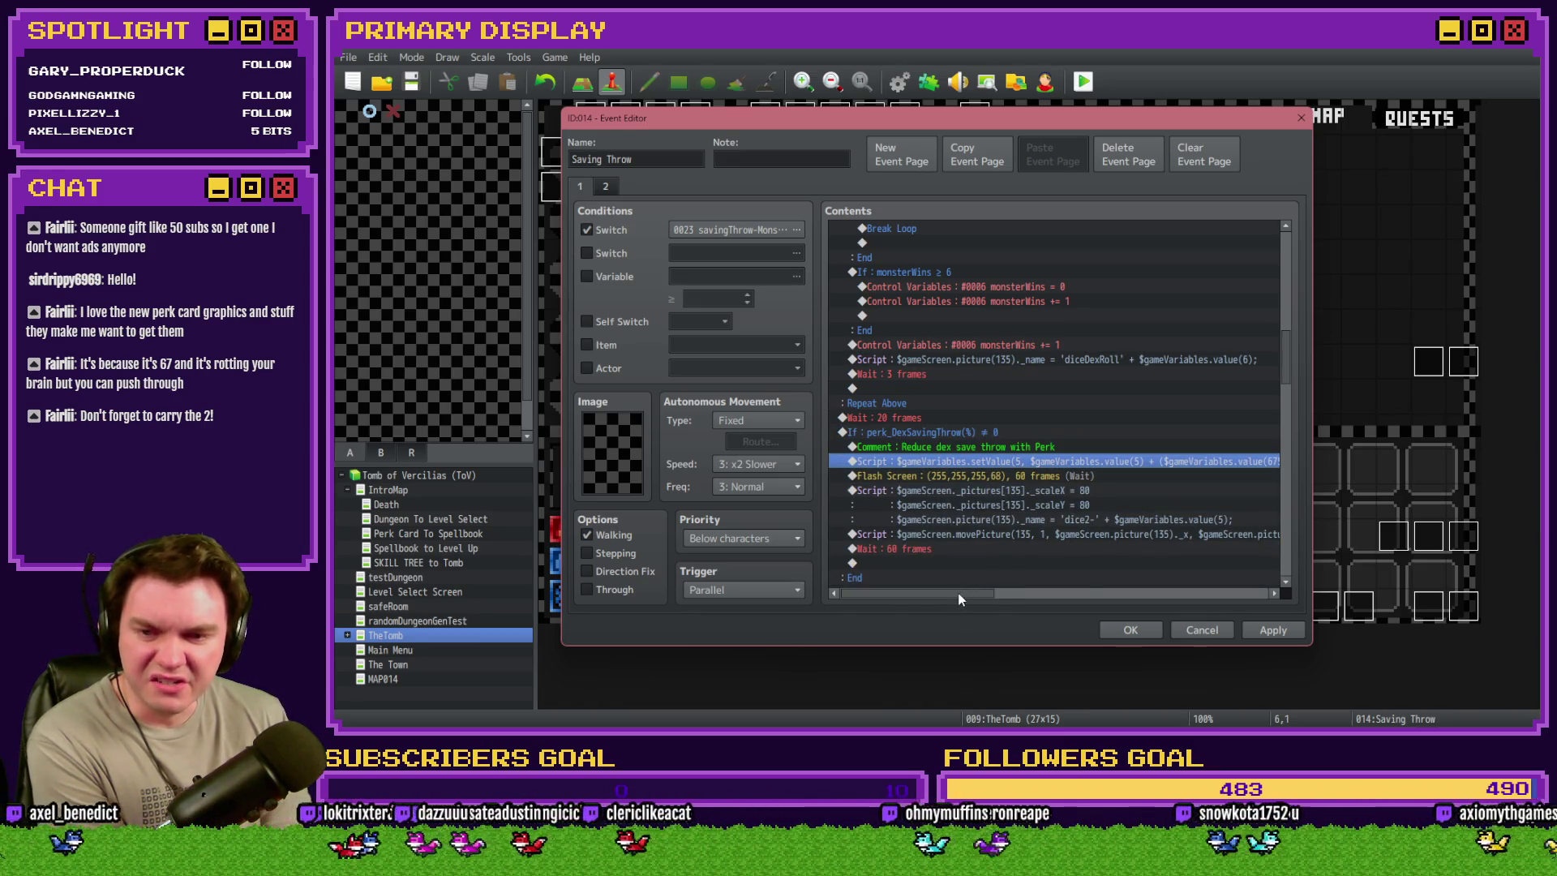
{"action": "mouse_move", "coordinate": [960, 593]}
{"action": "left_mouse_down"}
{"action": "mouse_move", "coordinate": [1000, 595]}
{"action": "mouse_move", "coordinate": [920, 597]}
{"action": "left_mouse_up"}
{"action": "left_click", "coordinate": [951, 447]}
{"action": "left_click", "coordinate": [961, 472]}
{"action": "left_click", "coordinate": [1114, 628]}
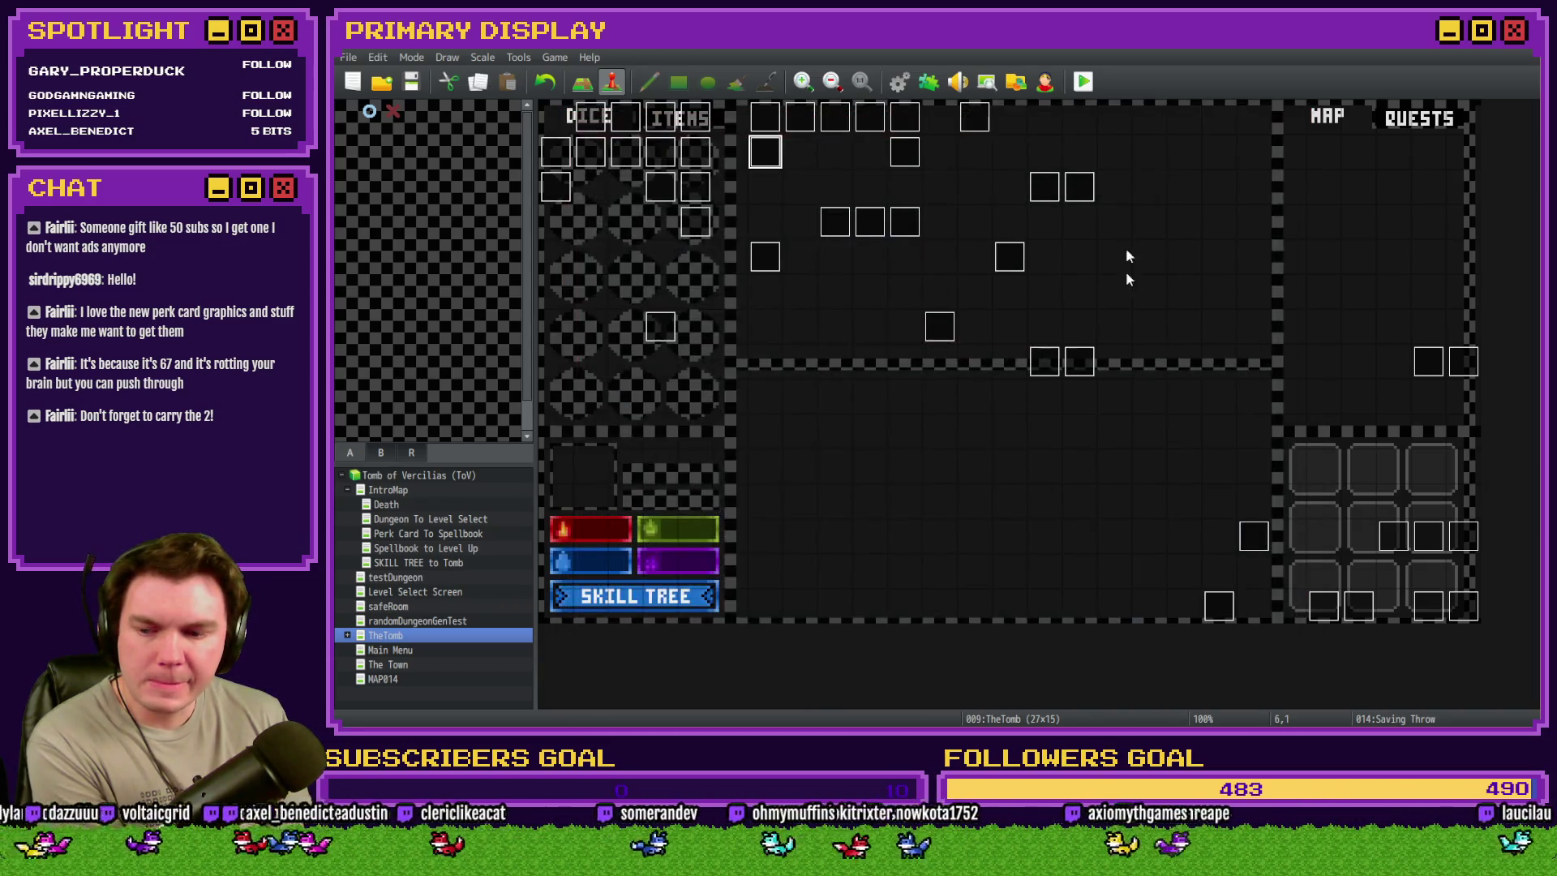
- Save the project, start a playtest, and walk forward into the next corridor
{"action": "left_click", "coordinate": [1083, 81]}
{"action": "left_click", "coordinate": [880, 415]}
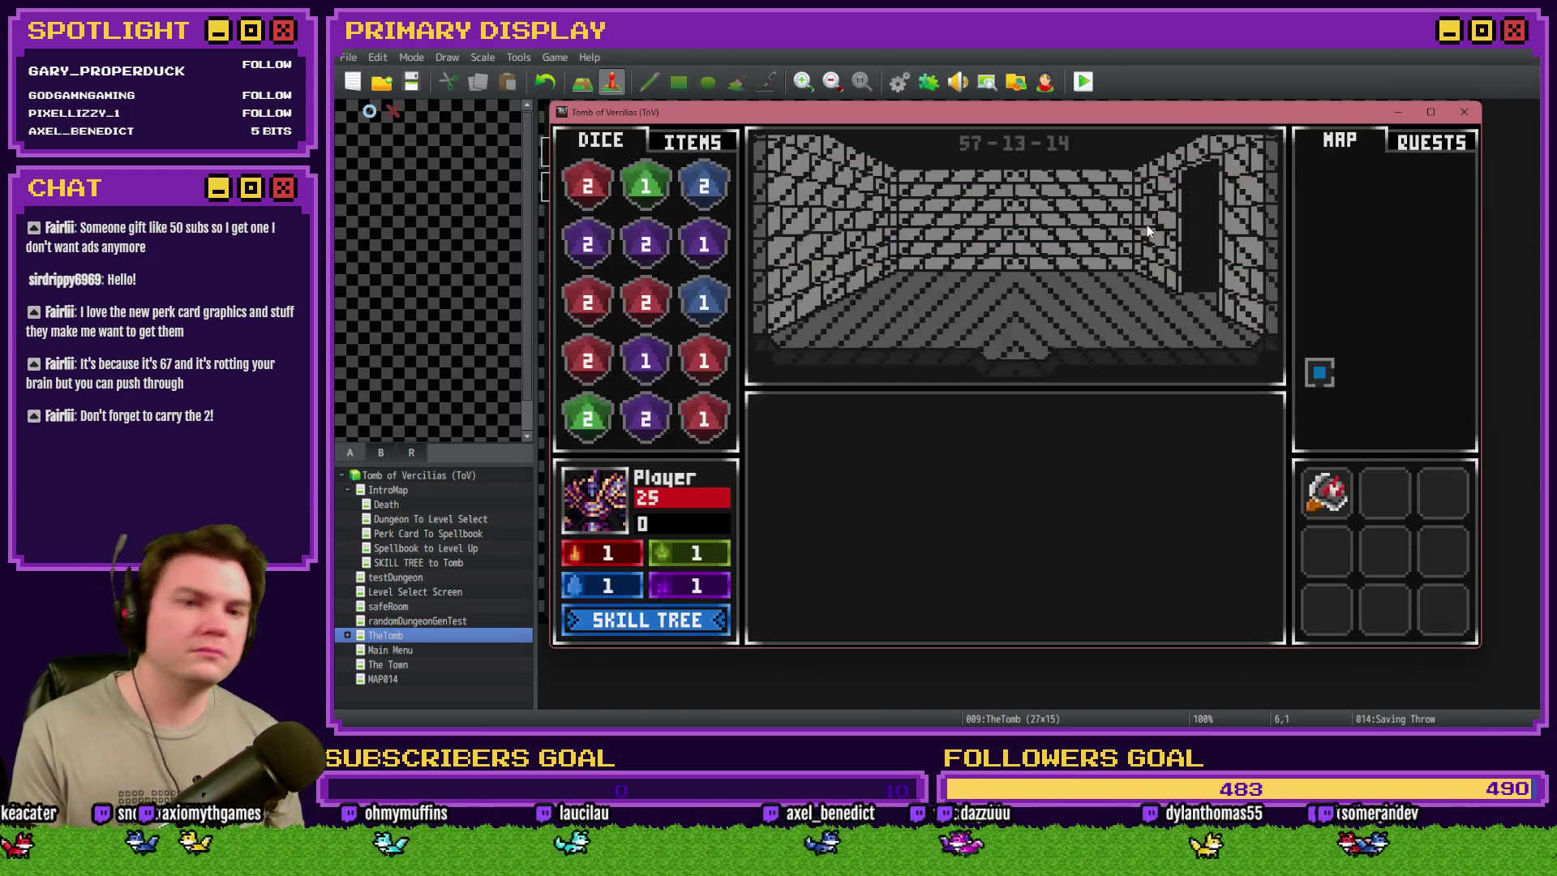
{"action": "key", "text": "Up"}
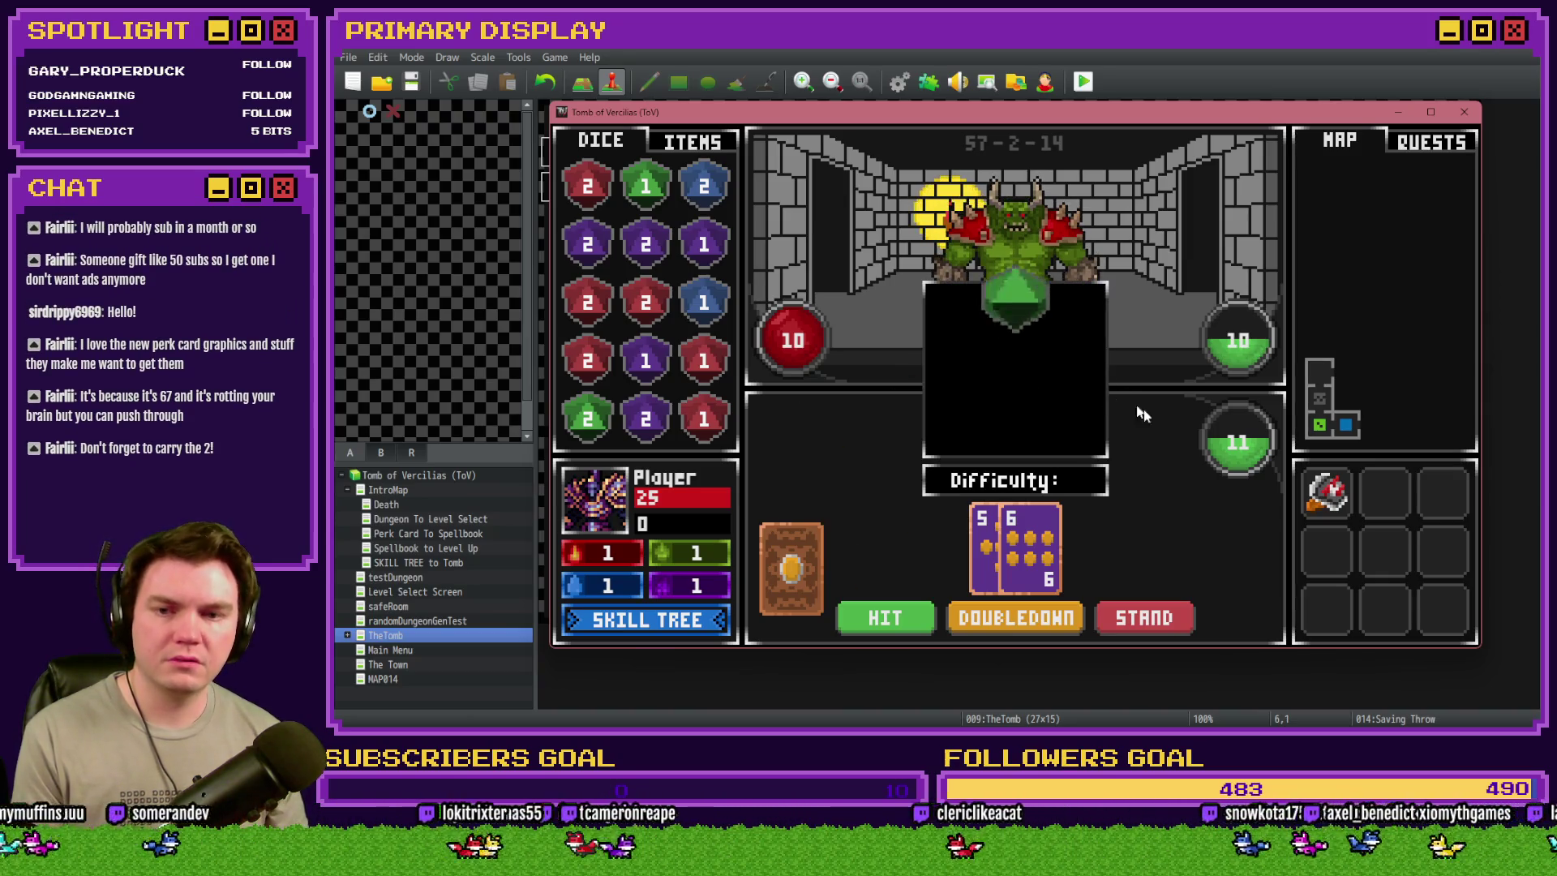
- In the F9 debug viewer, check switches 0021–0030, then variables 0001–0010 showing playerWins 14, monsterWins 5
{"action": "key", "text": "F9"}
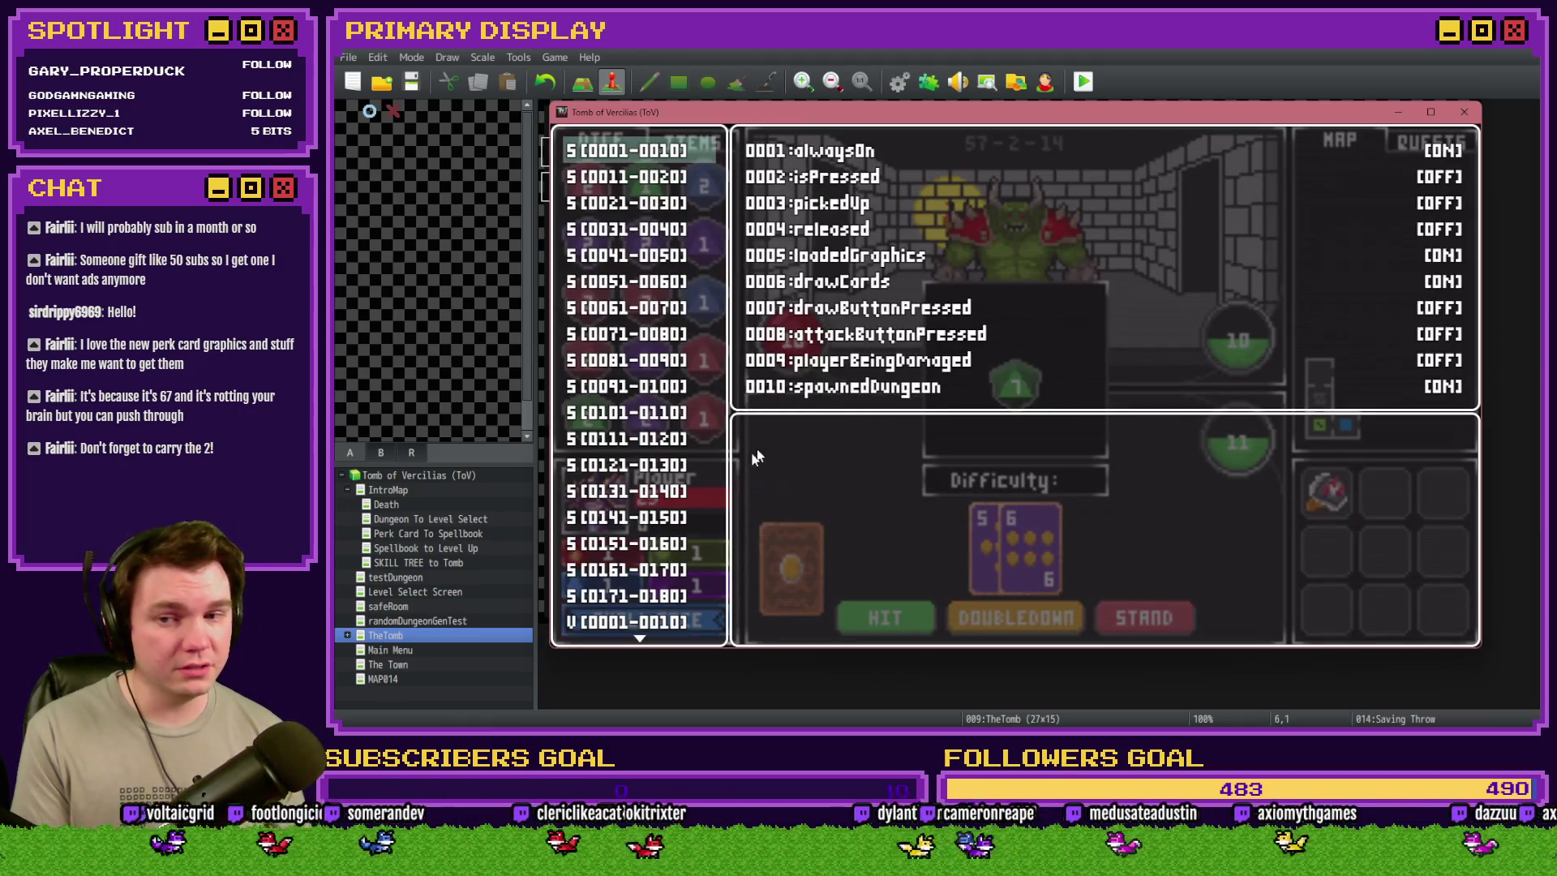
{"action": "left_click", "coordinate": [629, 203]}
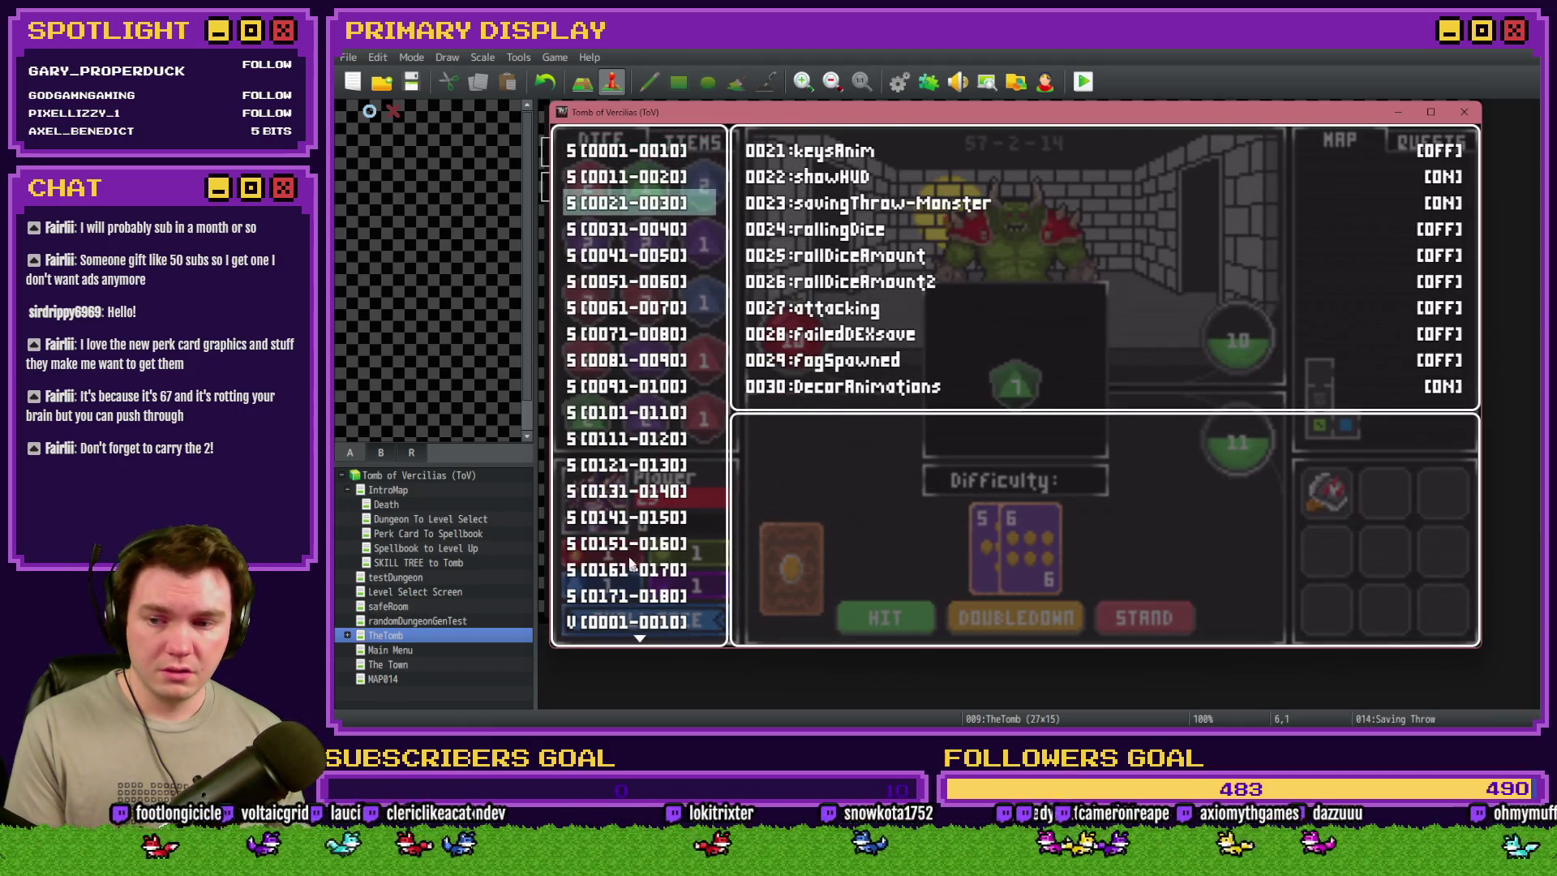
{"action": "left_click", "coordinate": [628, 622]}
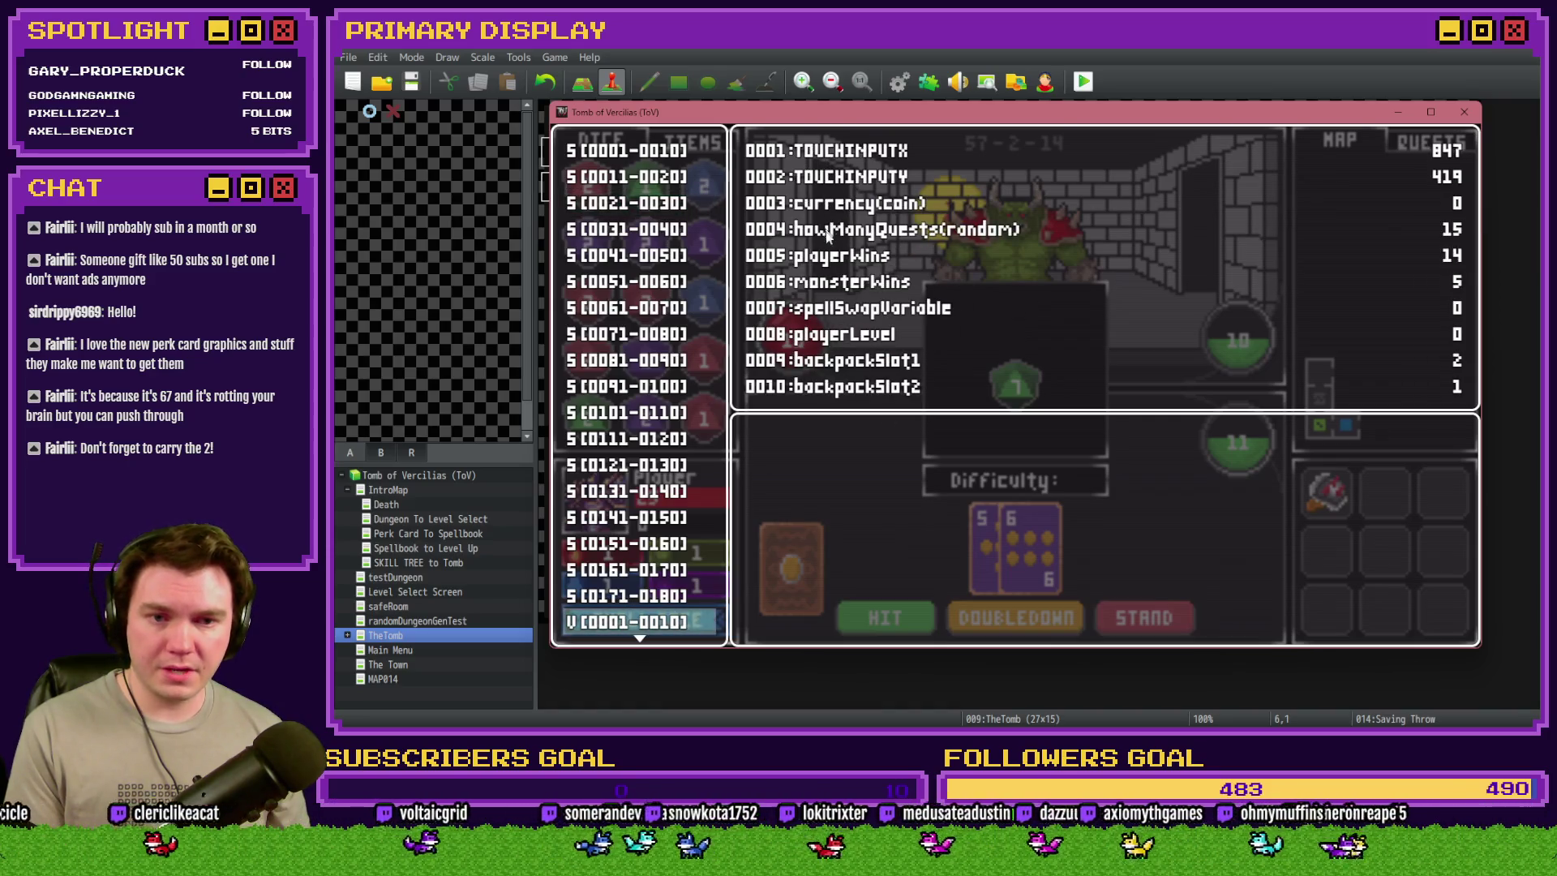